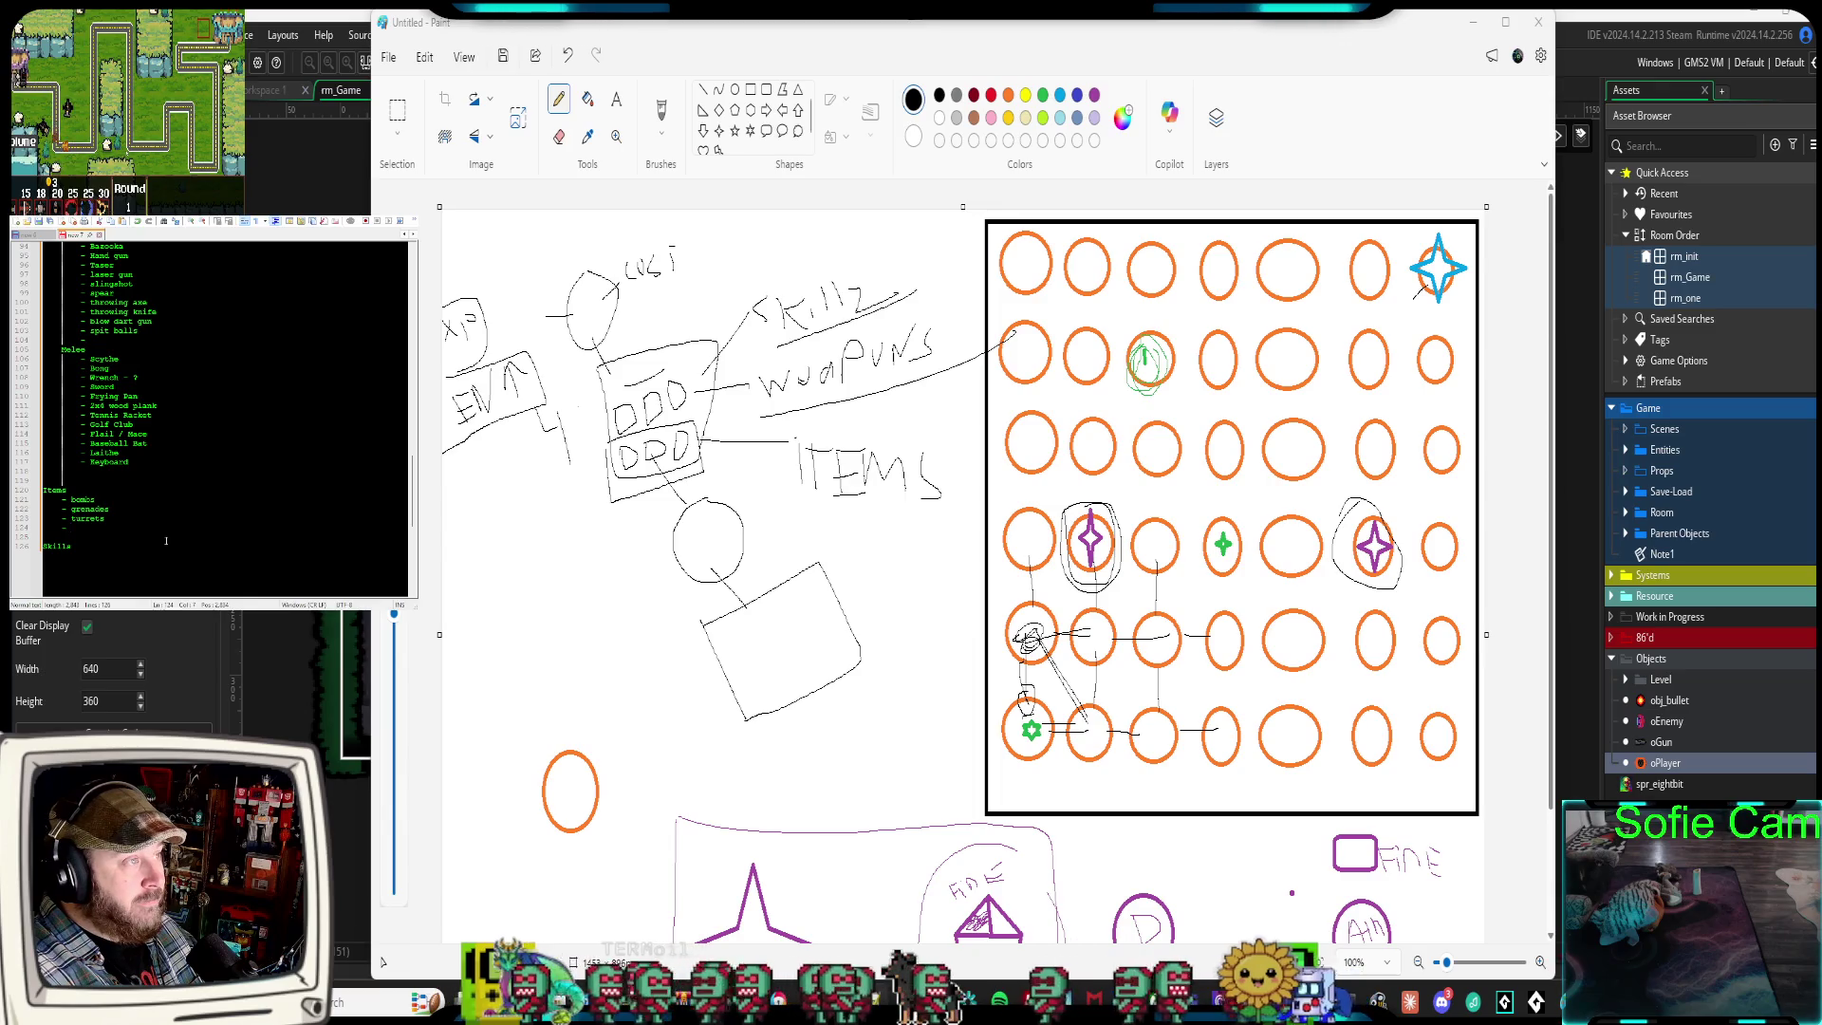
Complete 'music instruments' in Items and add indented dash lines under Skills
type("i")
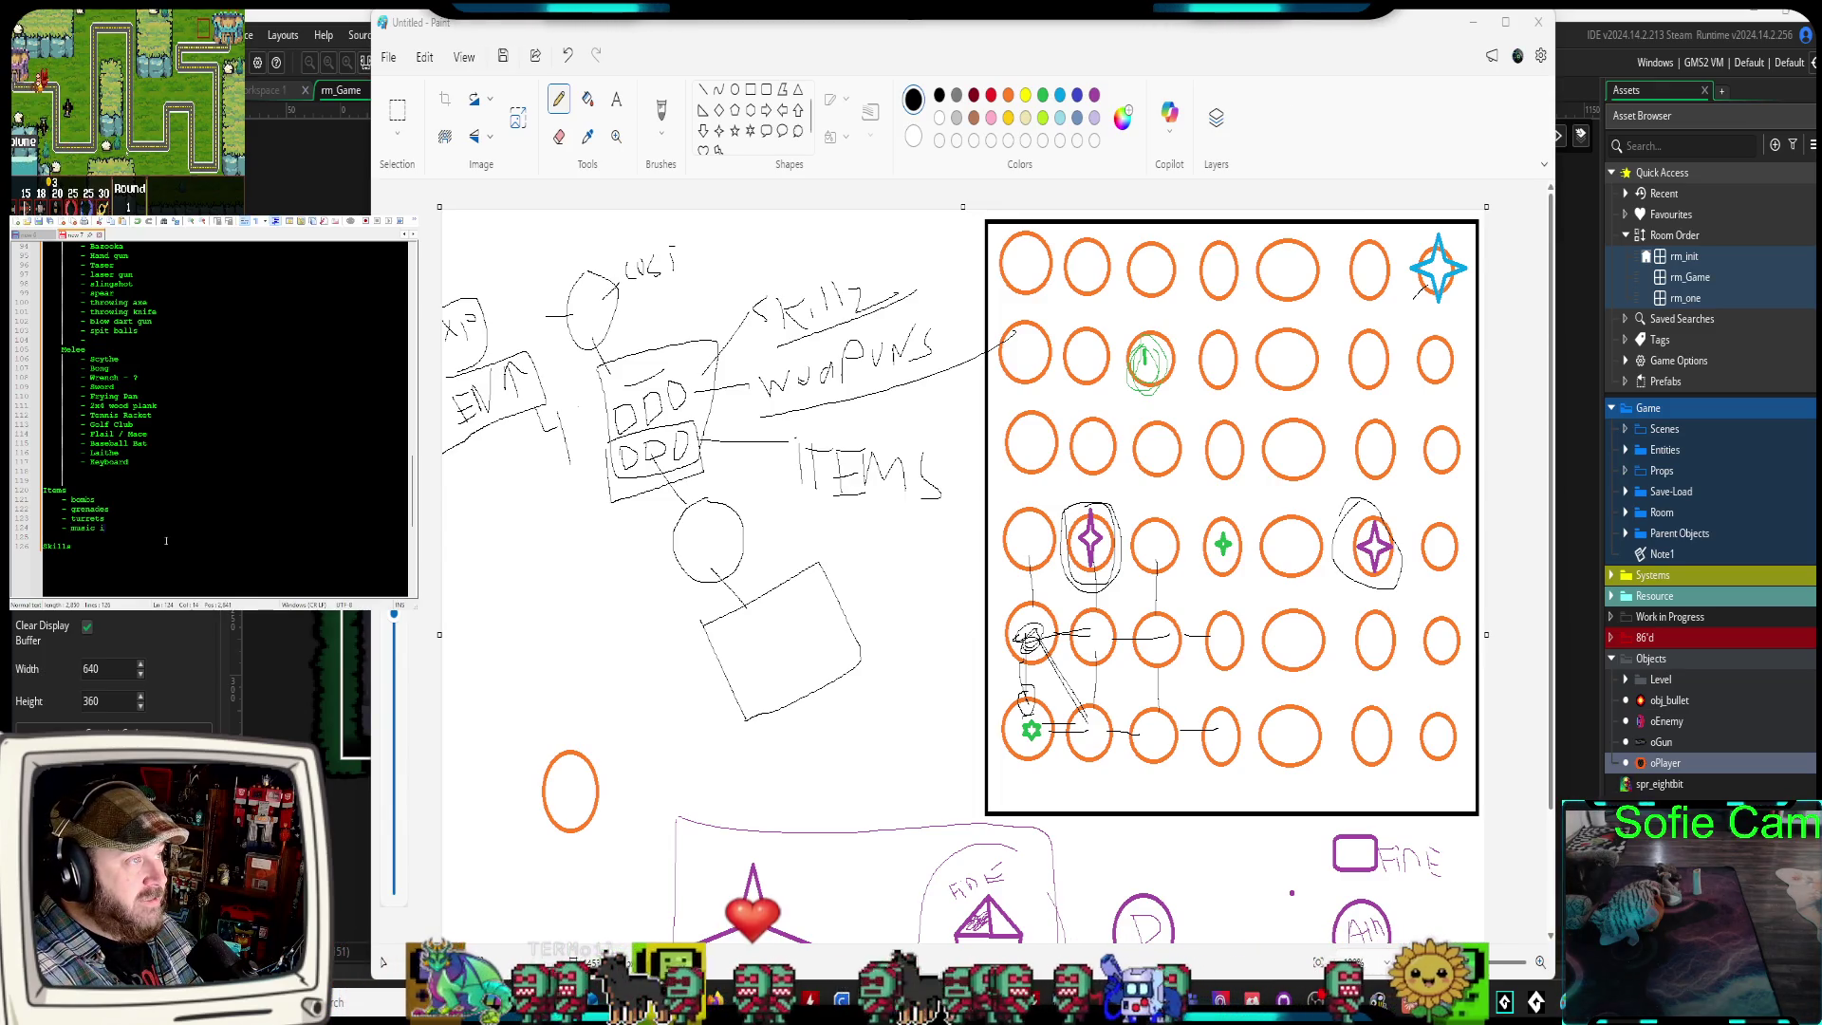
type("nstaments")
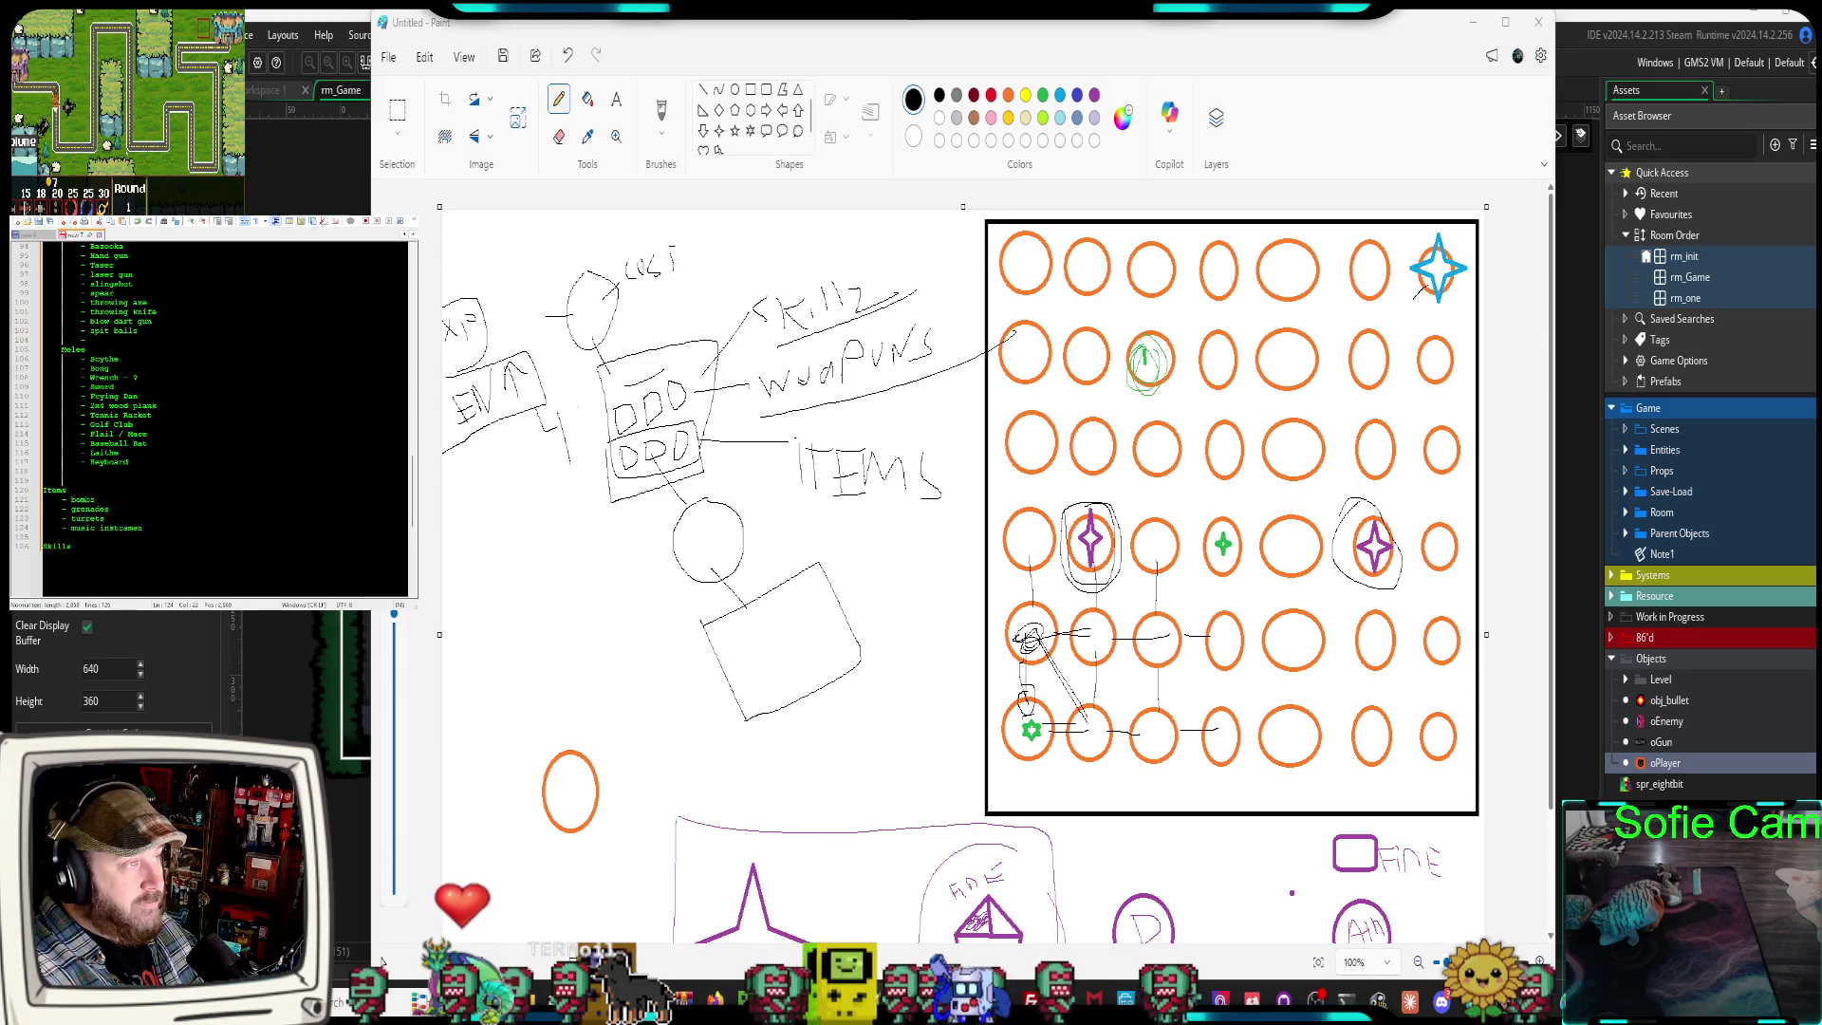
left_click(114, 555)
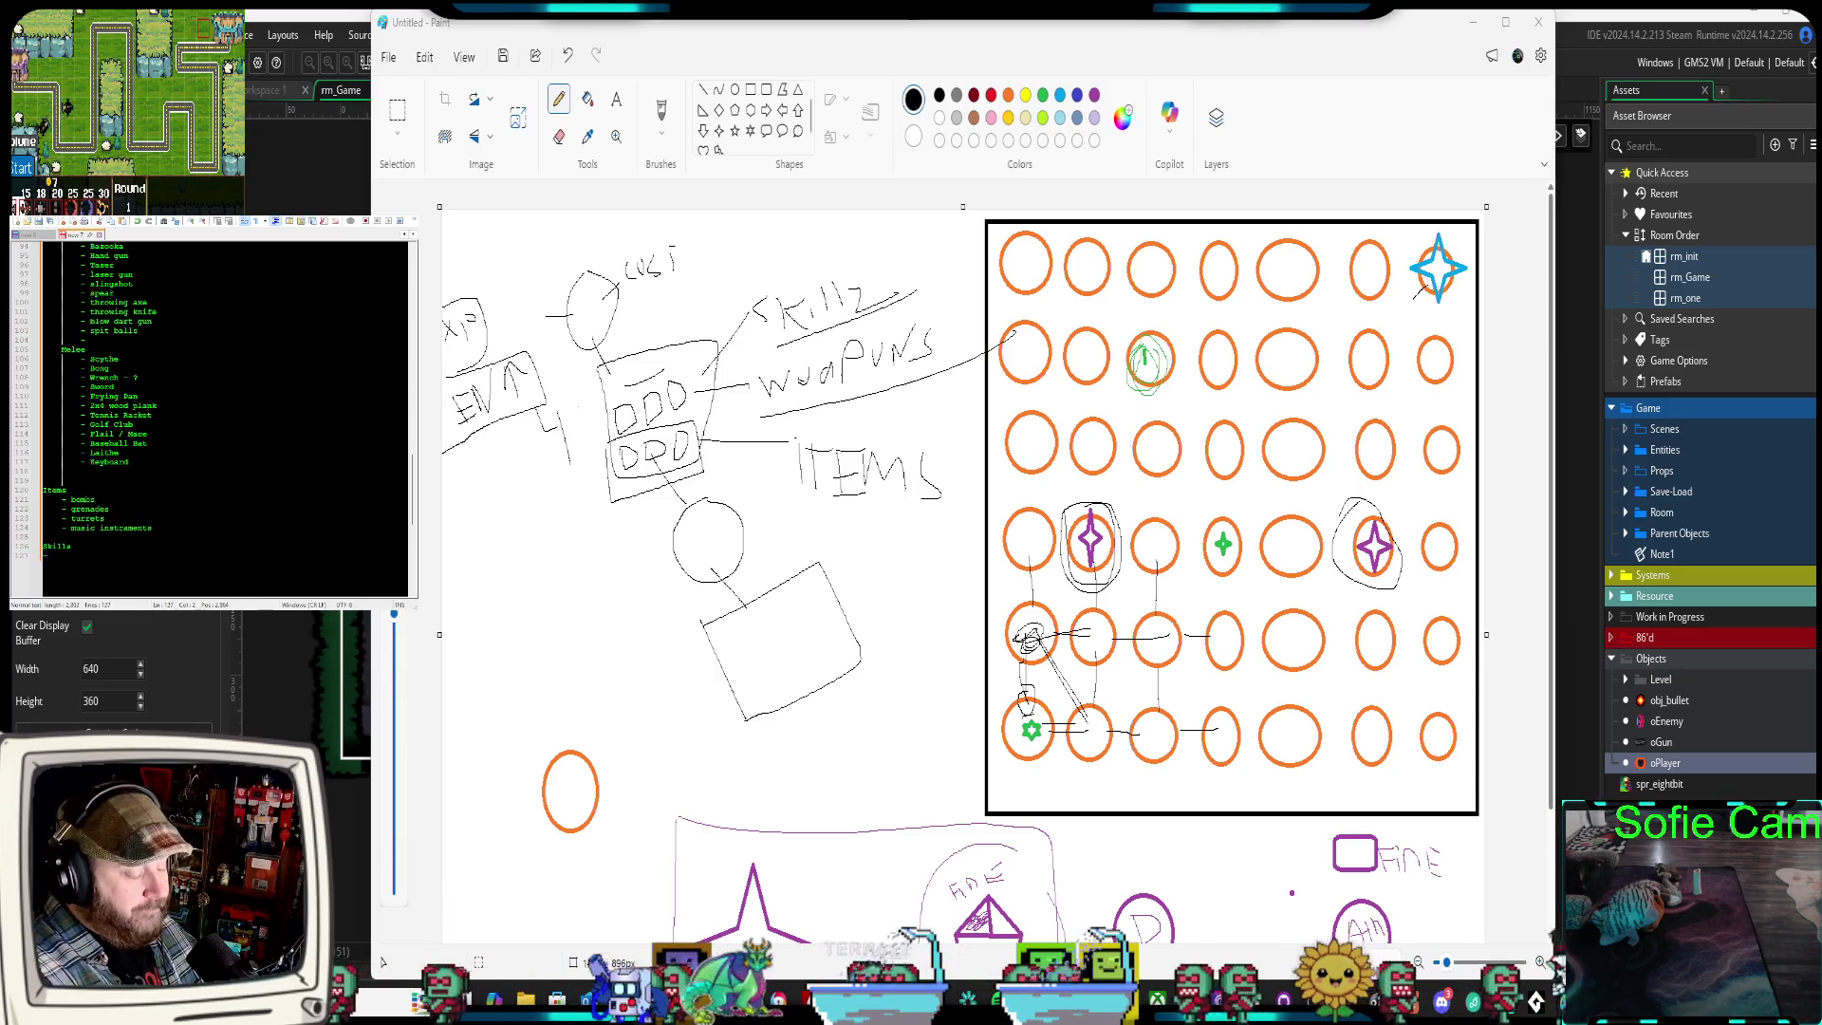
key("BackSpace")
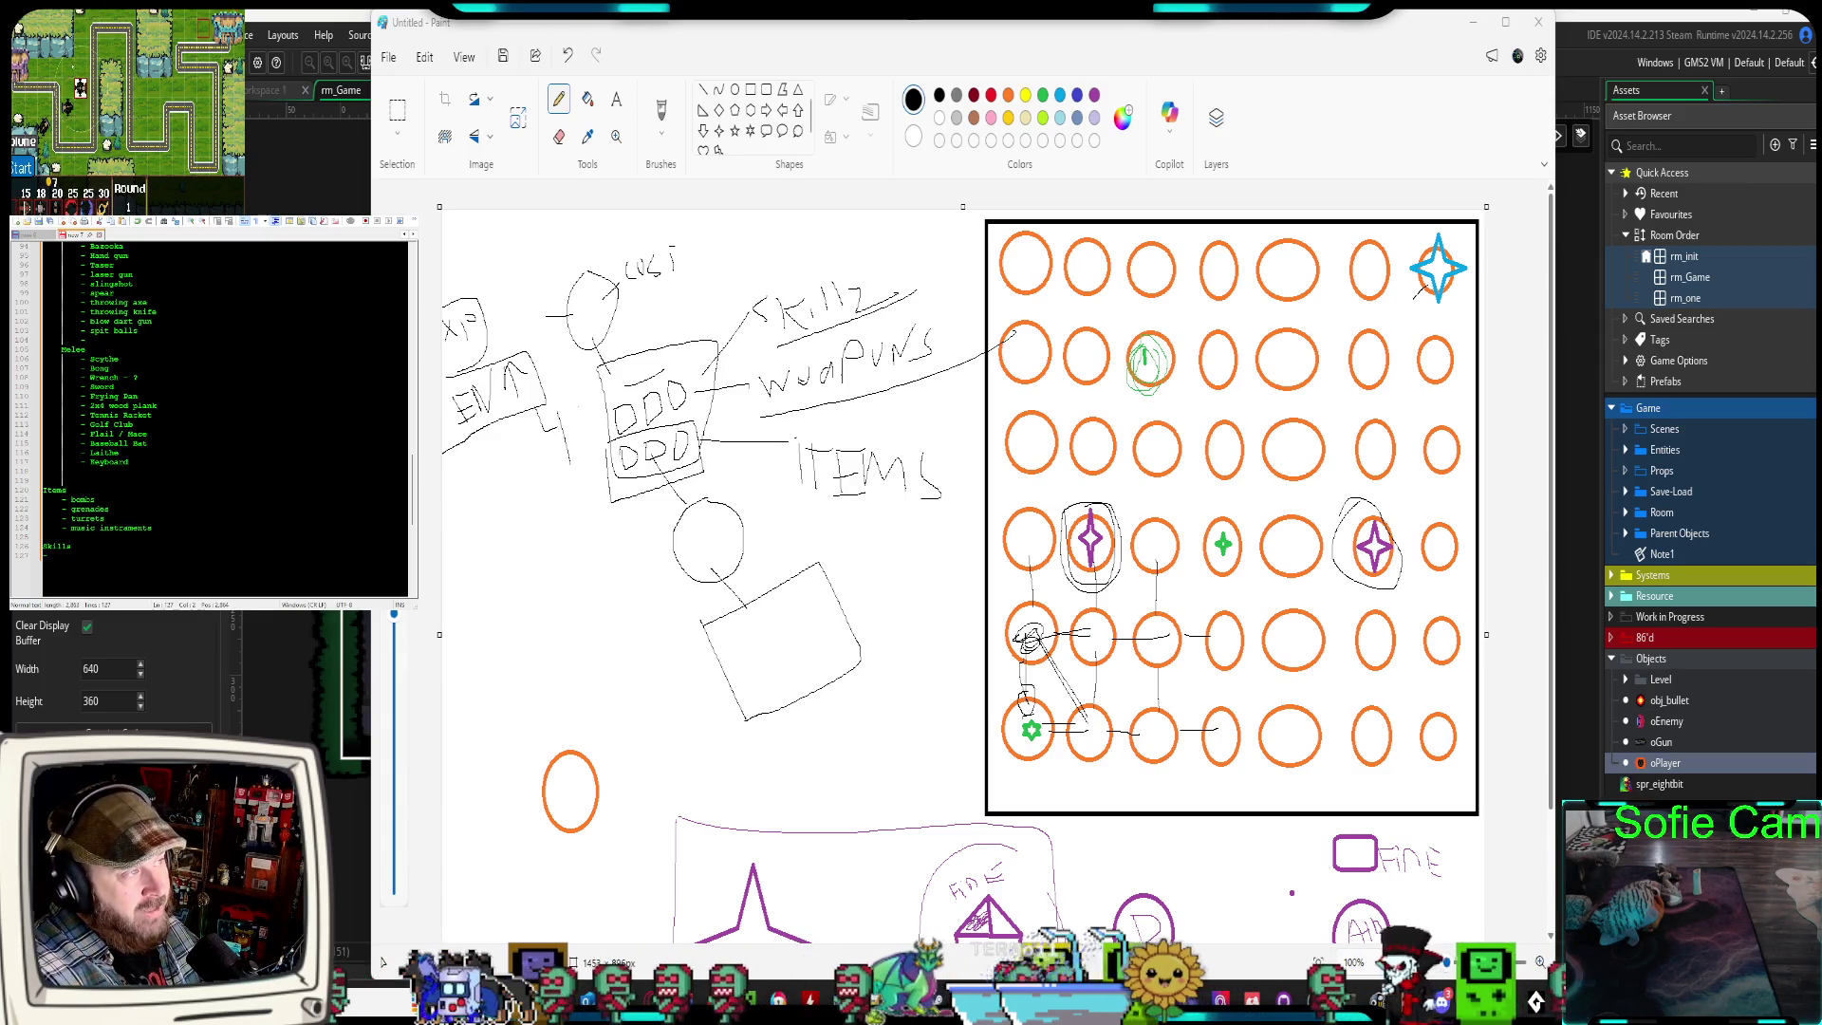
key("Return")
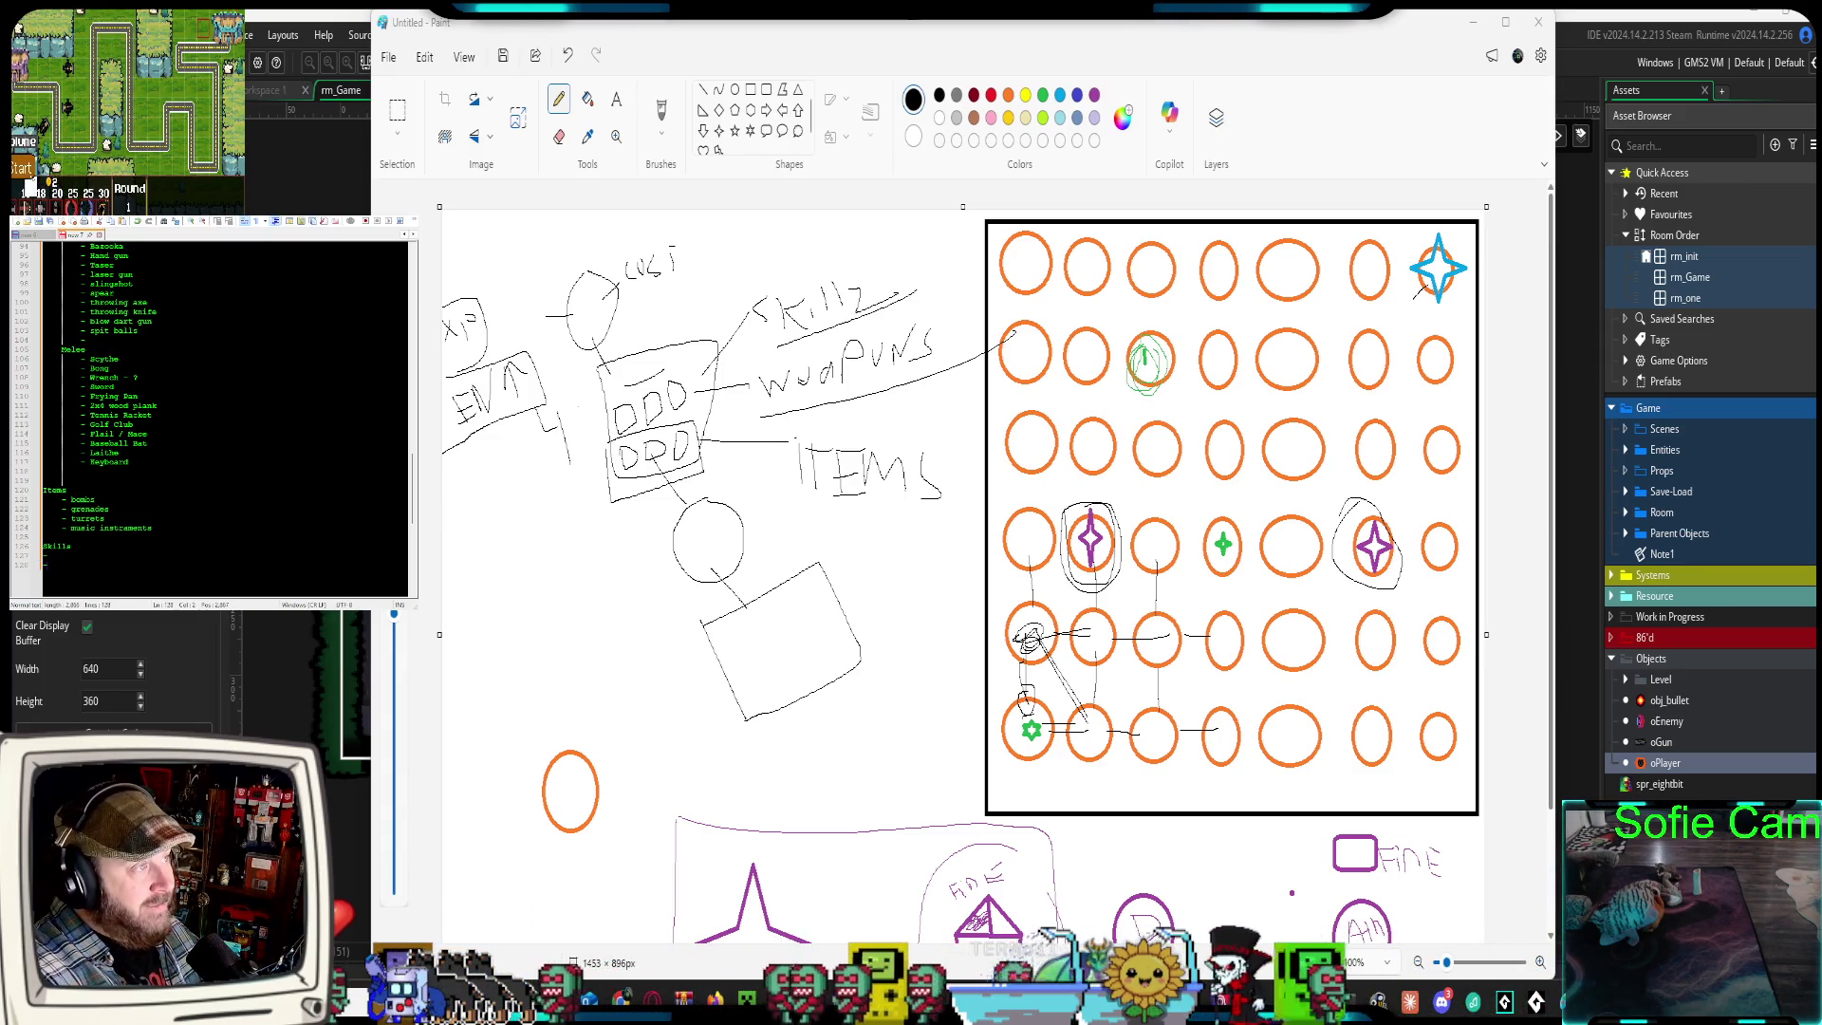
key("Return")
type("-")
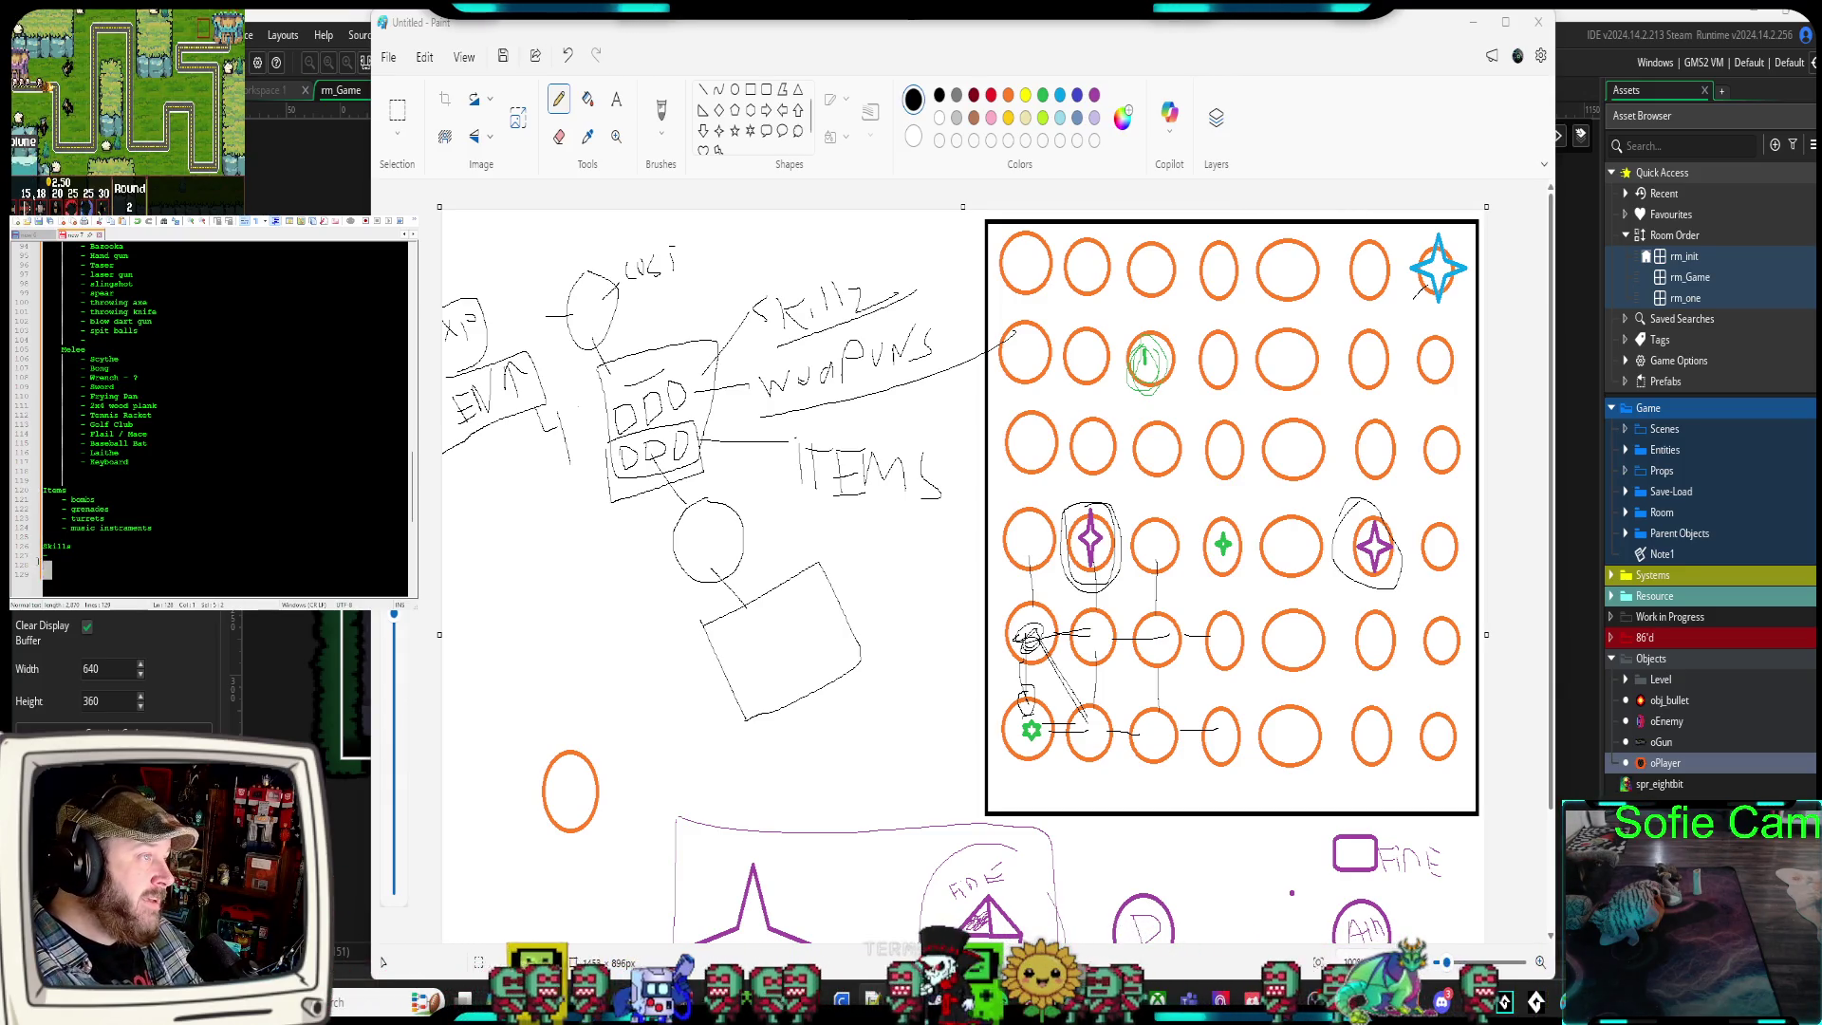
key("Tab")
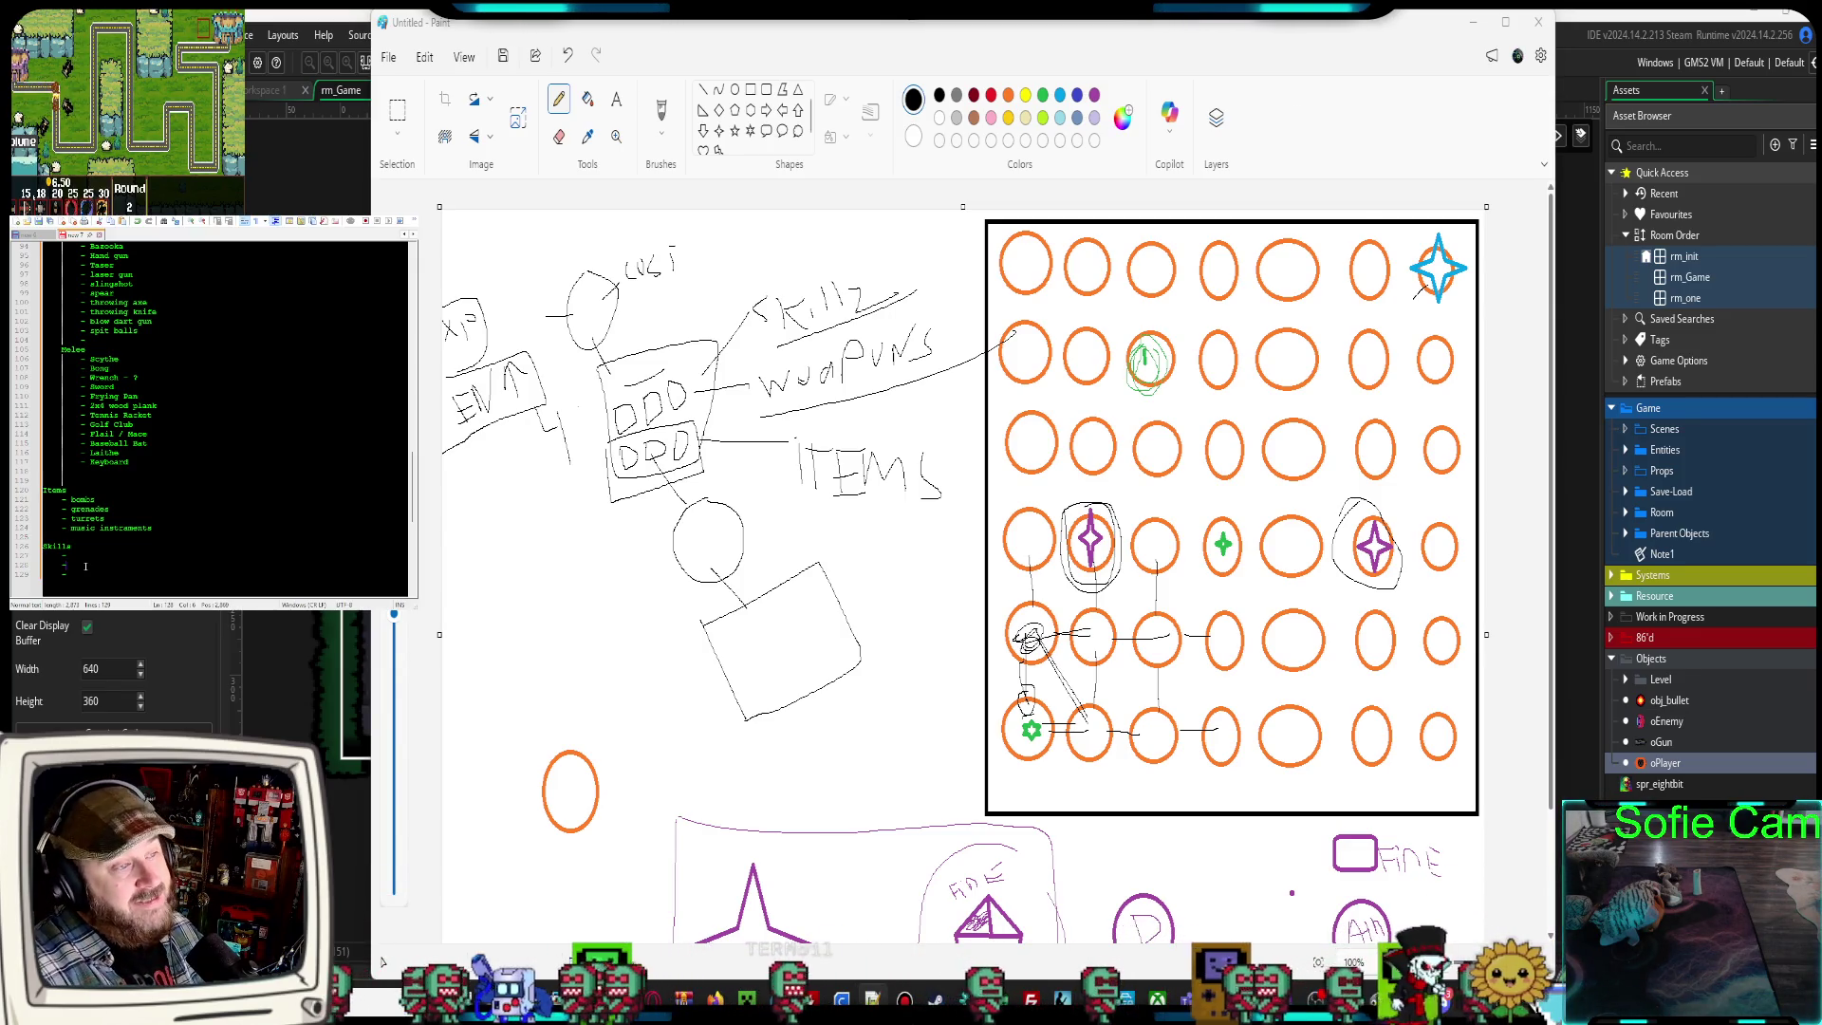
Add 'toilet plunger' to the melee weapons and start a new line after it
left_click(93, 471)
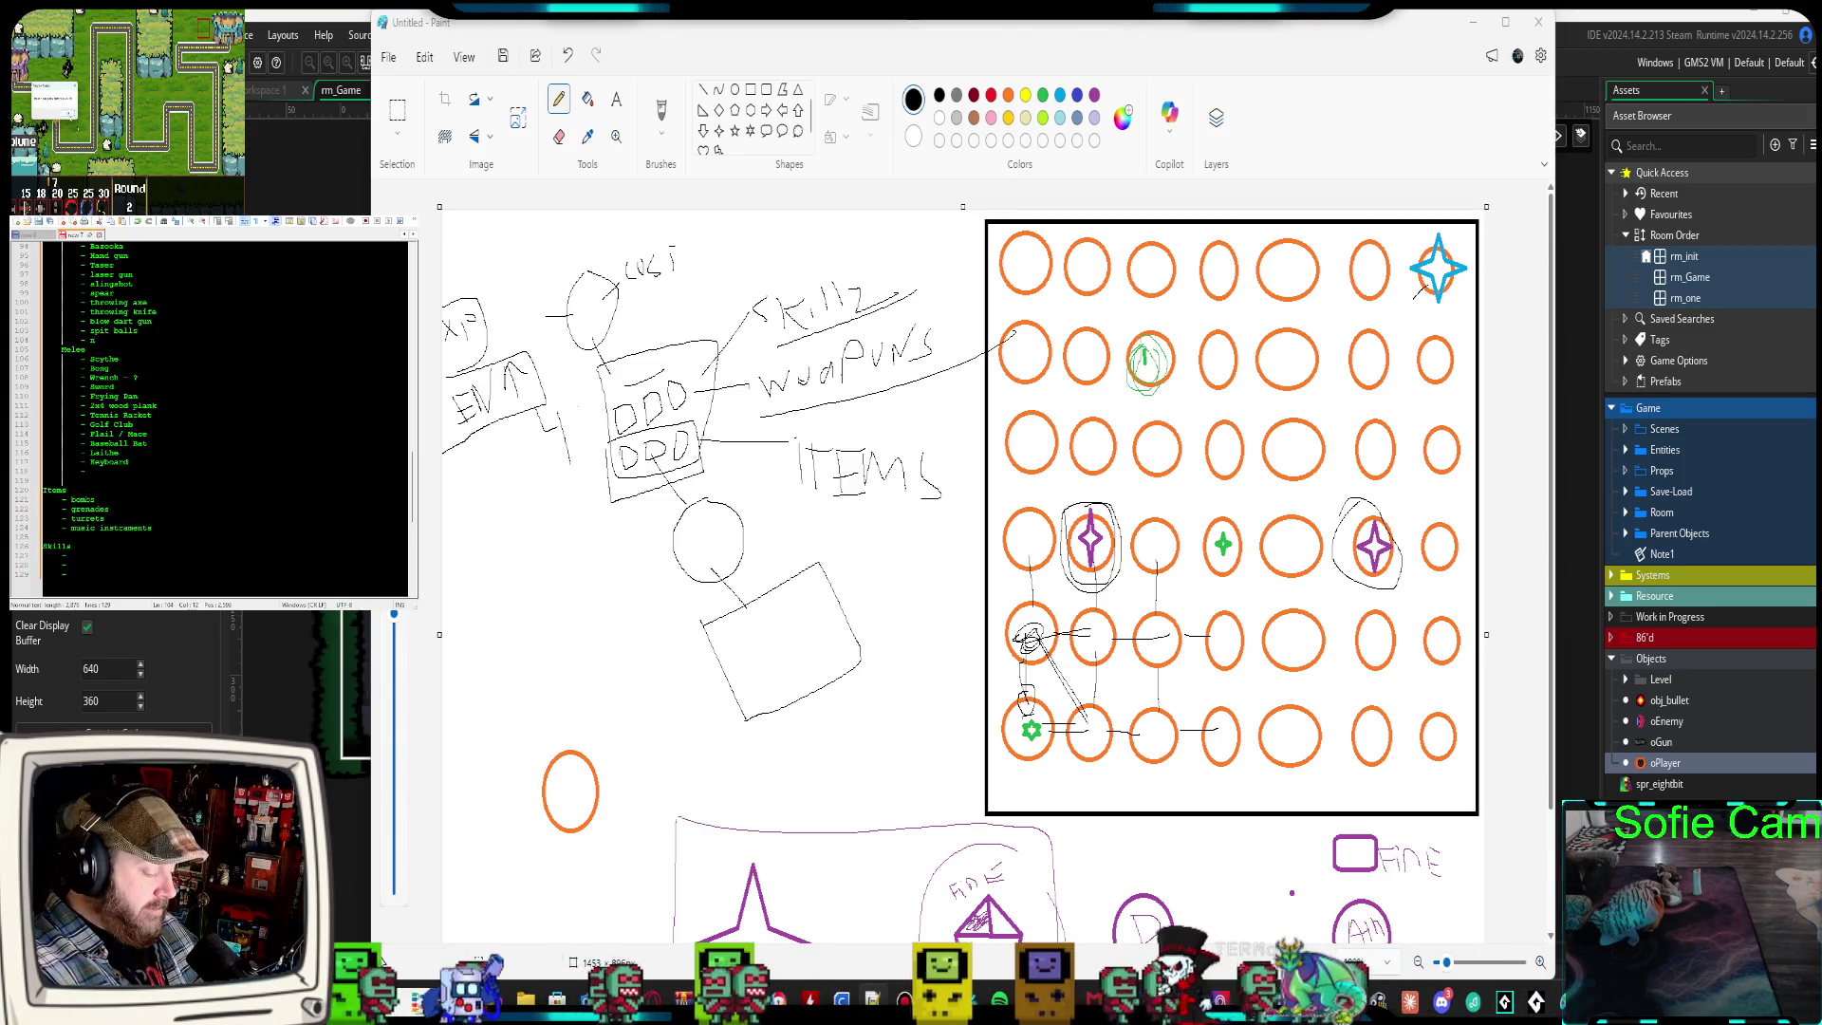
type("inja star")
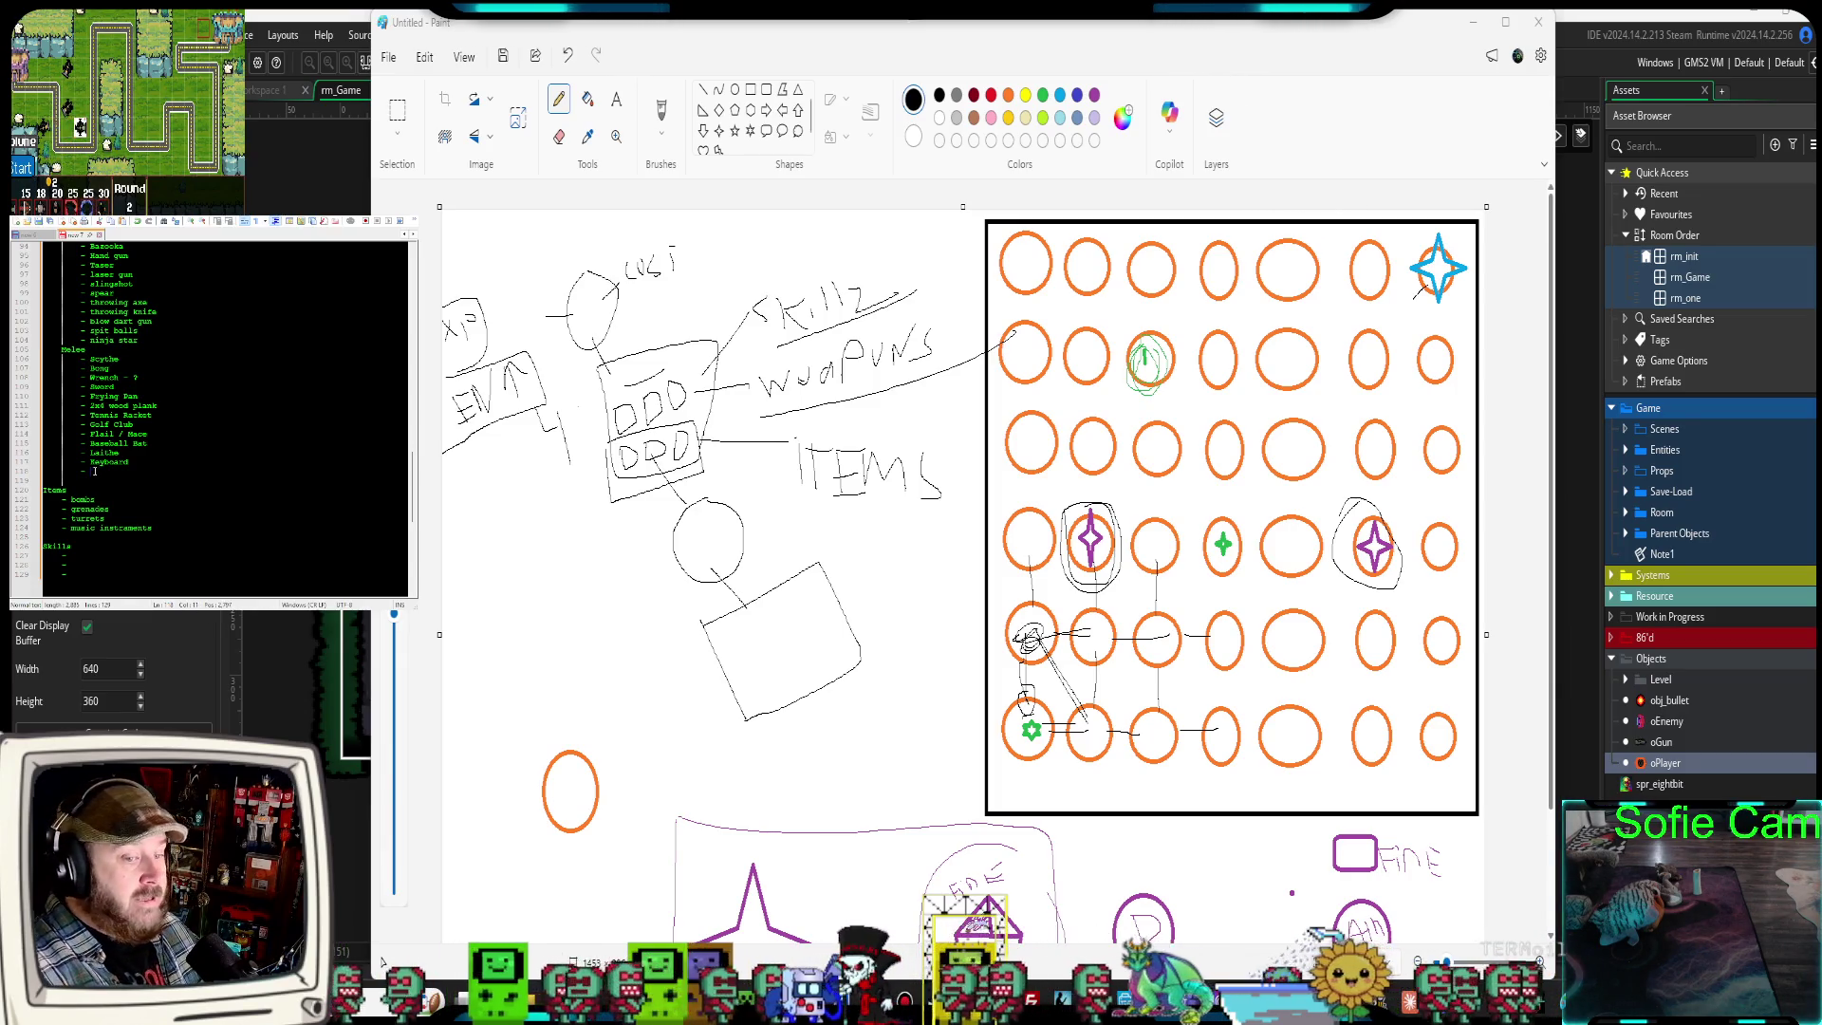
type("et ")
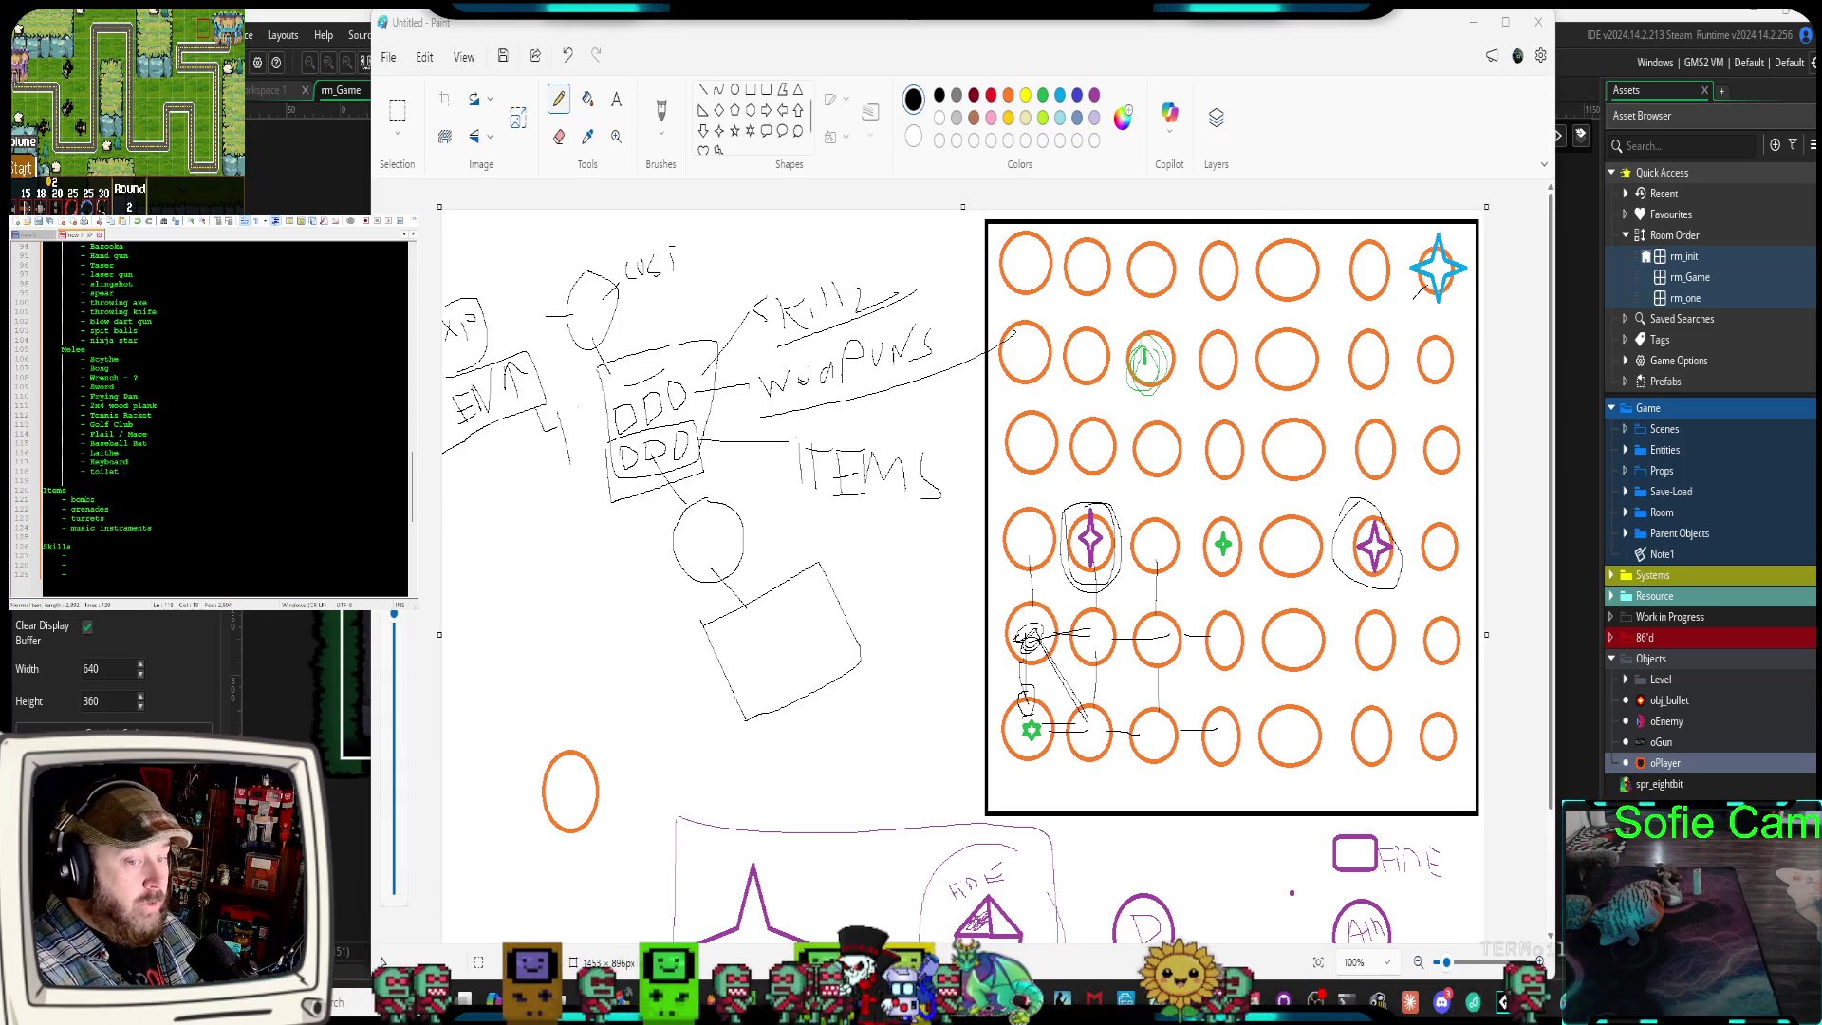
type("plunger")
key("Return")
type("Magic")
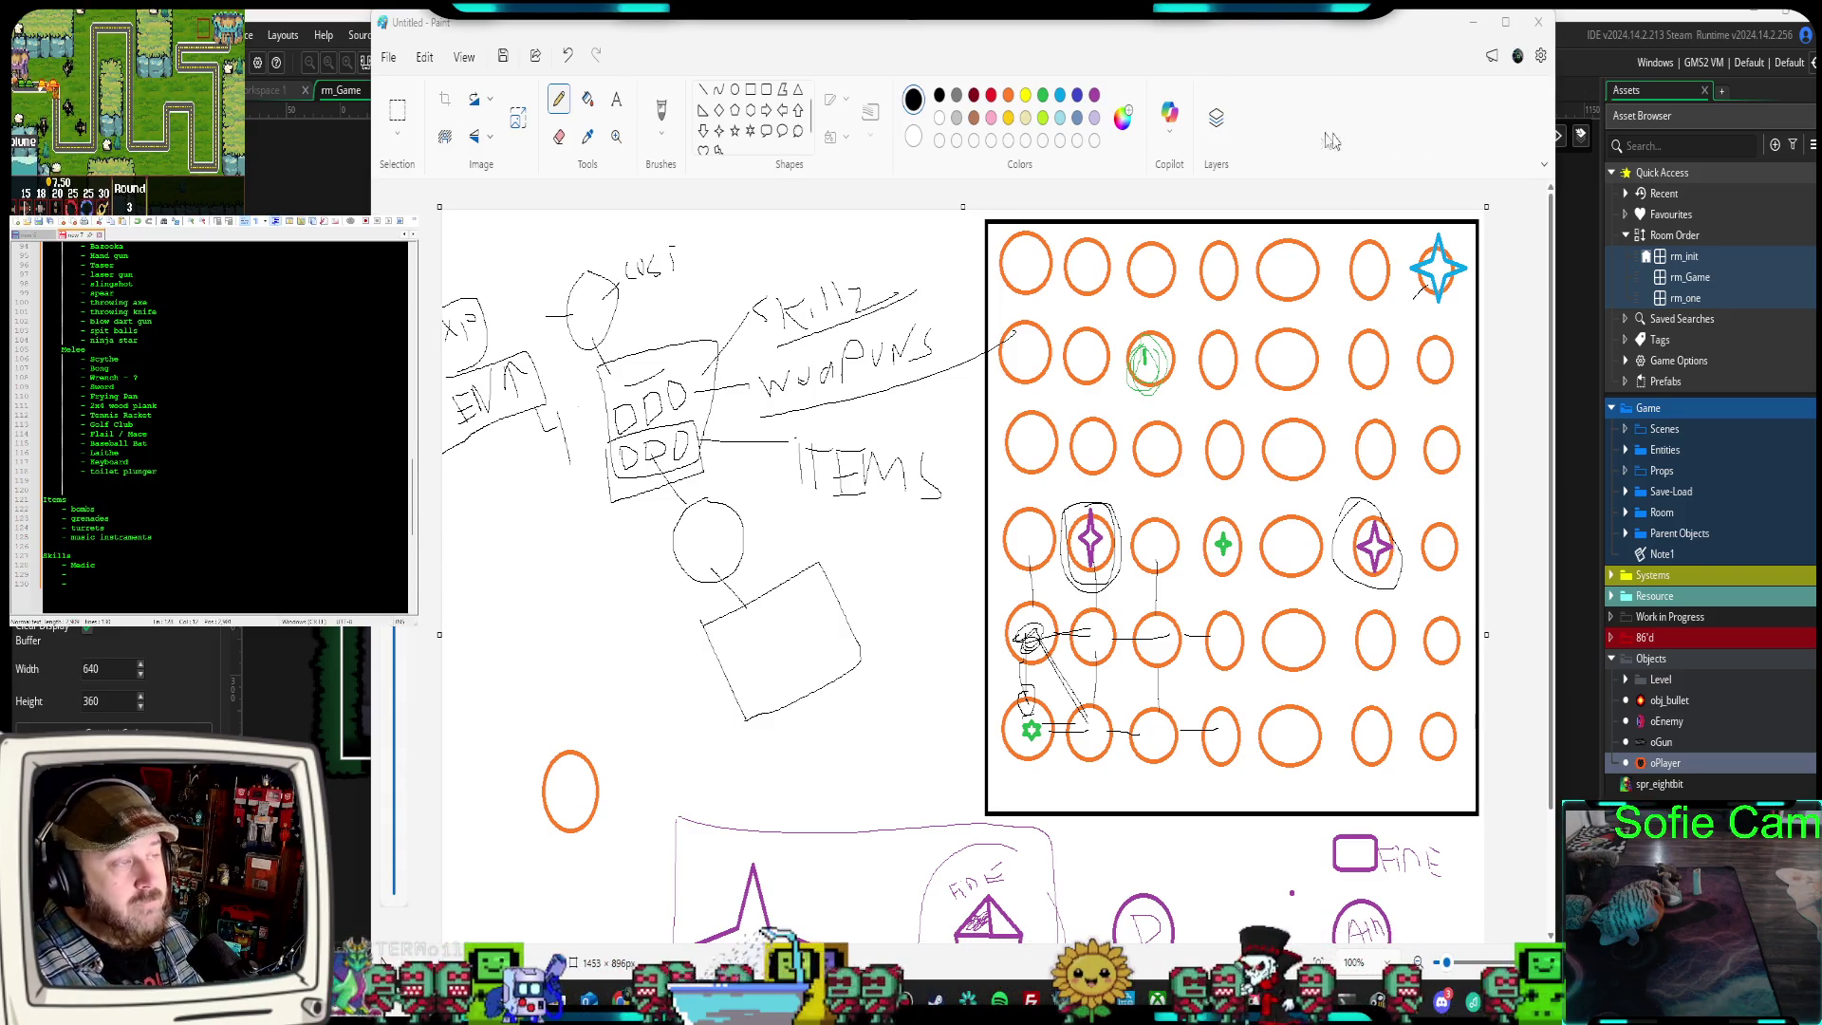
Add an empty dash entry below 'Magic' in the Skills section
scroll(207, 457, "up", 2)
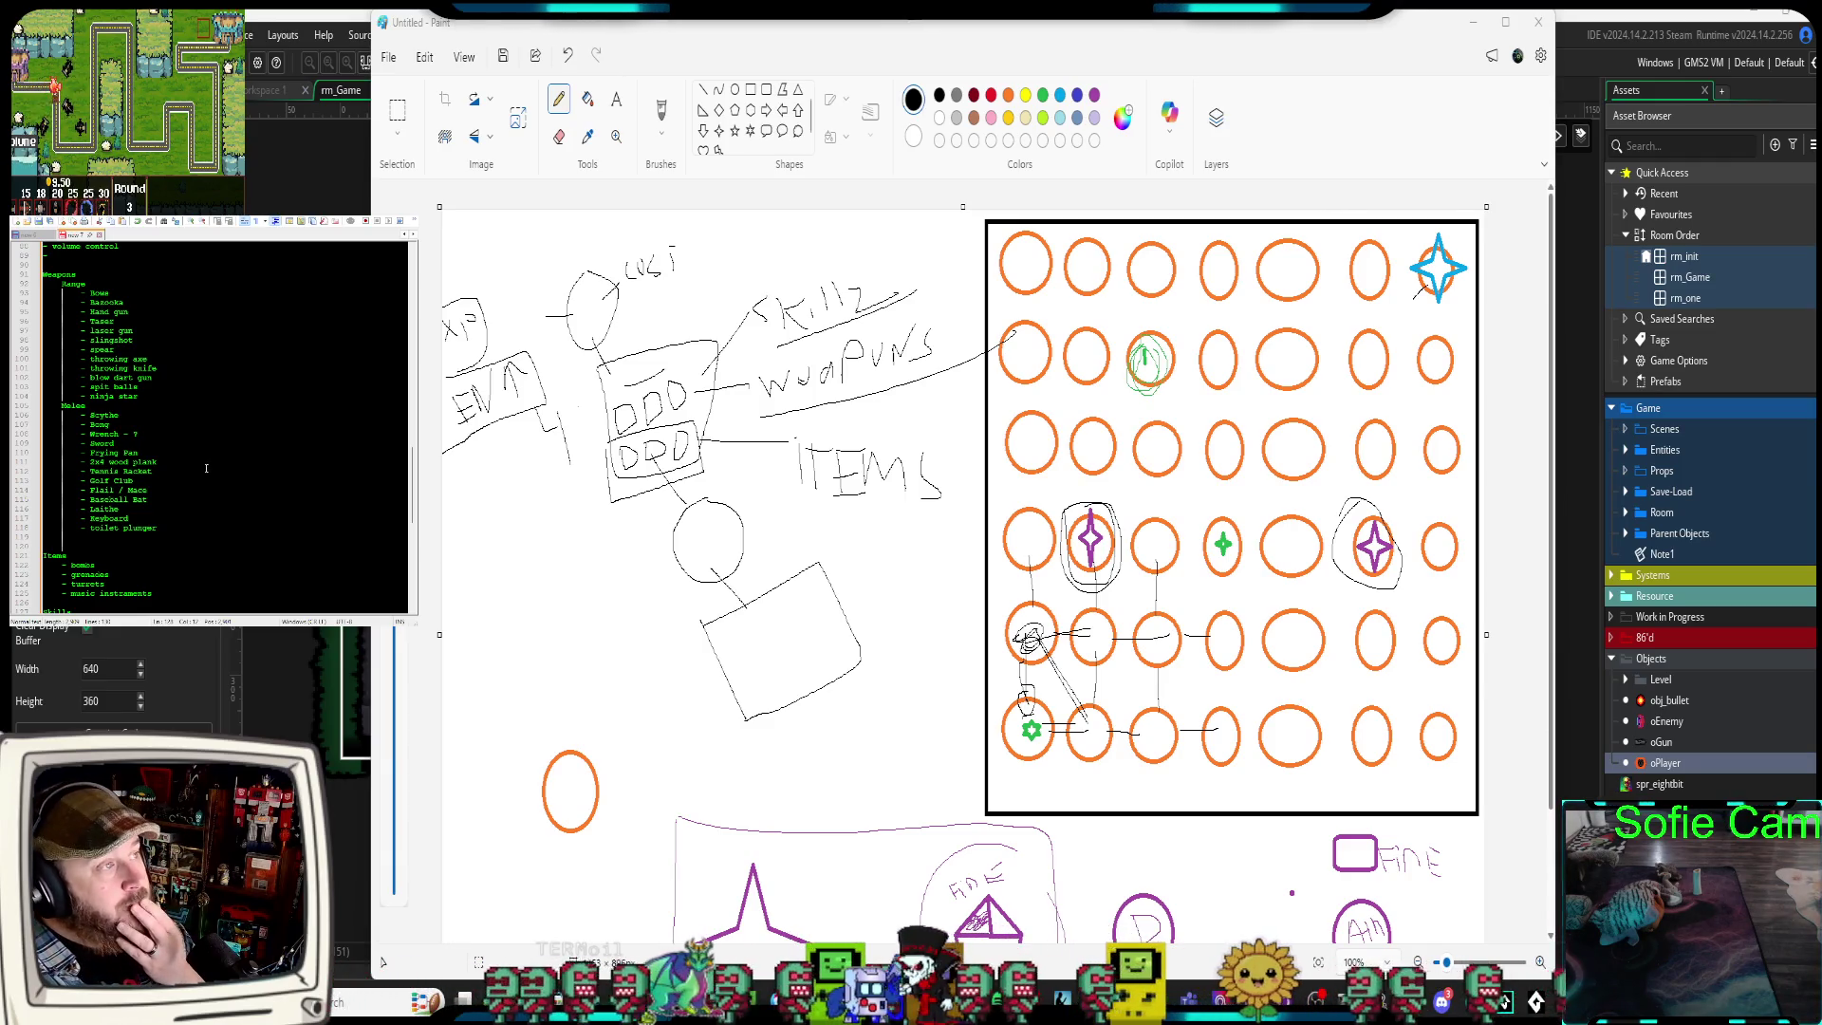
scroll(206, 474, "down", 1)
scroll(203, 482, "down", 1)
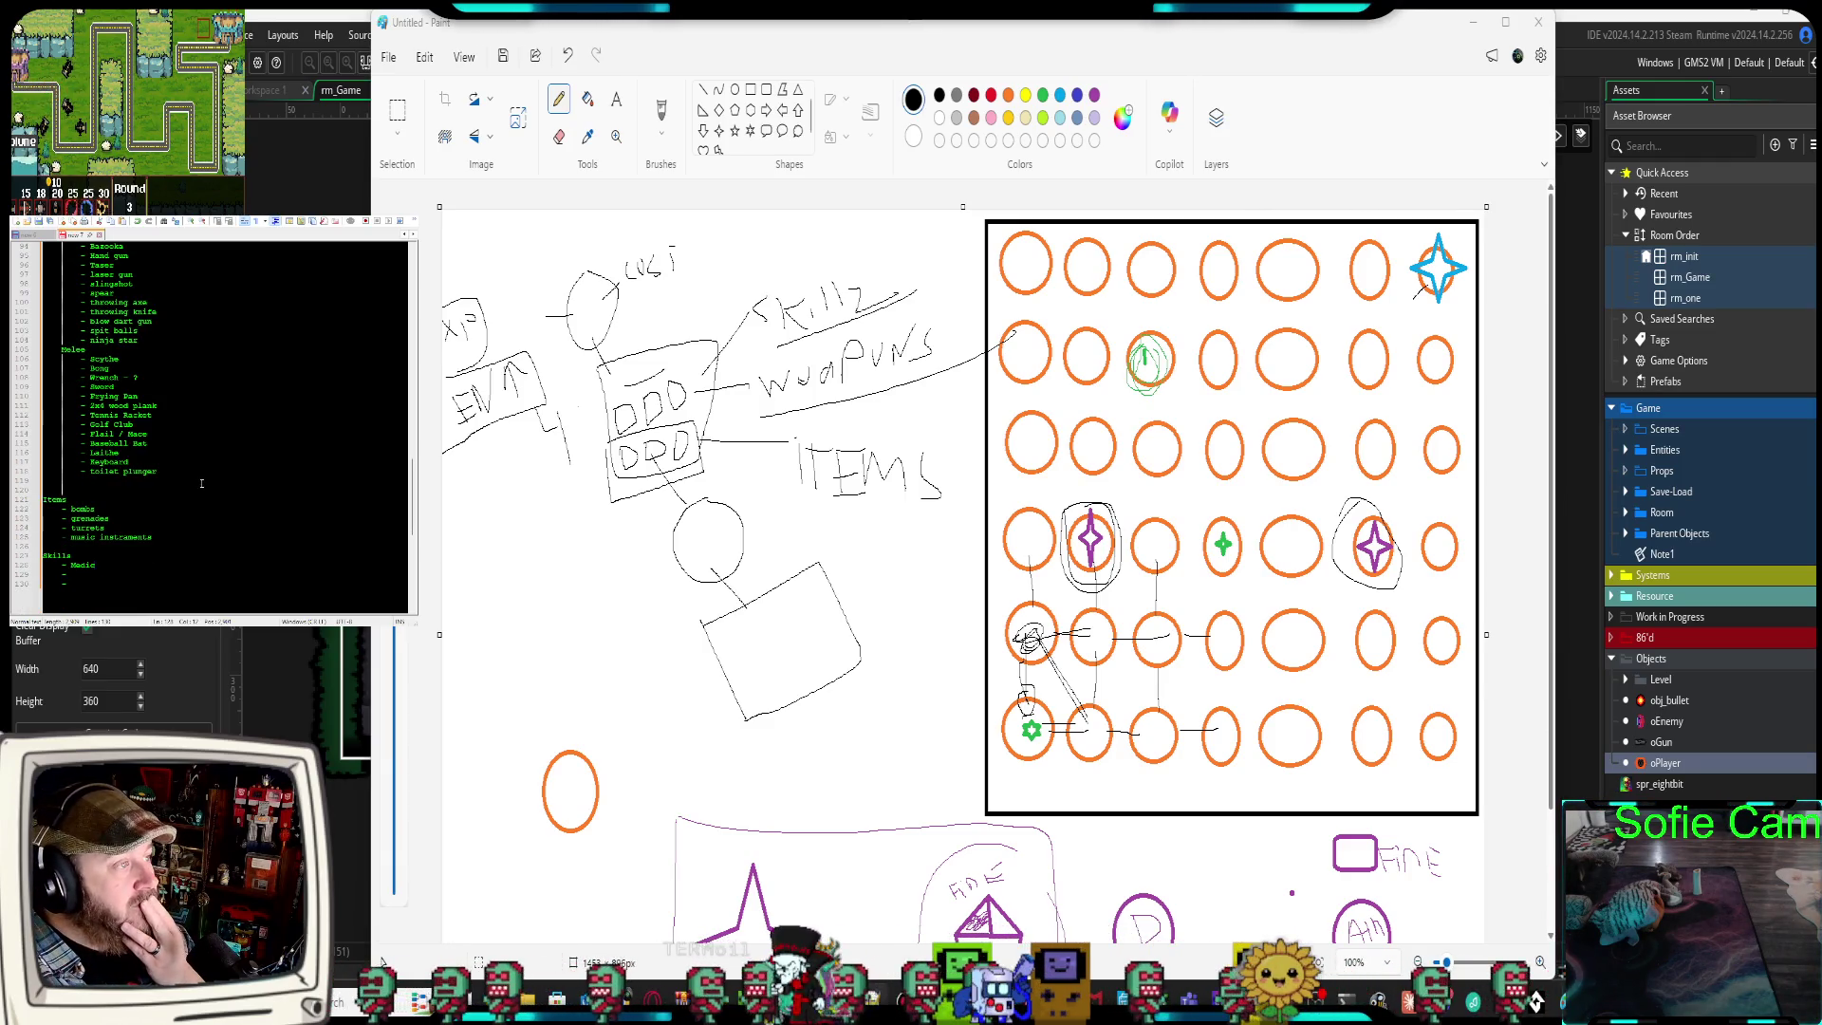
left_click(93, 575)
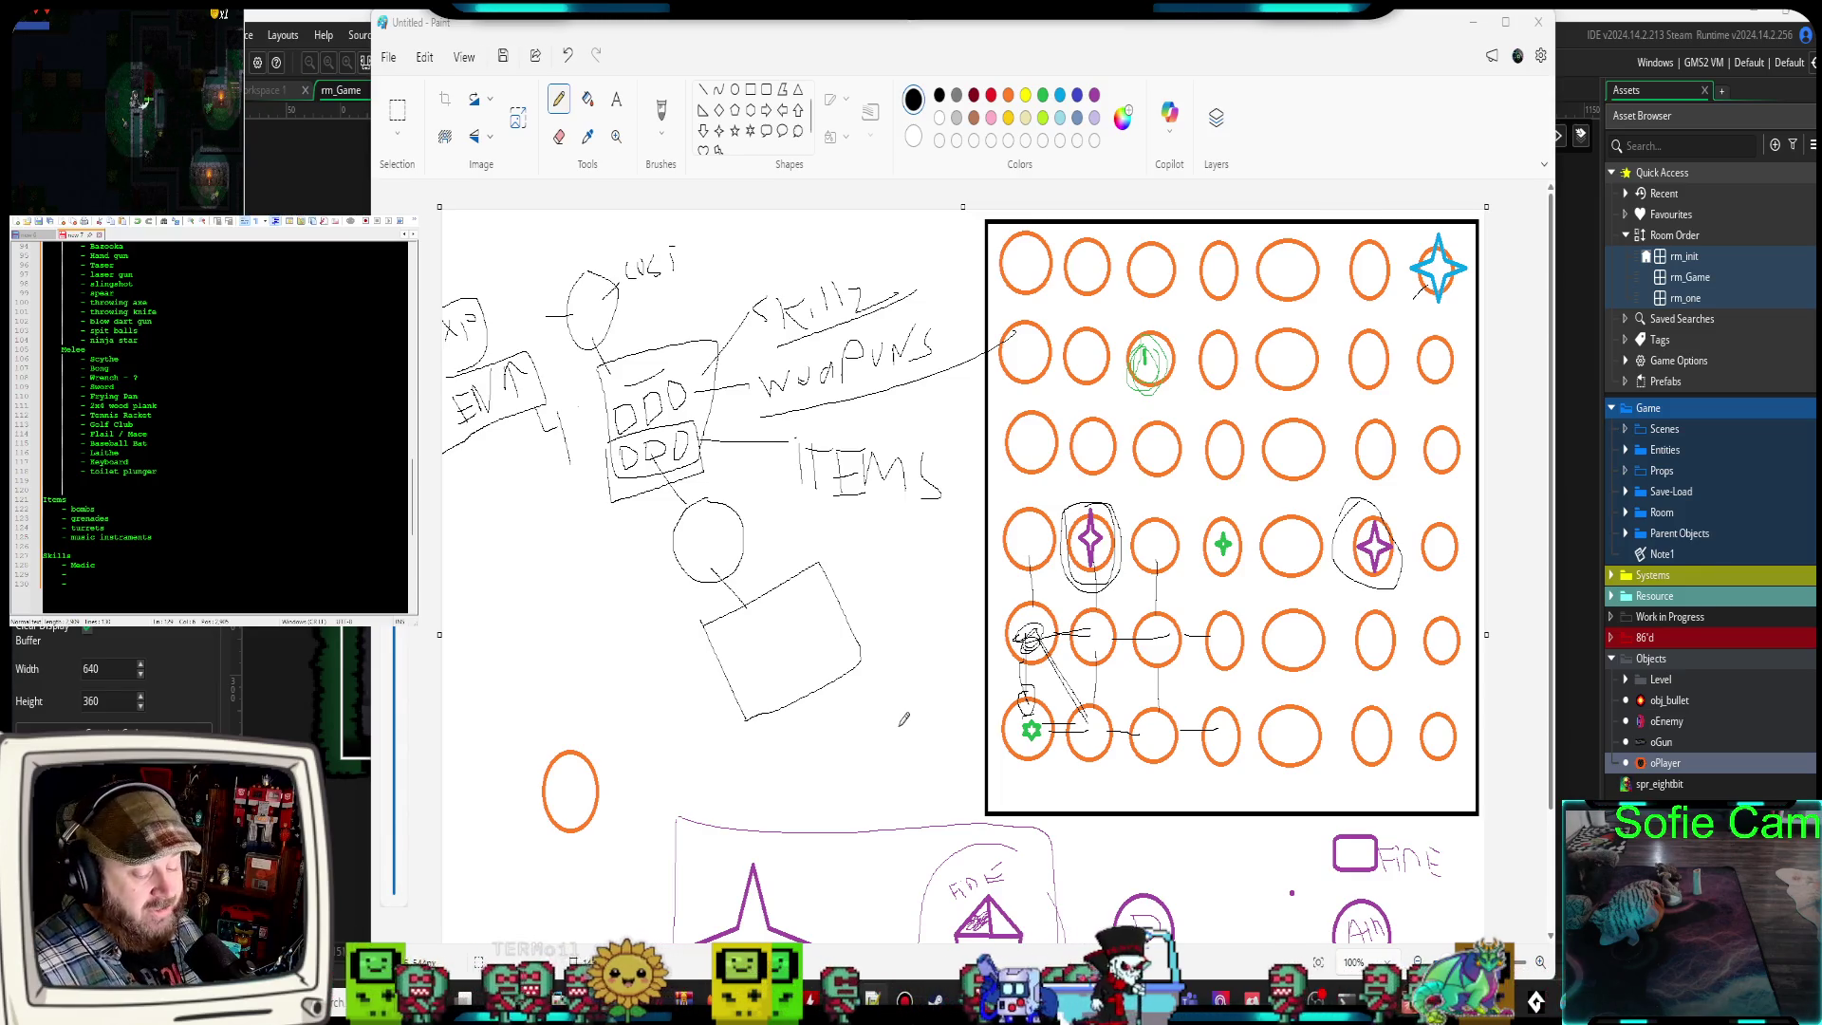
key("Return")
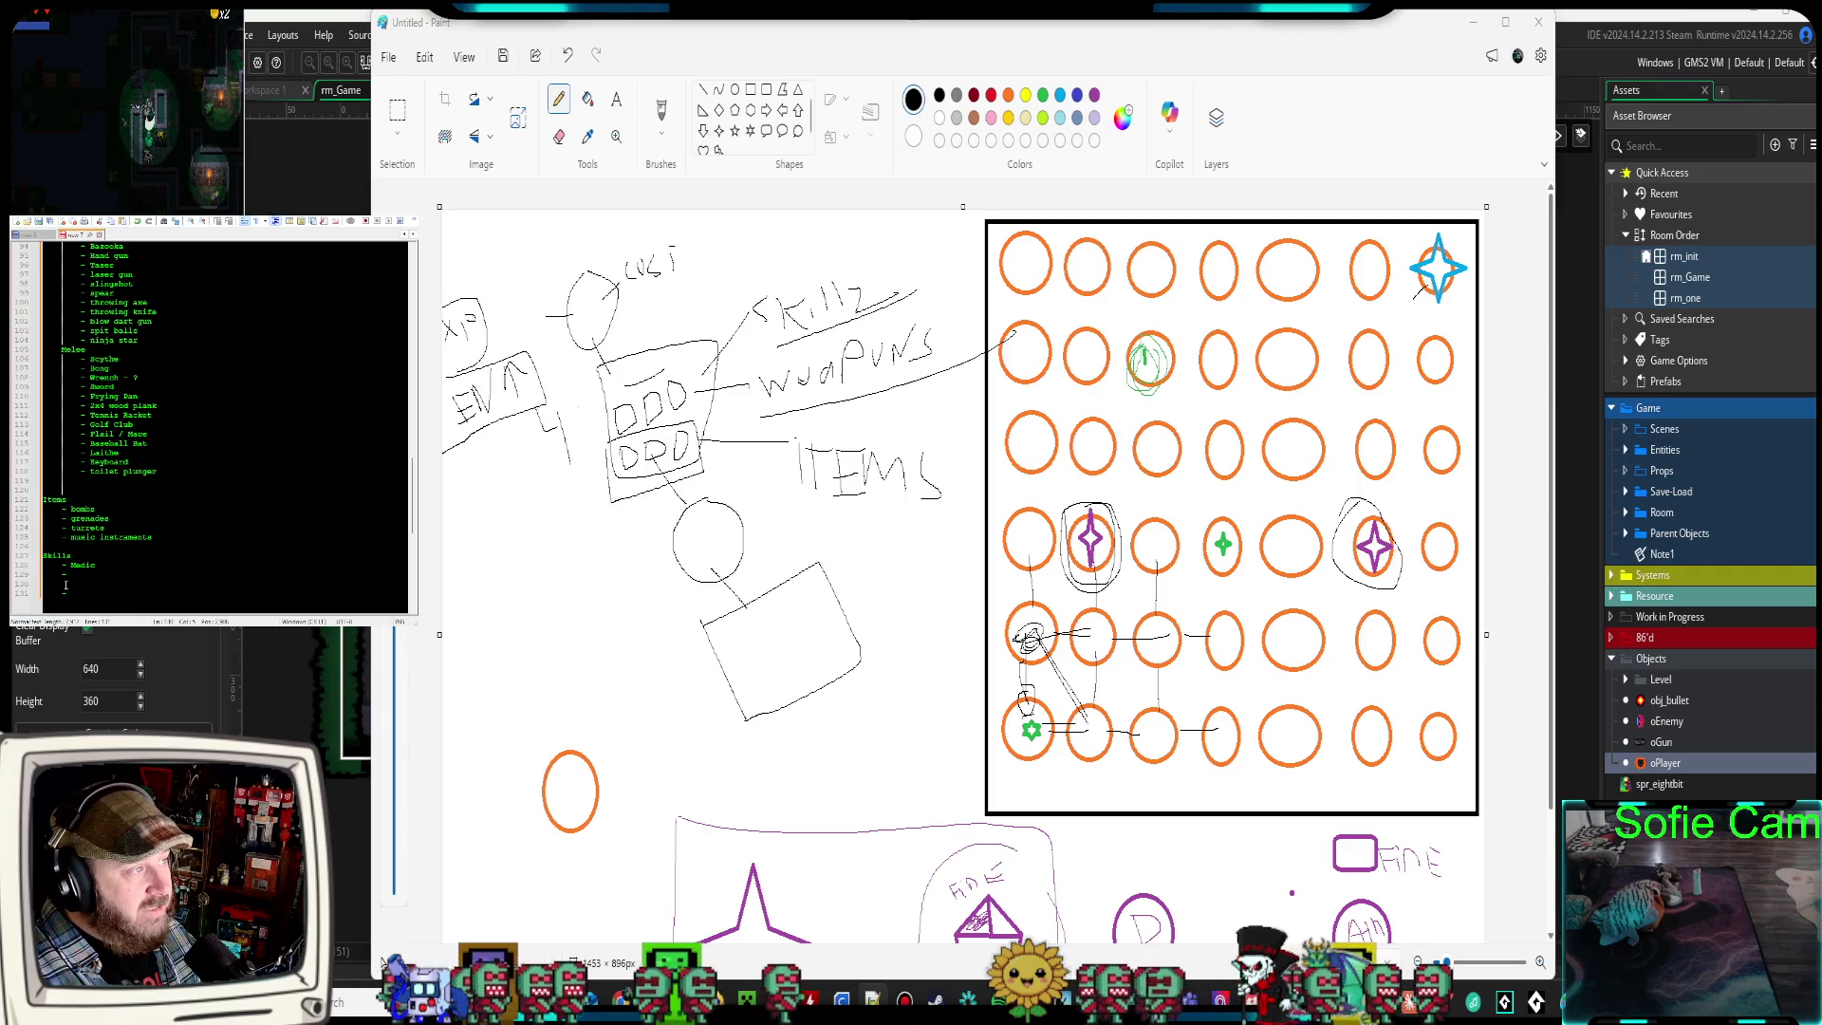
key("BackSpace")
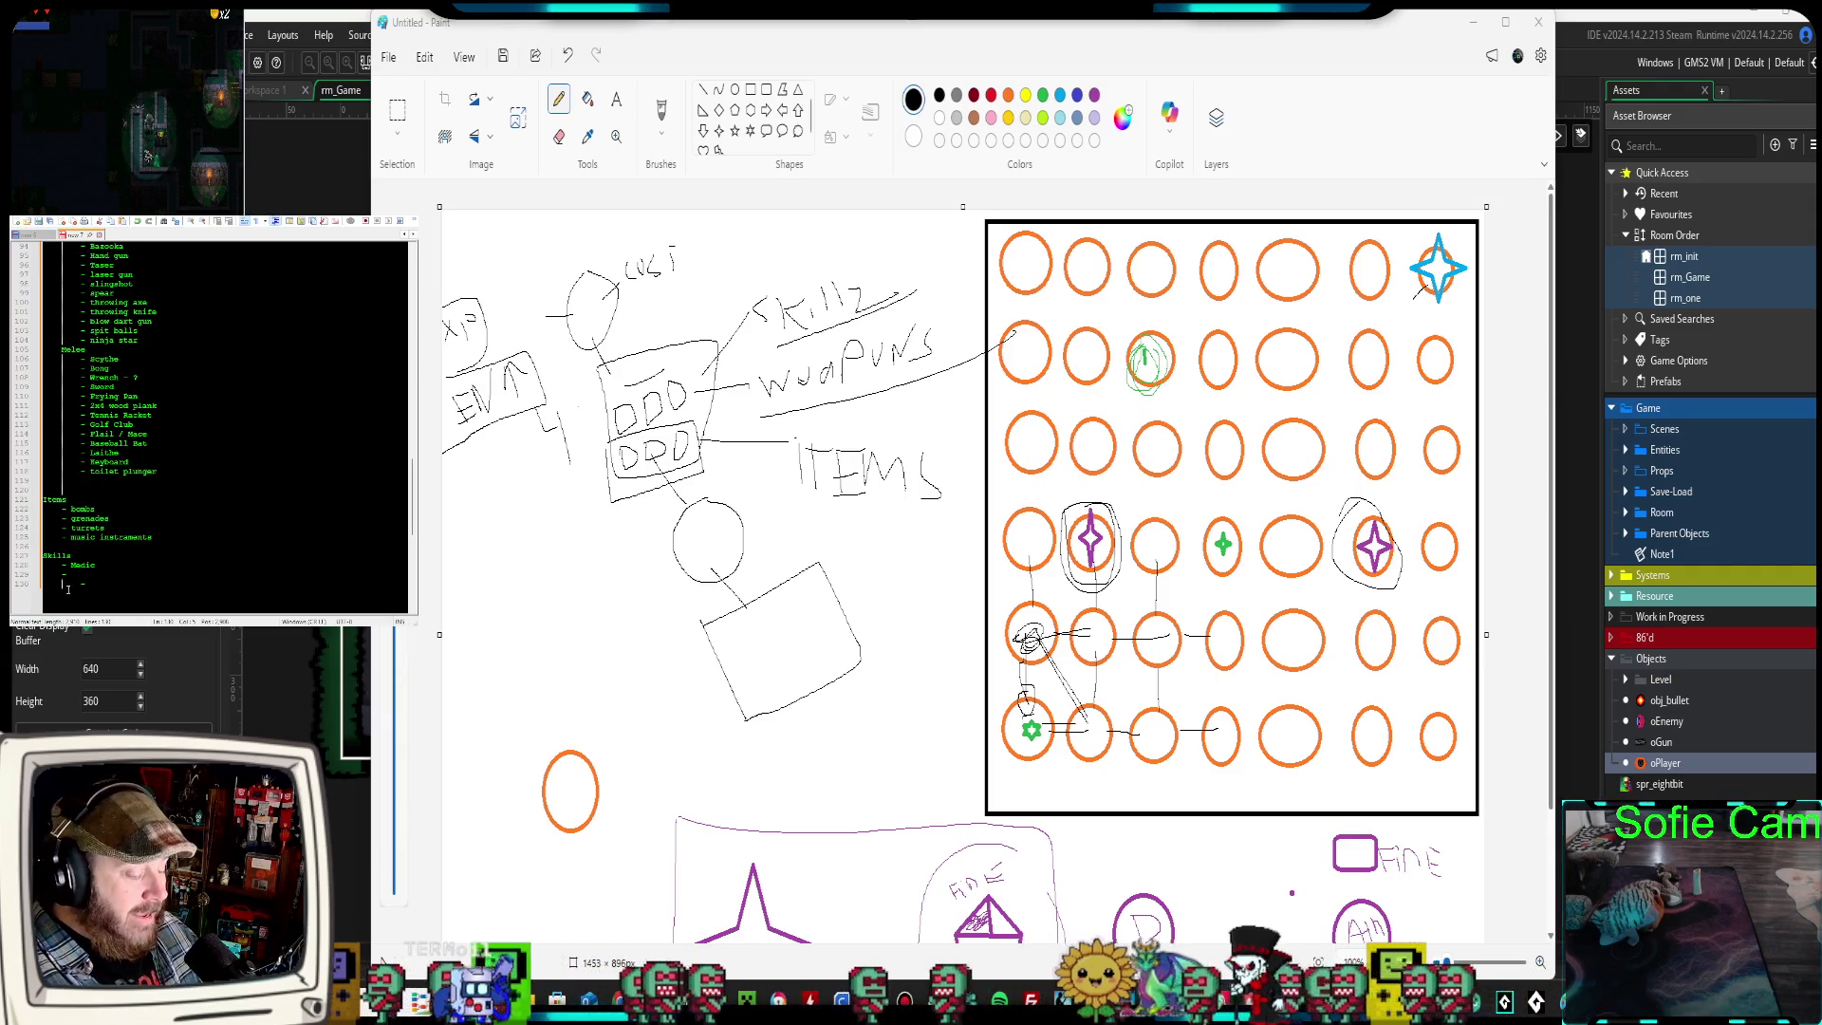
type("-")
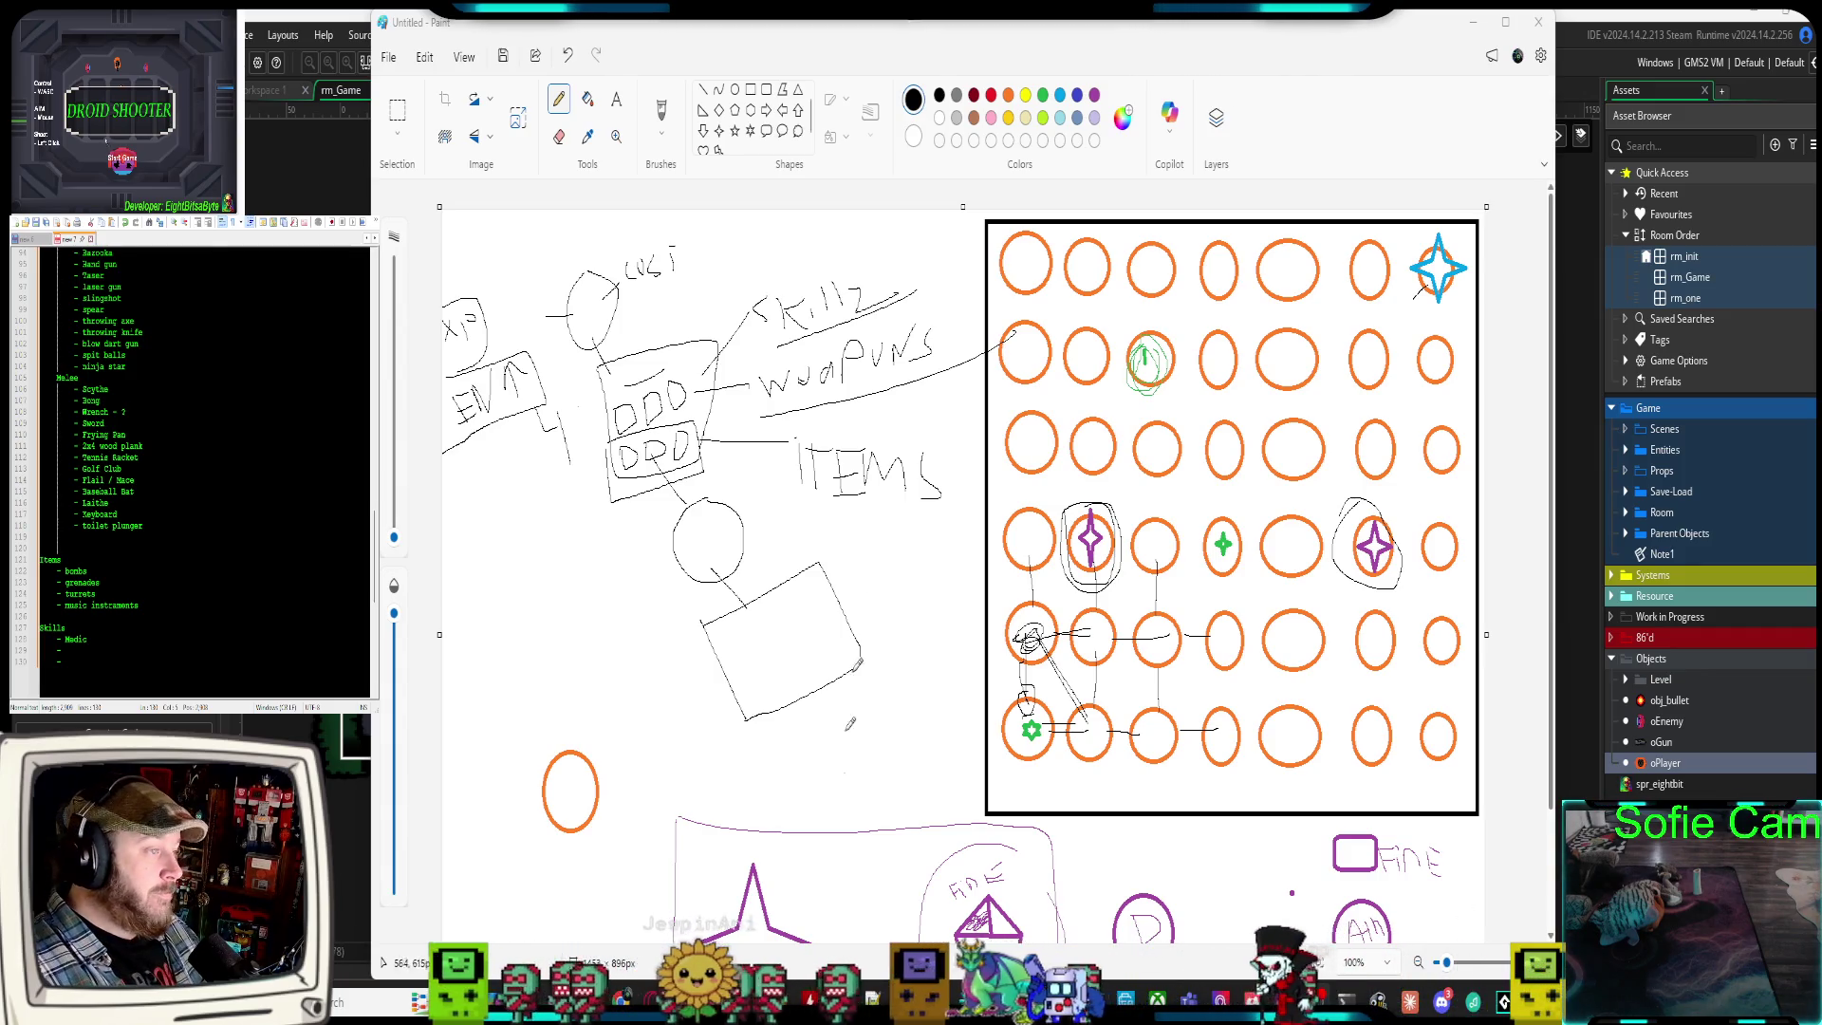
left_click_drag(979, 28, 985, 27)
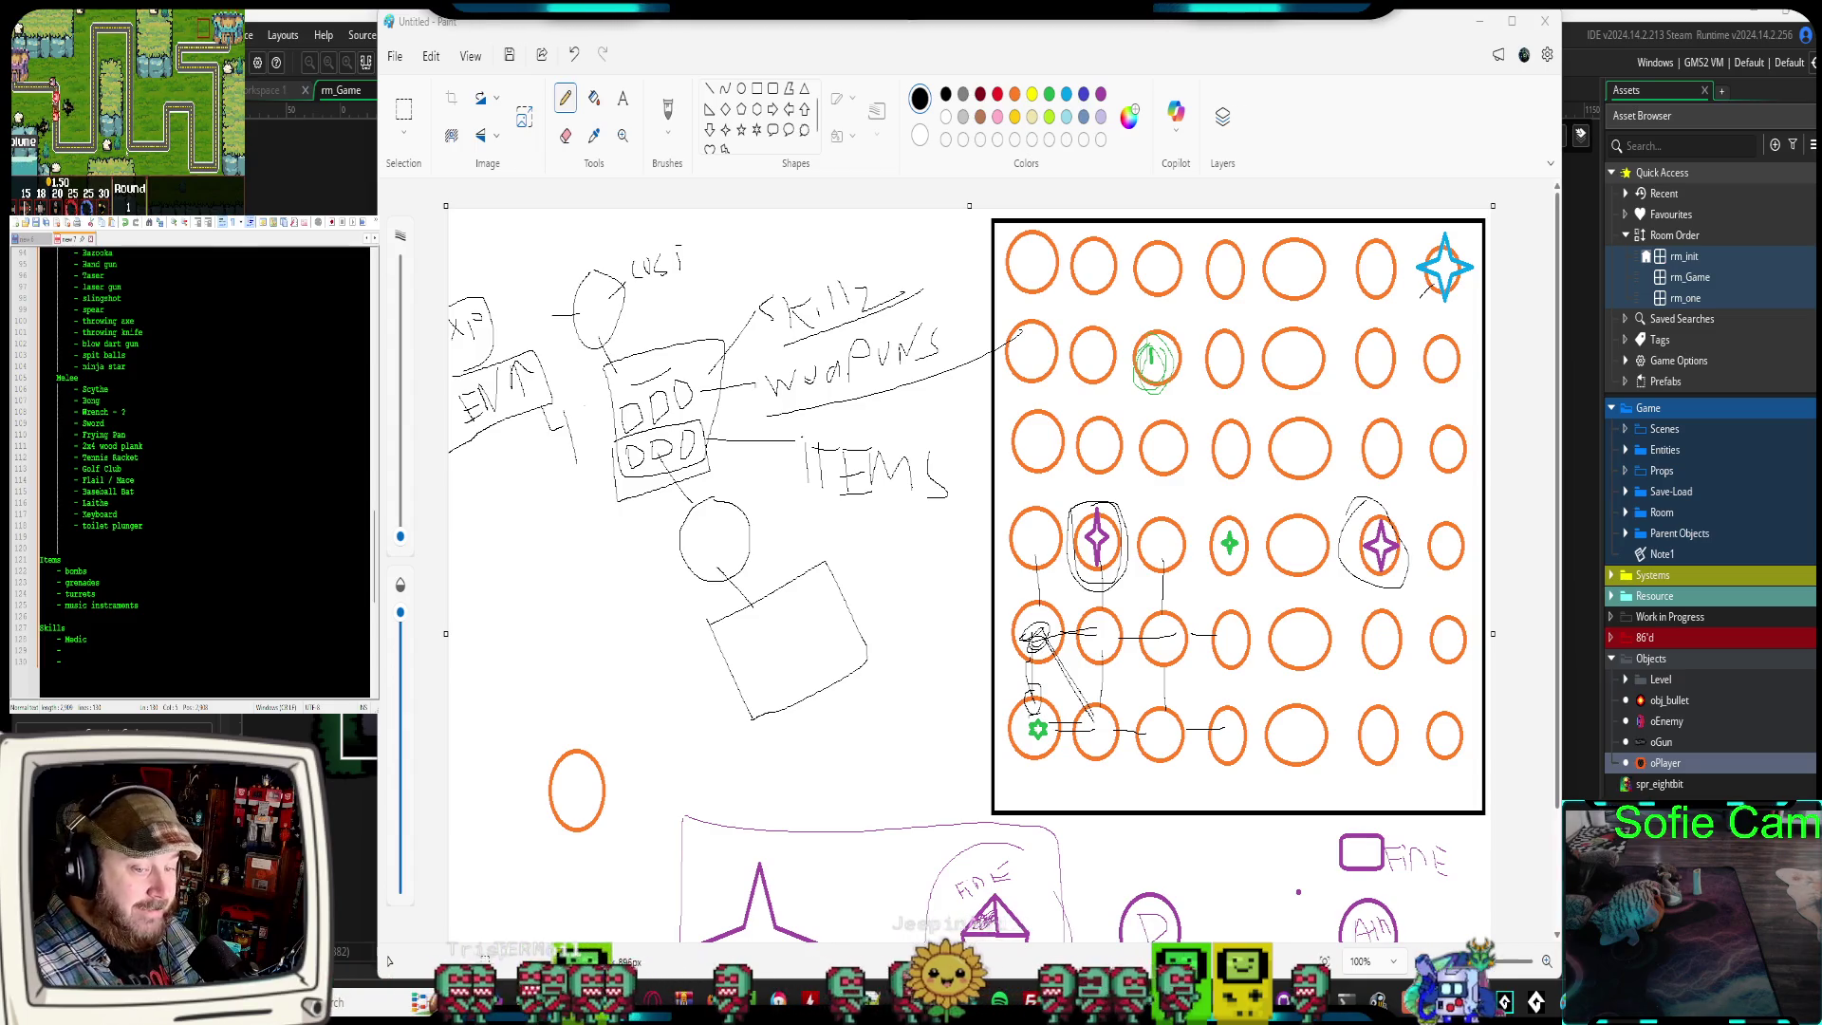
scroll(204, 474, "up", 3)
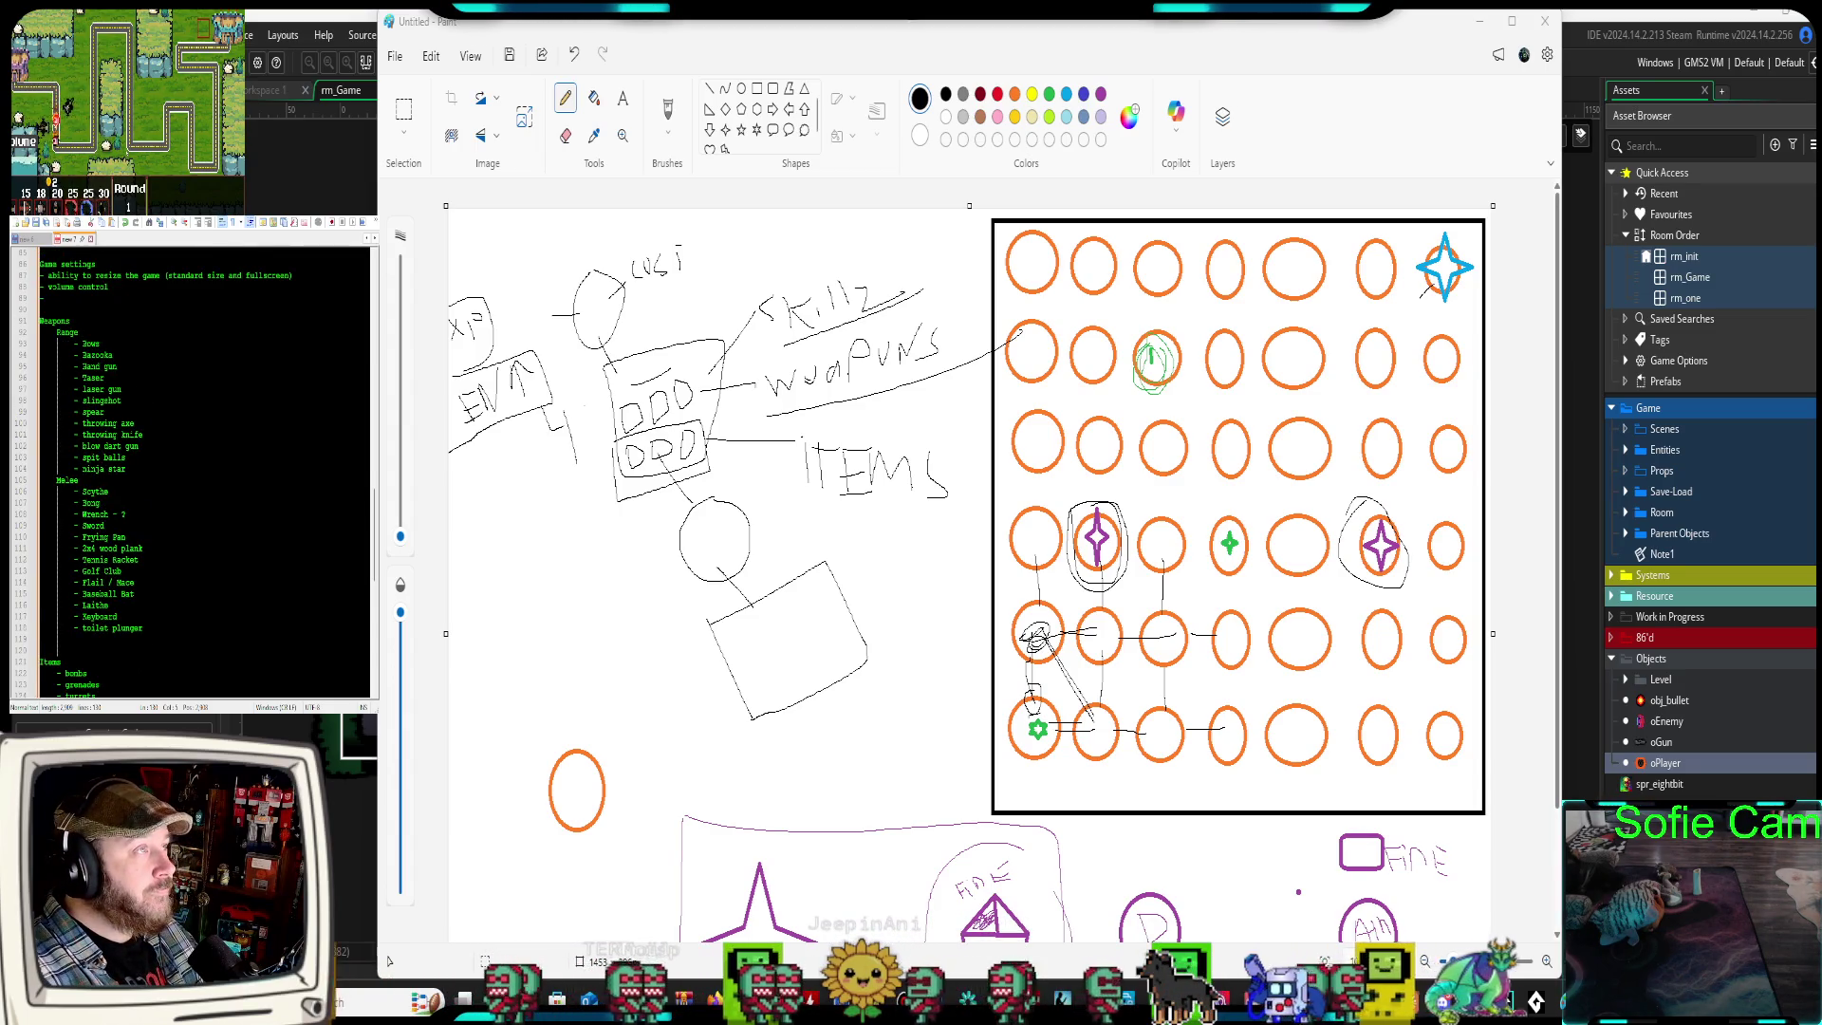
Insert a new 'Player Classes' heading above the Weapons section
left_click(58, 309)
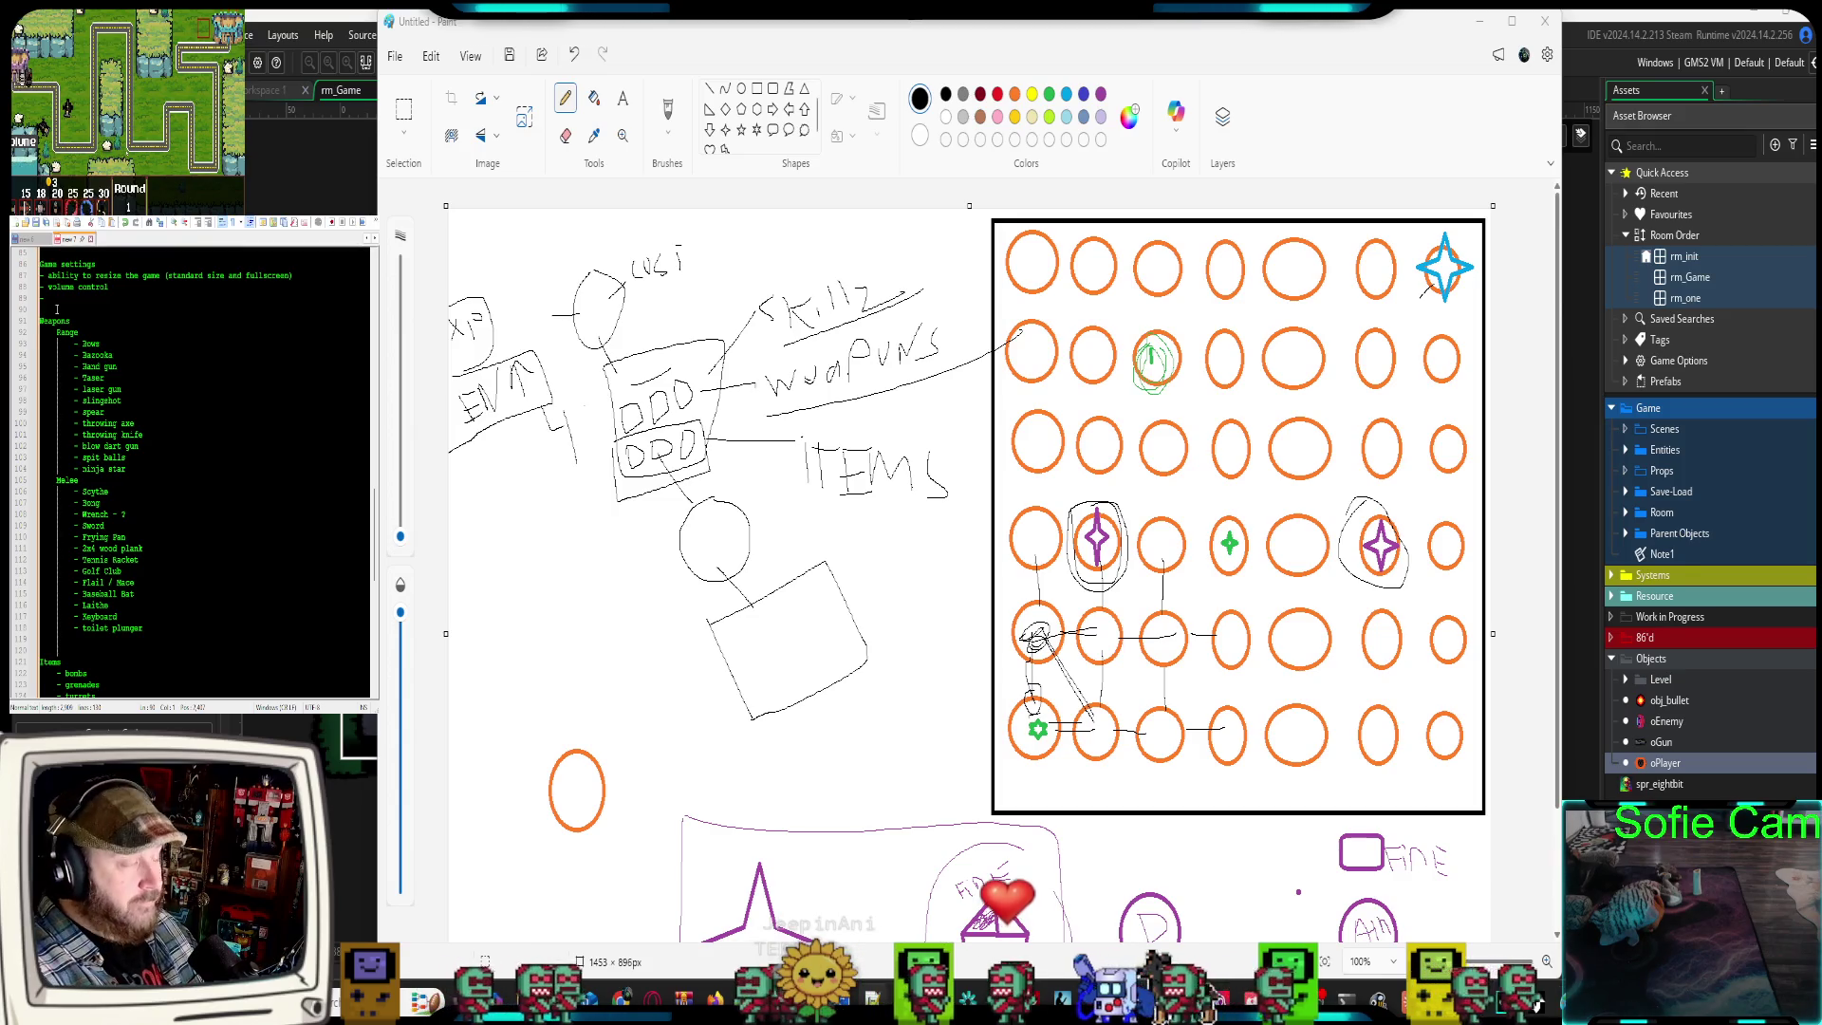
key("Return")
key("Return")
left_click(58, 318)
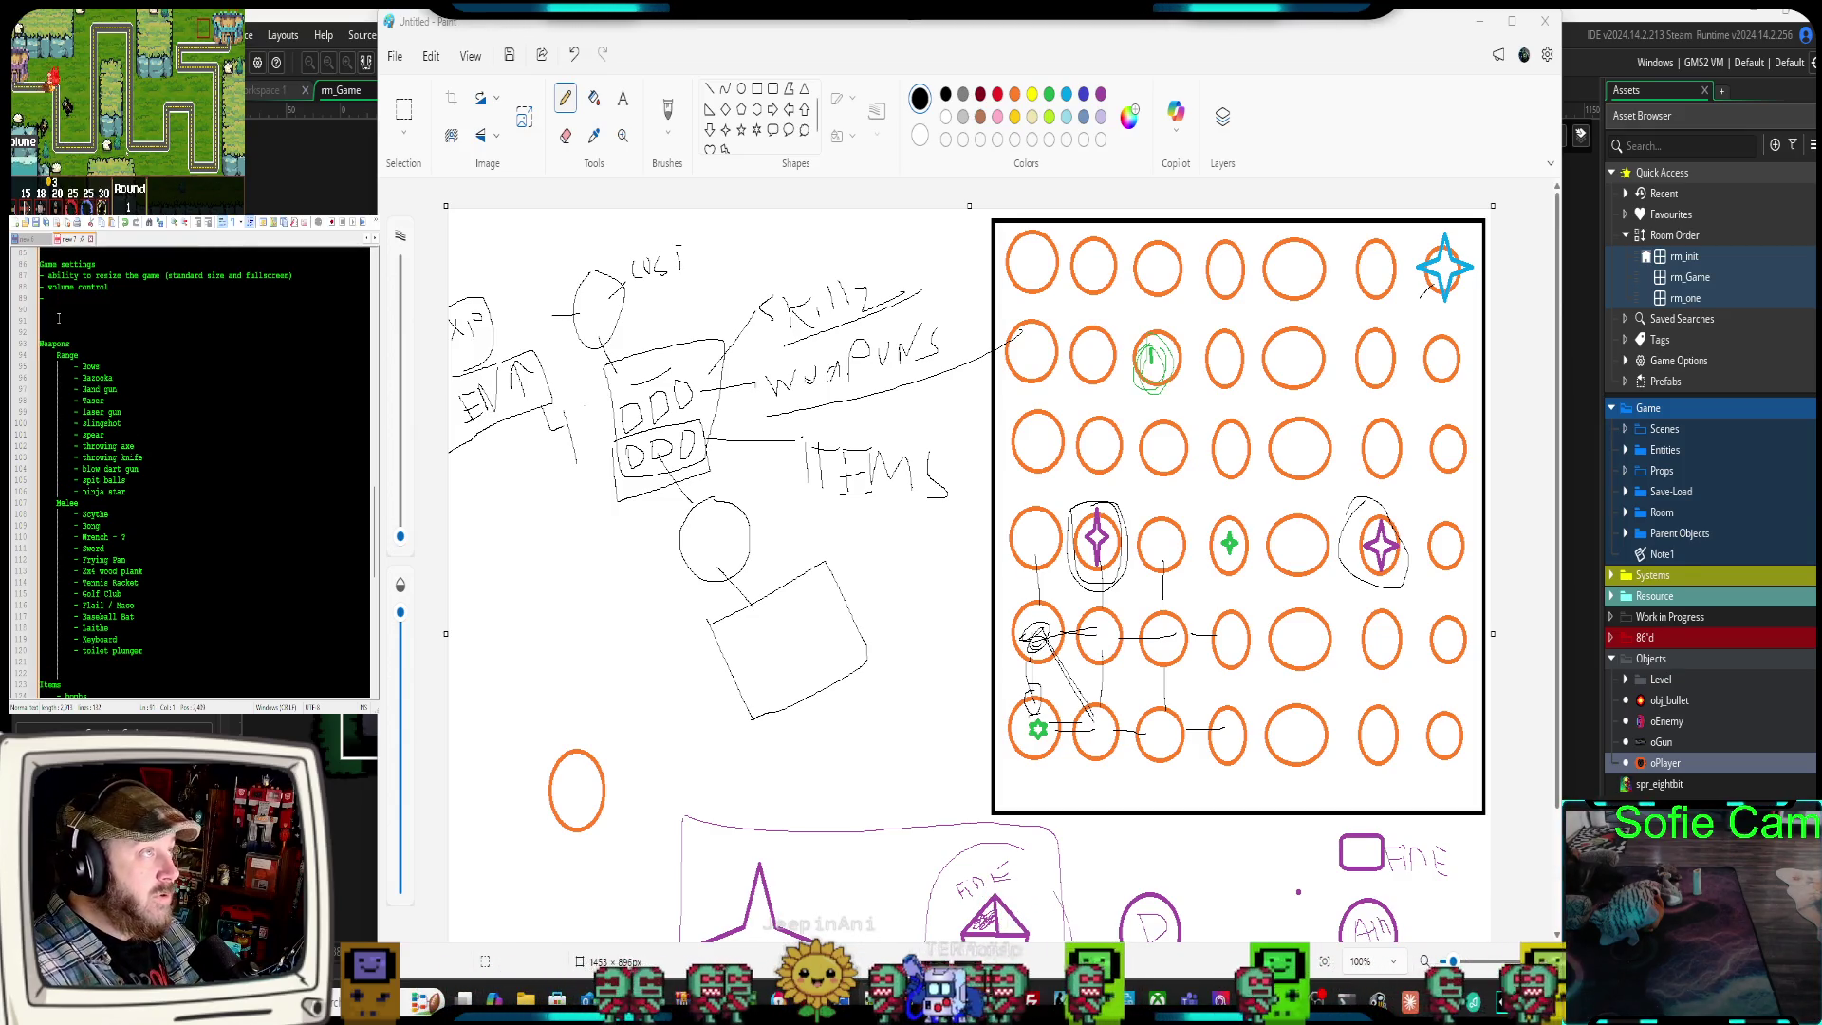
type("Cla")
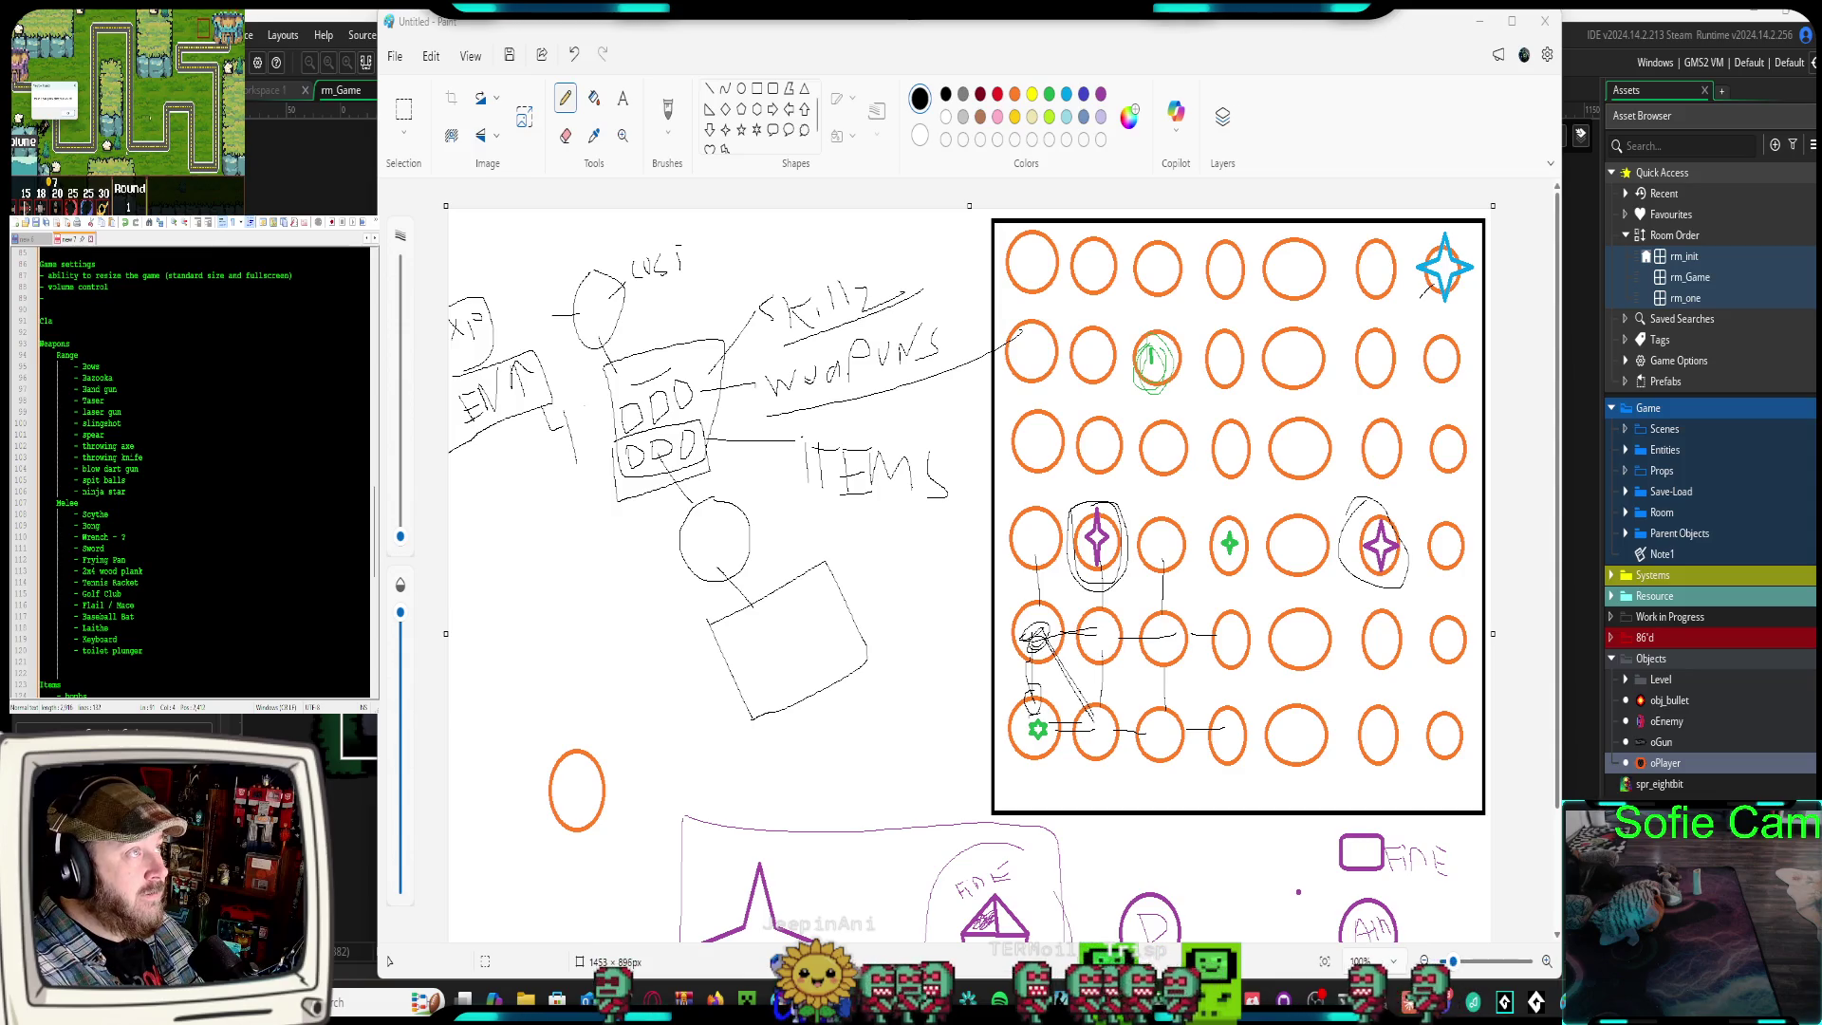
key("BackSpace")
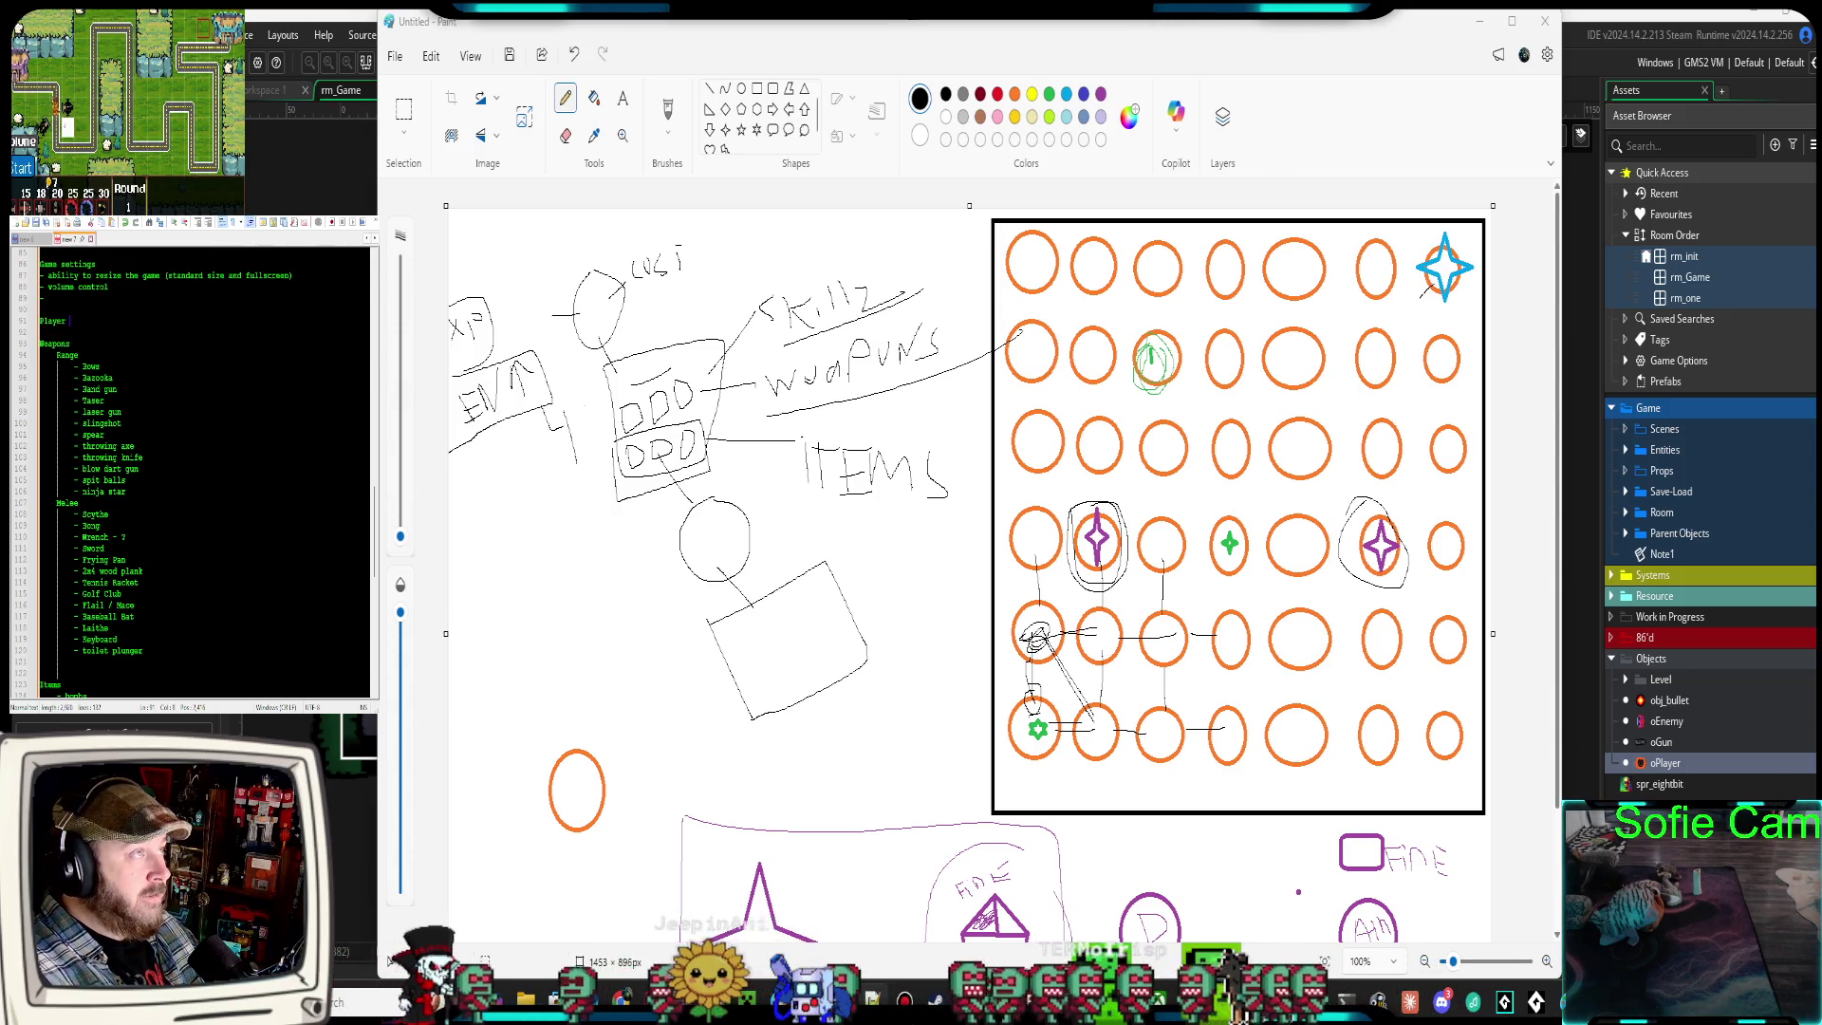
type("Classes")
key("Return")
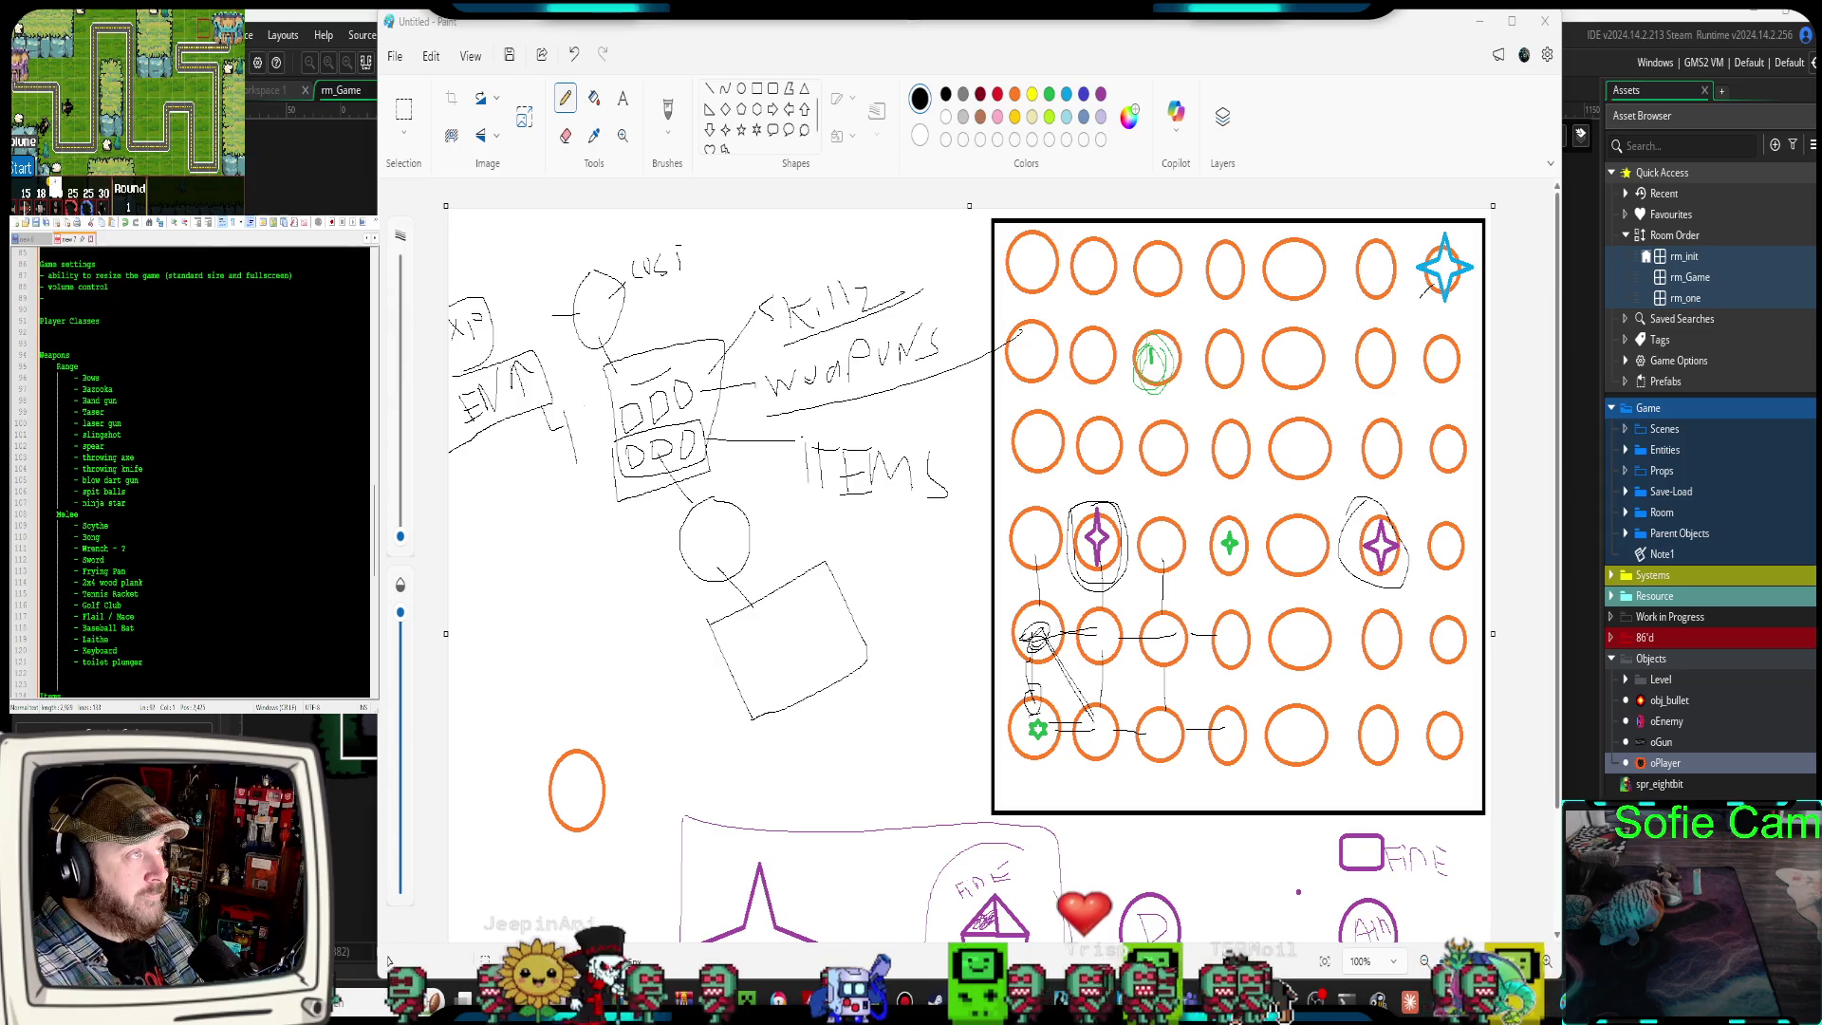
List Medic, Farmer and Lumberjack as dash entries under Player Classes
type("-")
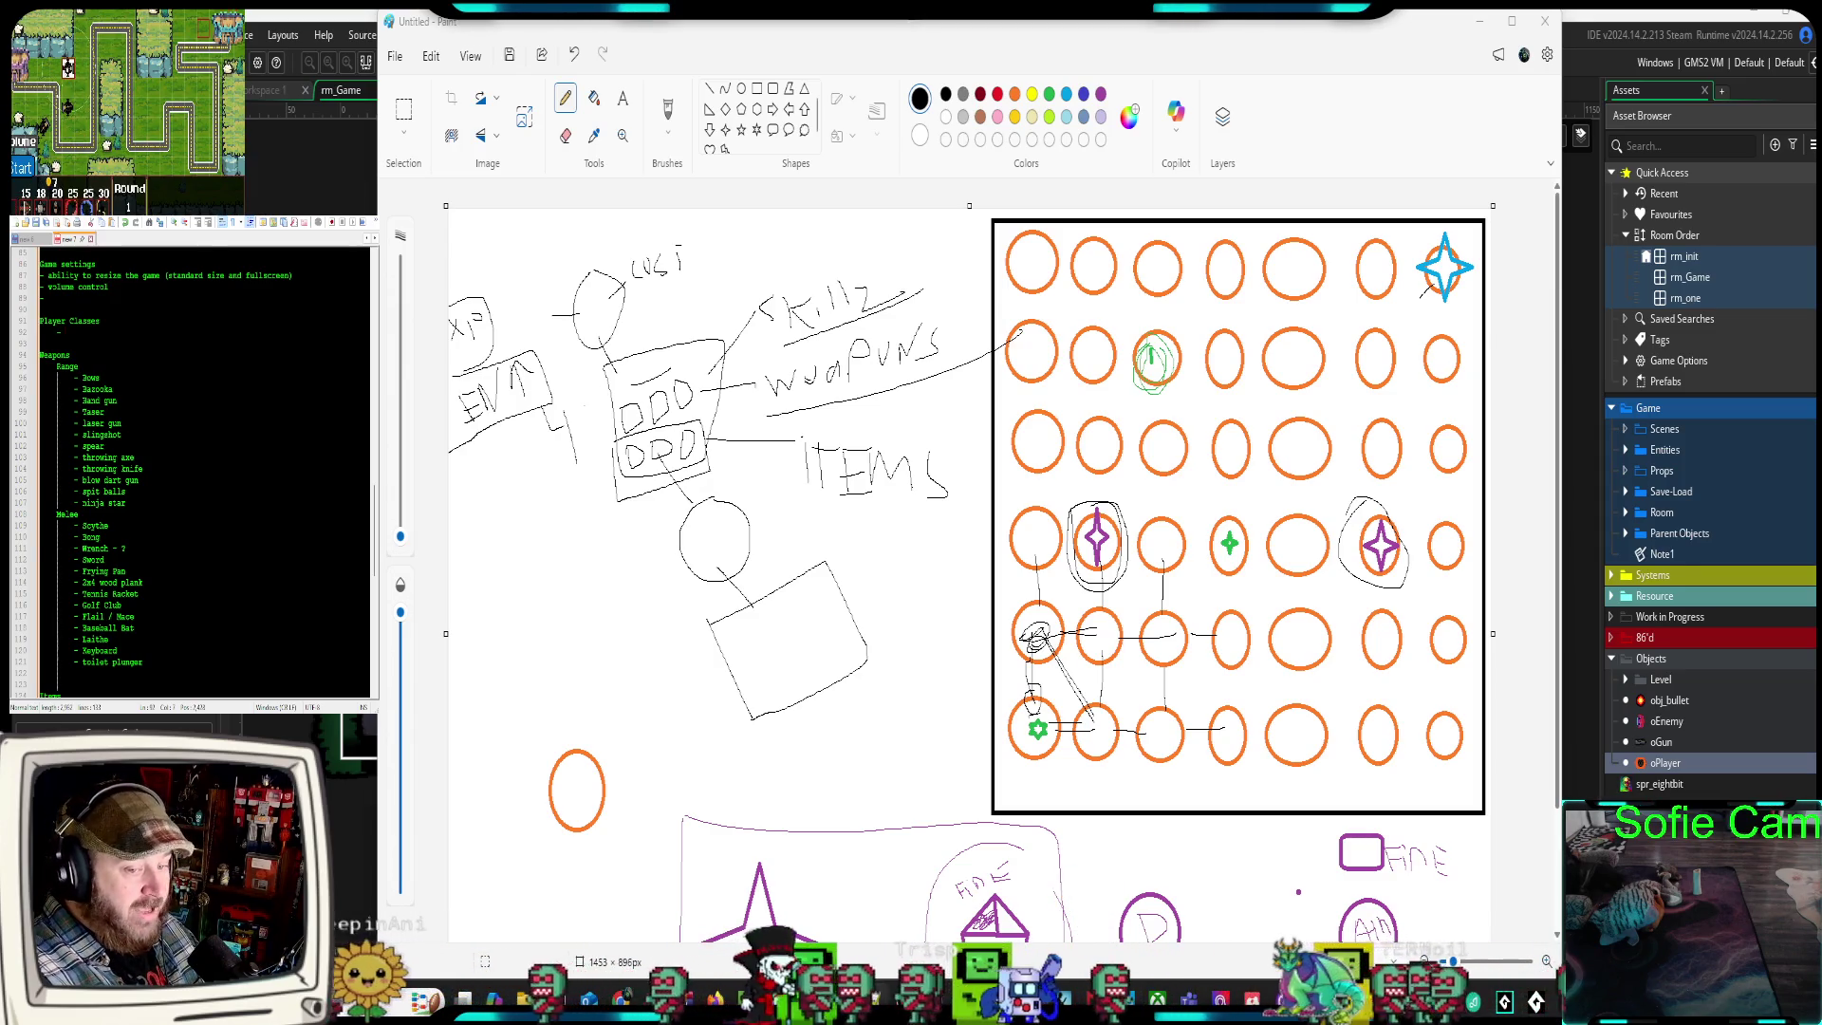
type(" Medic")
key("Return")
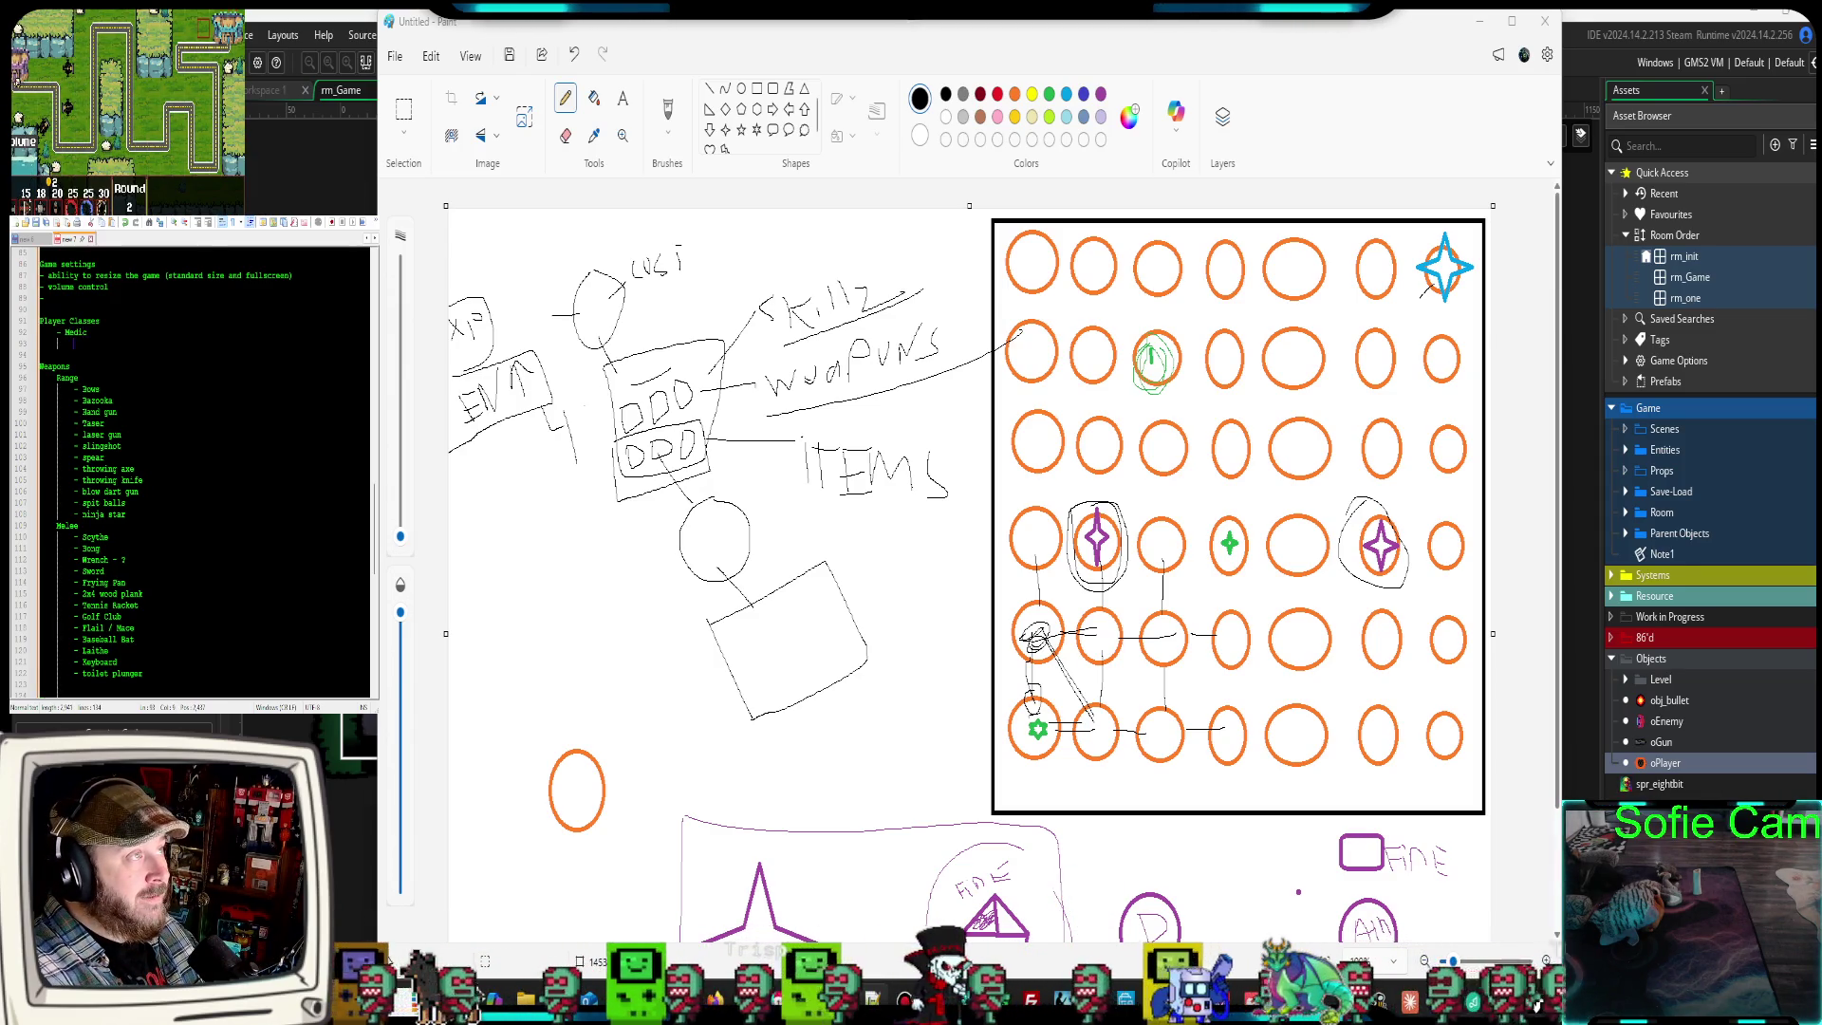
type("- Tanker")
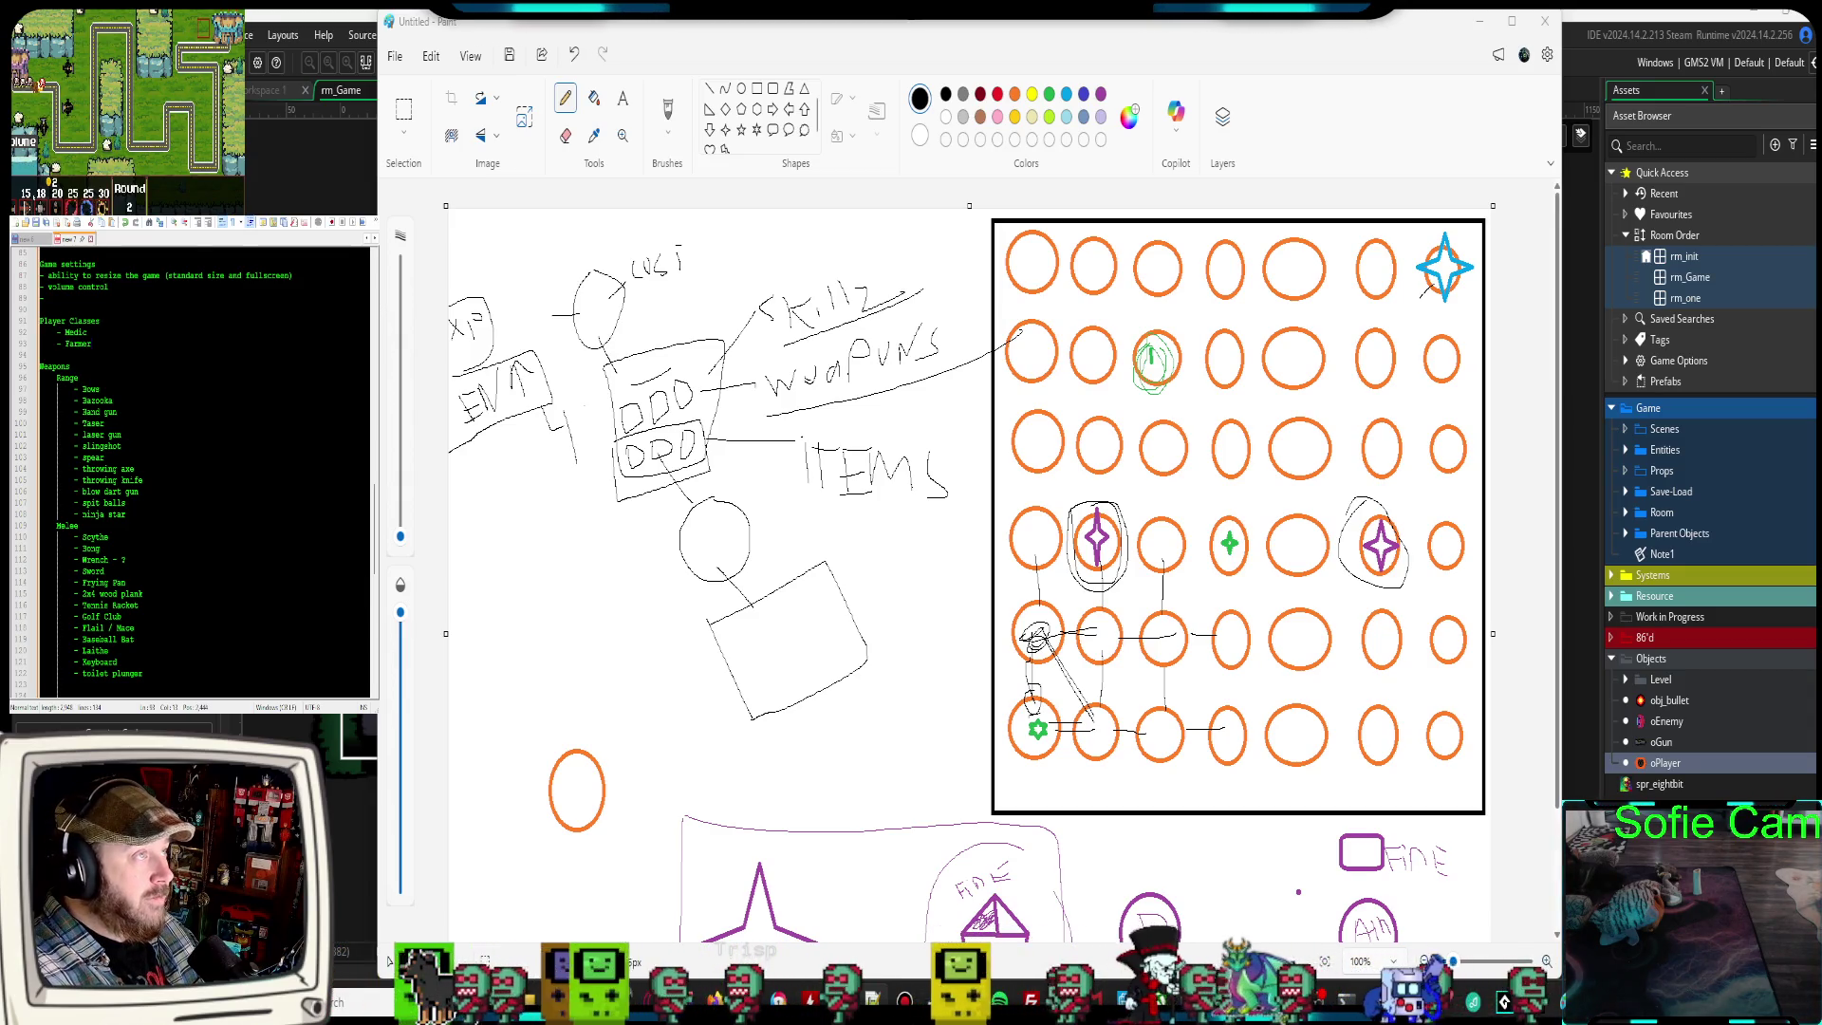
key("Return")
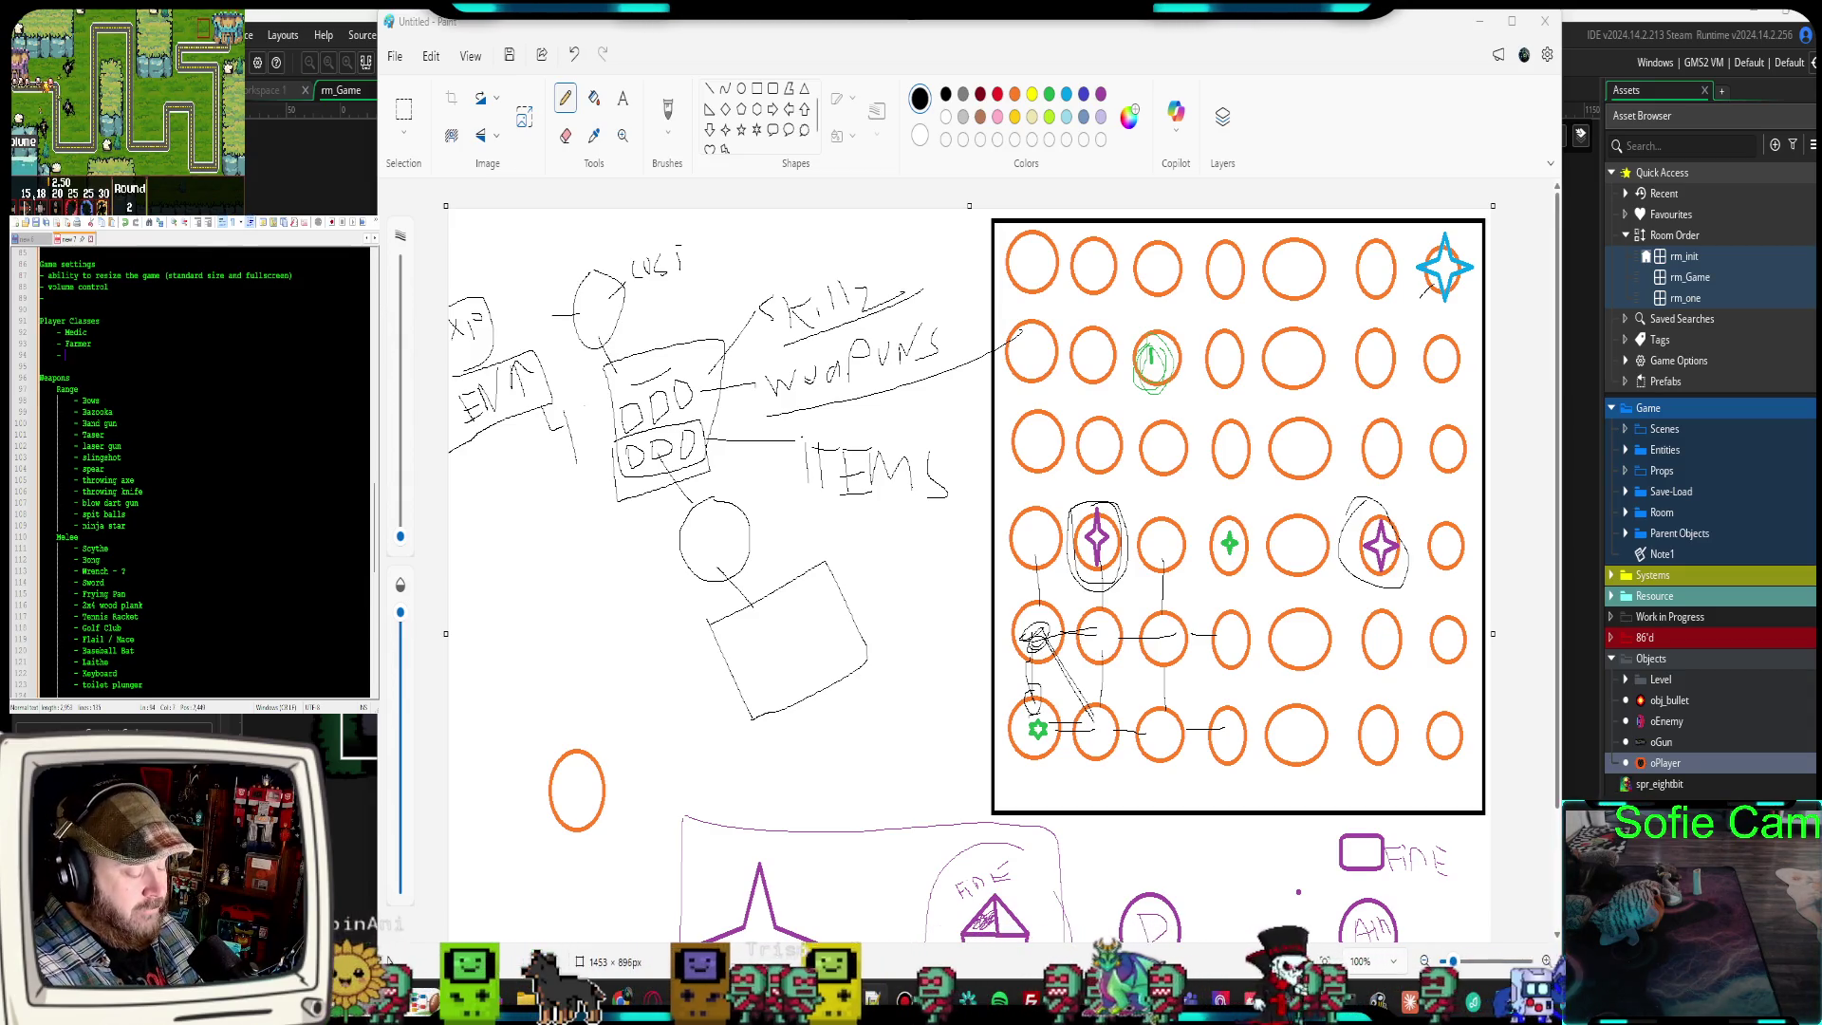
type("Lumber")
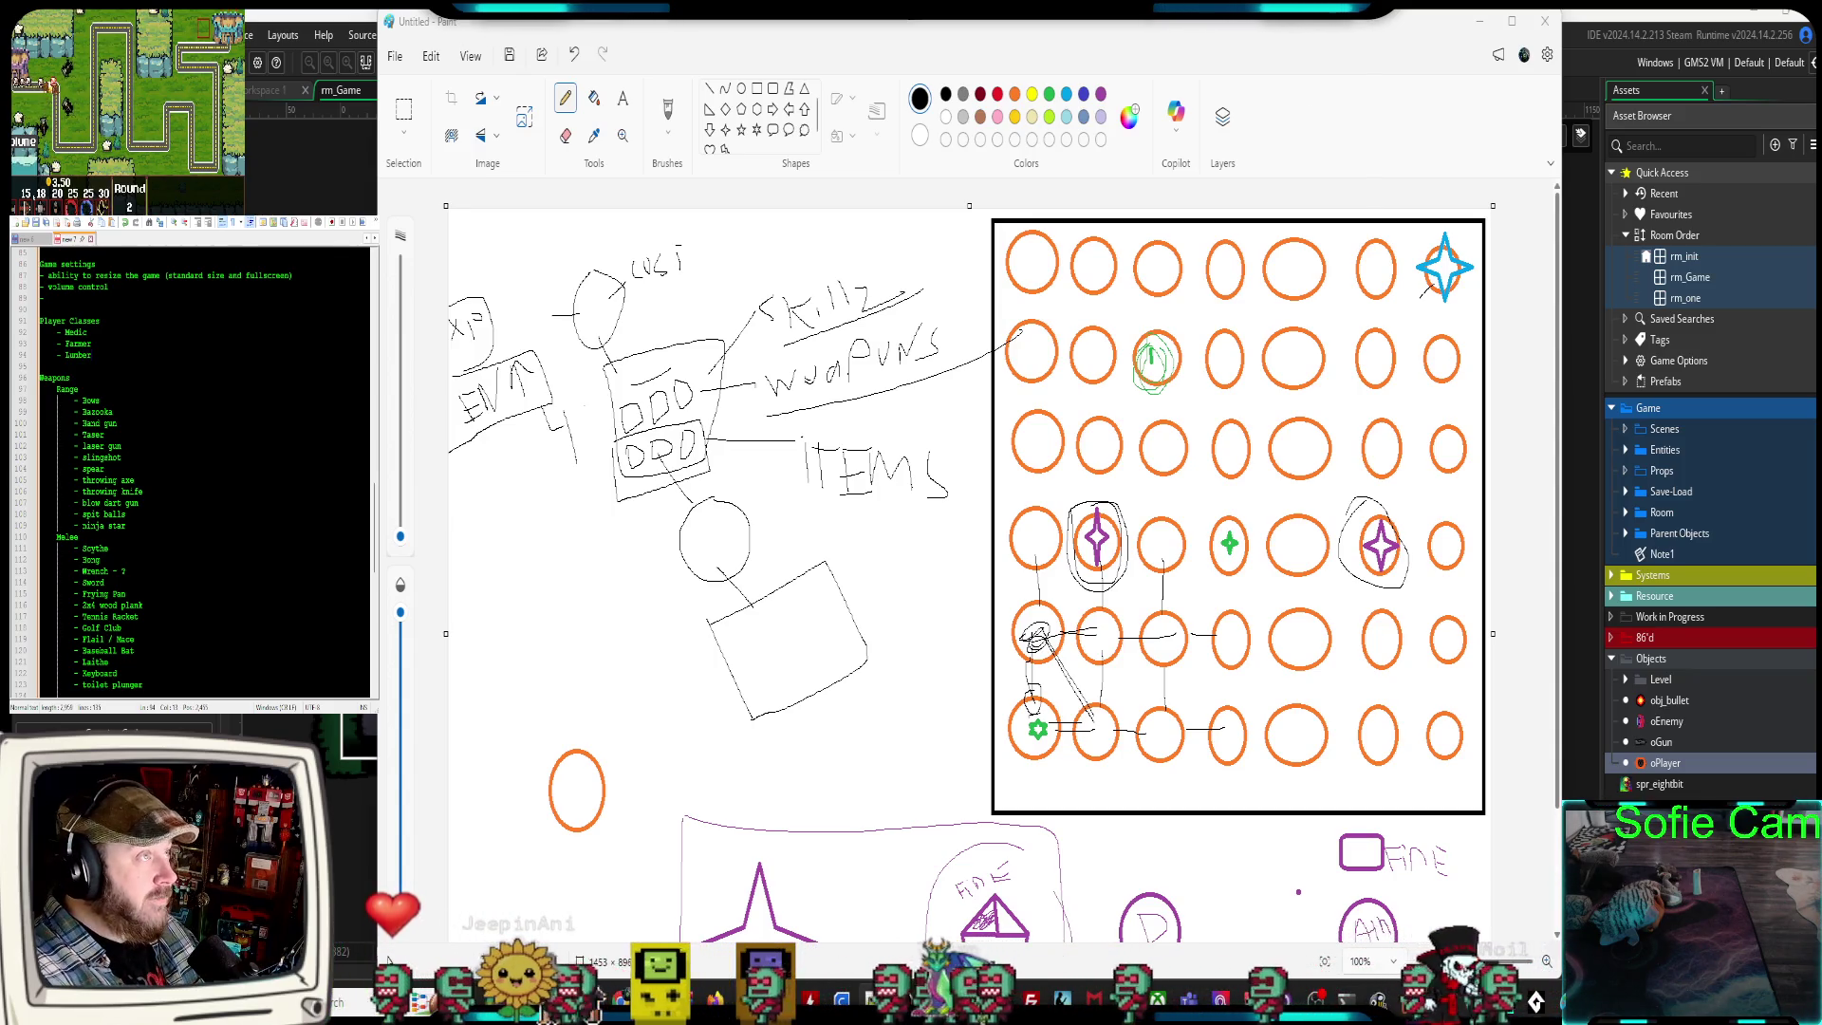
type("jack")
key("Return")
type("-")
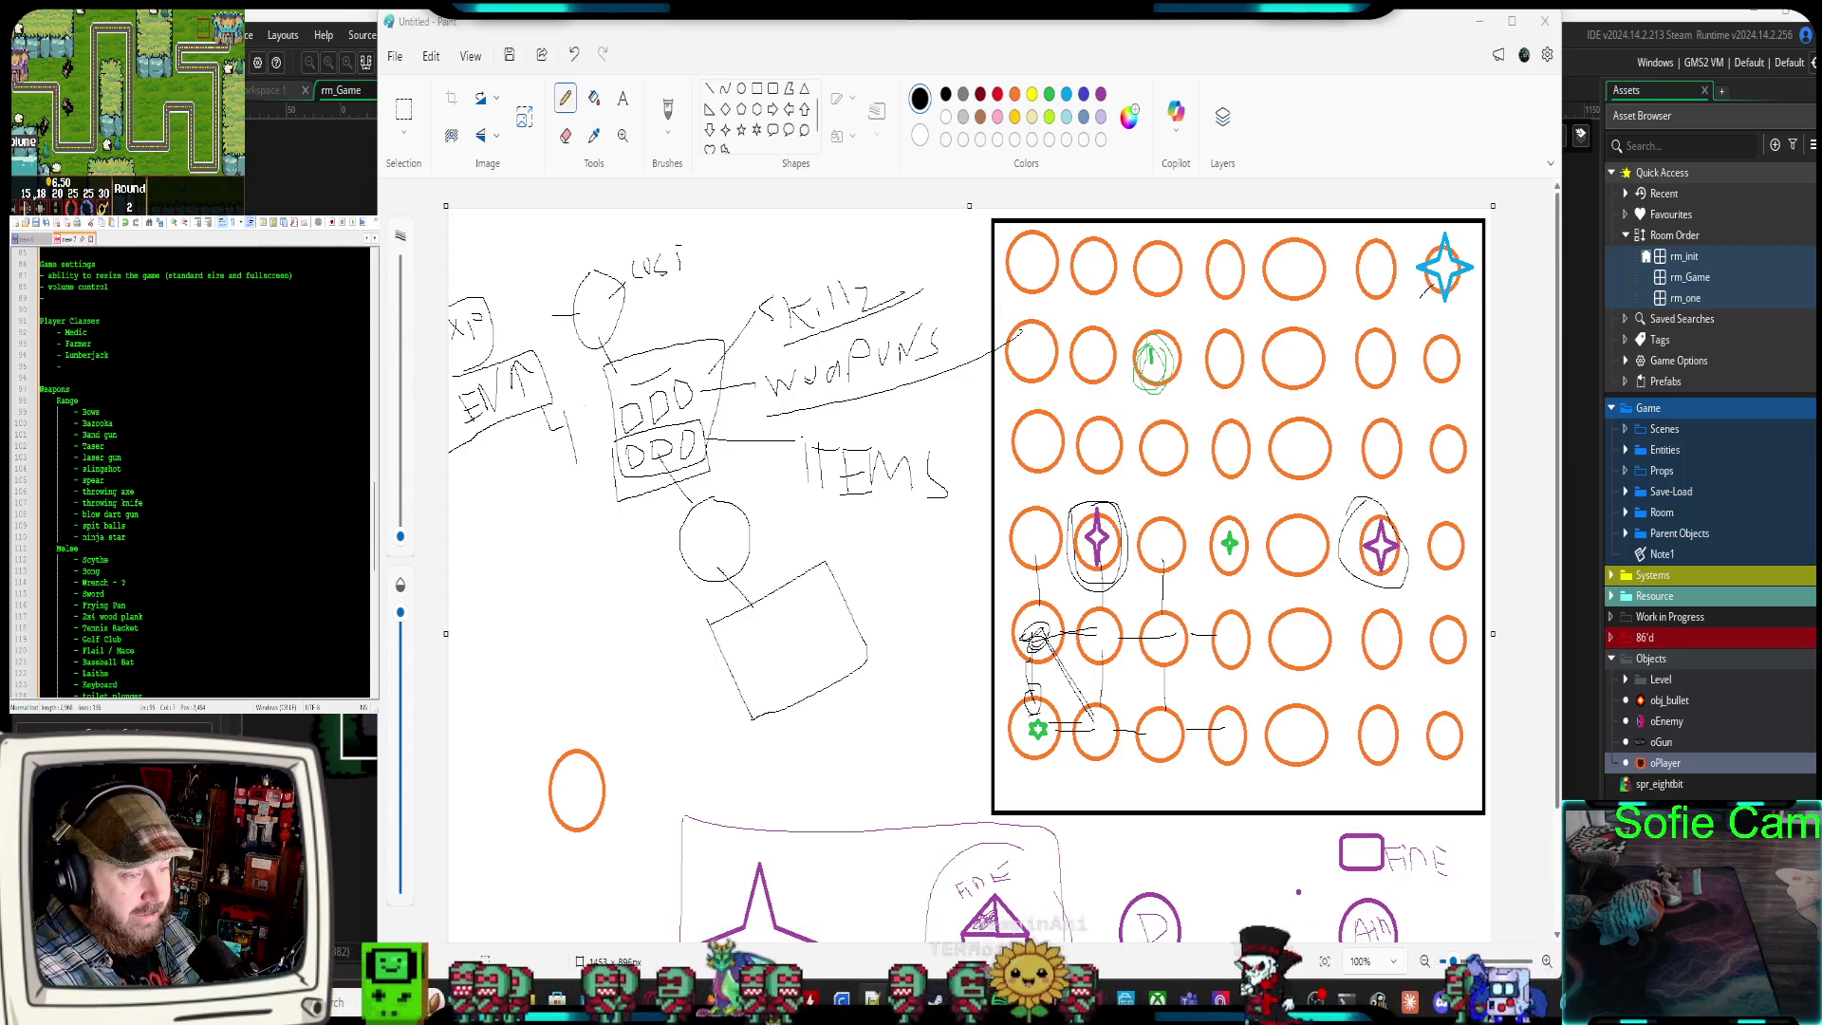
Add 'Soldier (range)' and 'Fighter (Melee)' to the end of the Player Classes list
type("ri")
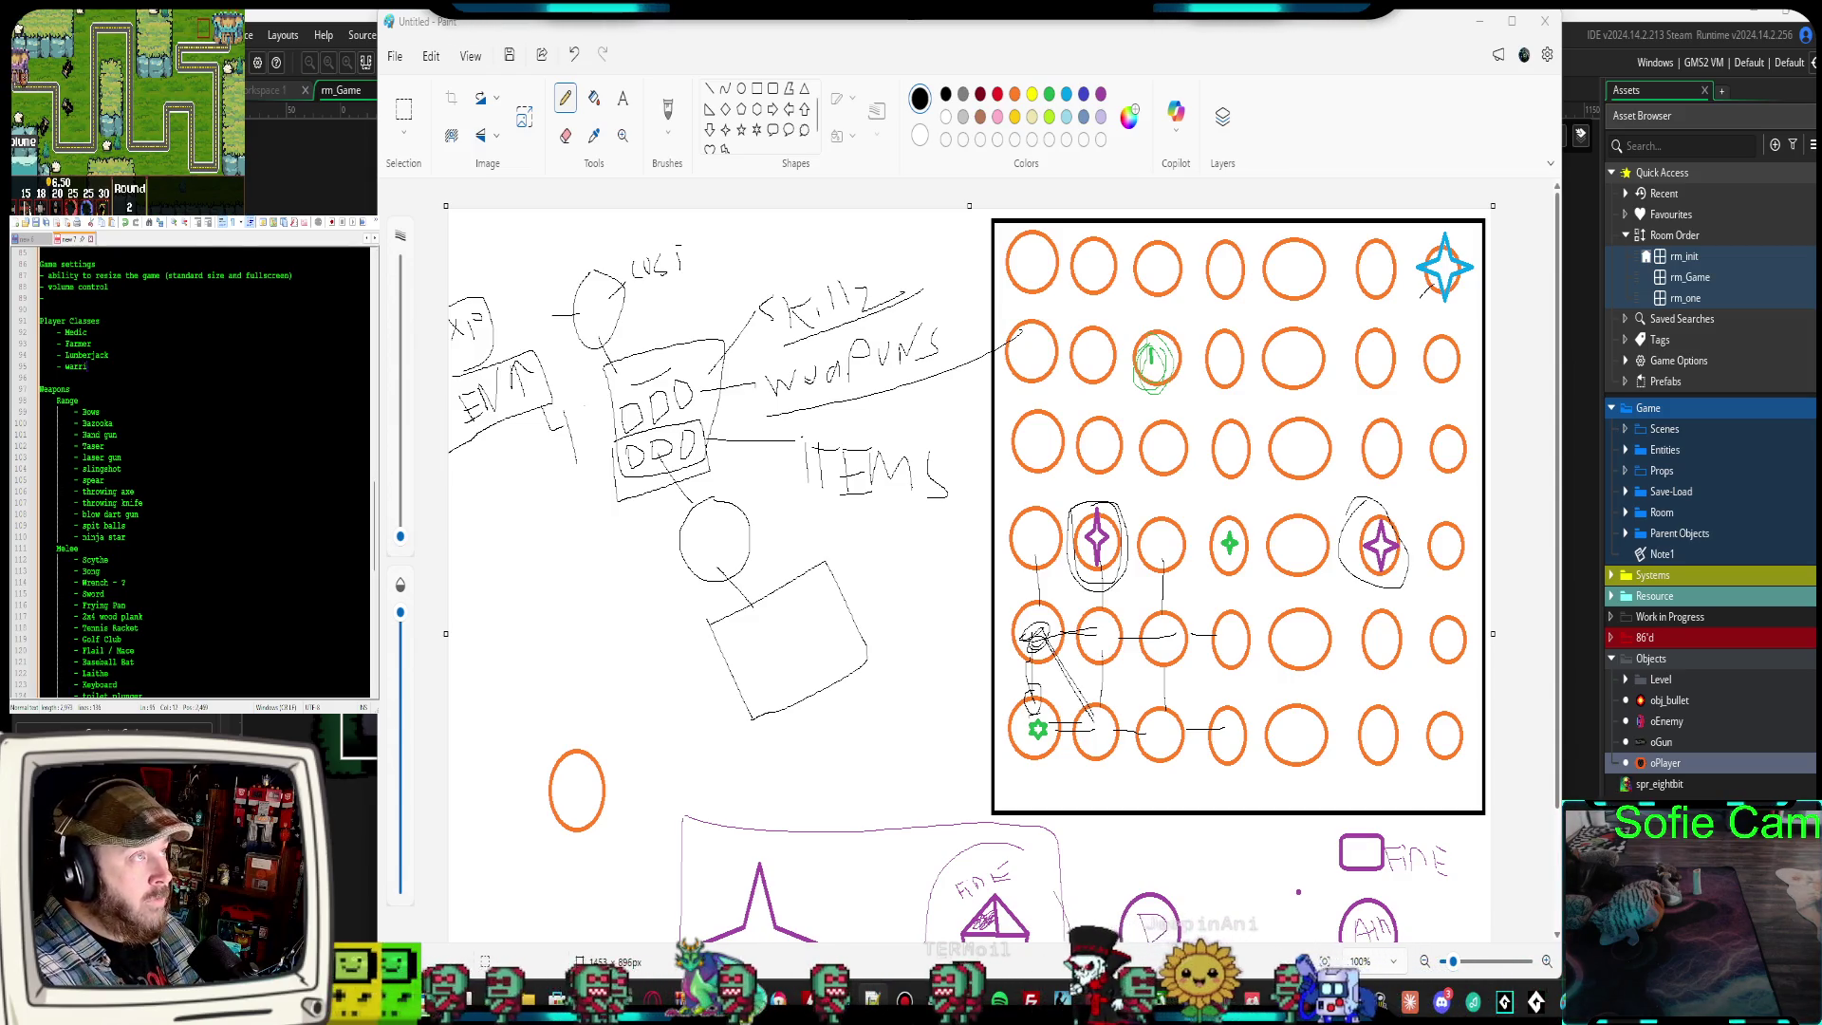
key("BackSpace")
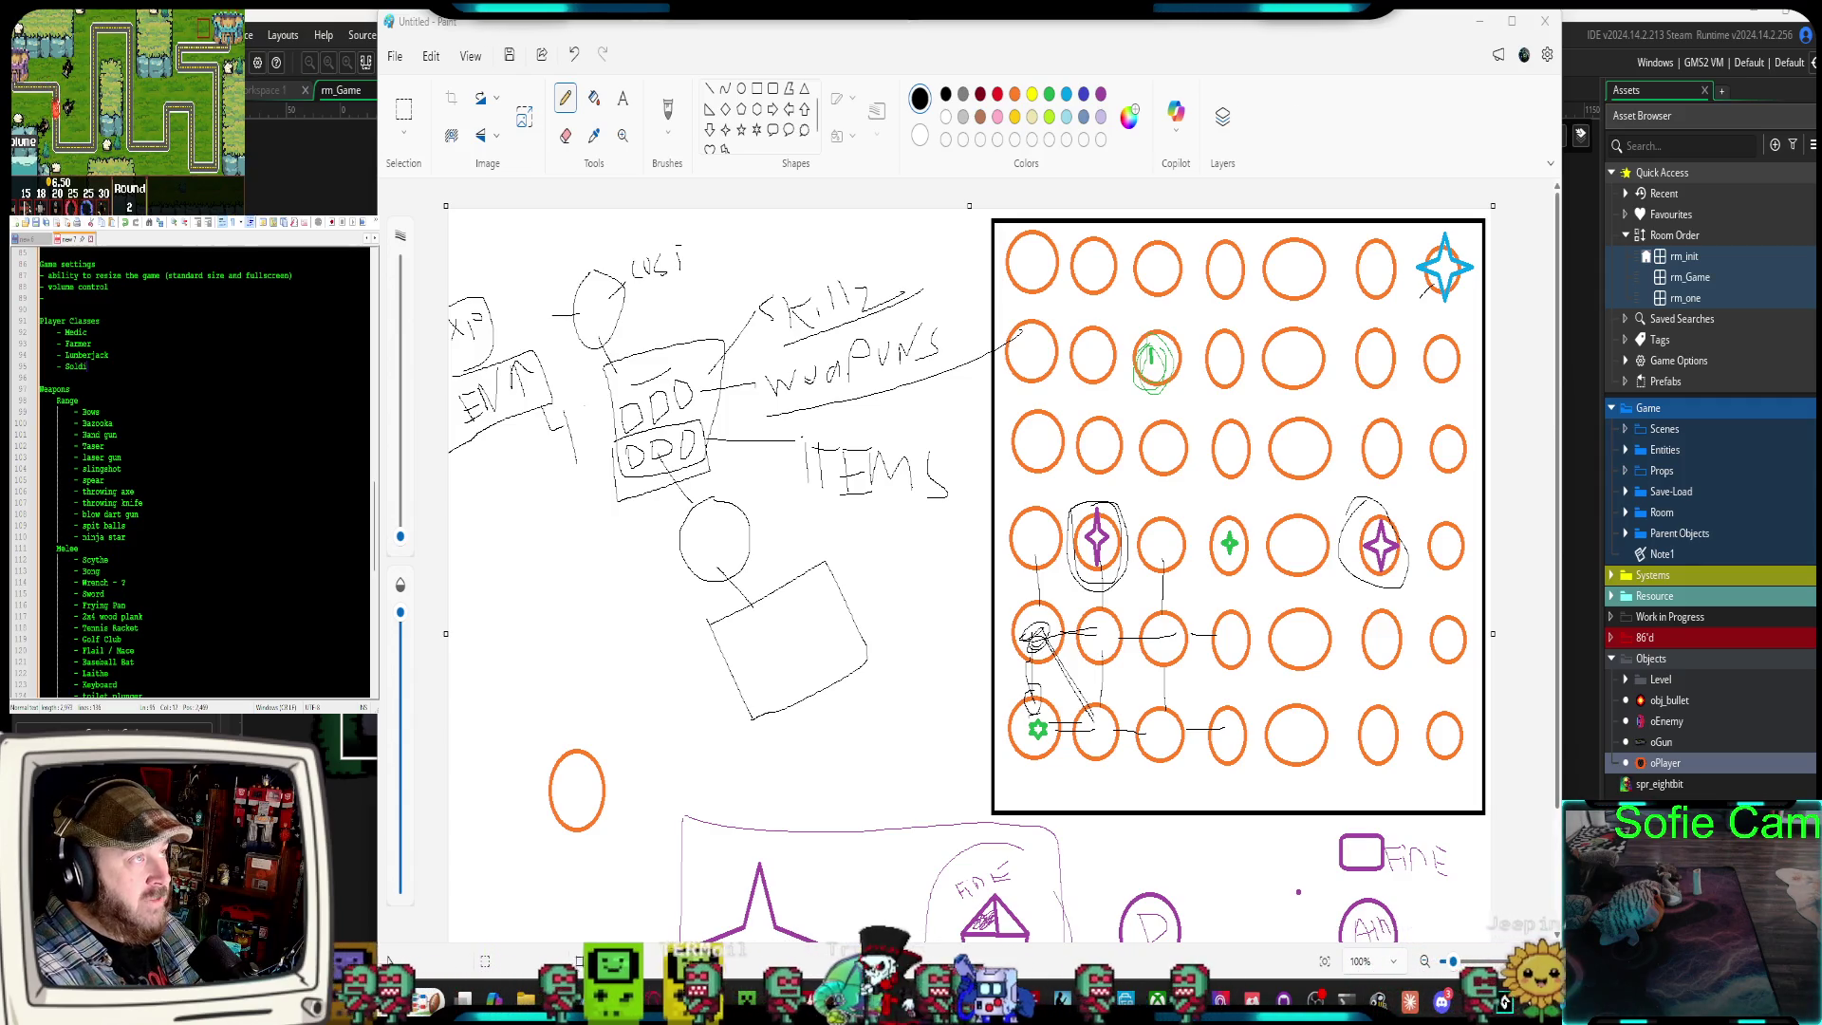
type("er (rang")
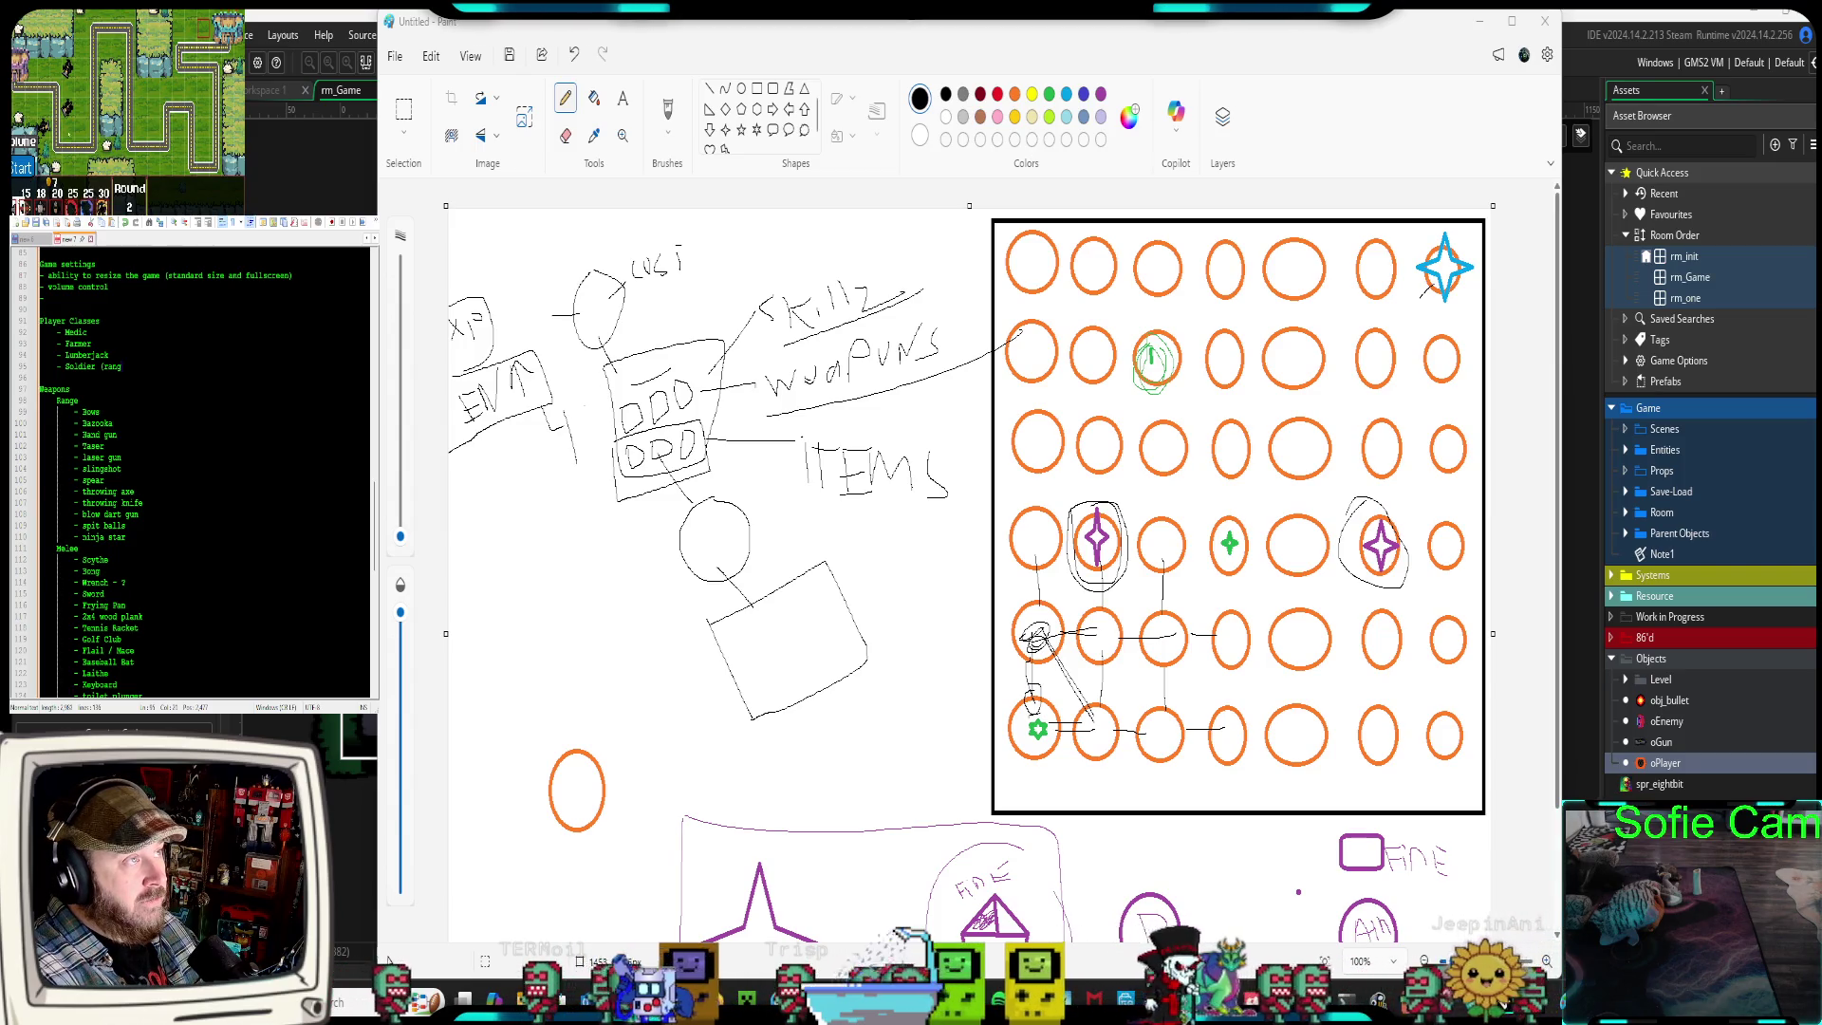
type(" )")
key("Return")
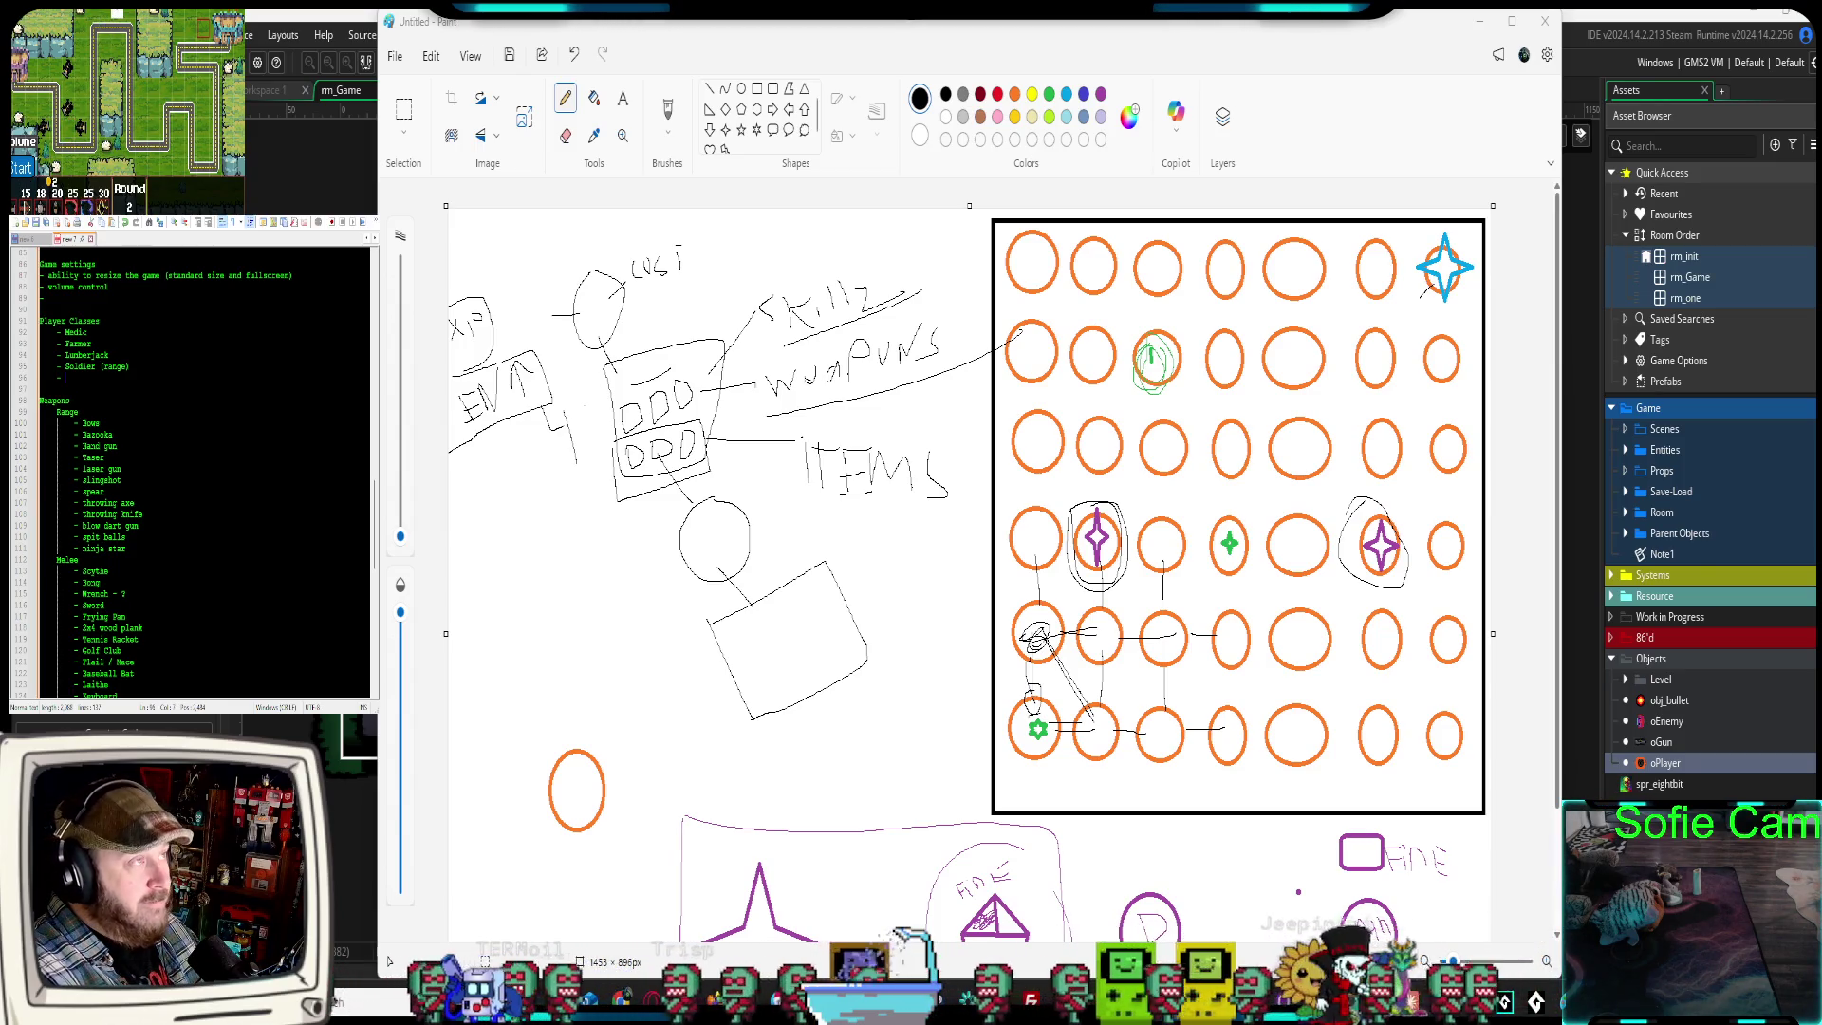
type("Fighter")
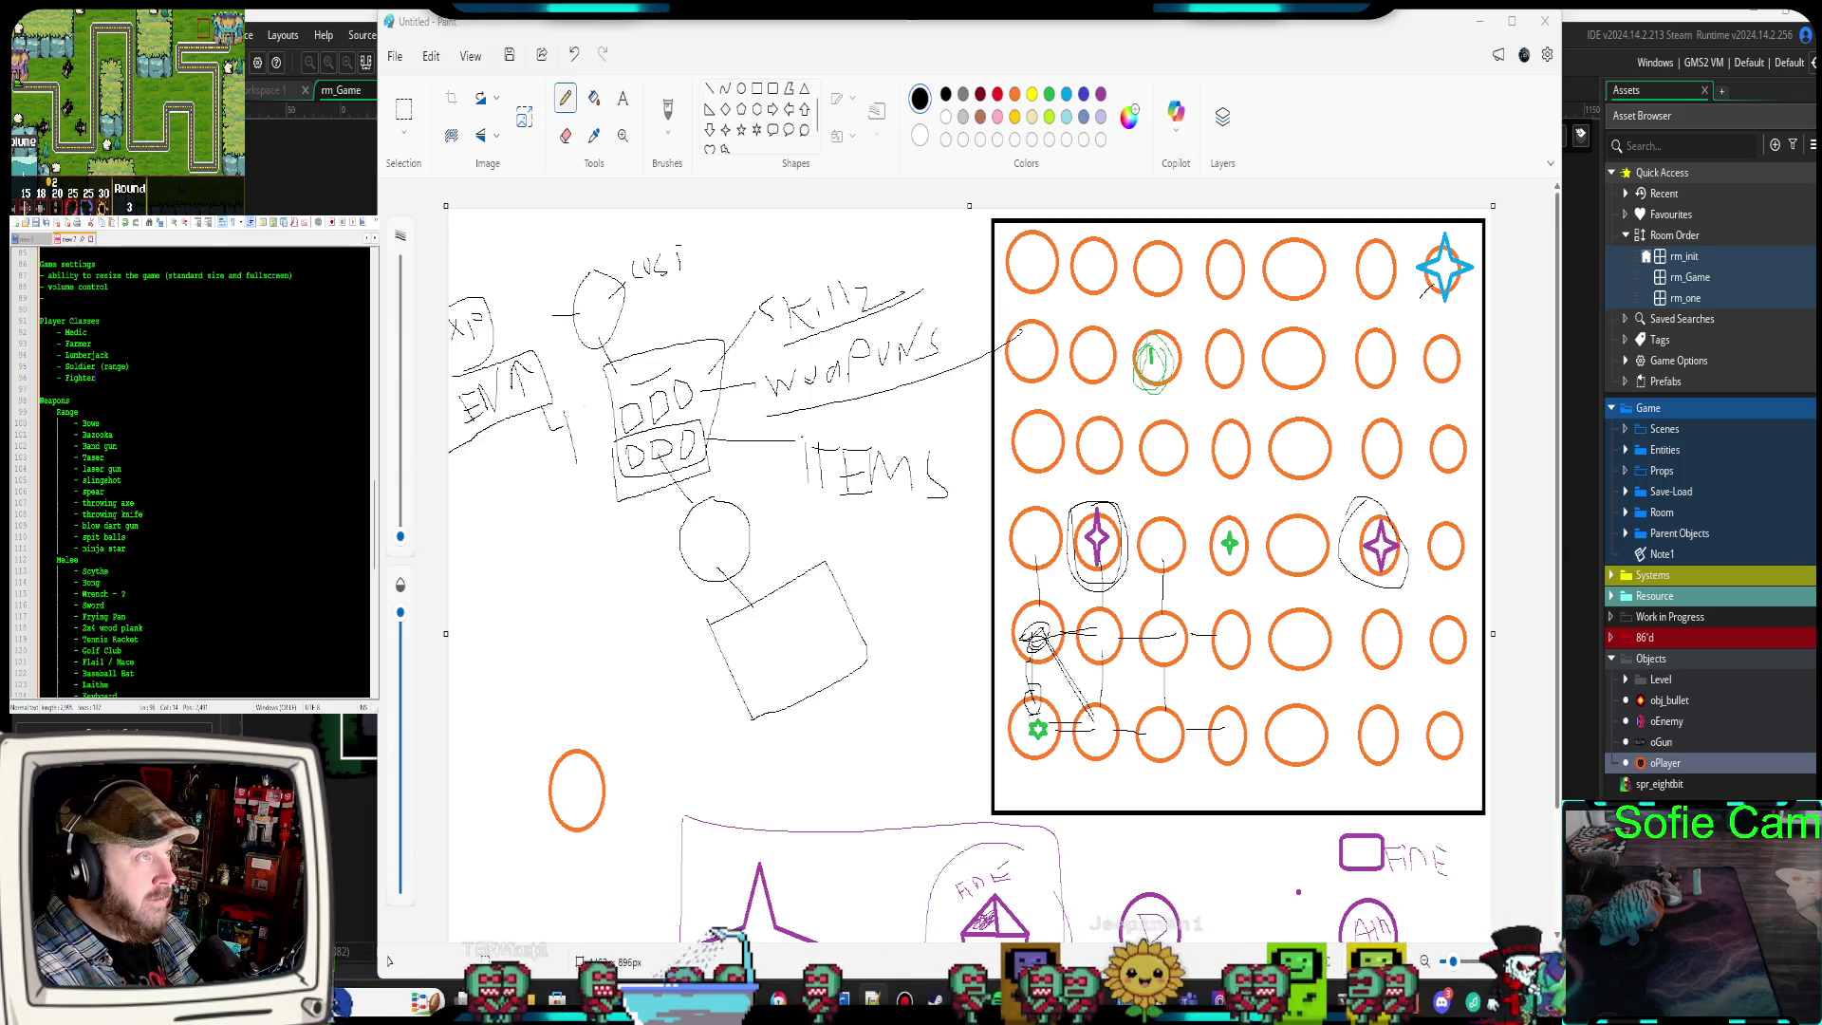
type(" is M")
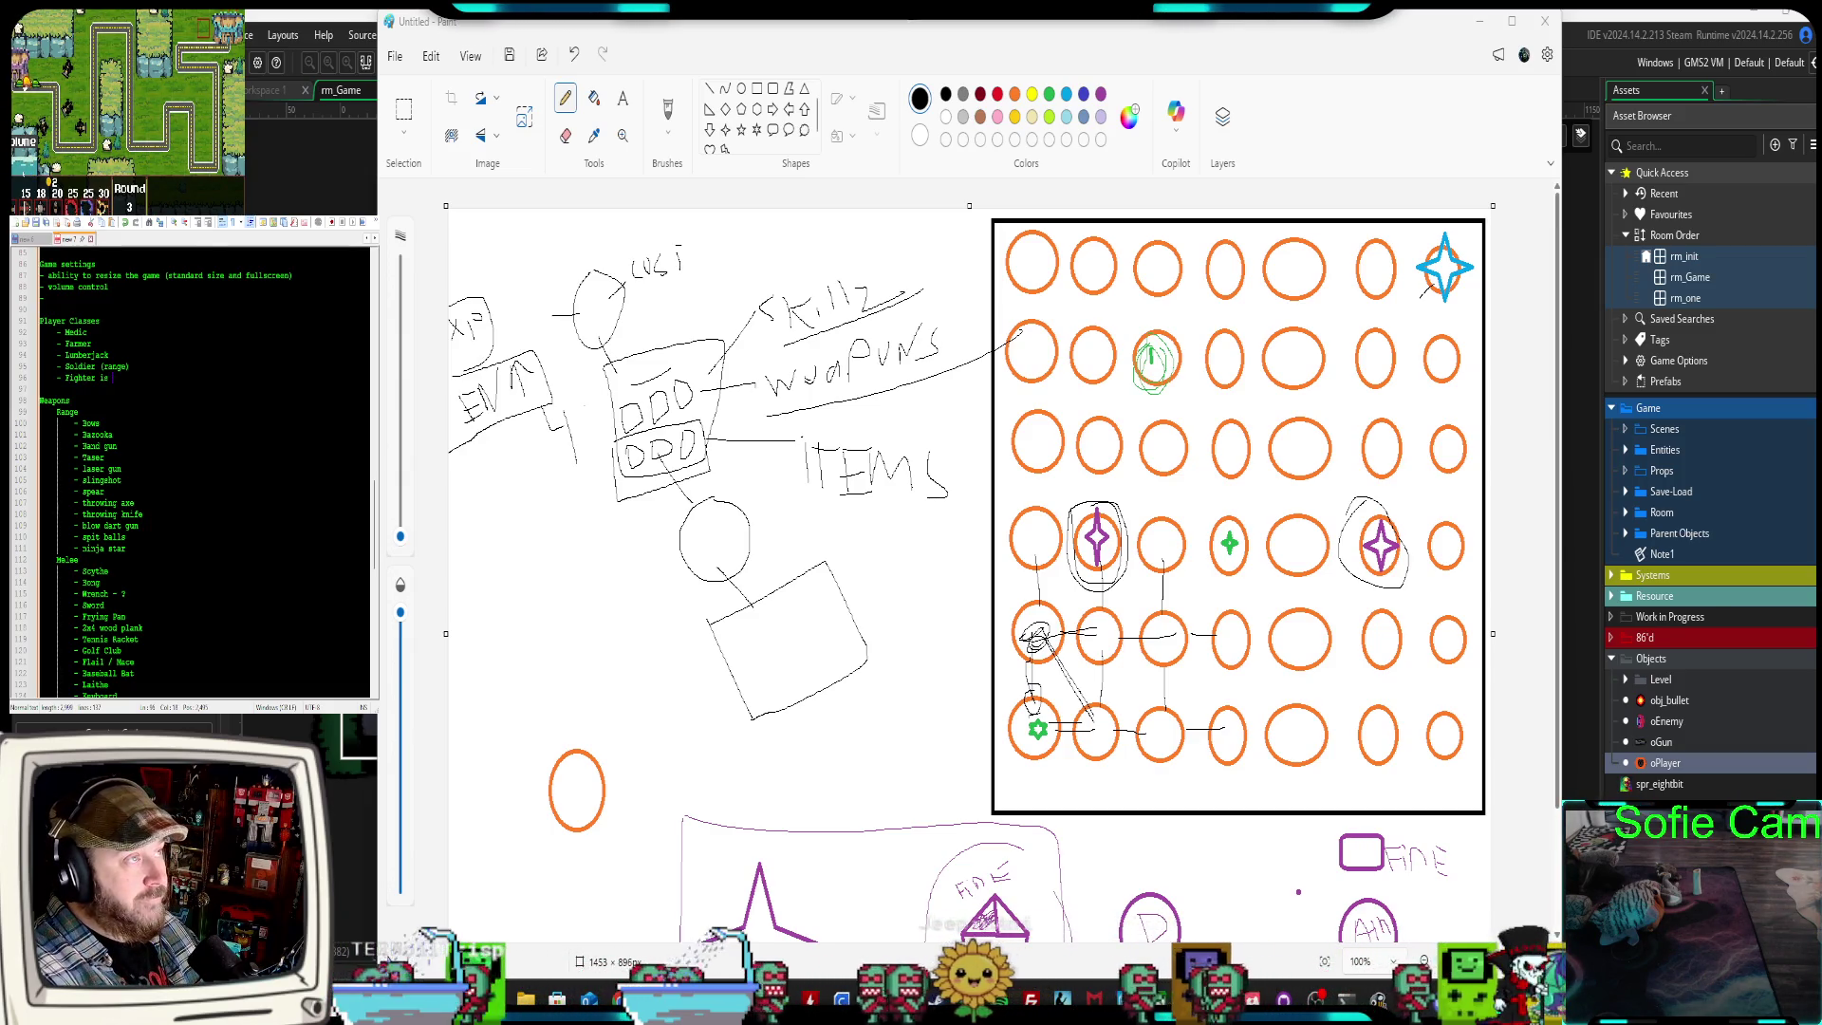
key("BackSpace")
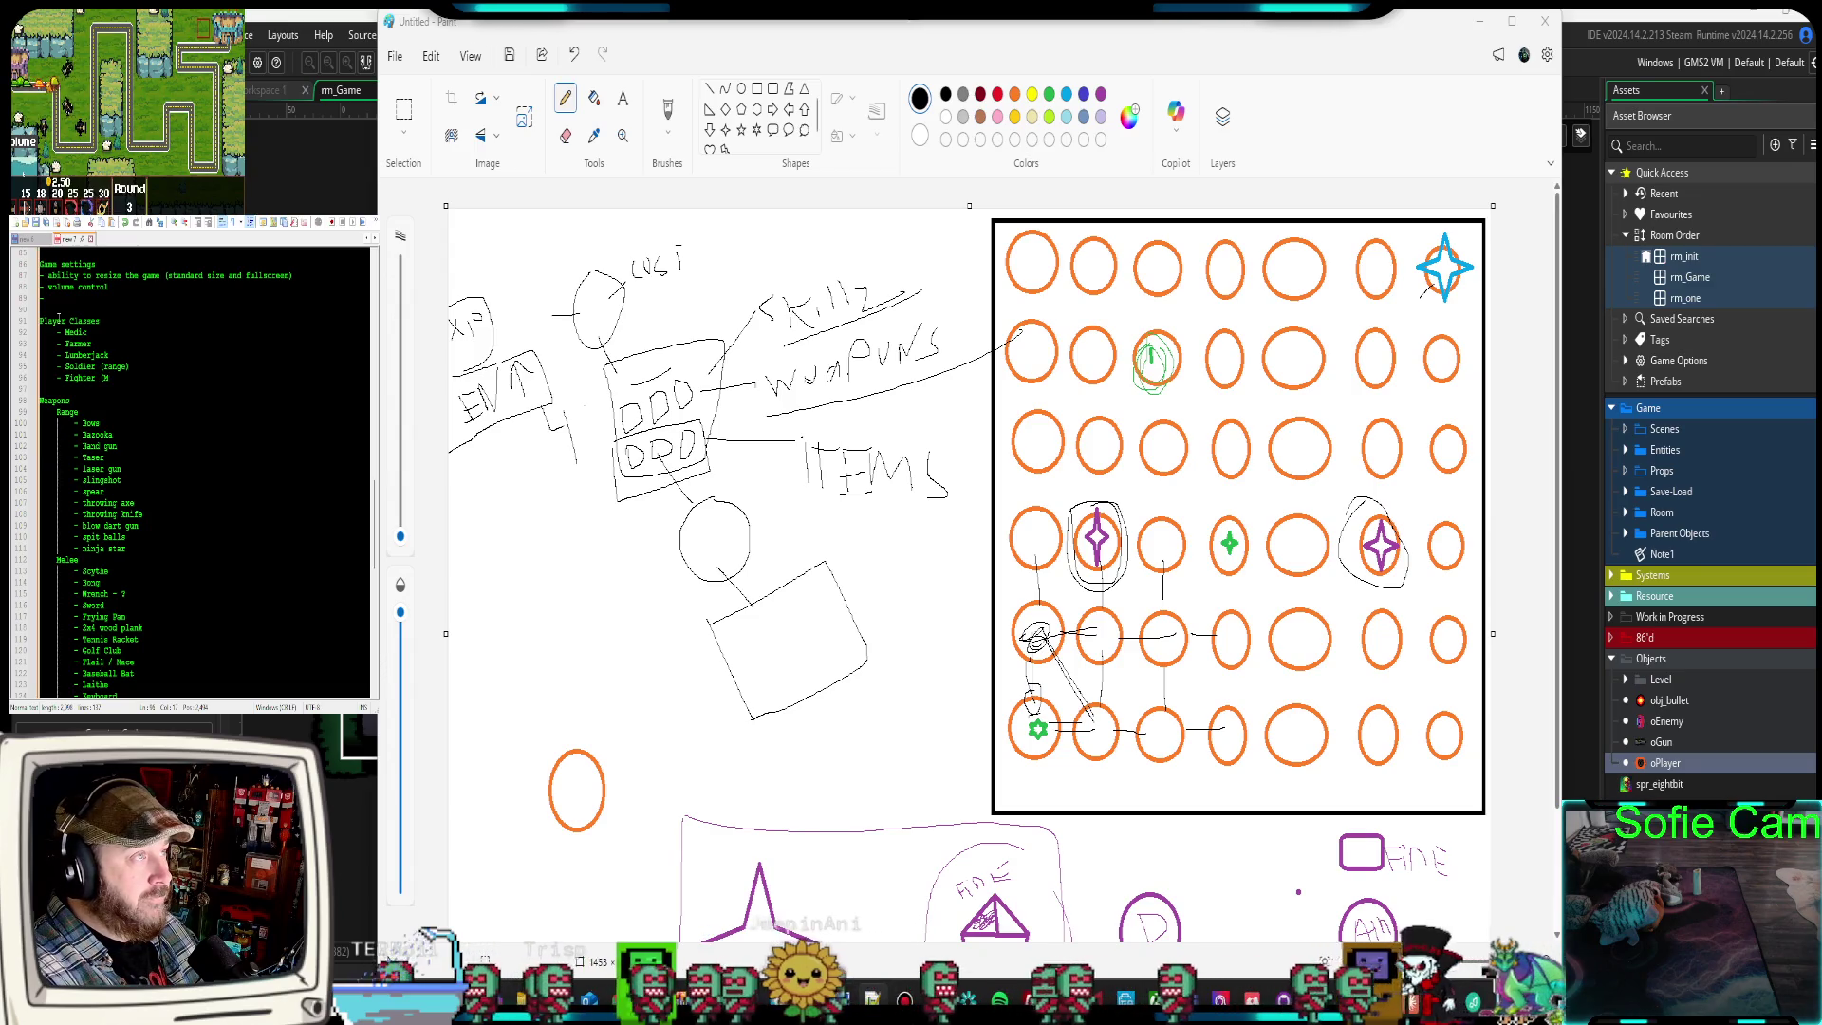
type("elee")
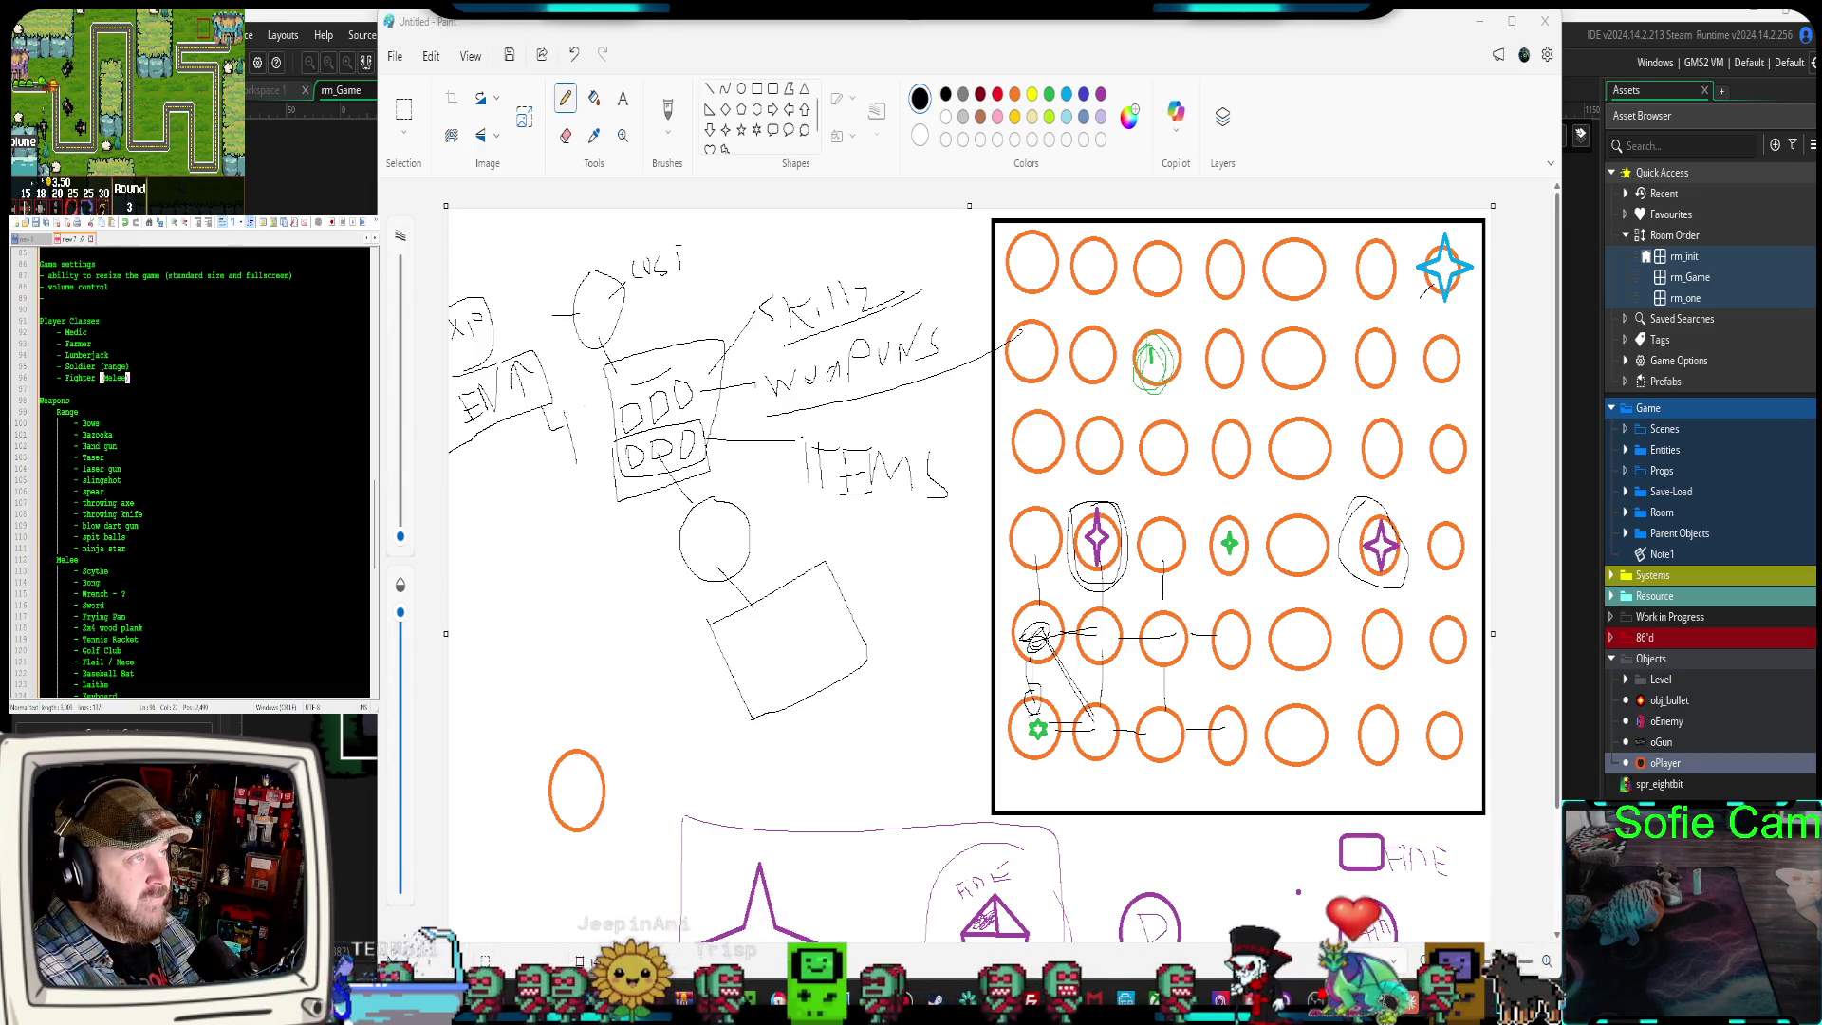
type(")")
key("Return")
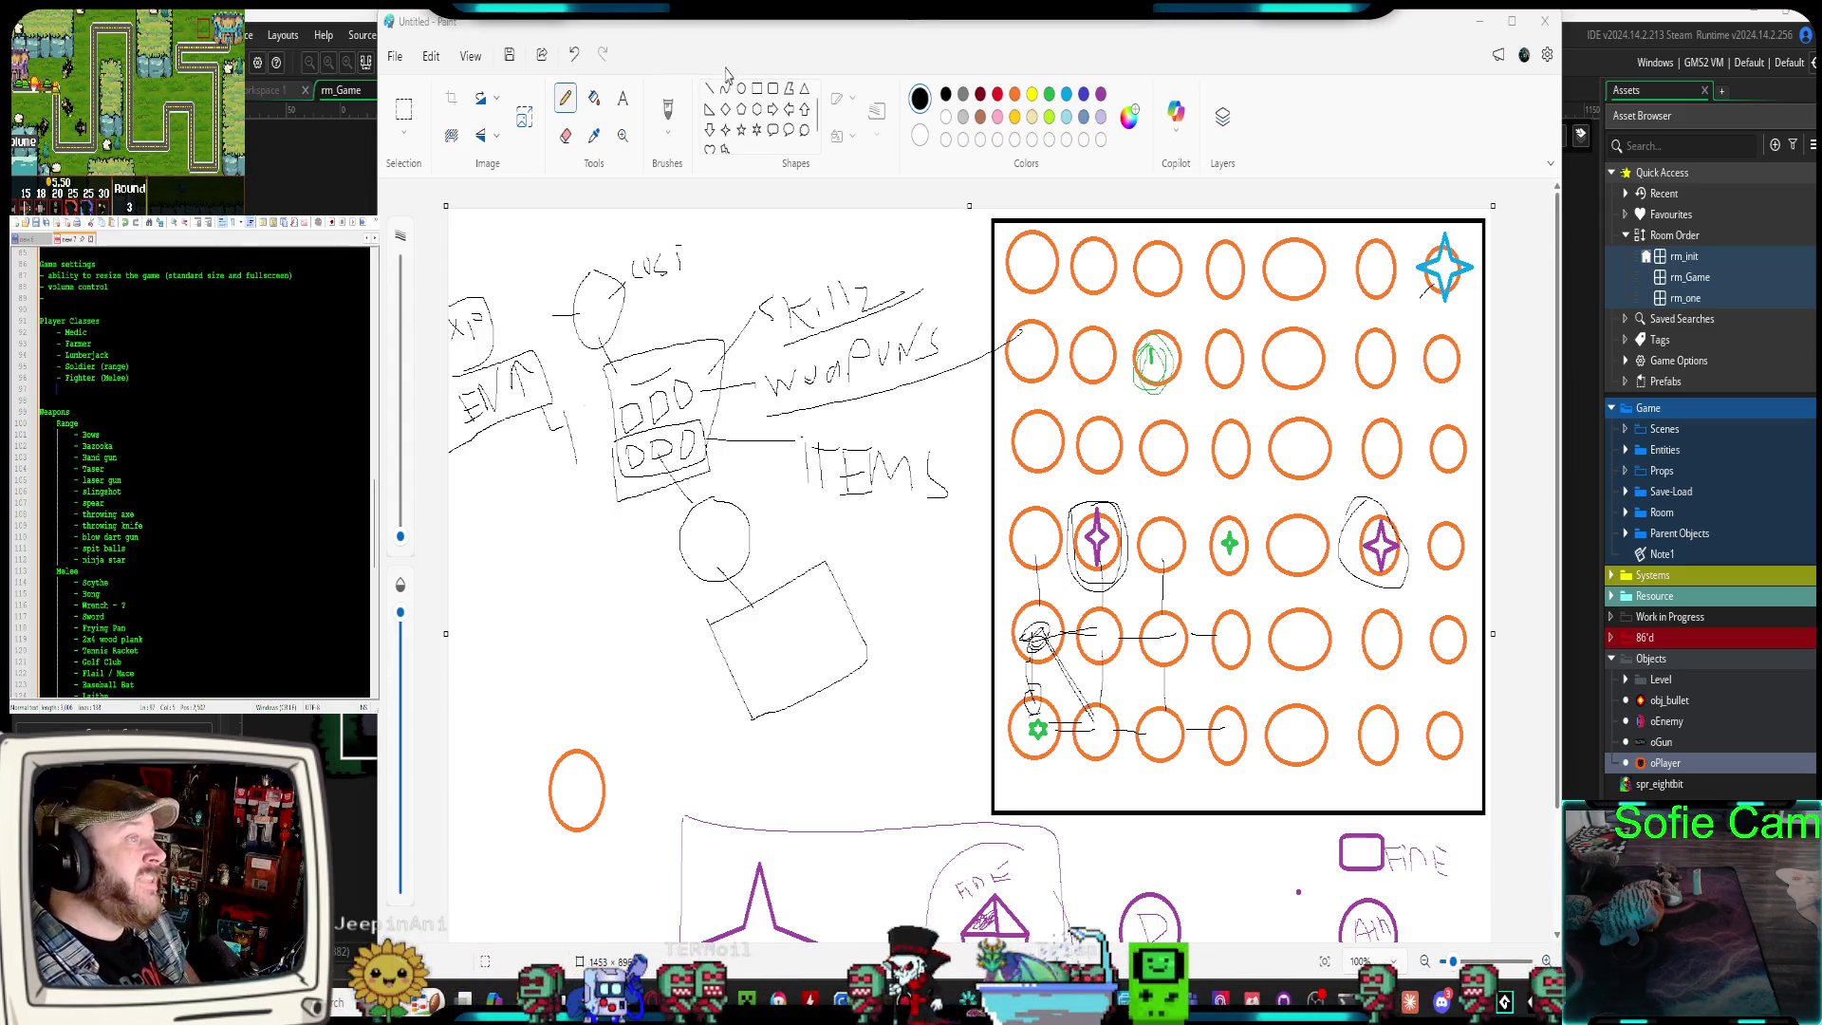
scroll(193, 605, "down", 9)
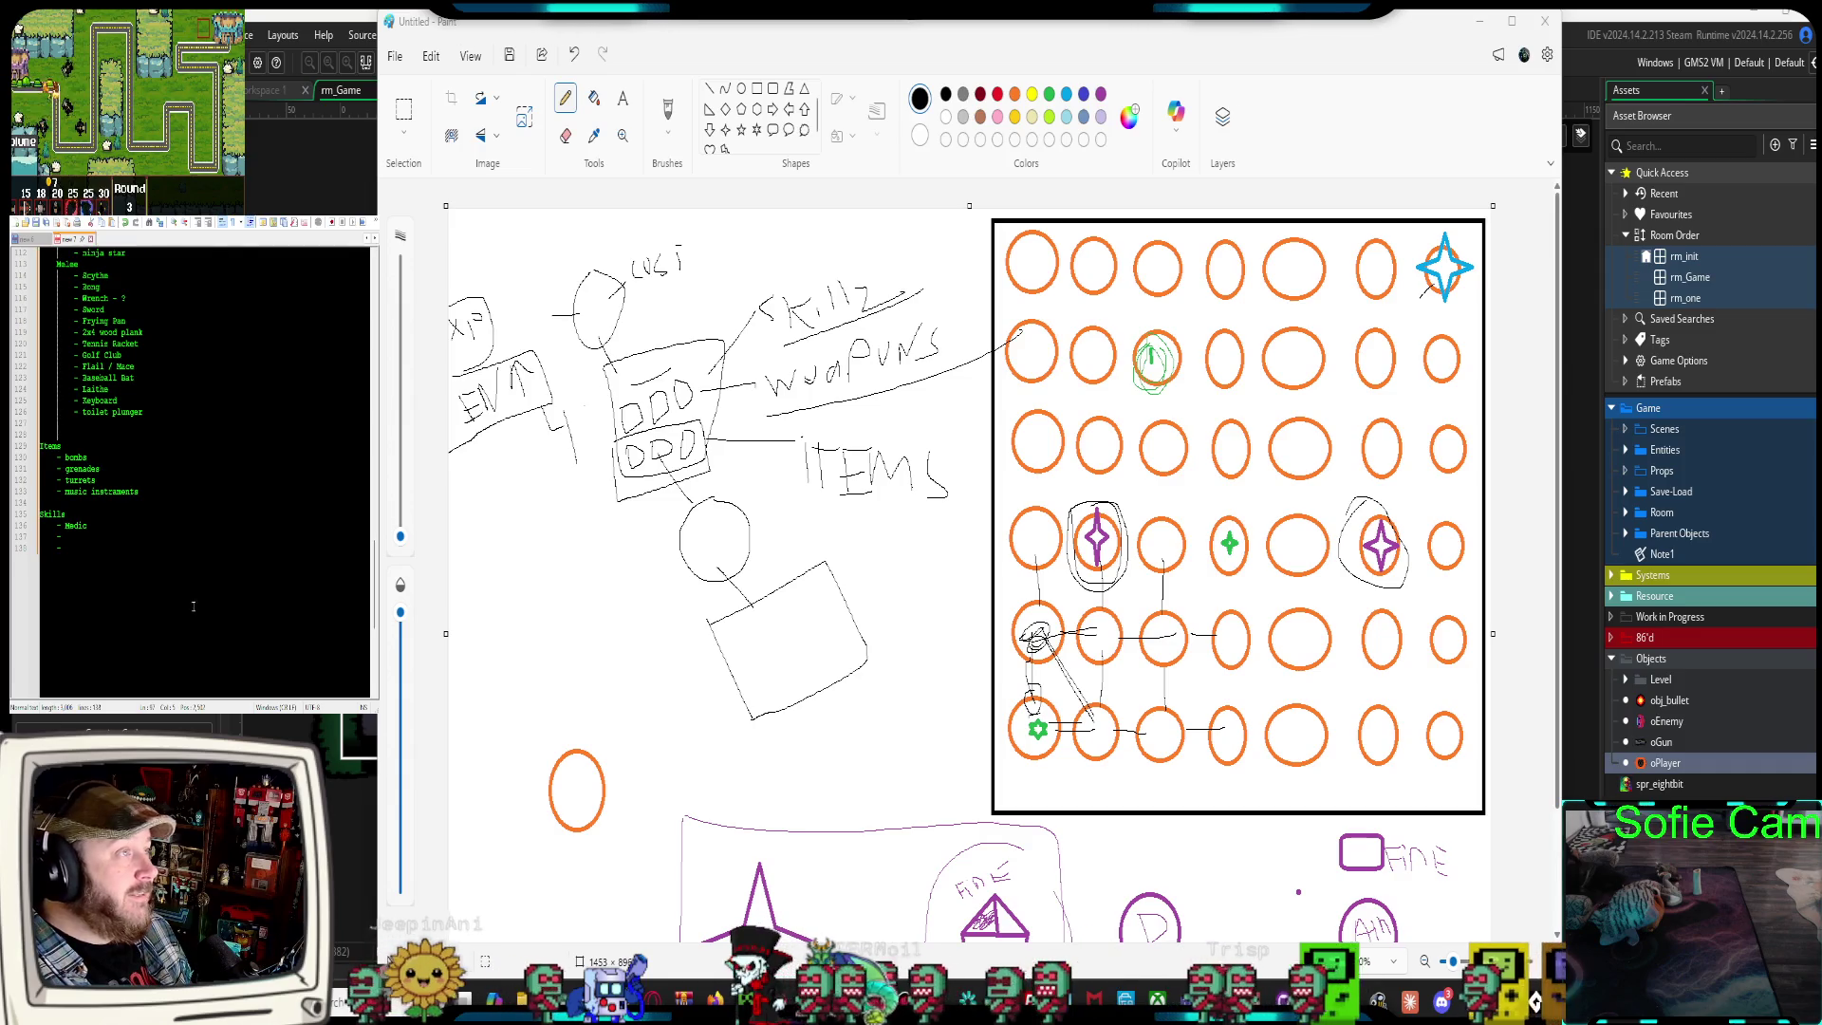
Extend the first Skills entry from 'Medic' to 'Medical'
scroll(193, 606, "up", 3)
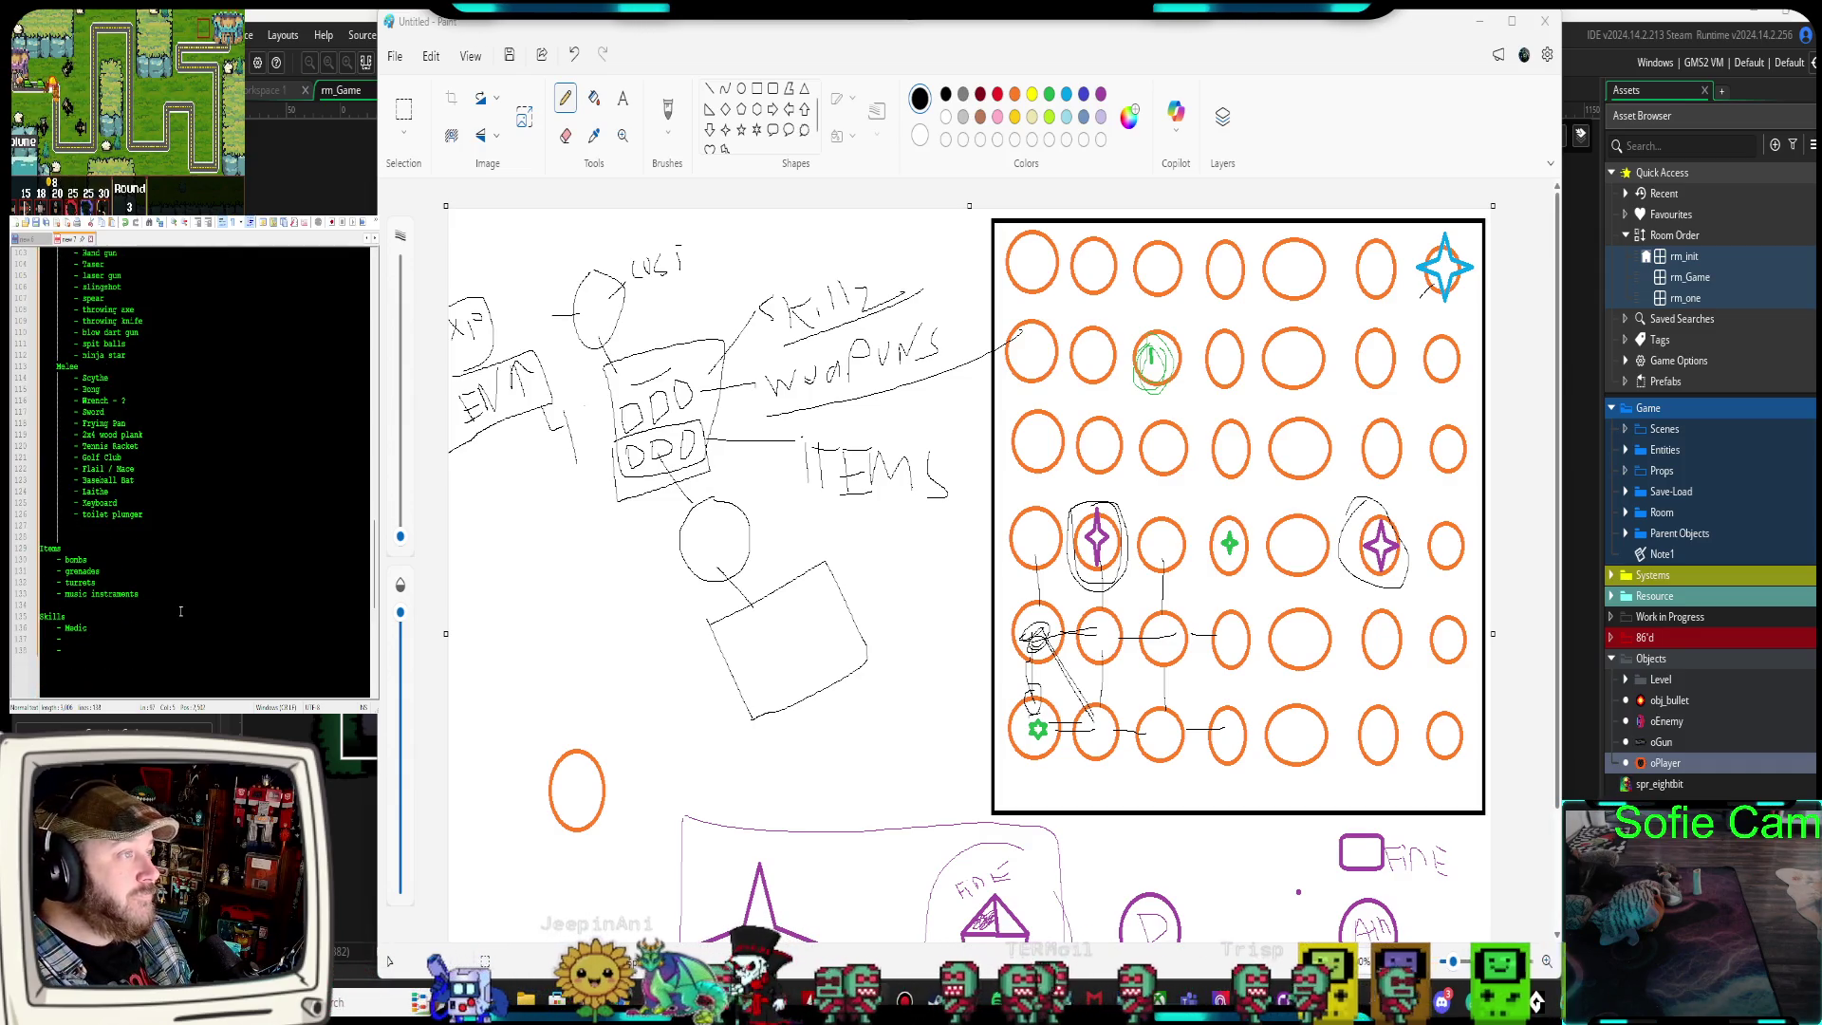
scroll(180, 612, "down", 1)
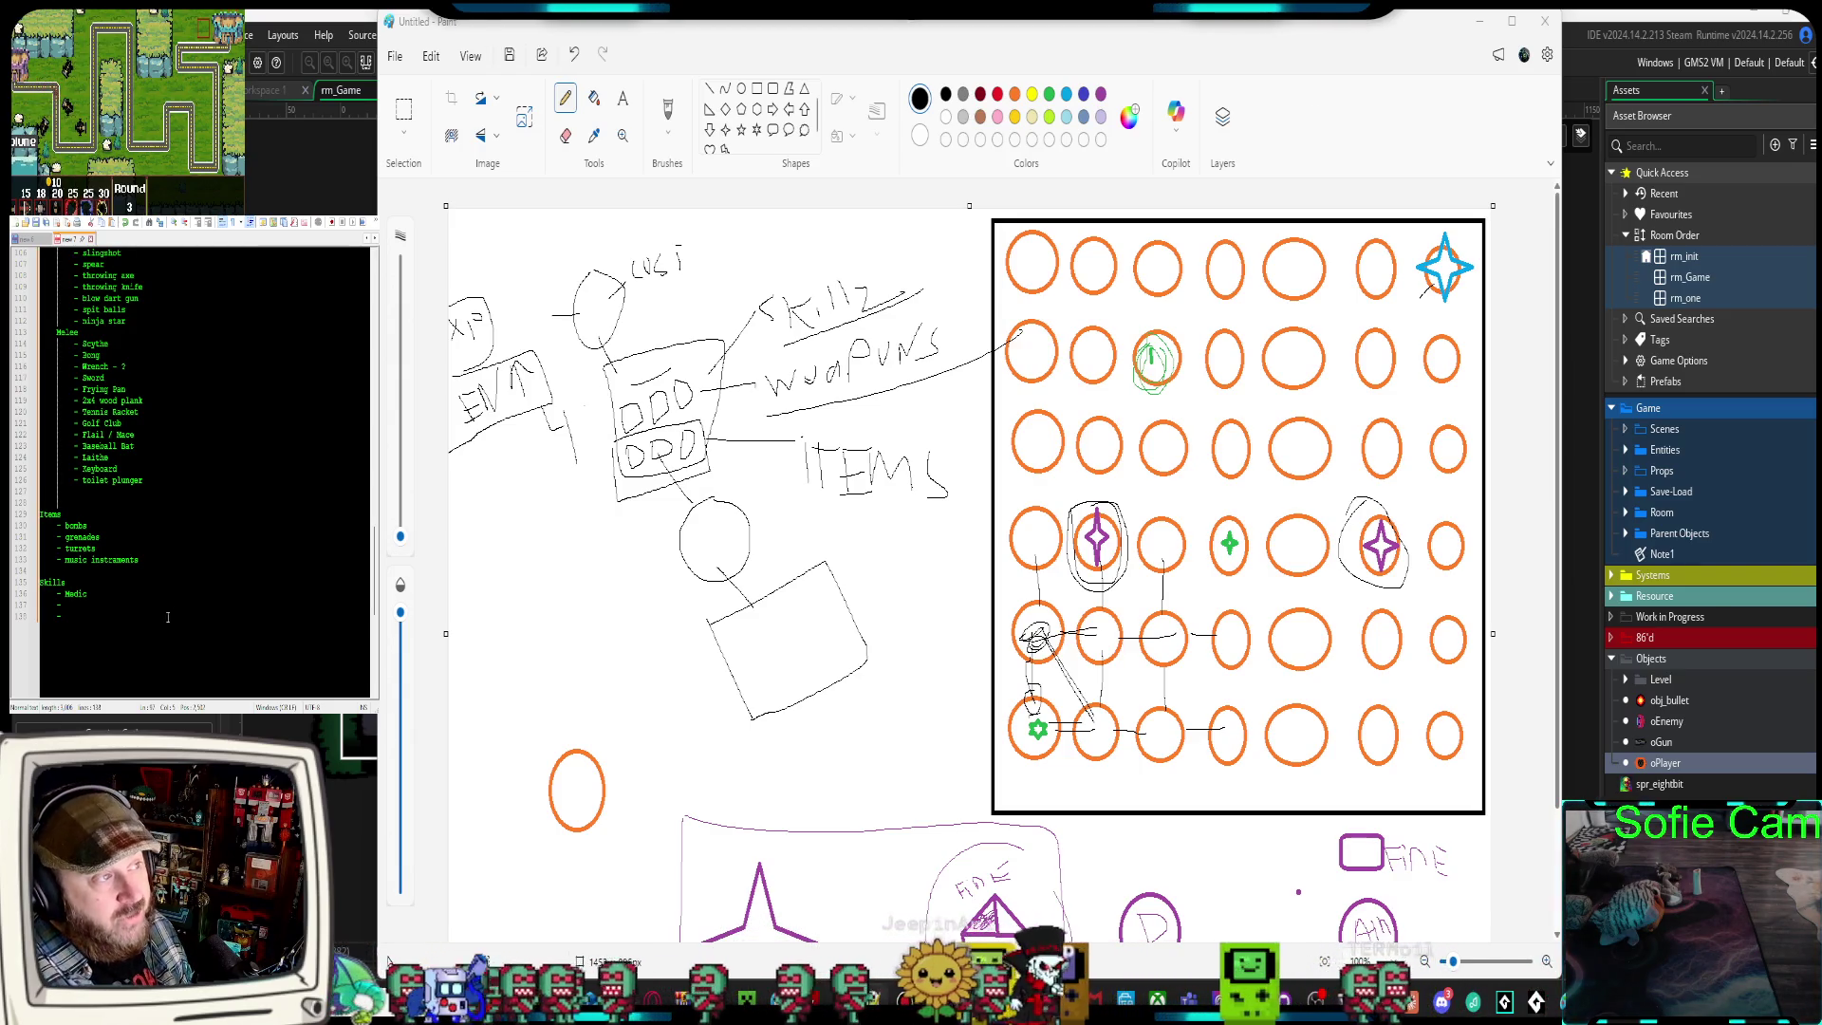
left_click(88, 595)
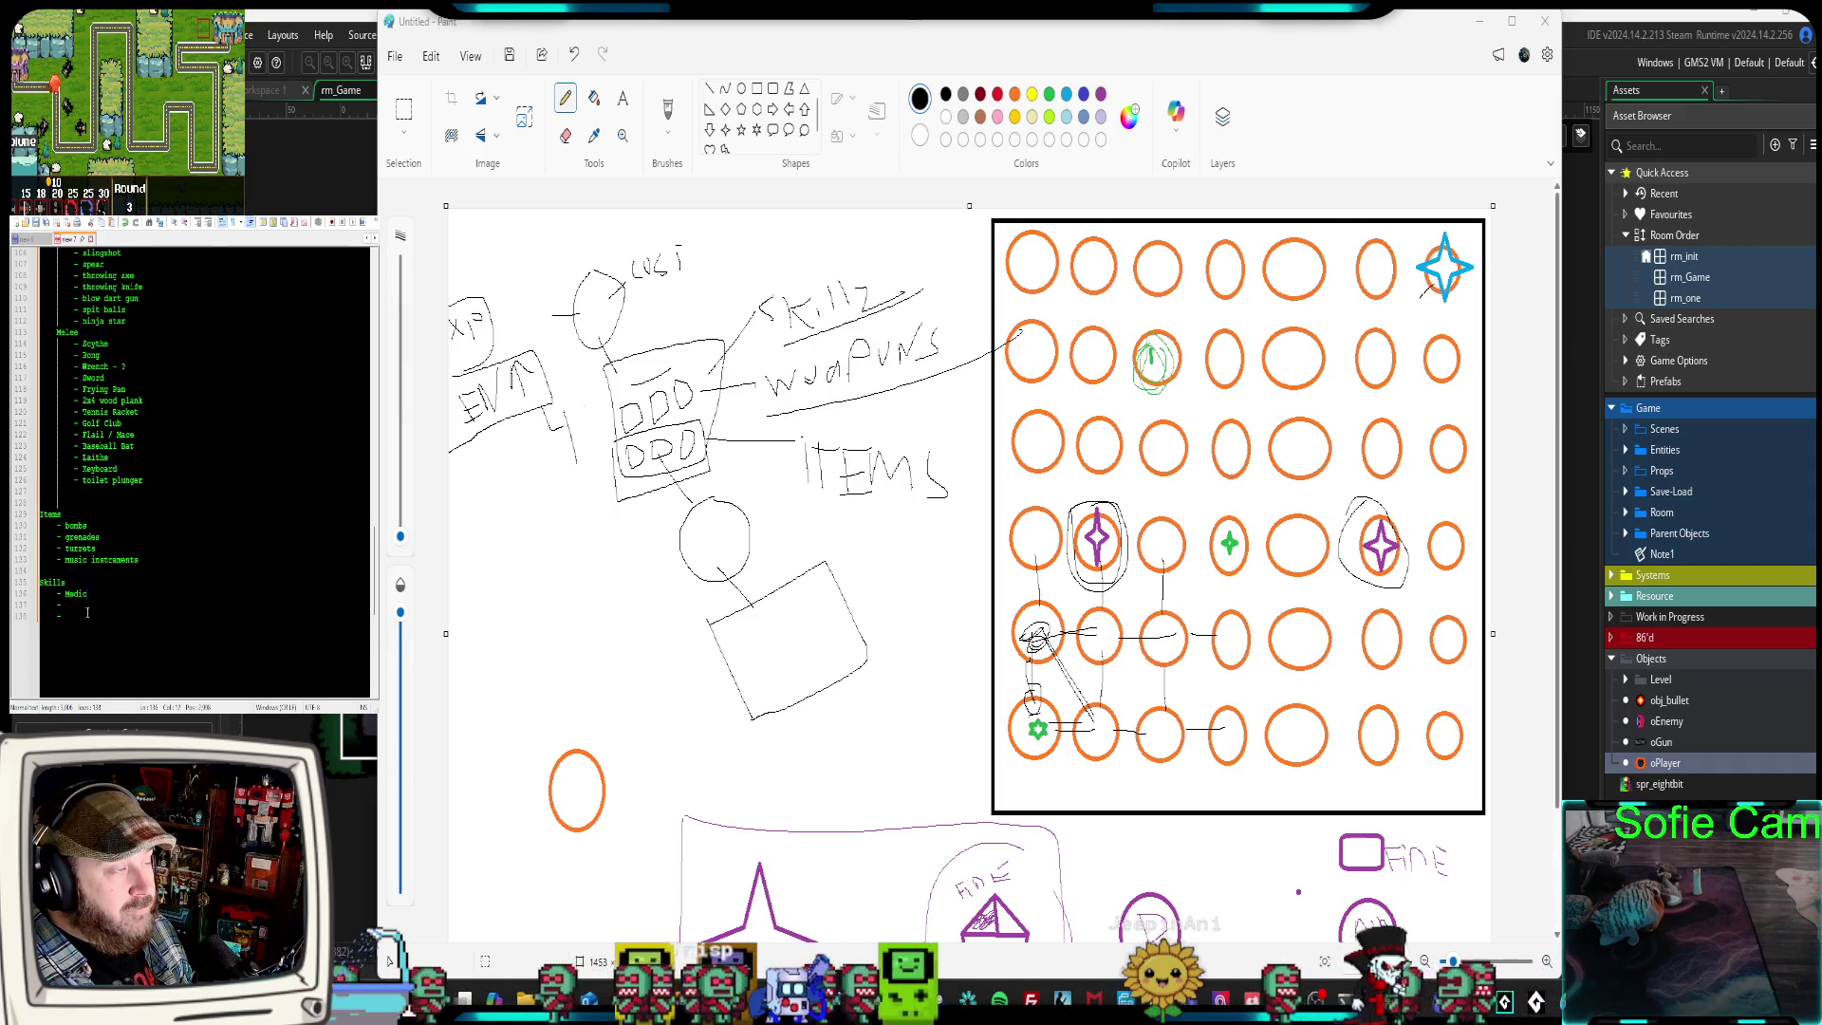
type("al")
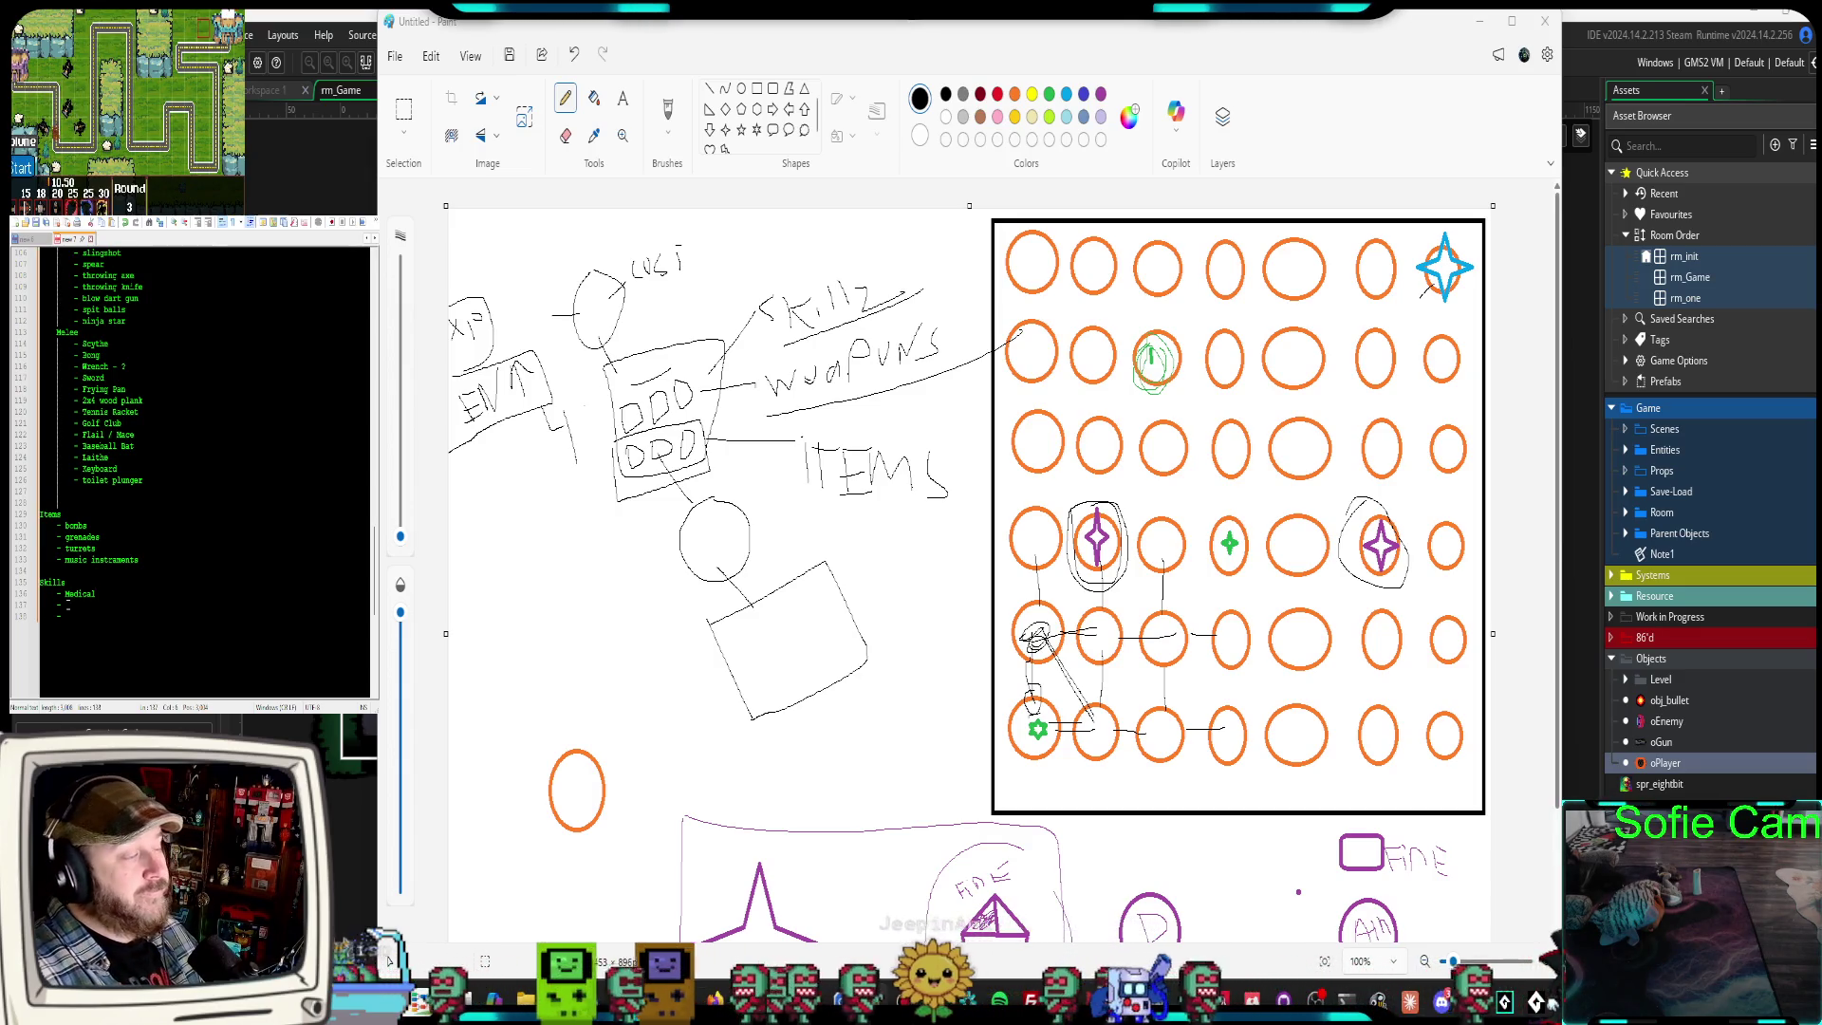
left_click(67, 605)
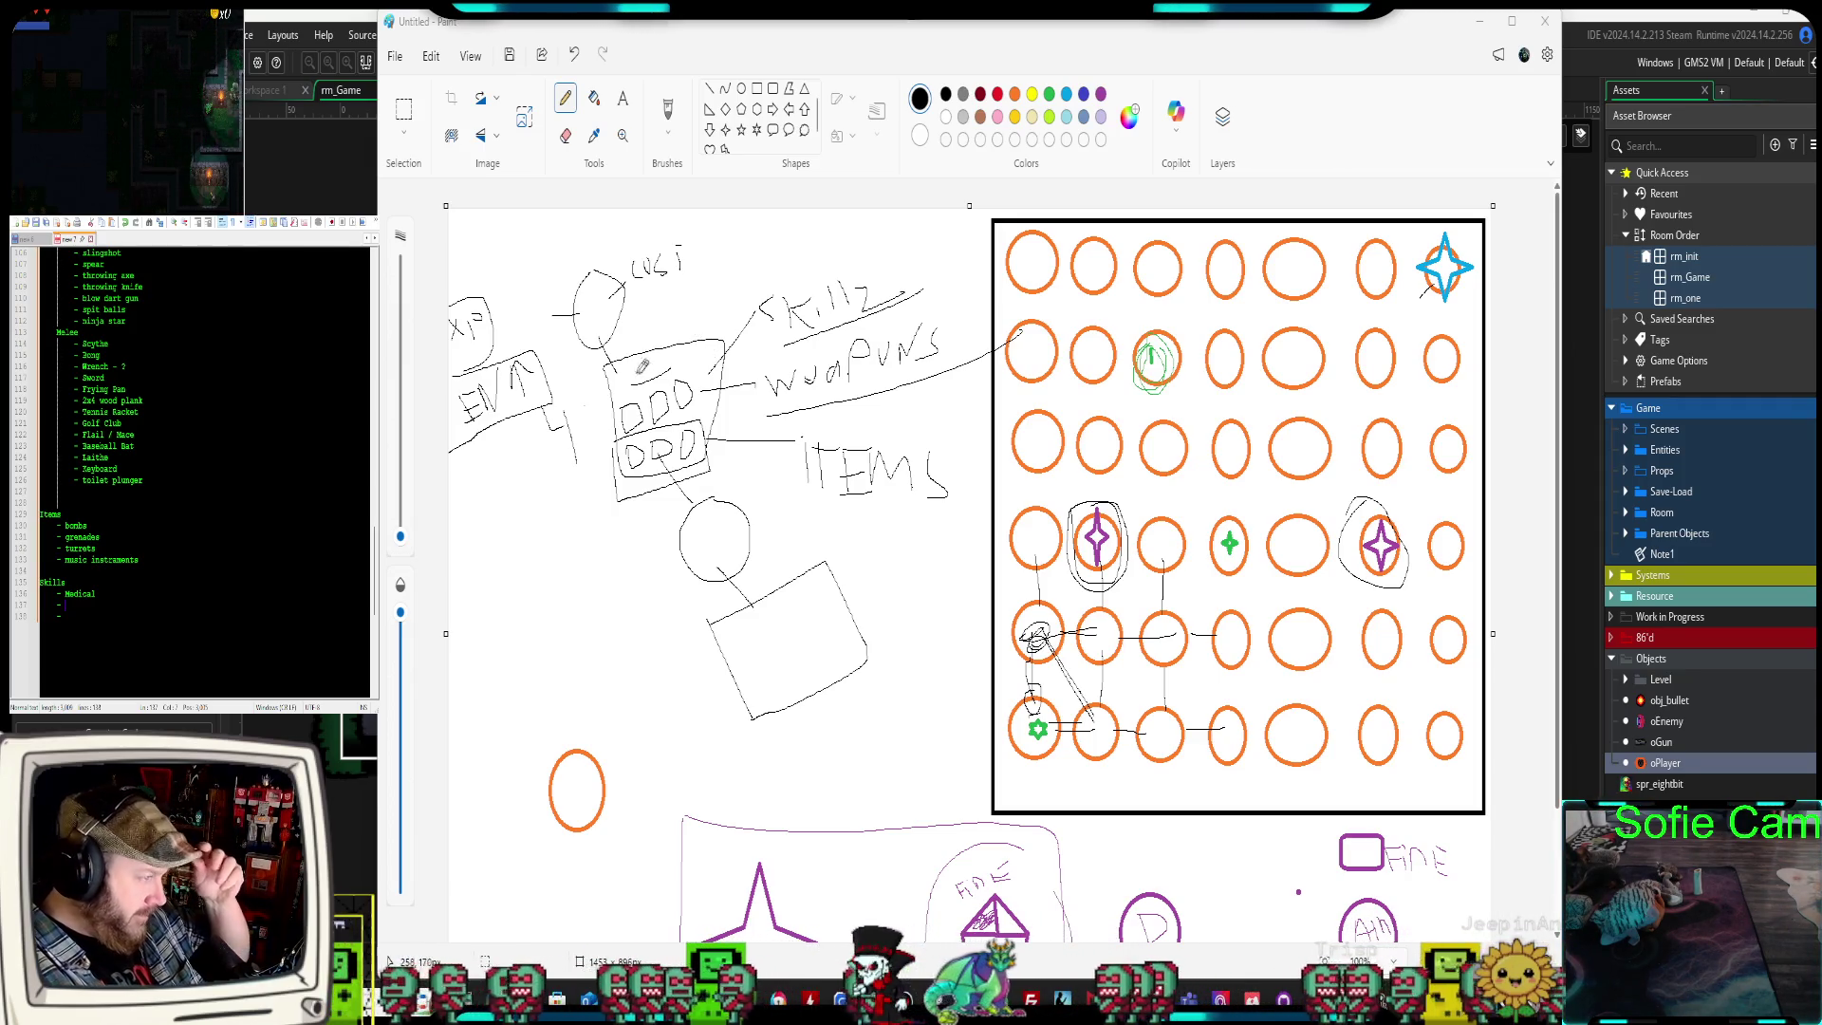
Draw a rounded box at top-left, write CLASS in it, and link it to the circle
left_click(773, 89)
left_click_drag(452, 217, 578, 265)
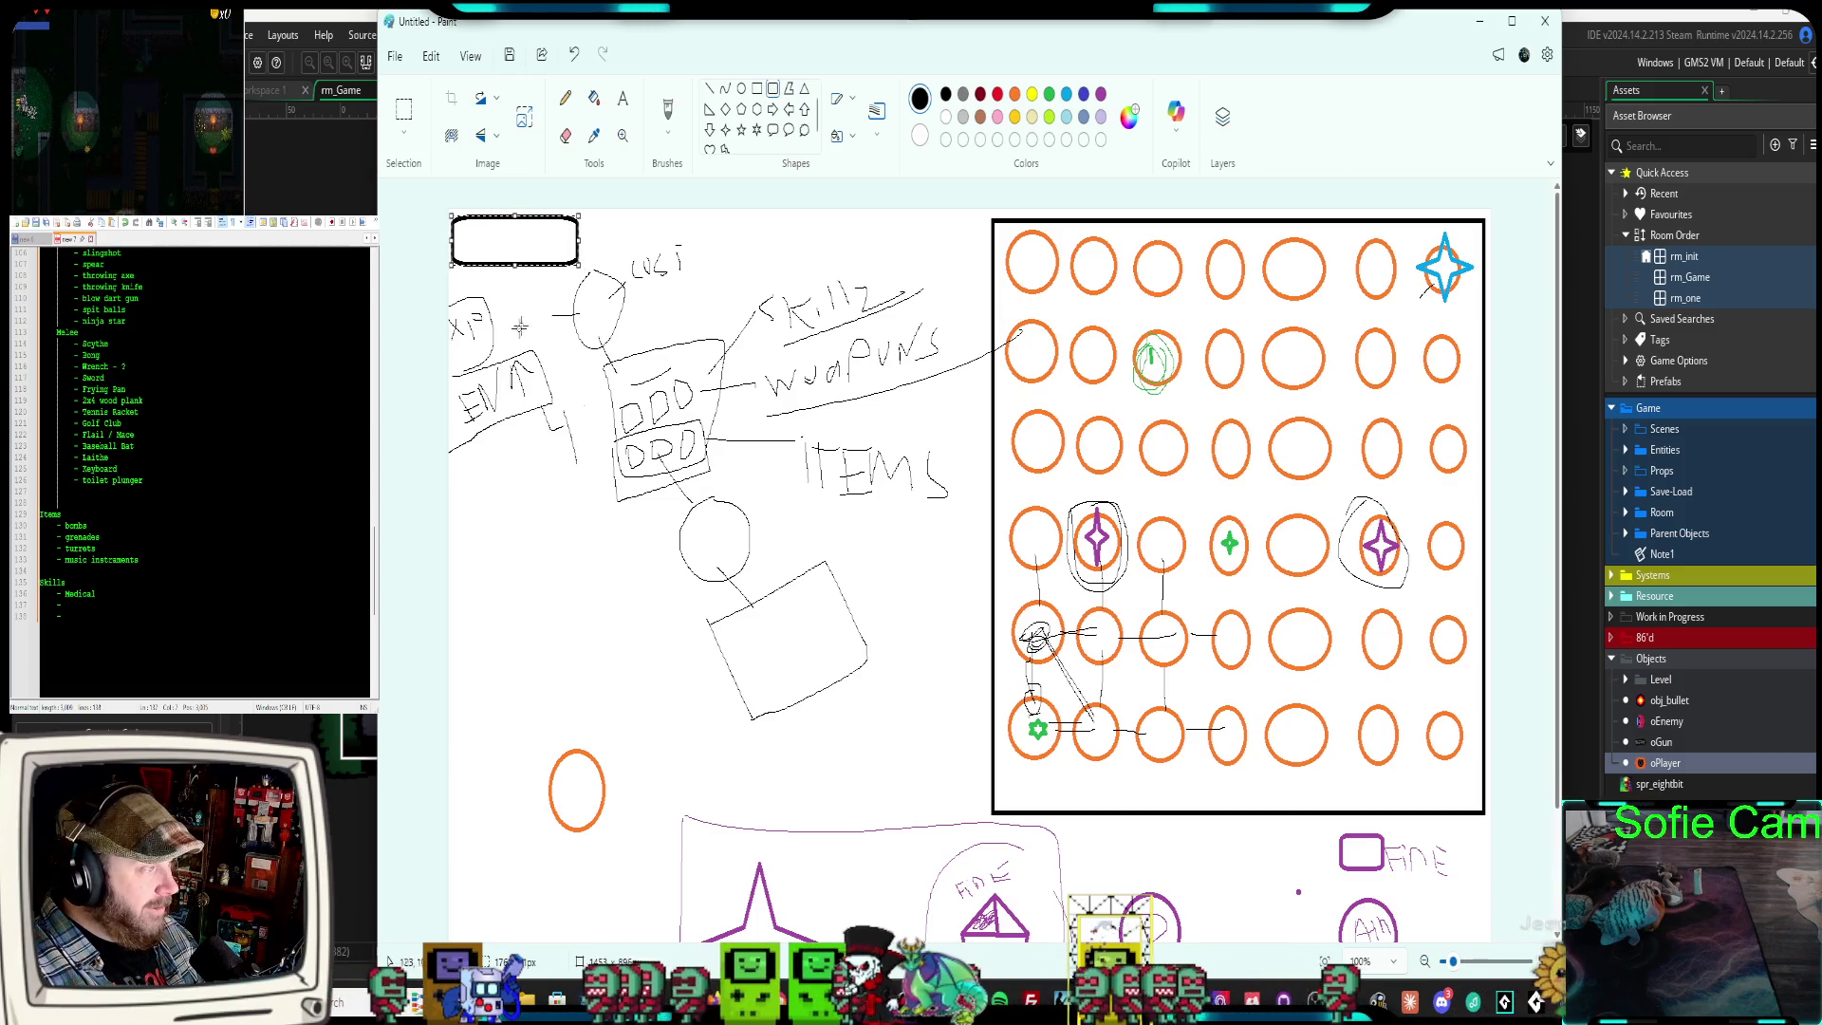
left_click(565, 97)
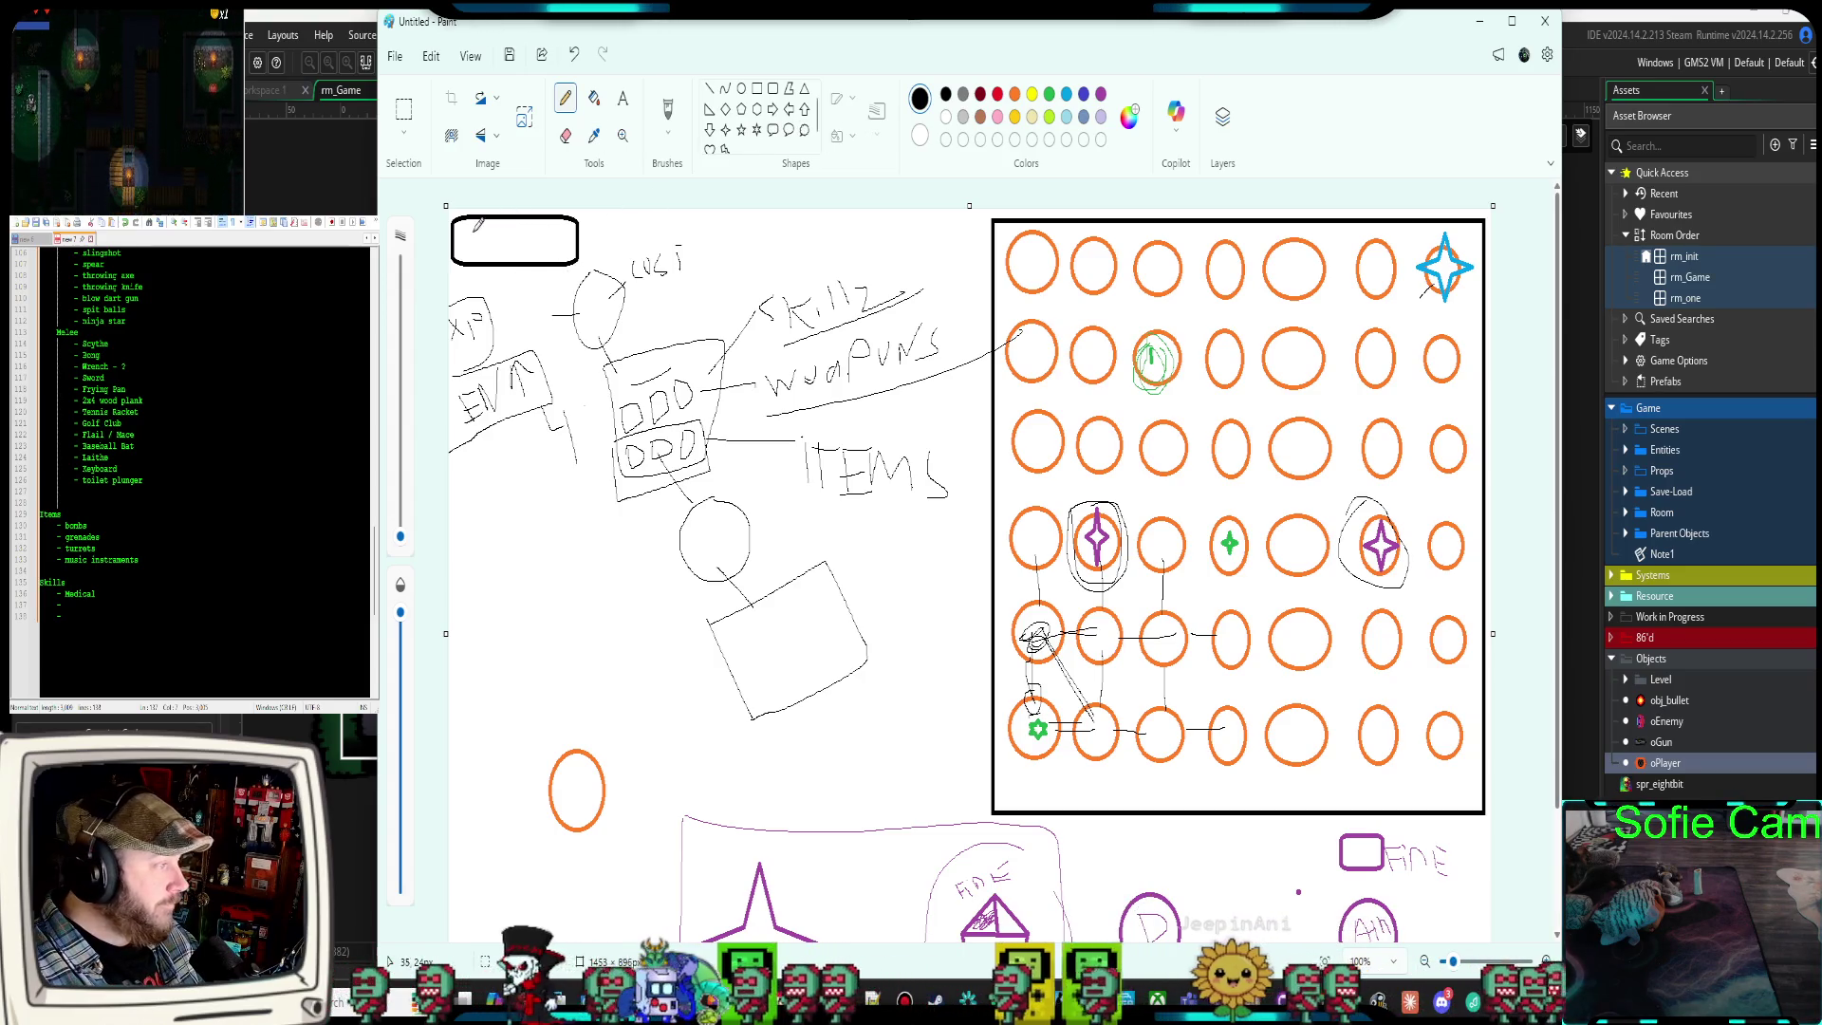
mouse_move(479, 231)
left_mouse_down()
mouse_move(471, 251)
mouse_move(550, 239)
mouse_move(543, 255)
left_mouse_up()
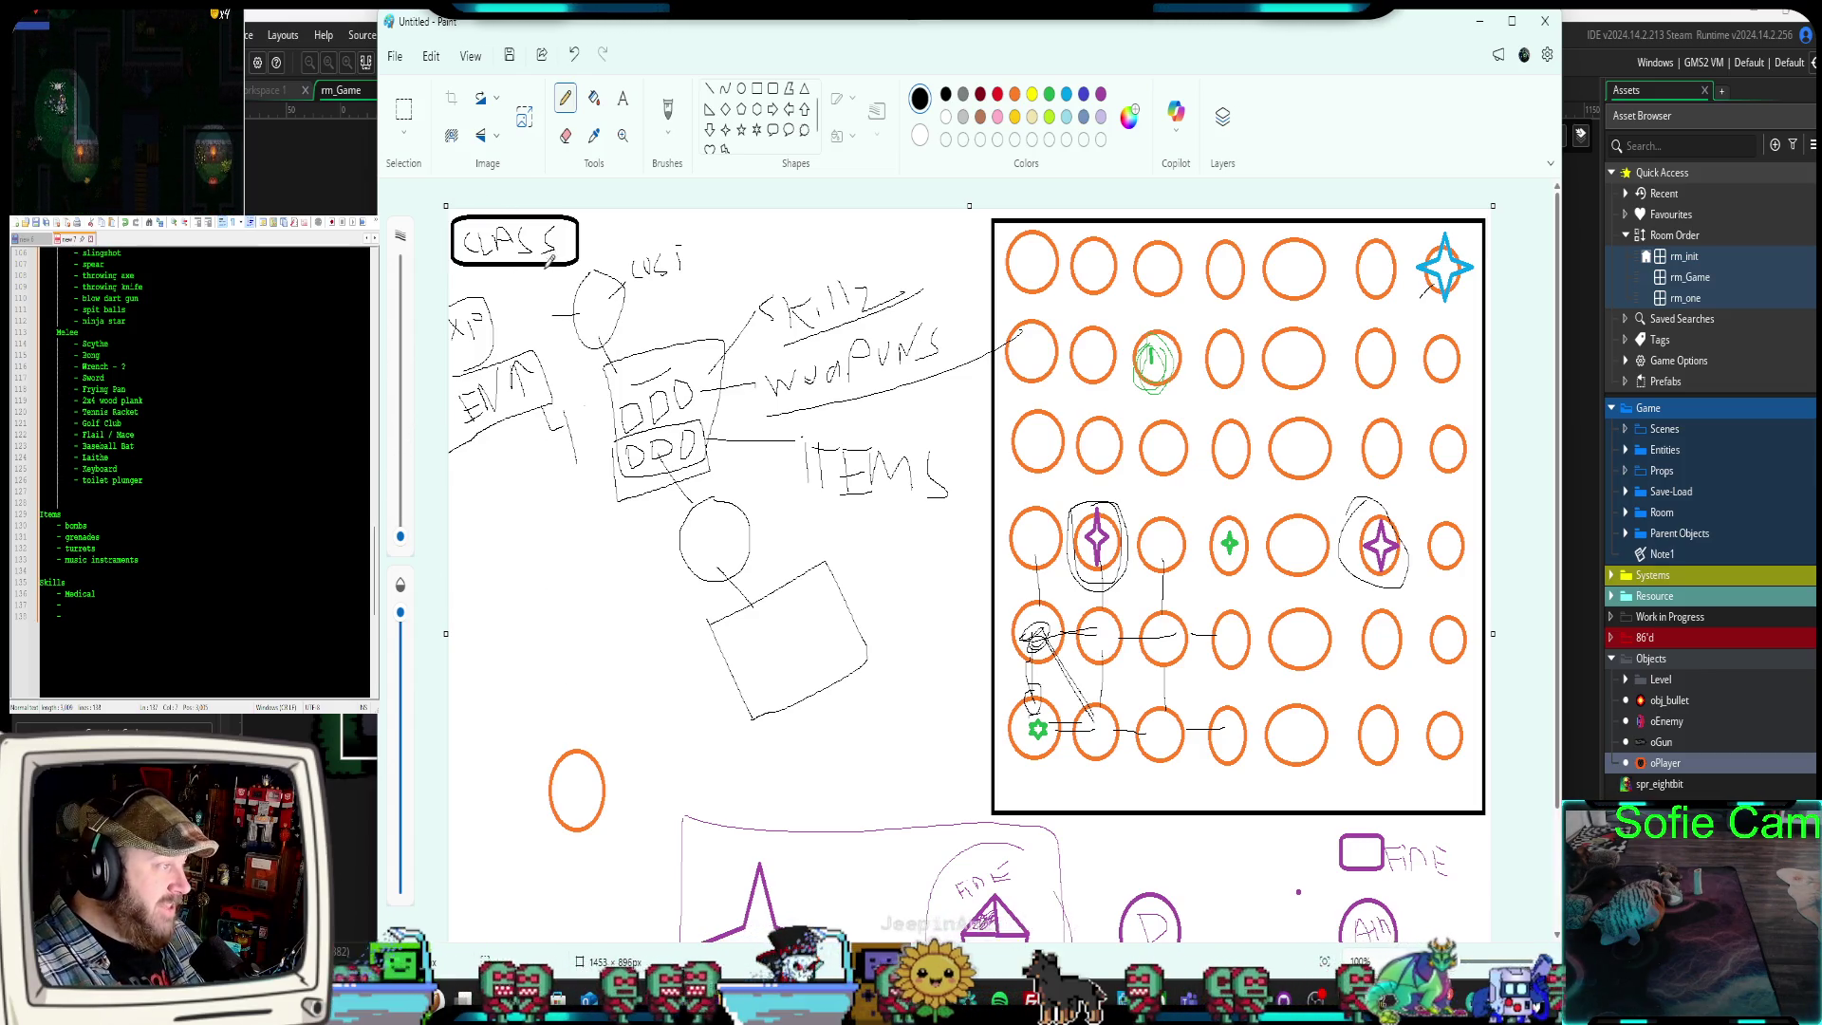
left_click_drag(560, 263, 596, 292)
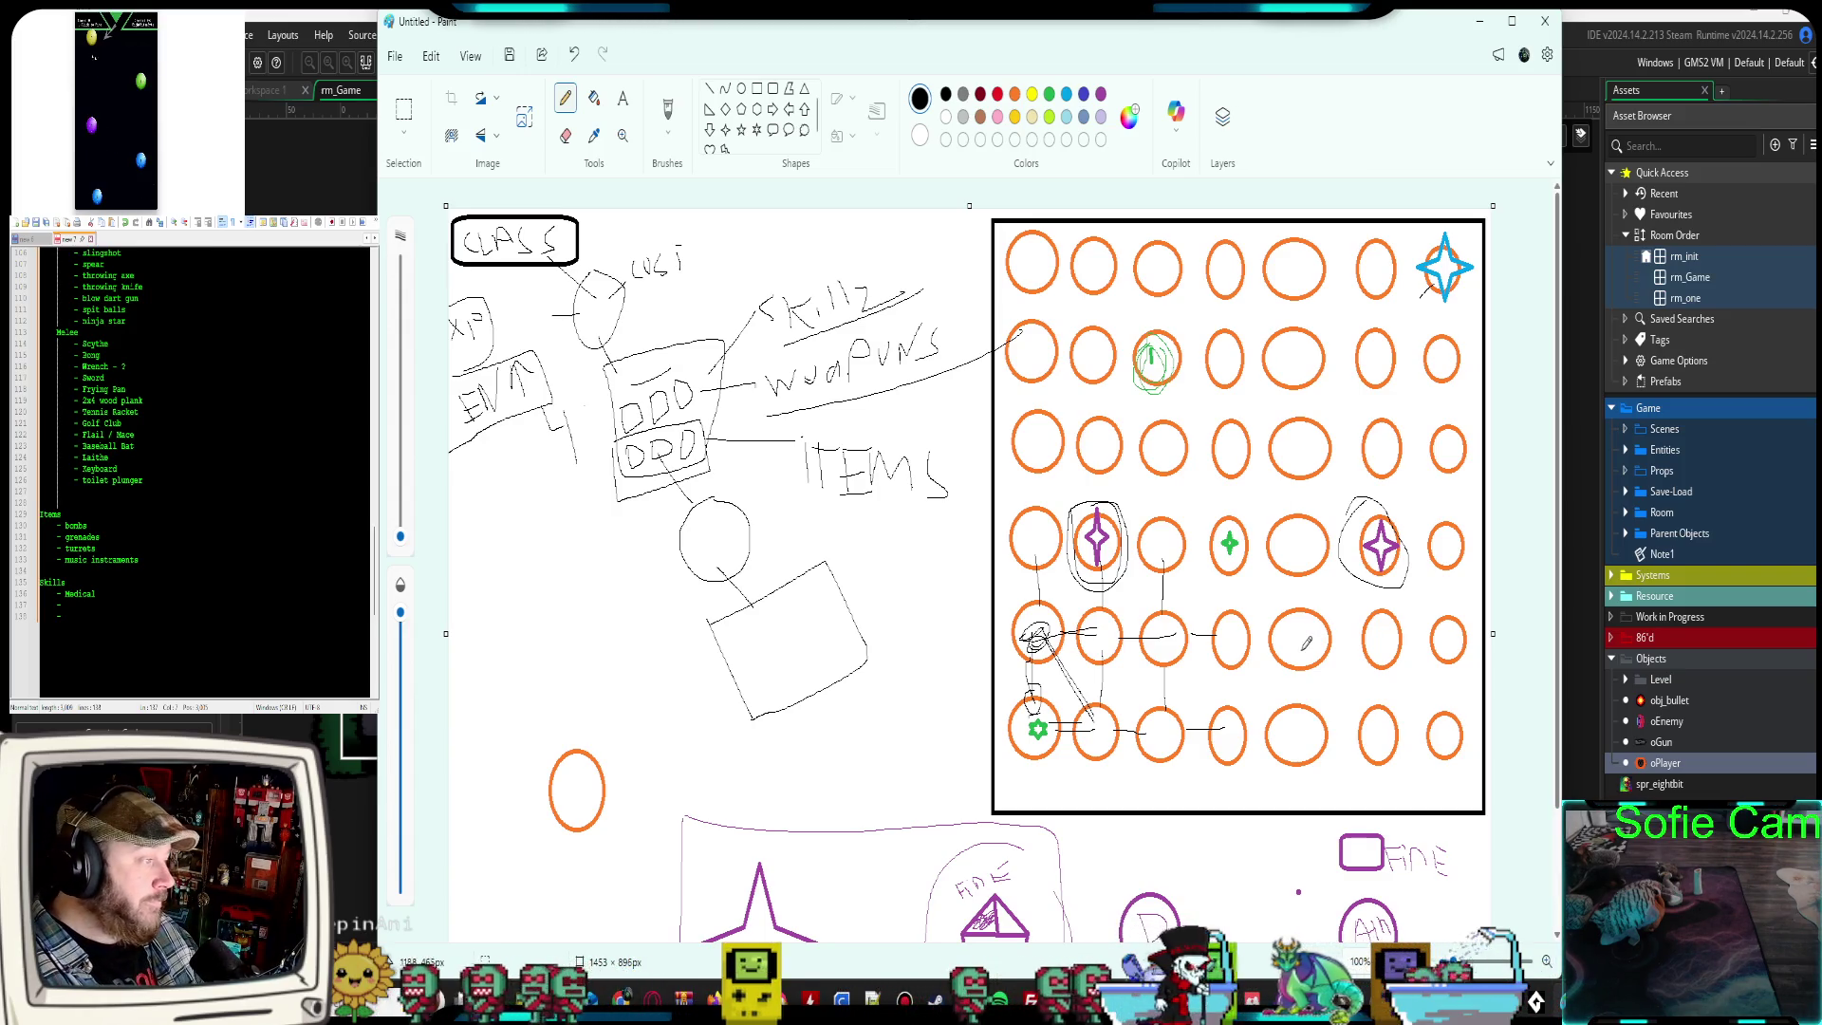
scroll(204, 474, "up", 4)
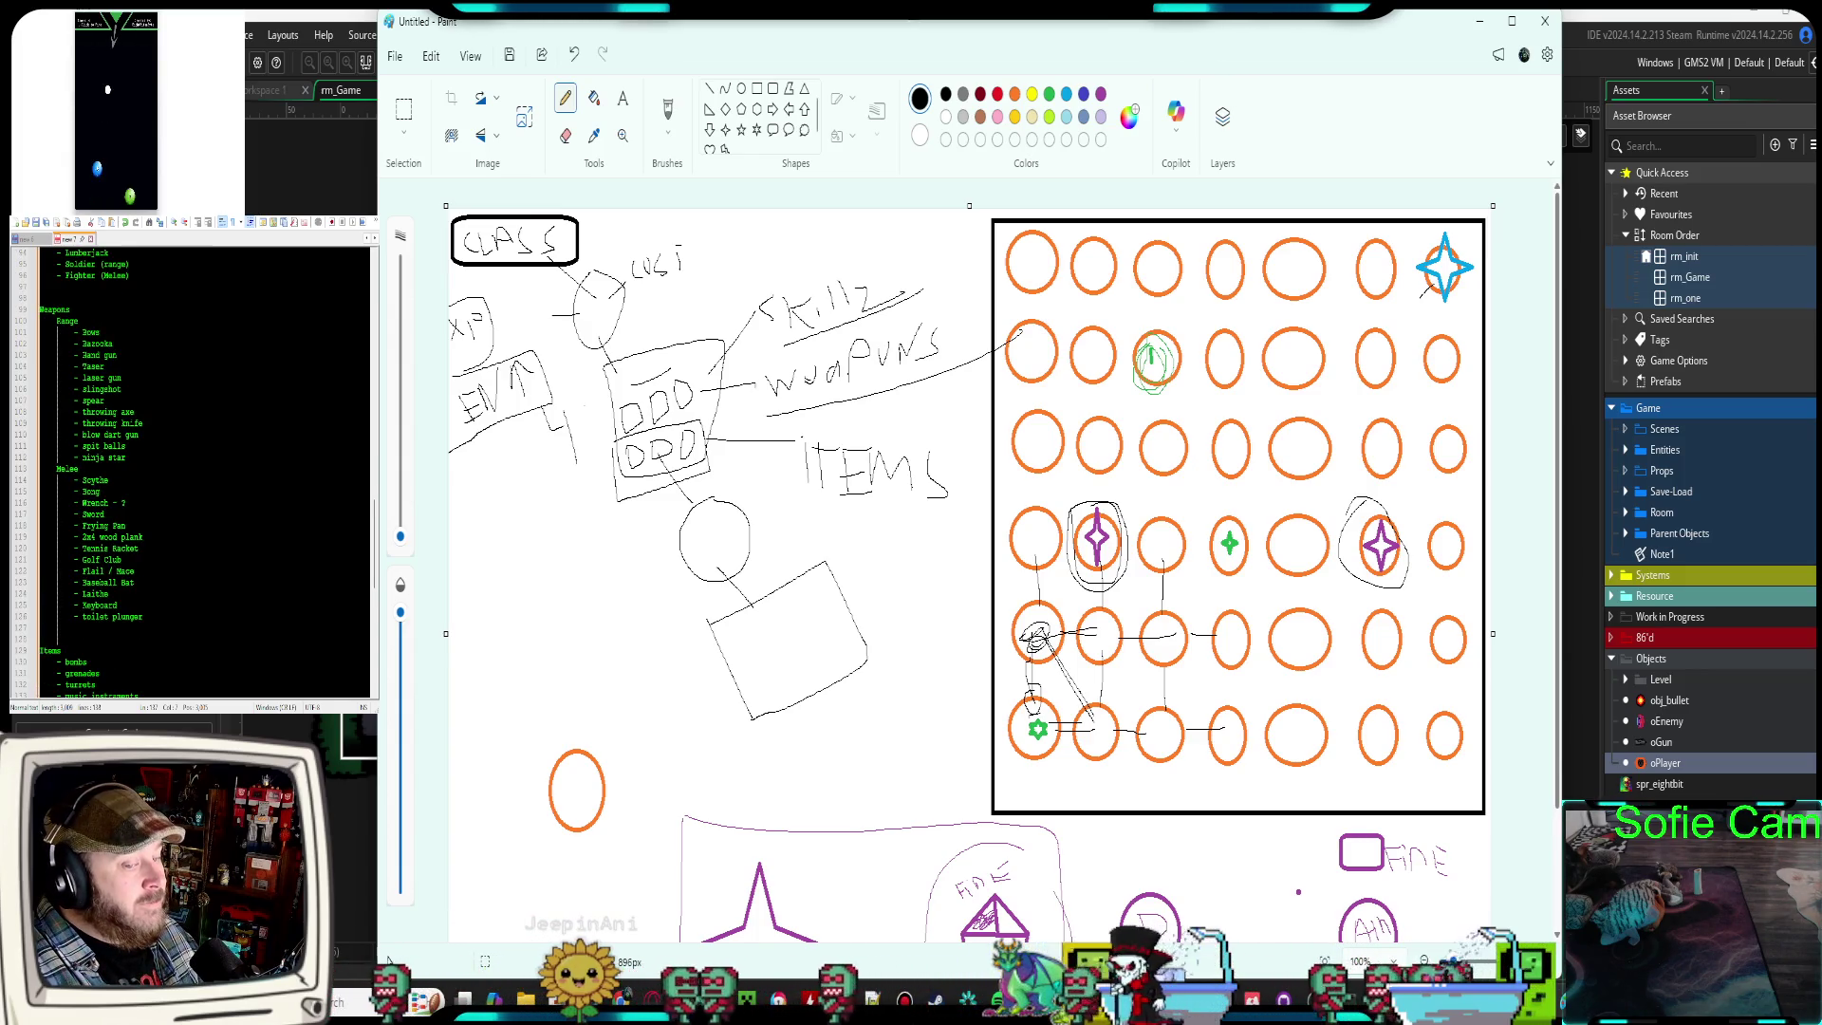
scroll(204, 475, "down", 3)
scroll(204, 475, "up", 2)
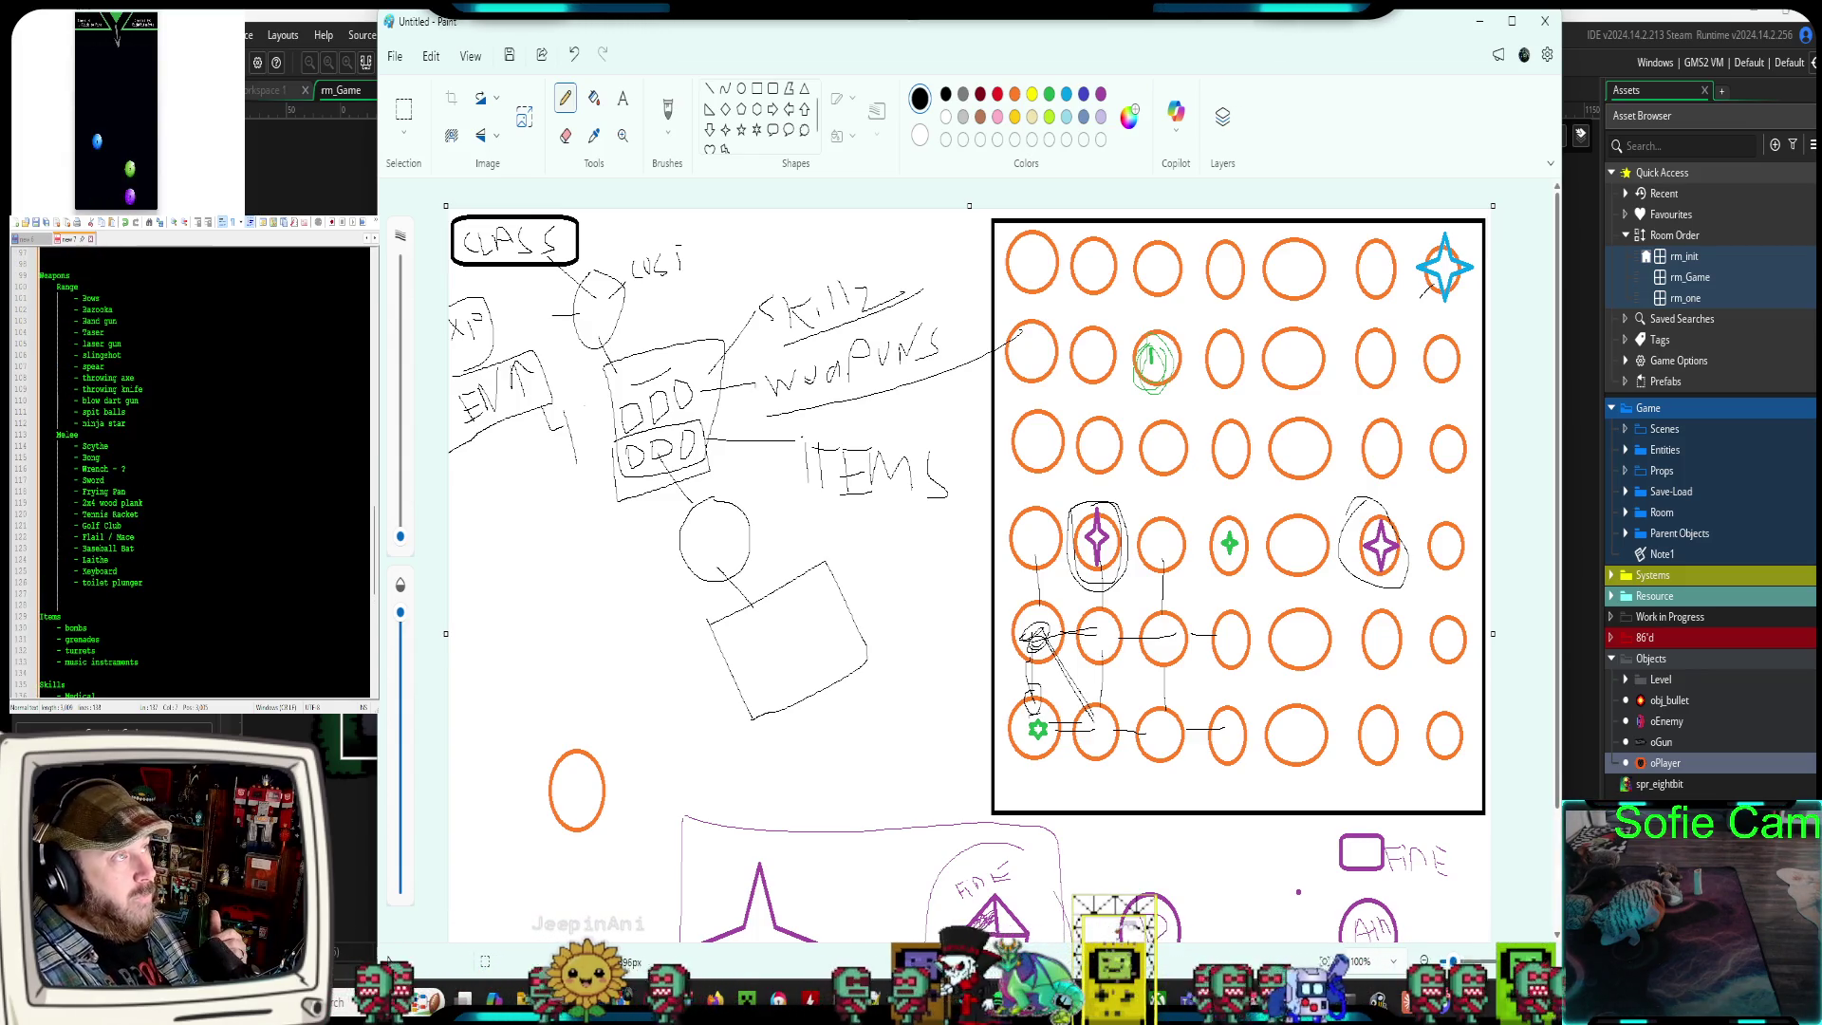
scroll(204, 475, "down", 2)
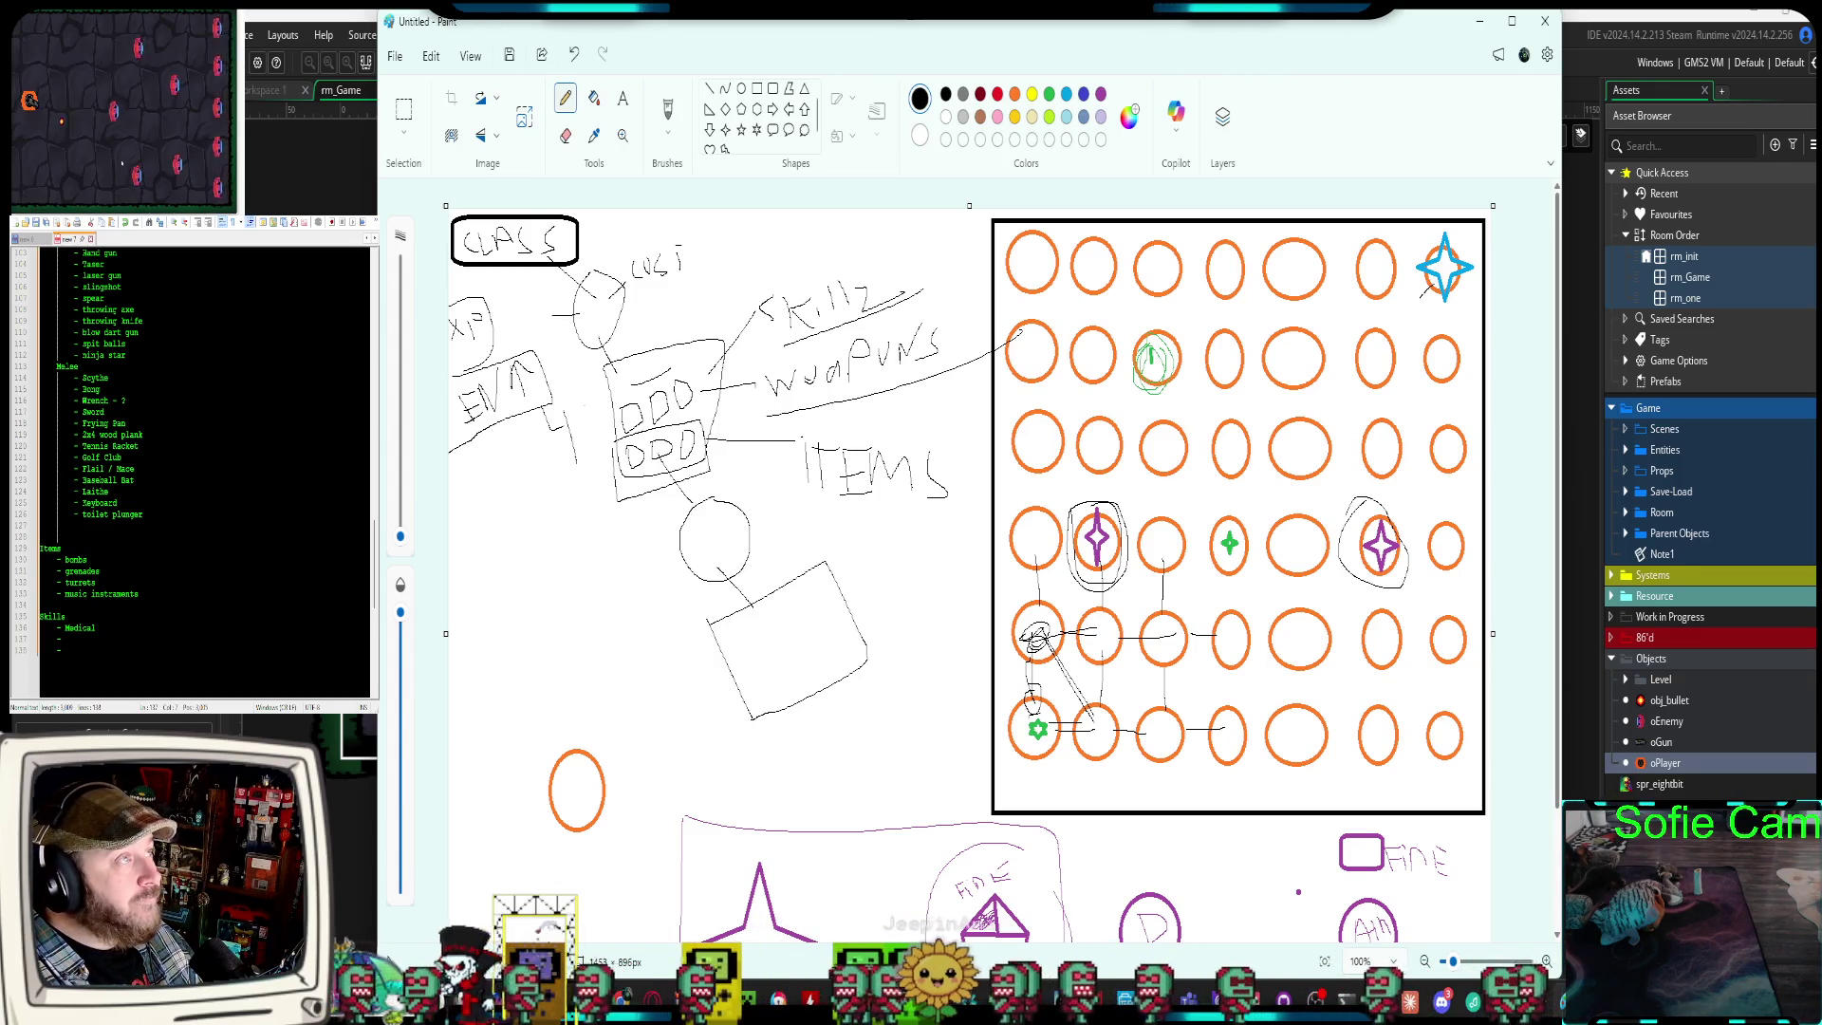
scroll(204, 474, "up", 1)
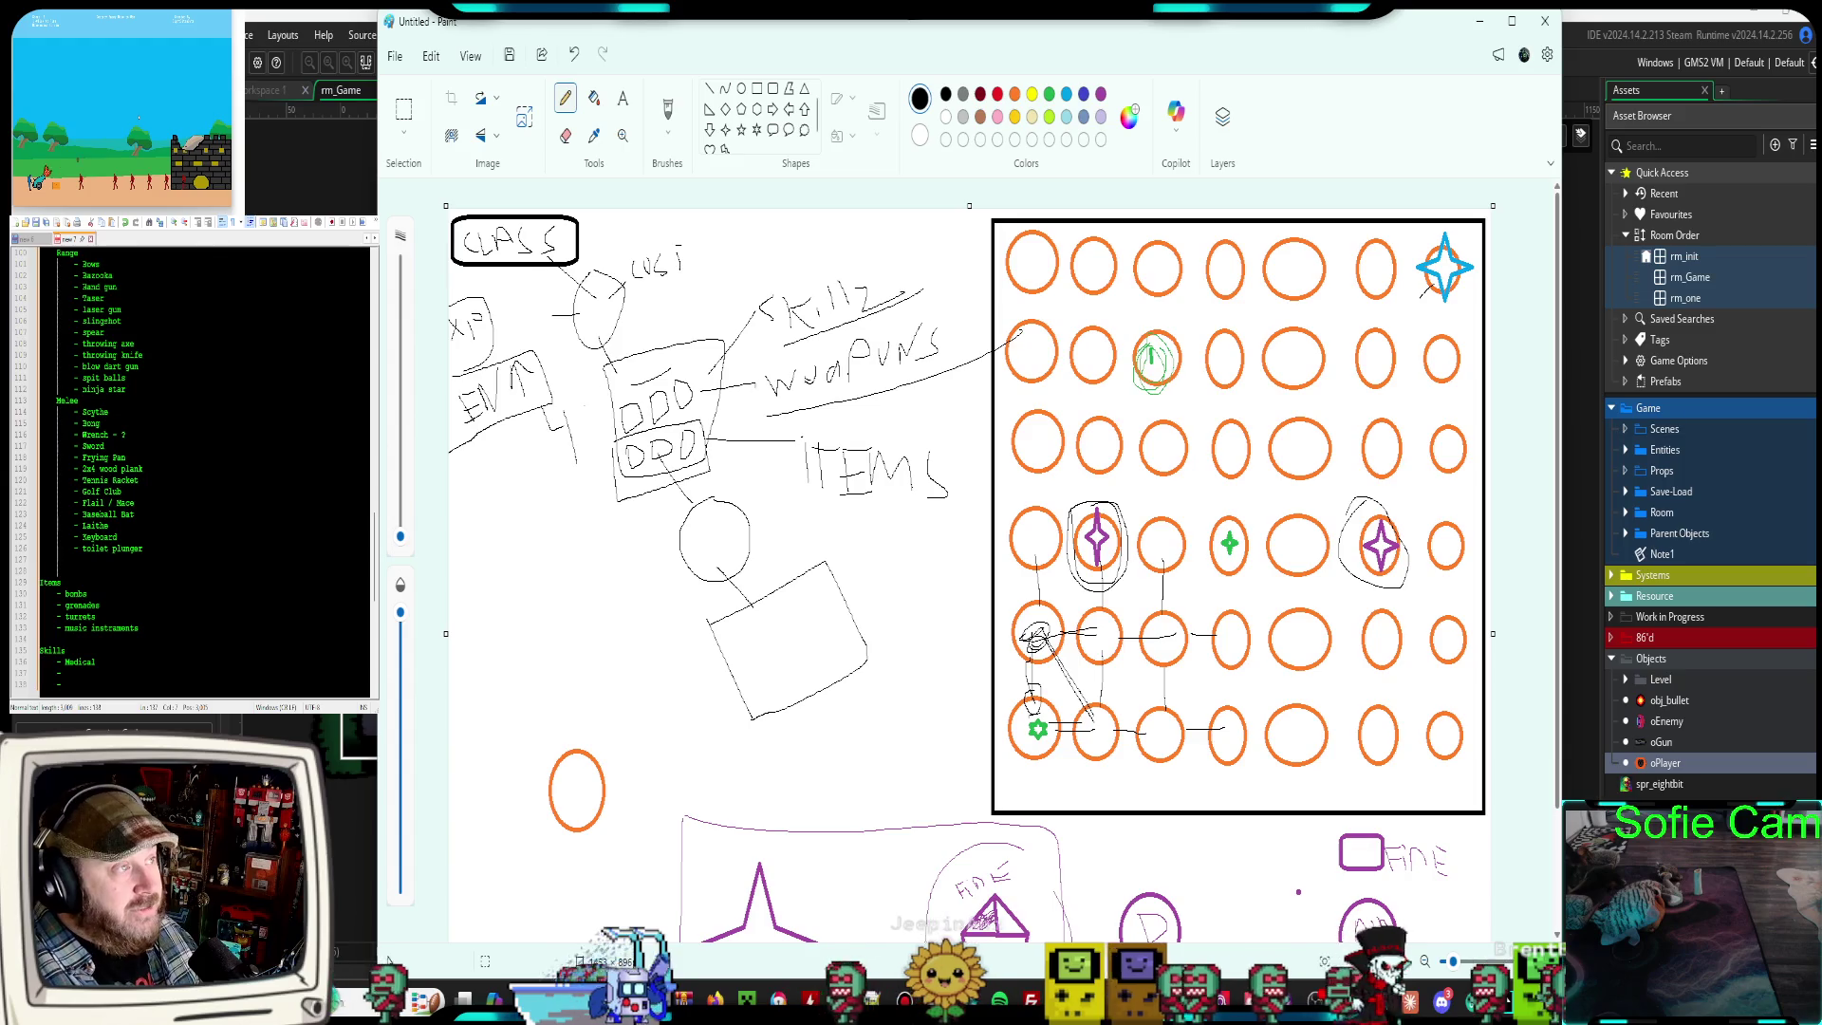
scroll(165, 471, "up", 5)
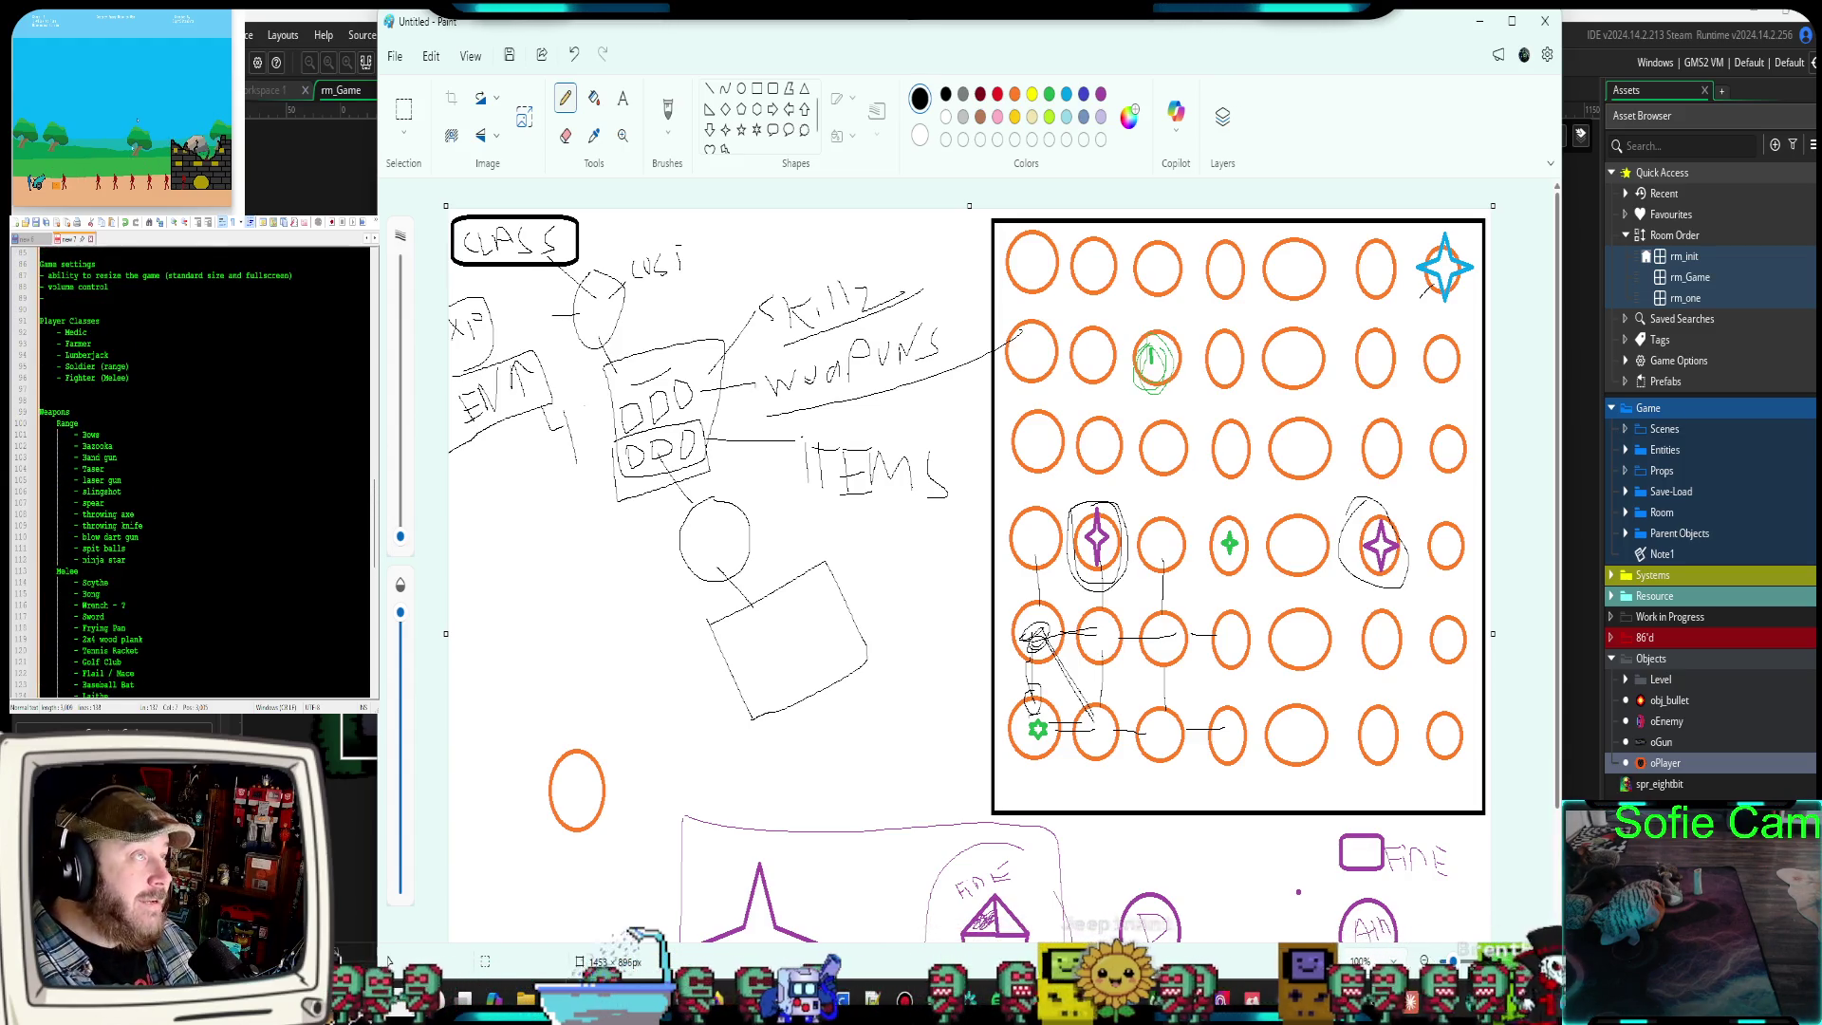
left_click(34, 320)
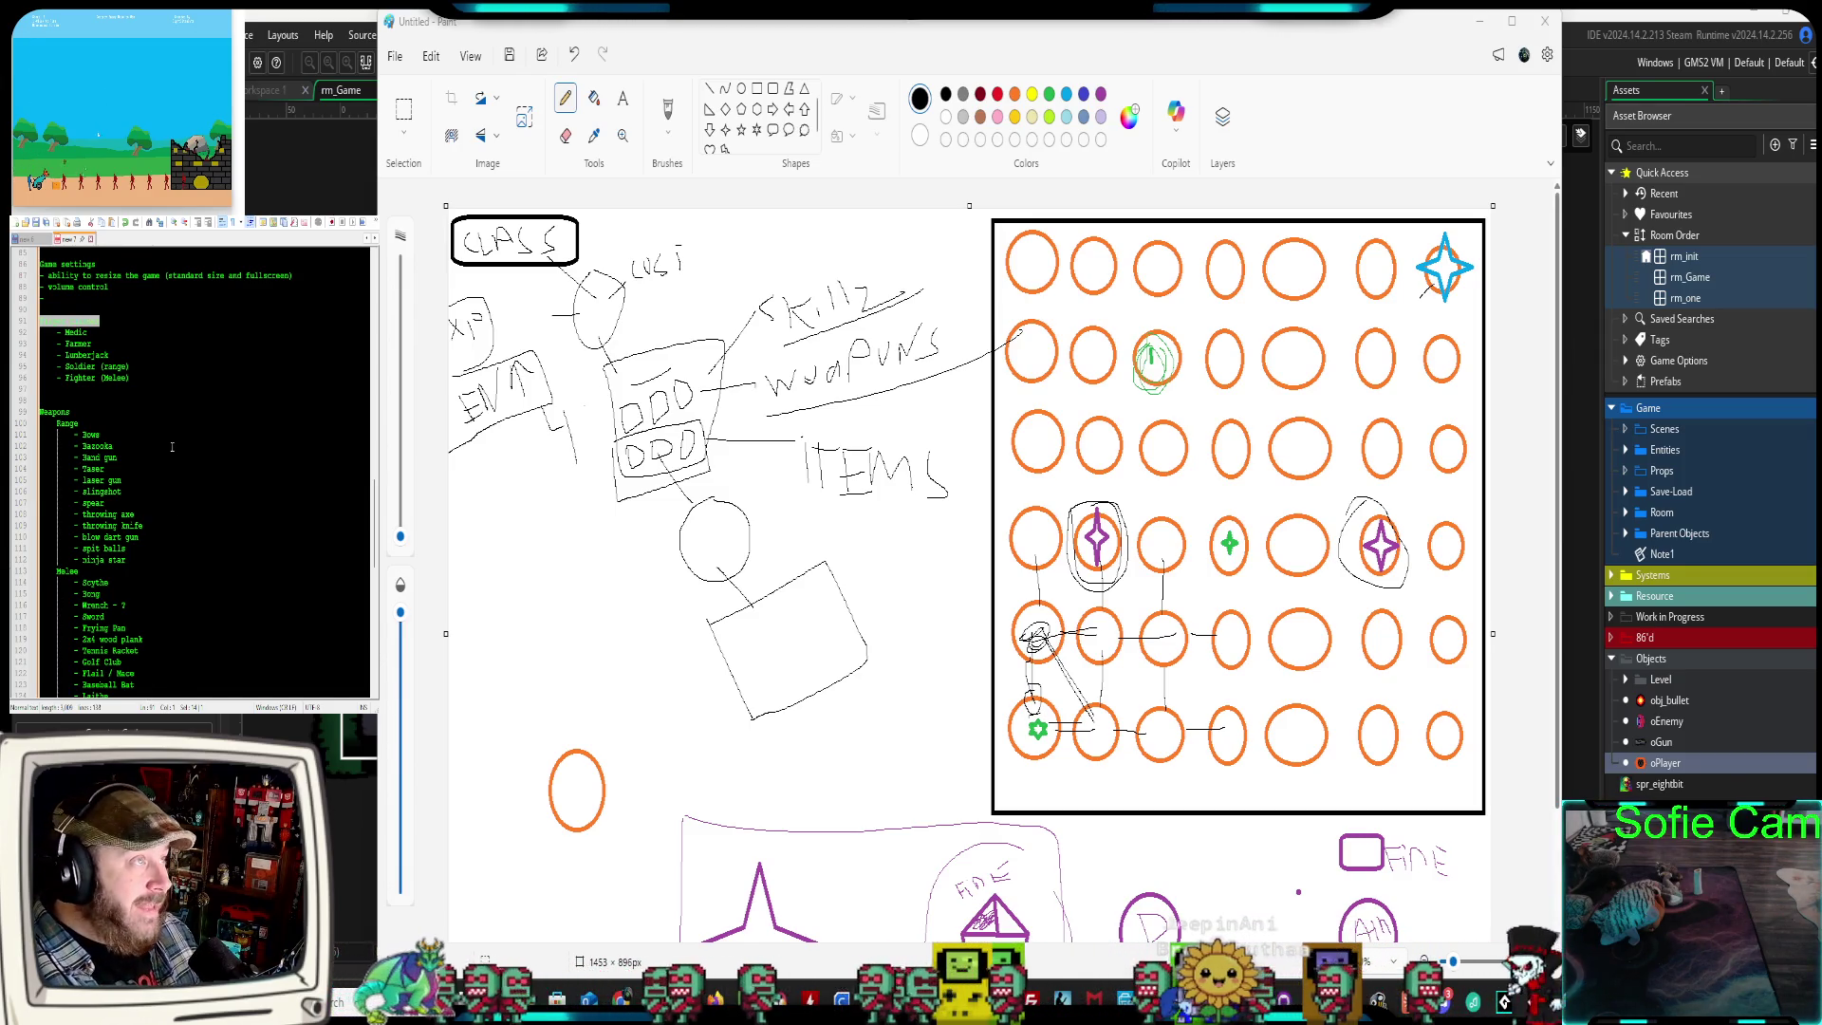
left_click_drag(101, 378, 139, 380)
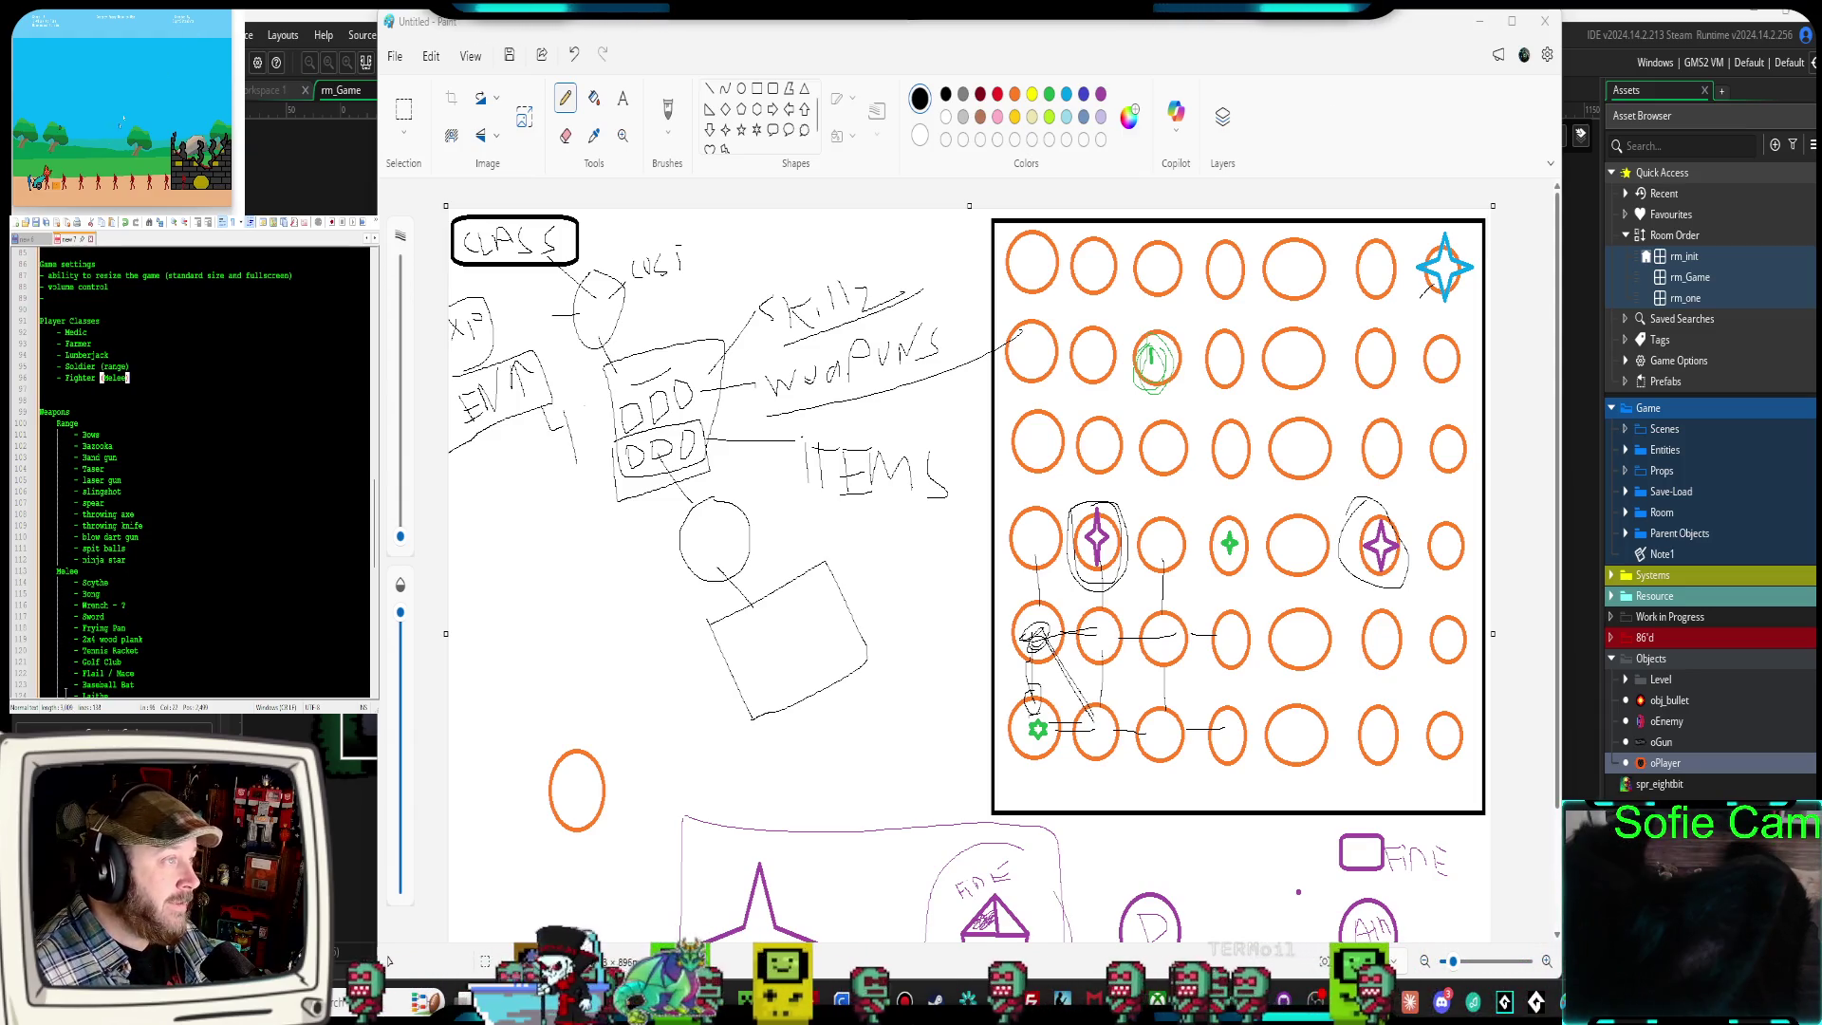
List Banjo, Harp and guitar under music instruments, followed by a new dash line
scroll(144, 546, "down", 2)
scroll(145, 547, "down", 2)
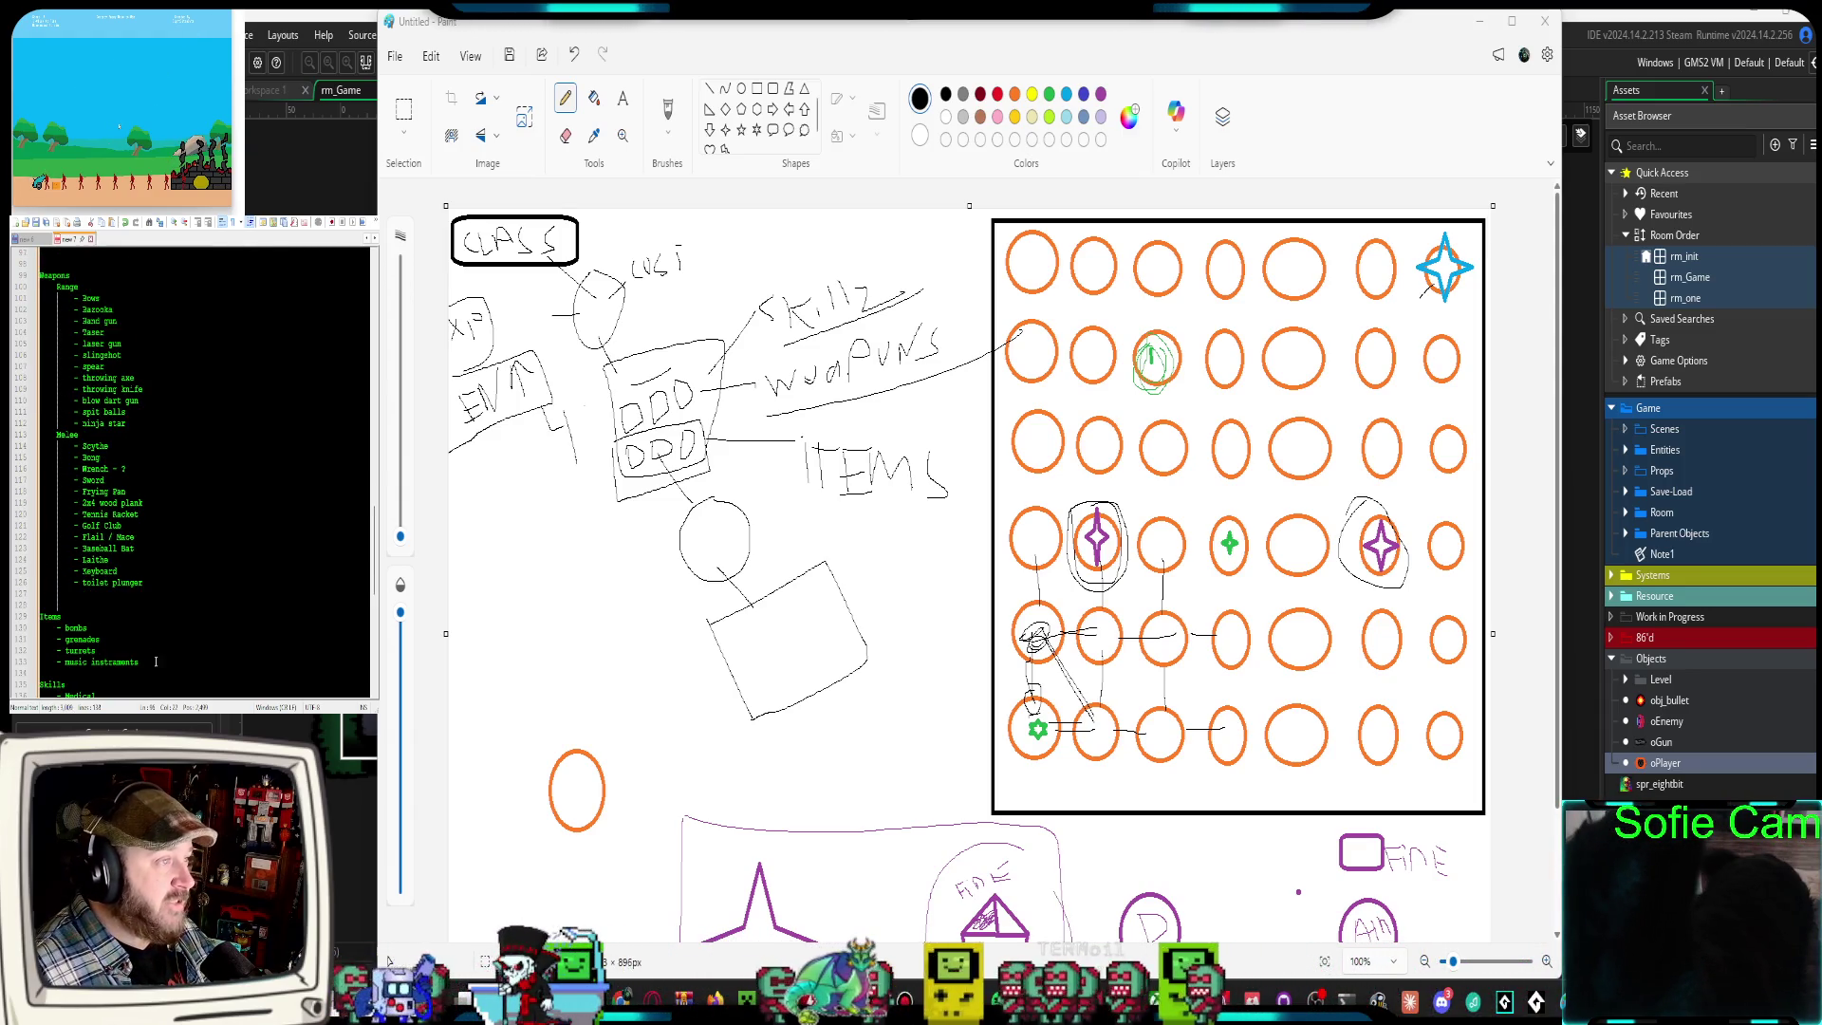
key("Return")
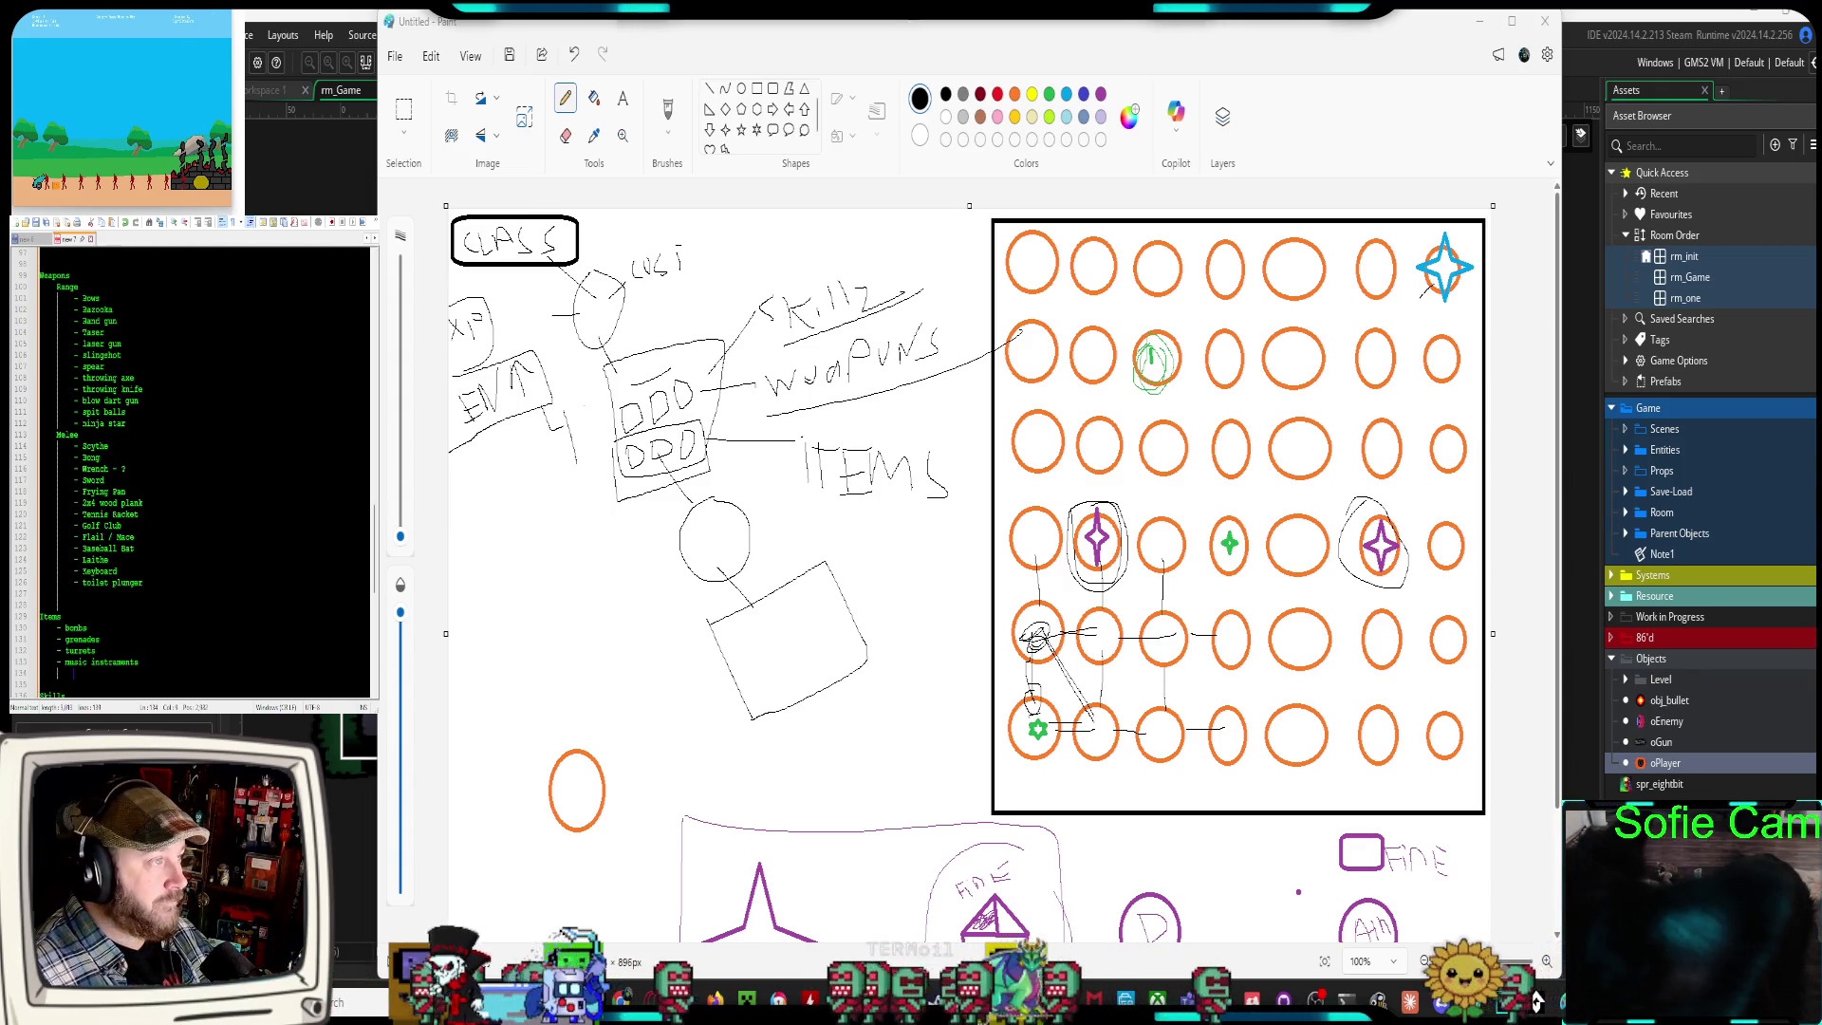
type("- Banjo")
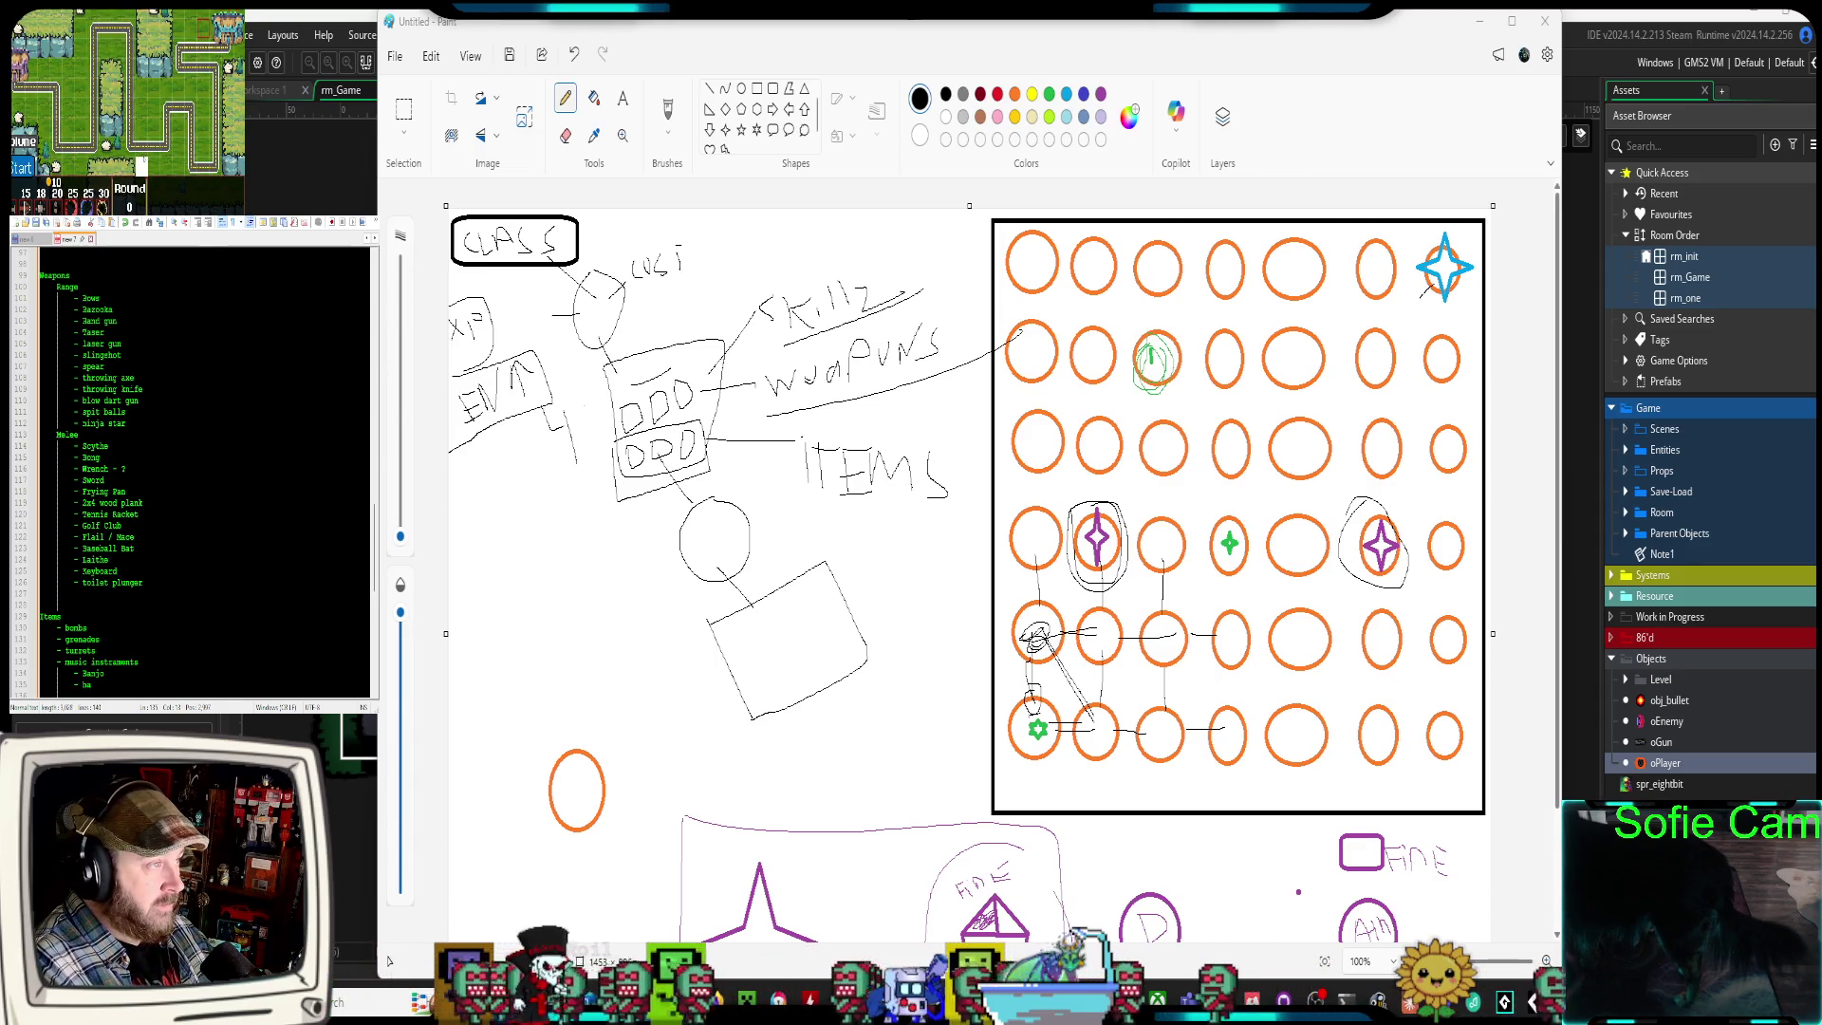
type("Hard")
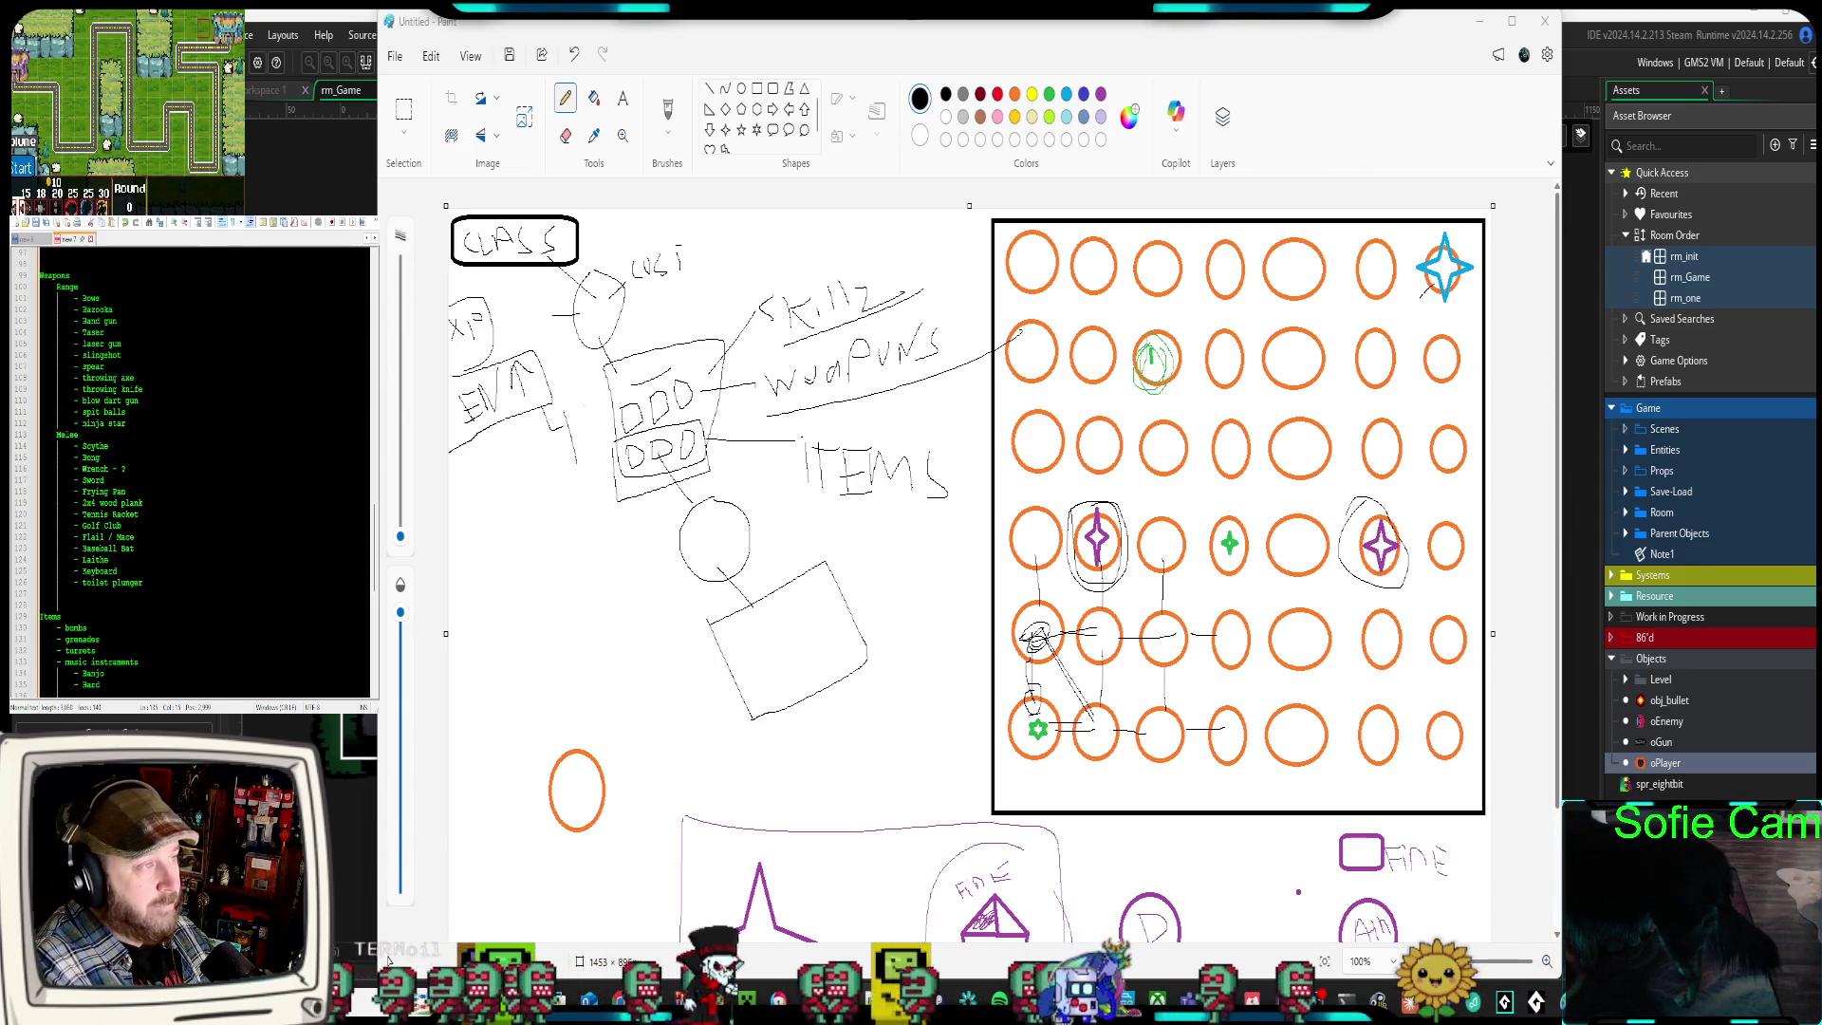
key("BackSpace")
type("p")
key("Return")
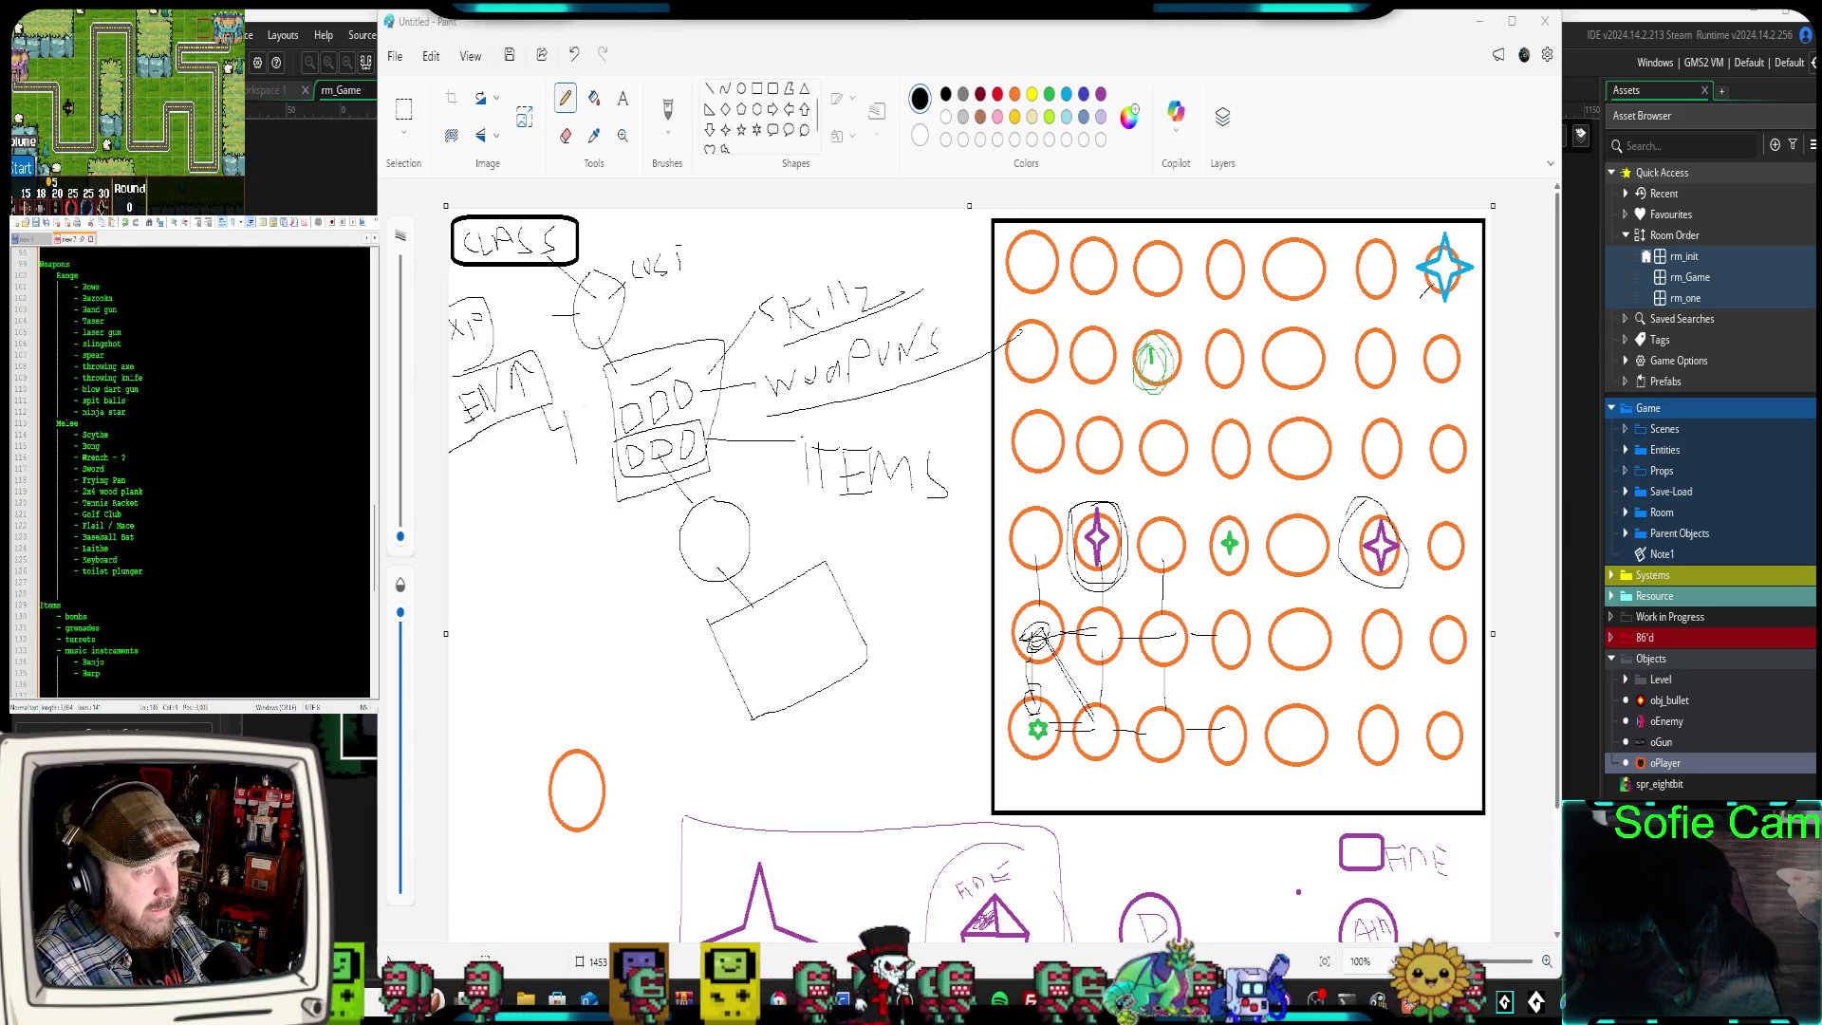
type("- ")
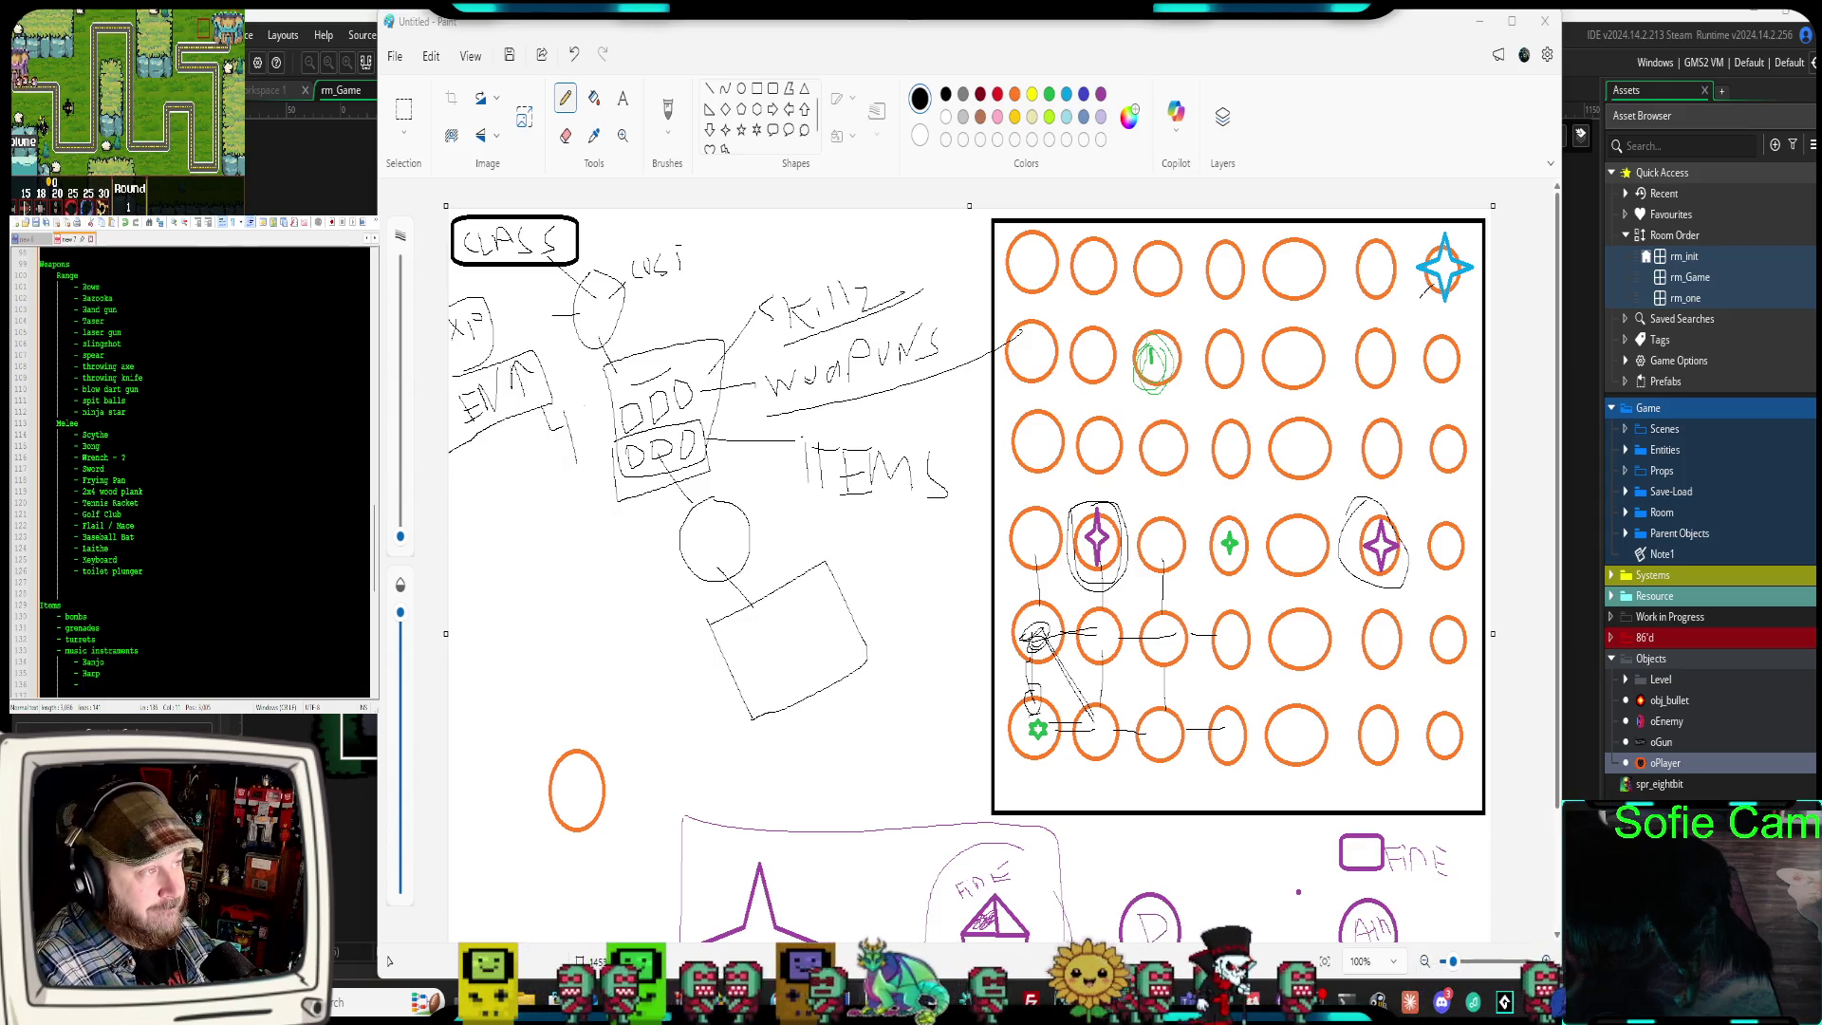
type("guitar")
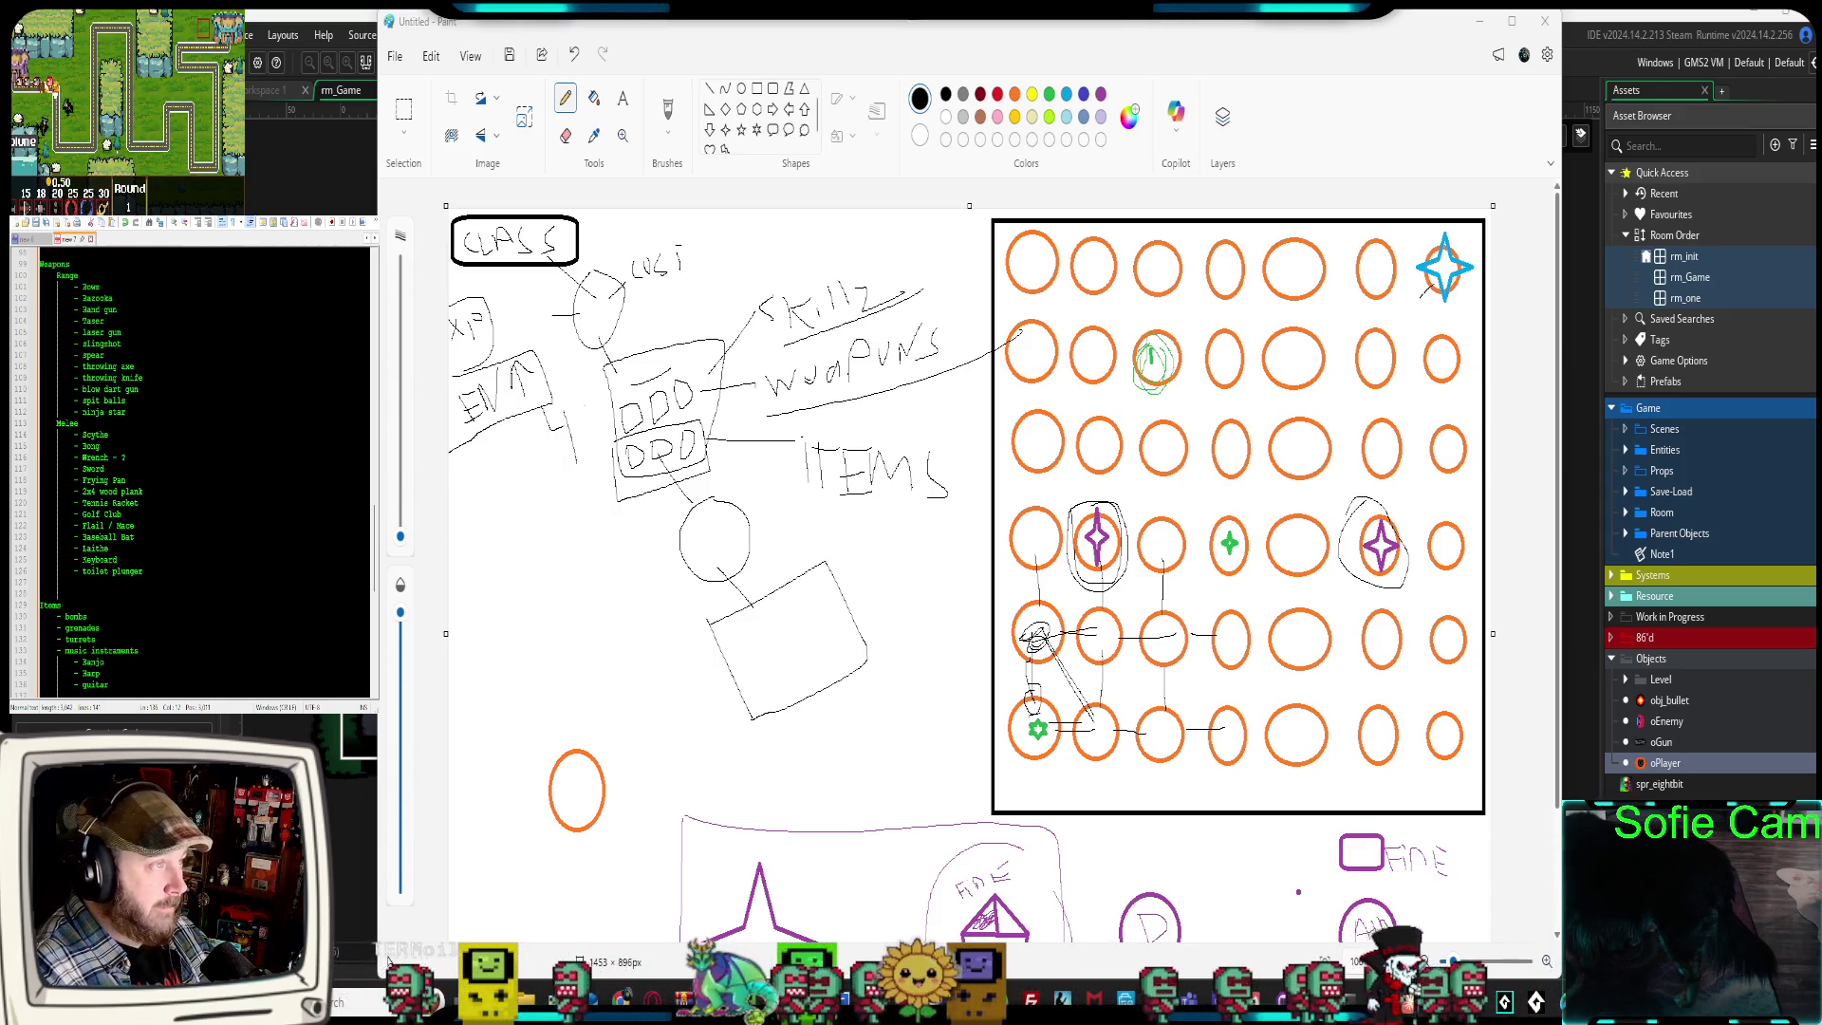
key("Return")
type("-")
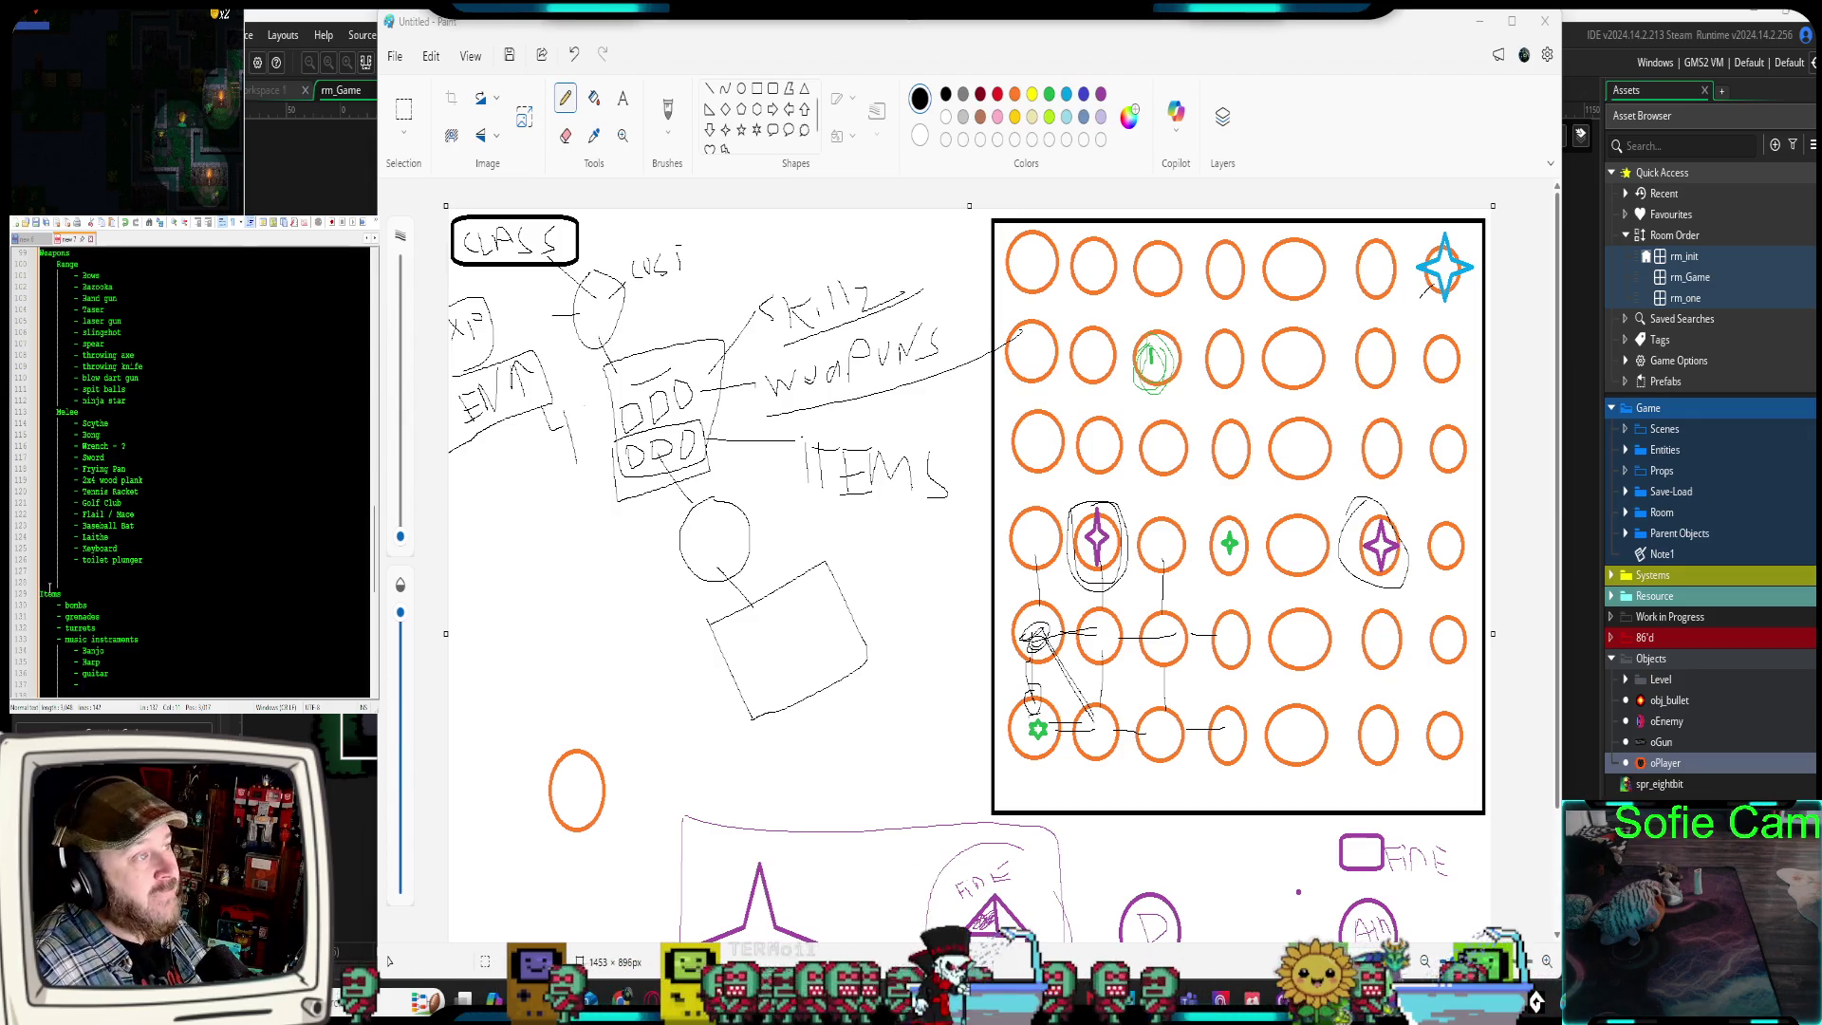
scroll(97, 624, "down", 4)
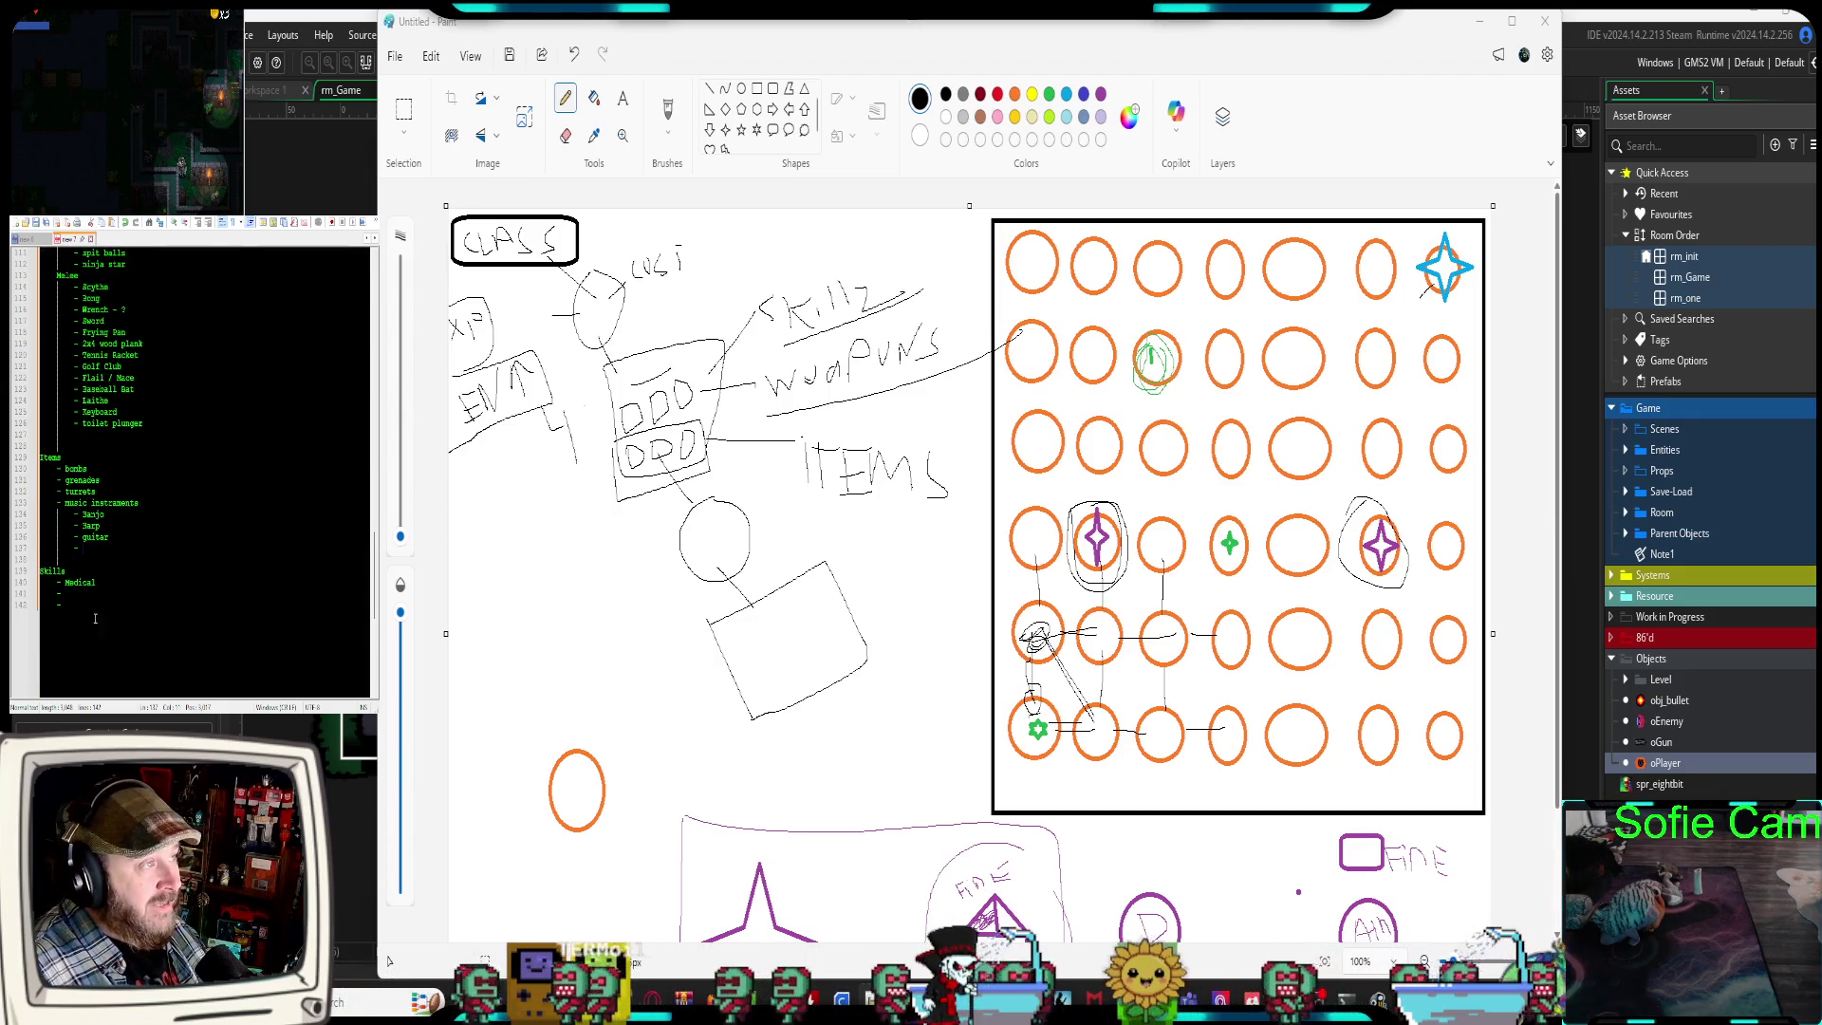
left_click(86, 594)
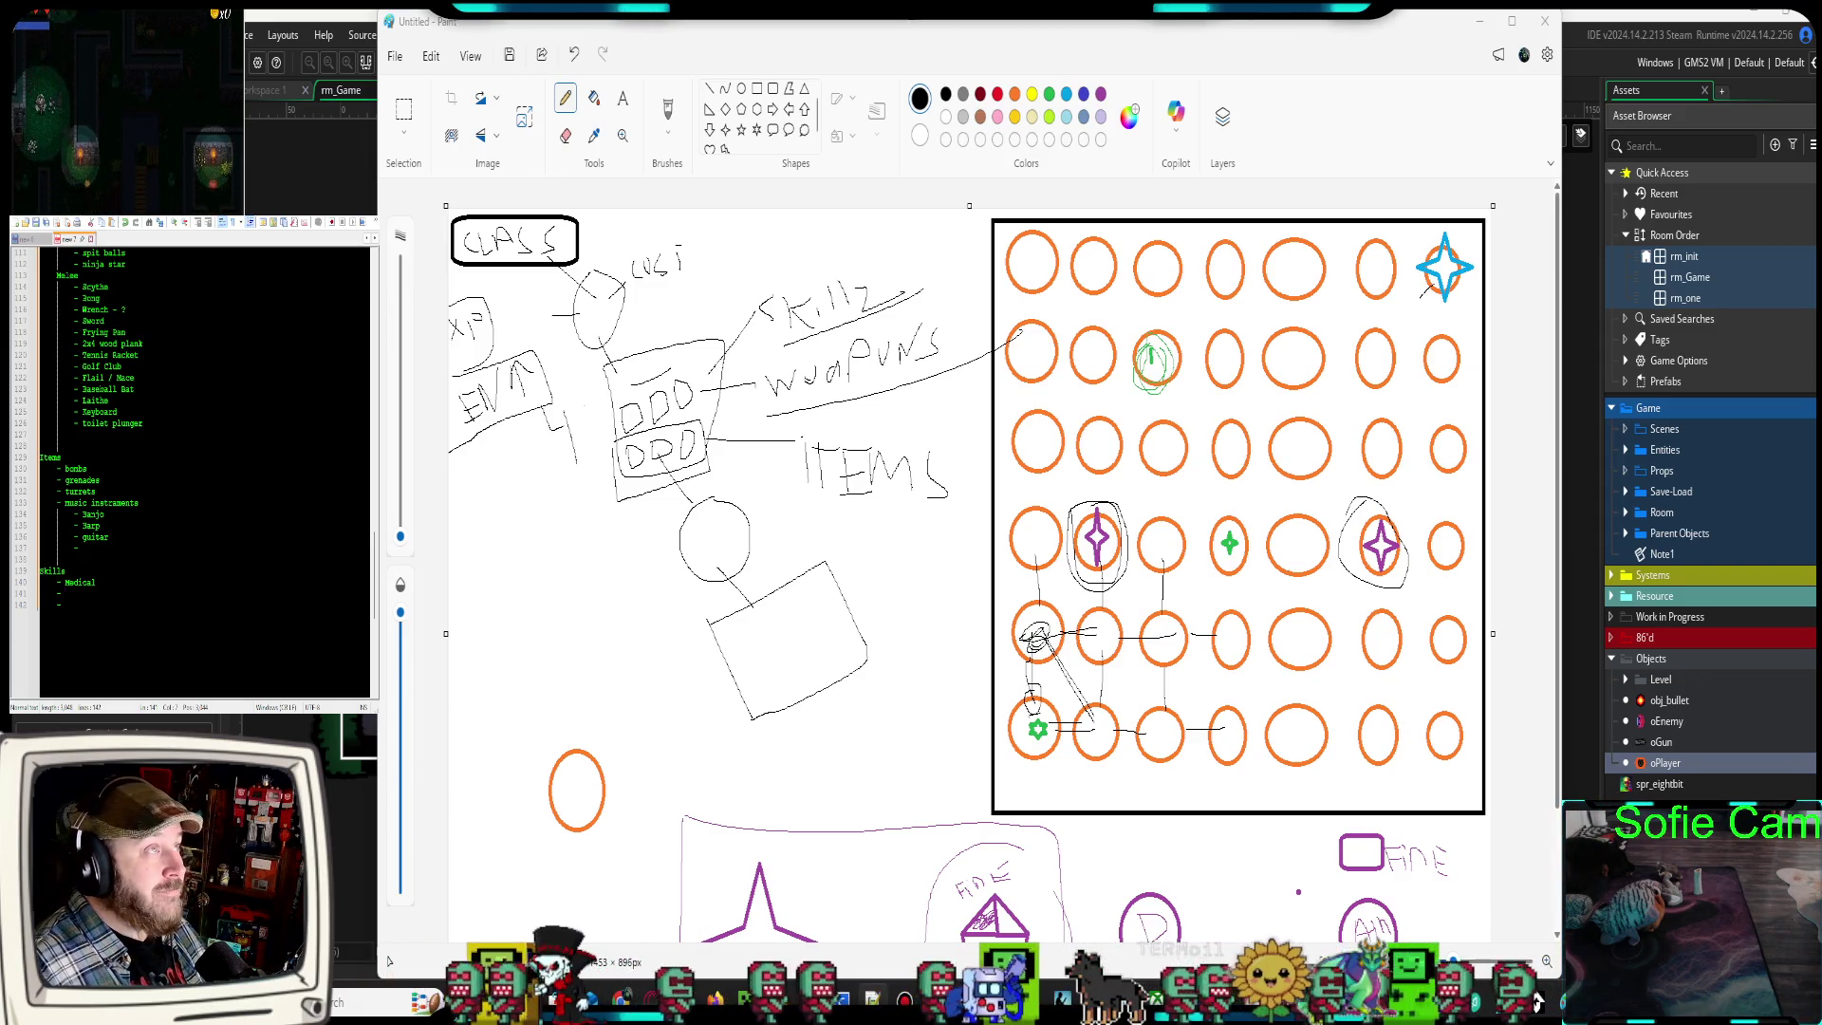
scroll(168, 500, "up", 2)
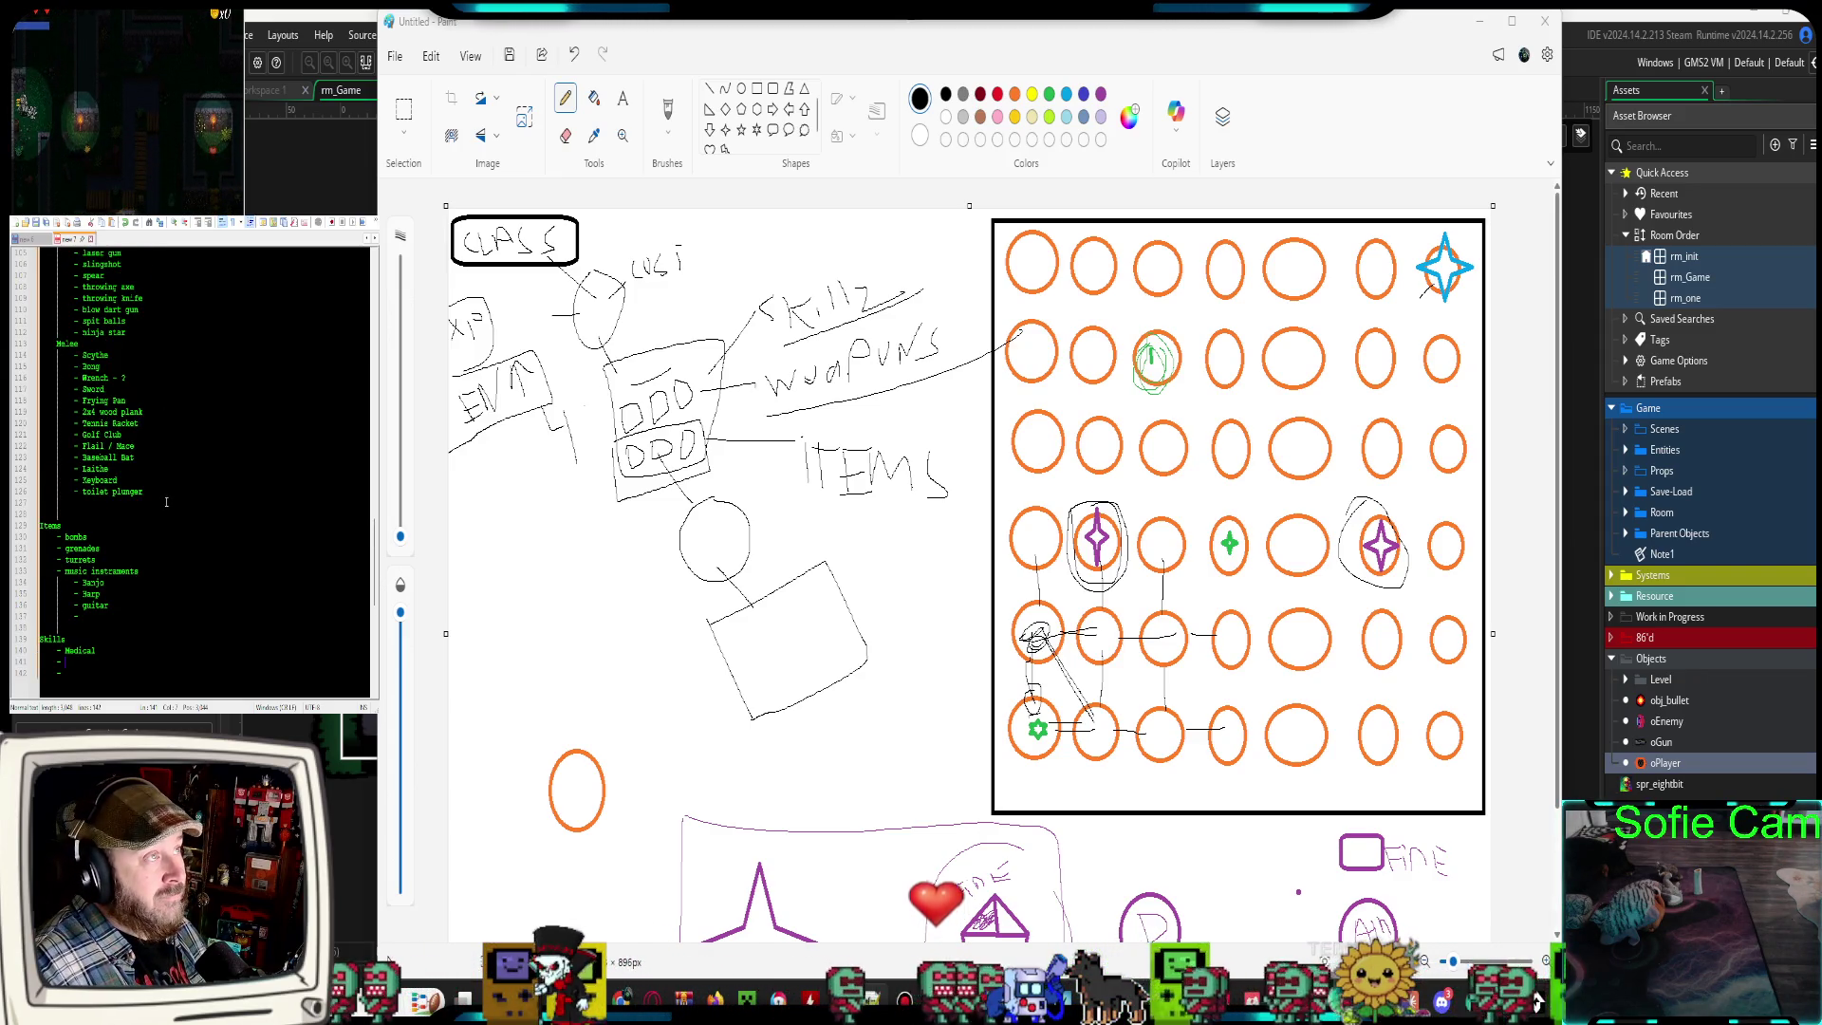
scroll(166, 501, "down", 1)
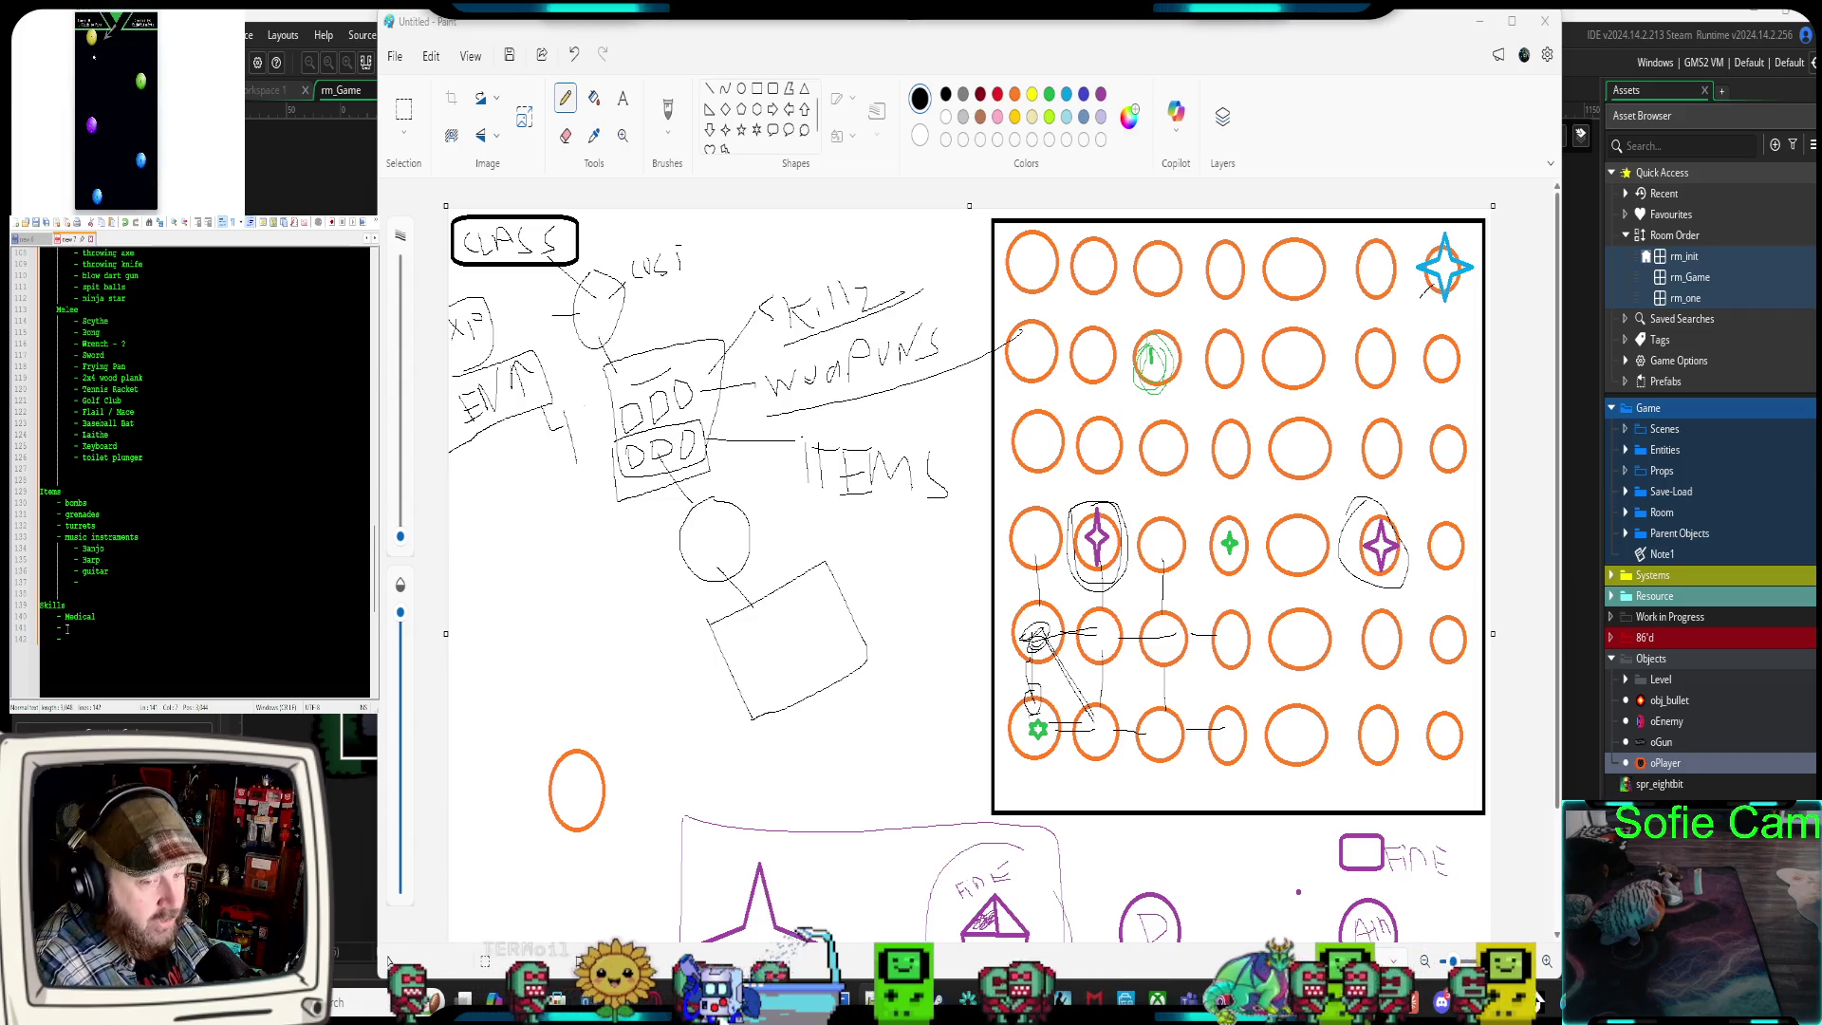
left_click(109, 617)
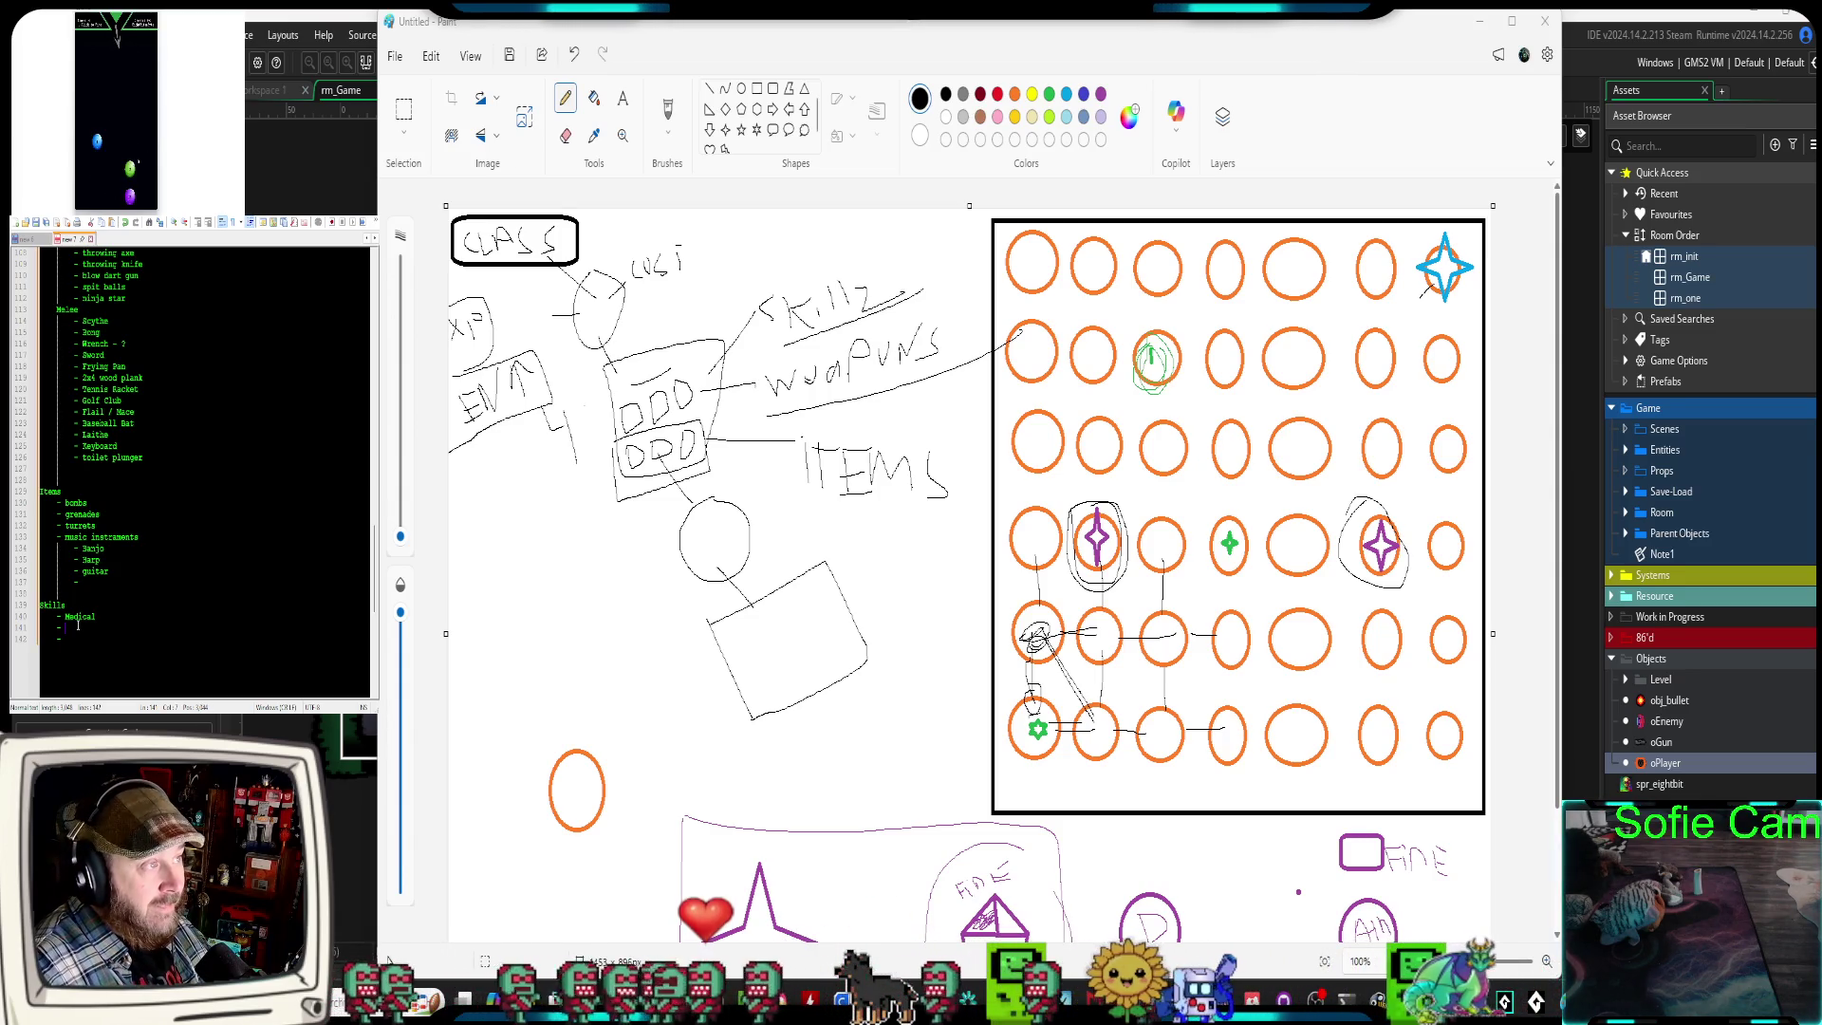
Add a 'Pharmaceutical' sub-entry beneath Medical in the Skills section
left_click(78, 623)
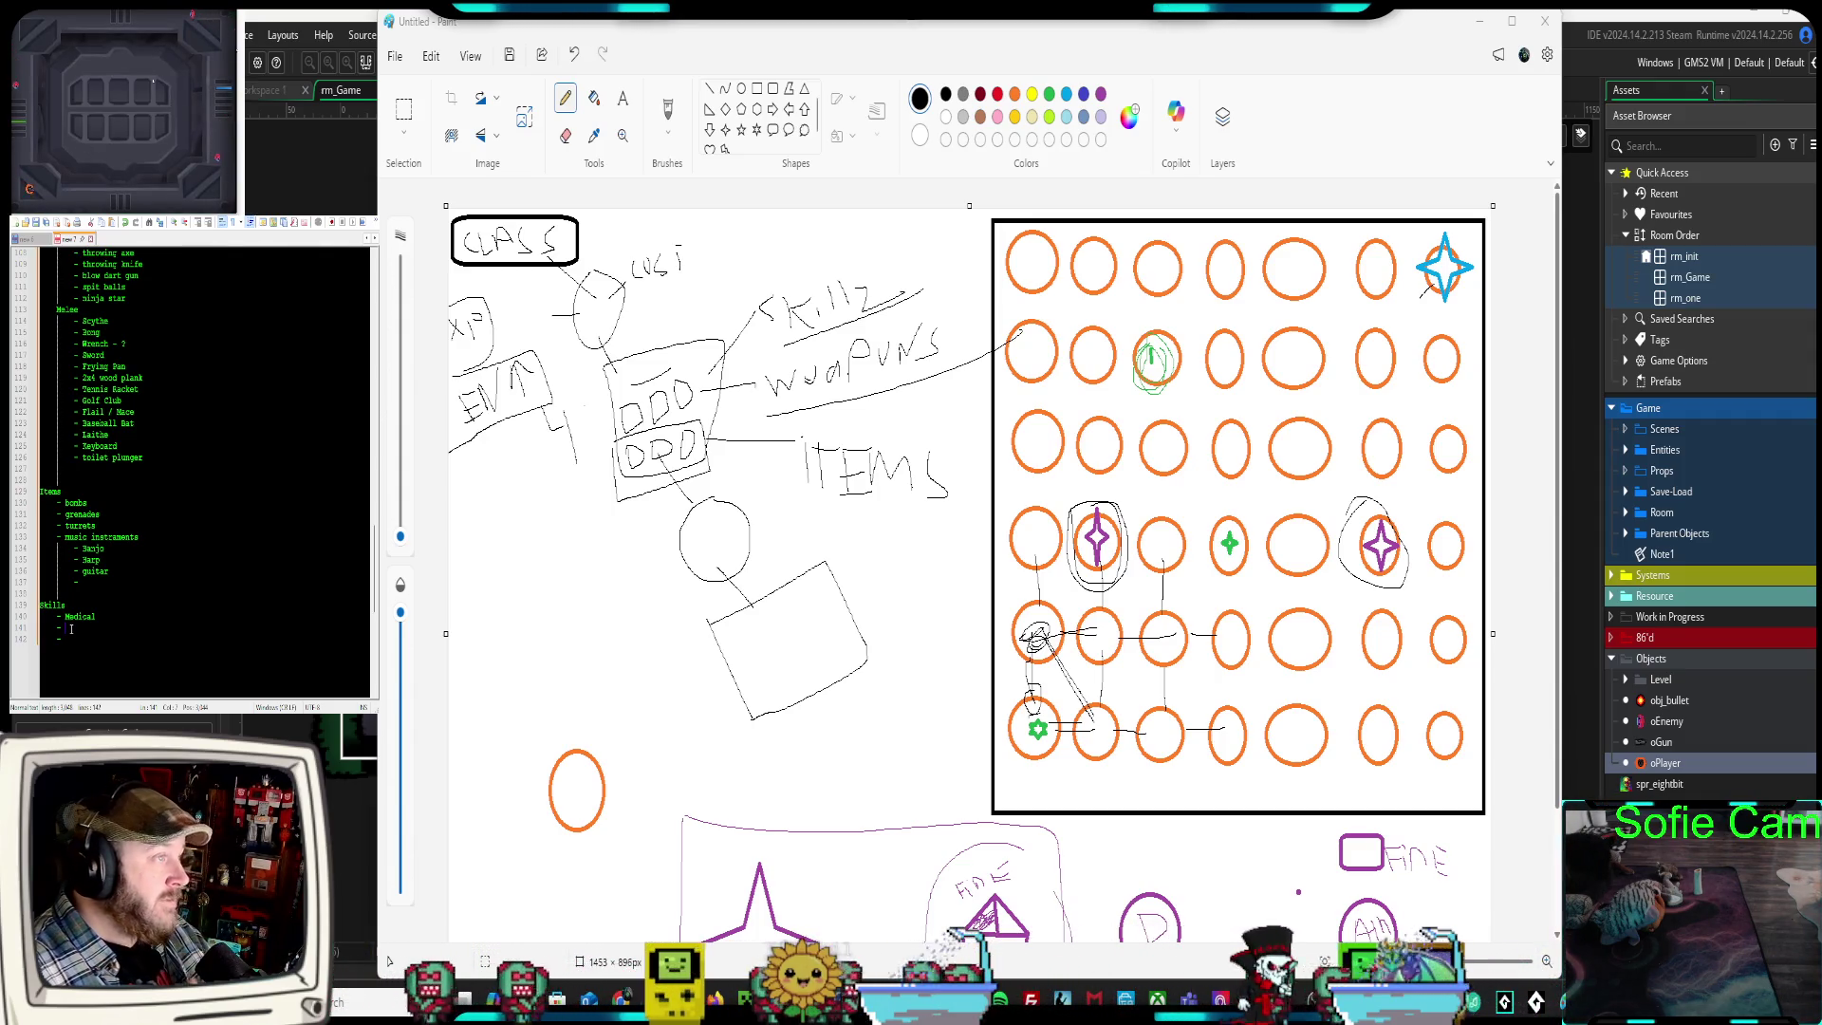
key("Up")
key("End")
key("Return")
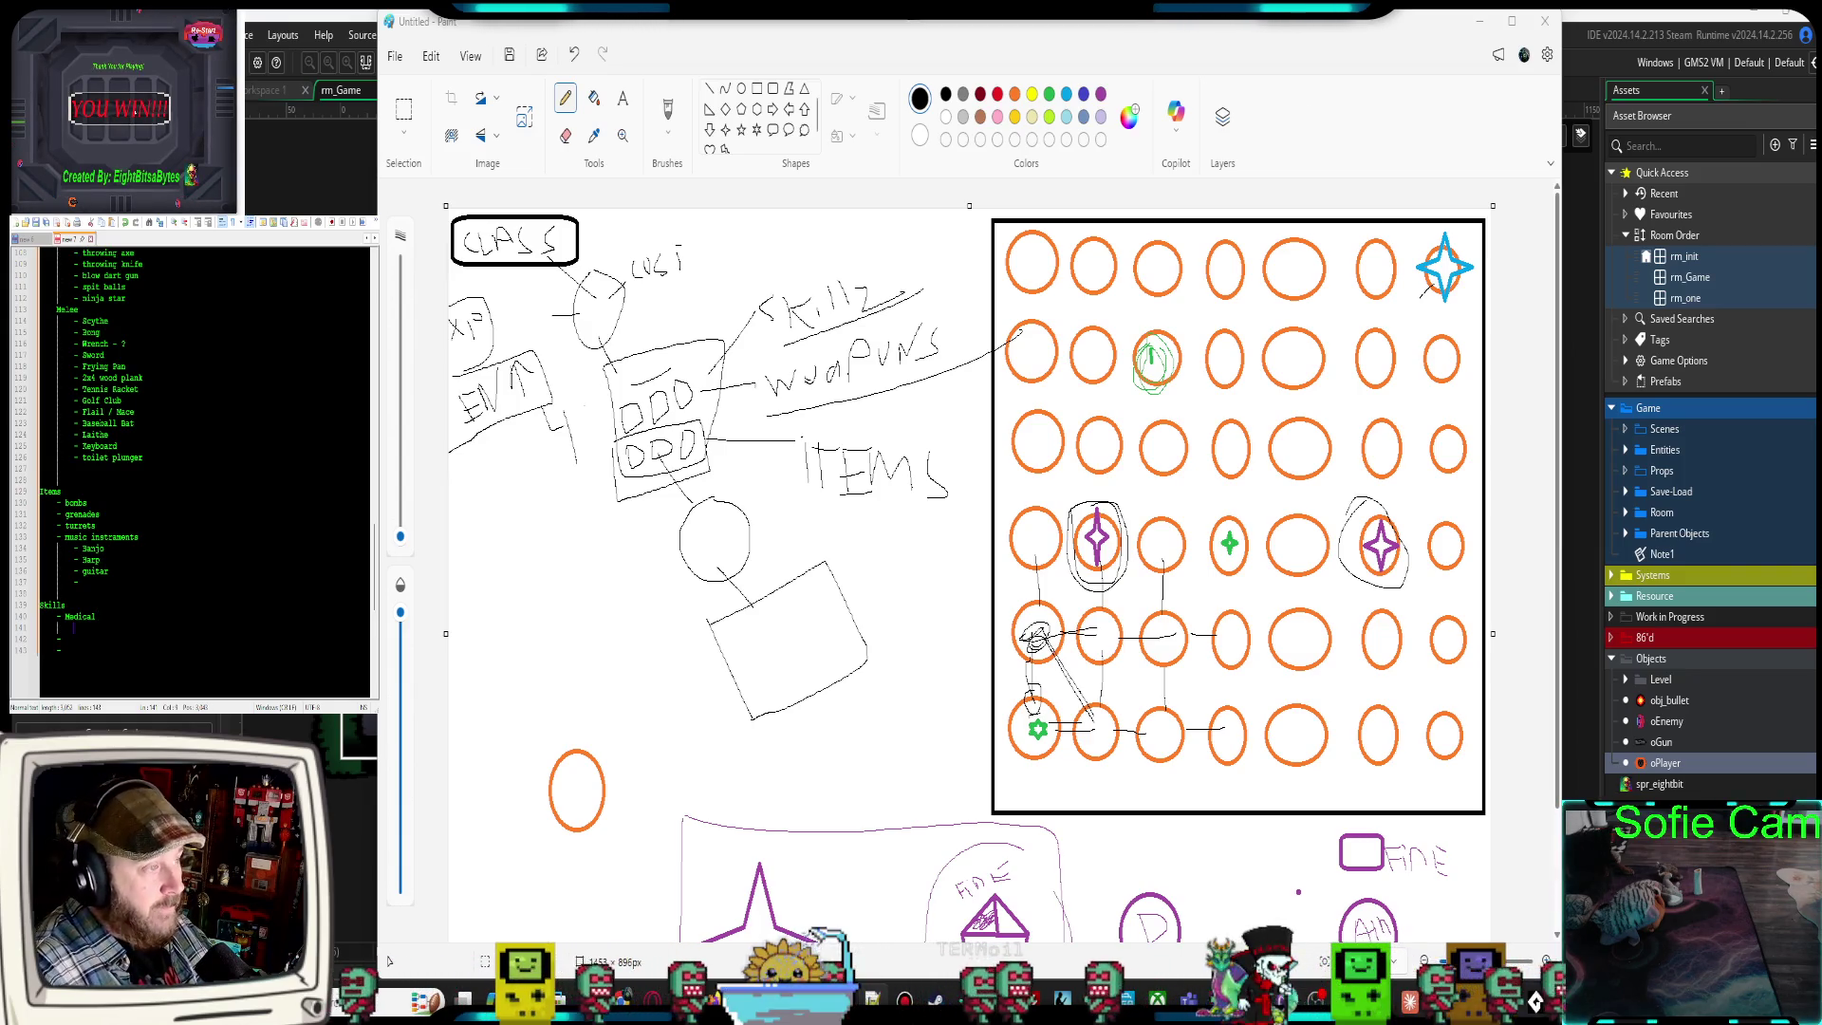
type("- Pharam")
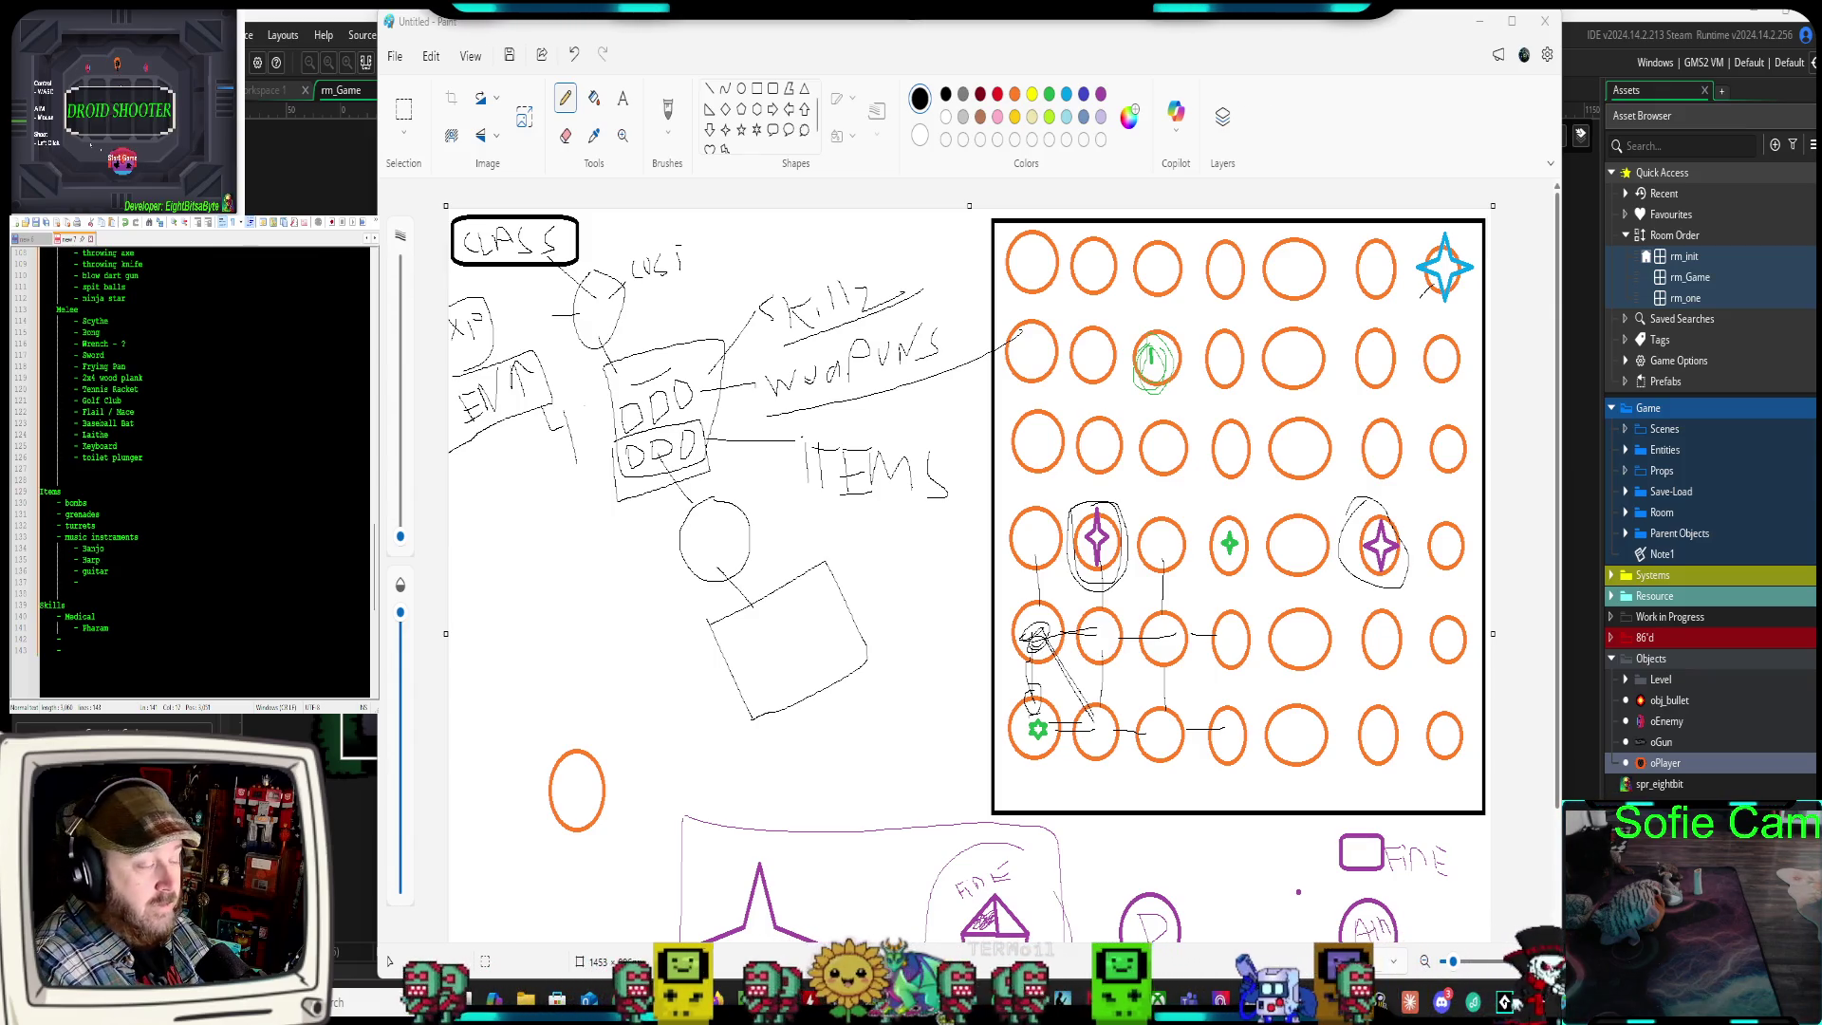
key("BackSpace")
key("BackSpace")
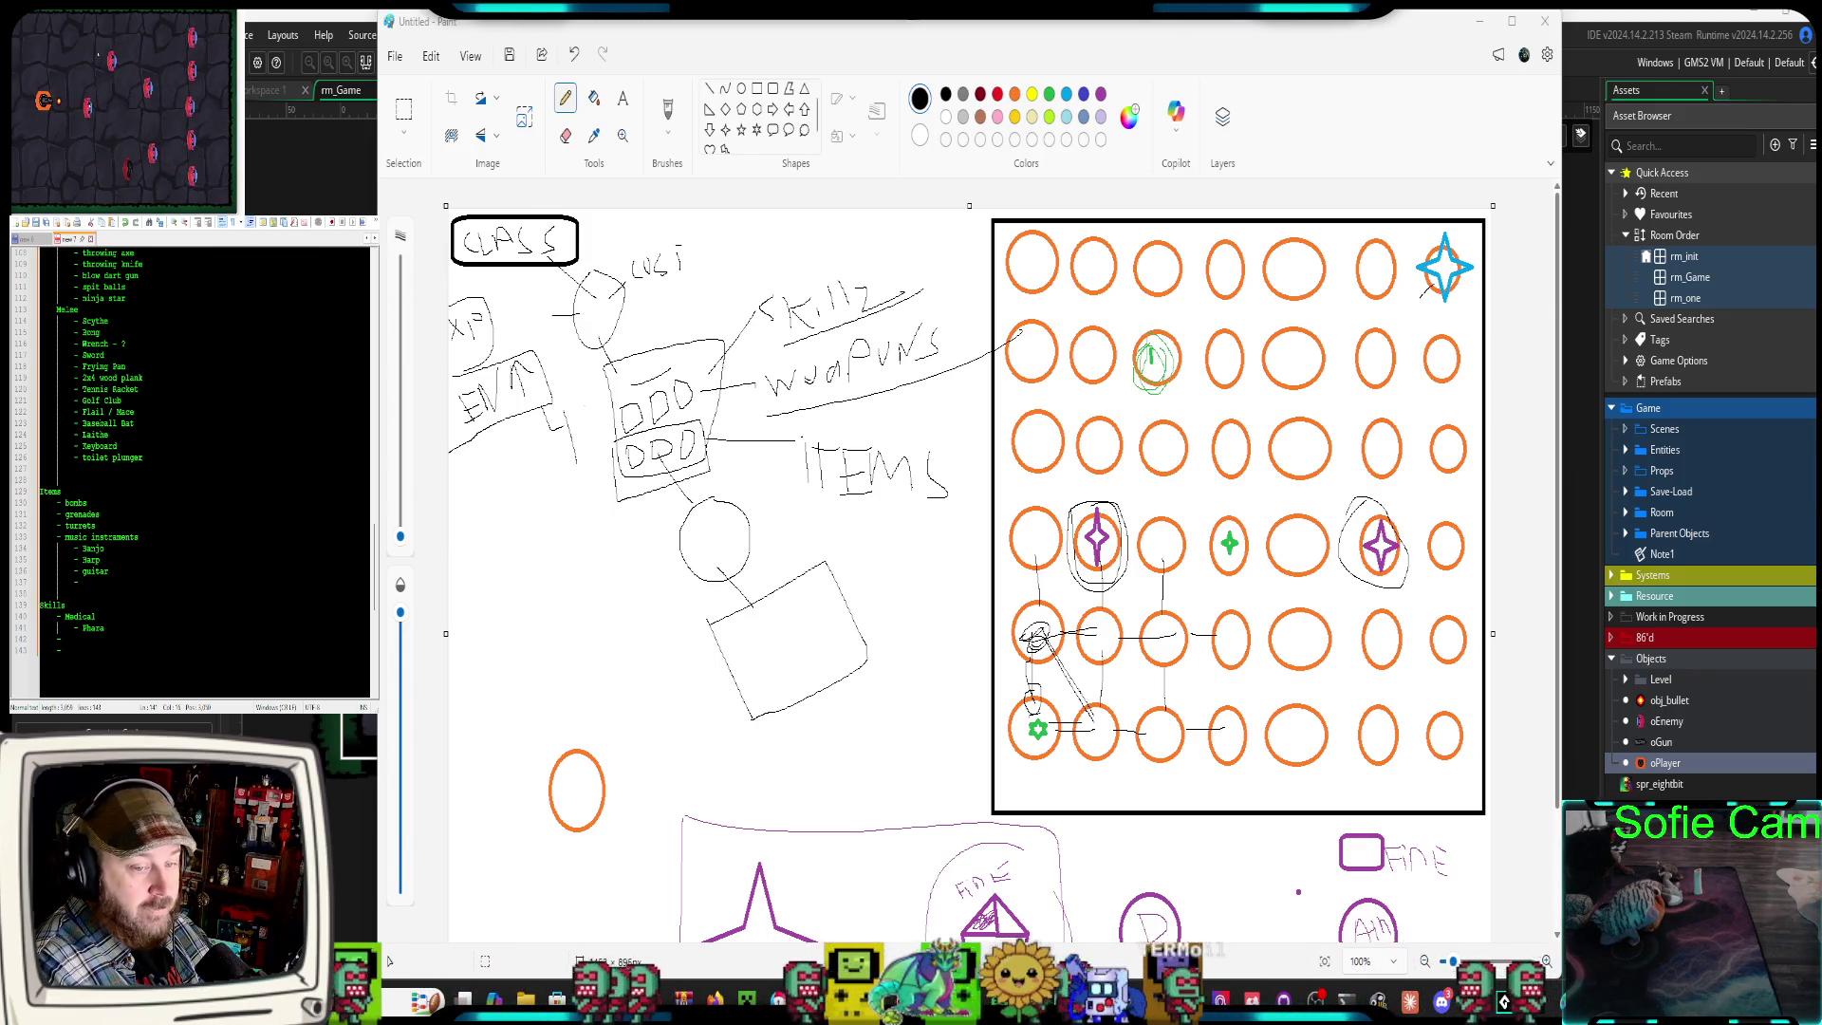
type("ma")
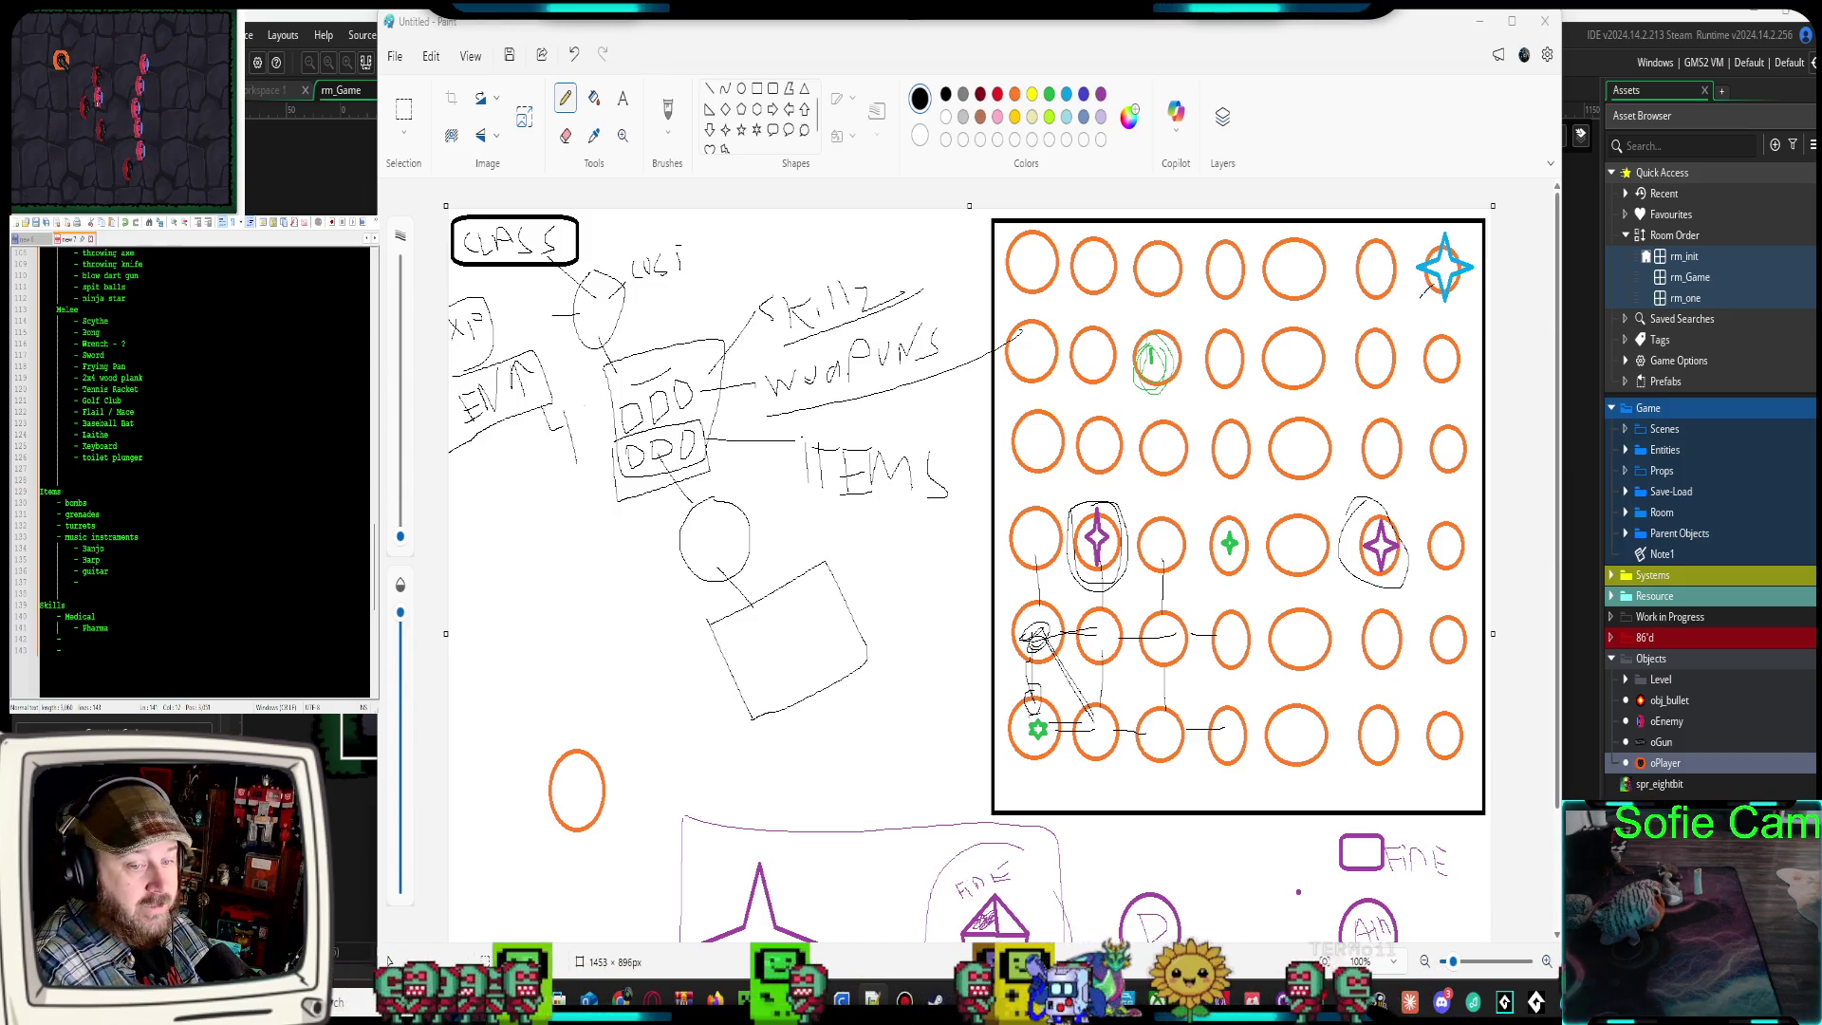
type("ceutical")
key("Return")
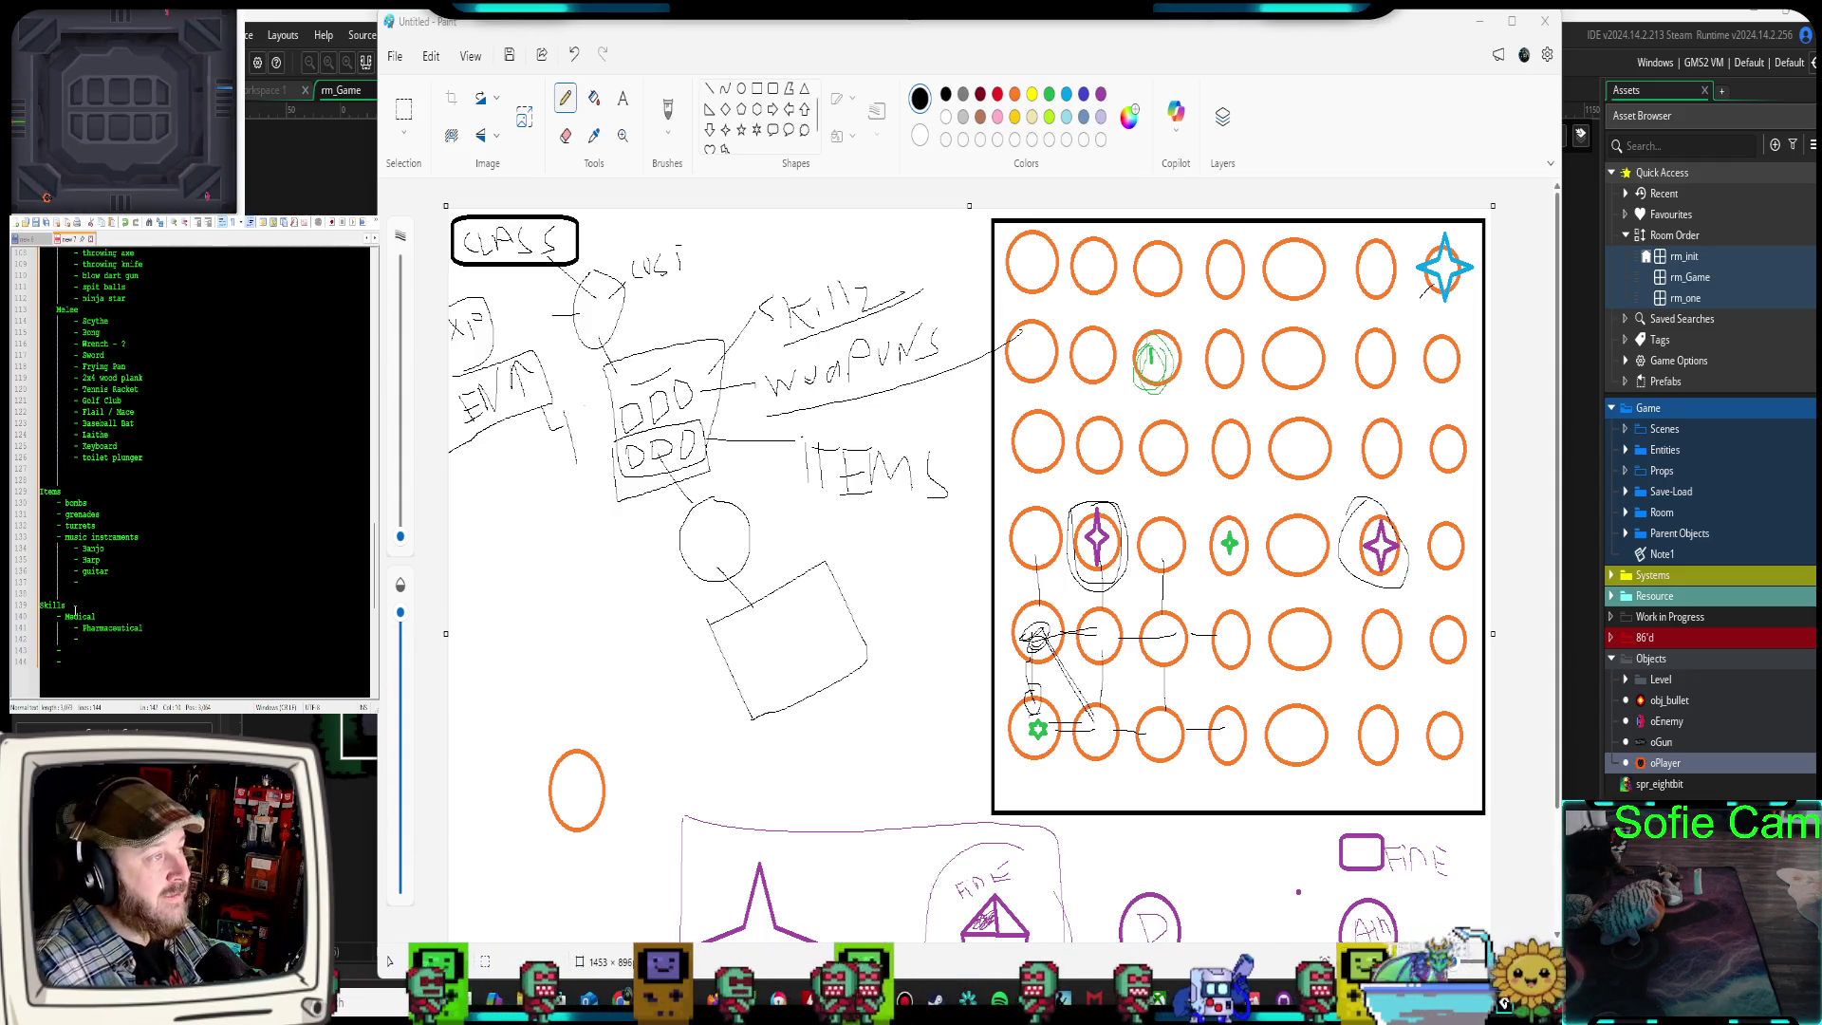
Add 'Armory' and 'Weapons' entries to the Skills list
left_click(68, 650)
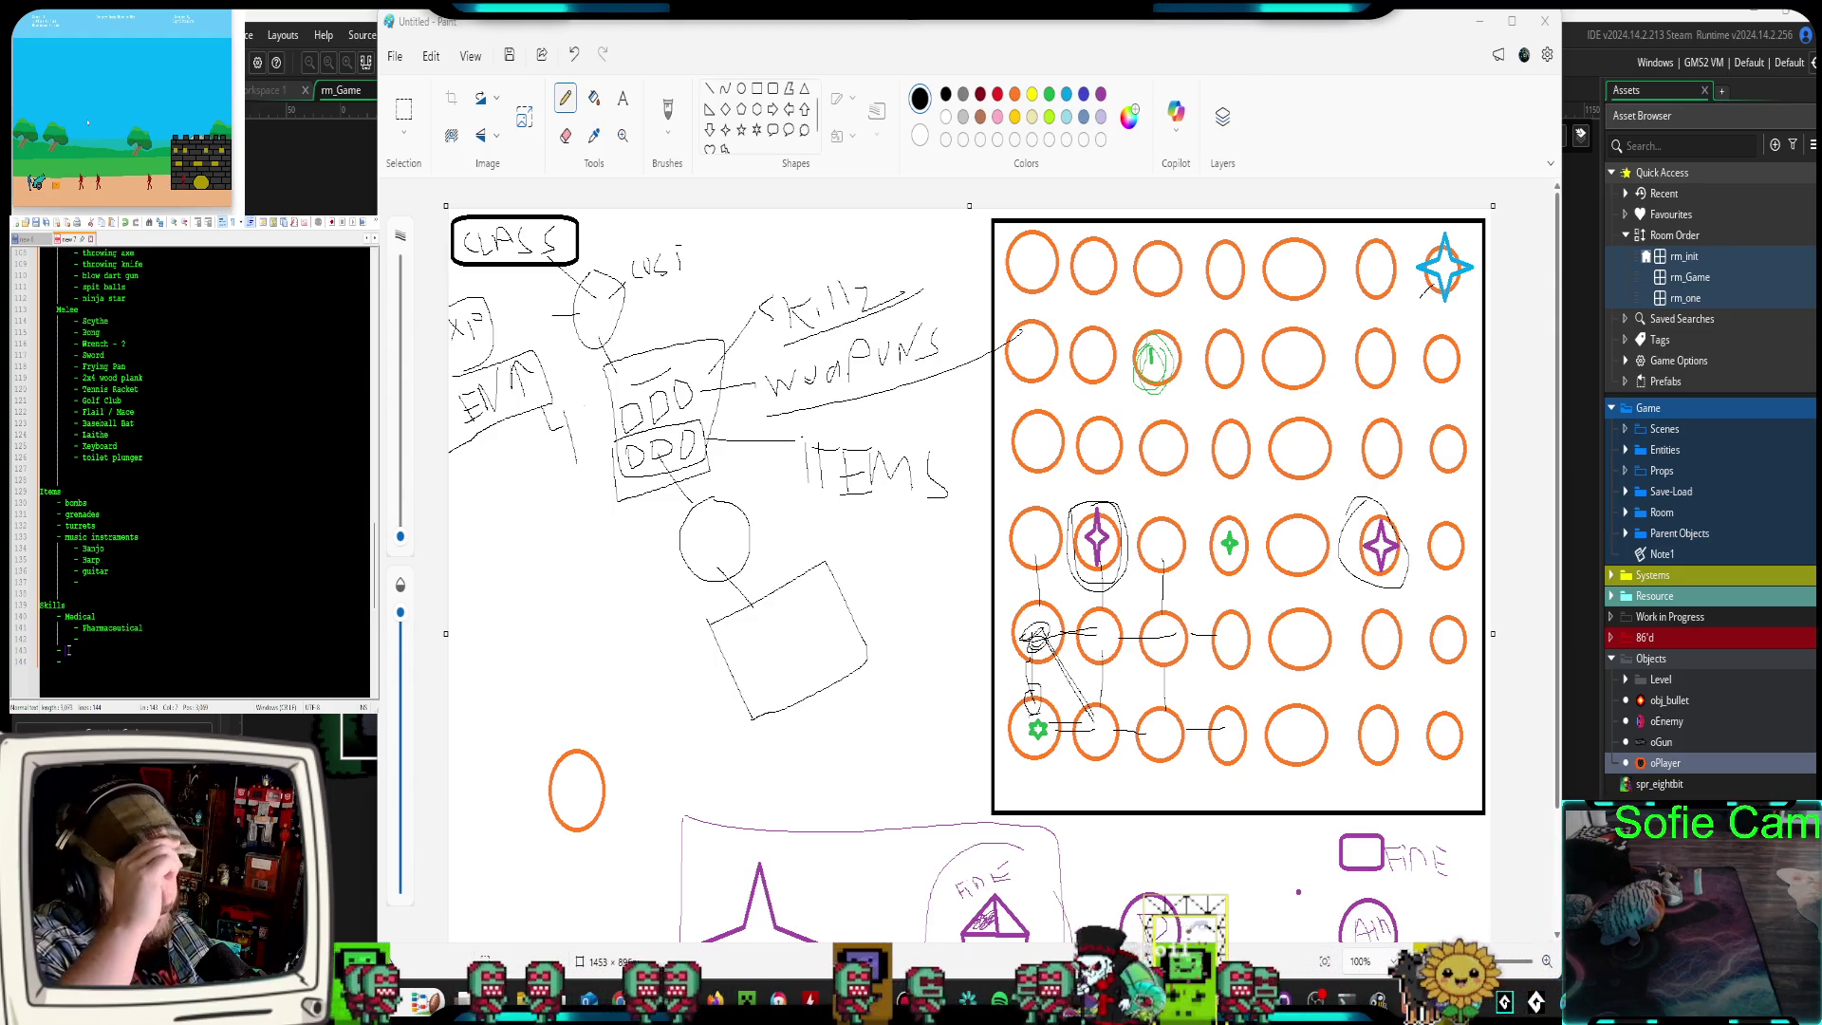
type("Armory")
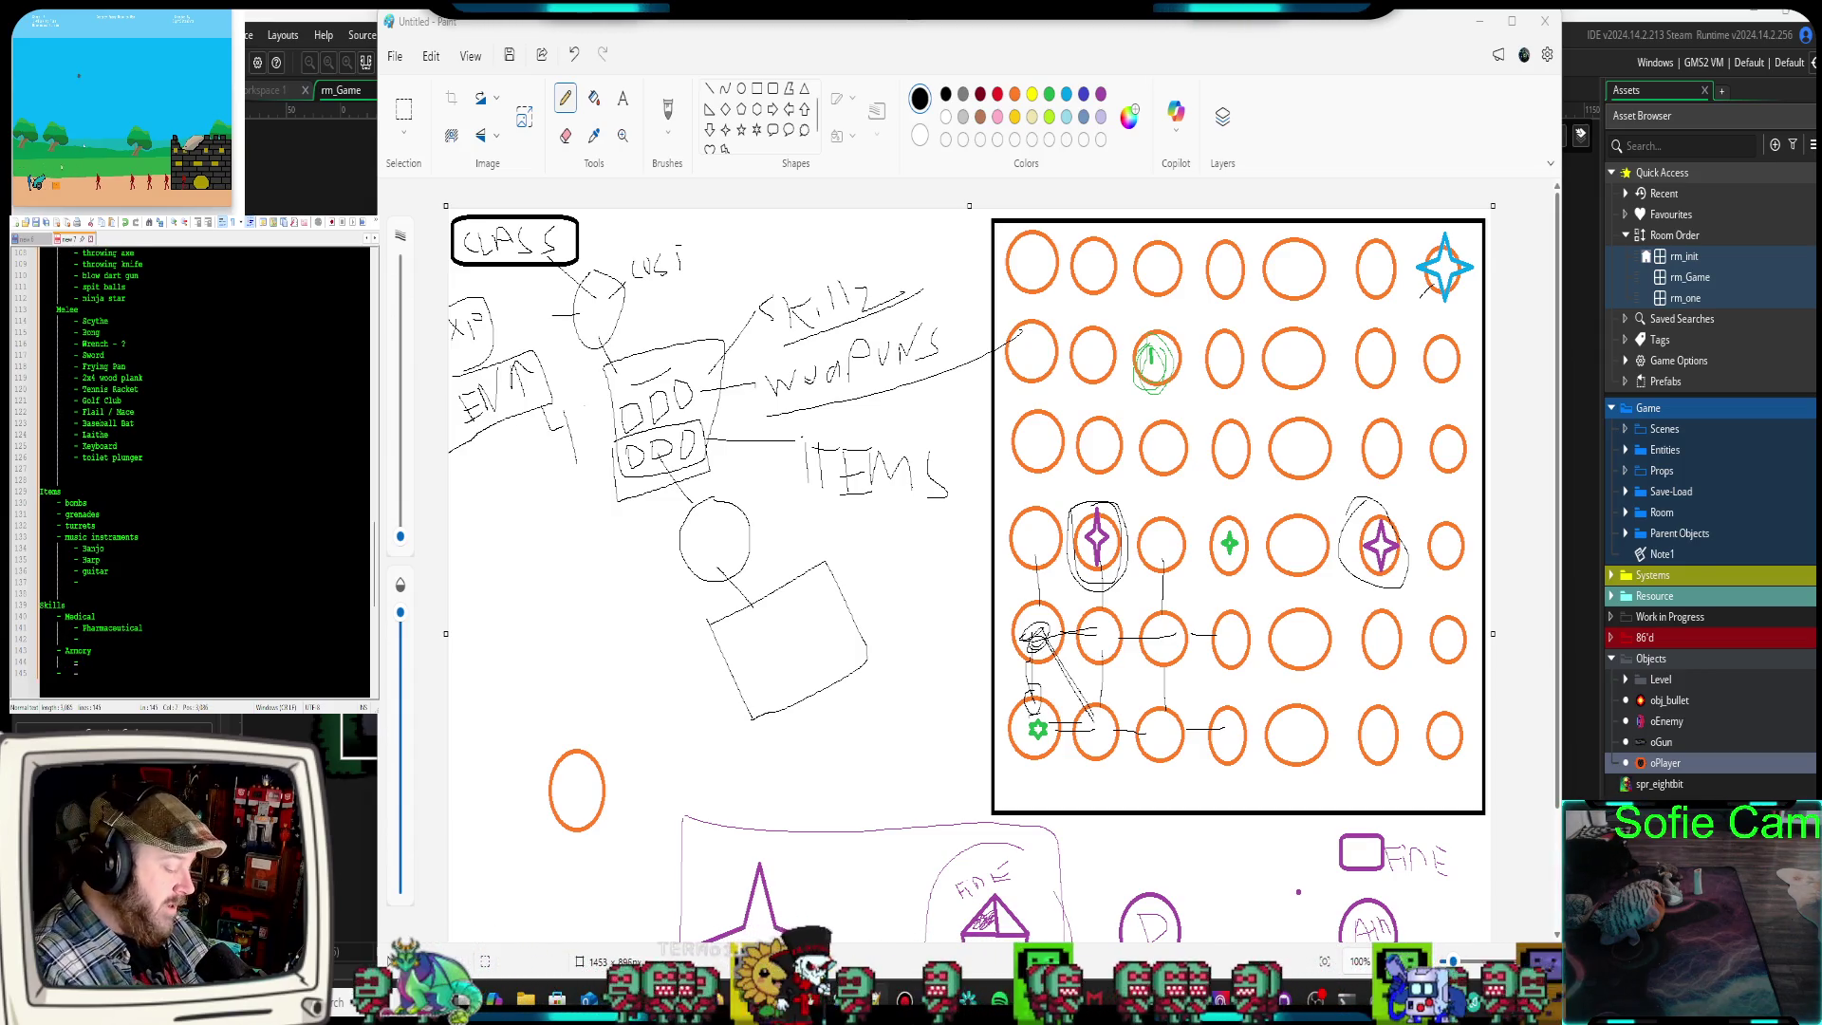
type("apons")
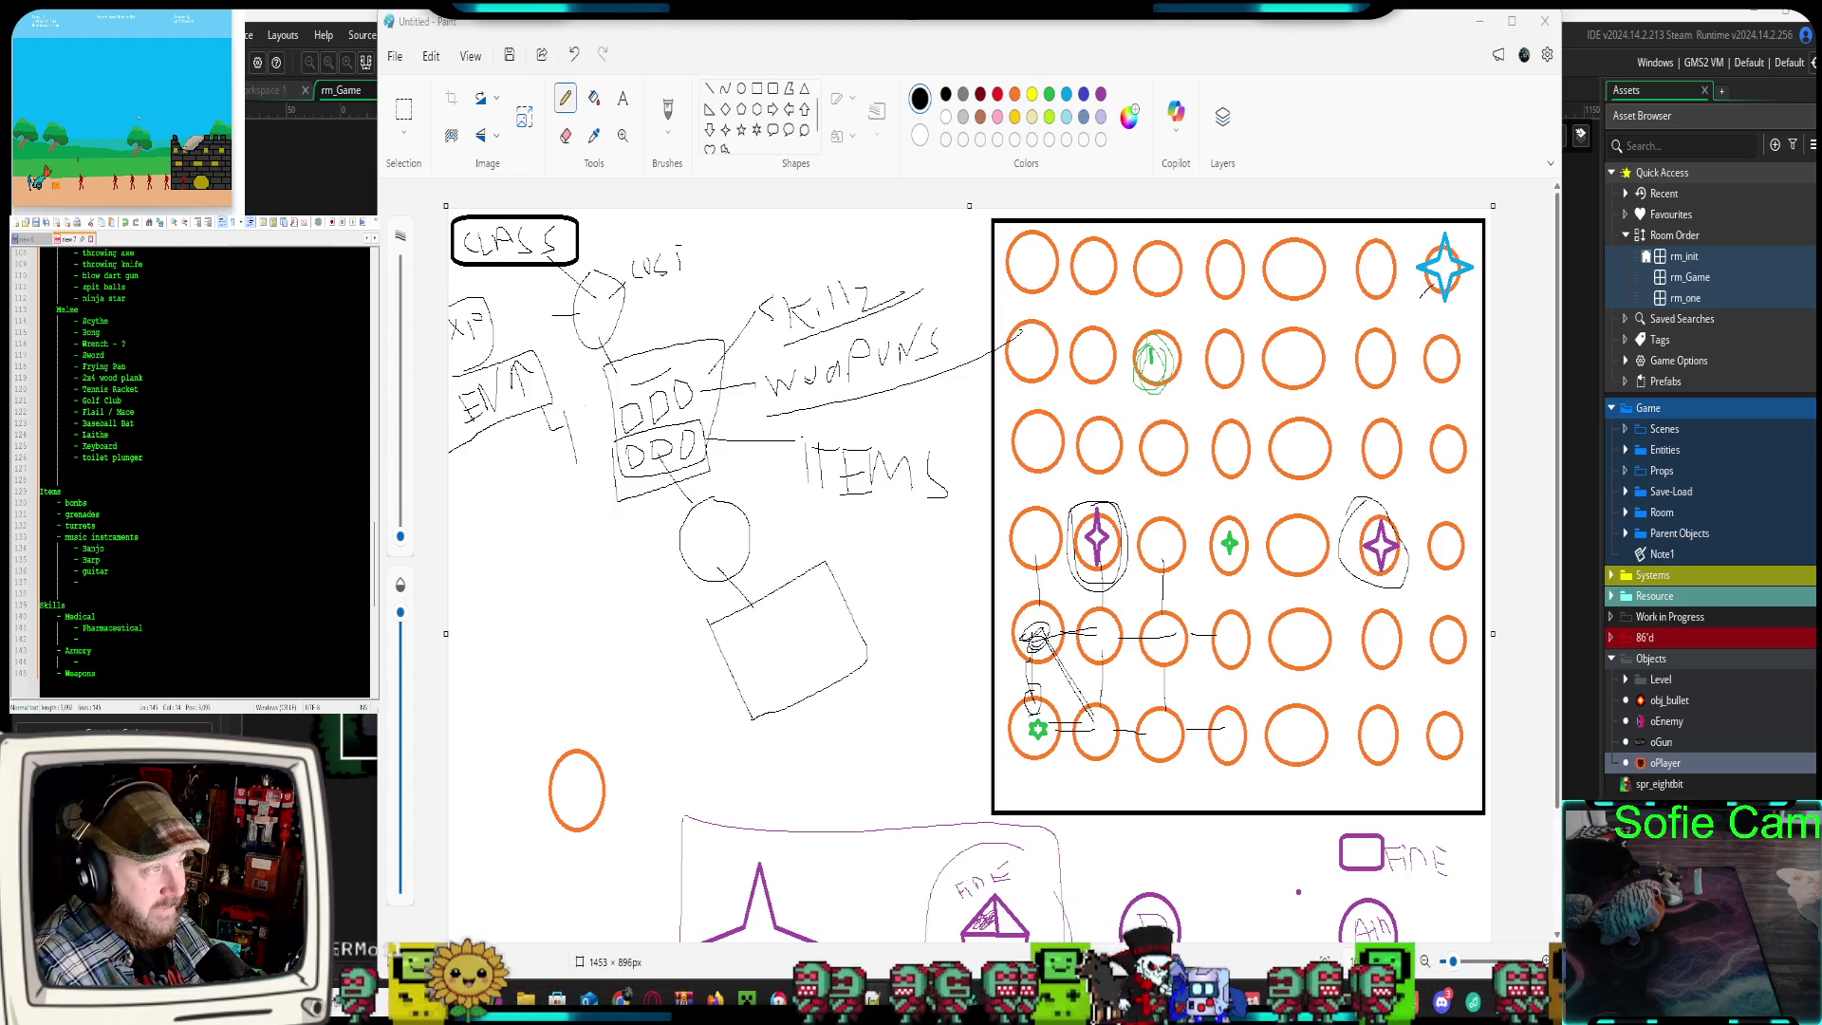
key("Return")
type("-")
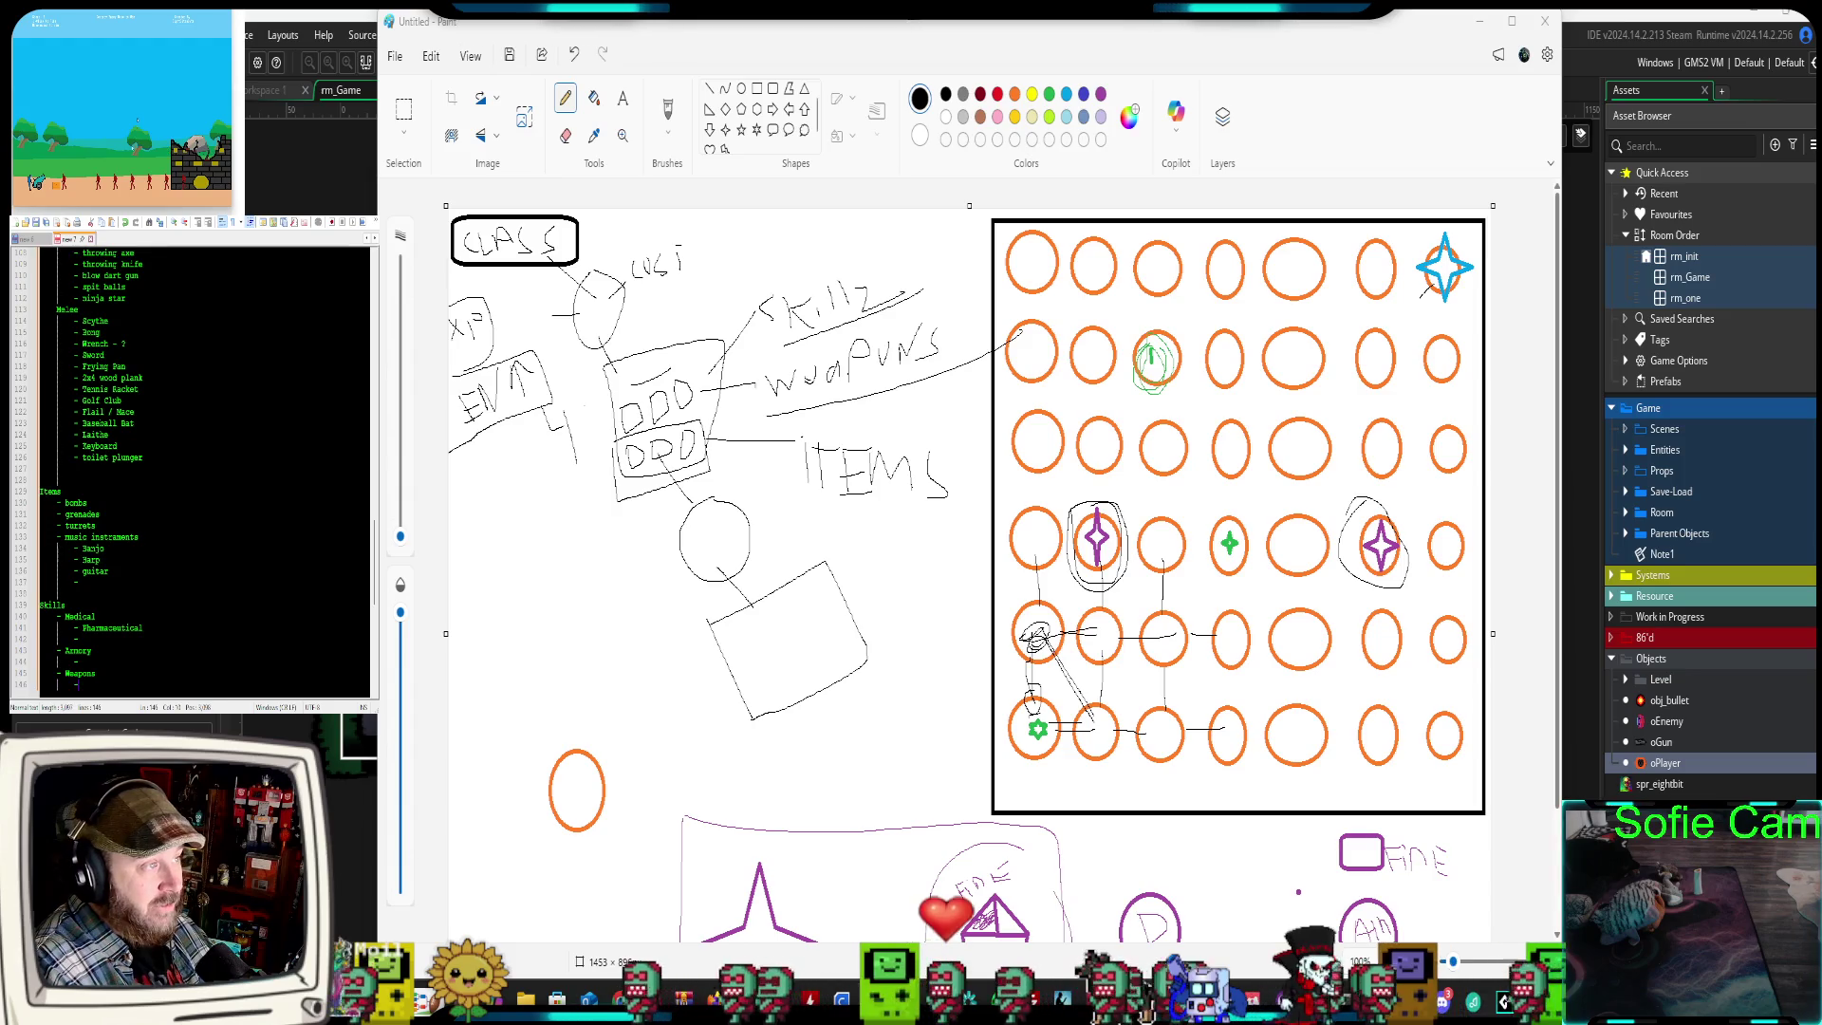
key("Return")
key("Return")
key("Return")
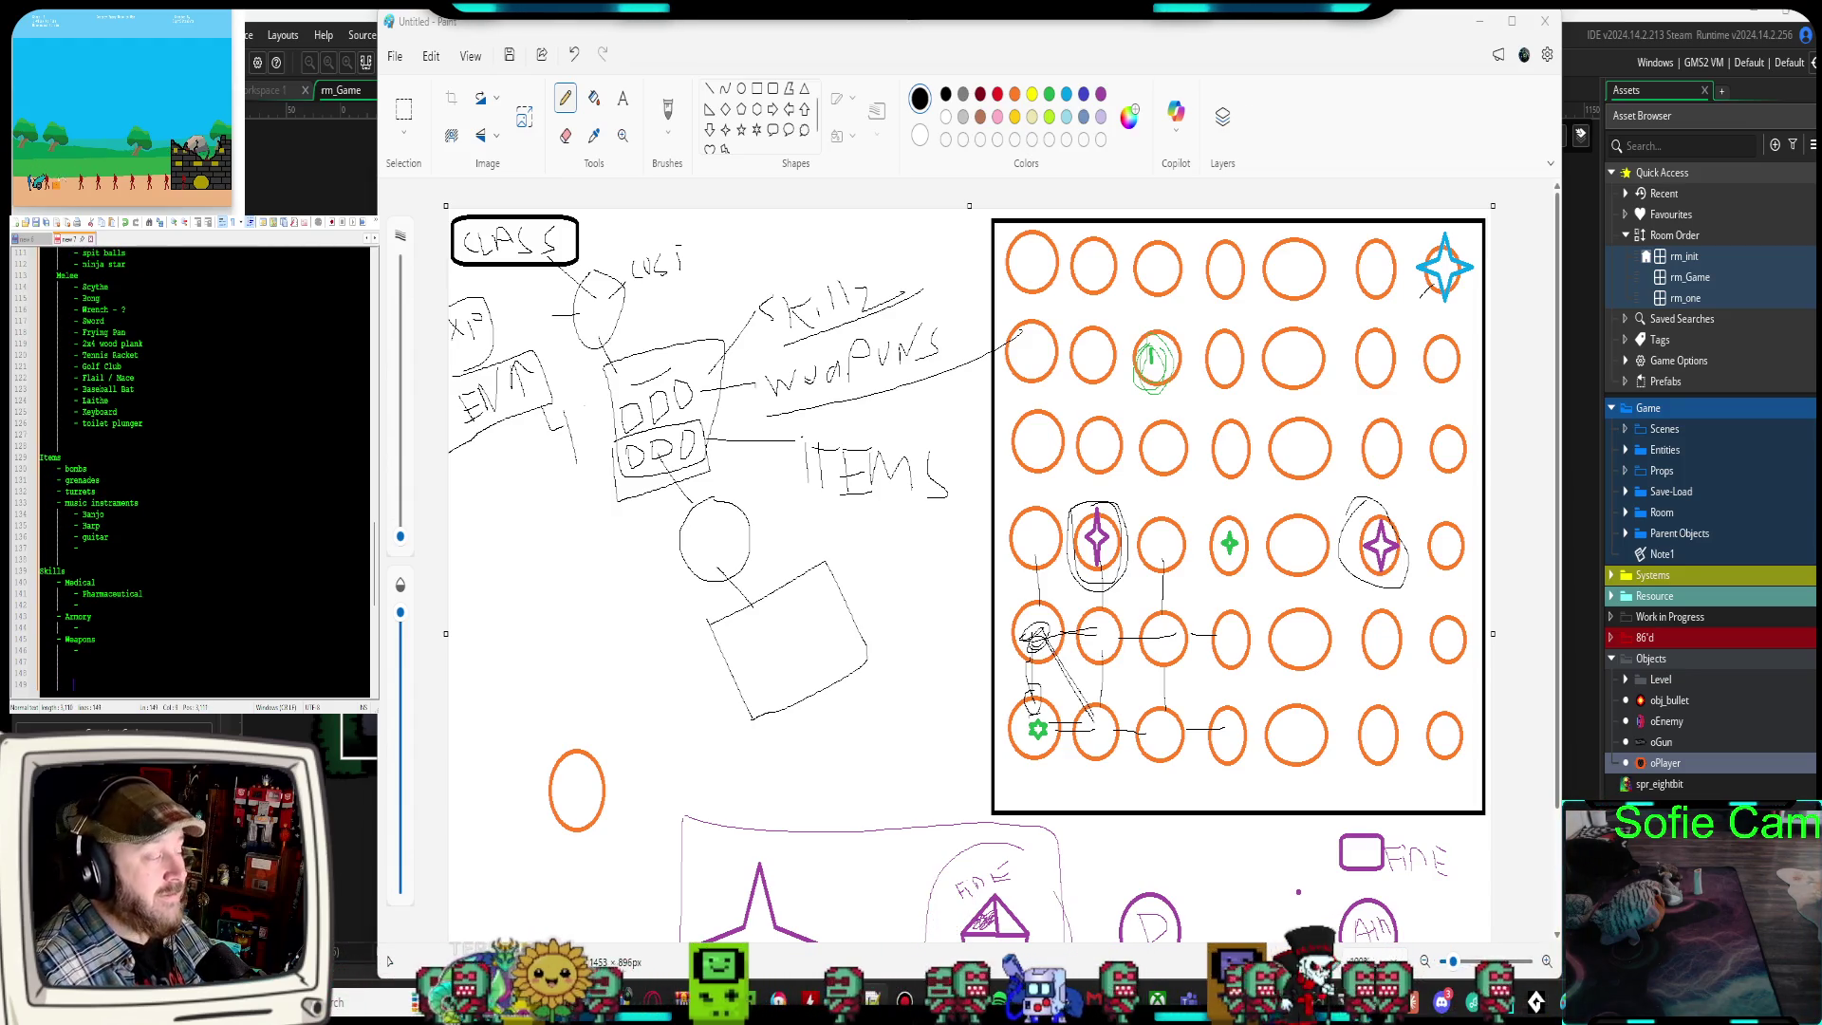
left_click(87, 670)
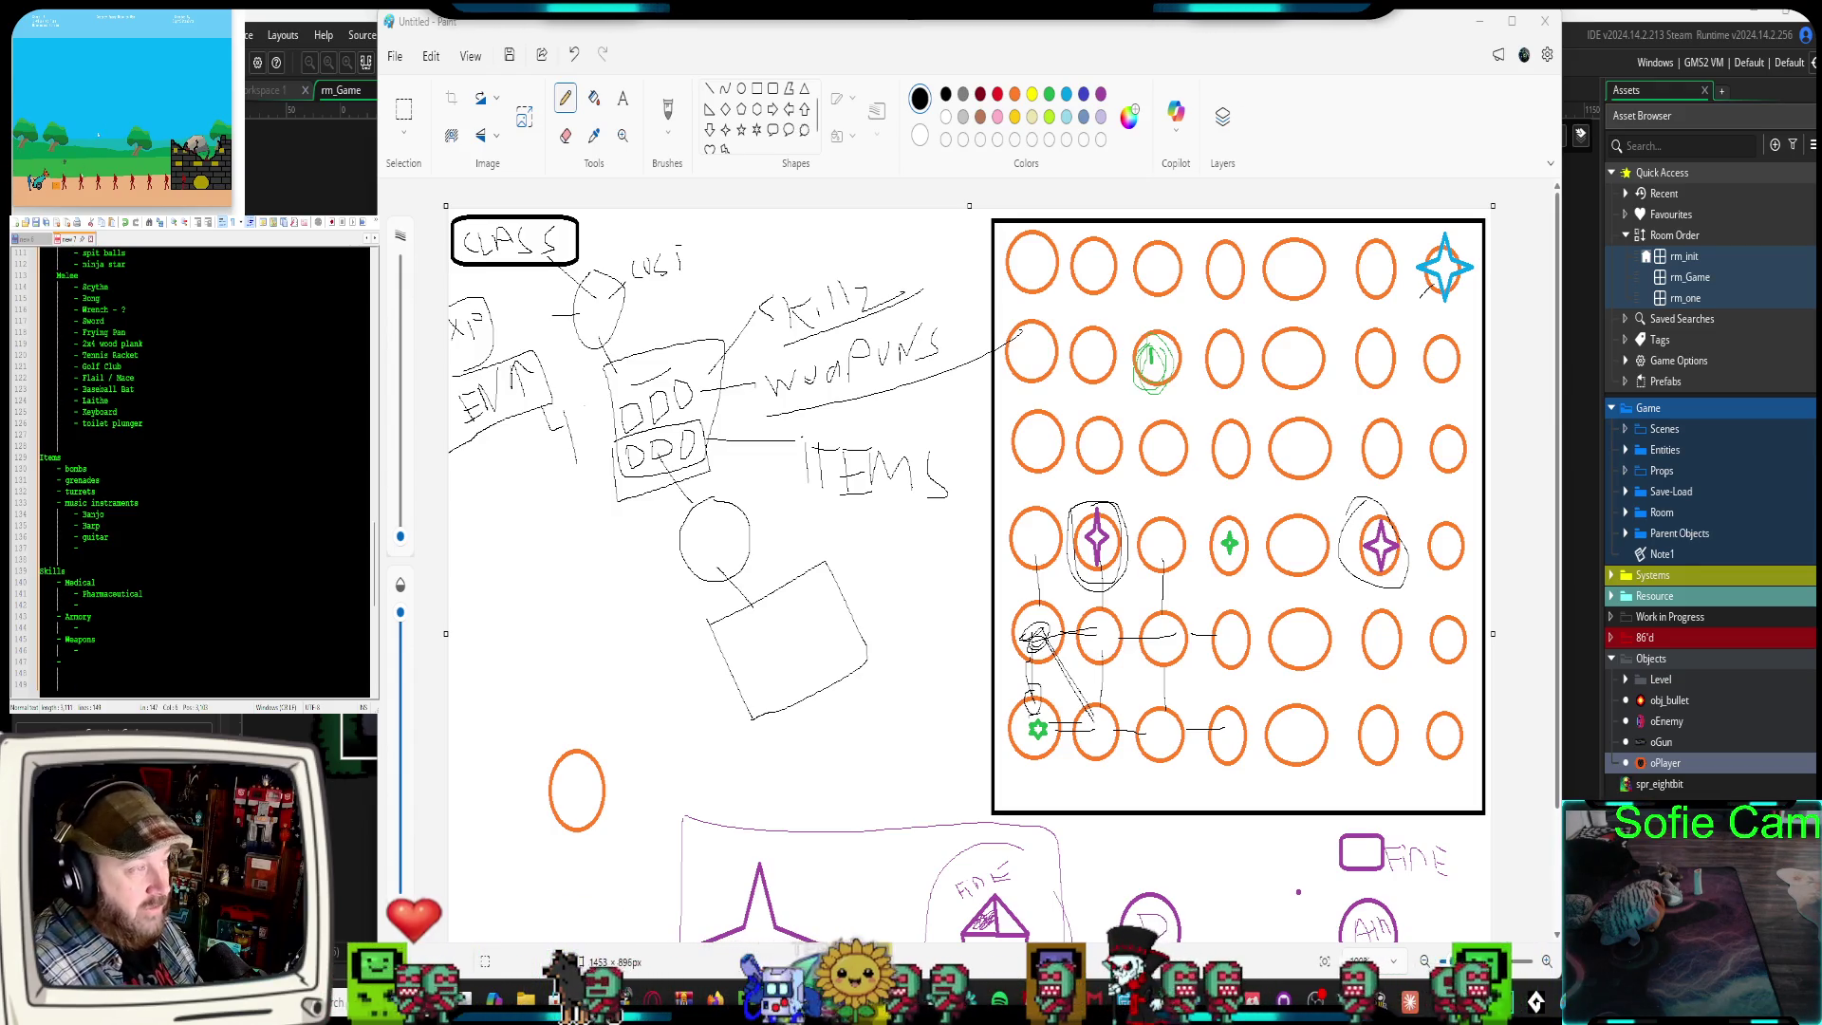
type("-")
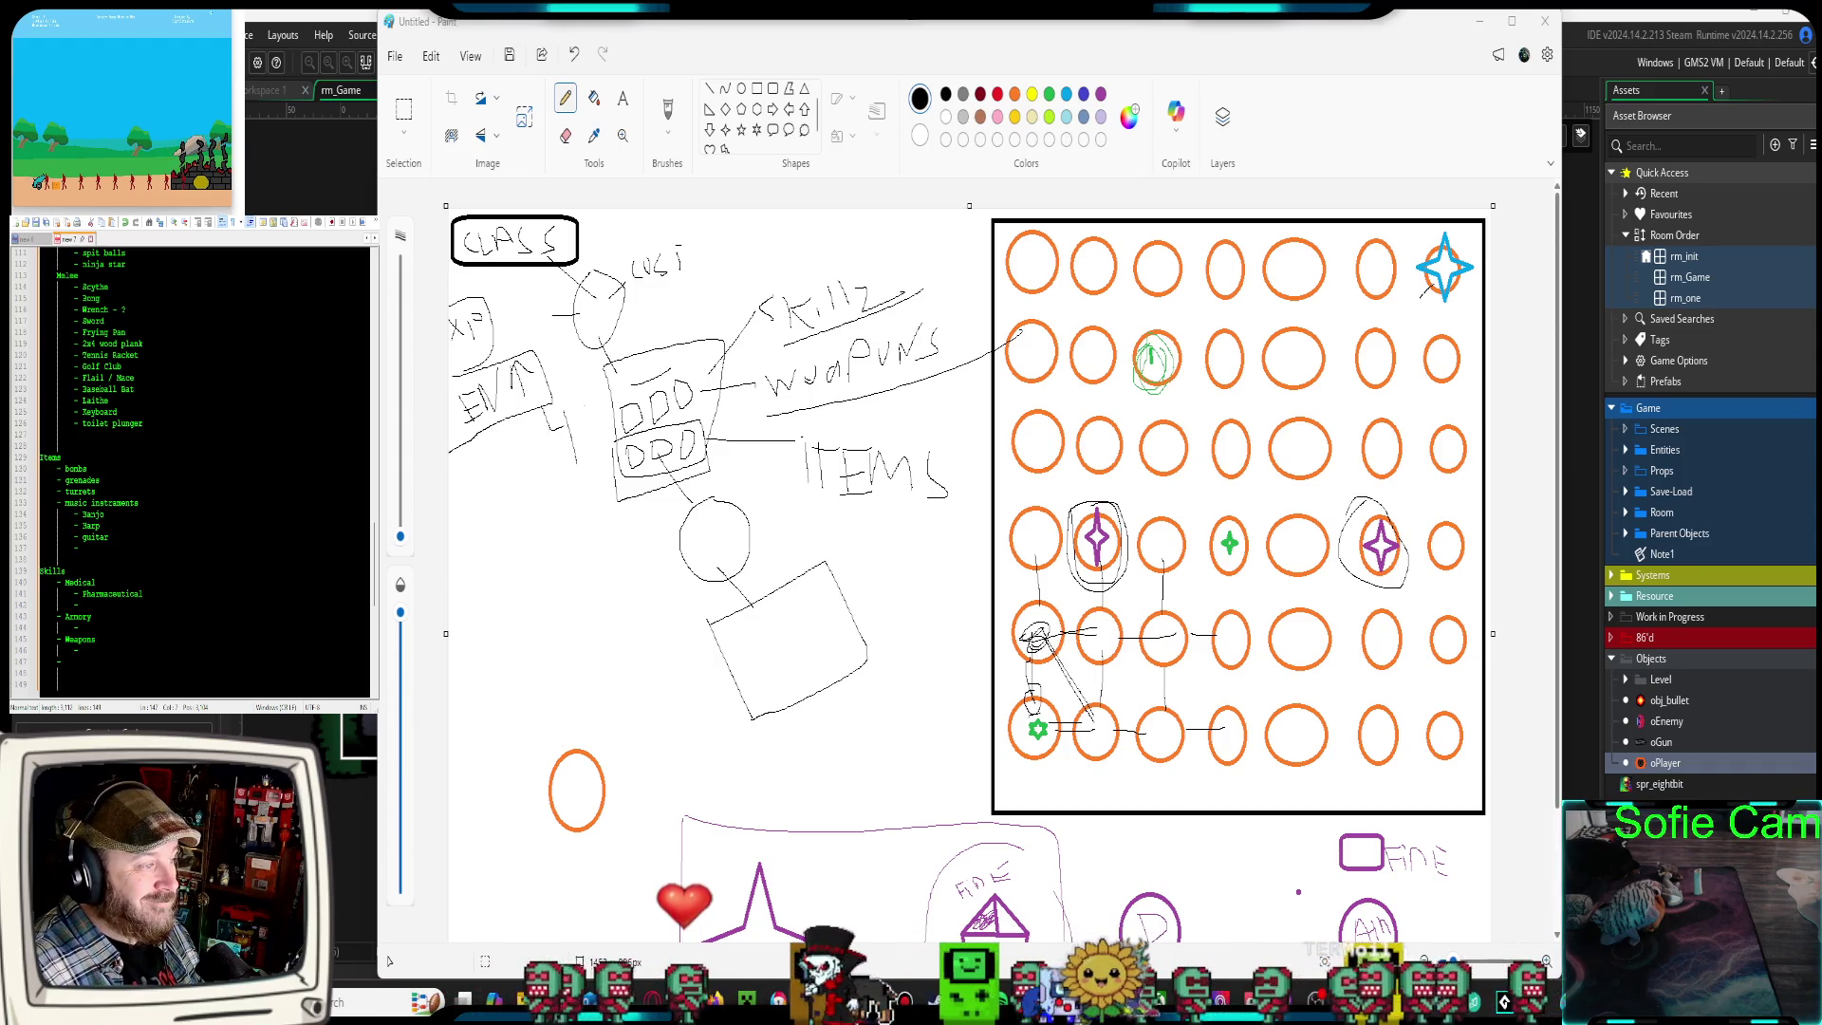
Add an 'XP gain' entry and a fresh dash line at the end of Skills
key("Return")
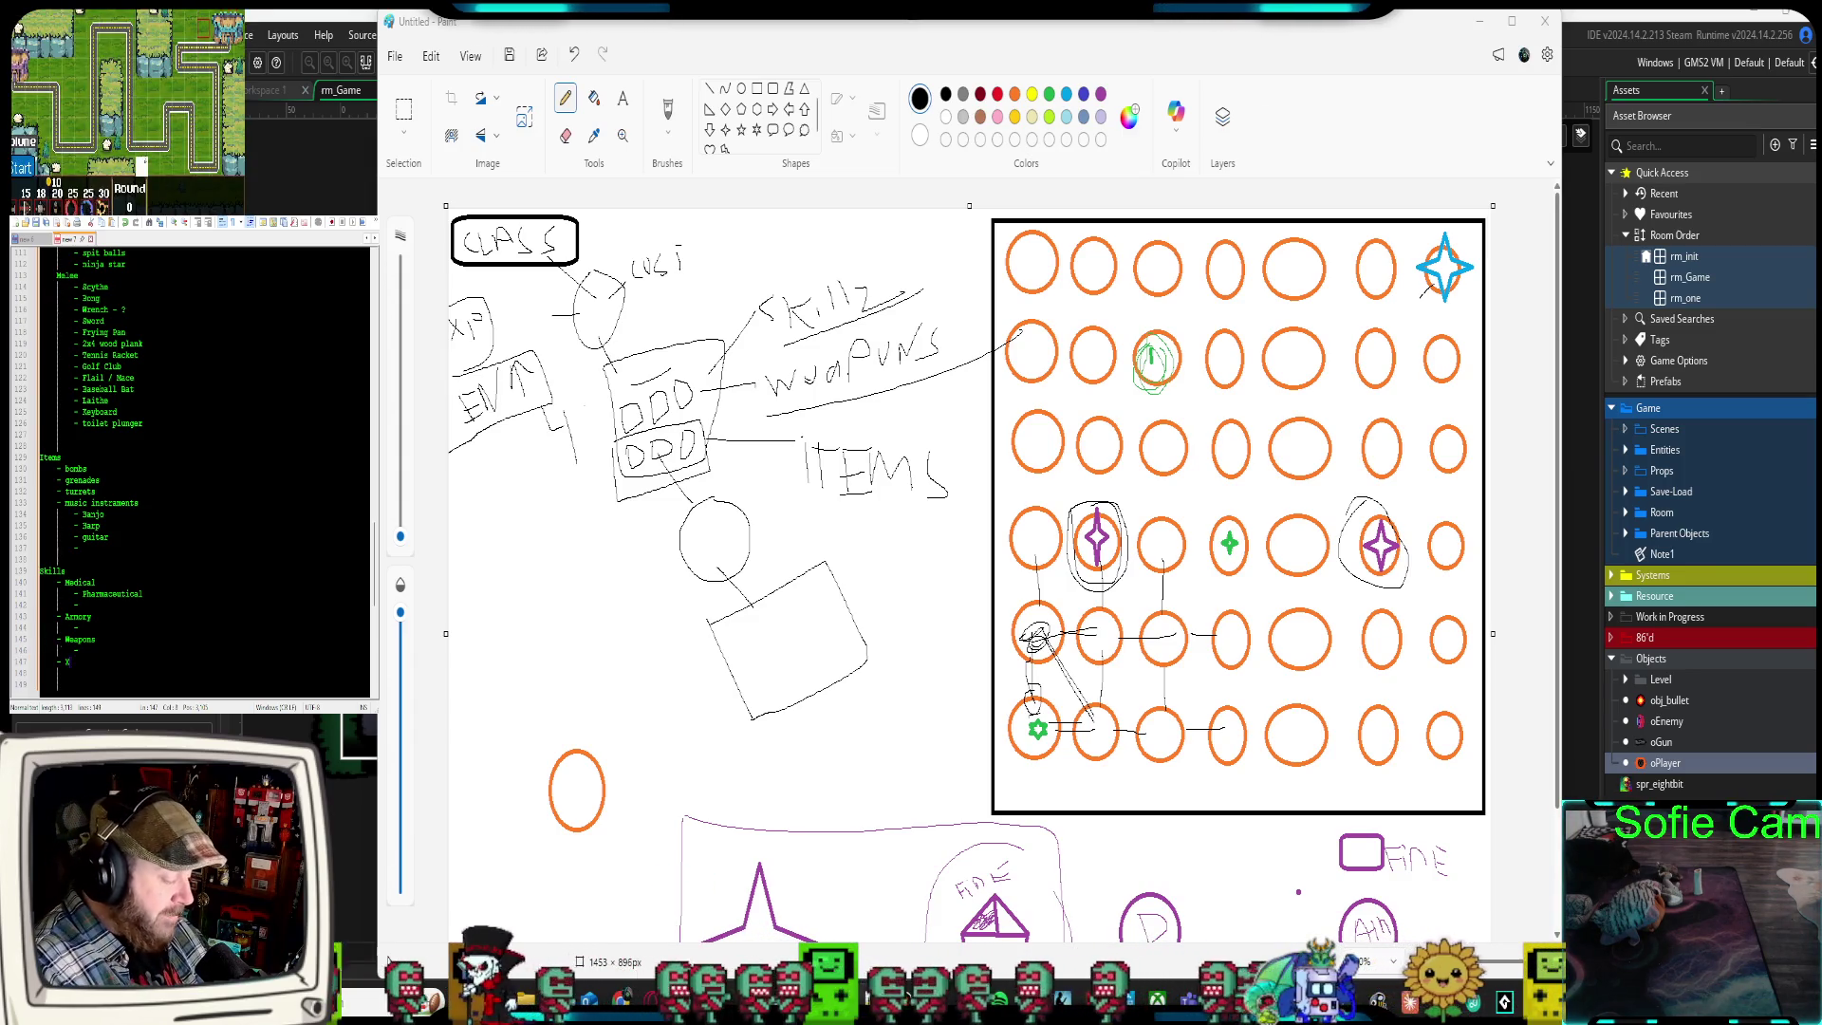
type("XOP")
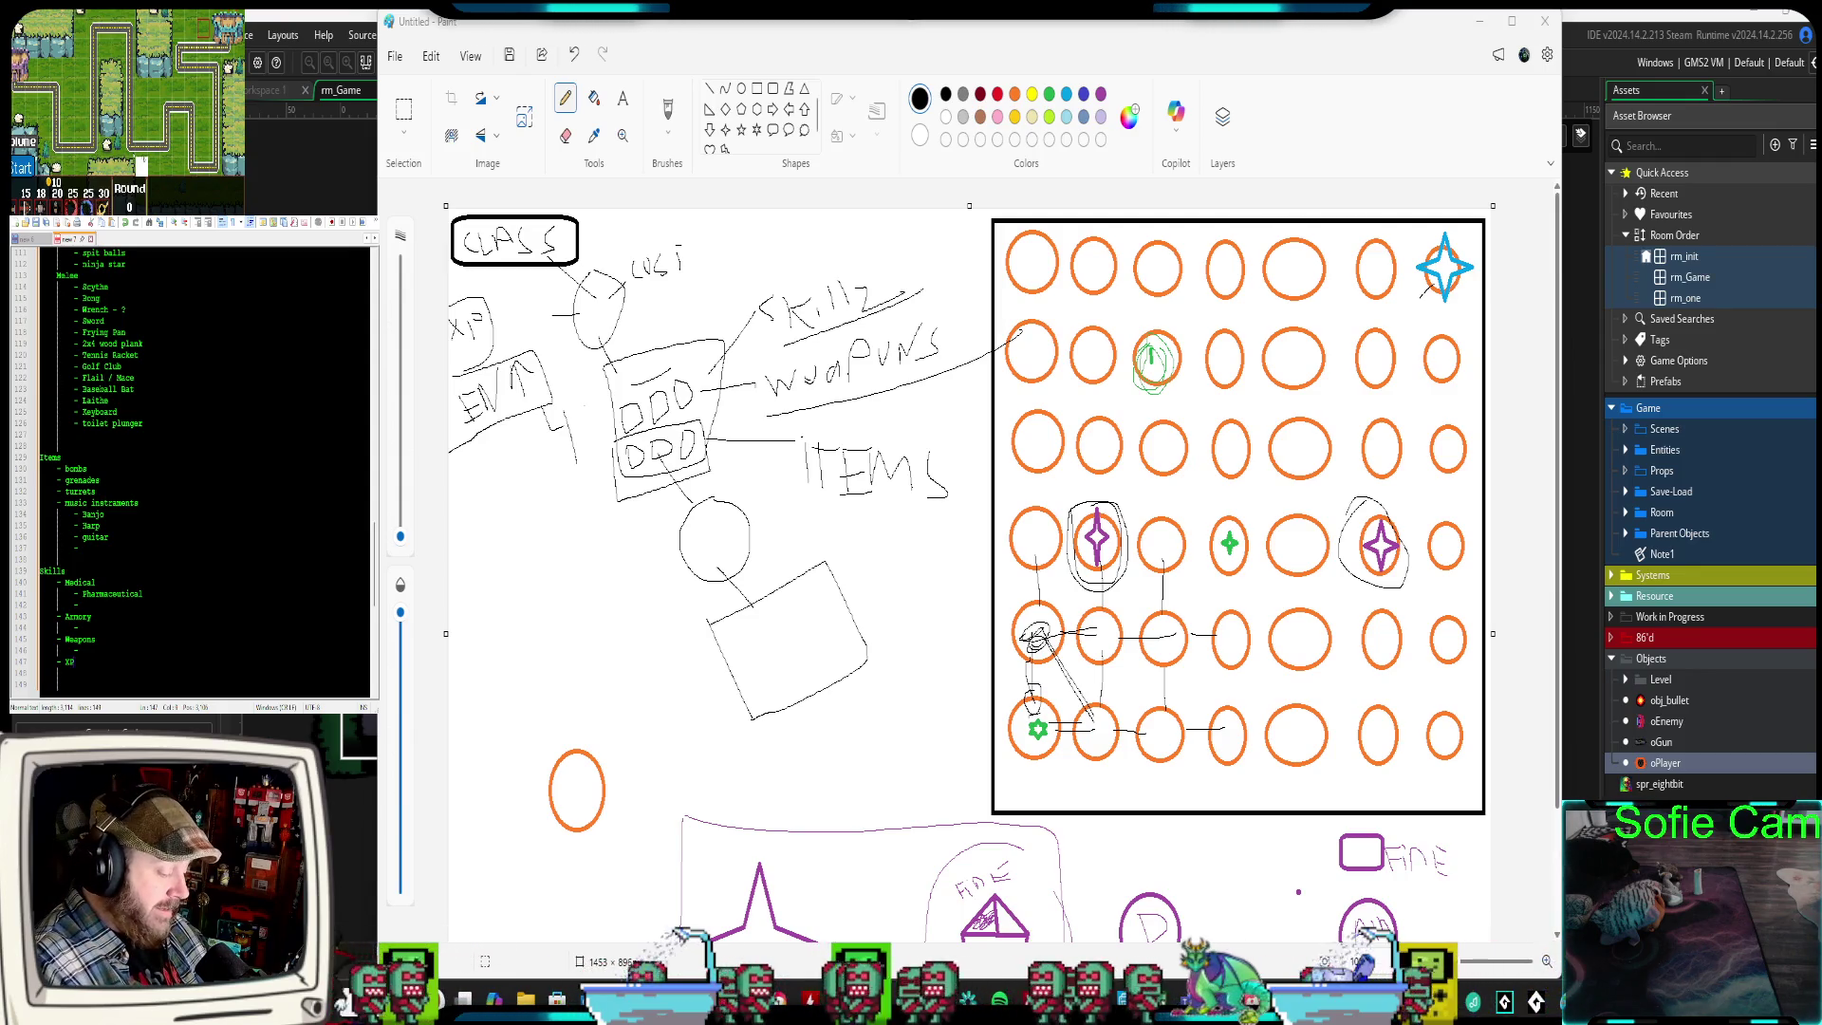
type(" gain")
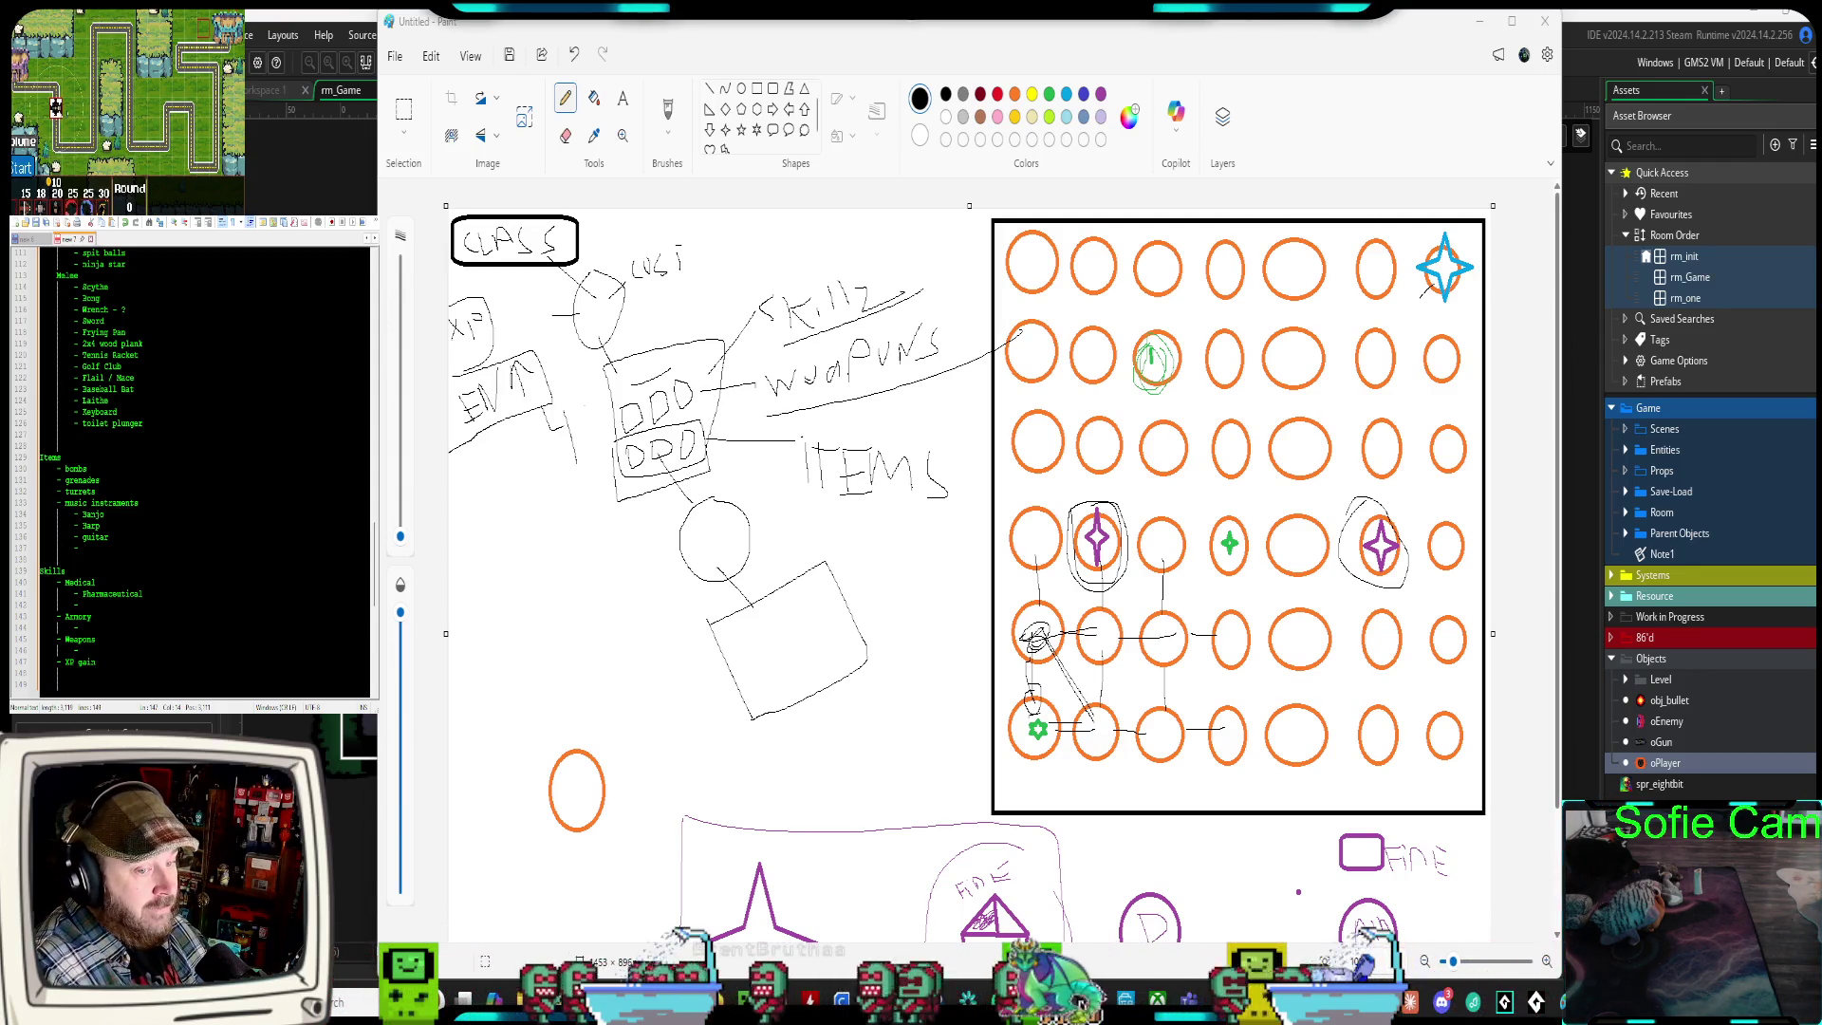
key("Return")
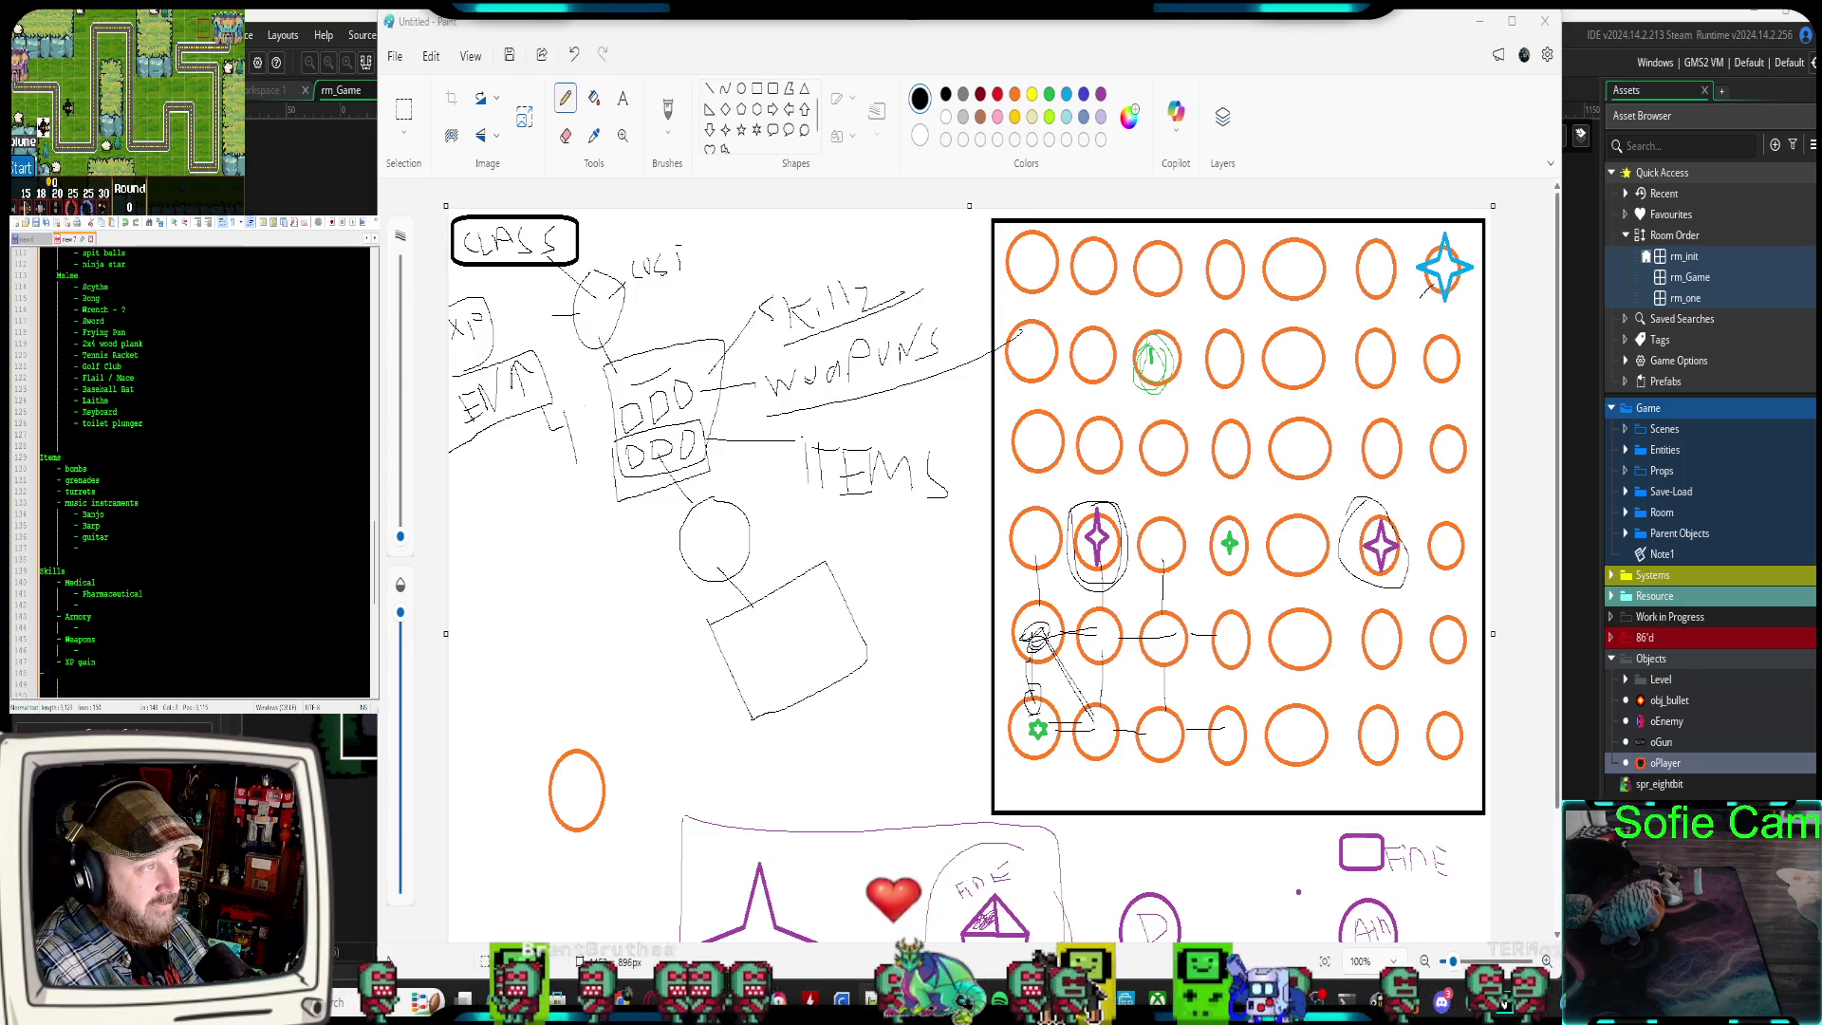
key("Return")
type("-")
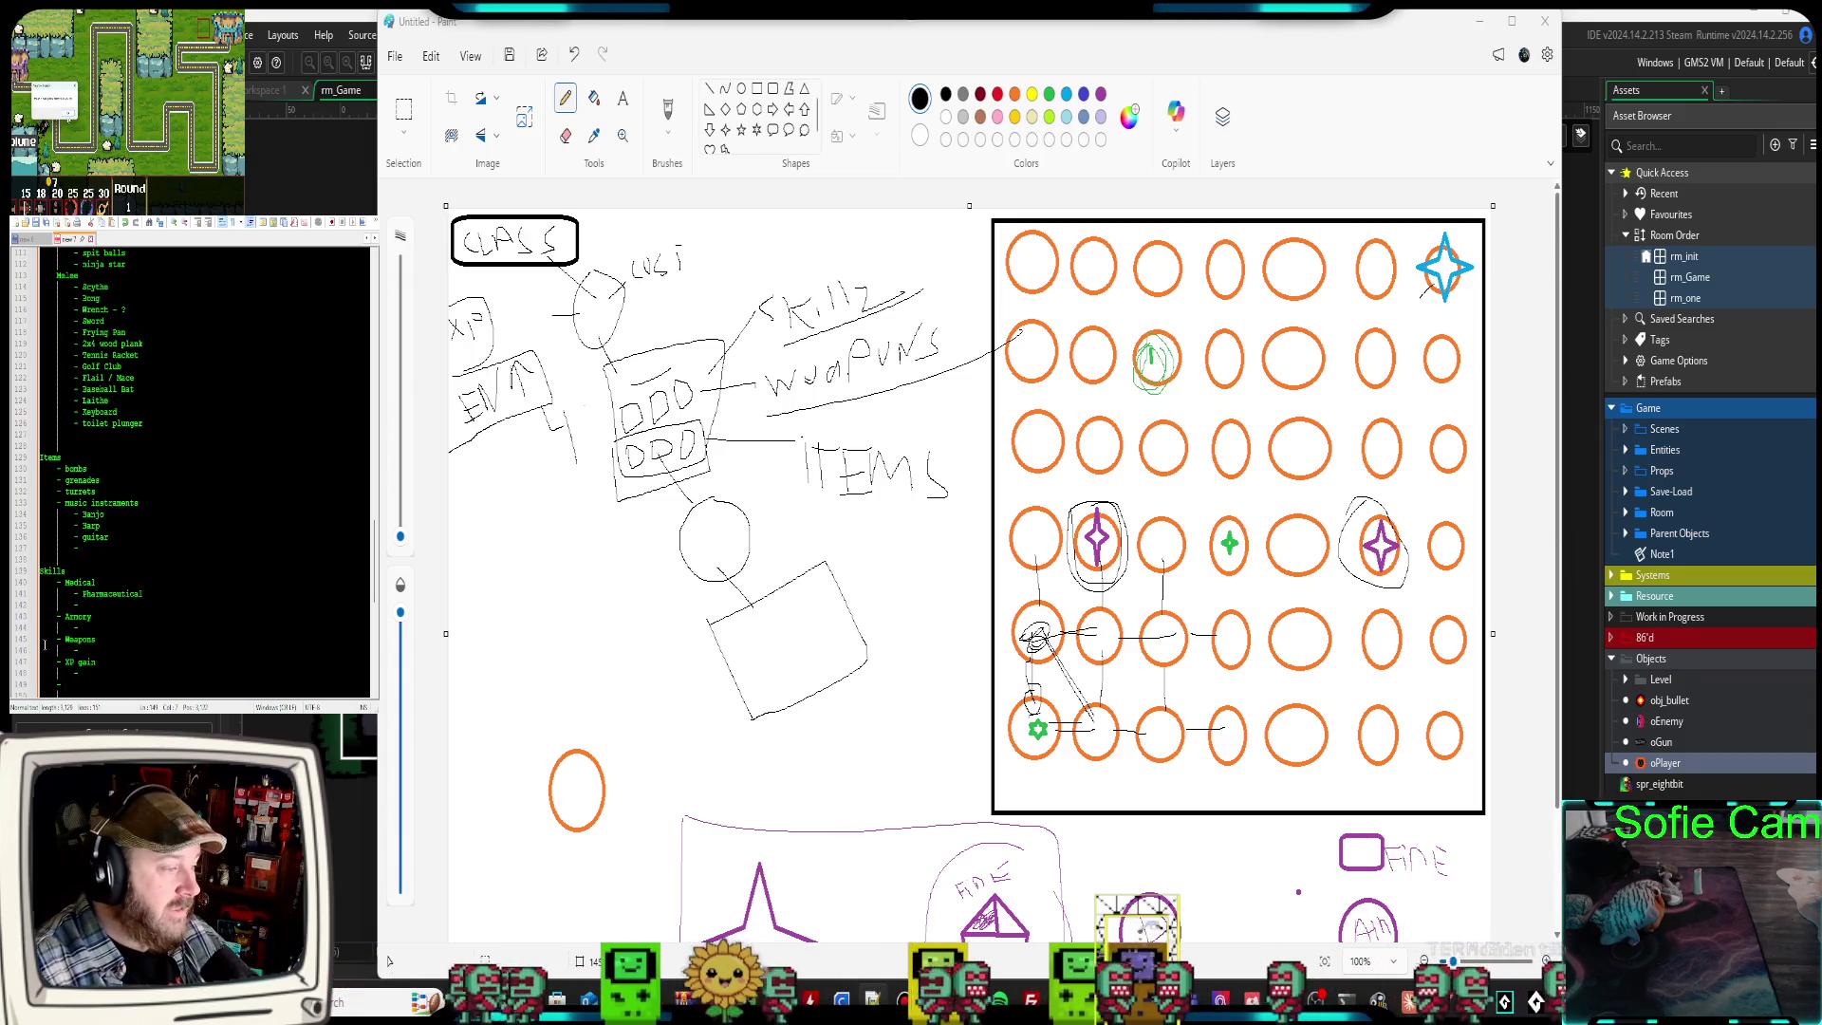
Maximise Paint and stretch the canvas rightward to leave blank space beside the circle grid
scroll(1421, 655, "down", 3)
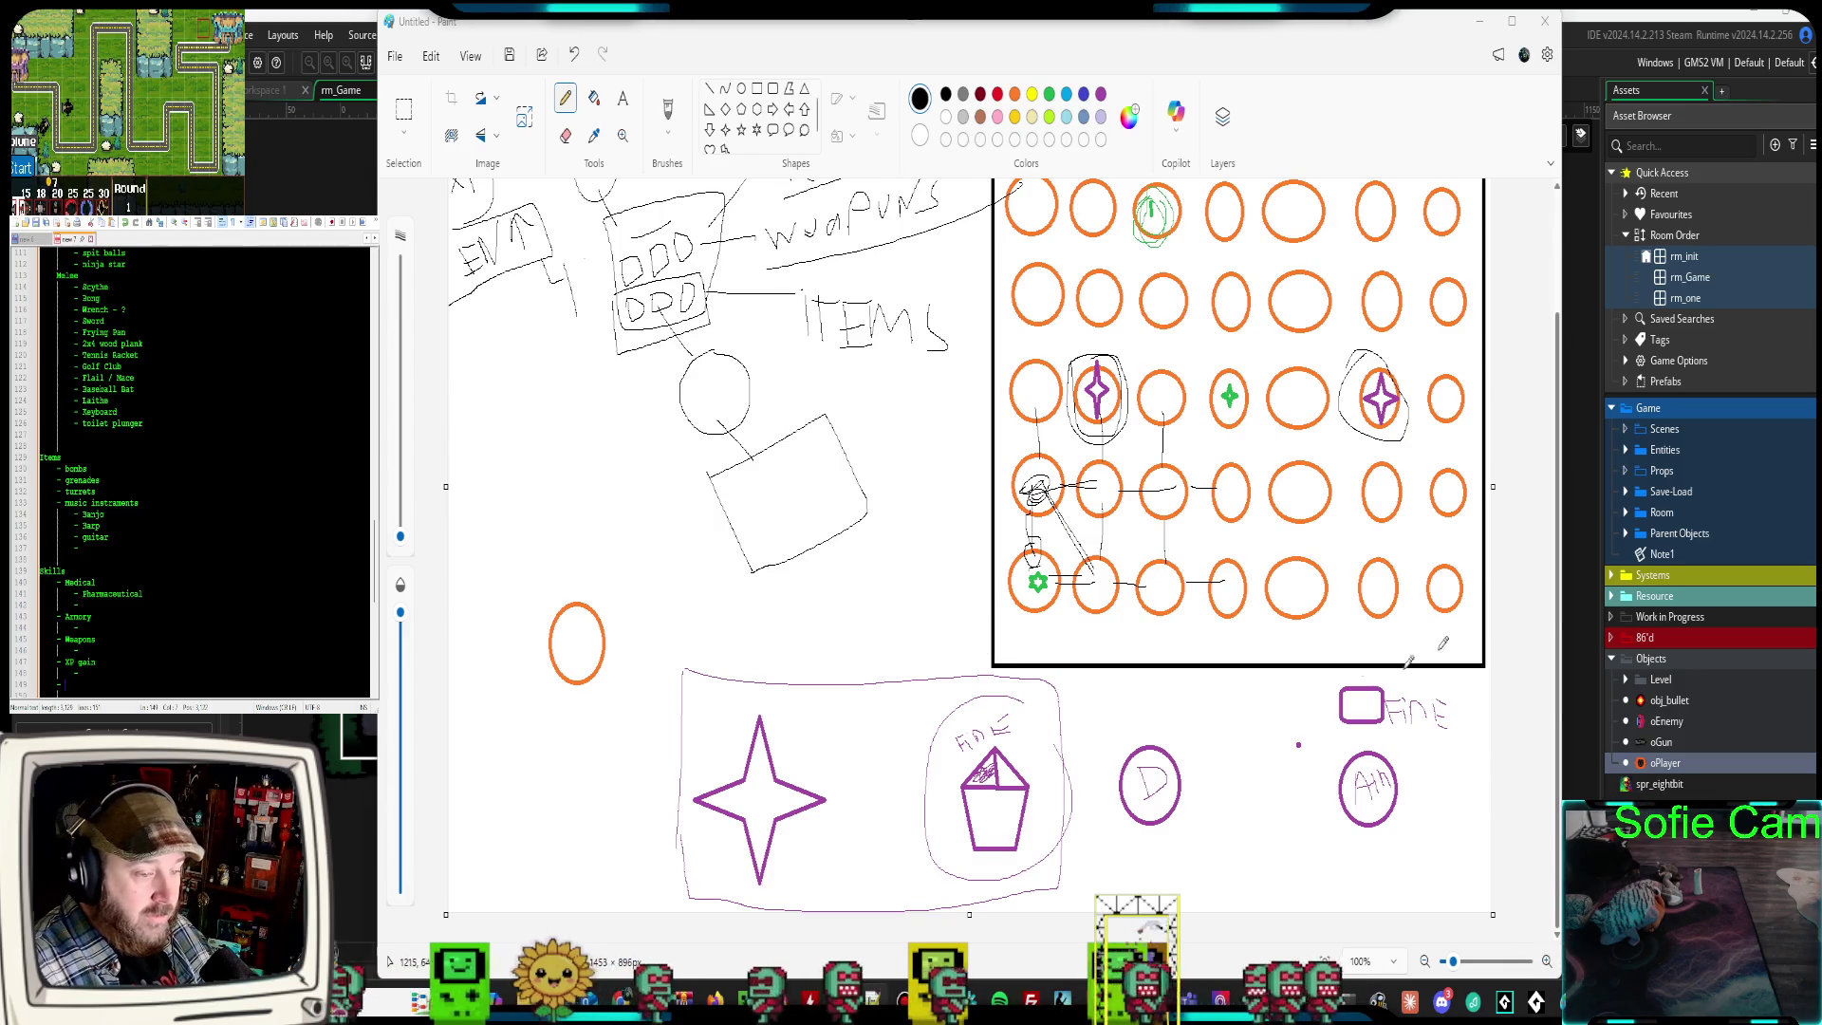
left_click_drag(1566, 477, 1727, 479)
left_click_drag(1505, 27, 1202, 23)
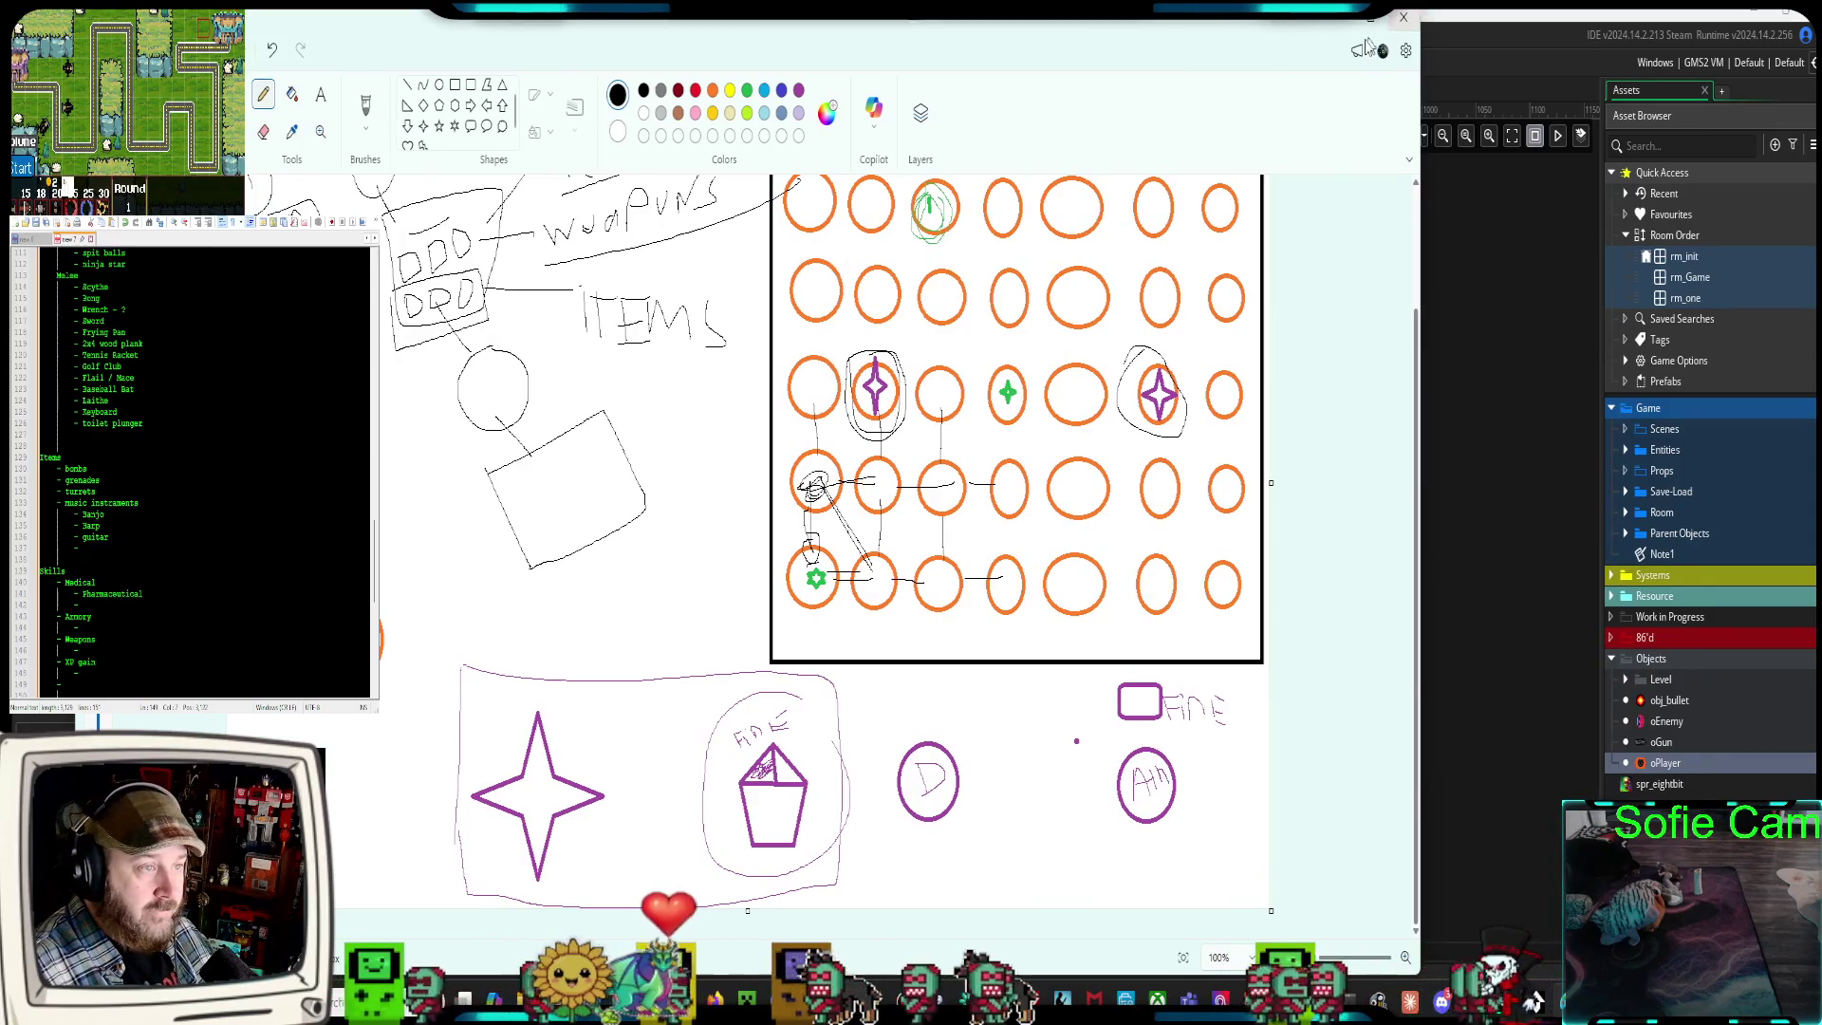
double_click(1374, 38)
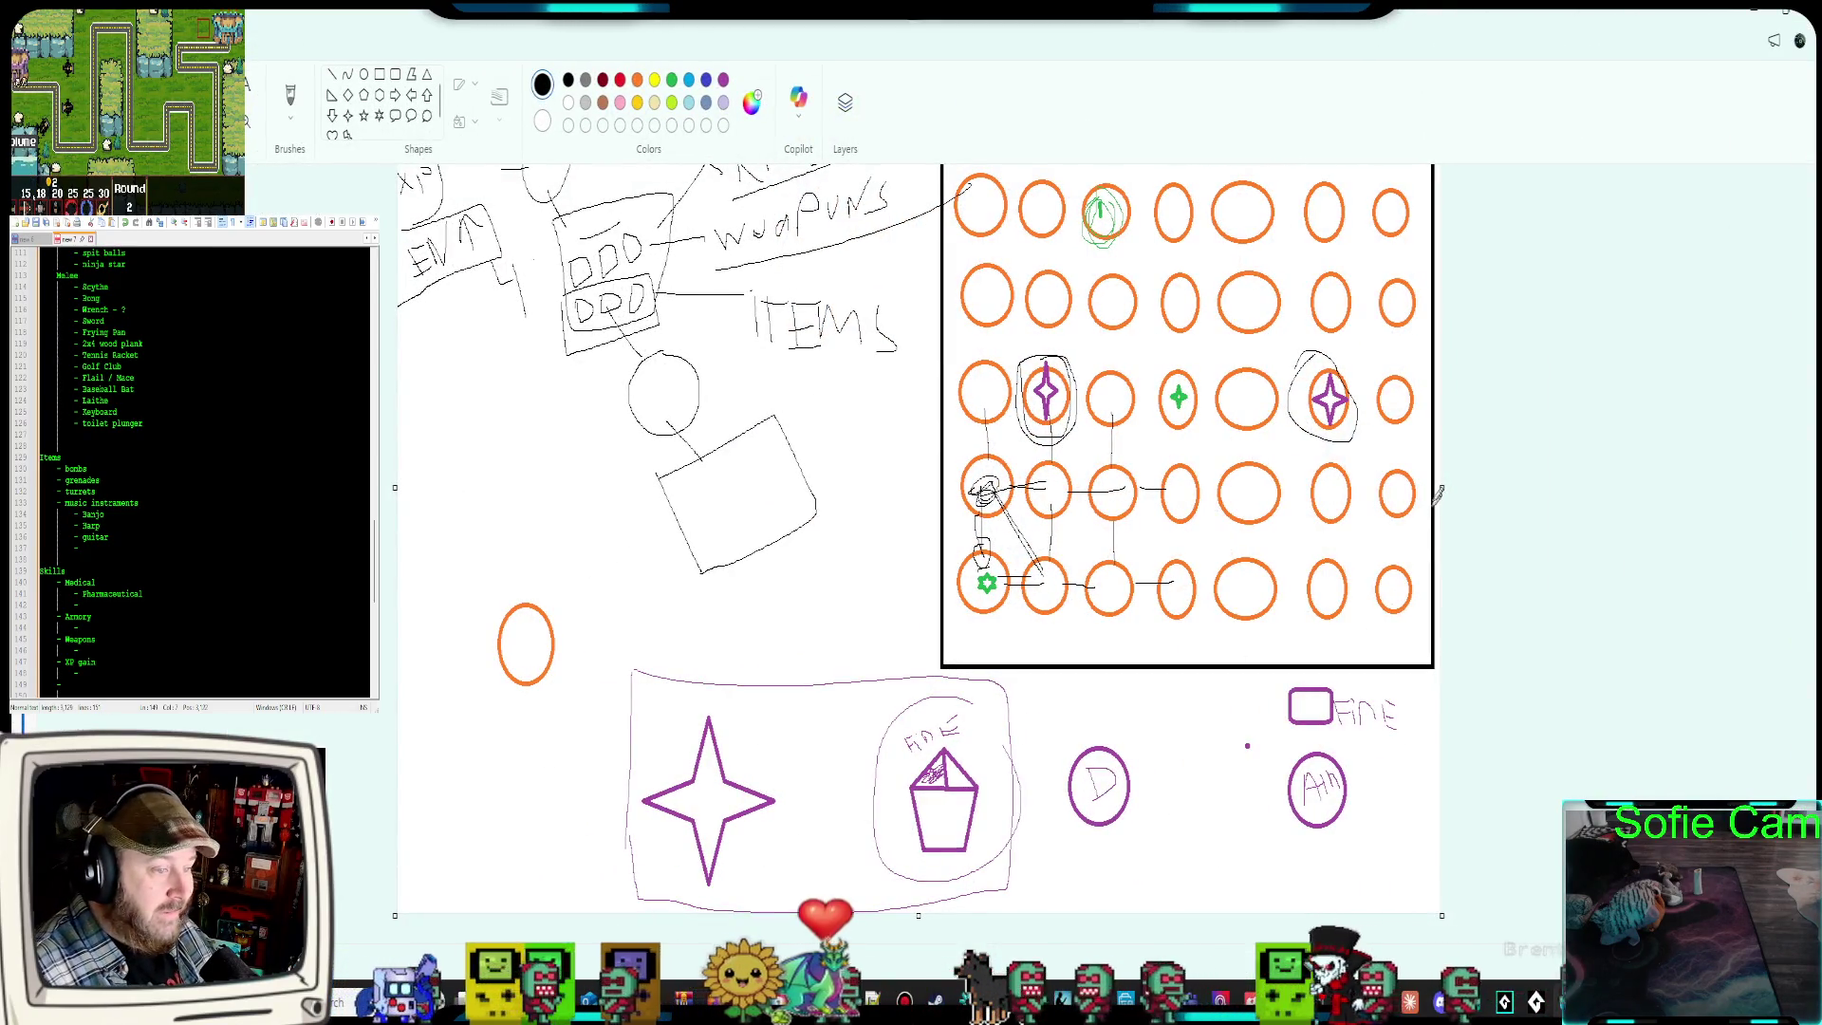
left_click_drag(1443, 486, 1815, 454)
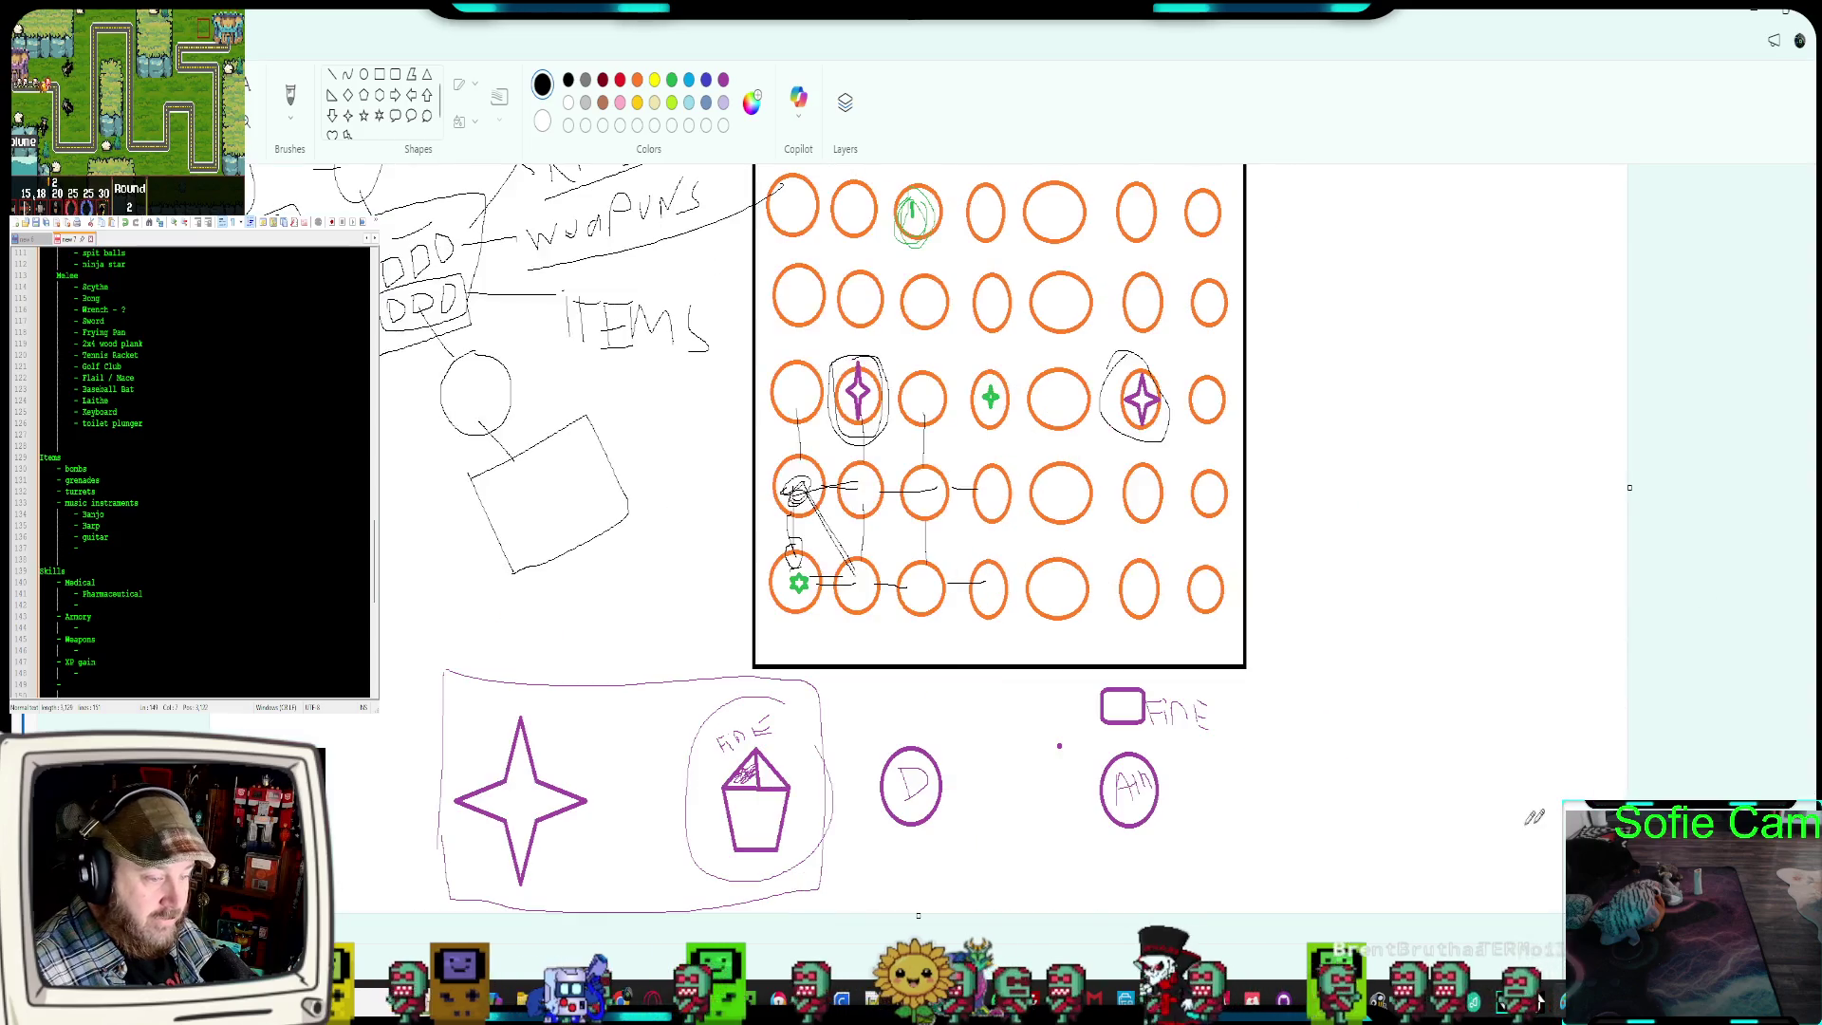
left_click_drag(1630, 488, 1813, 466)
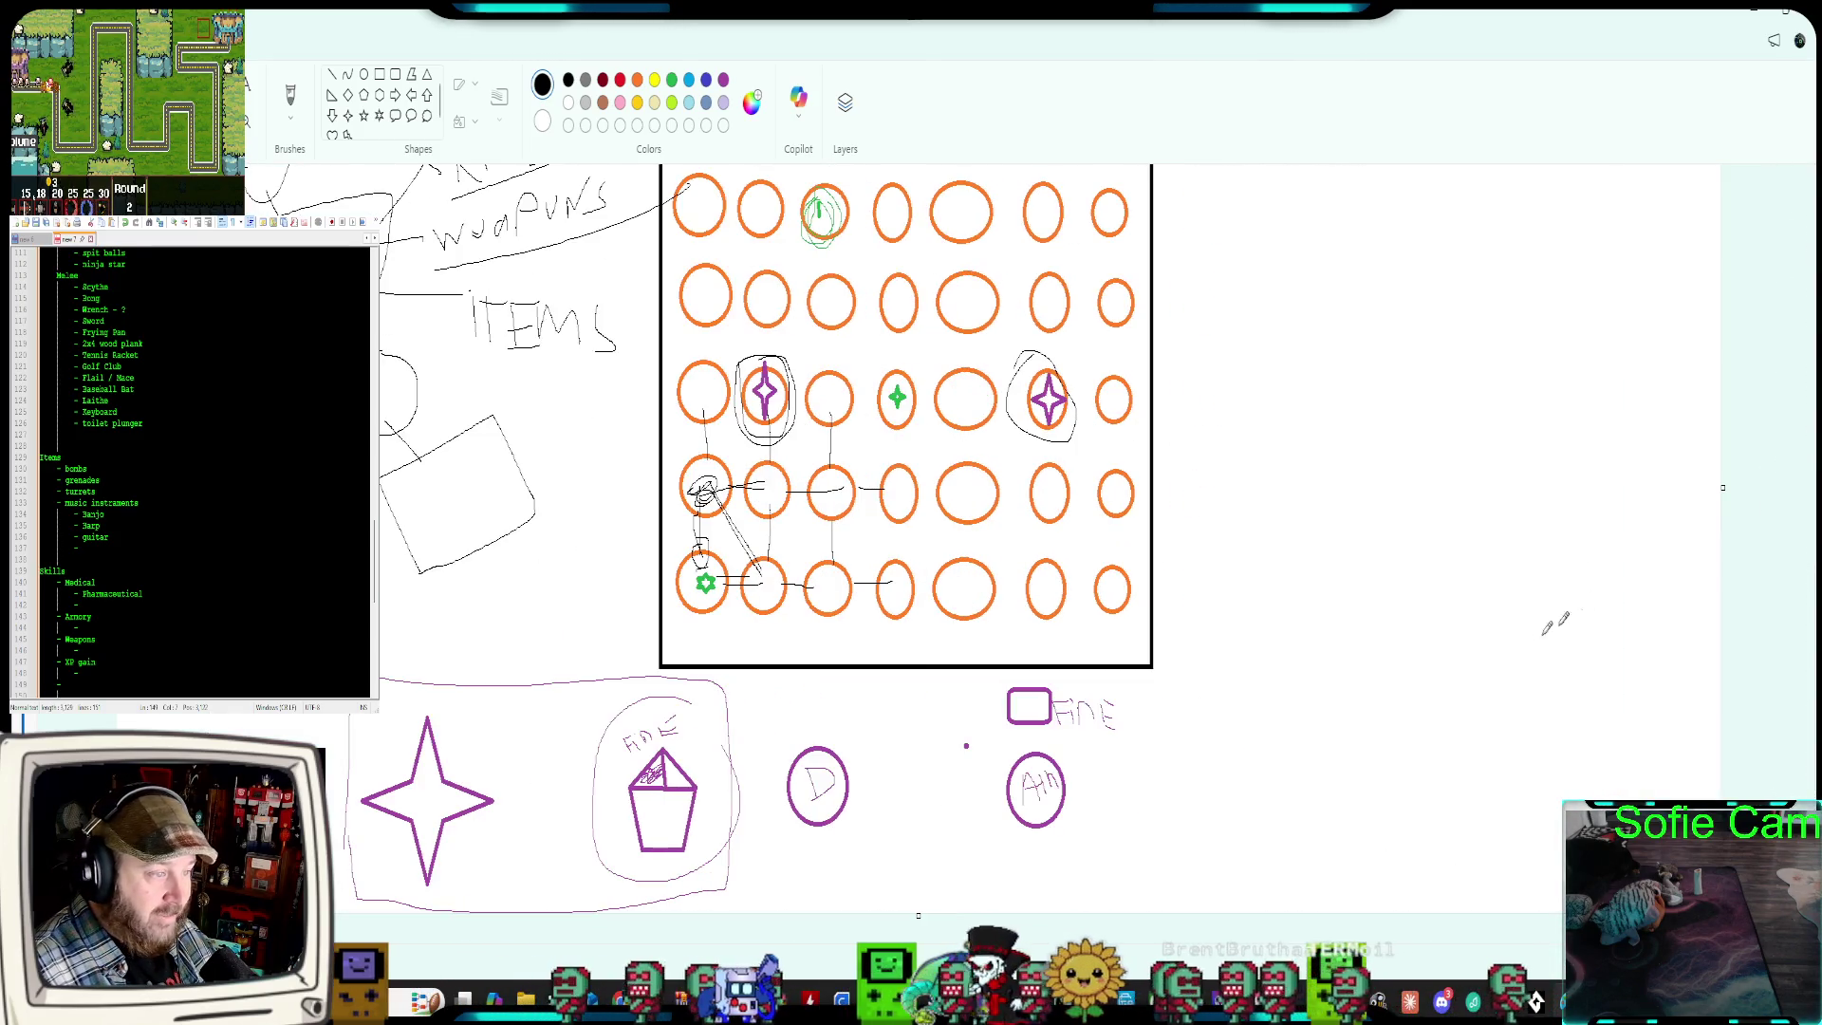
scroll(1562, 604, "up", 2)
scroll(1670, 558, "down", 2)
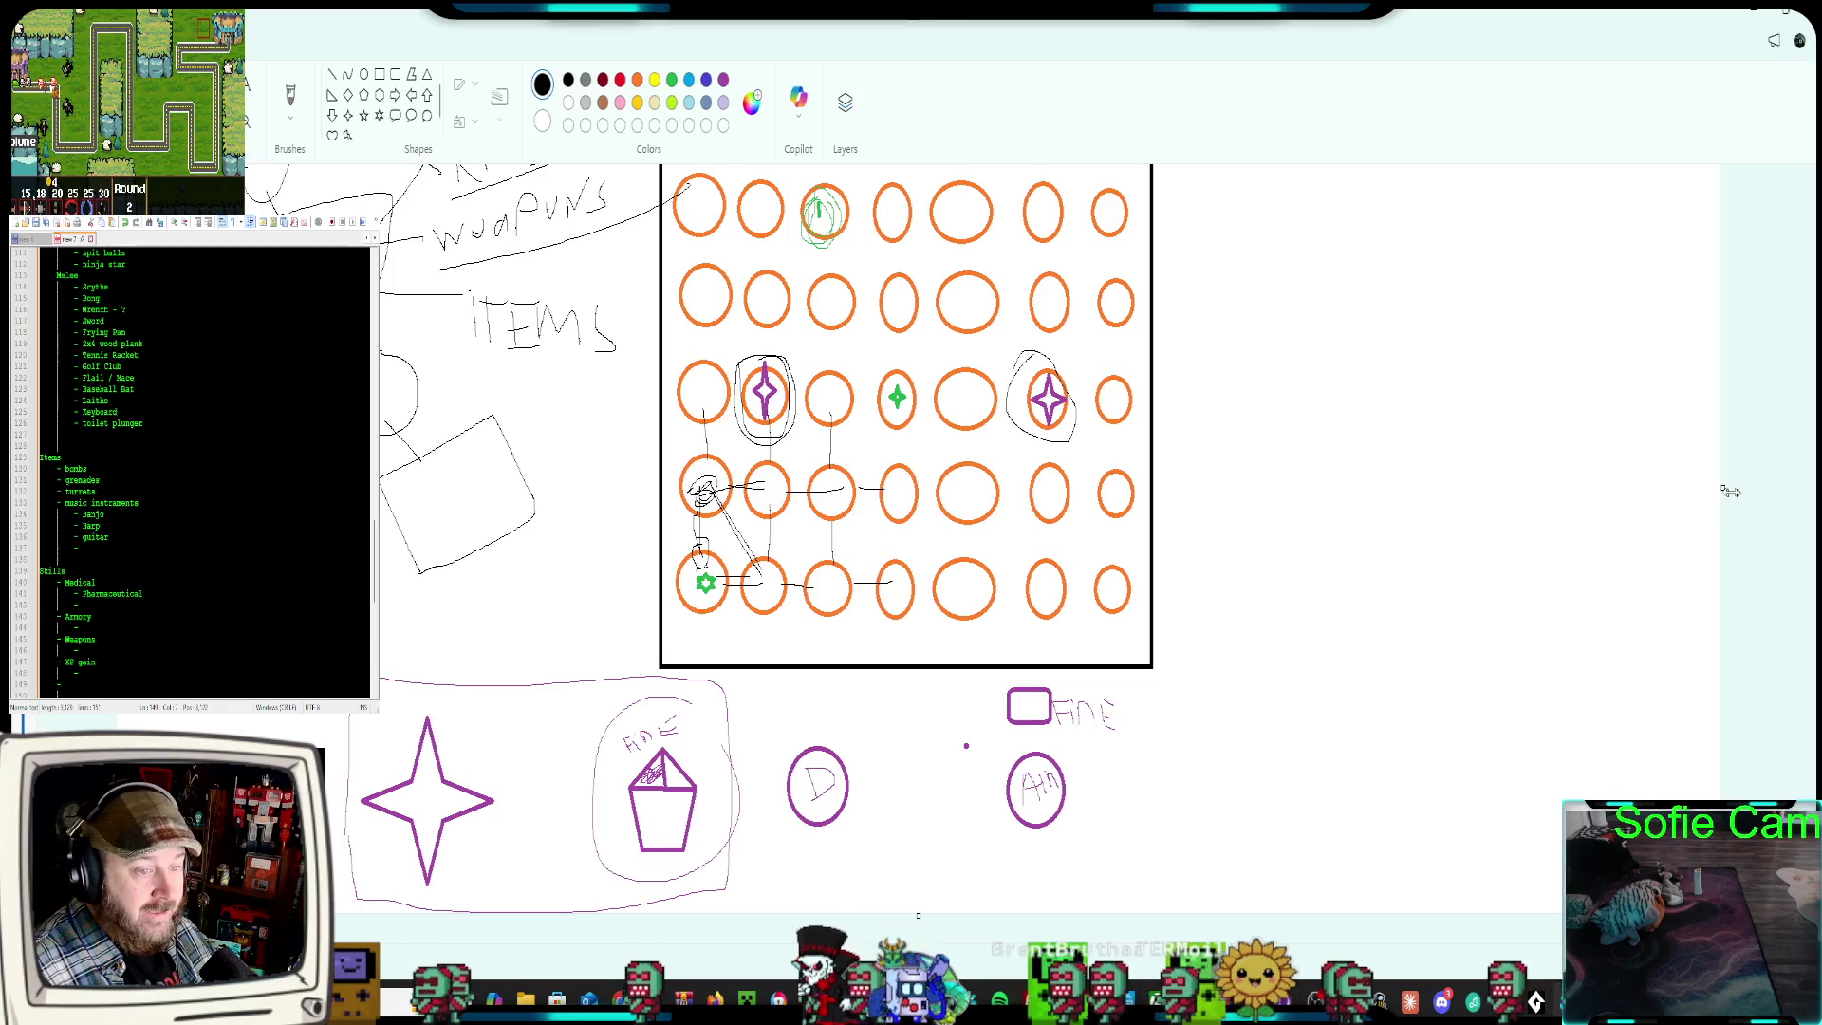
left_click_drag(1740, 490, 1788, 477)
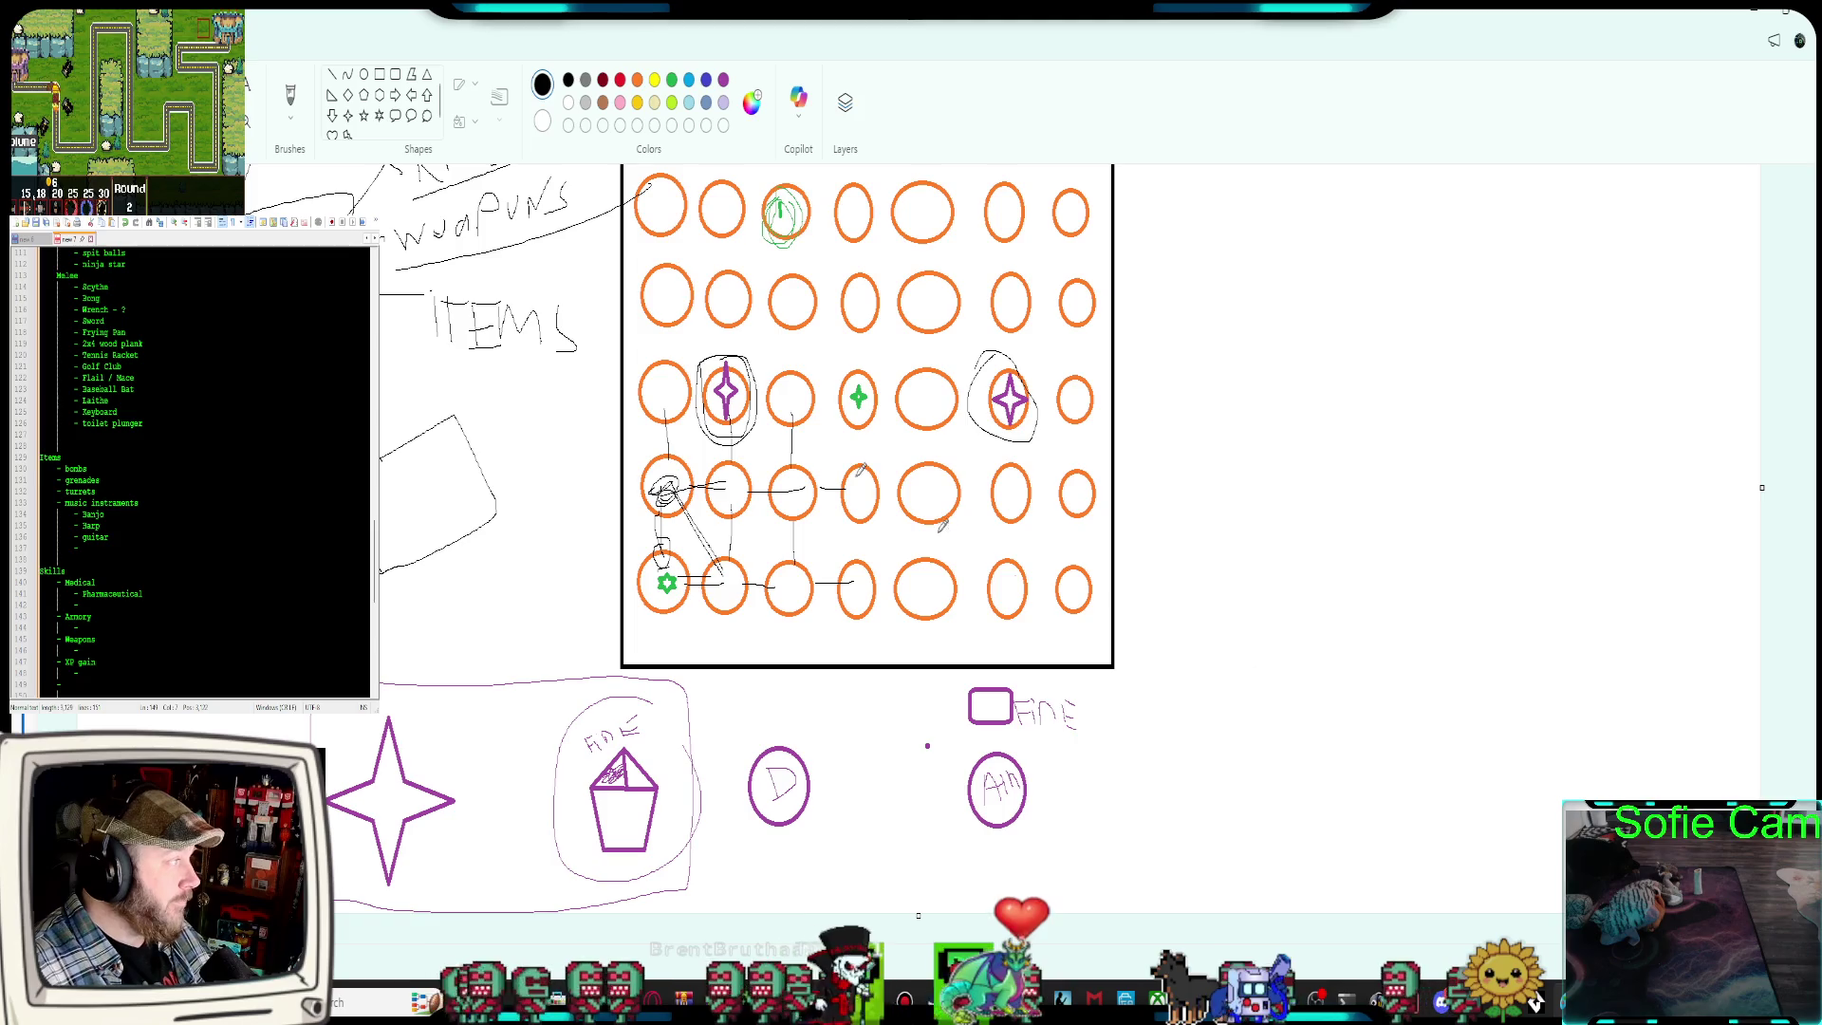
left_click(379, 77)
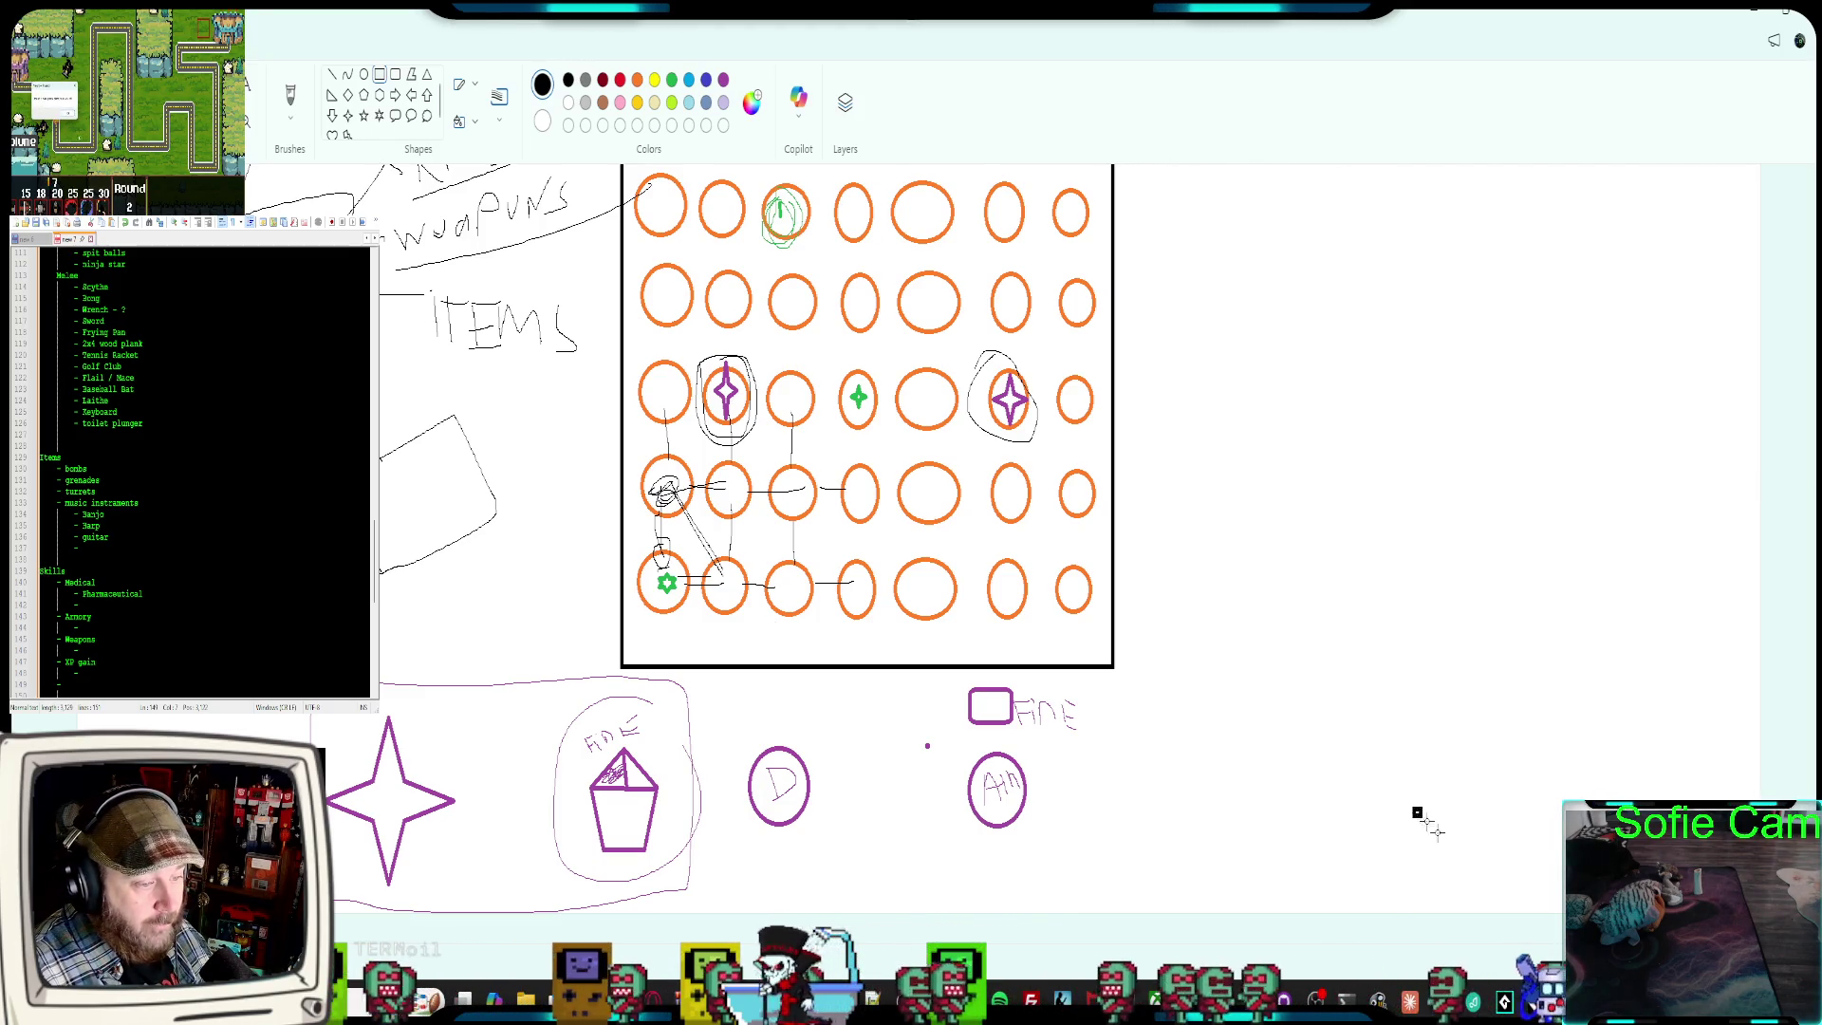
Draw two stacked black boxes in the new space right of the grid
left_click_drag(1414, 807, 1483, 874)
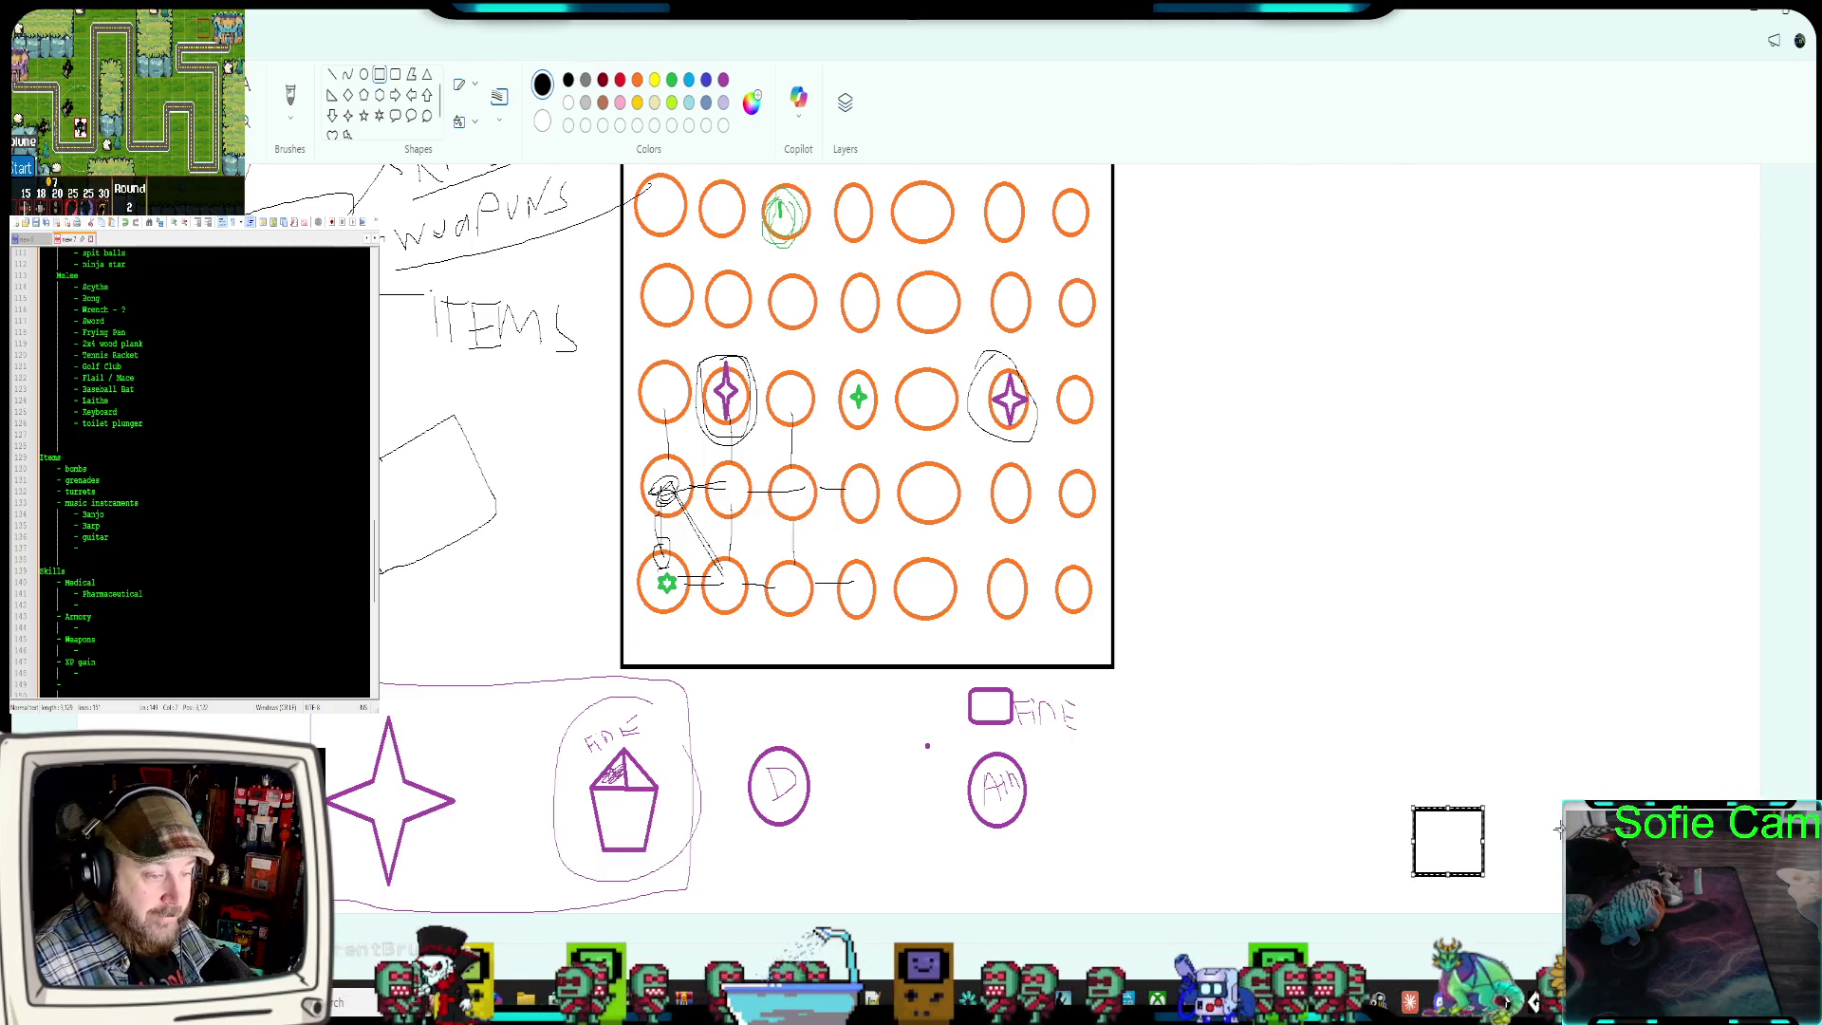
left_click(1791, 491)
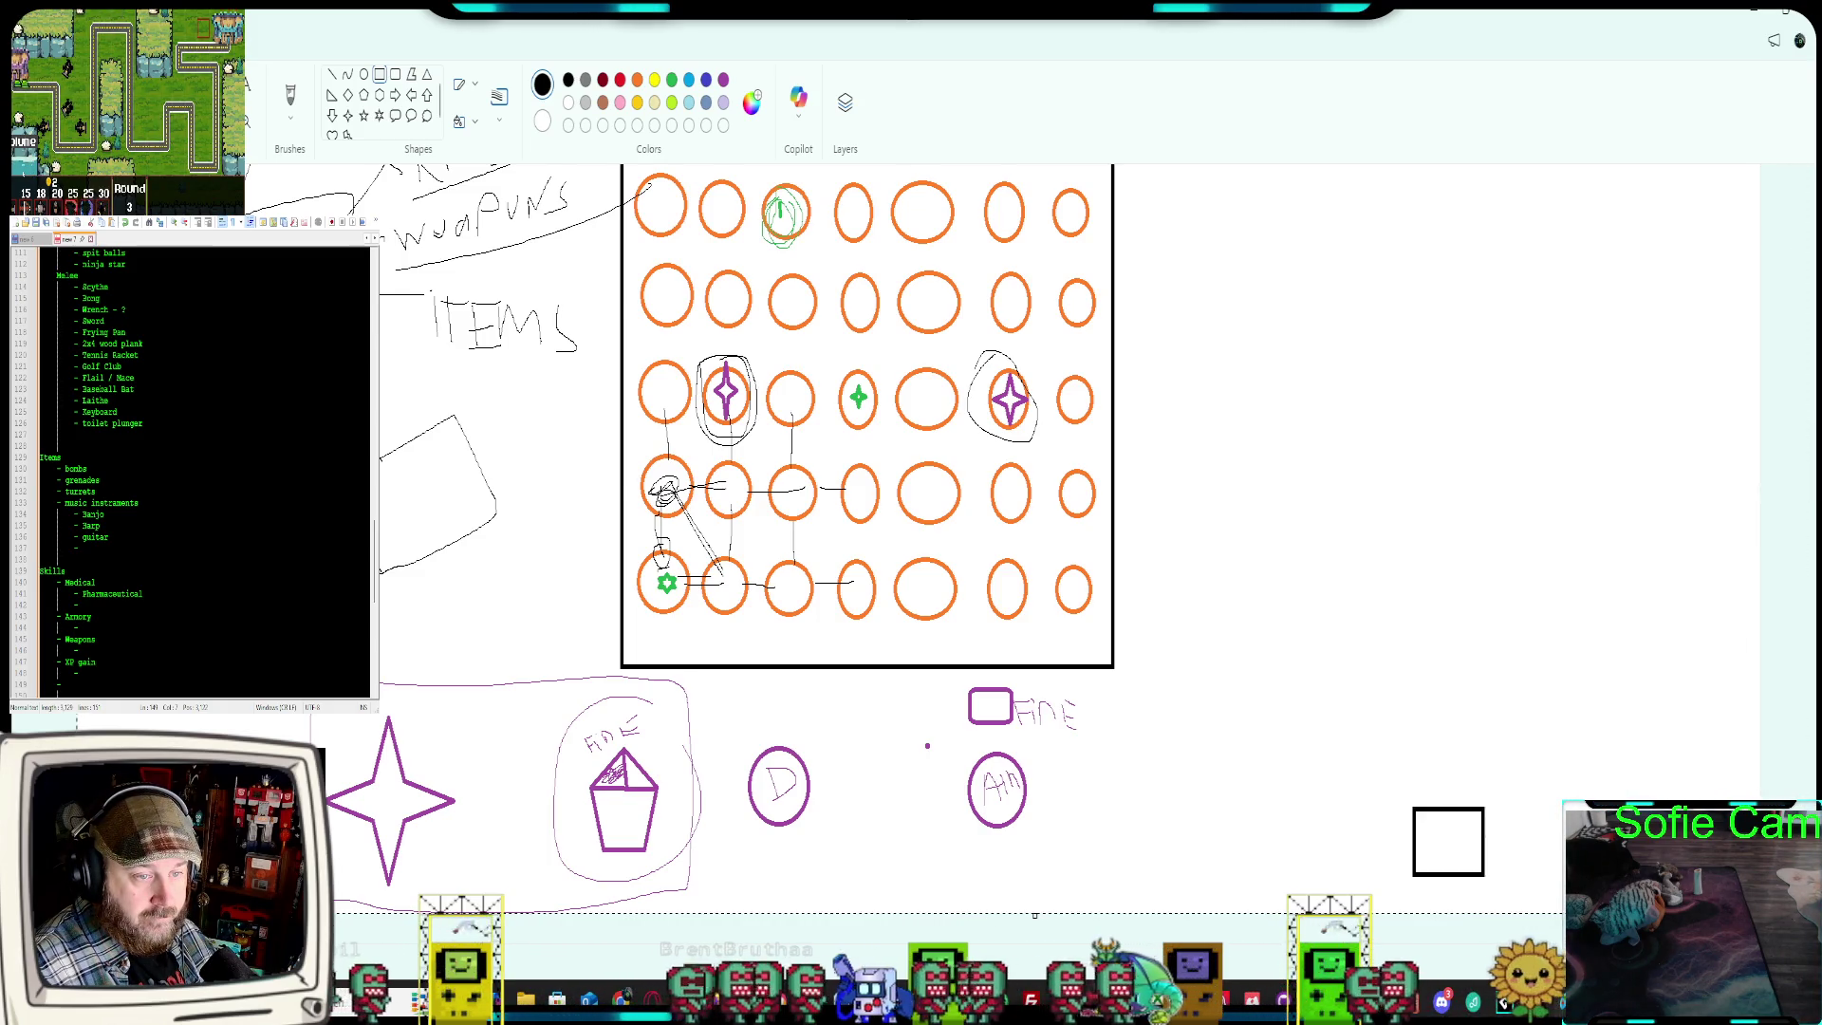
scroll(1659, 611, "right", 1)
scroll(1557, 942, "right", 2)
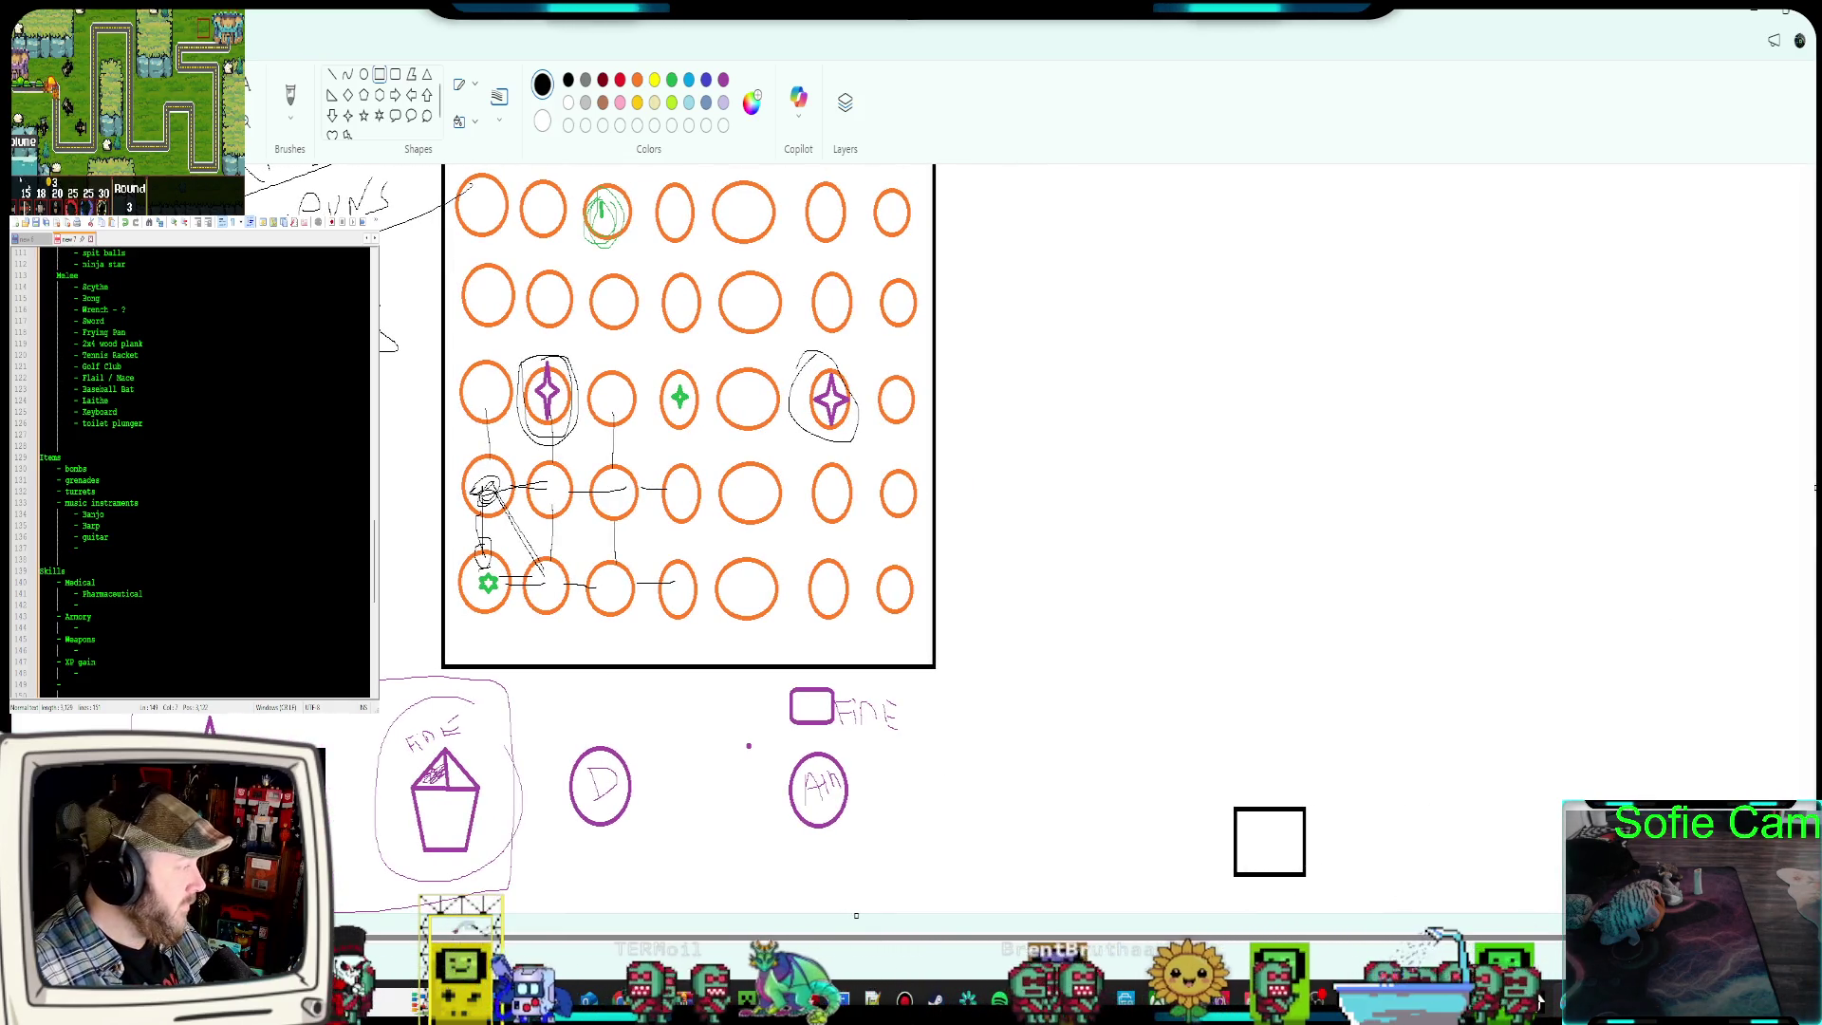
left_click(1789, 20)
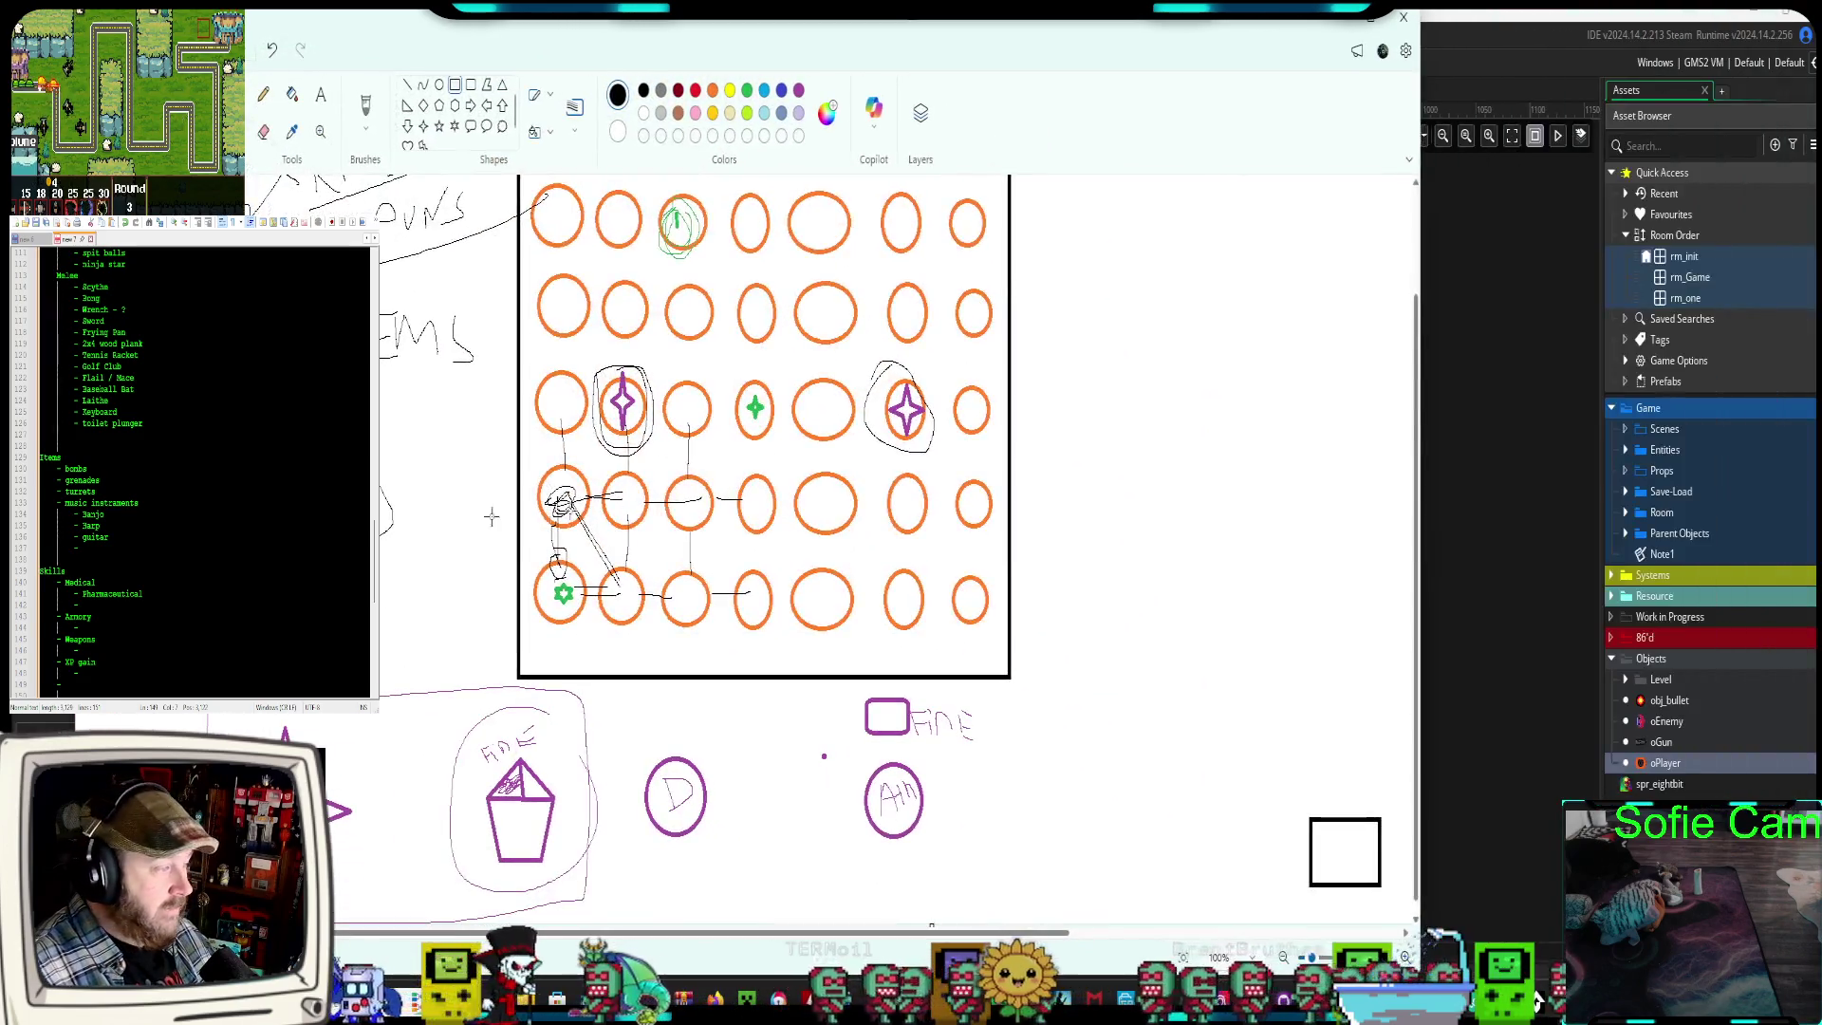
left_click_drag(77, 474, 361, 475)
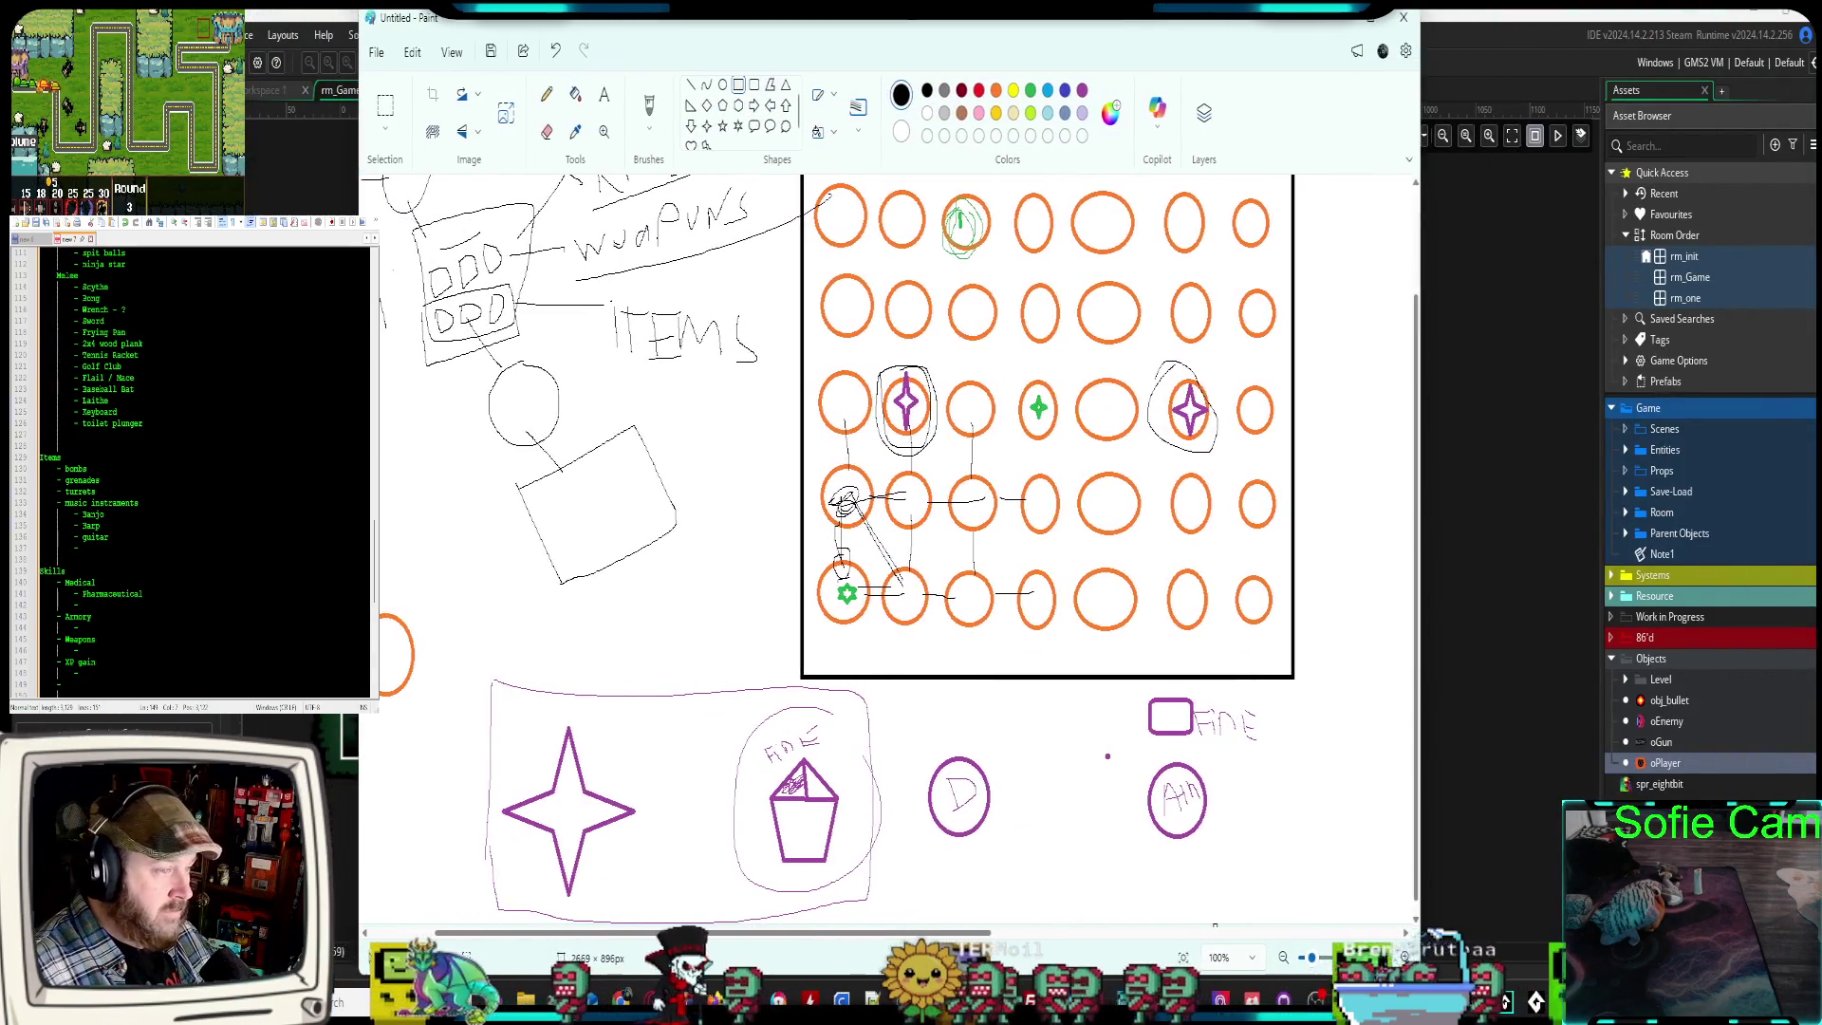
left_click_drag(1424, 672, 1602, 672)
mouse_move(1037, 833)
left_mouse_down()
mouse_move(989, 733)
mouse_move(1049, 859)
mouse_move(1034, 757)
mouse_move(1036, 783)
left_mouse_up()
left_click(738, 85)
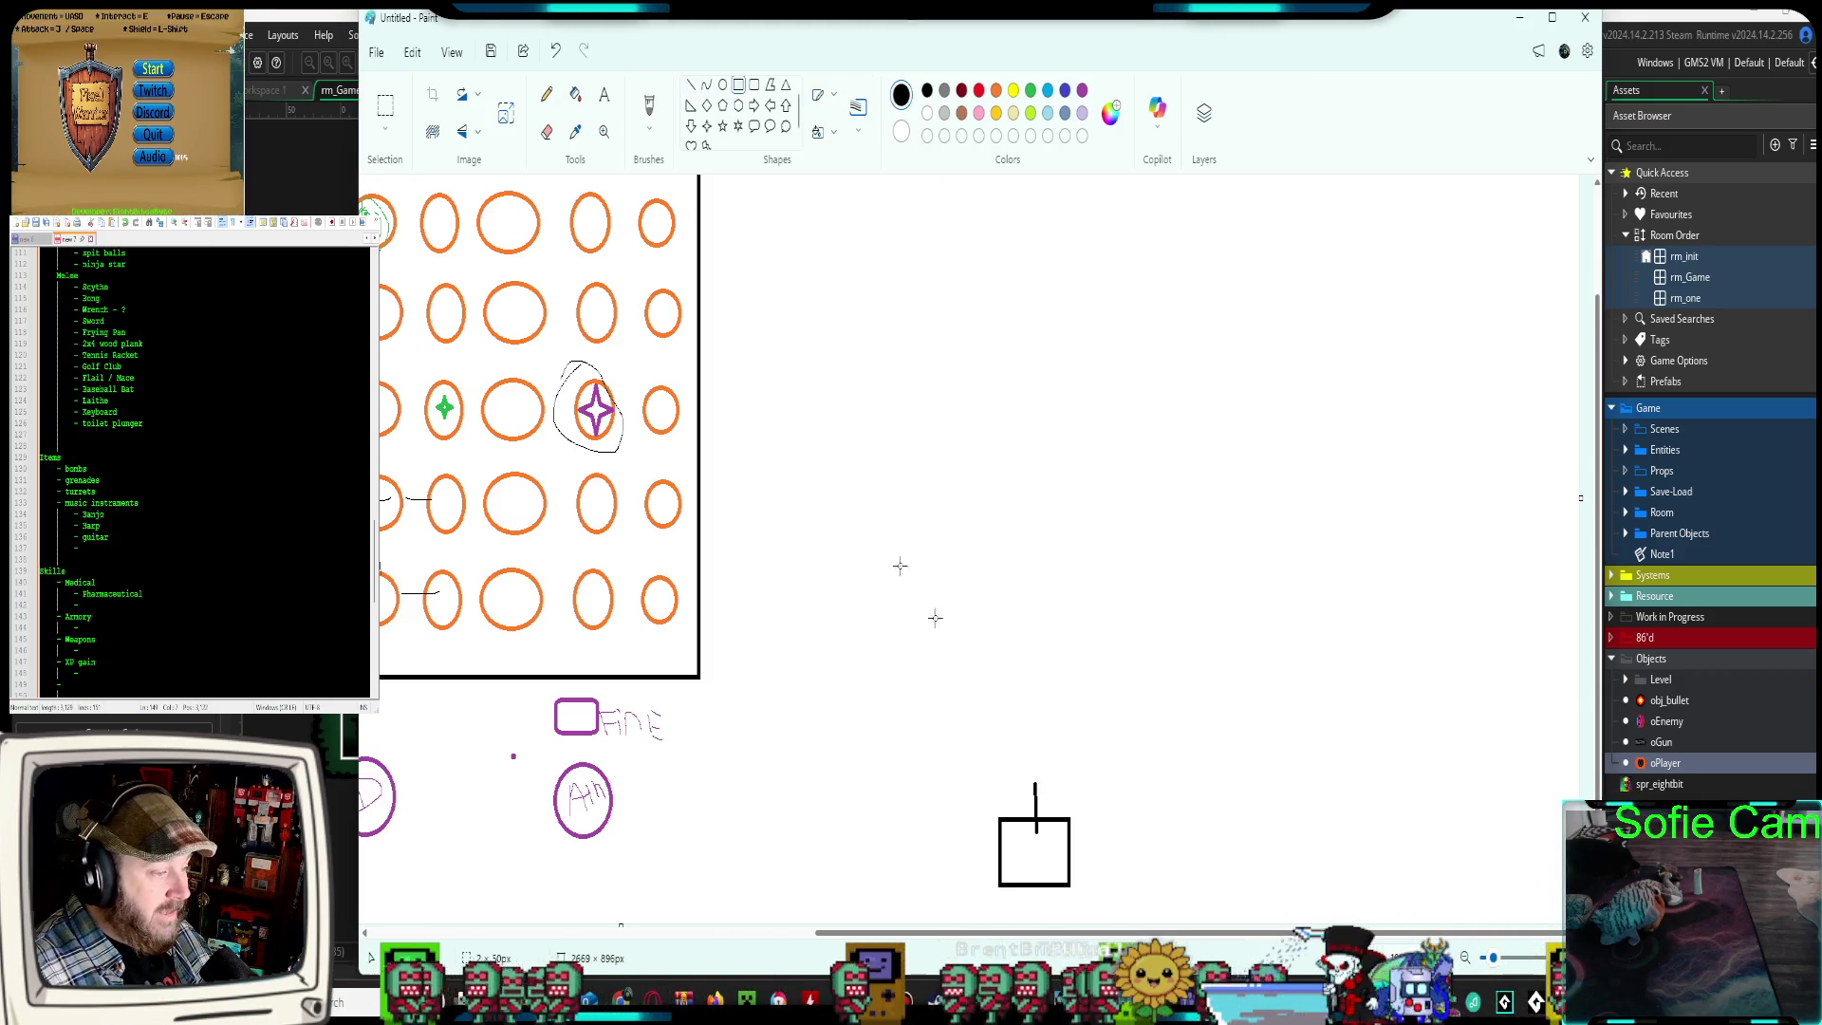
mouse_move(979, 692)
left_mouse_down()
mouse_move(1091, 812)
mouse_move(1032, 761)
left_mouse_up()
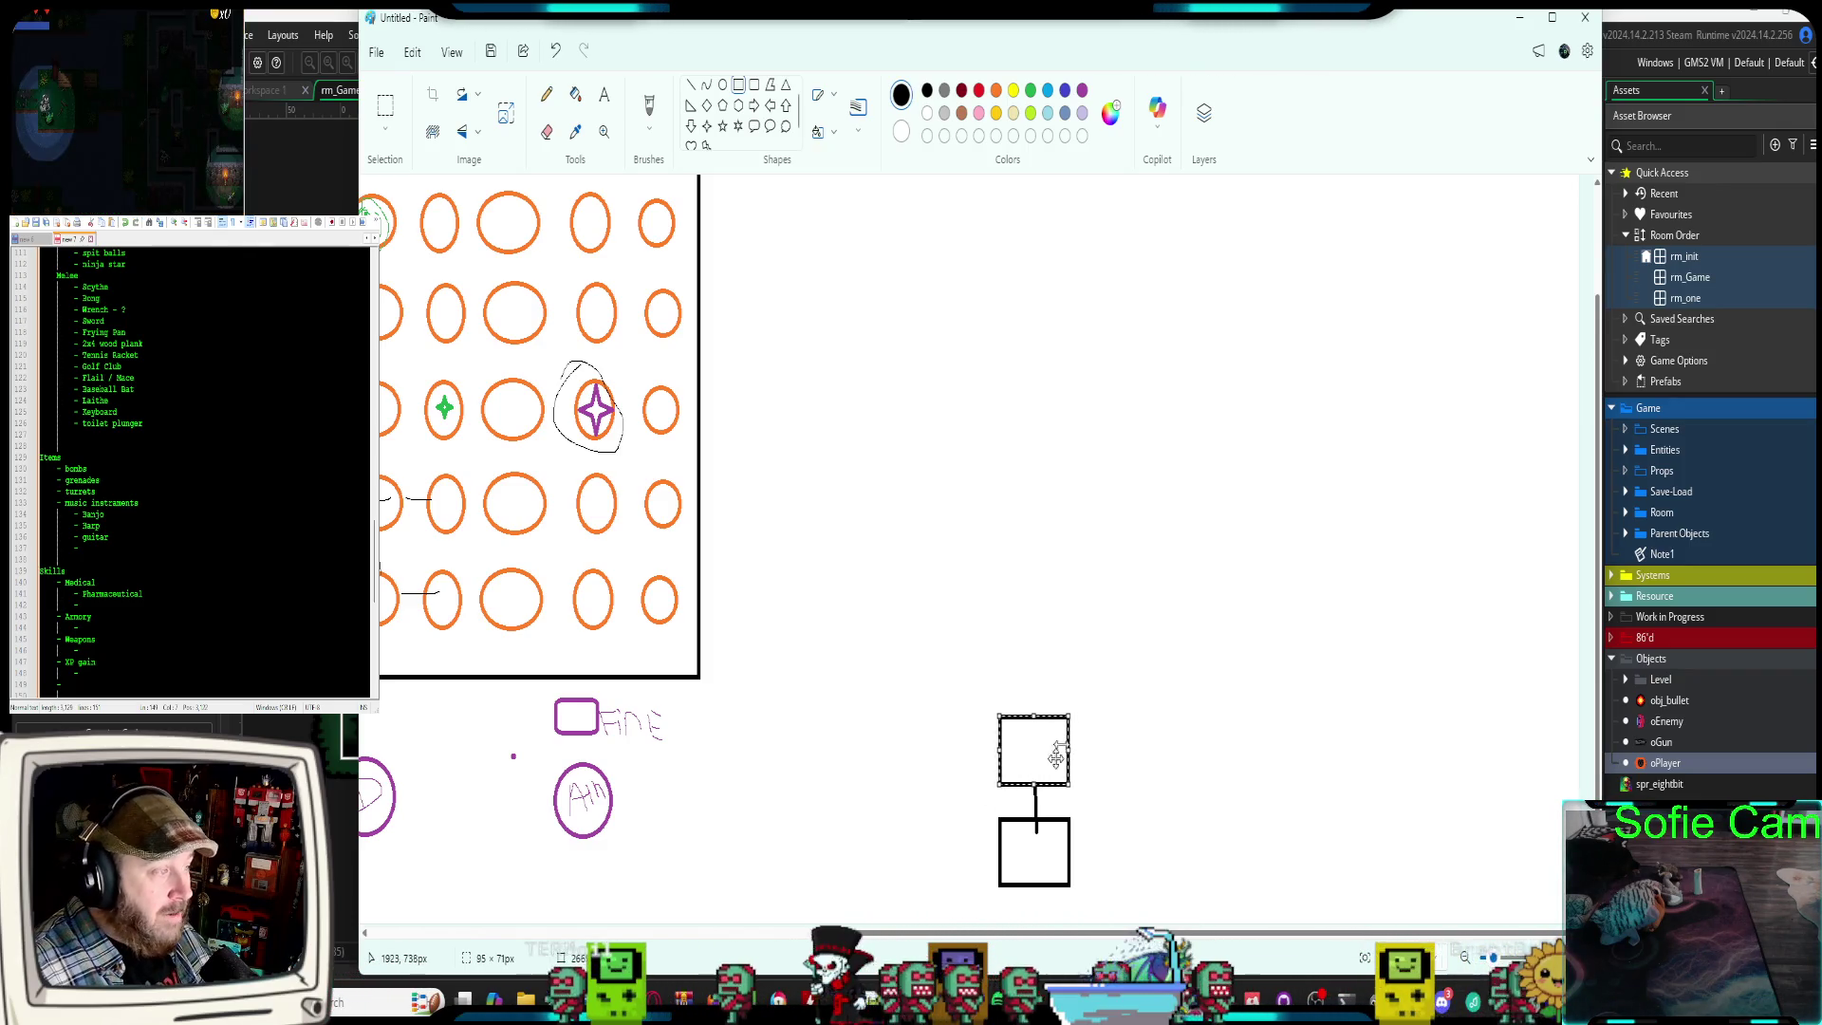
left_click(1095, 663)
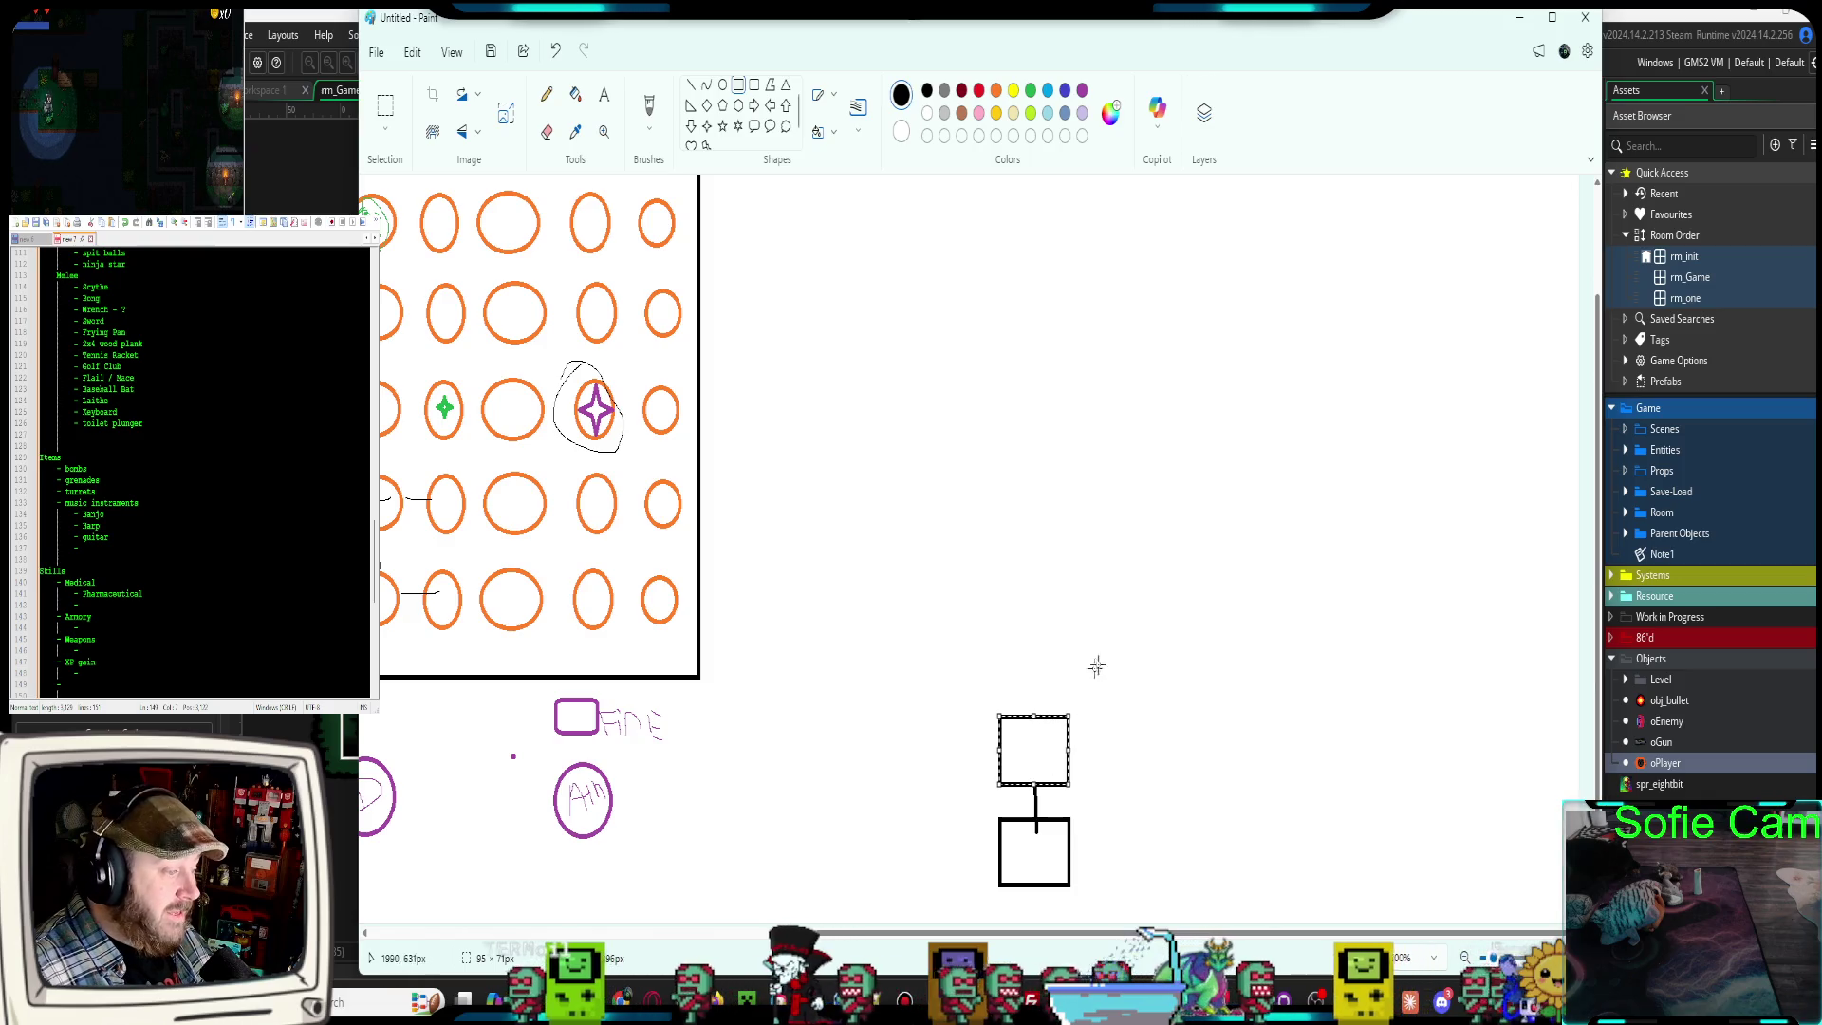
Draw three green lines branching up-left, straight up and up-right from the top box
left_click(691, 84)
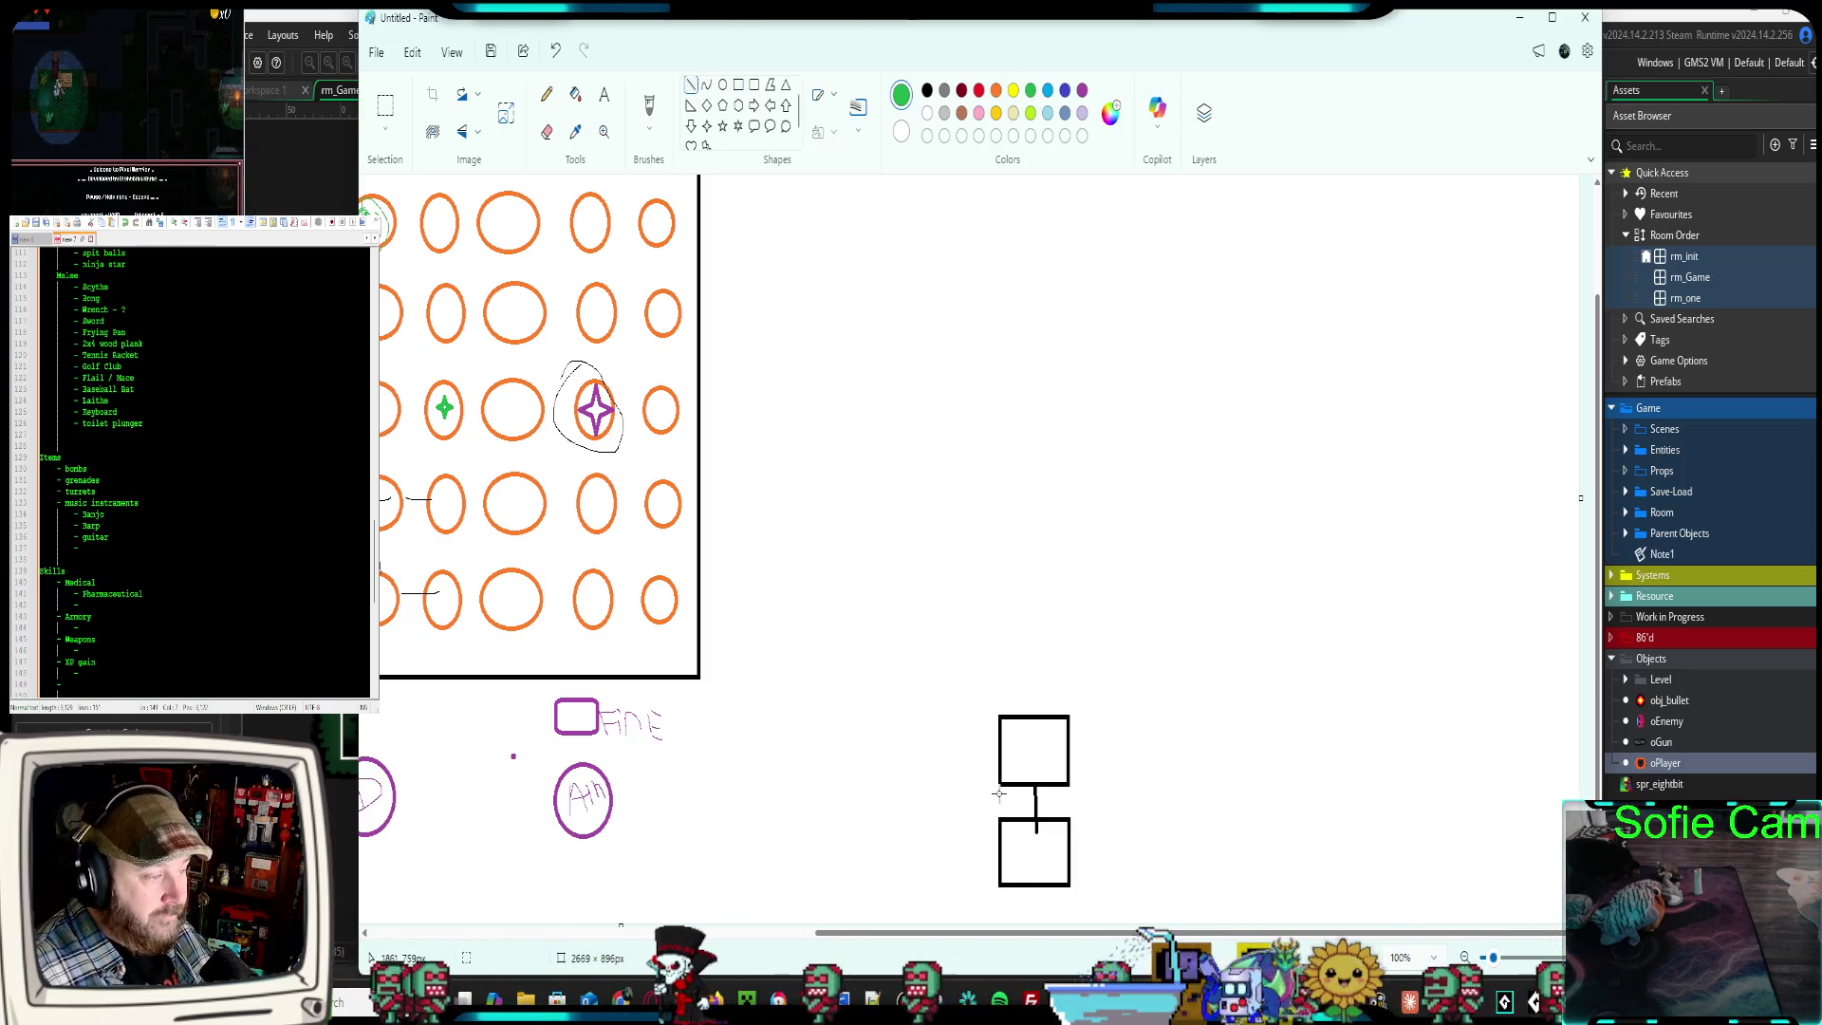
left_click_drag(1006, 727, 959, 657)
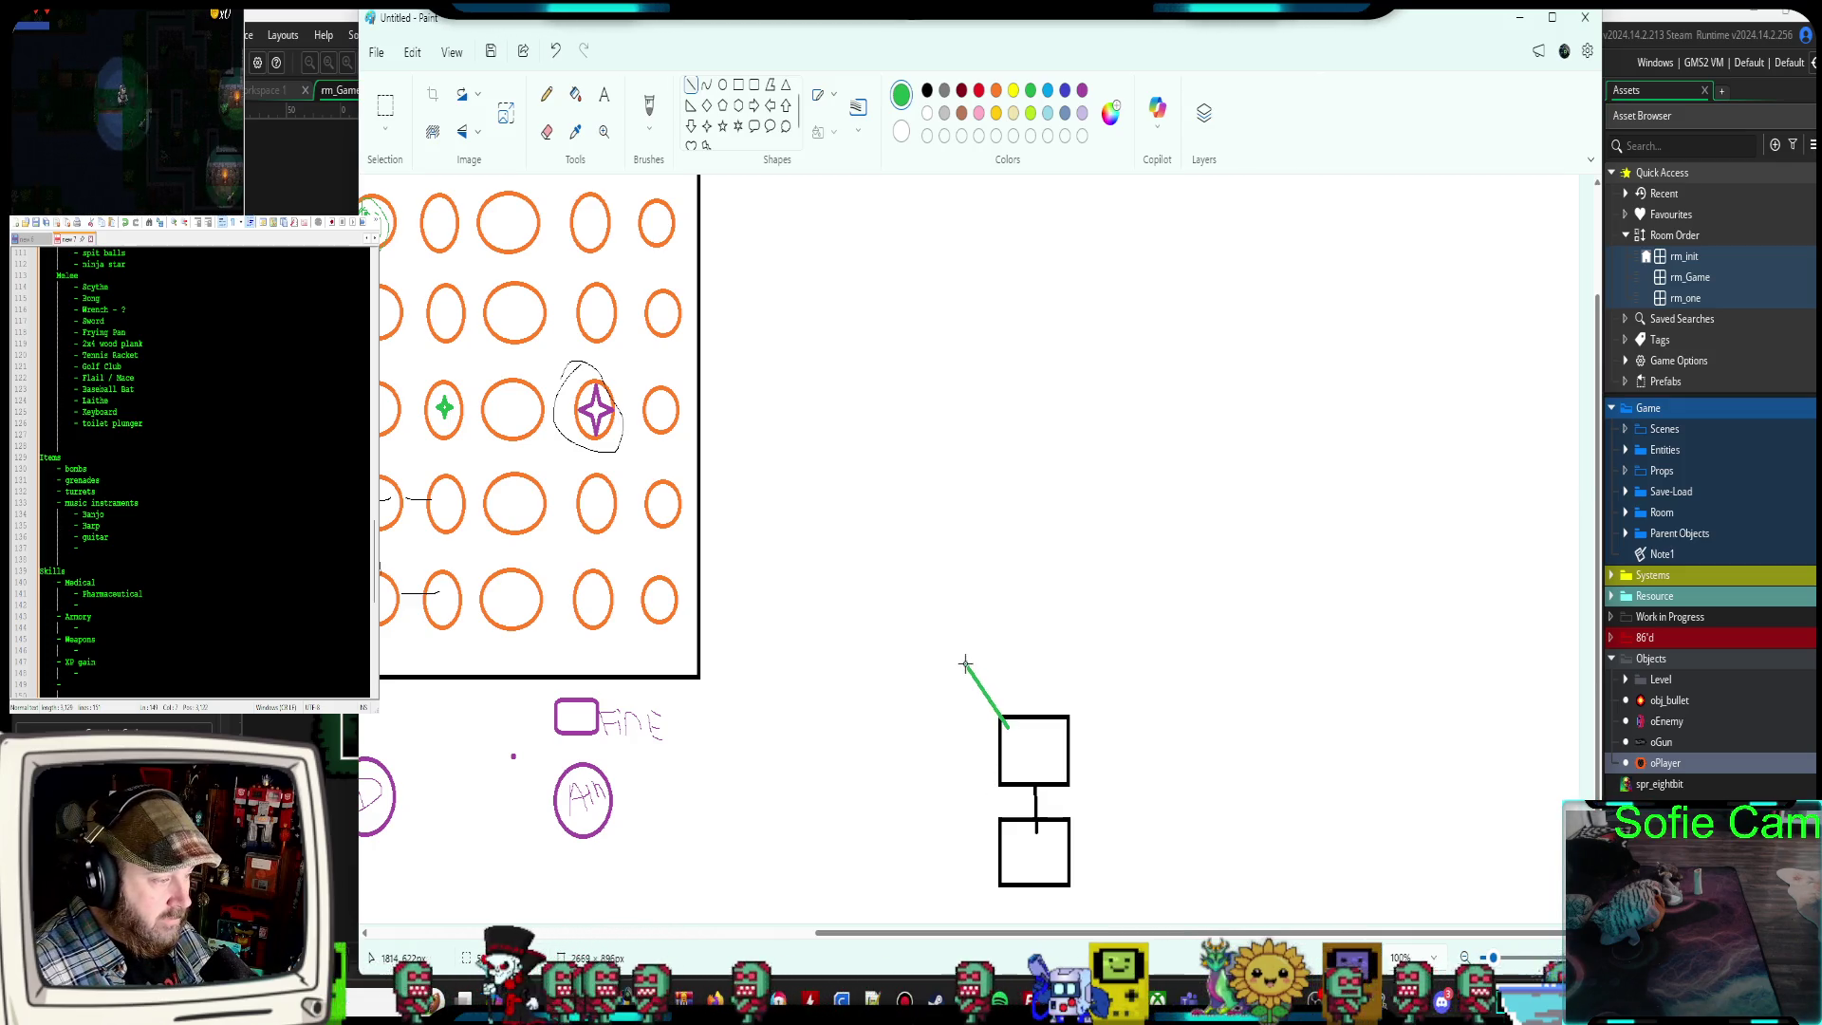
left_click_drag(1034, 733, 1036, 655)
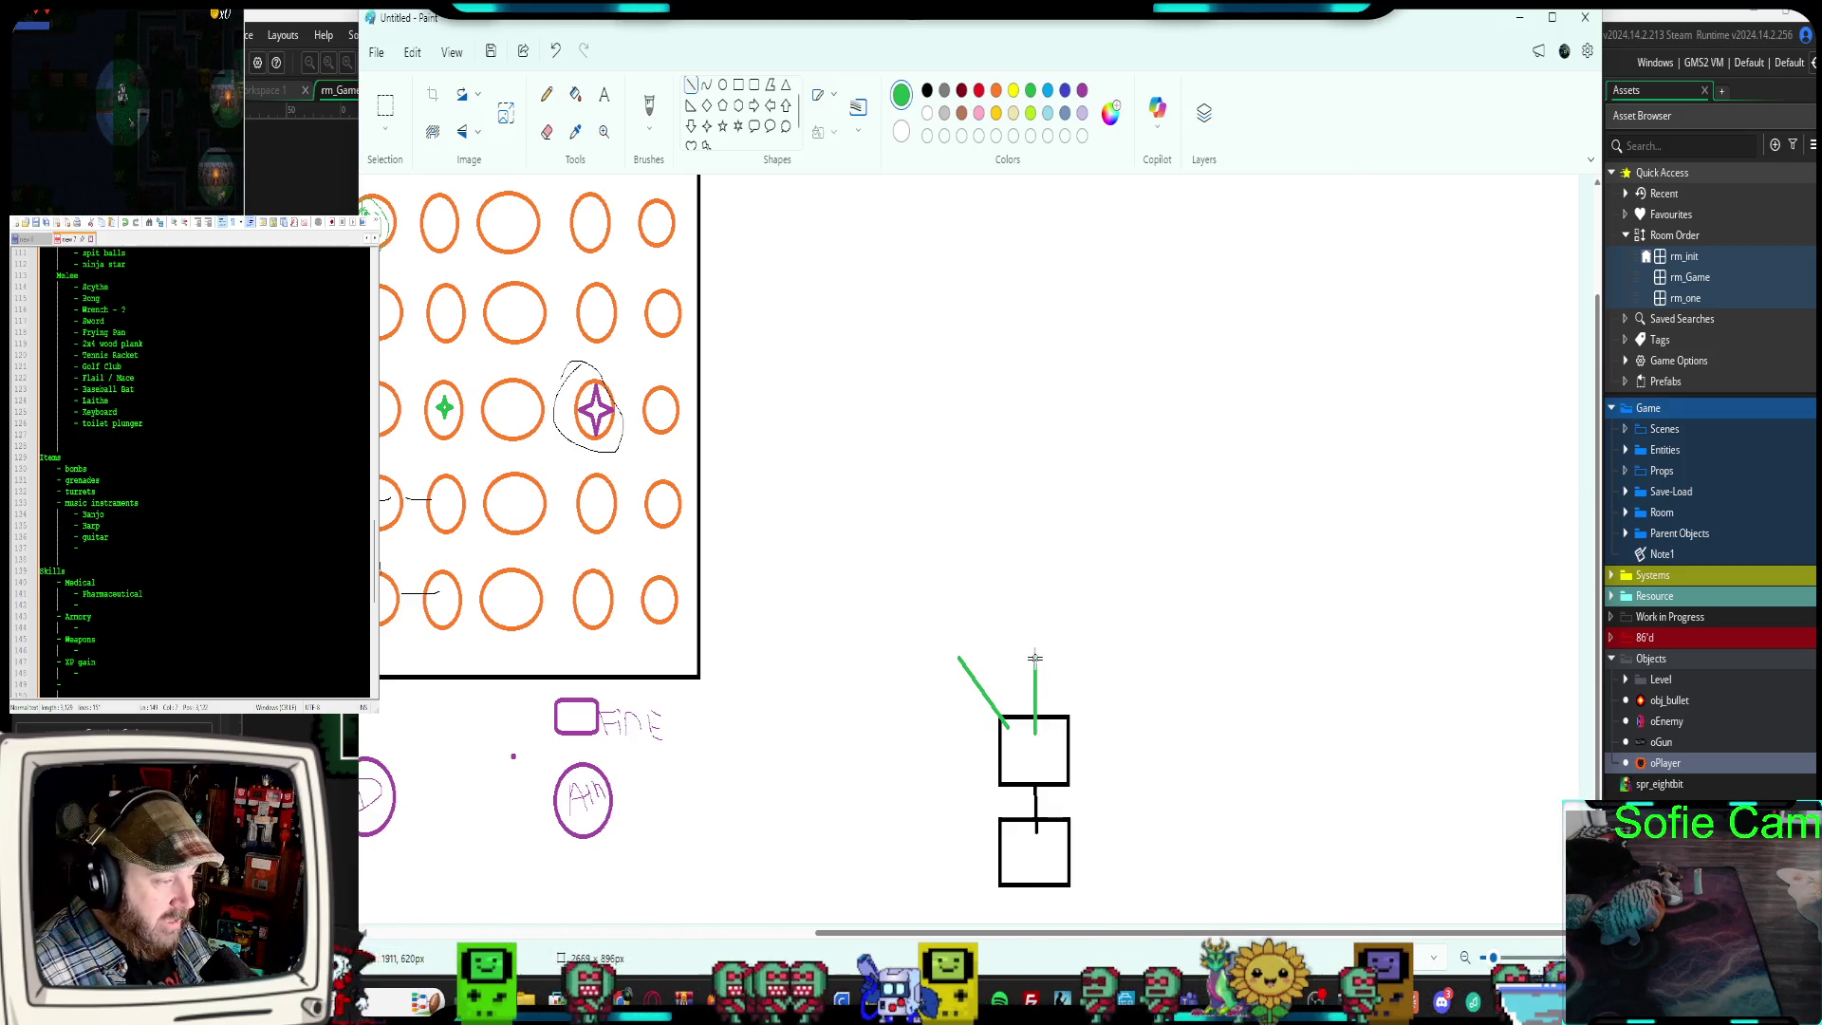
left_click_drag(1056, 734, 1108, 666)
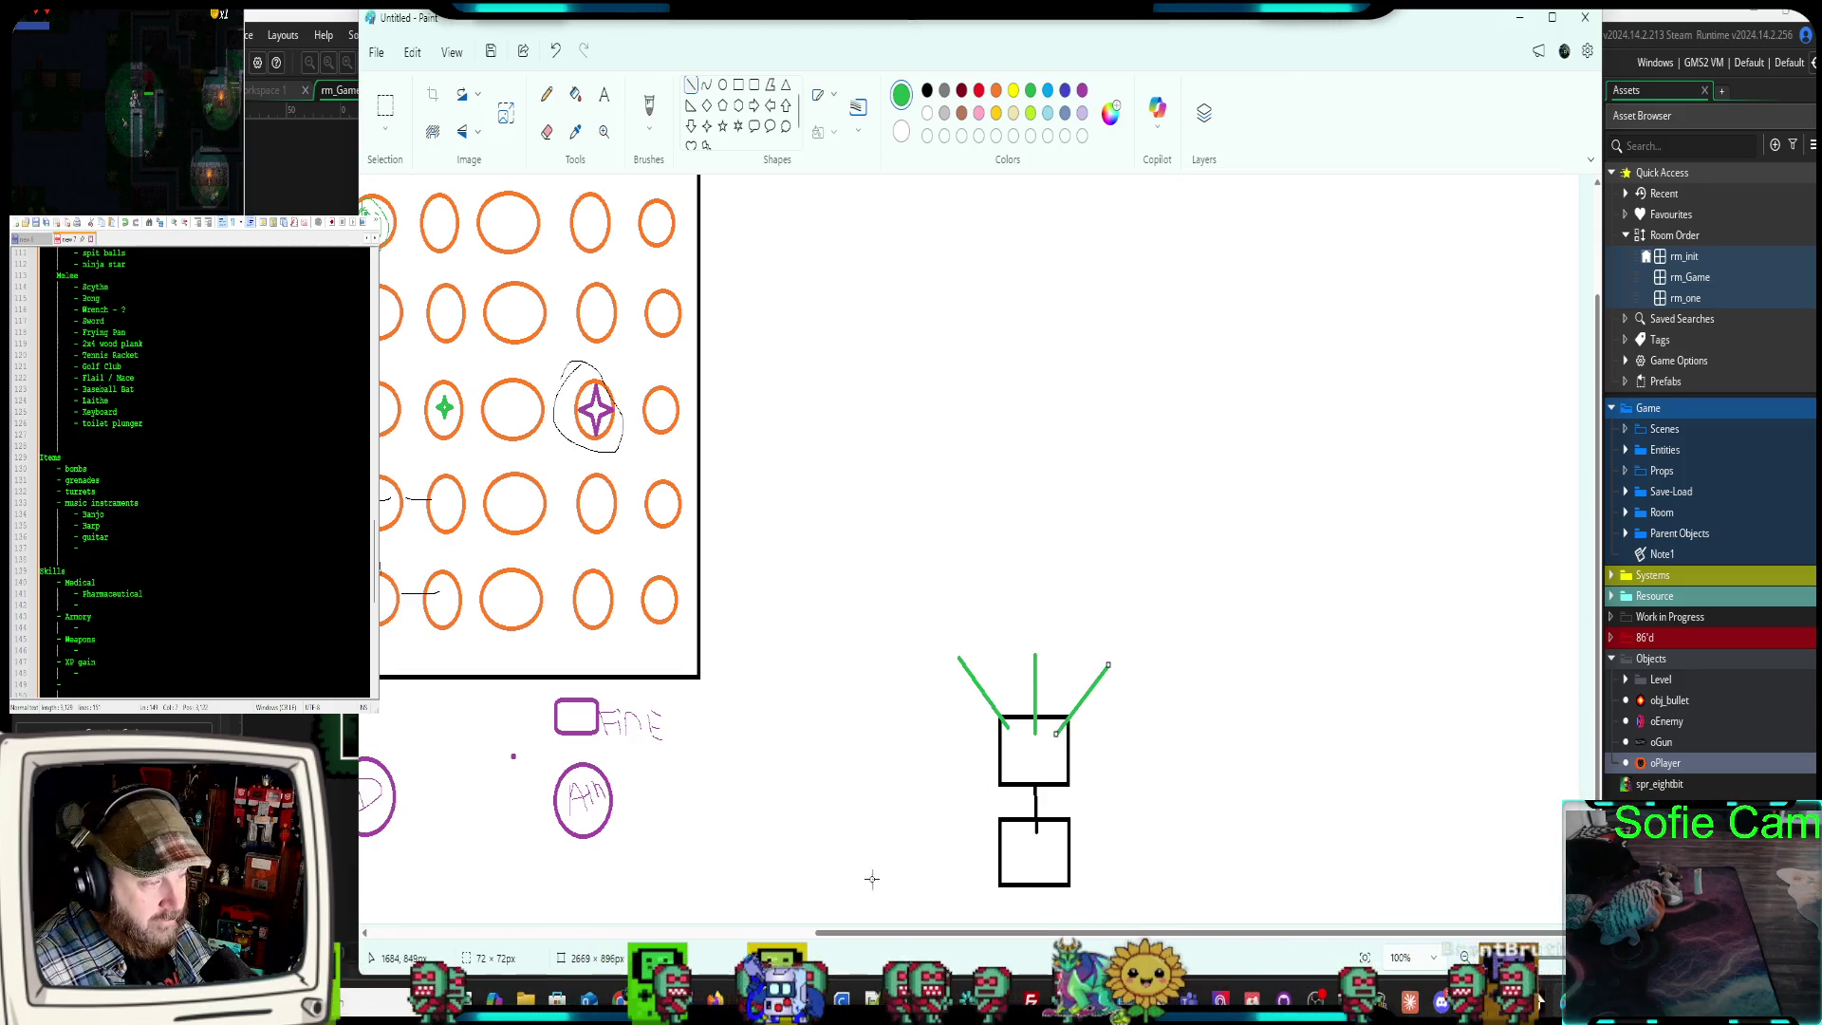
left_click(738, 84)
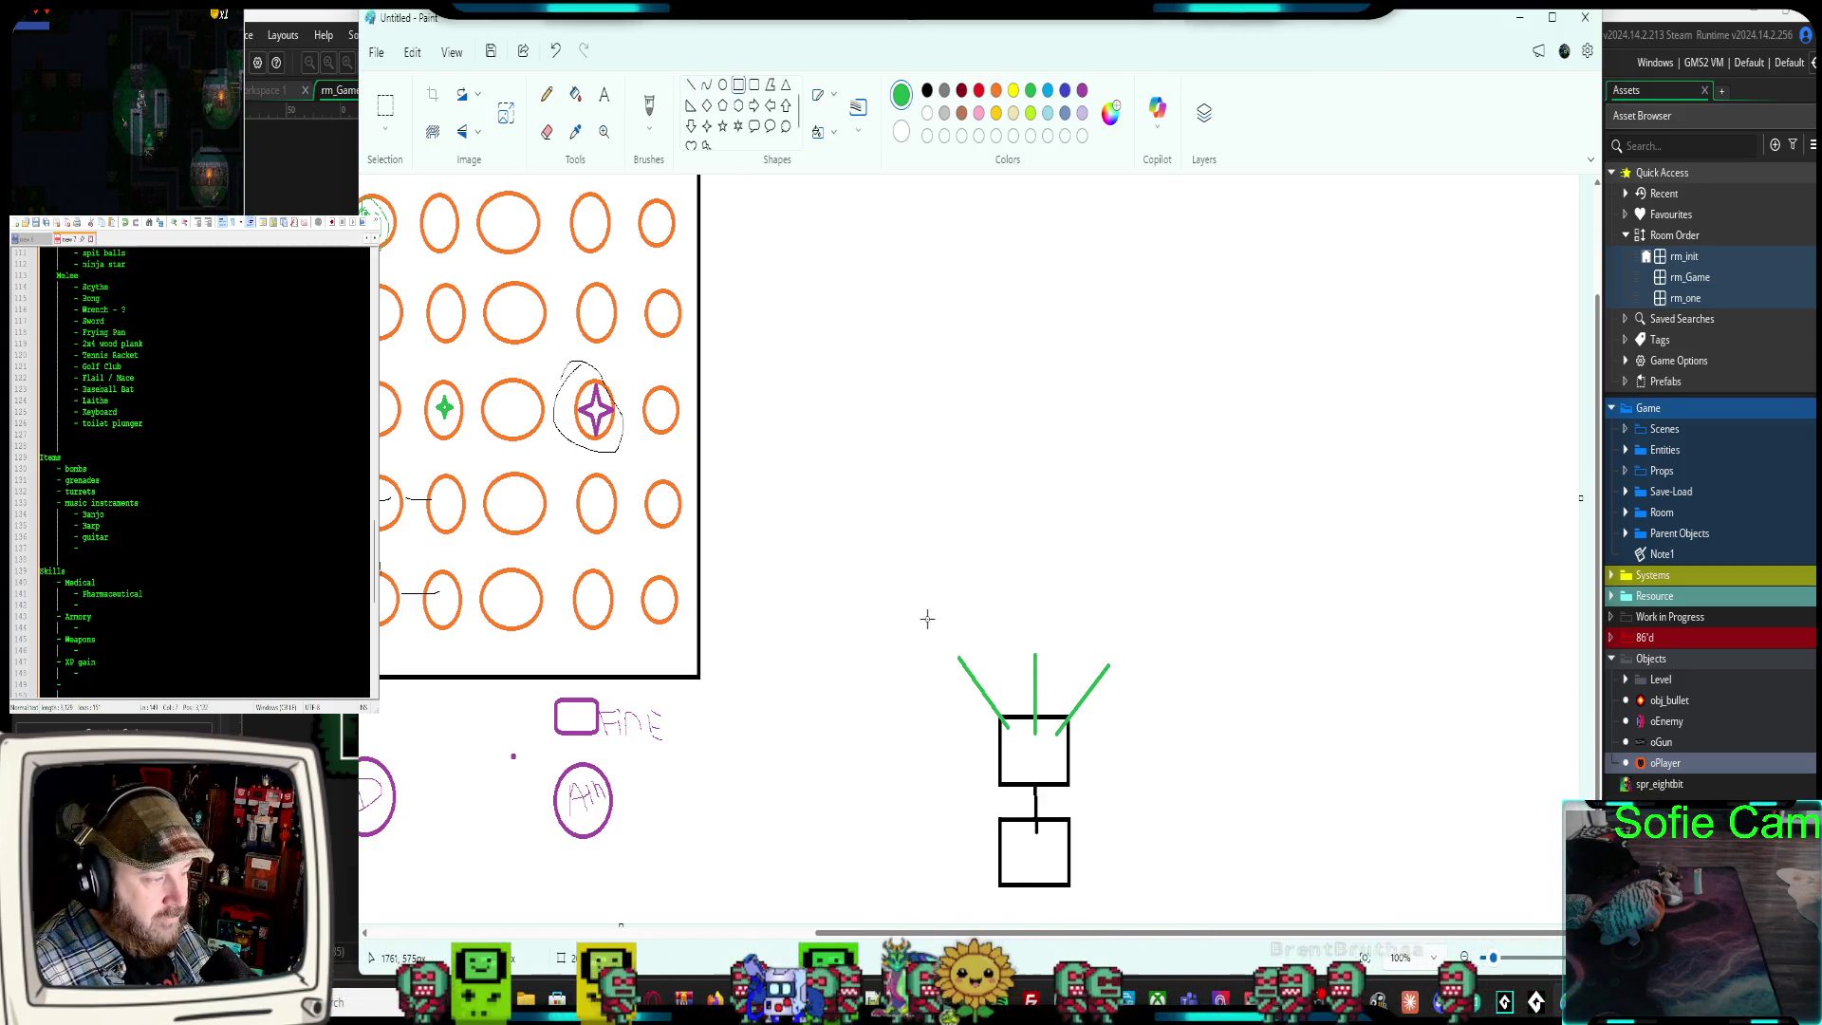
Cap the left, middle and right branches with light blue, dark blue and purple boxes
left_click_drag(927, 617, 982, 661)
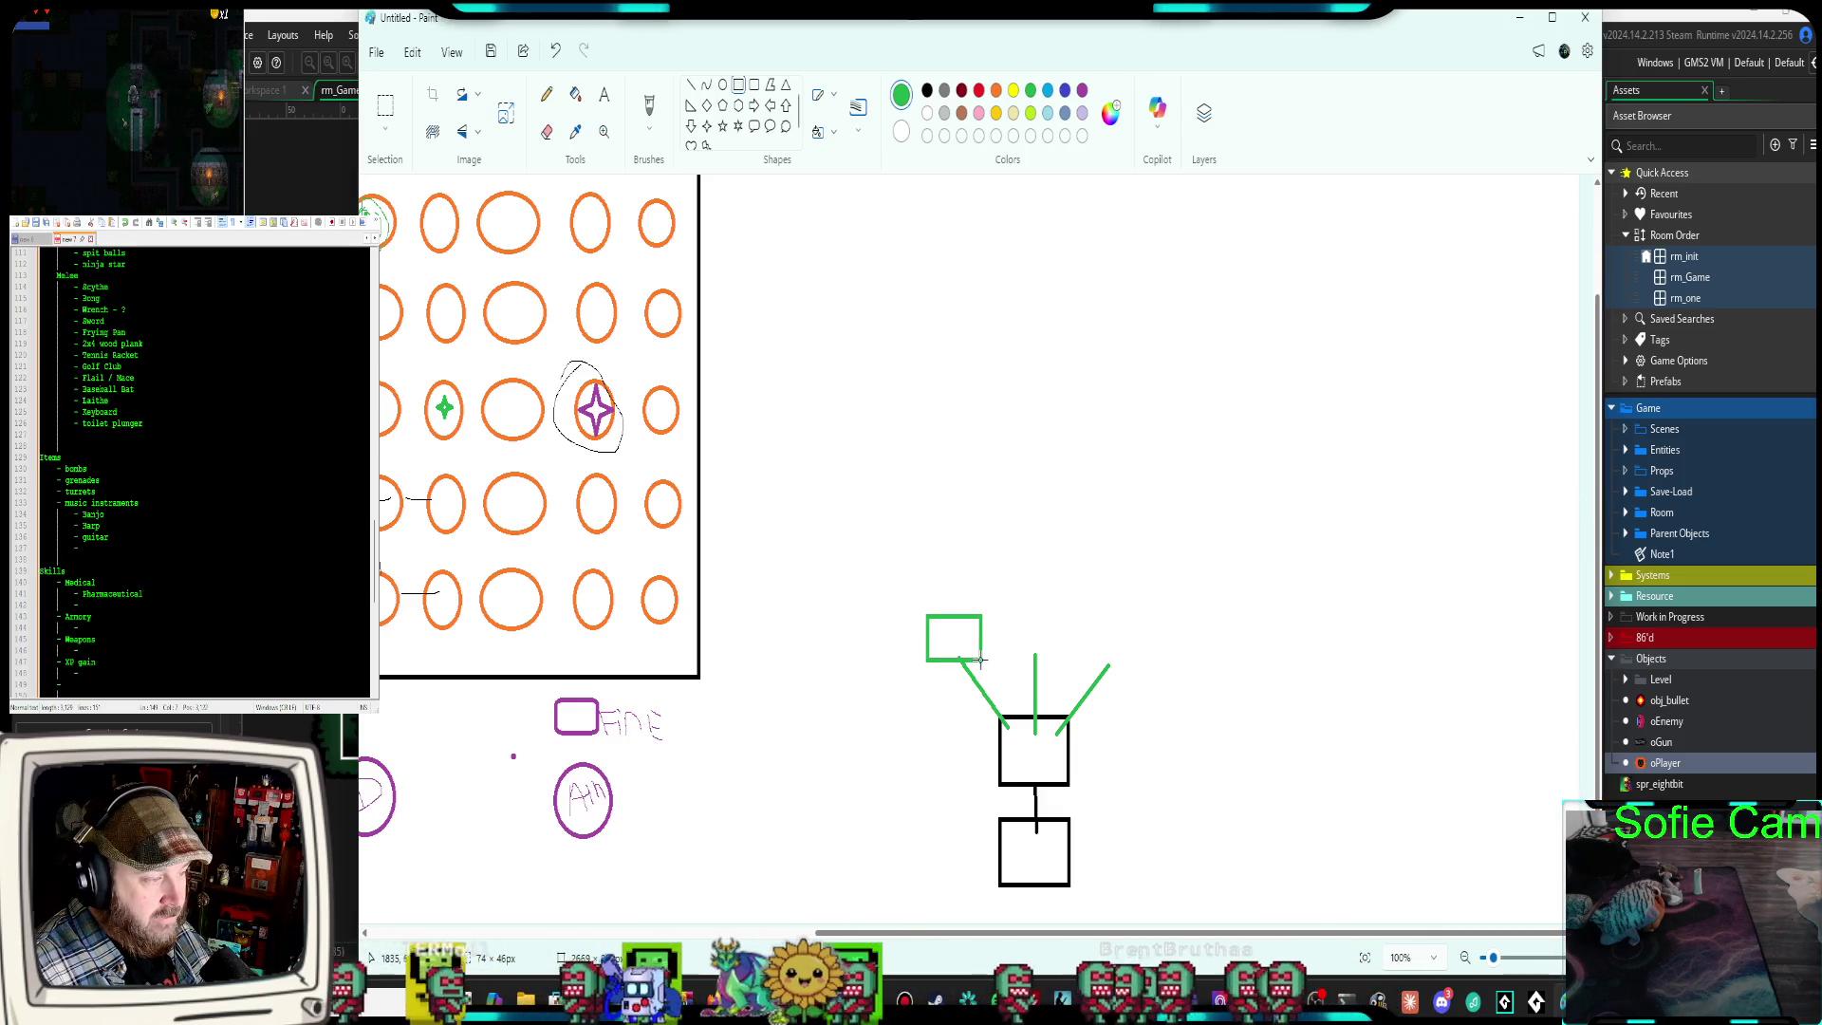
left_click(1048, 90)
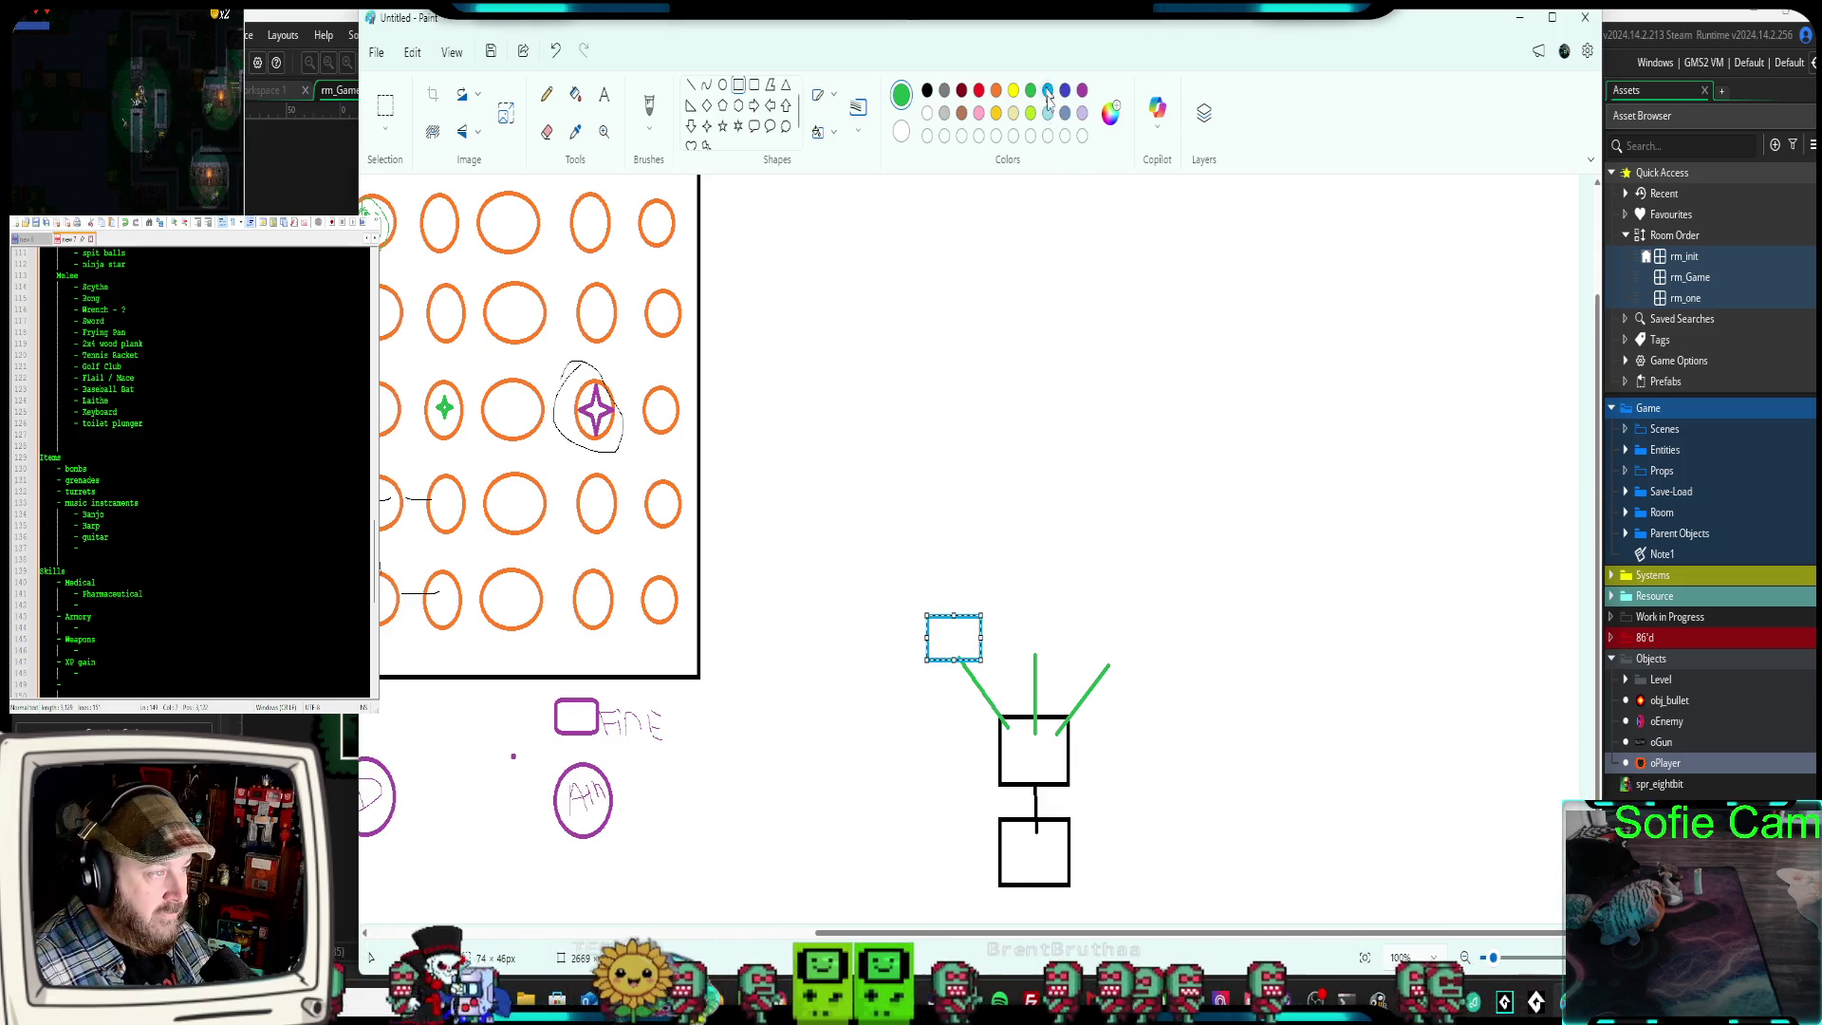
left_click(1022, 609)
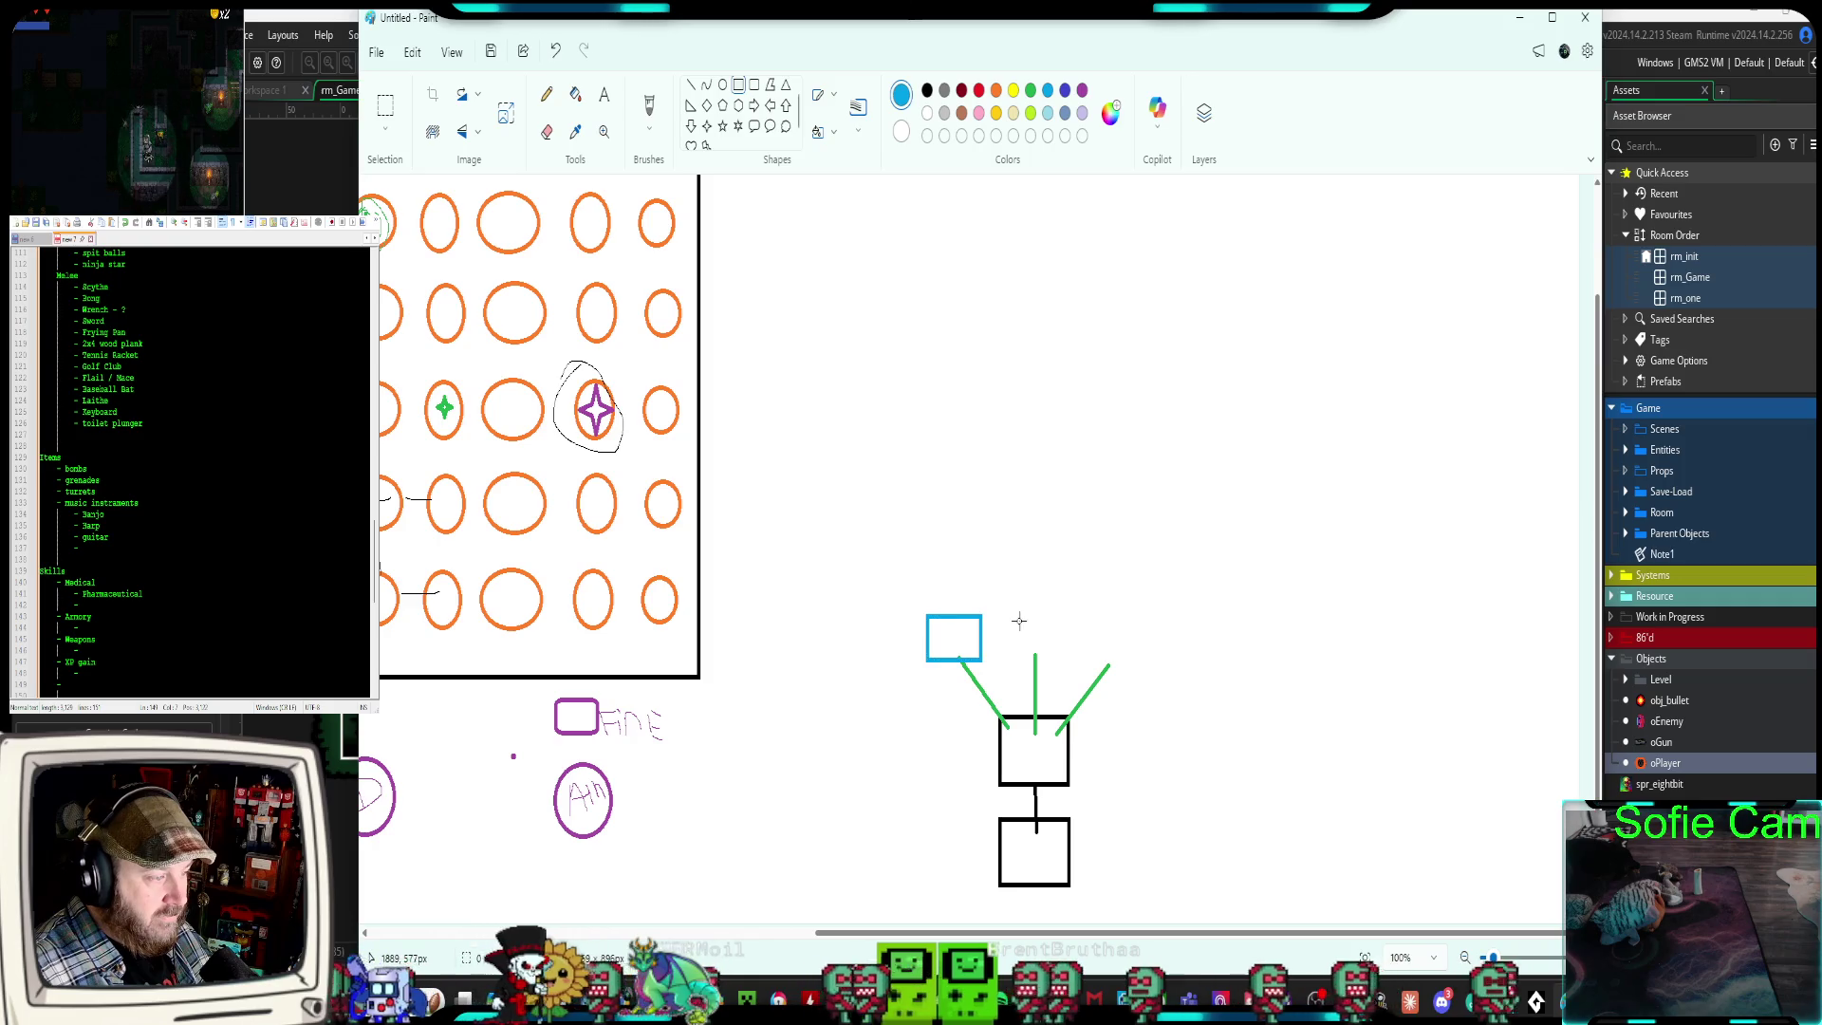
left_click(1031, 91)
left_click(1082, 91)
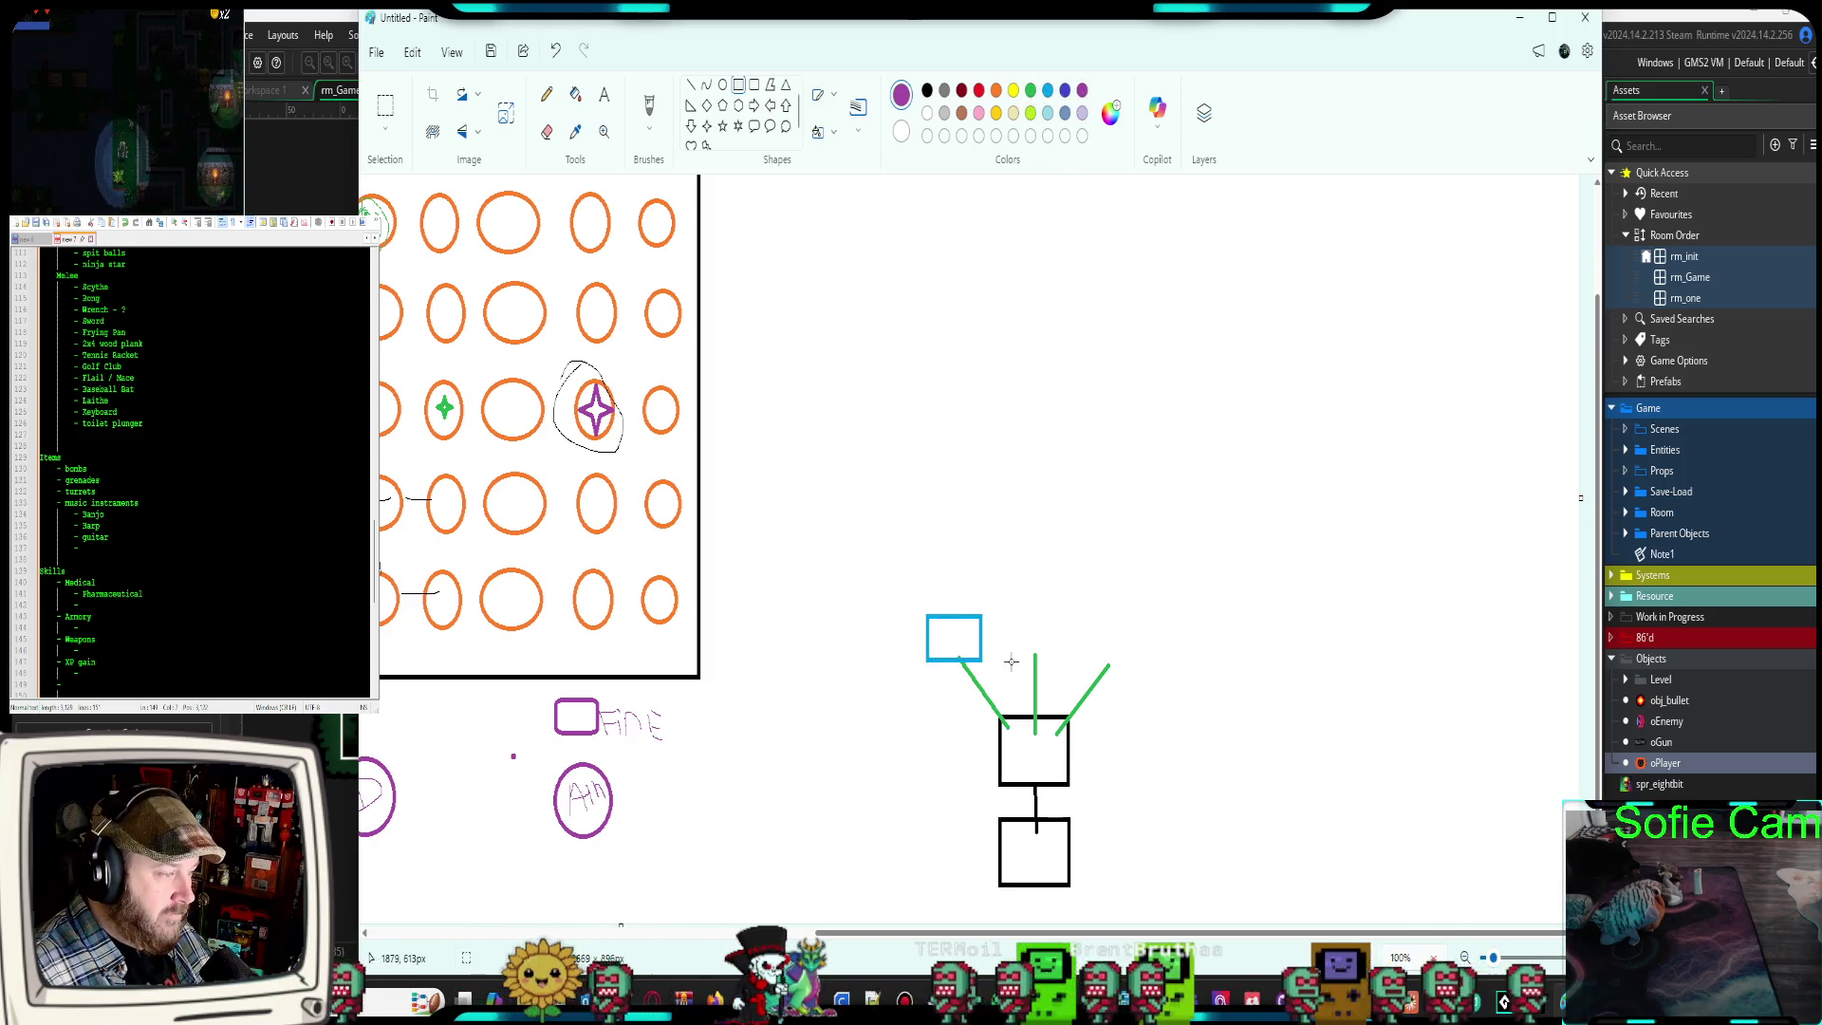
left_click_drag(1013, 616, 1070, 661)
left_click(1065, 90)
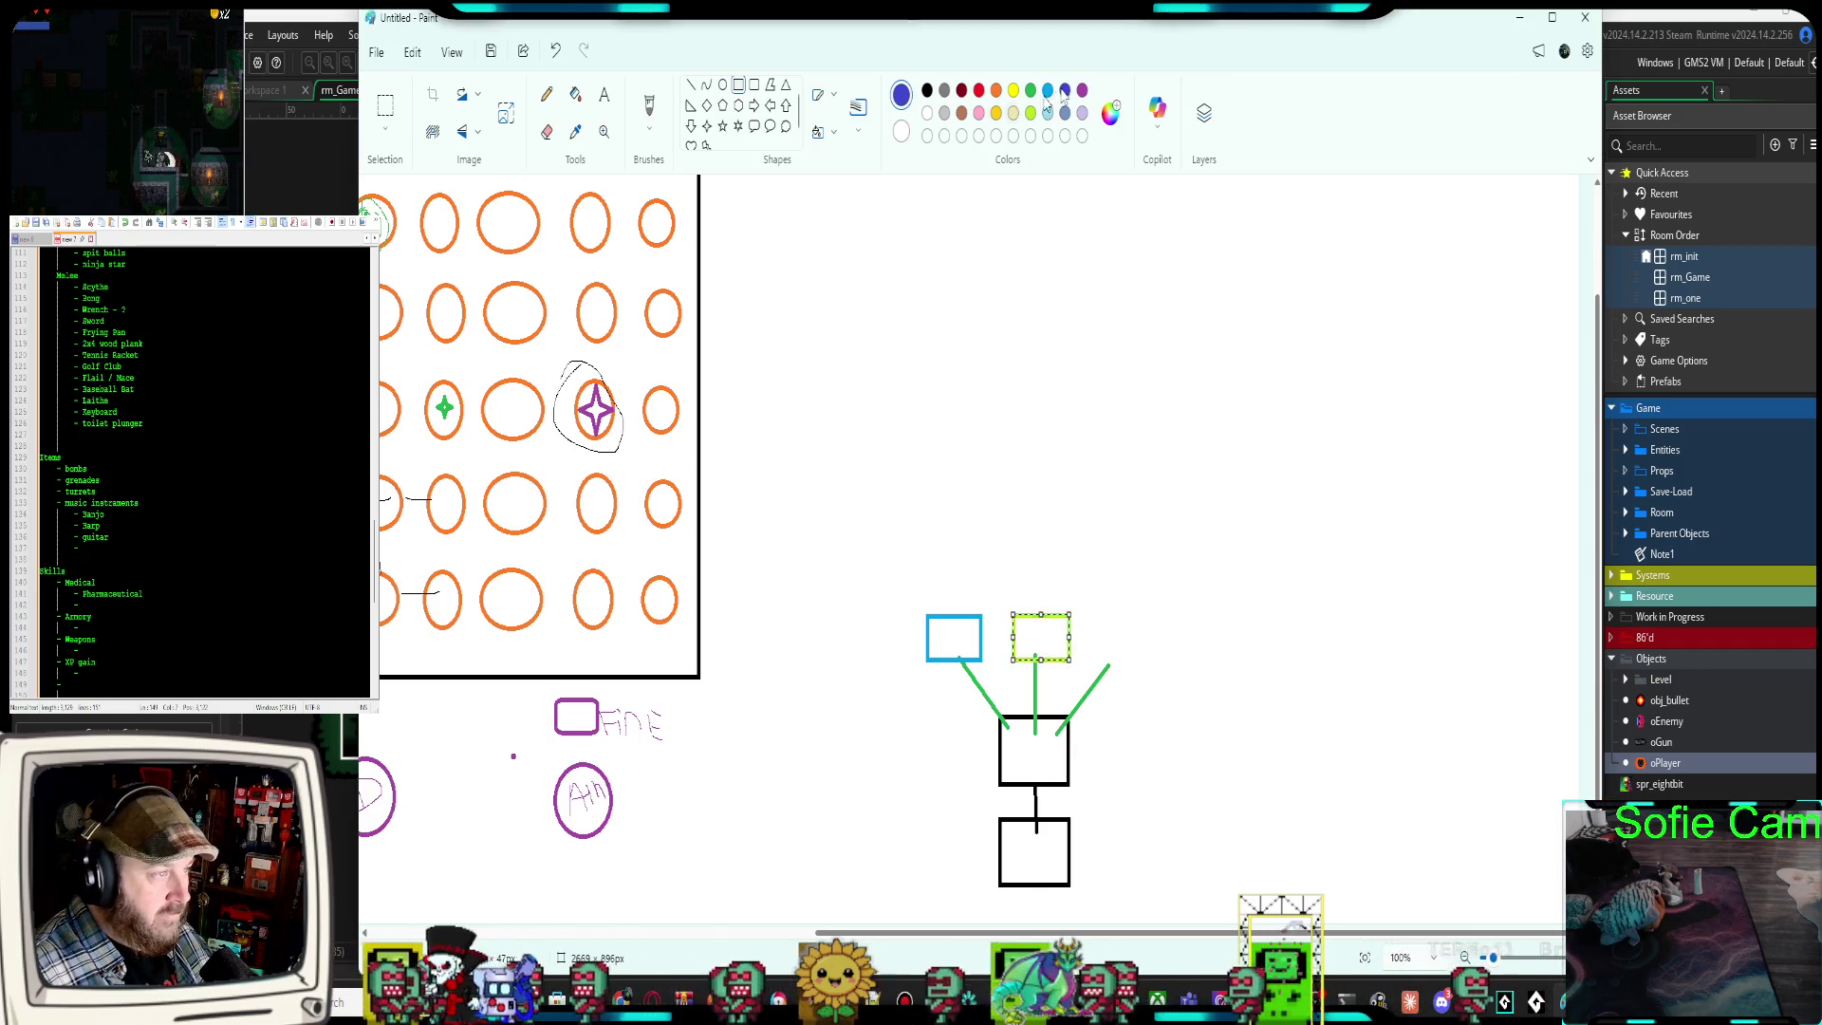
left_click(1092, 441)
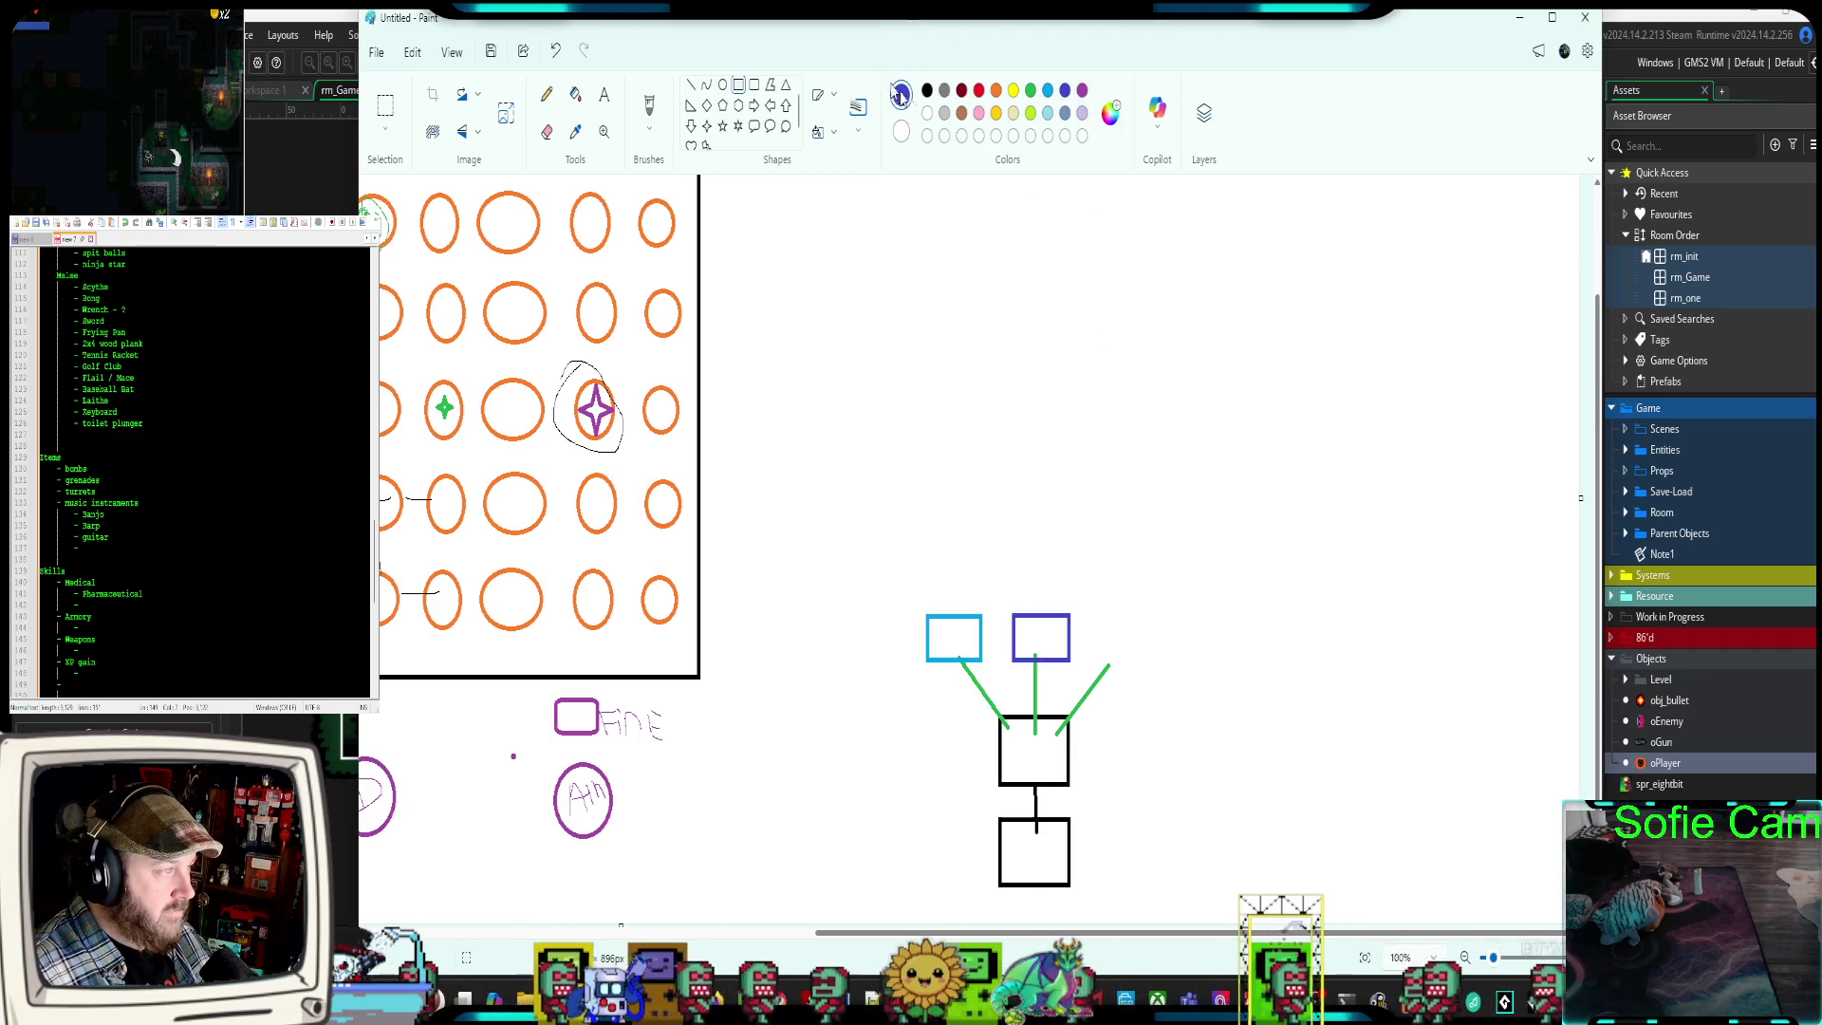
left_click(1082, 90)
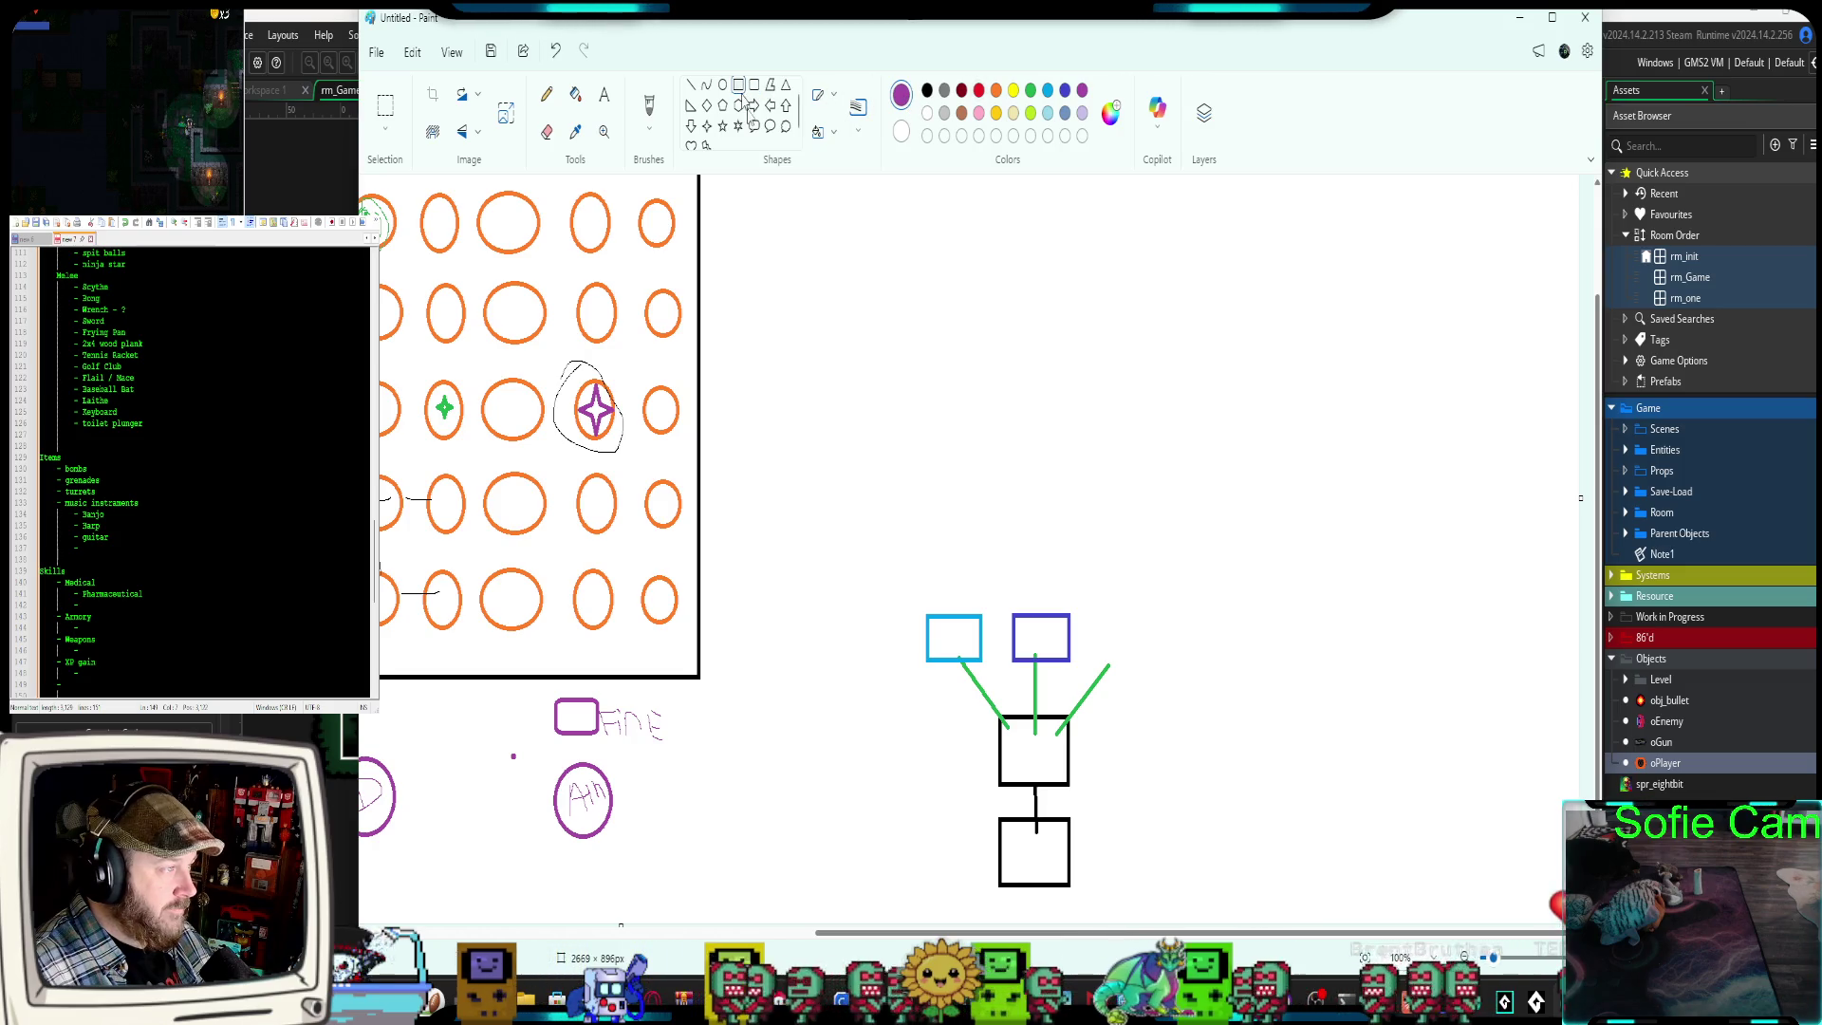
mouse_move(1097, 615)
left_mouse_down()
mouse_move(1167, 669)
mouse_move(1149, 634)
left_mouse_up()
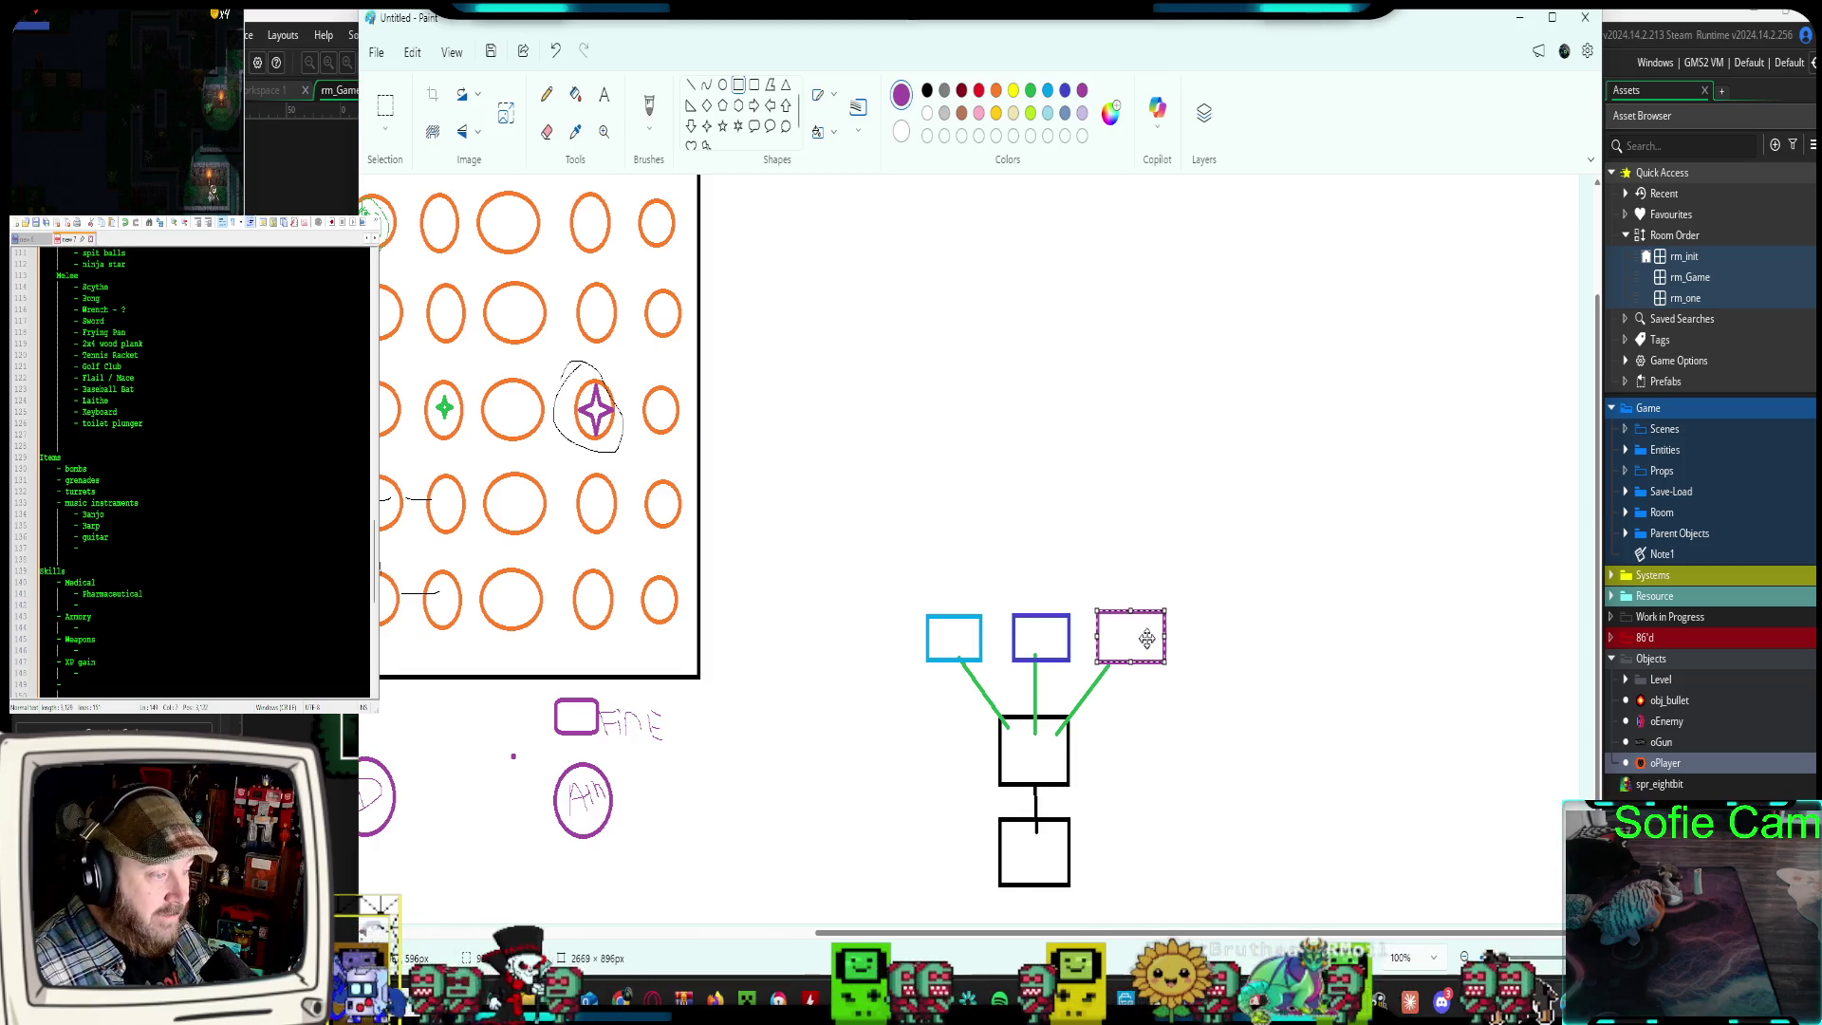
left_click(1164, 712)
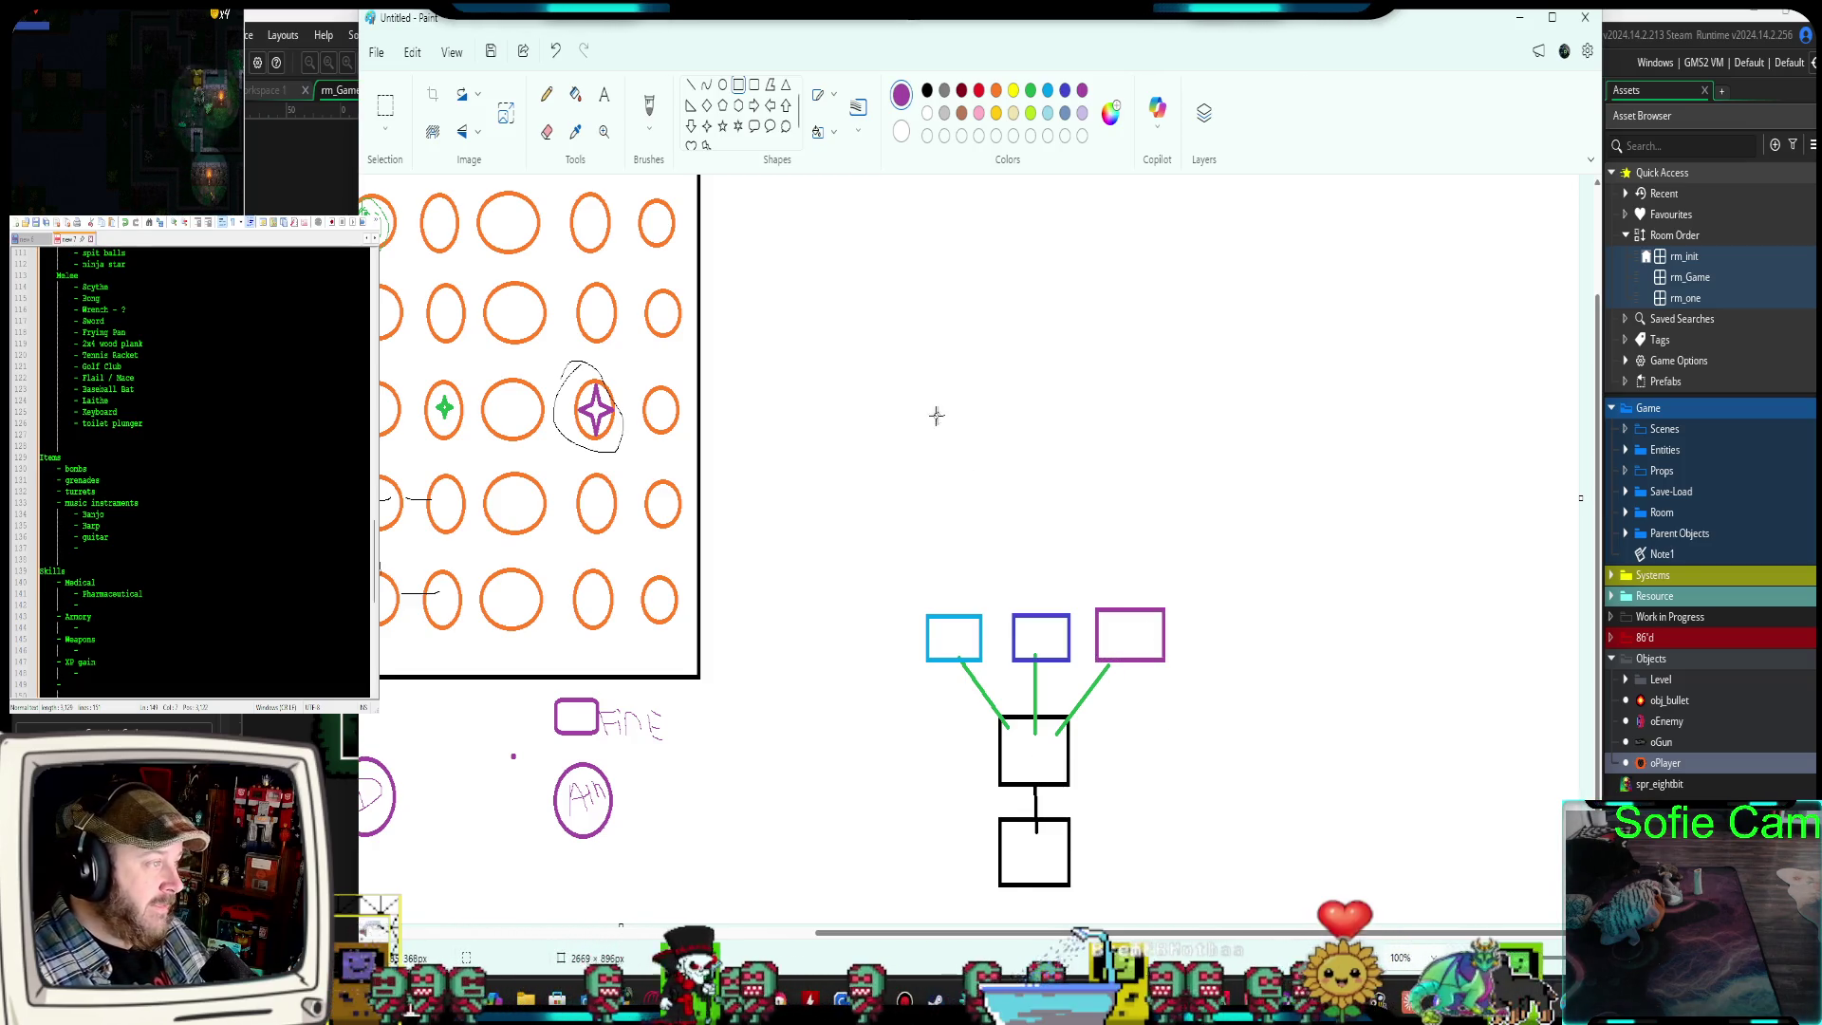
Add a Defense text label and move it into its branch box
left_click(604, 94)
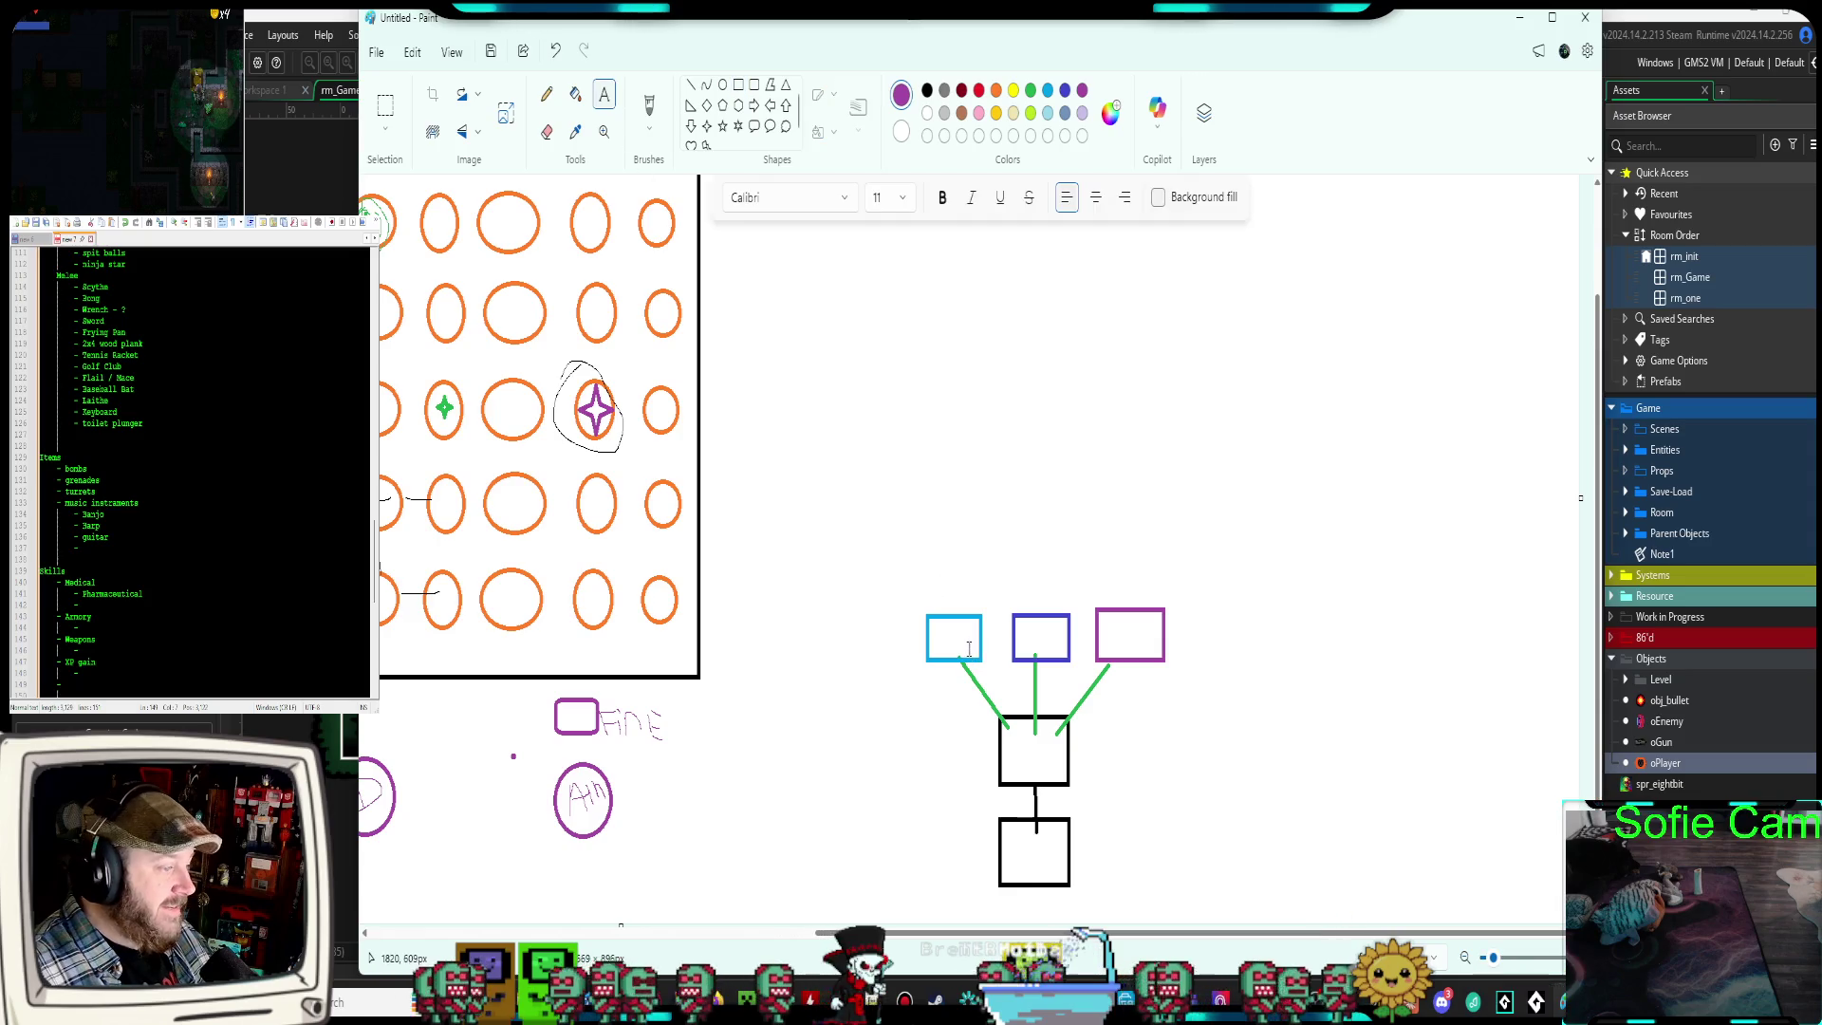
left_click(947, 641)
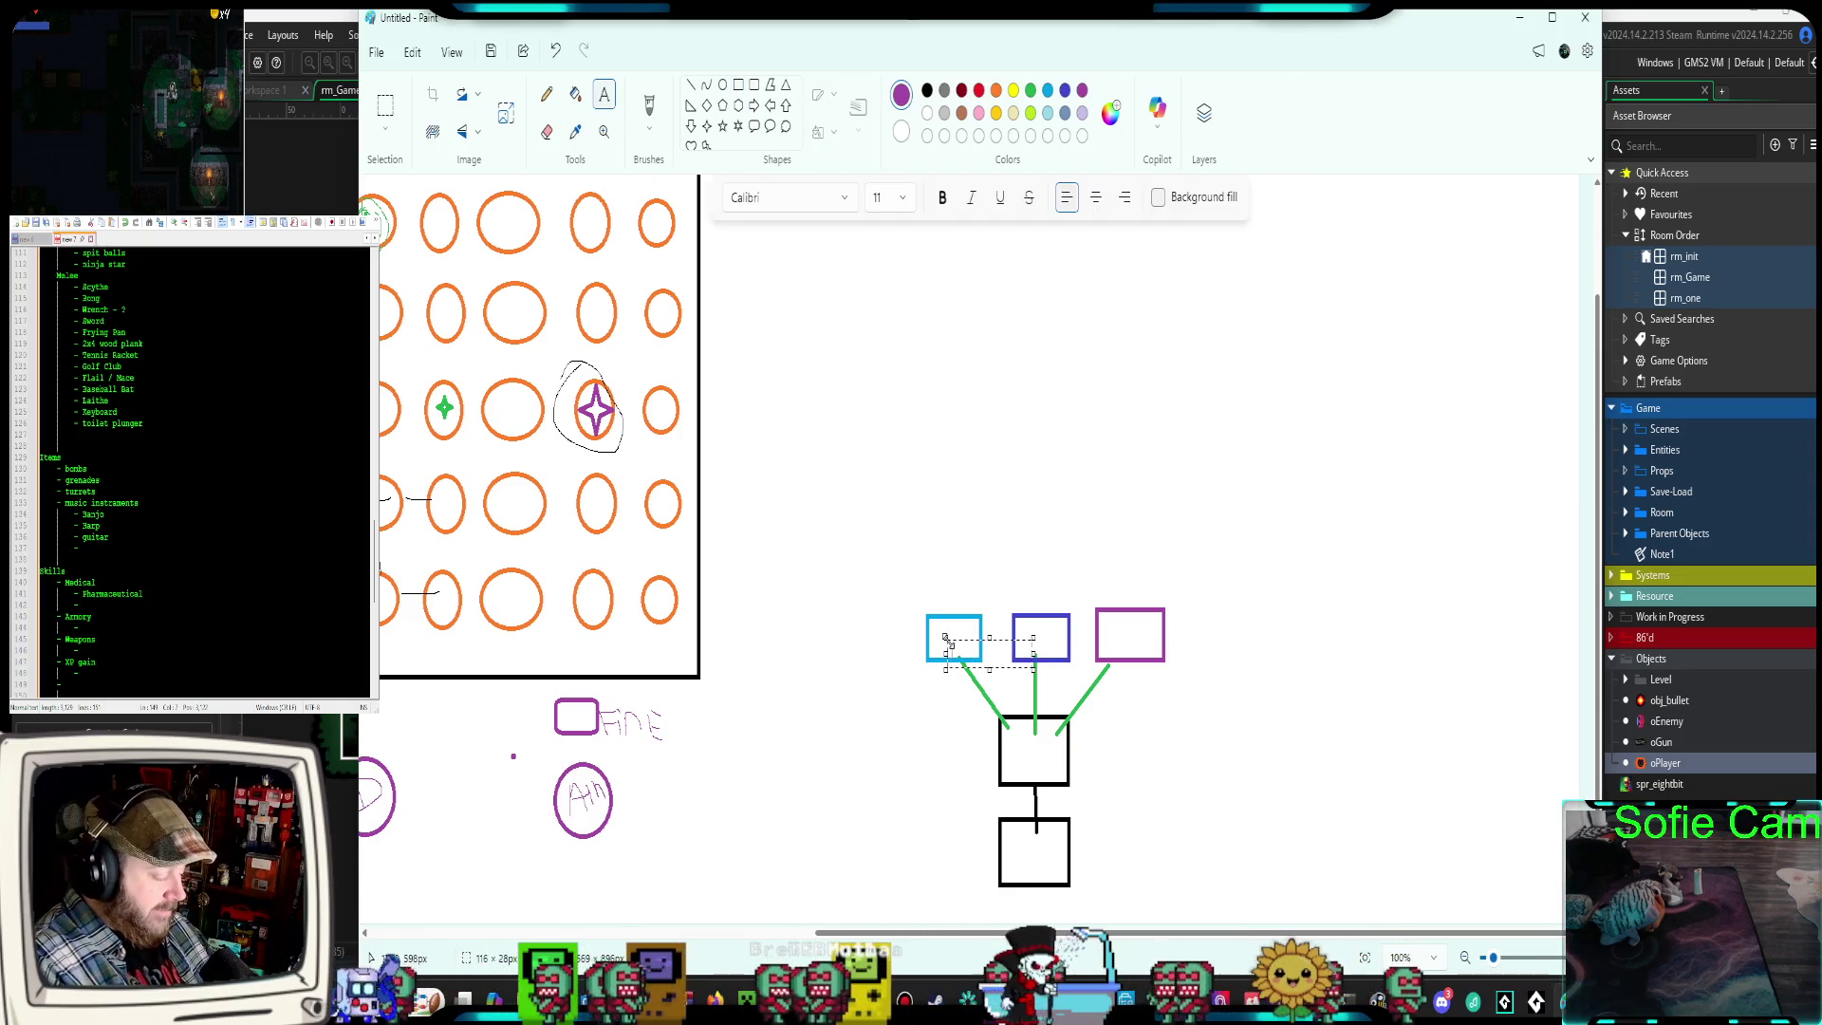
type("Defense")
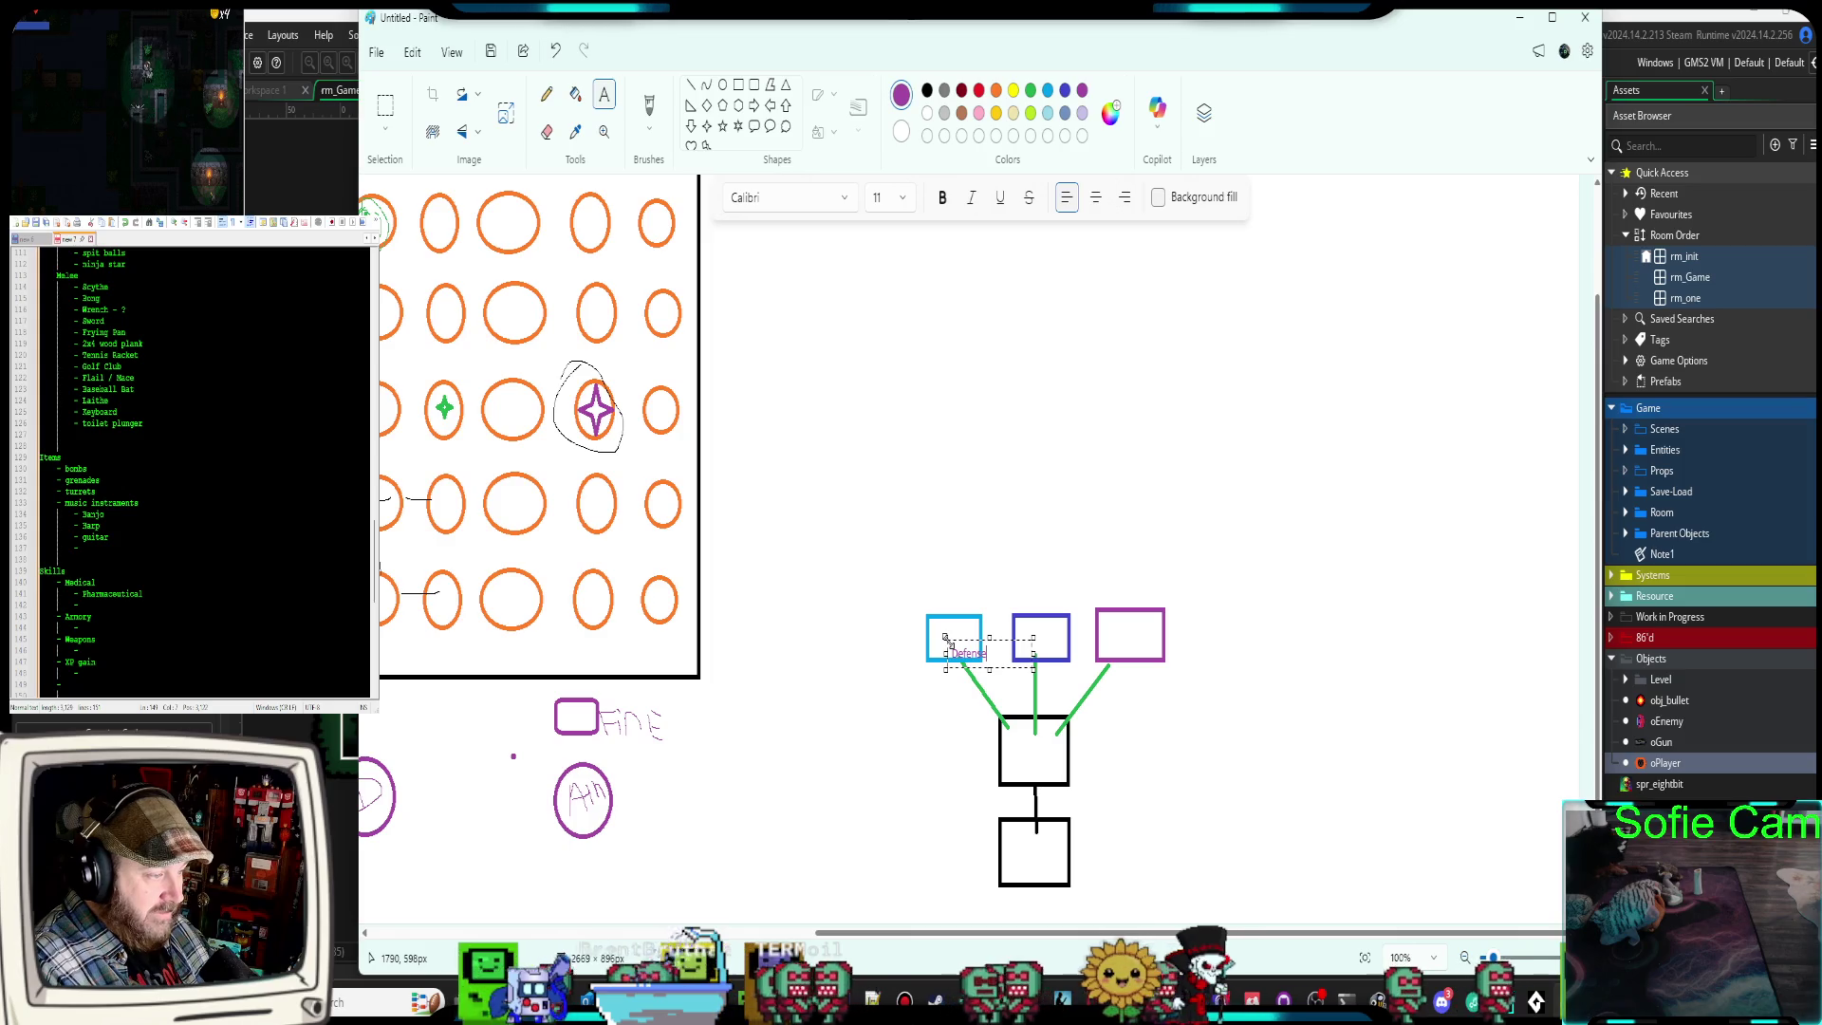
left_click_drag(963, 665, 1119, 650)
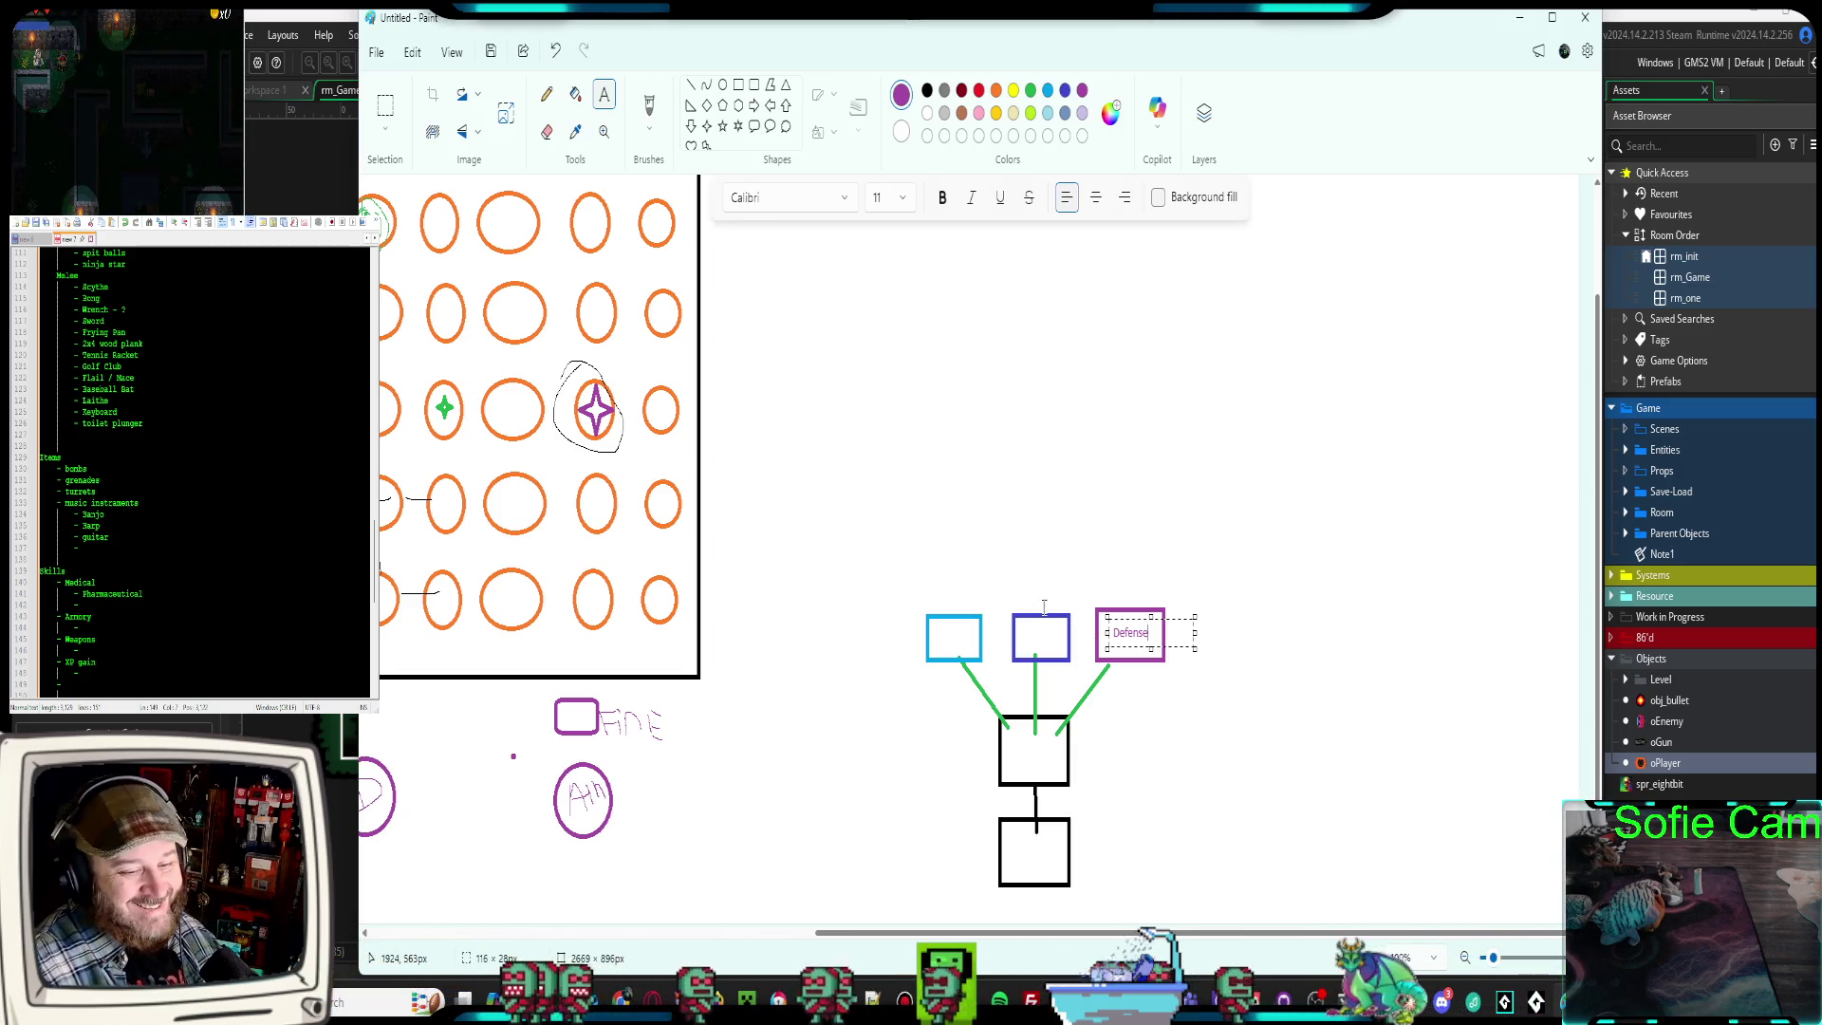
left_click(1223, 655)
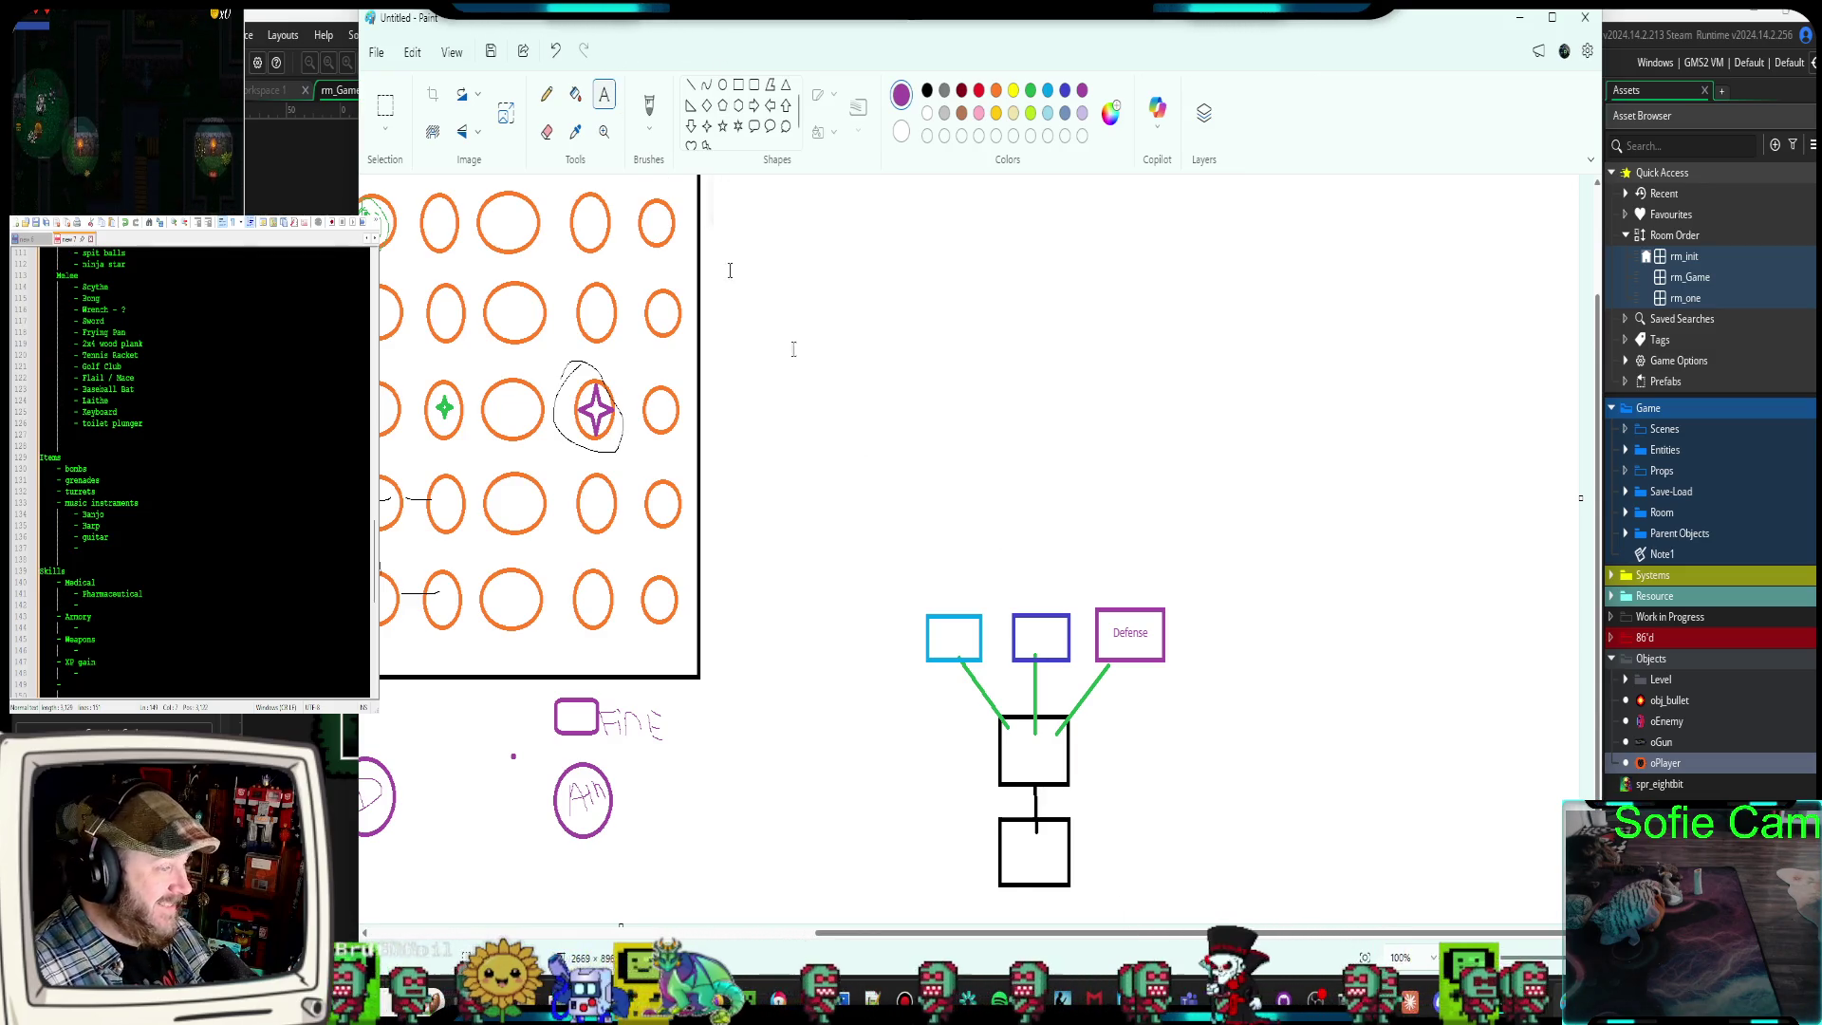
Finish the Offensive label and nudge it up to centre it in the purple box
left_click(1018, 634)
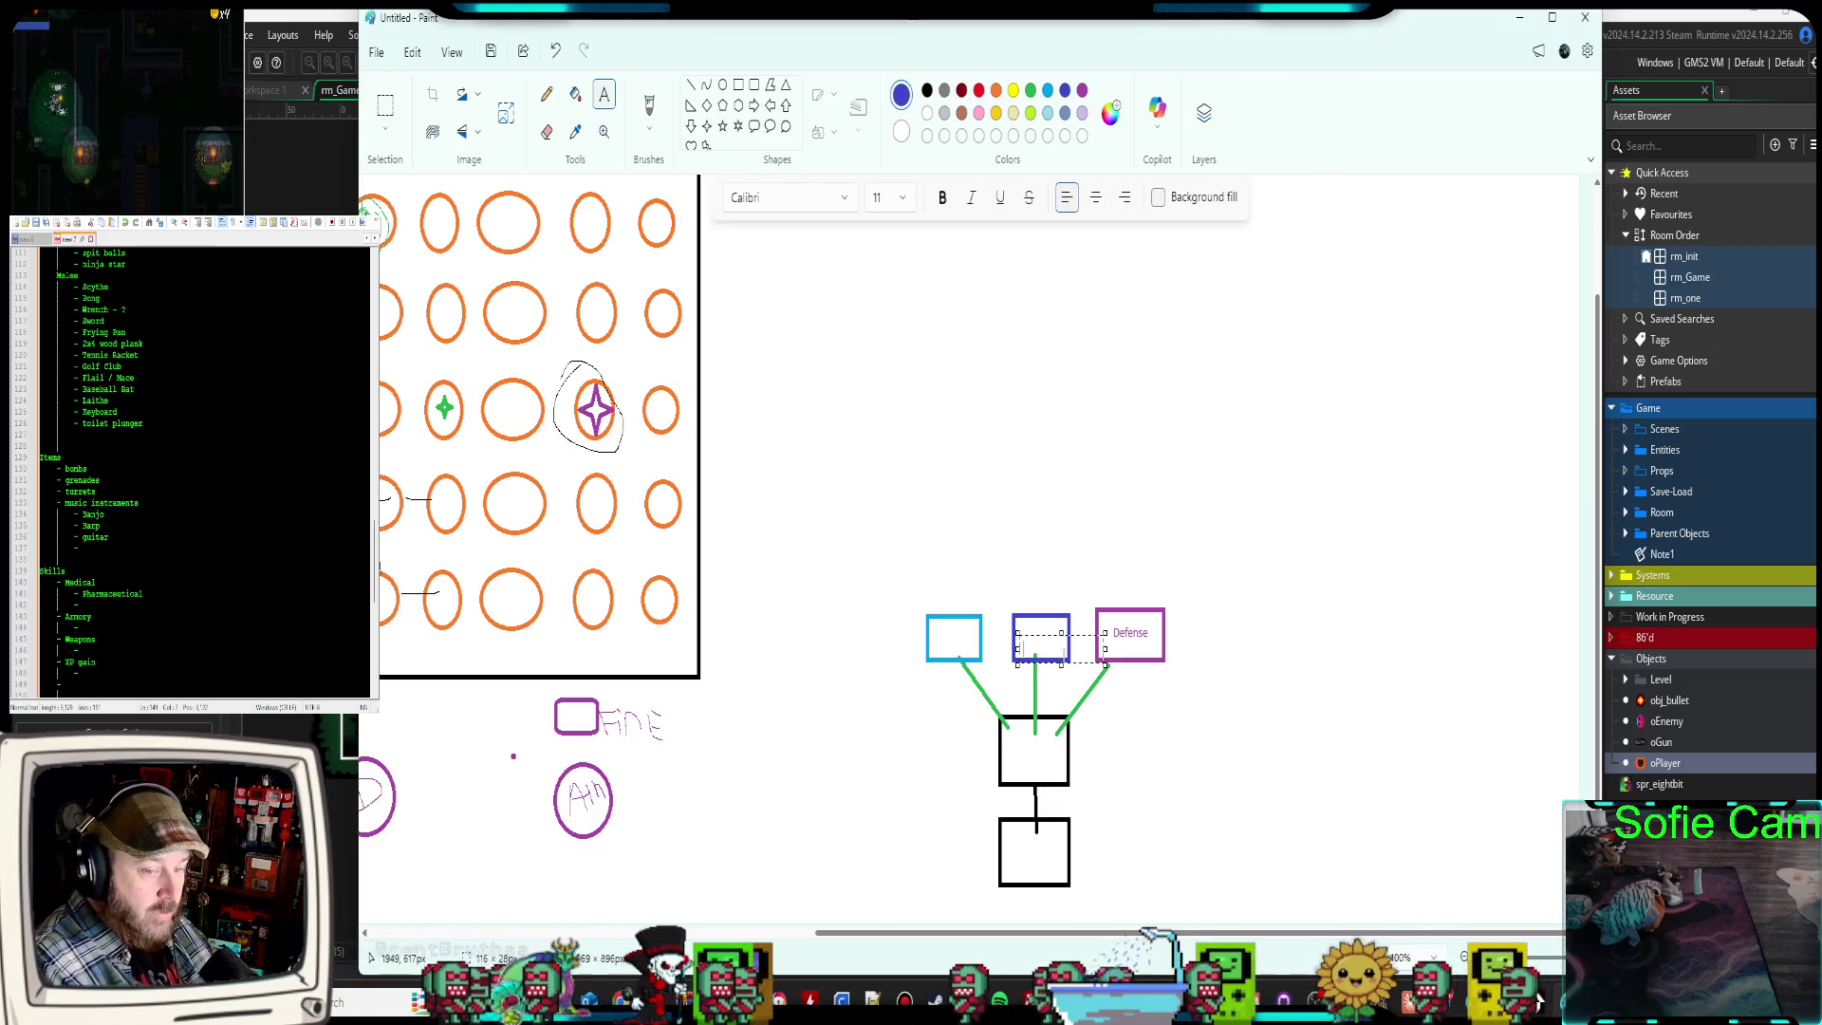
type("Offens")
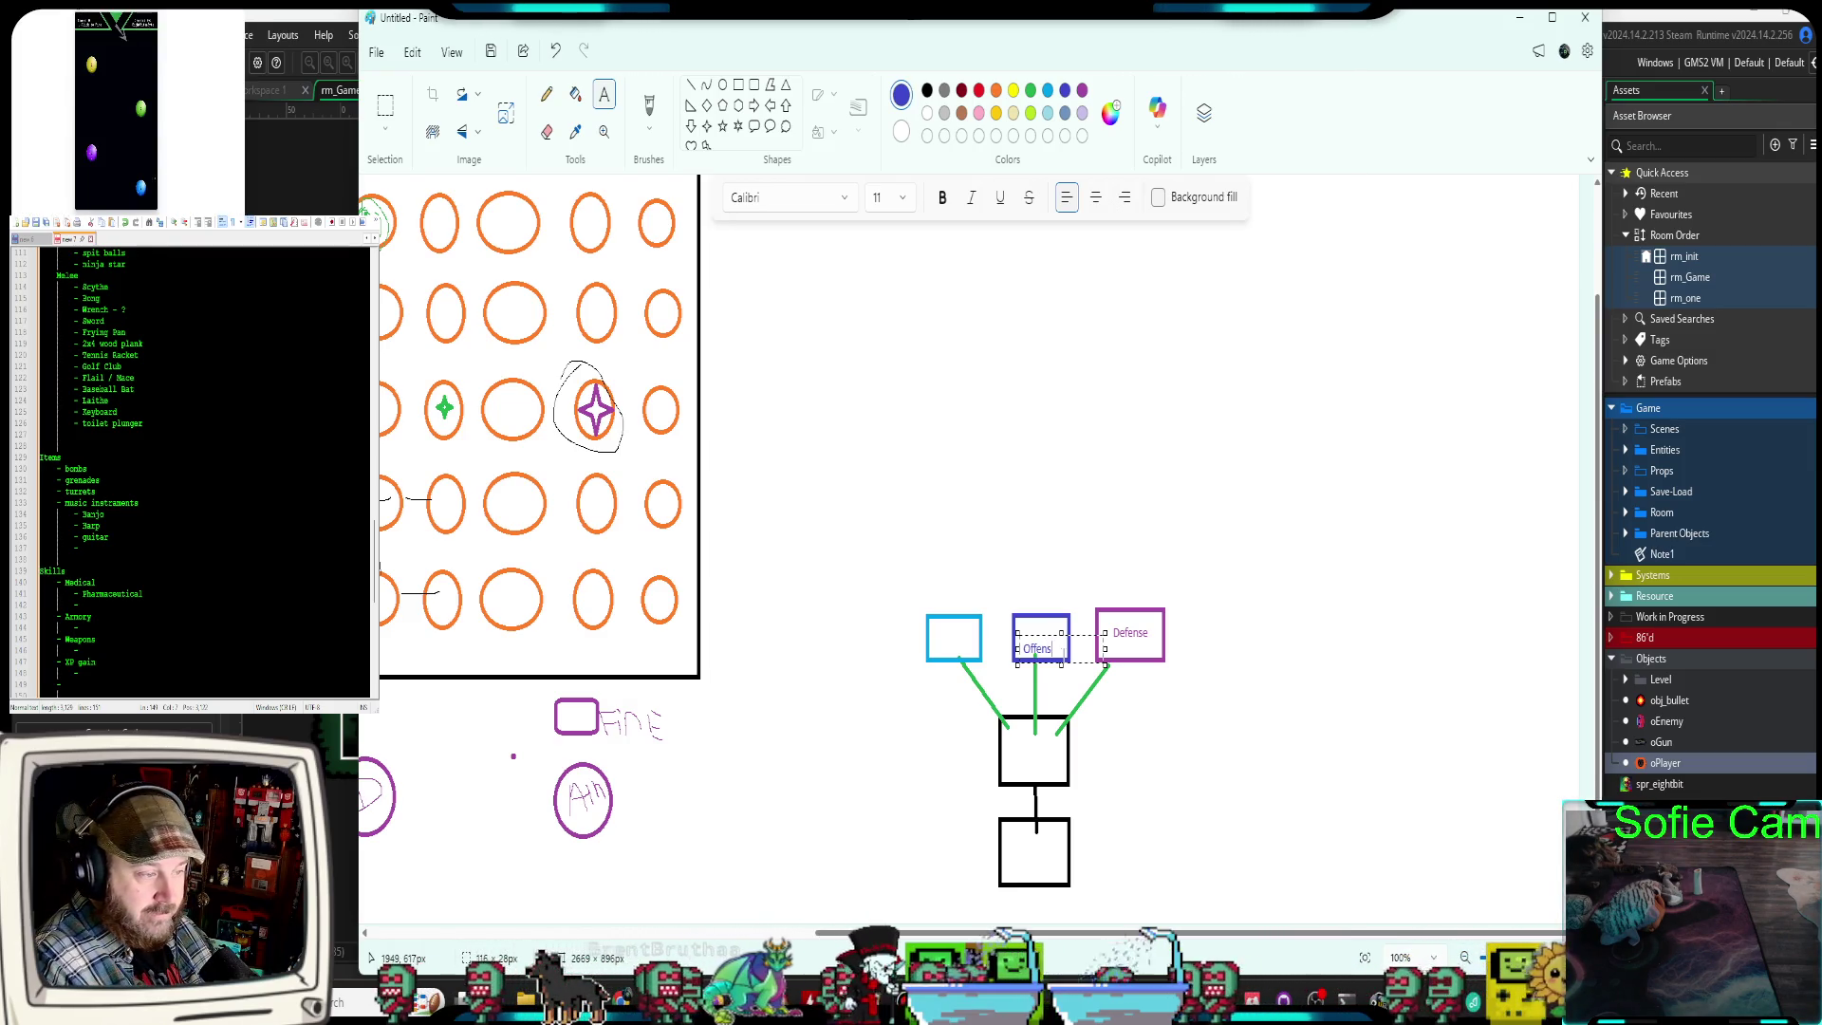
type("ive")
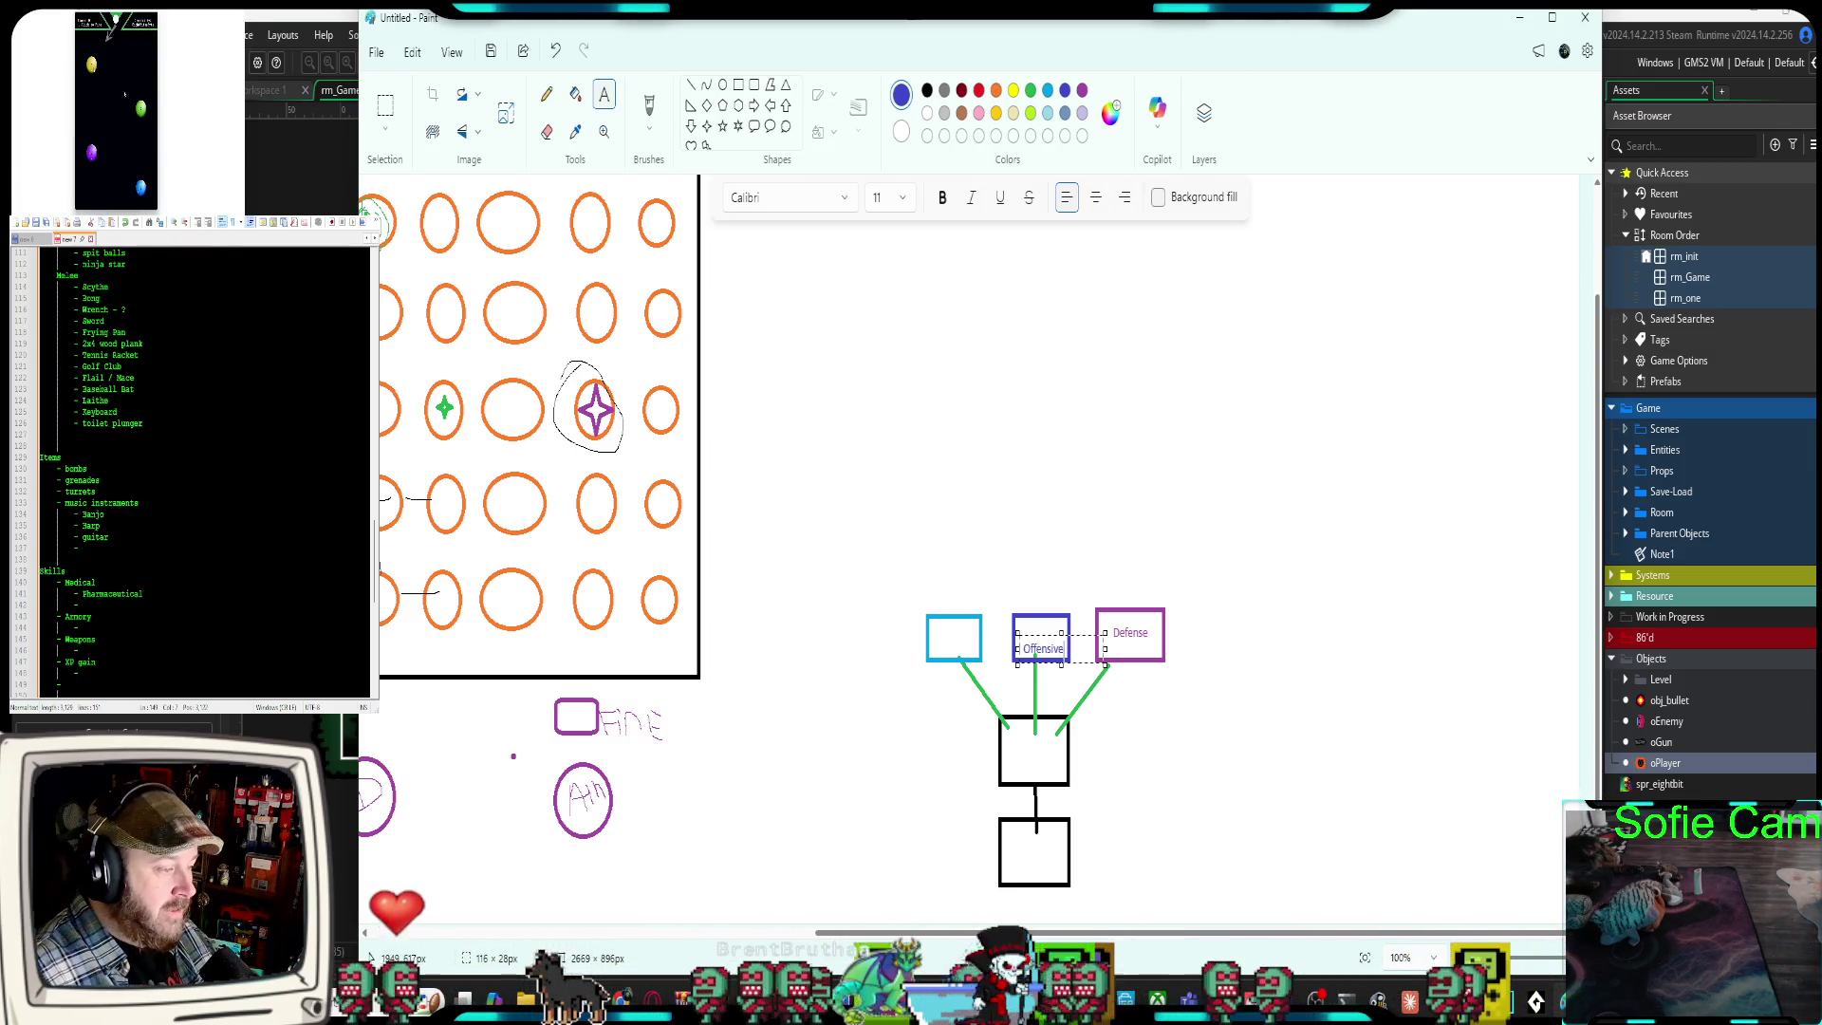
left_click_drag(1060, 662, 1062, 649)
left_click(894, 314)
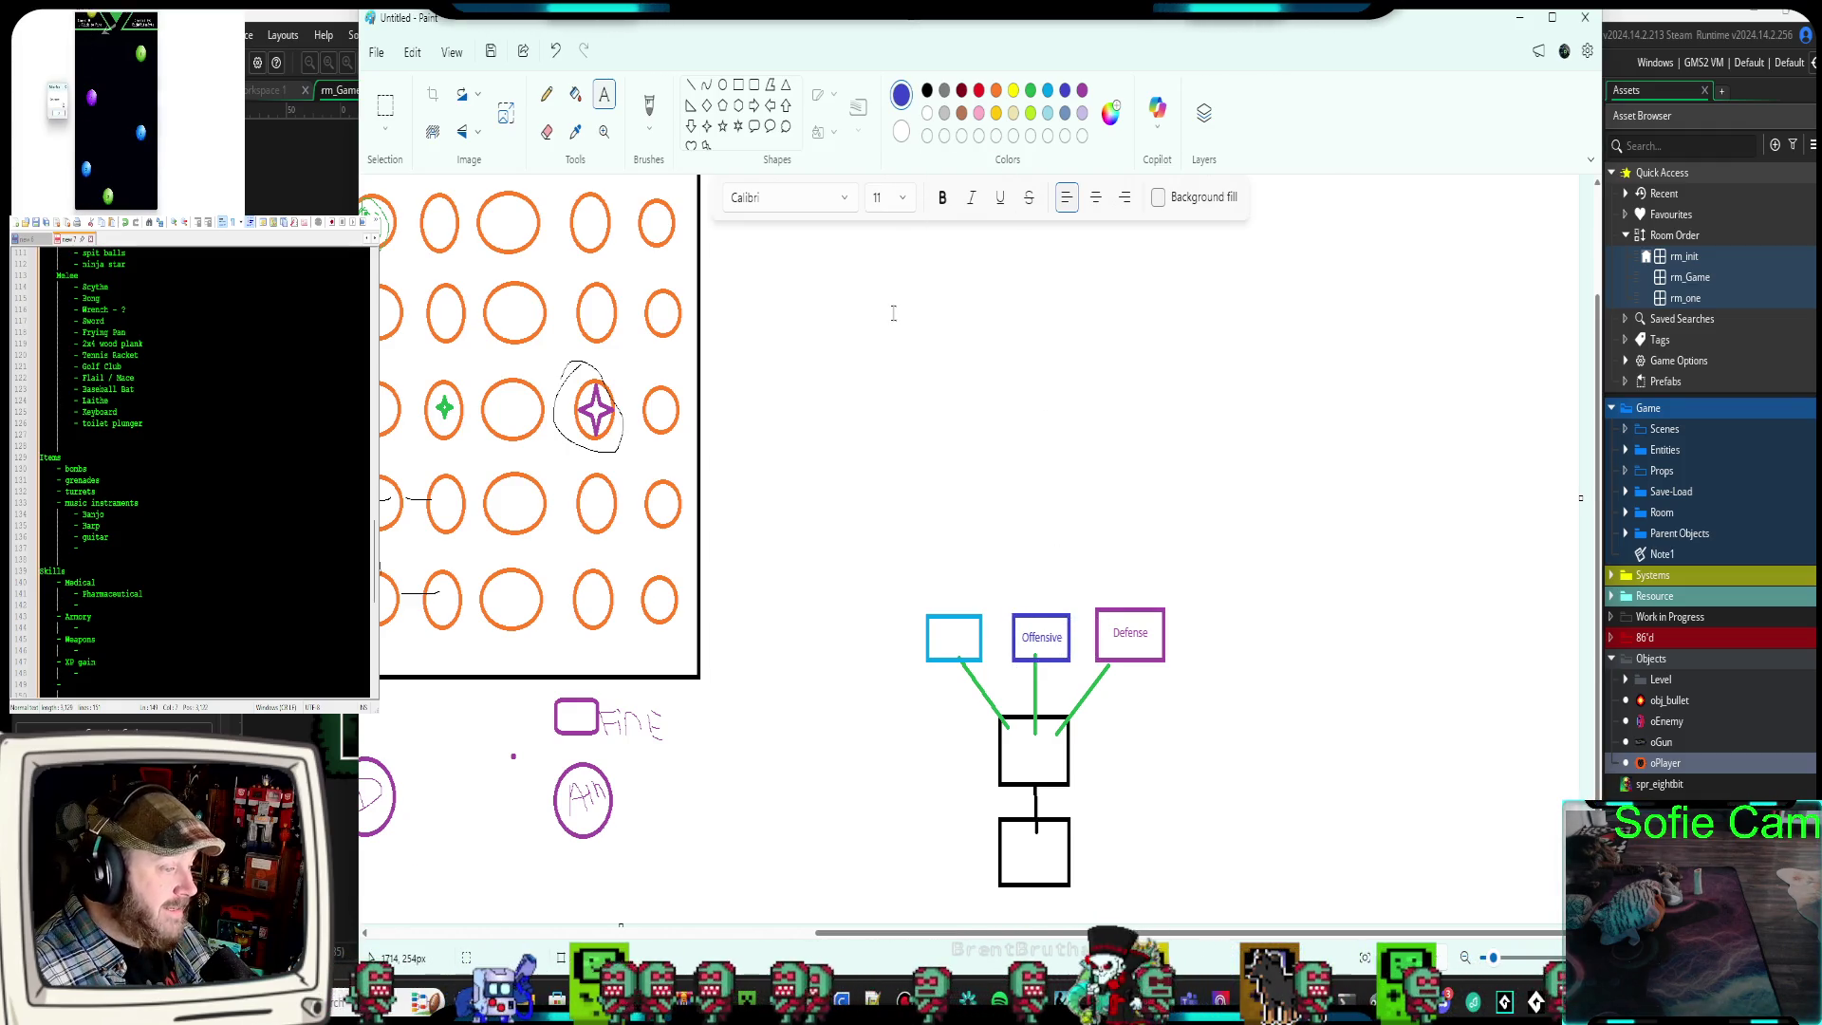
Add a light-blue Utility label centred in the light-blue box
left_click(1048, 90)
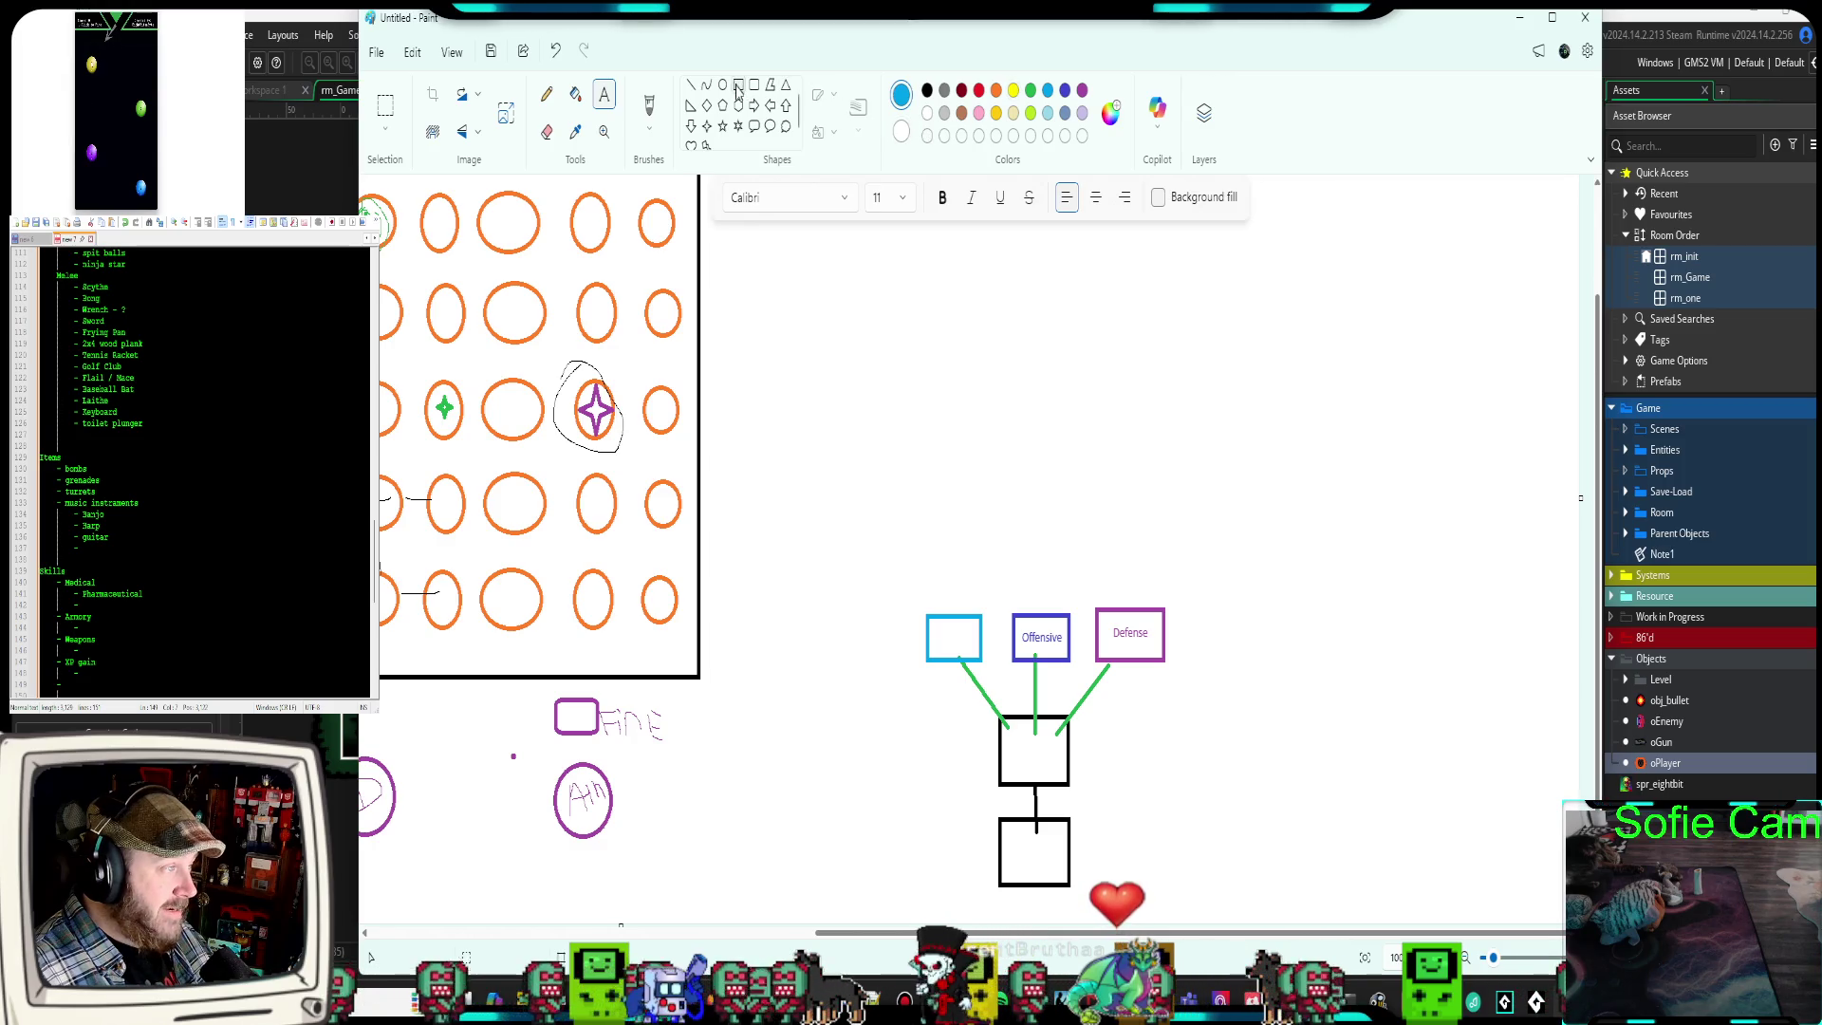
left_click(930, 638)
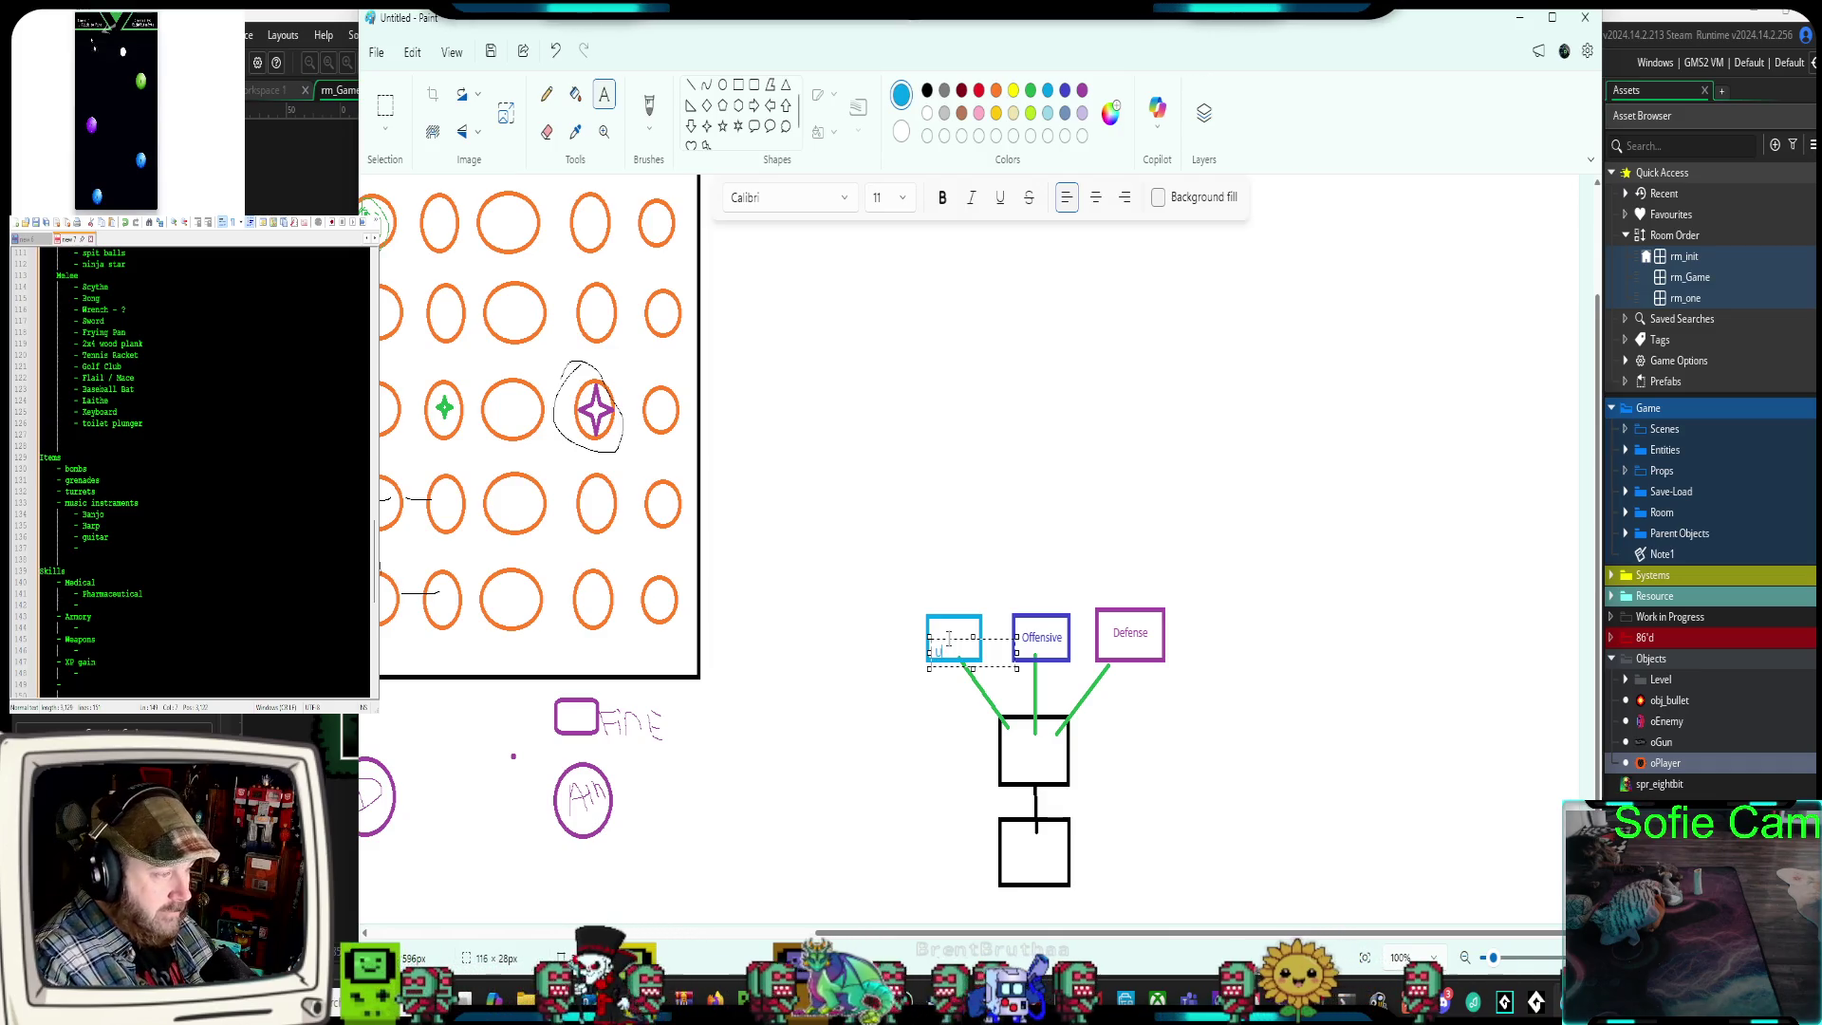
type("Utility")
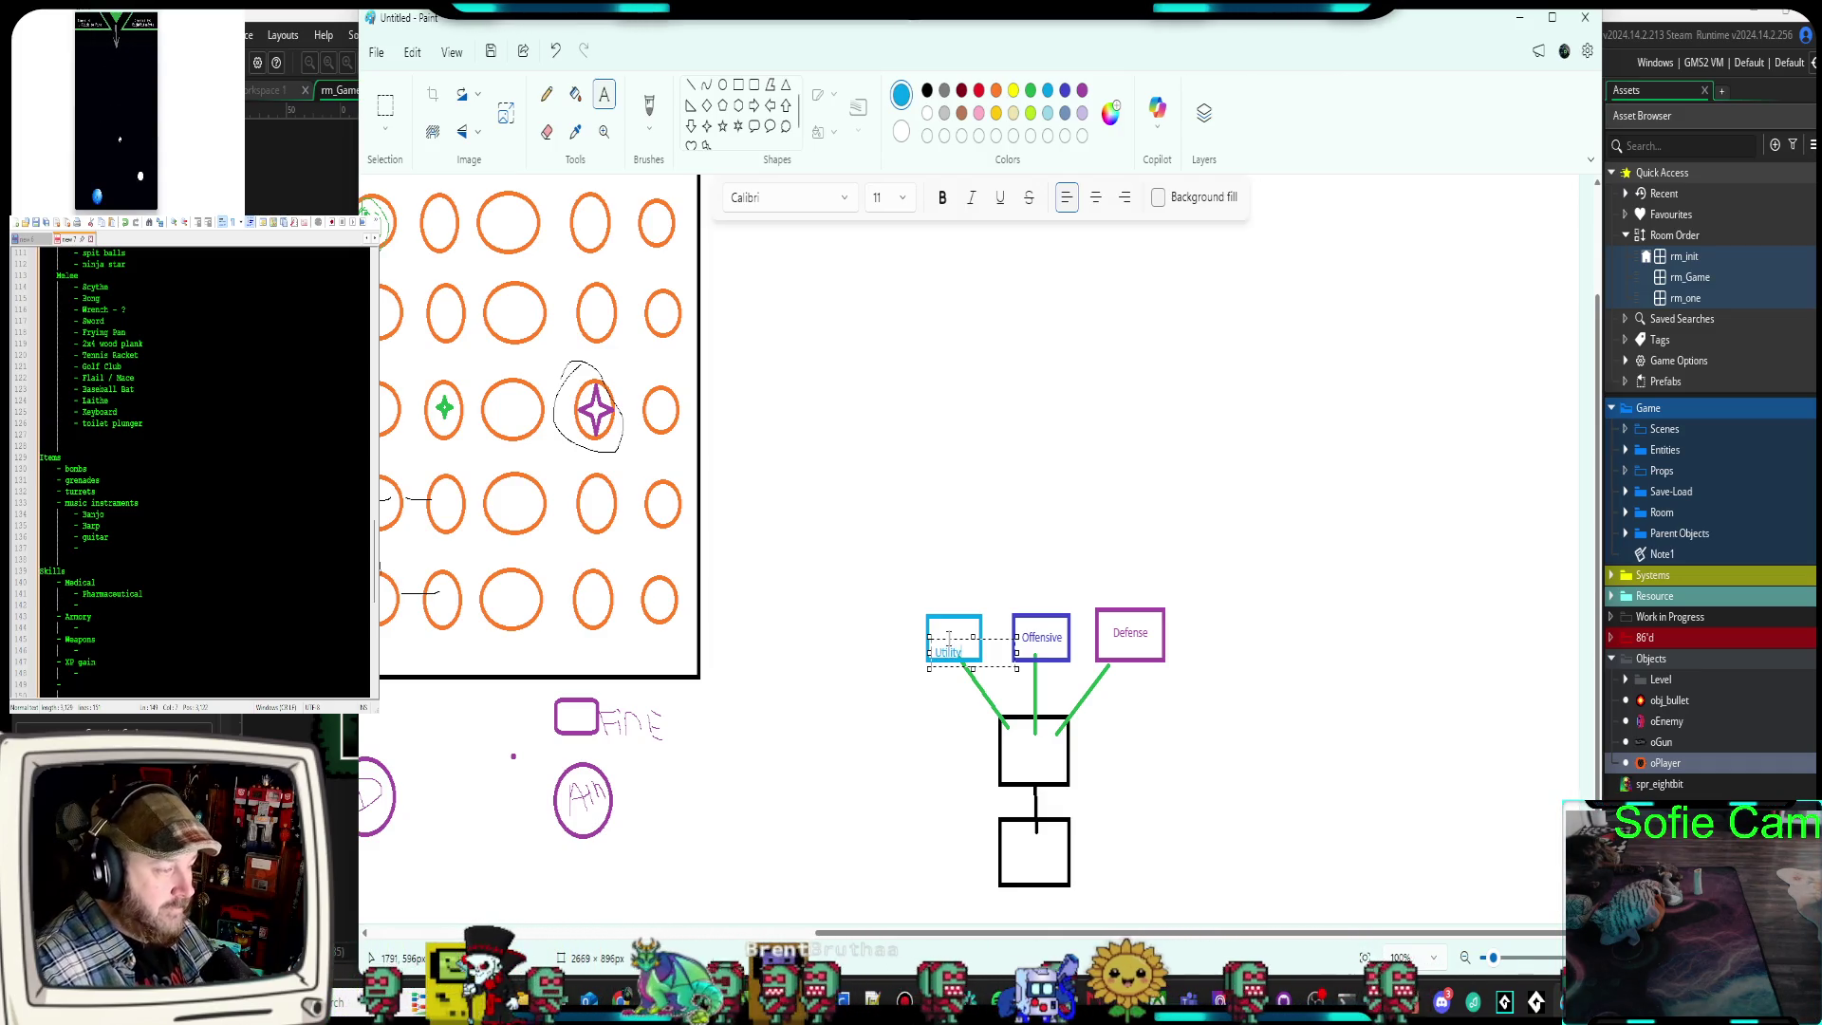
left_click_drag(1017, 668, 967, 647)
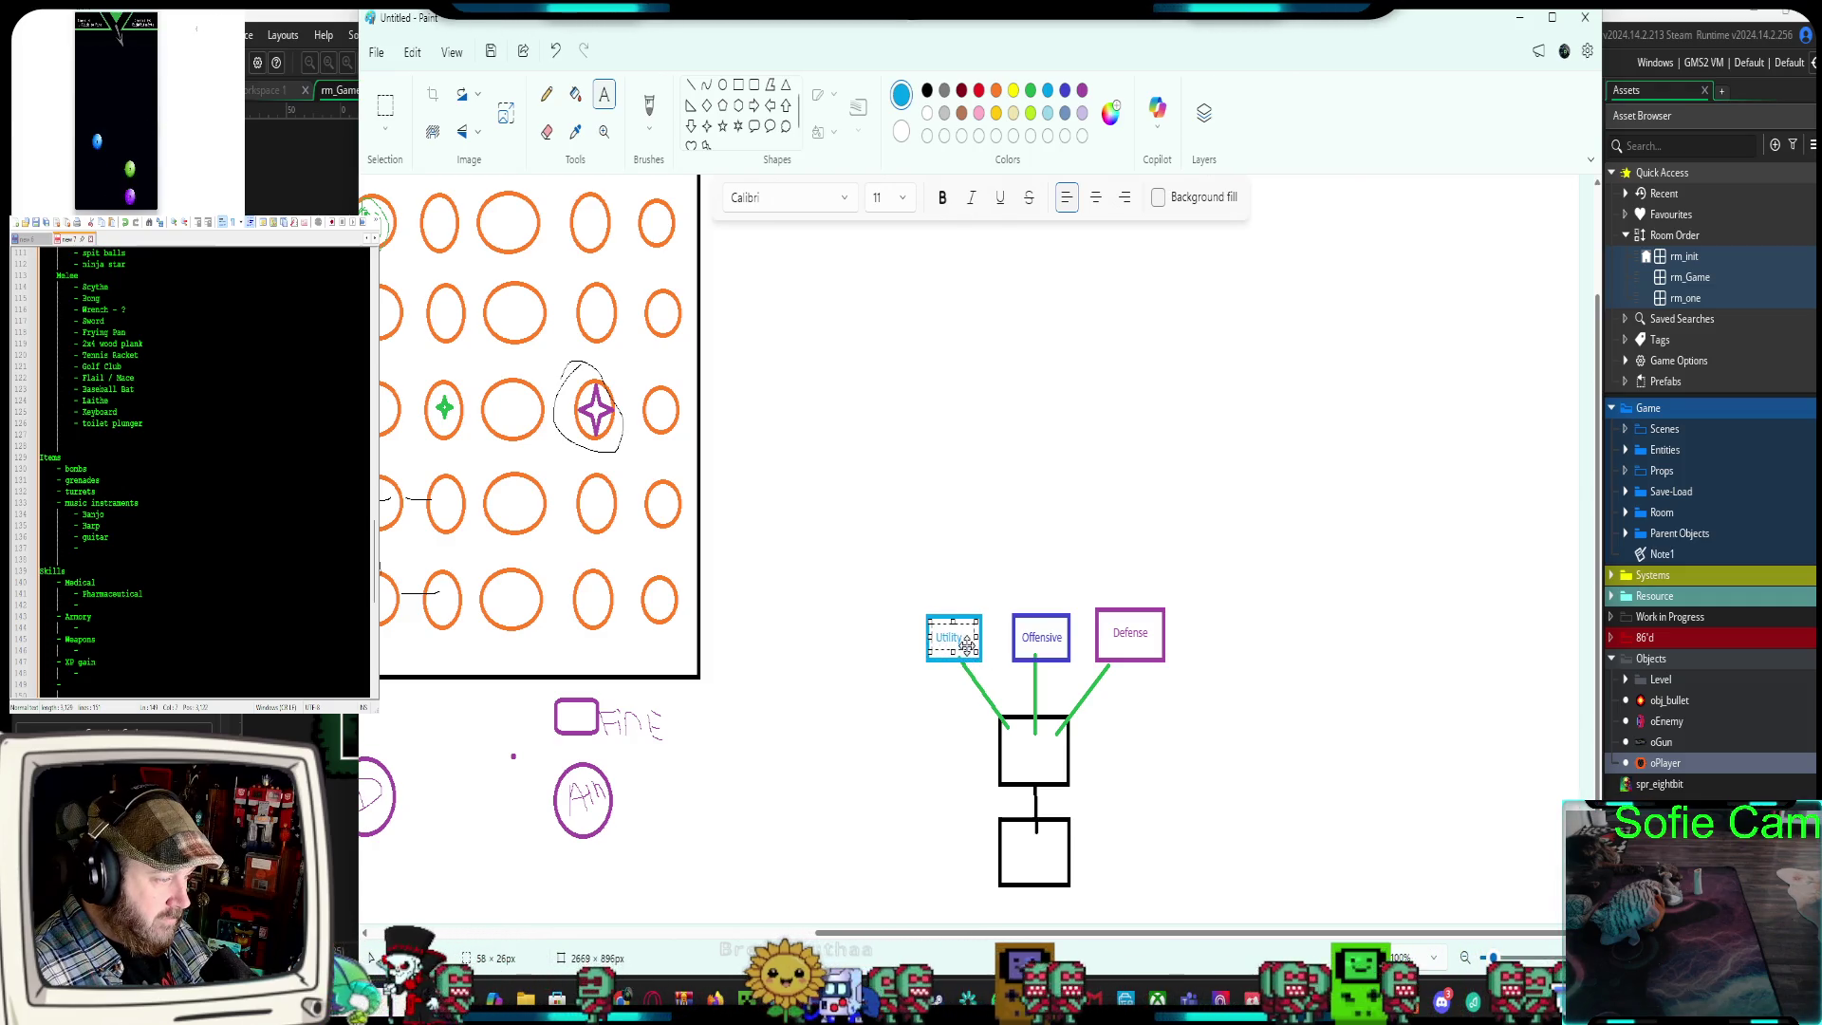
left_click(999, 514)
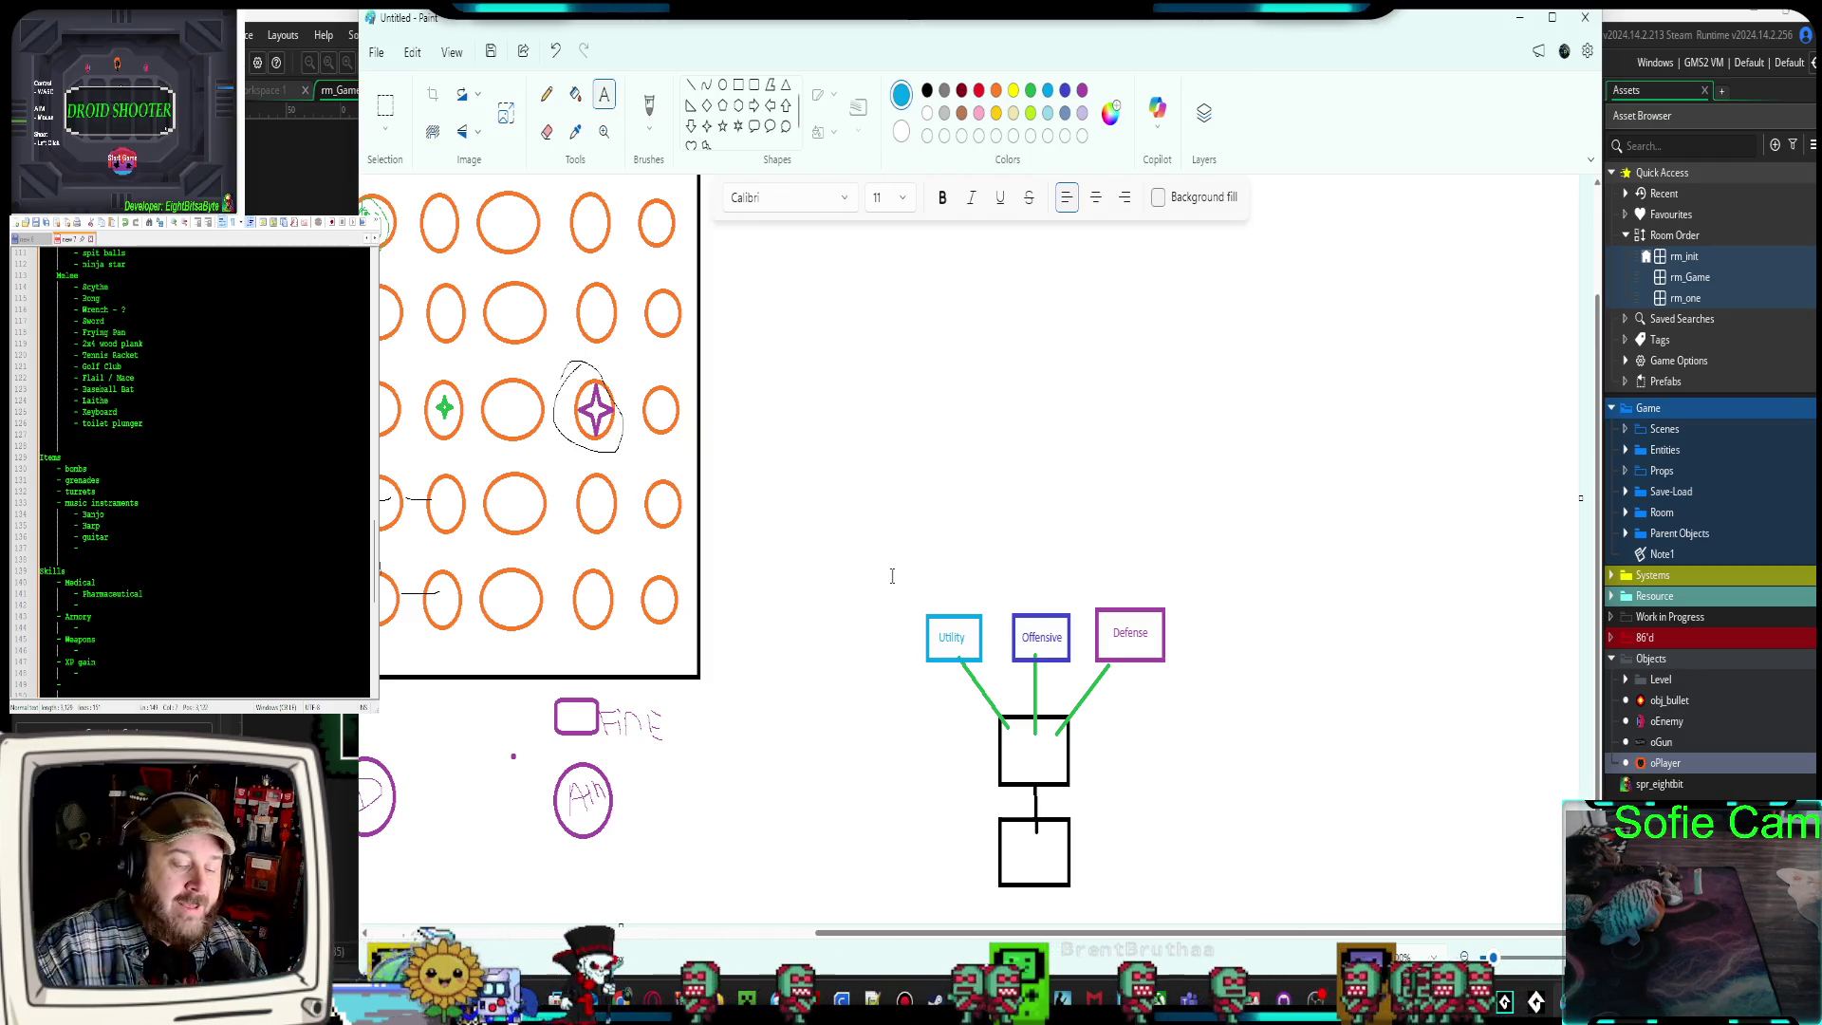
left_click(693, 86)
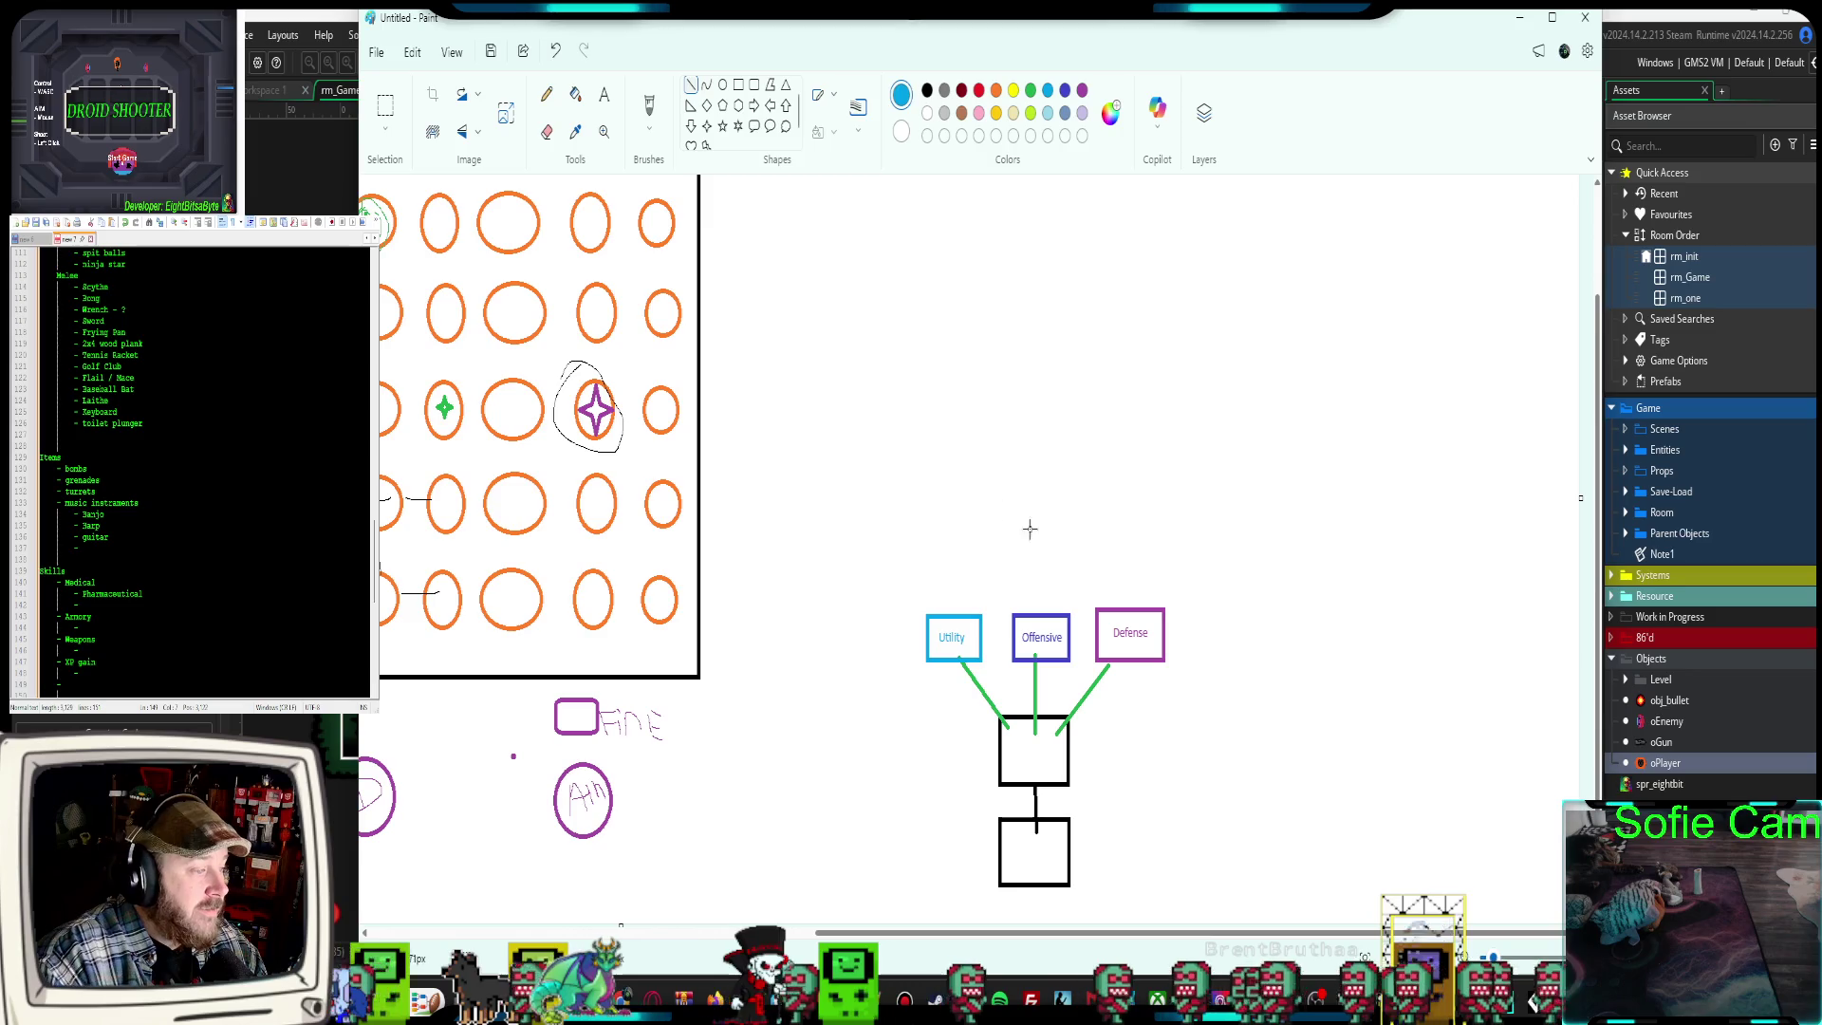
In black, draw three long branch lines rising from the Utility, Offensive and Defense boxes
left_click(927, 90)
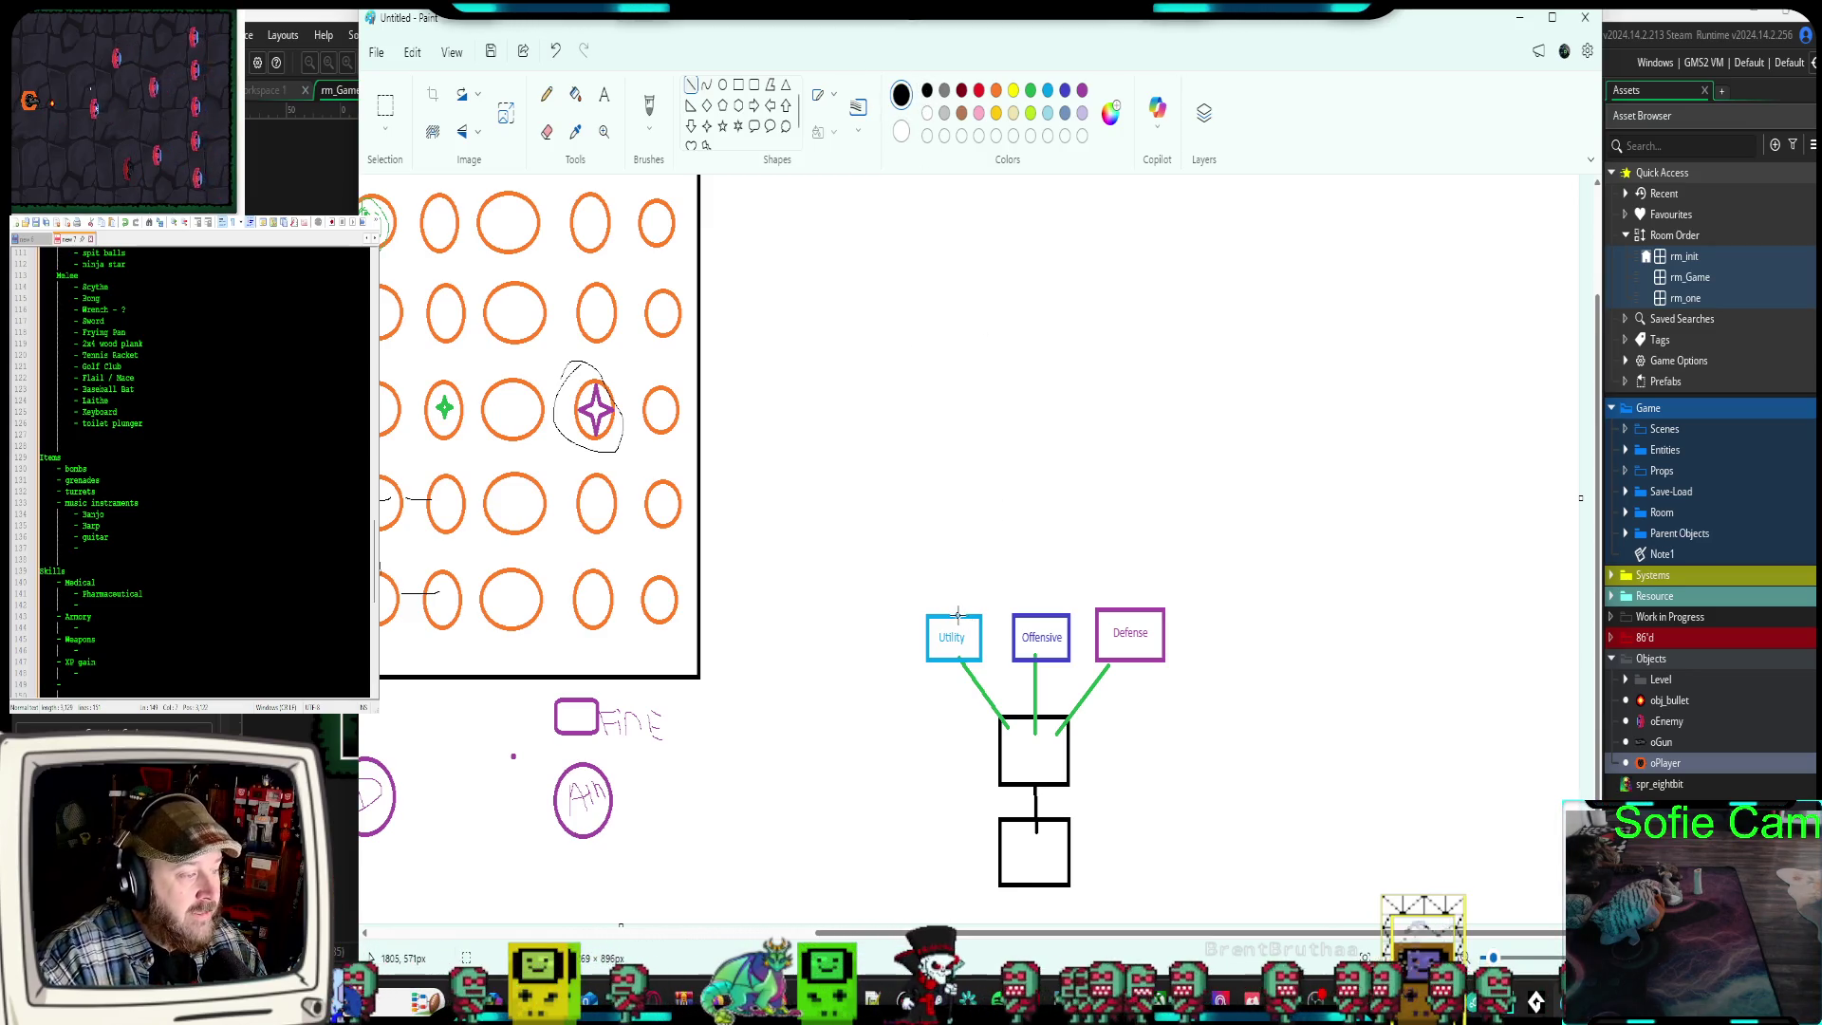
mouse_move(952, 615)
left_mouse_down()
mouse_move(932, 265)
mouse_move(897, 253)
left_mouse_up()
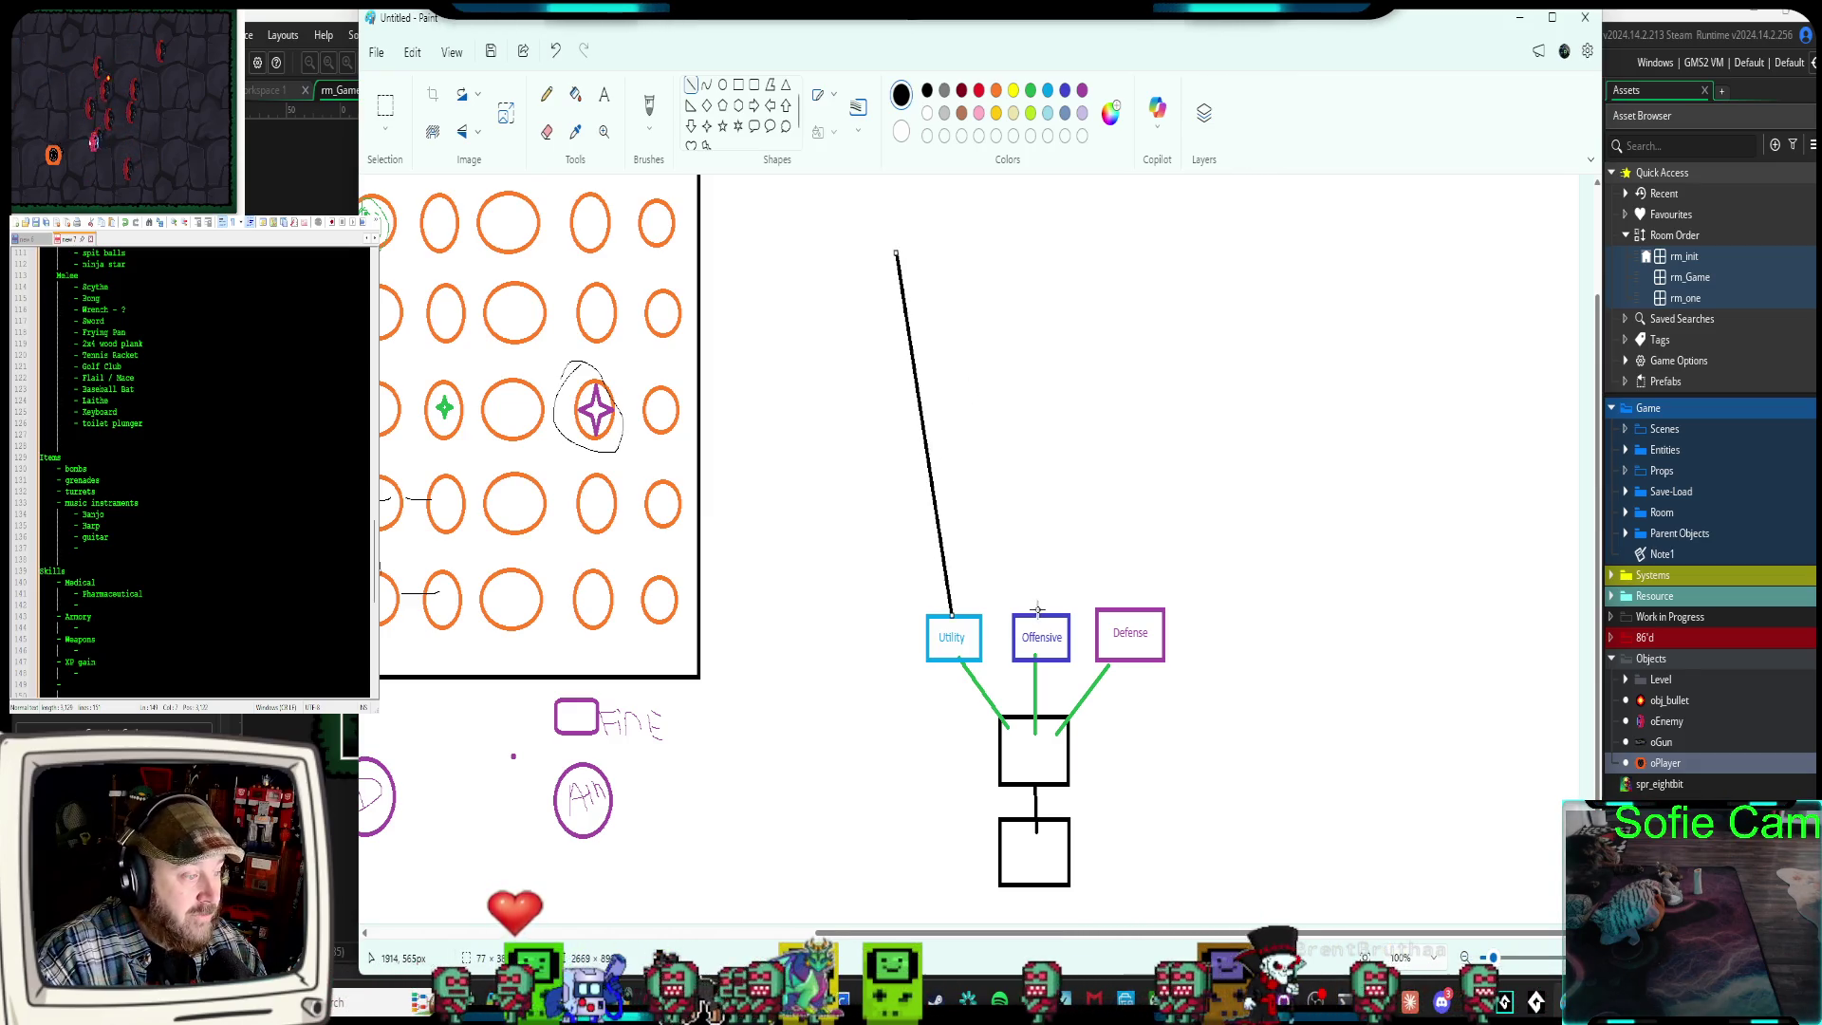
left_click_drag(1041, 612, 1032, 240)
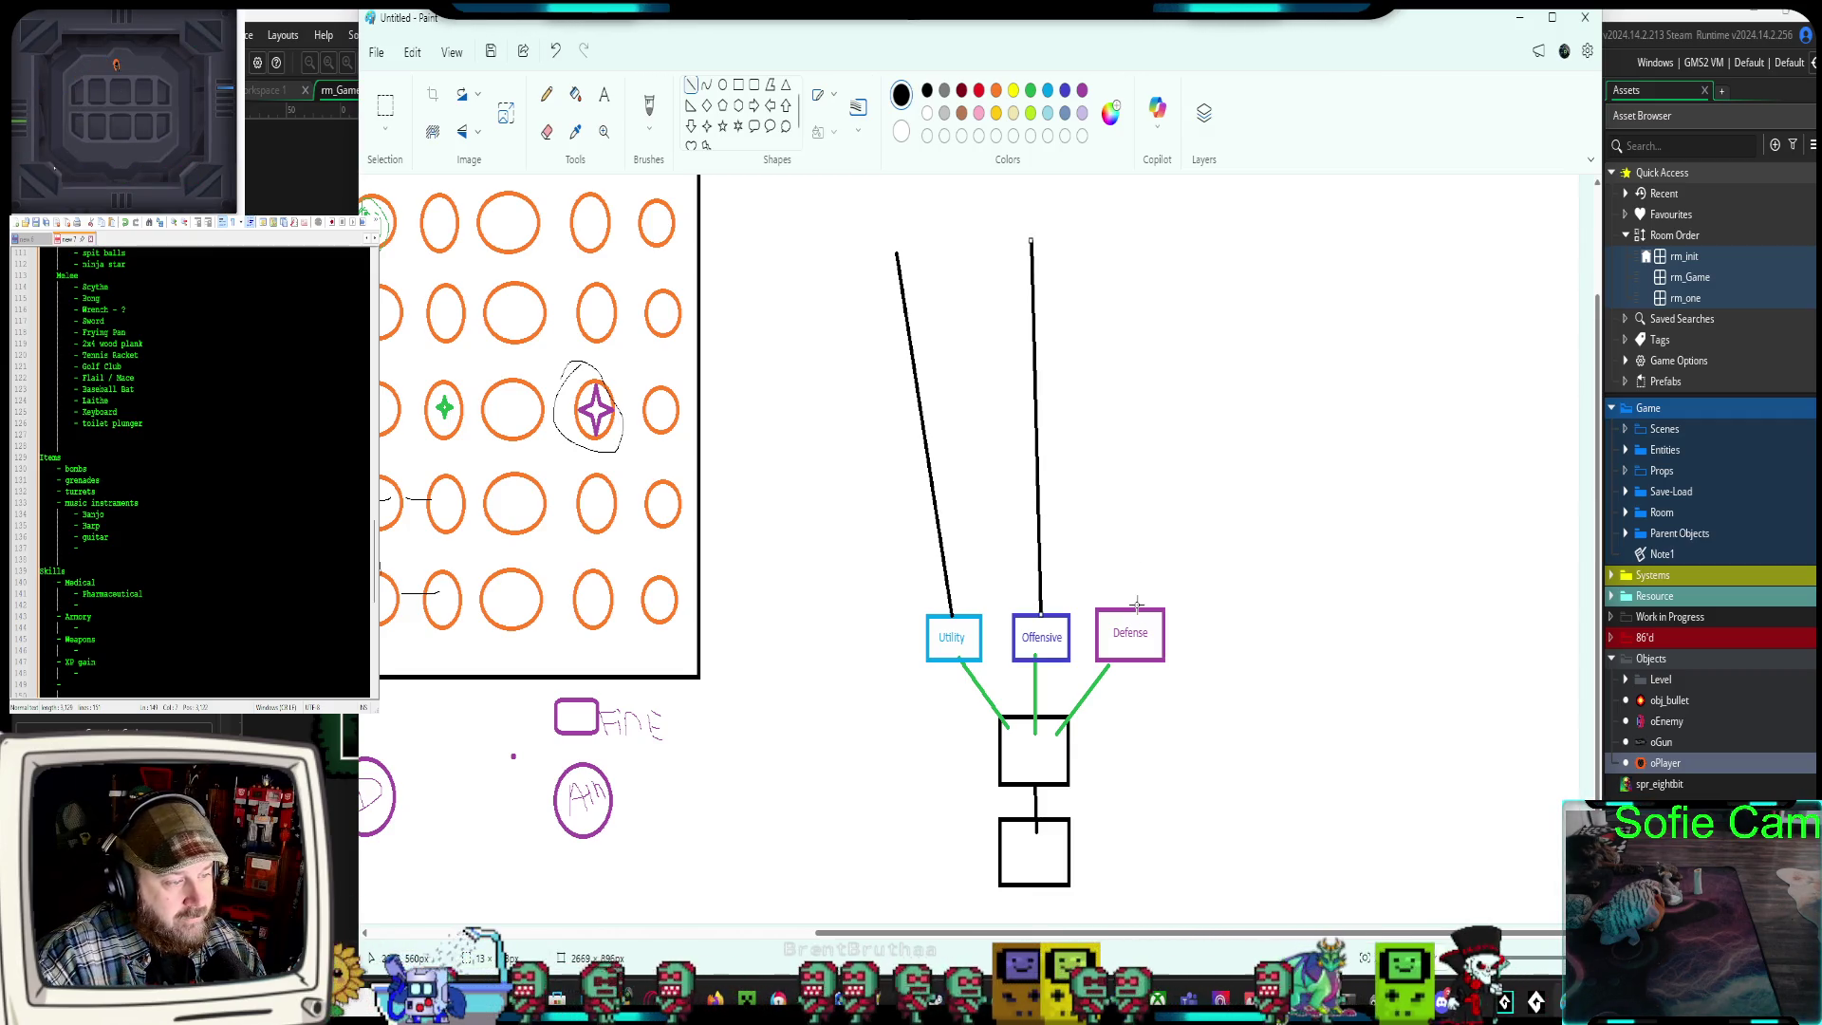
left_click_drag(1137, 604, 1169, 237)
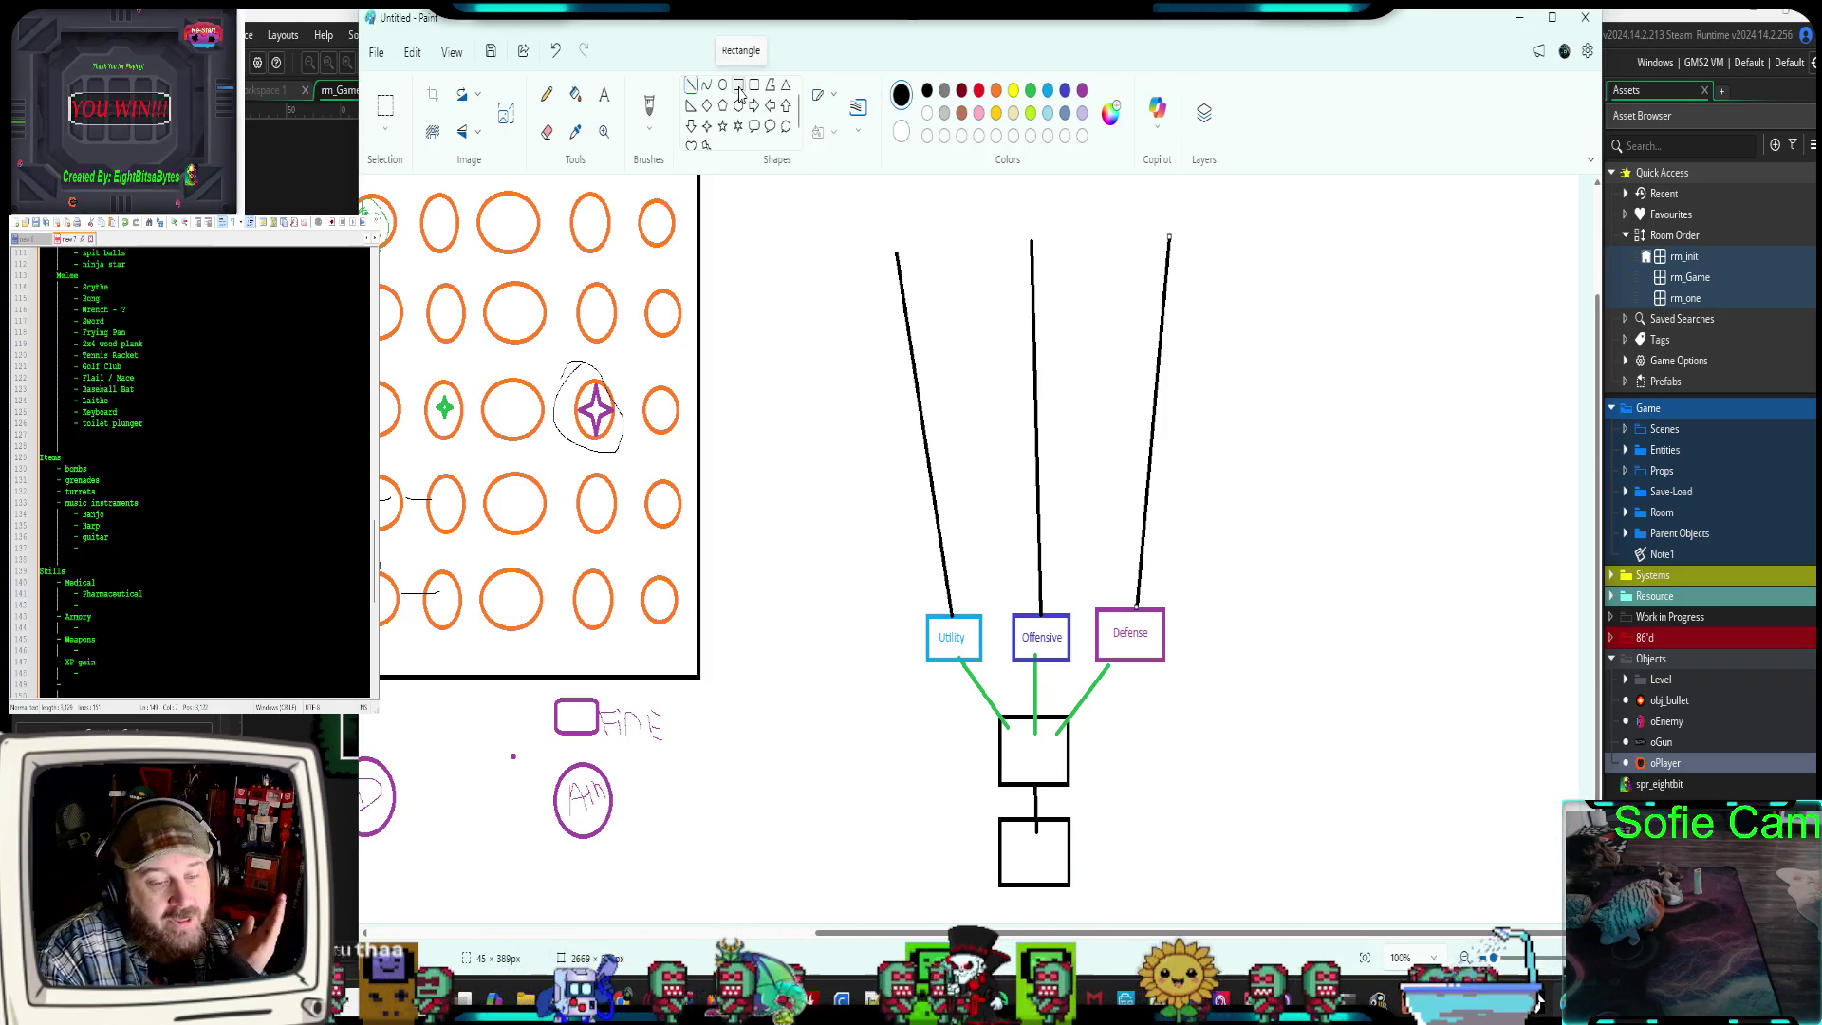
Draw four small rectangles stacked up the Utility branch line
left_click(740, 87)
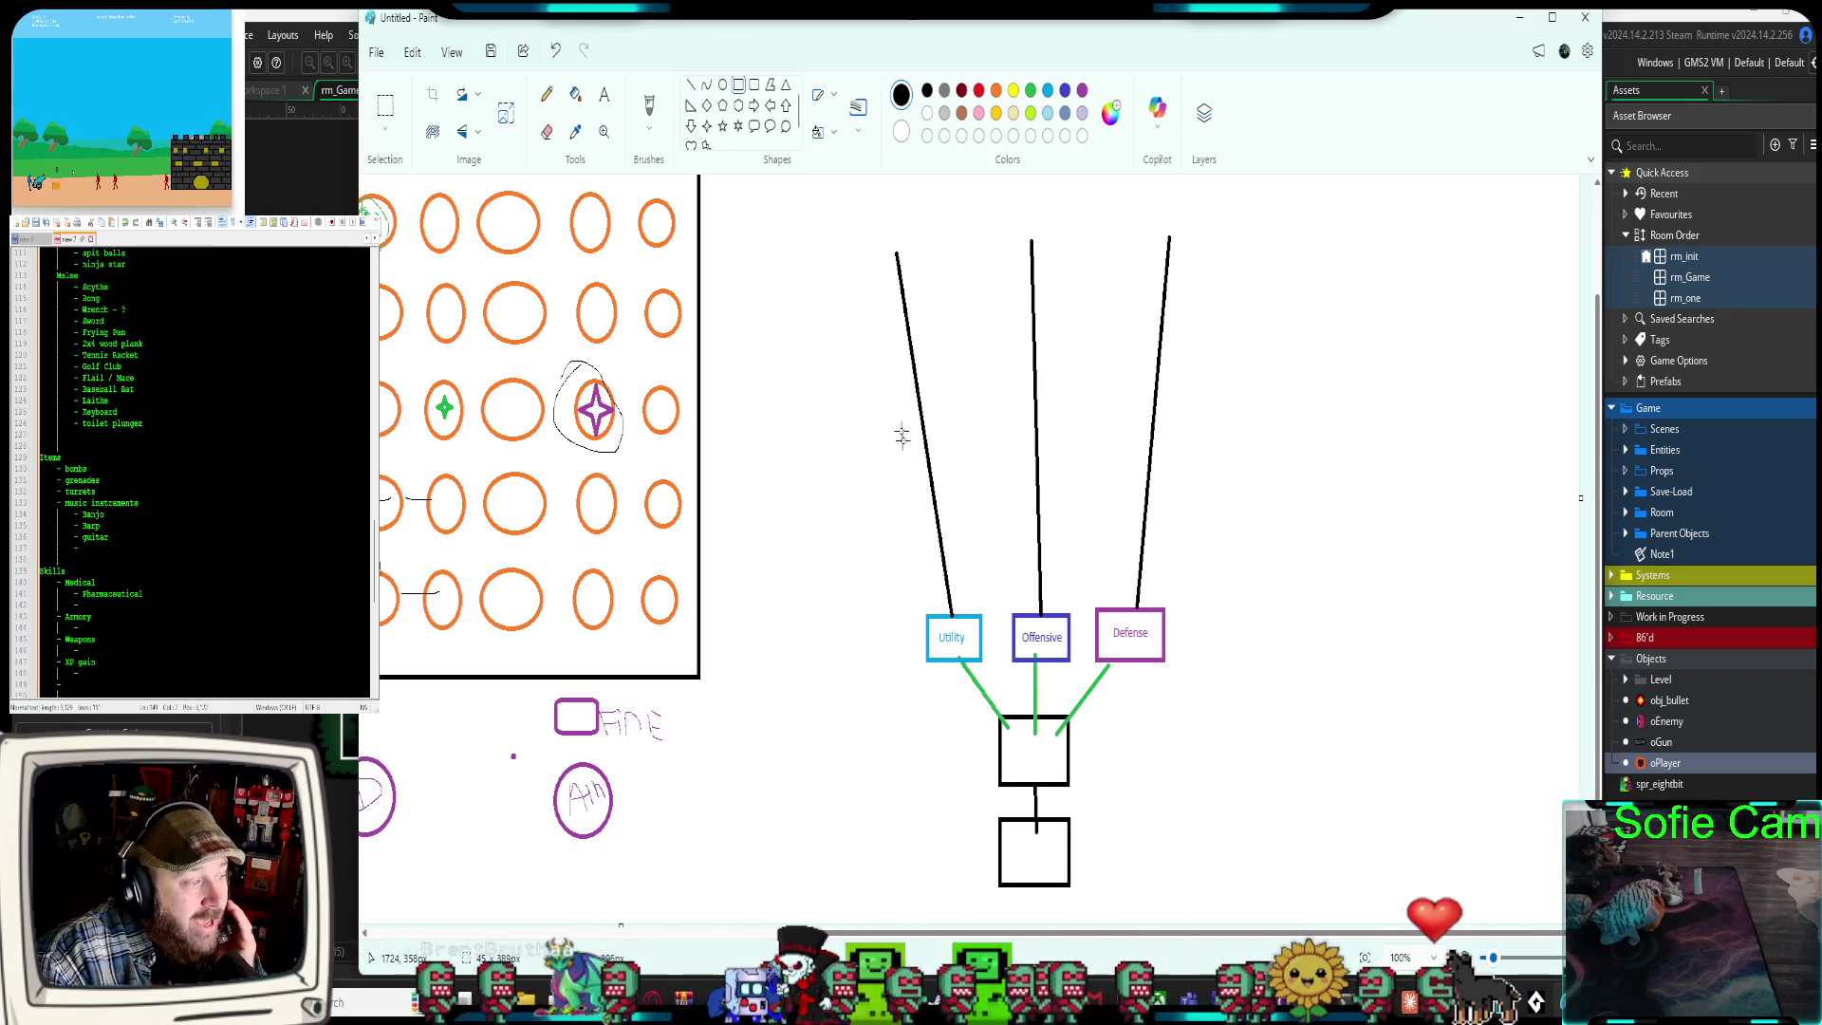
left_click_drag(908, 497, 969, 540)
left_click_drag(887, 372, 948, 427)
left_click_drag(865, 274, 931, 318)
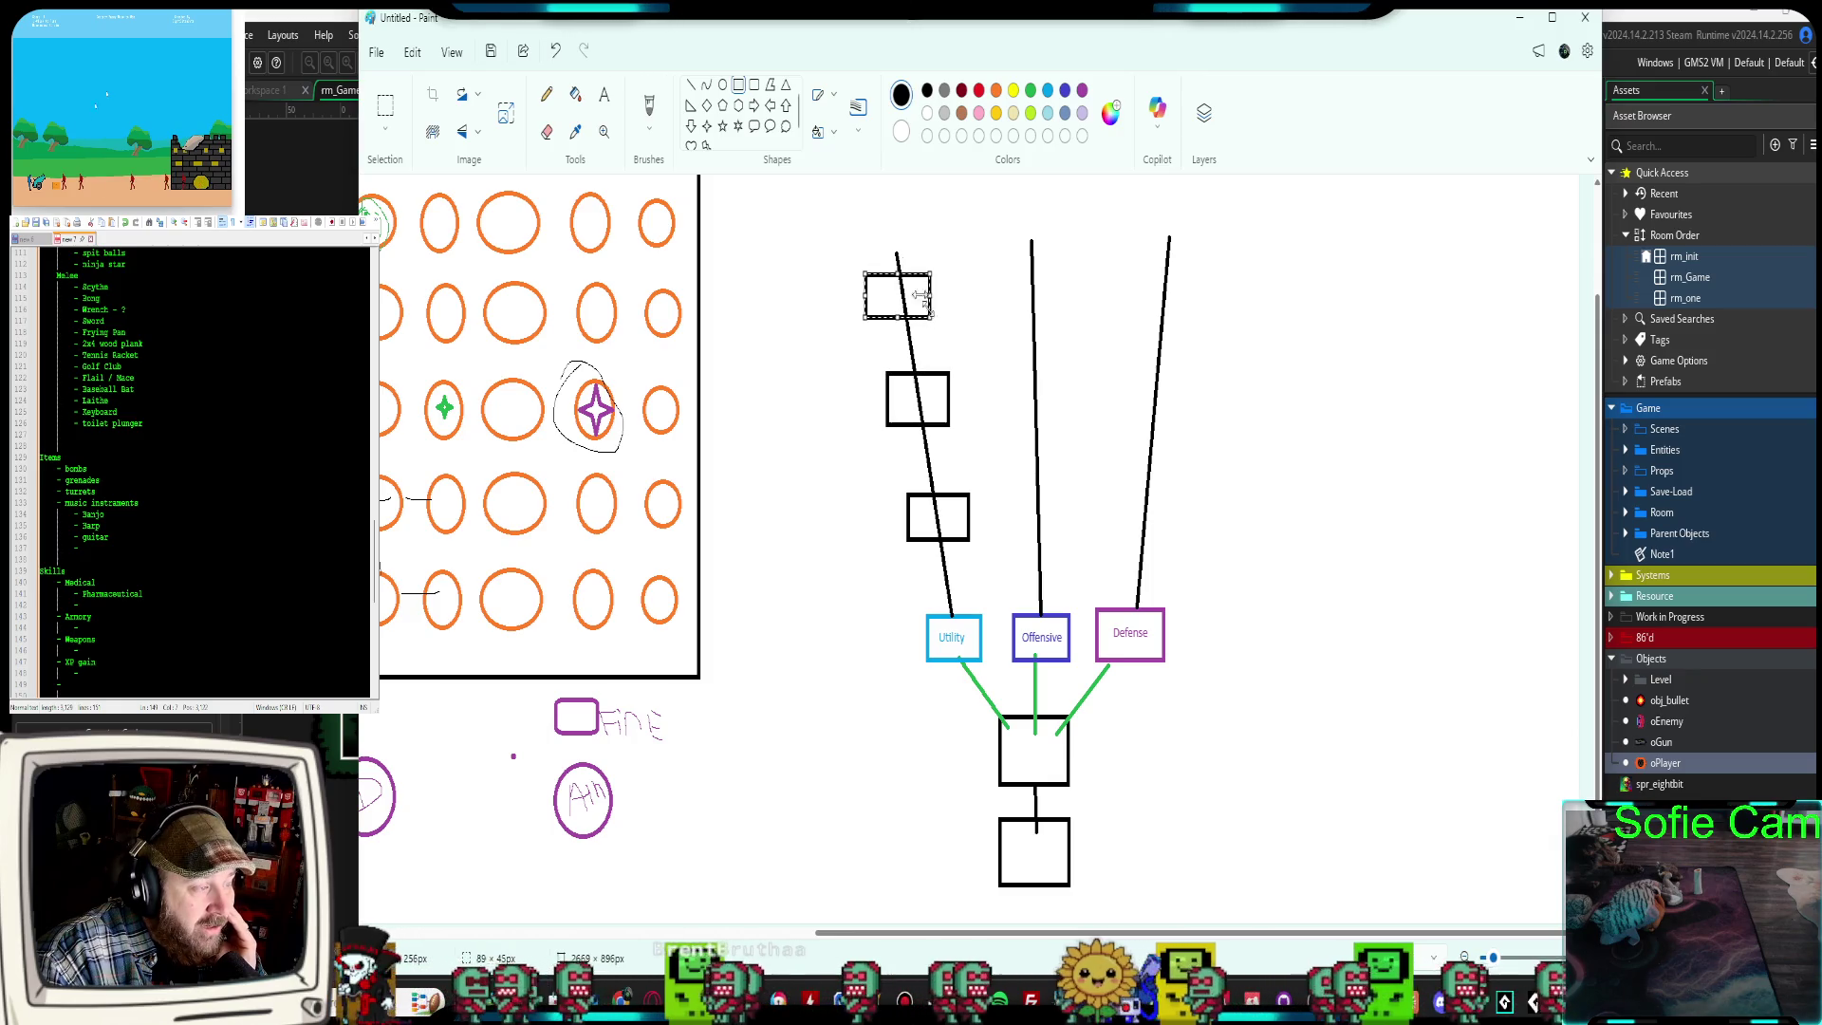
mouse_move(859, 203)
left_mouse_down()
mouse_move(921, 246)
mouse_move(899, 224)
left_mouse_up()
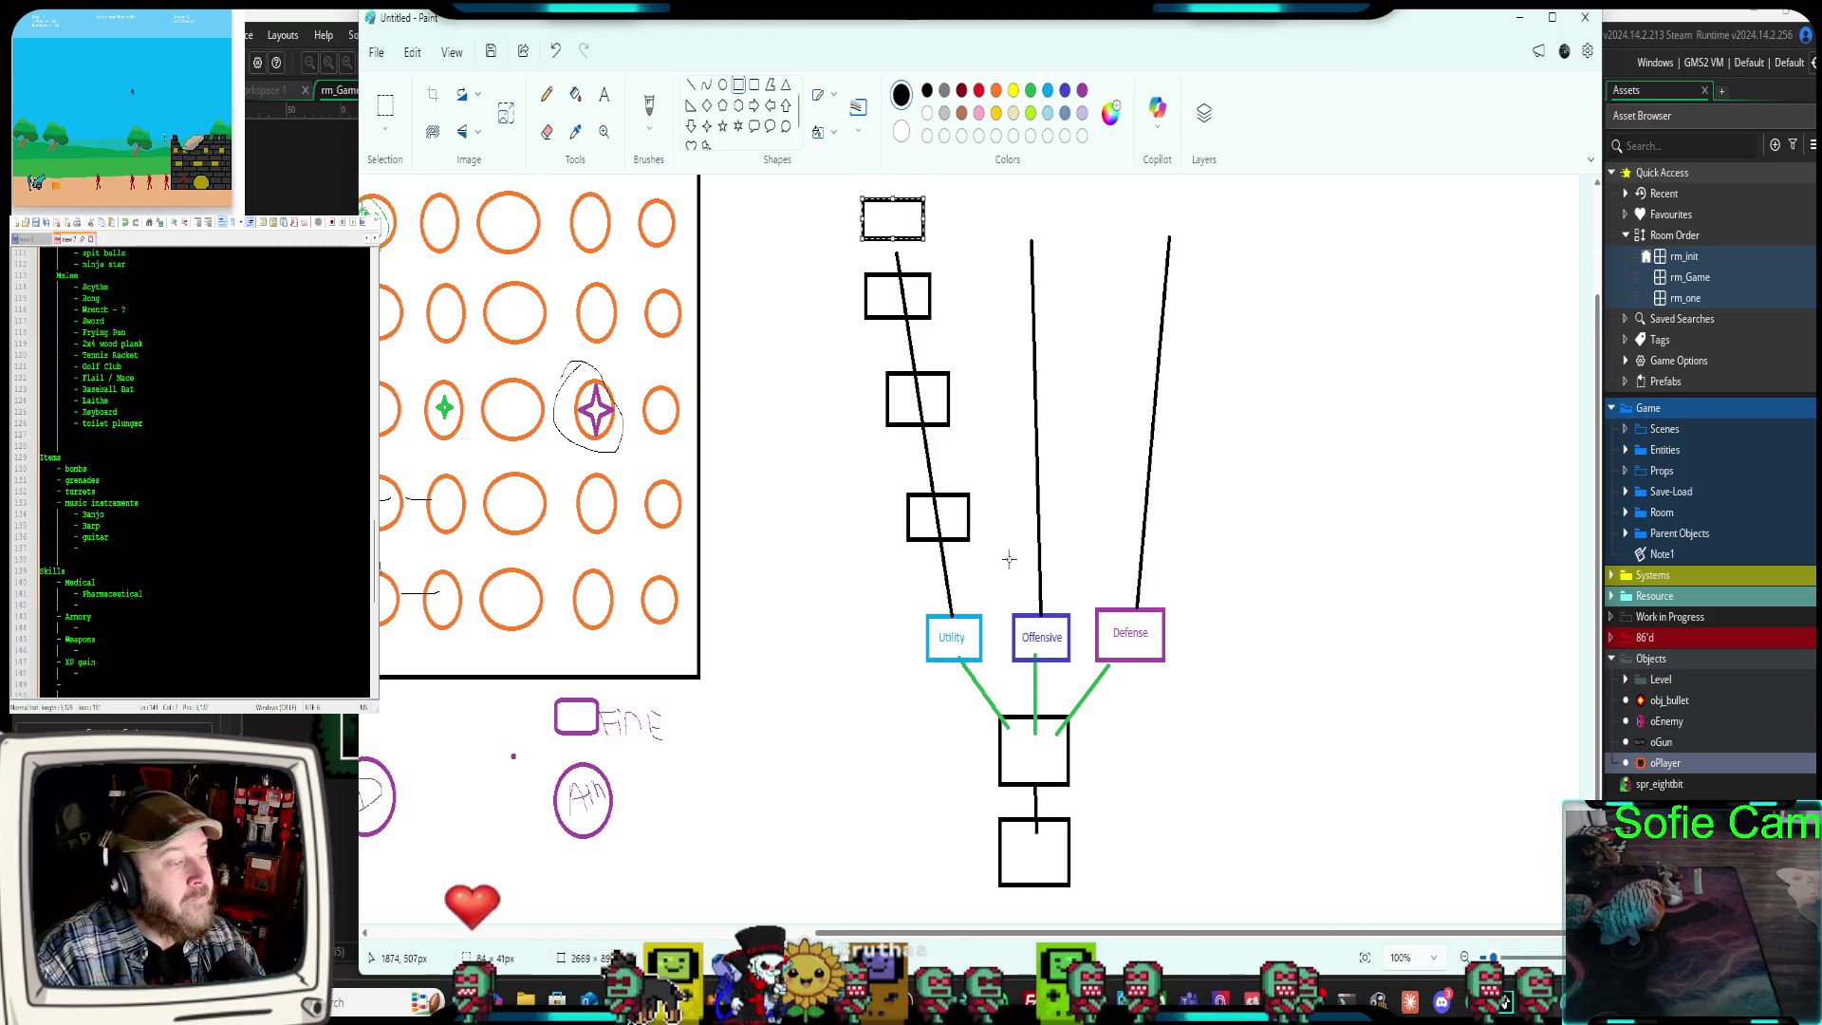
Add four boxes each along the Offensive and Defense branch lines
mouse_move(1017, 492)
left_mouse_down()
mouse_move(1073, 541)
mouse_move(1010, 489)
left_mouse_up()
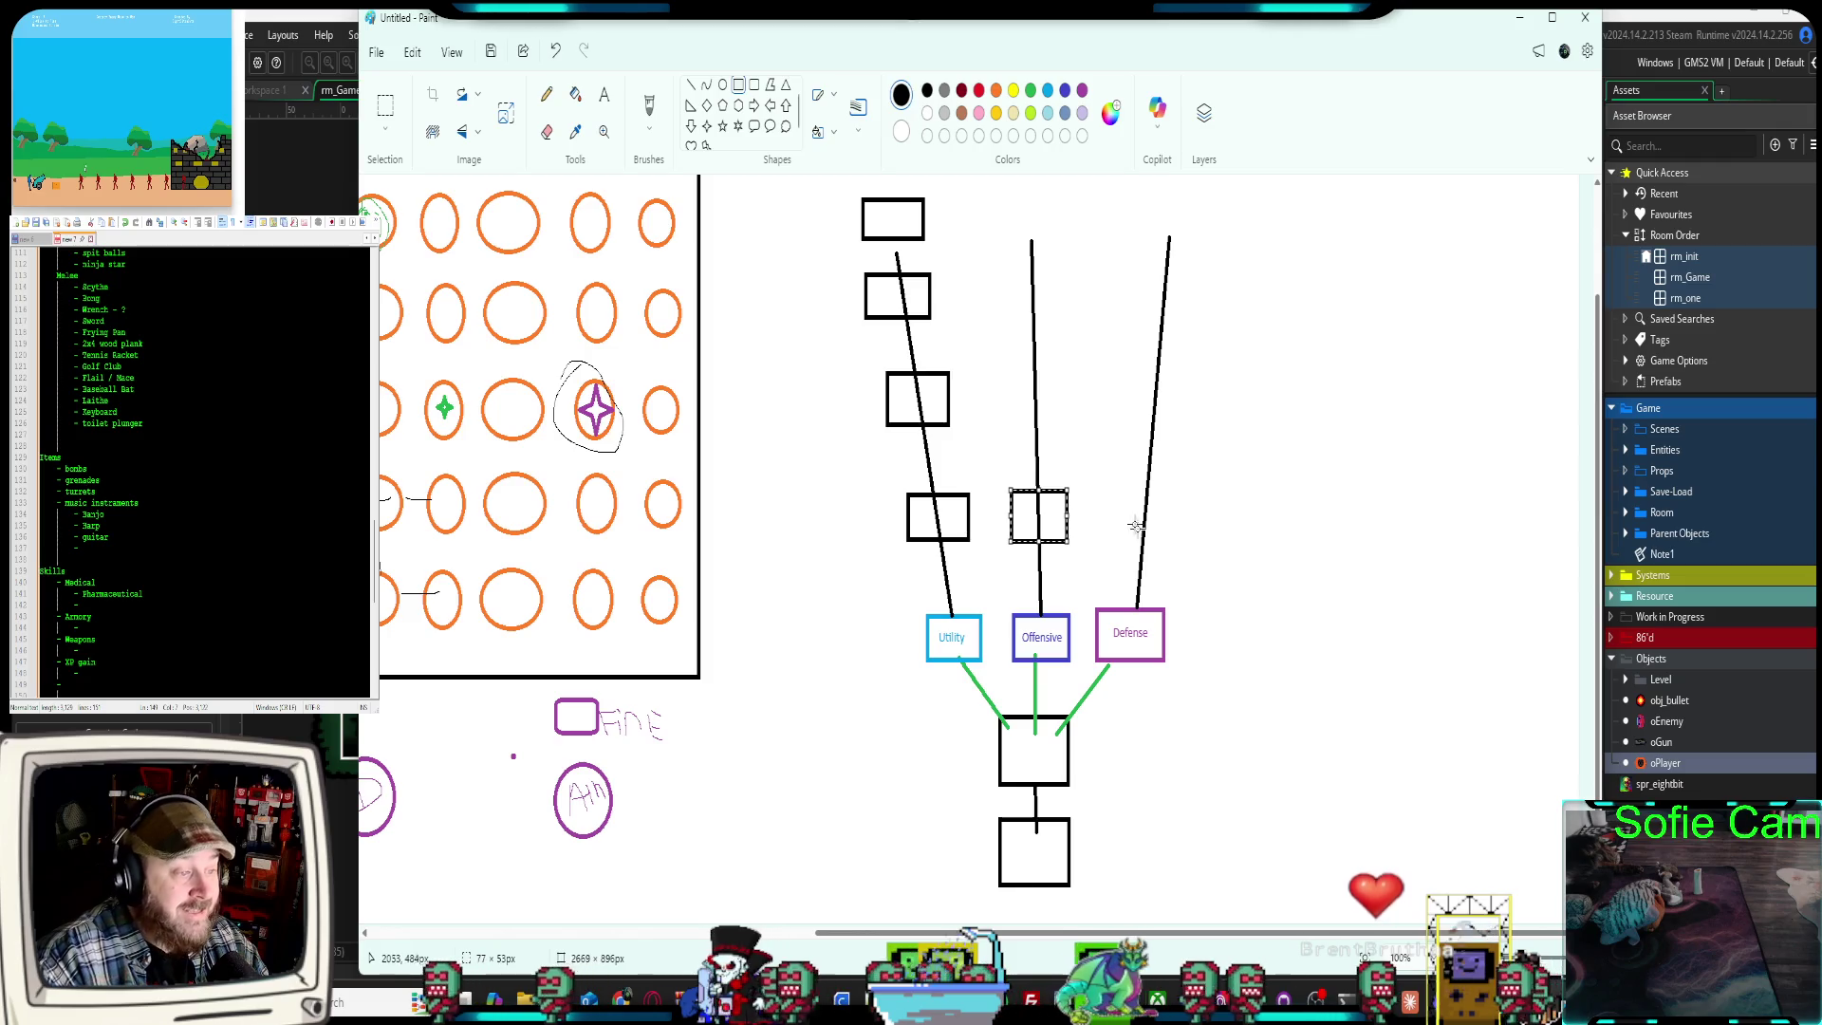
mouse_move(1120, 491)
left_mouse_down()
mouse_move(1136, 528)
mouse_move(1177, 539)
left_mouse_up()
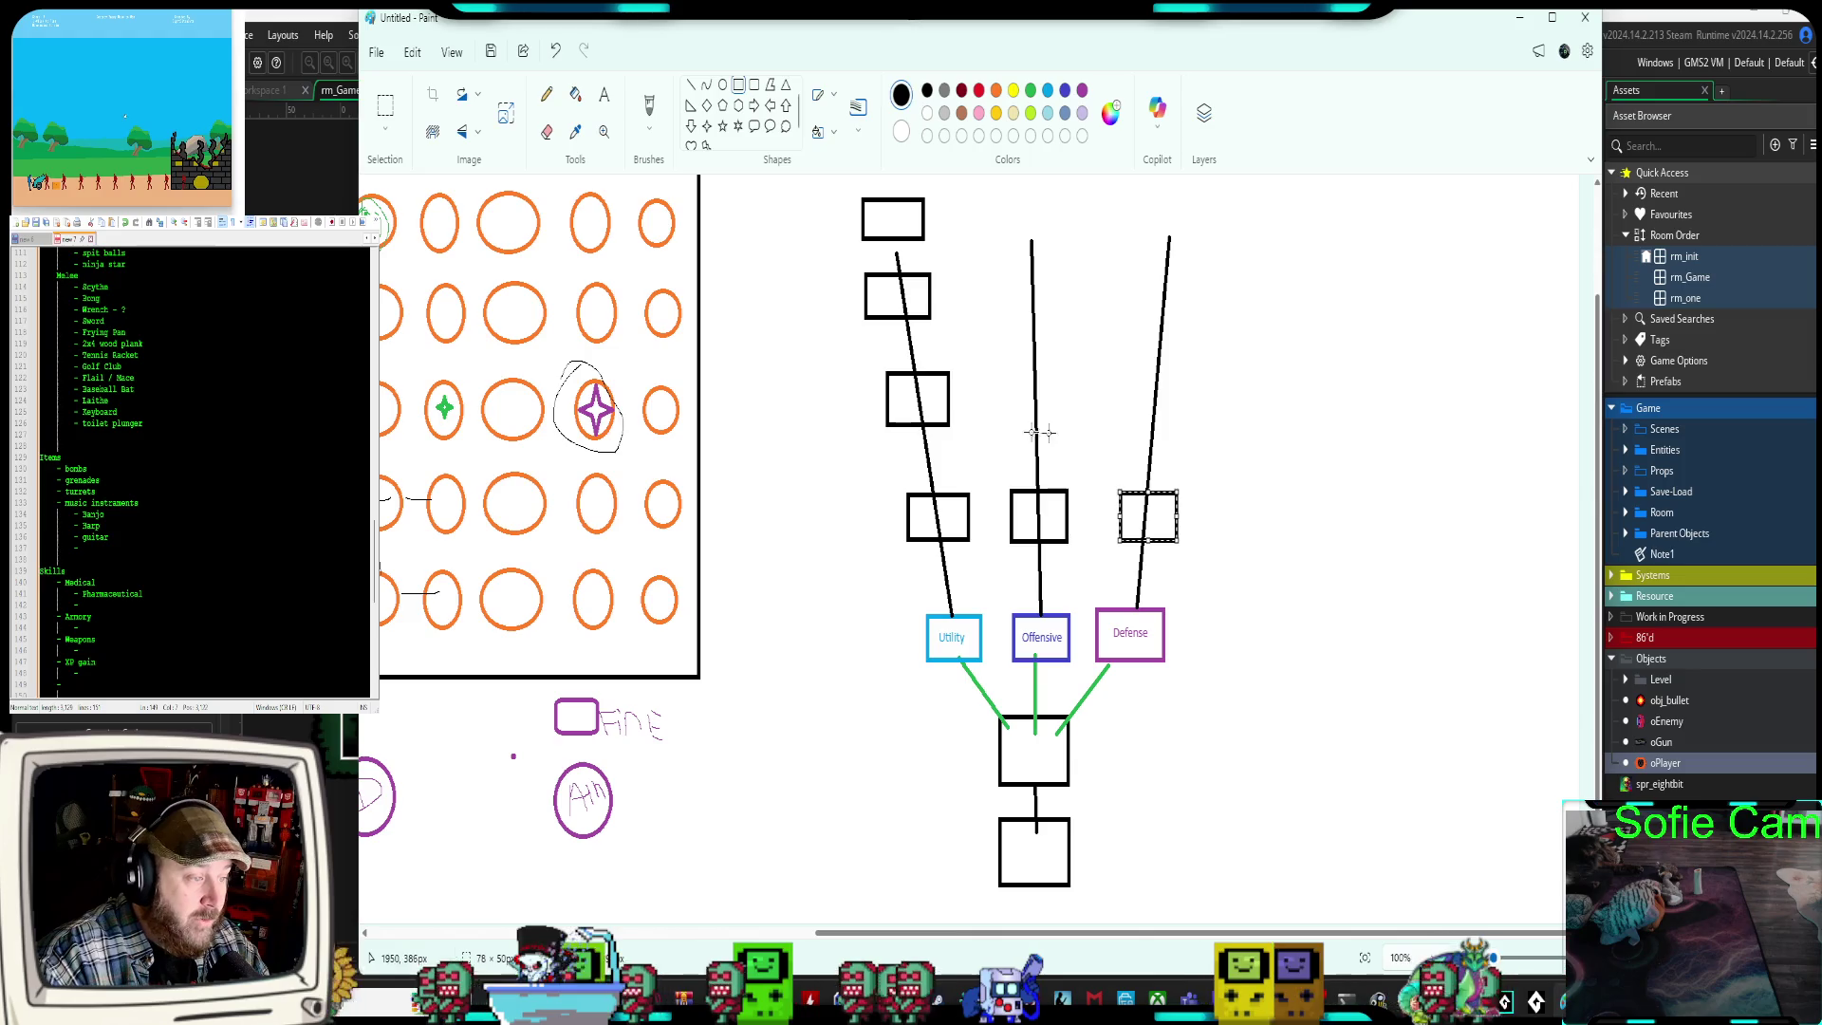
mouse_move(1008, 373)
left_mouse_down()
mouse_move(1059, 433)
mouse_move(1172, 408)
mouse_move(1192, 423)
left_mouse_up()
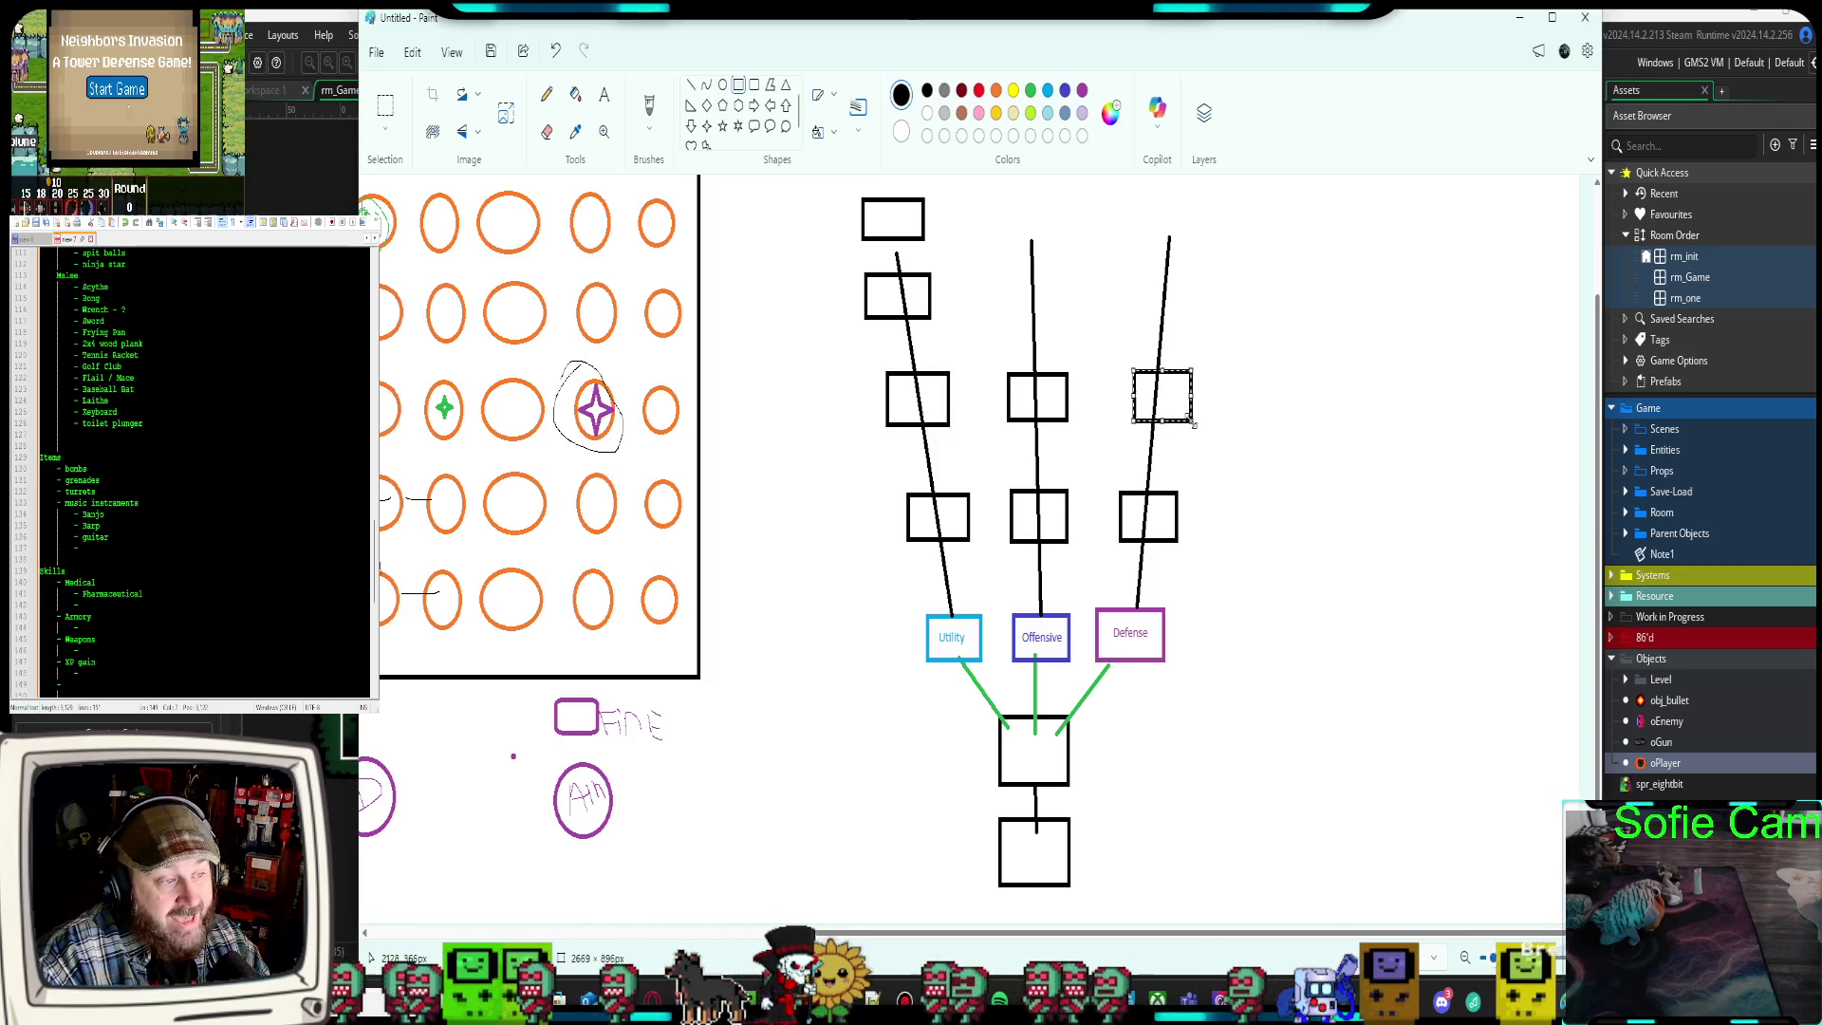
mouse_move(1002, 278)
left_mouse_down()
mouse_move(1063, 323)
mouse_move(1175, 307)
mouse_move(1192, 325)
left_mouse_up()
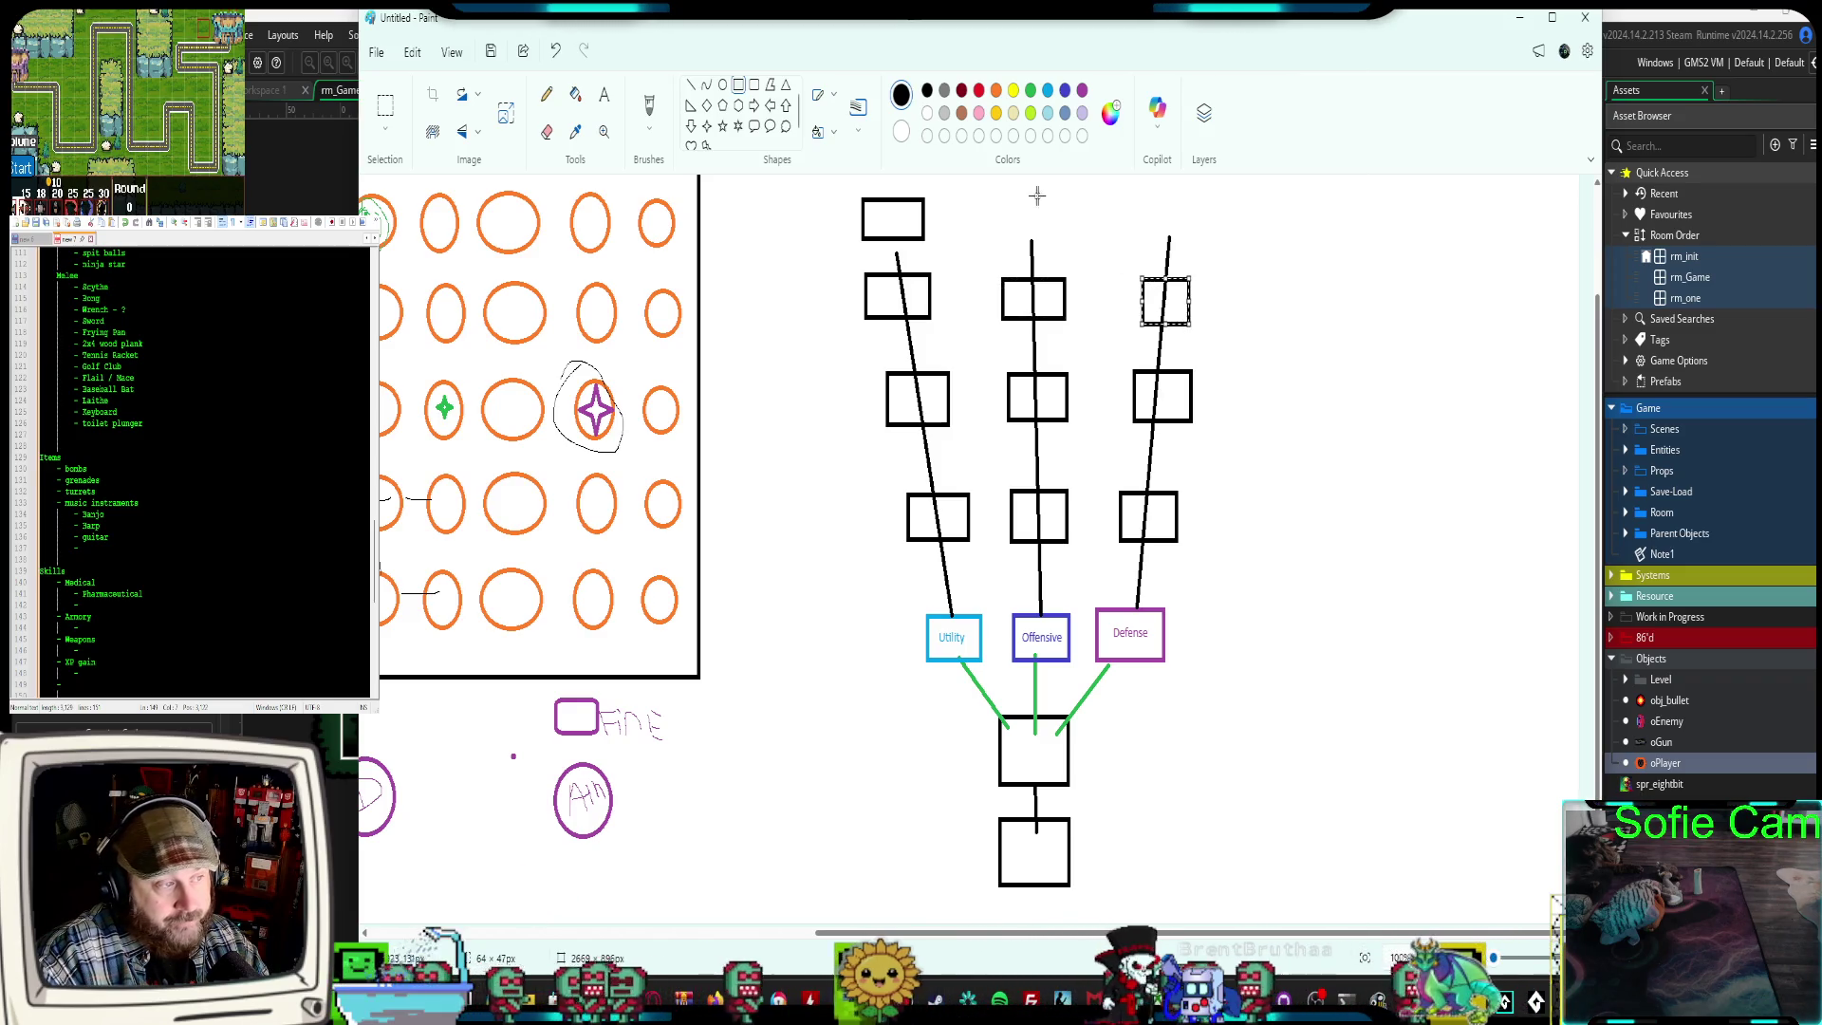
mouse_move(1001, 203)
left_mouse_down()
mouse_move(1056, 245)
mouse_move(1187, 246)
left_mouse_up()
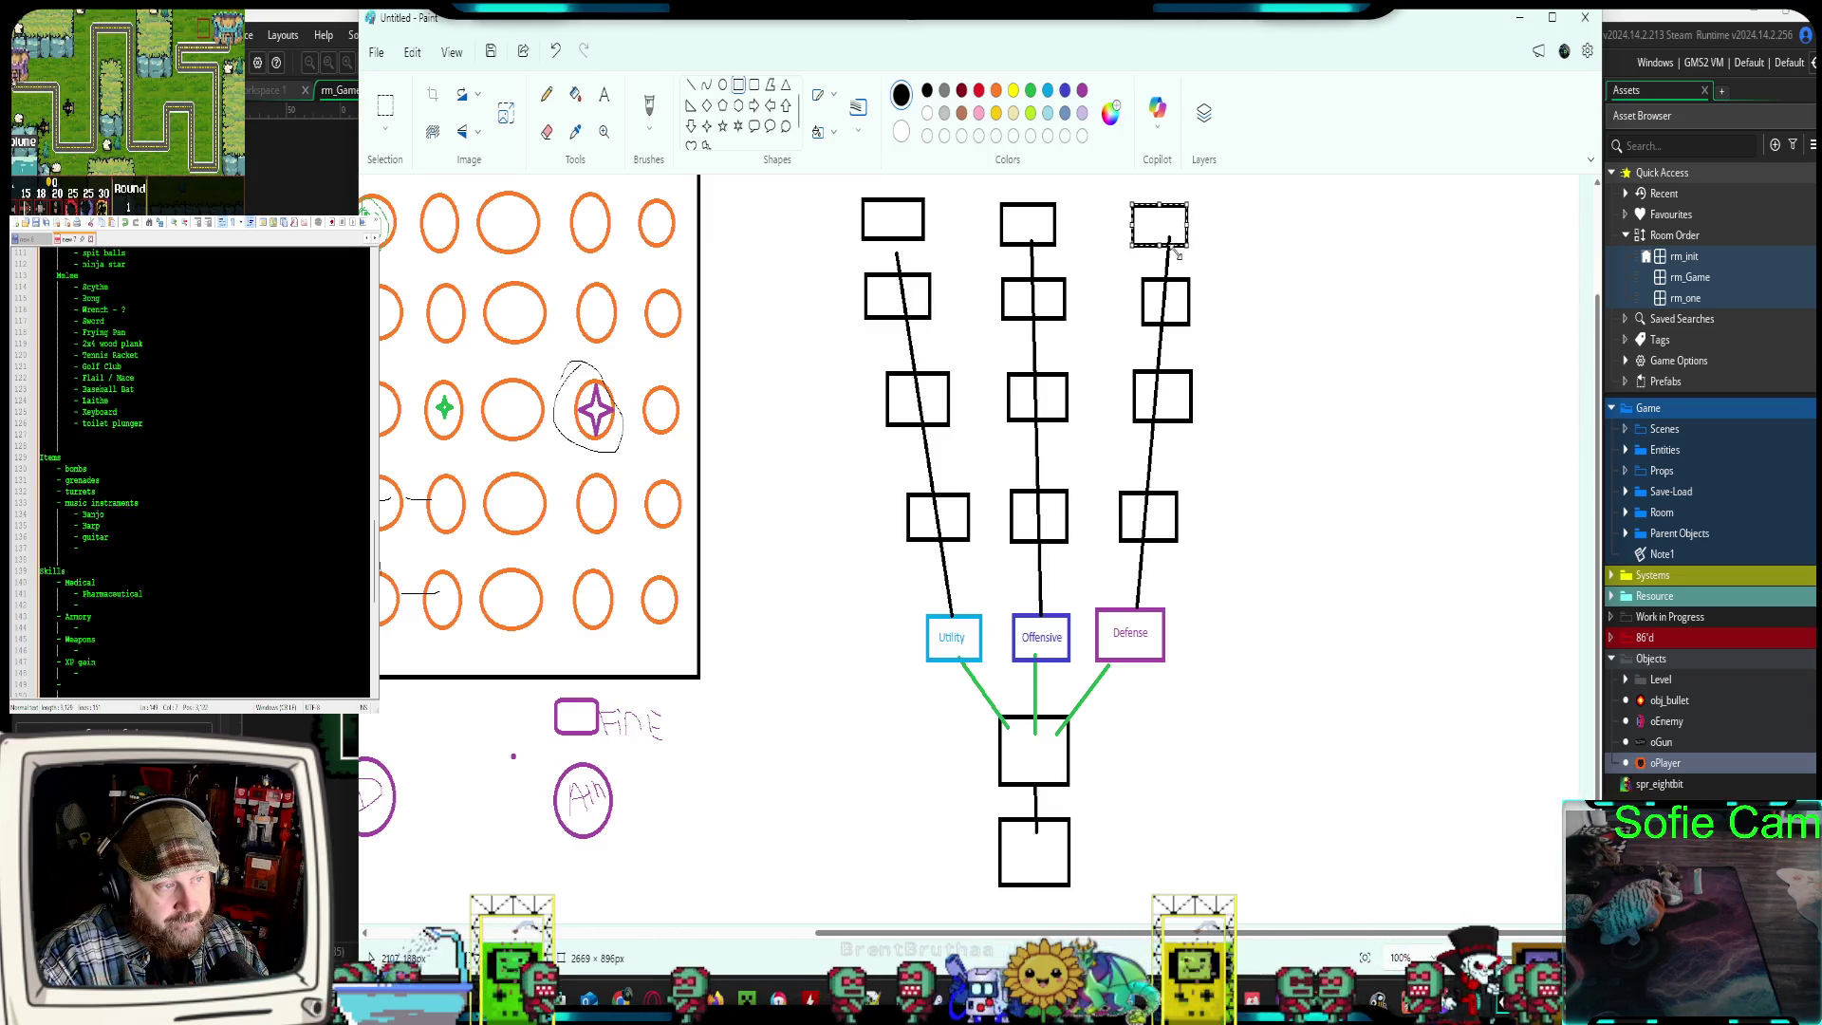
left_click(1184, 249)
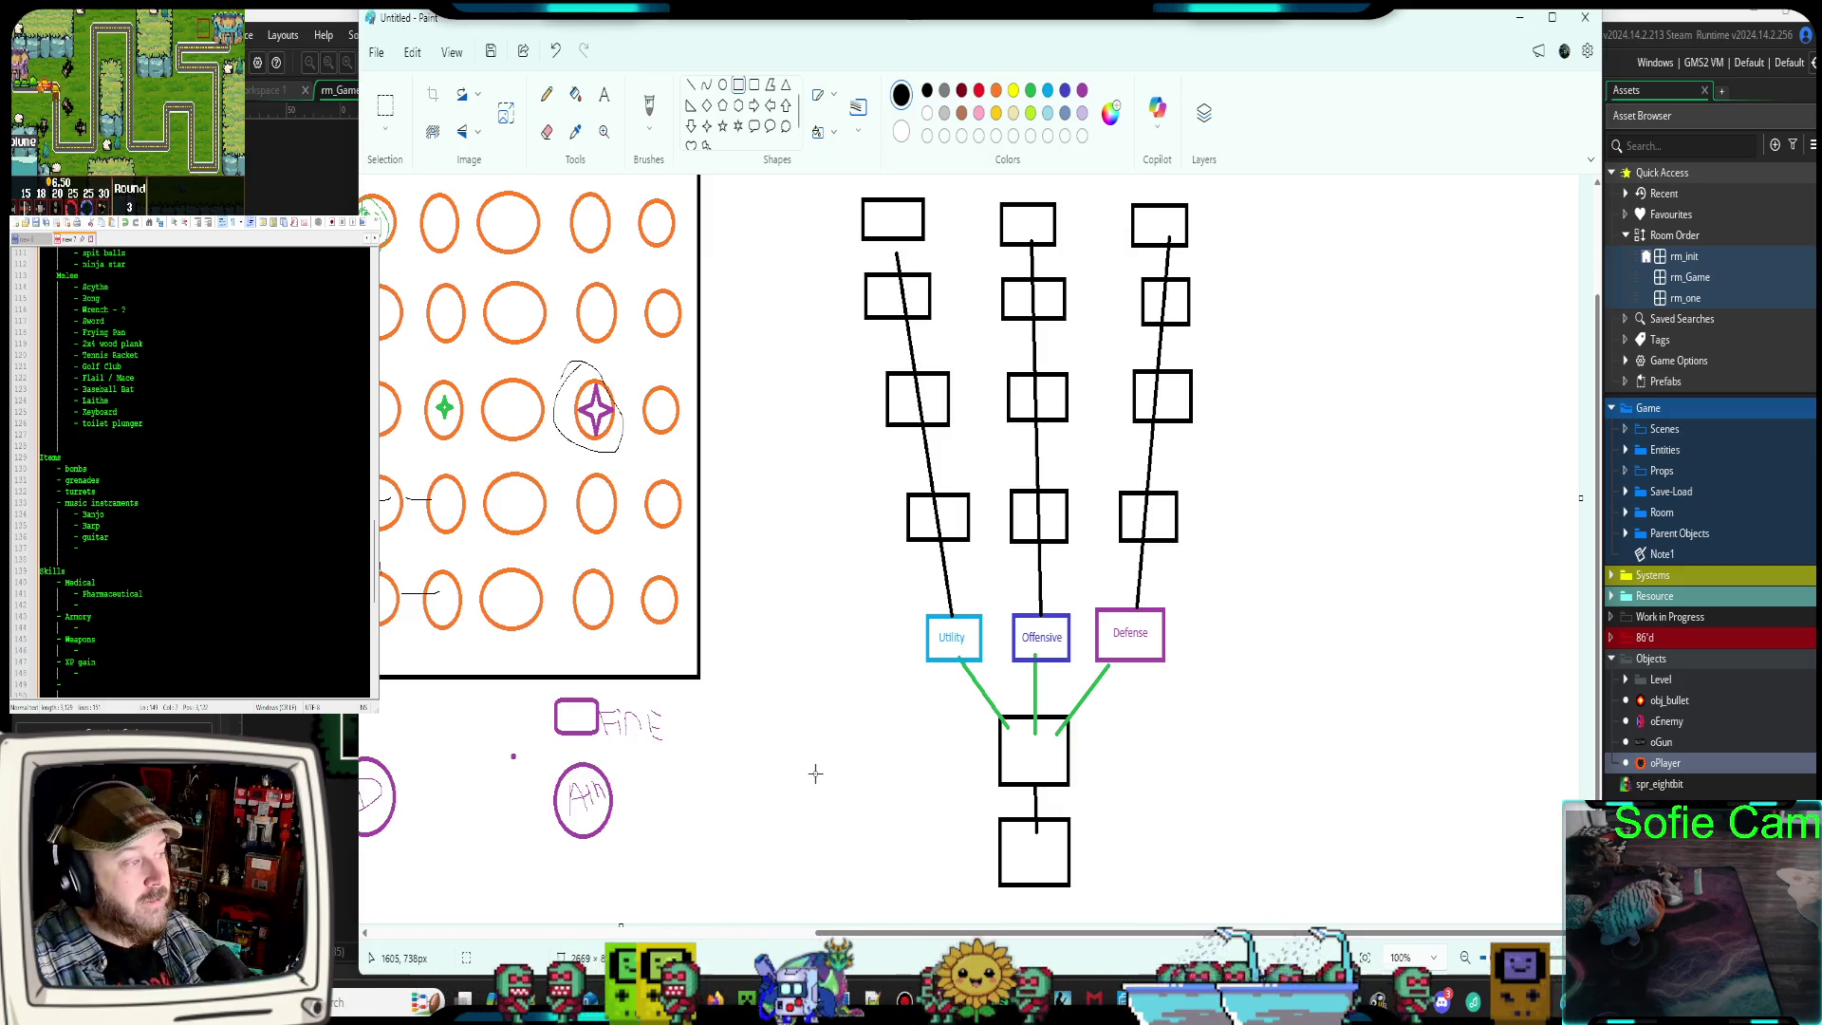
left_click(604, 95)
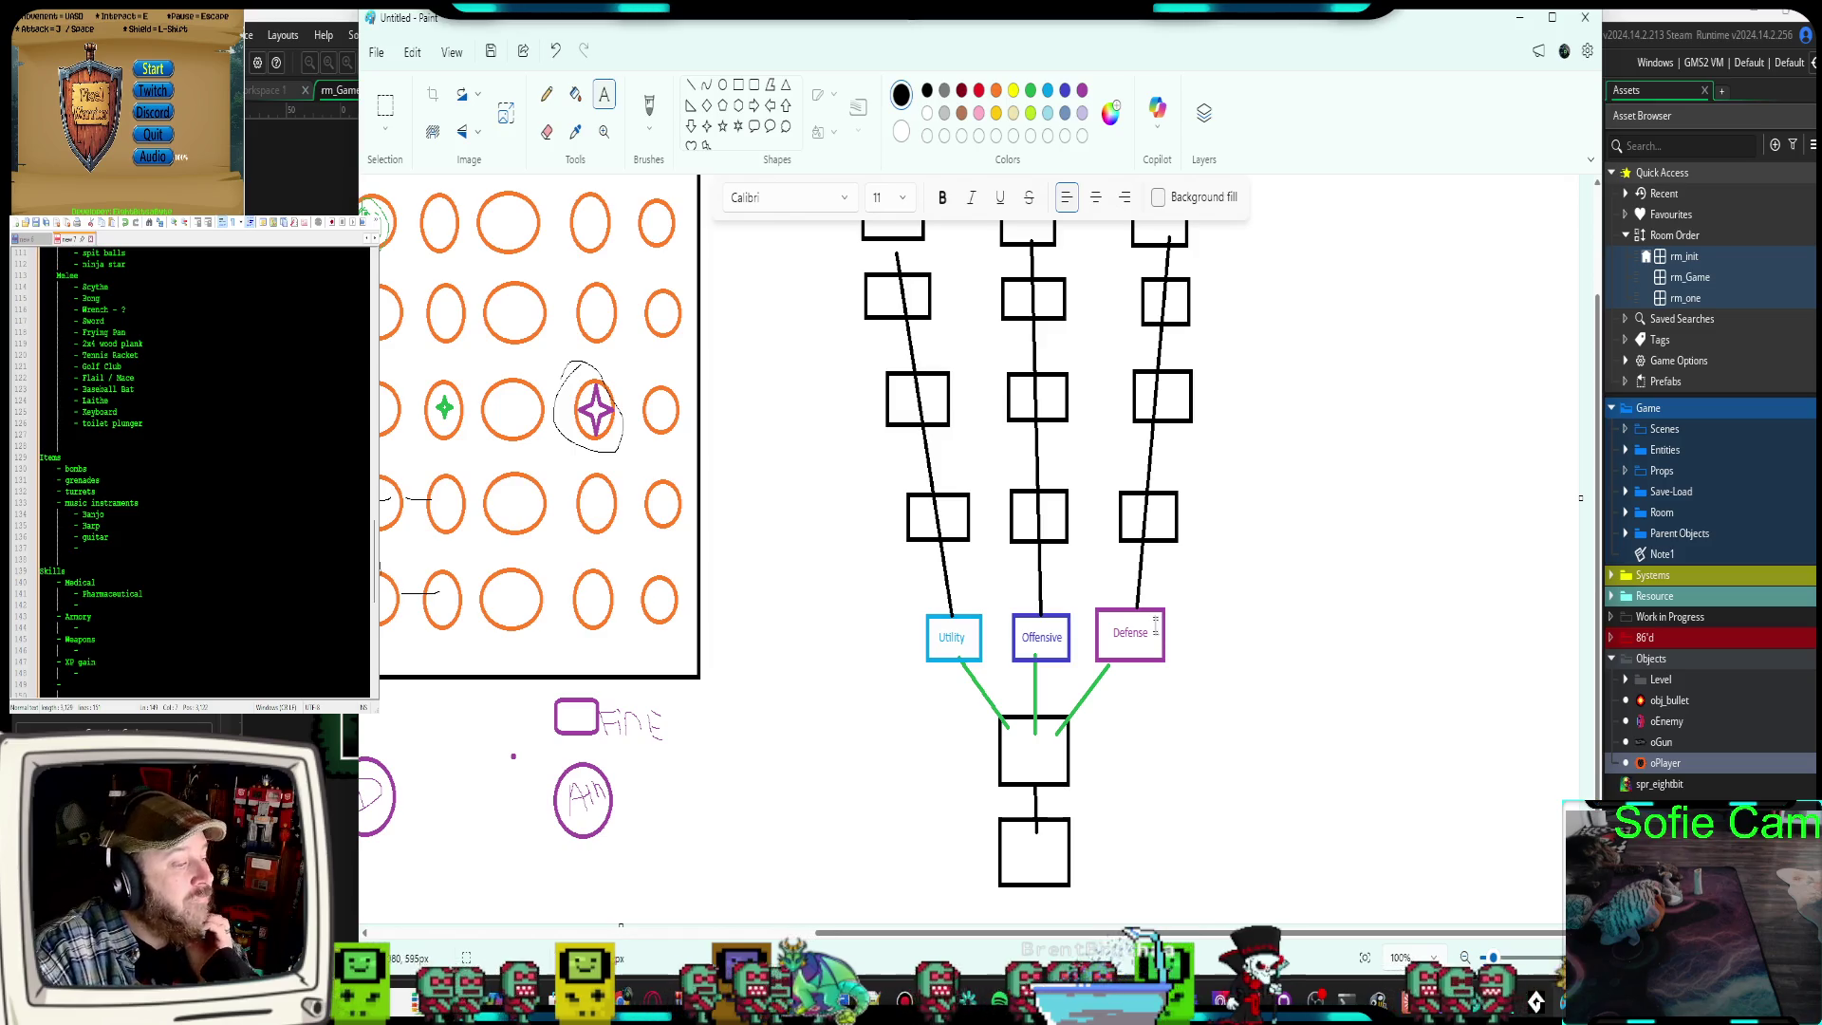
scroll(1231, 582, "up", 2)
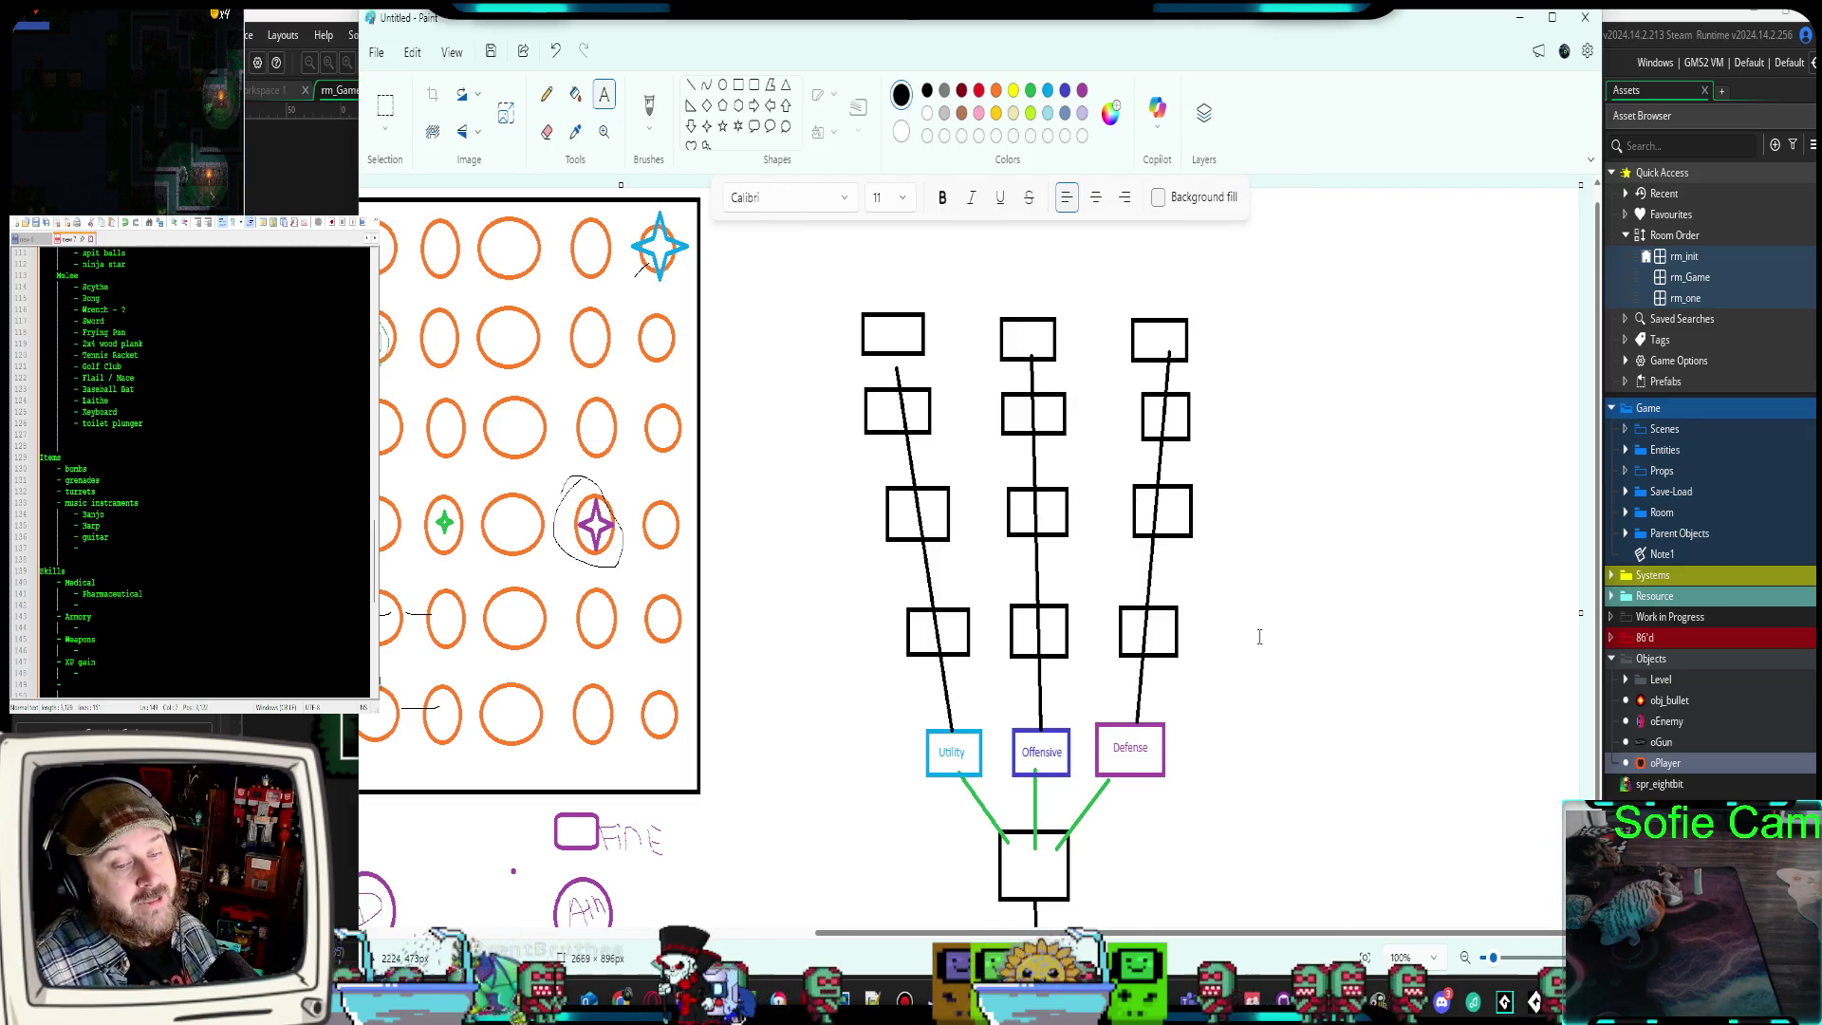
Widen the Paint window leftward and scroll through the canvas and the Notepad++ list
left_click_drag(1237, 943, 787, 961)
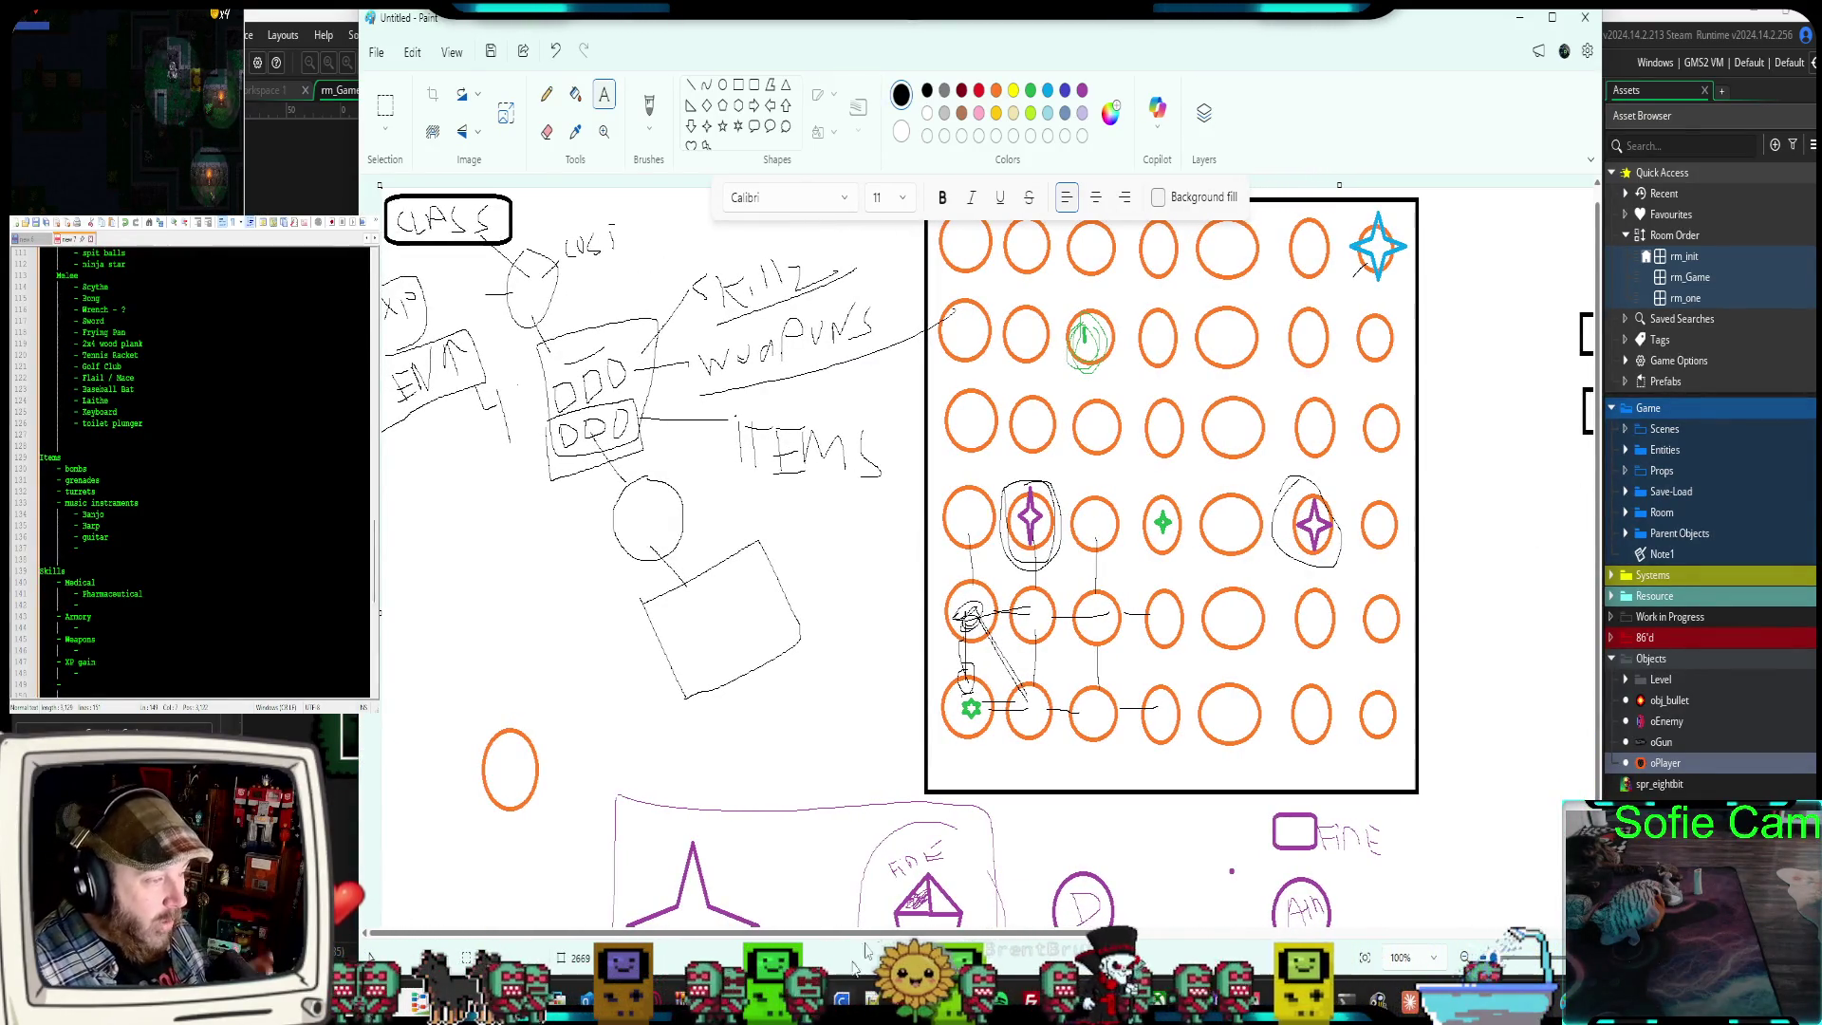
left_click_drag(363, 959, 316, 958)
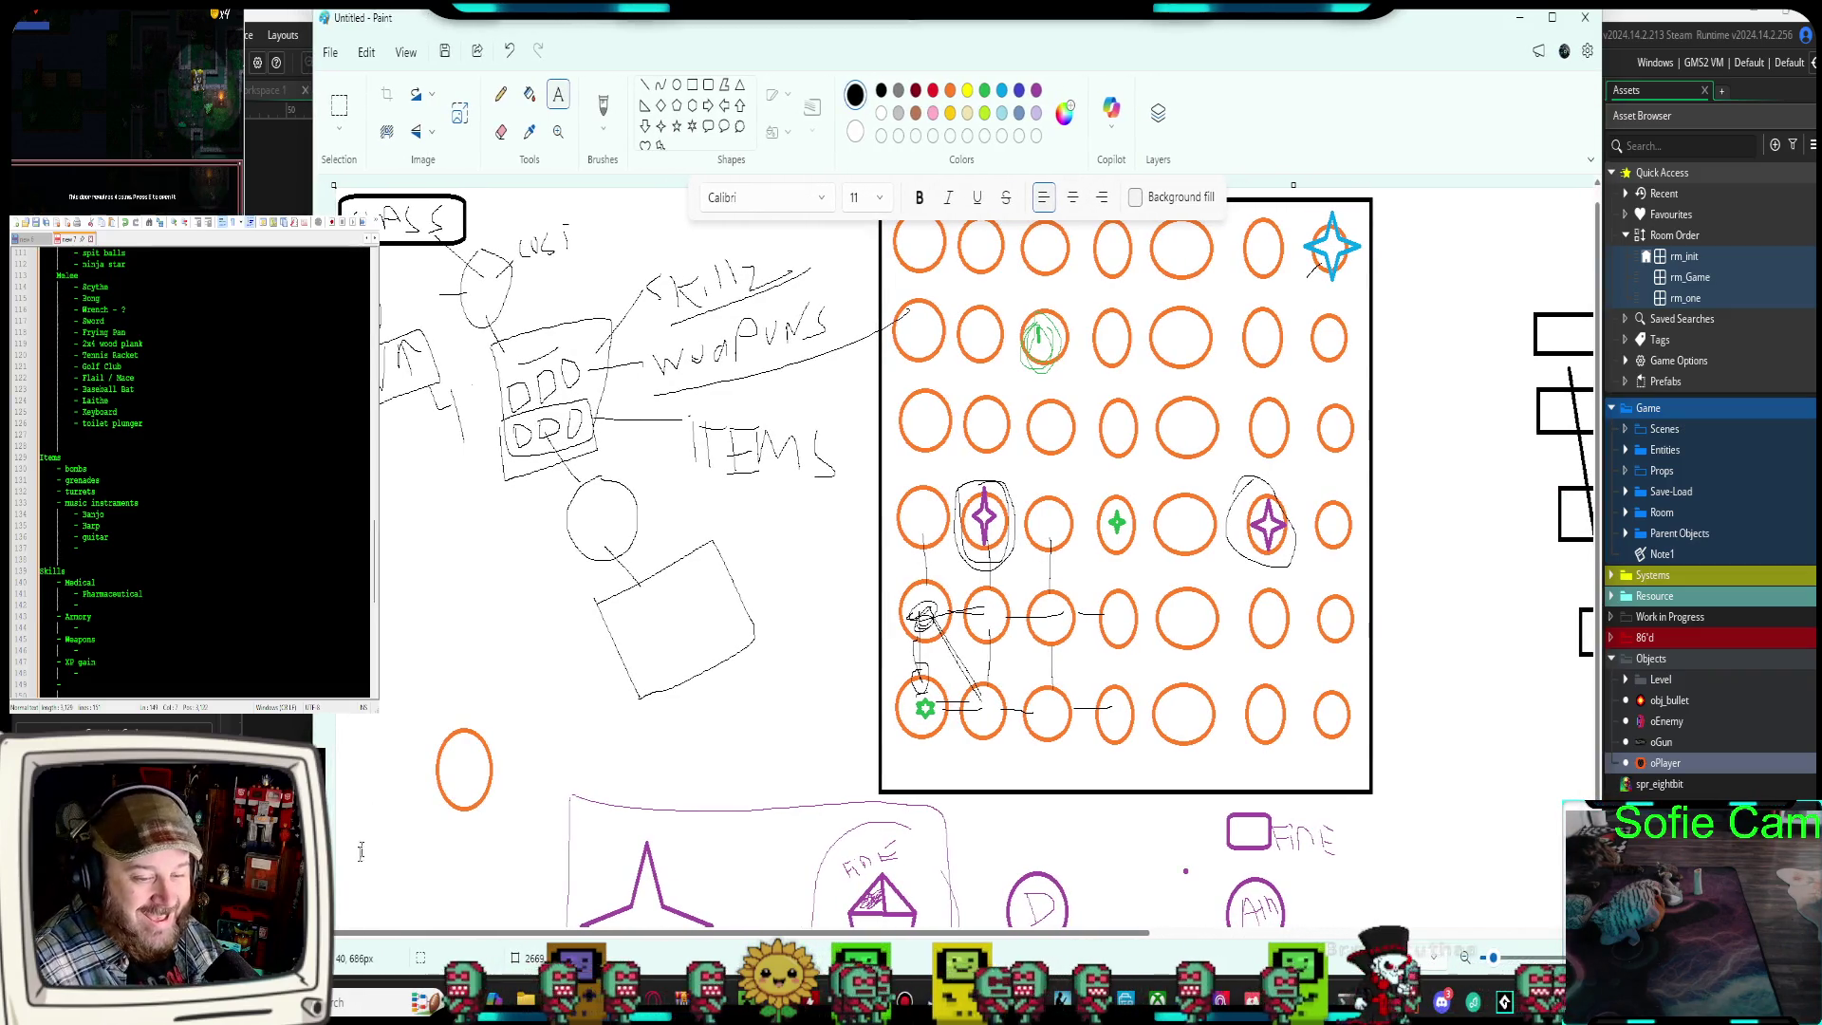
scroll(365, 843, "up", 1)
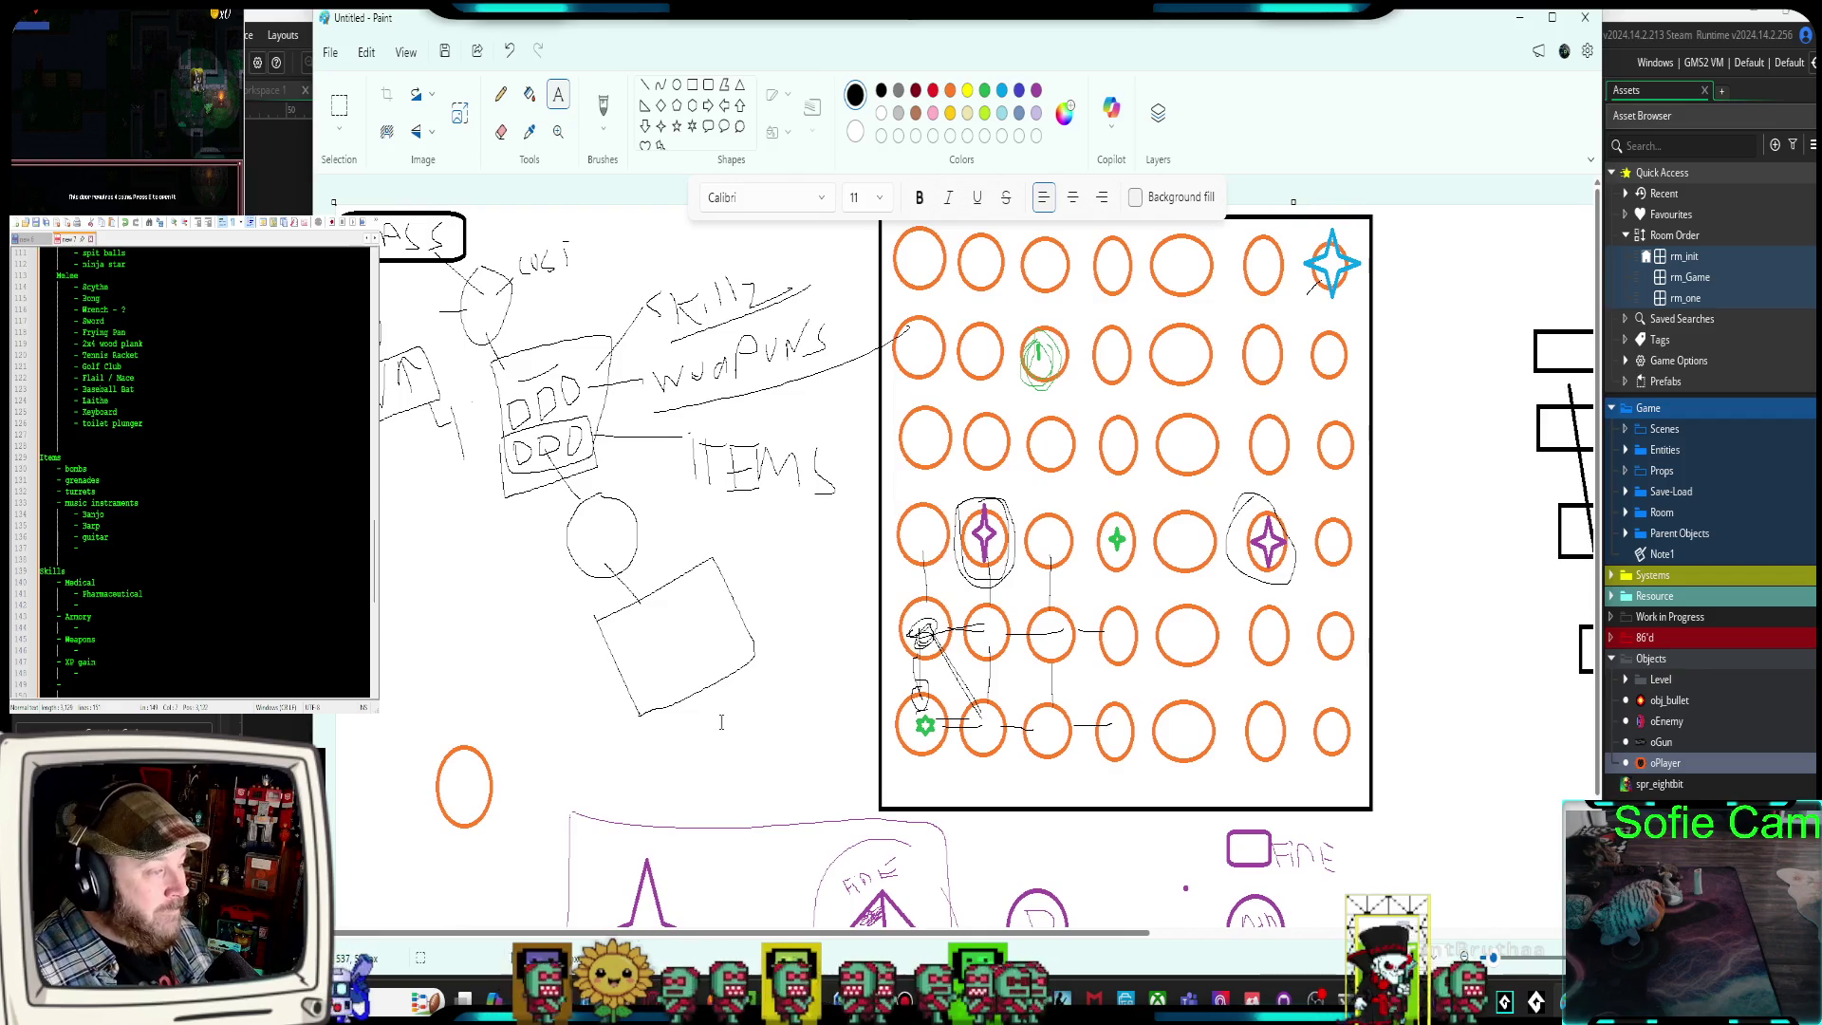
scroll(190, 465, "up", 15)
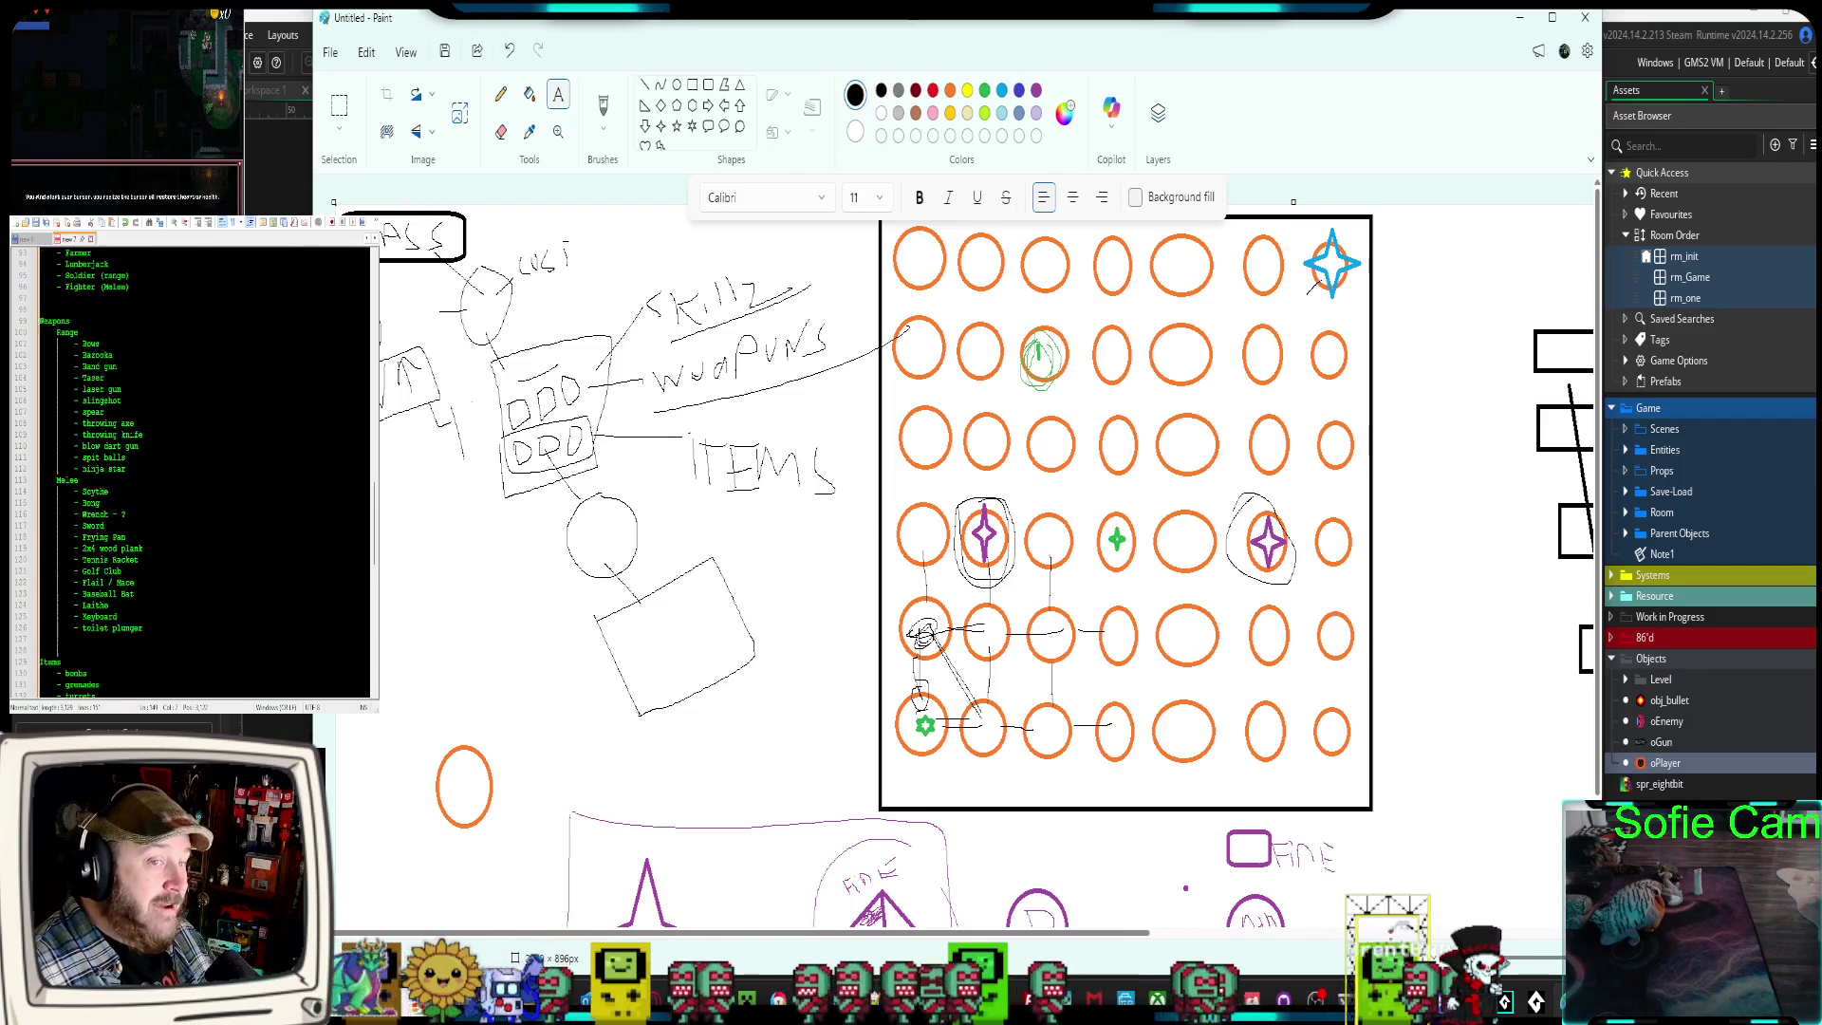
scroll(190, 465, "down", 12)
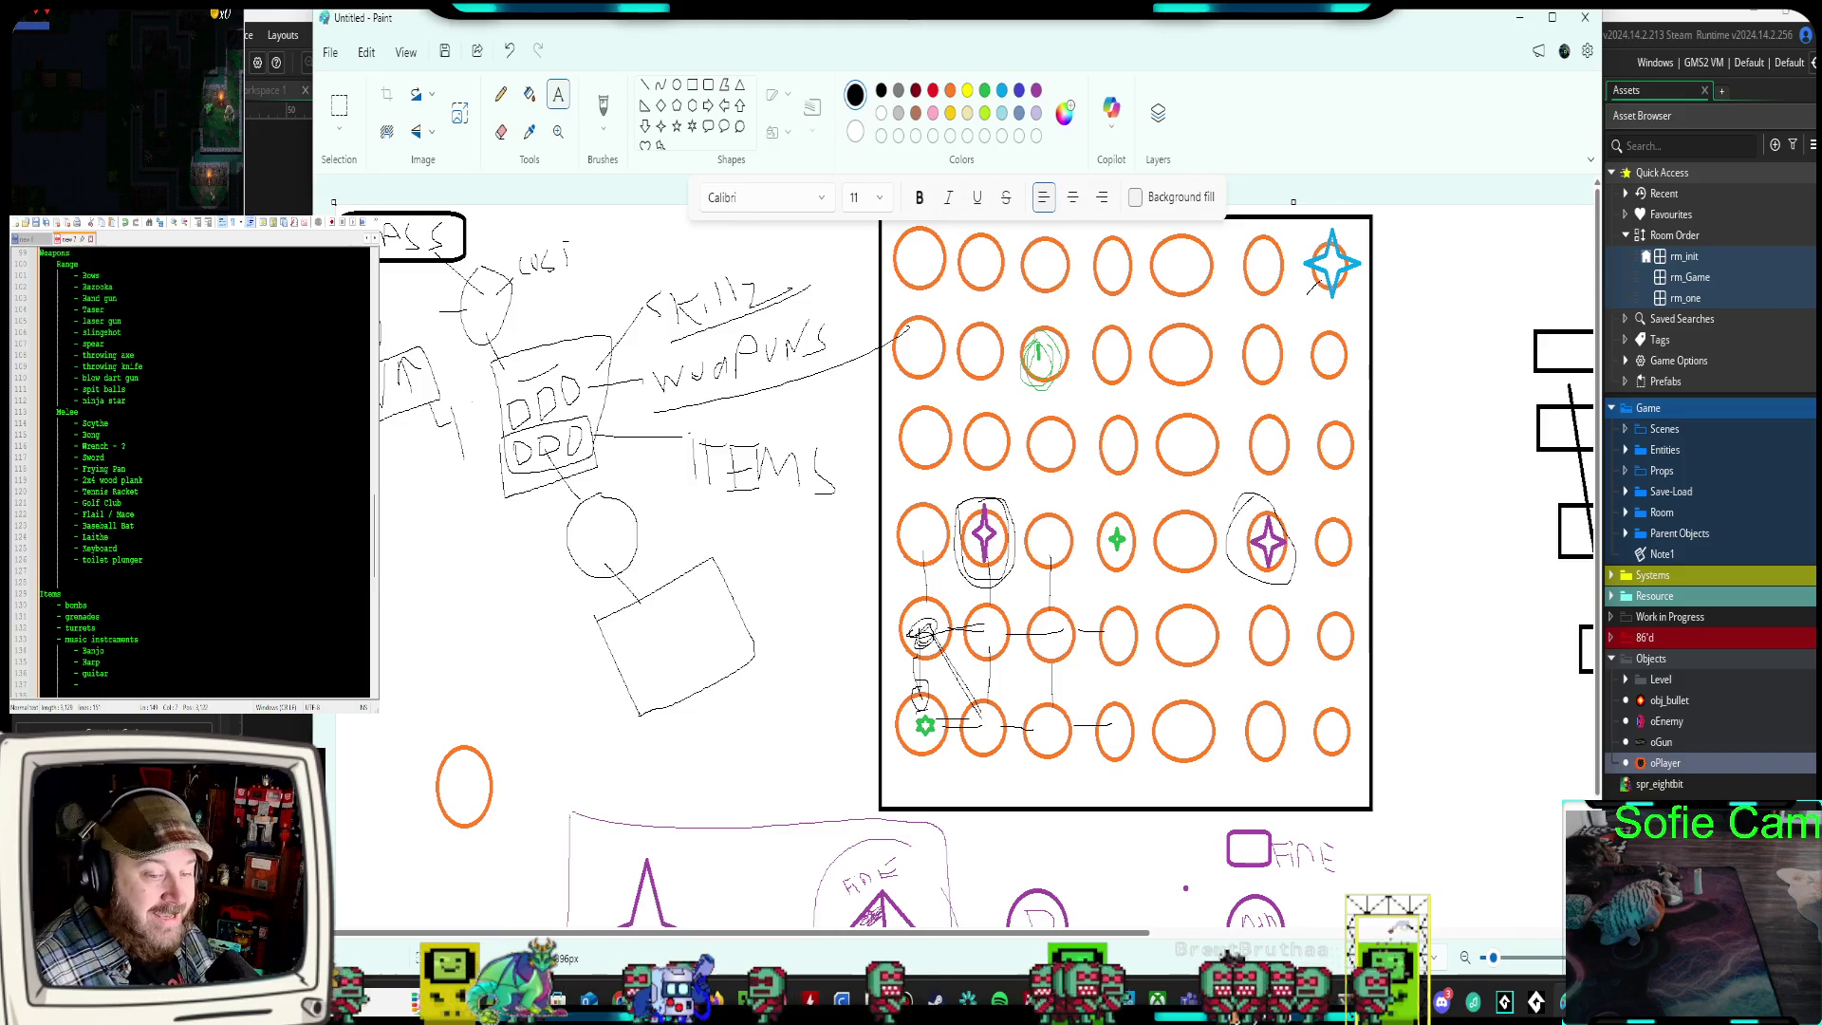
scroll(189, 465, "up", 3)
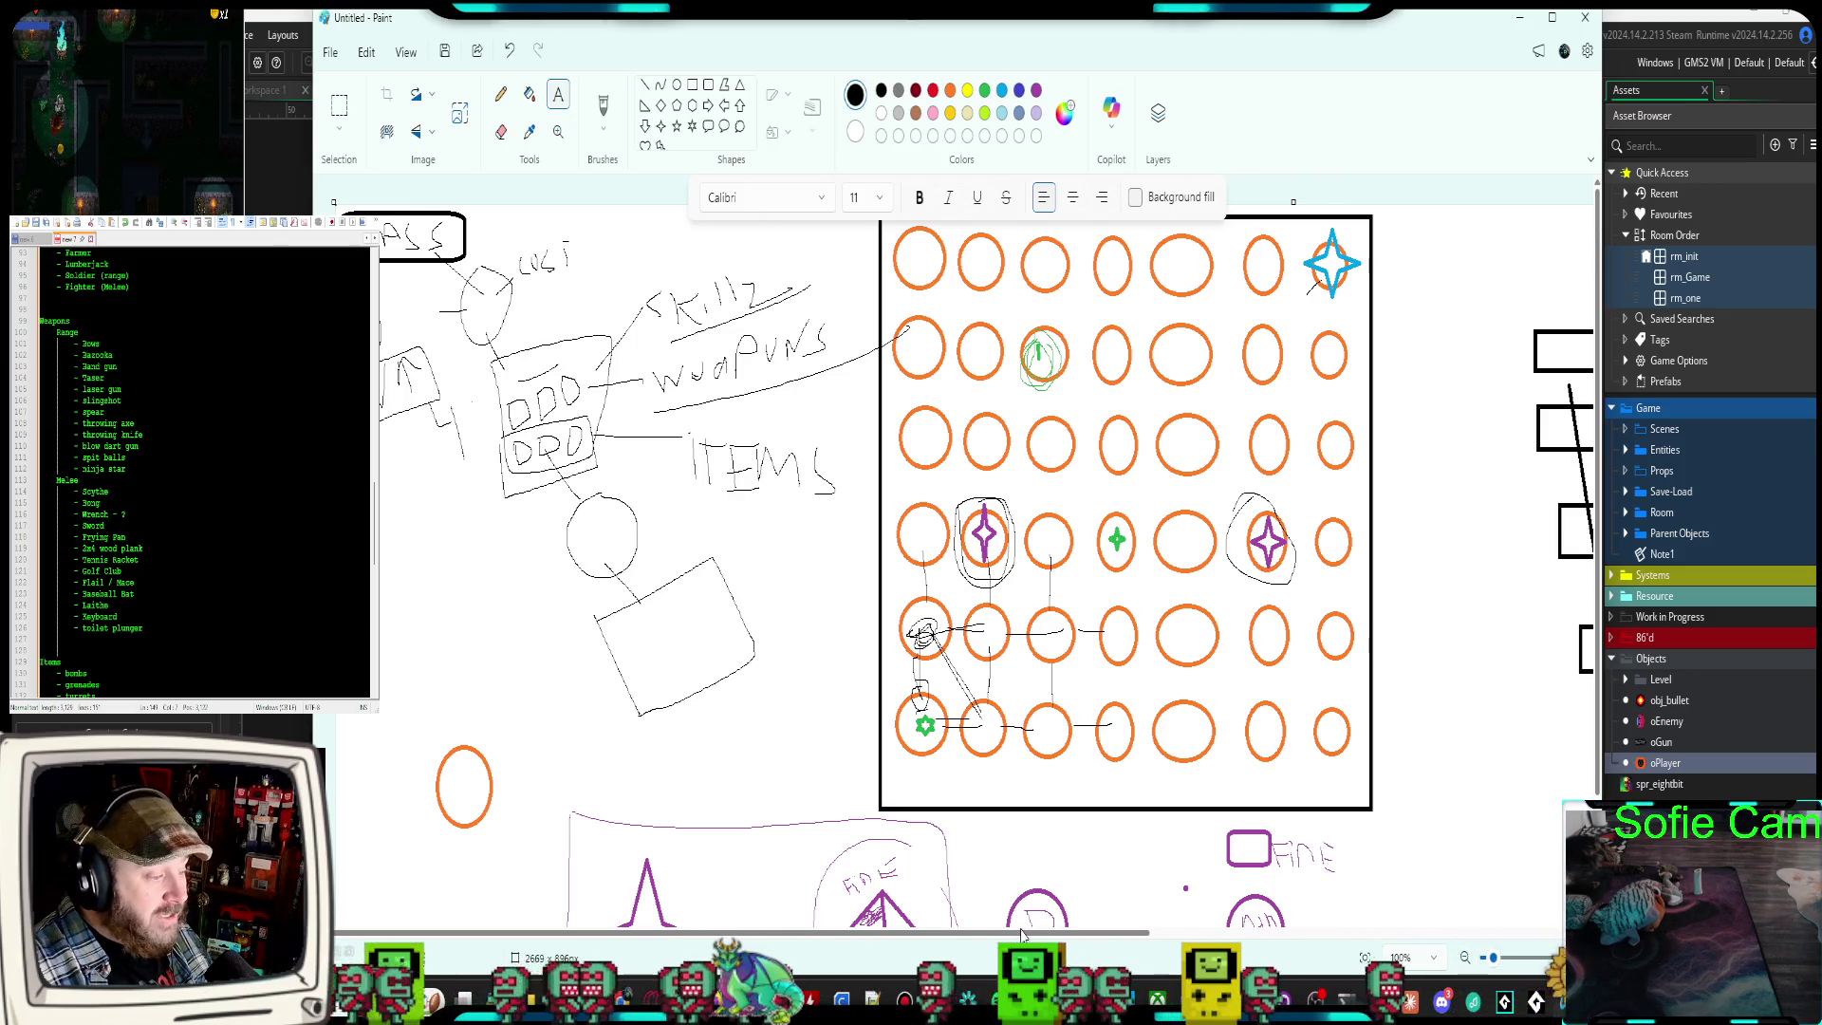
scroll(1040, 855, "down", 3)
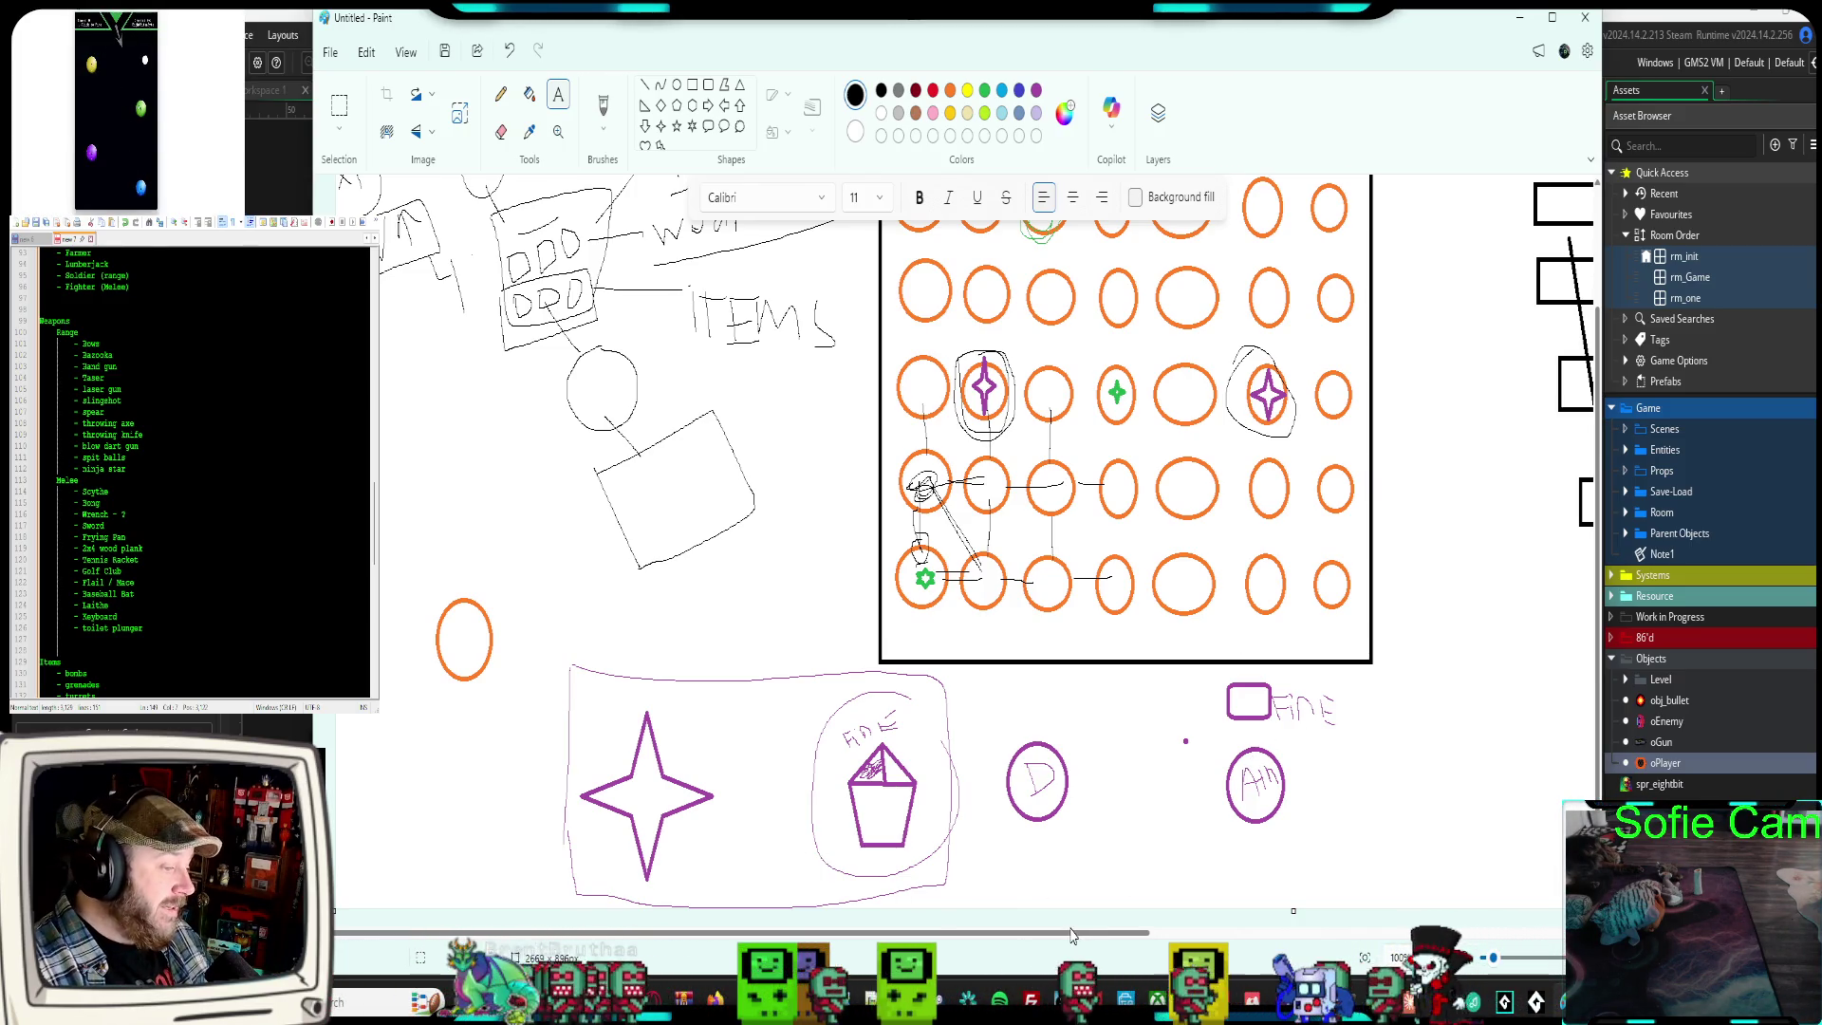
scroll(1414, 840, "right", 5)
scroll(1415, 840, "up", 1)
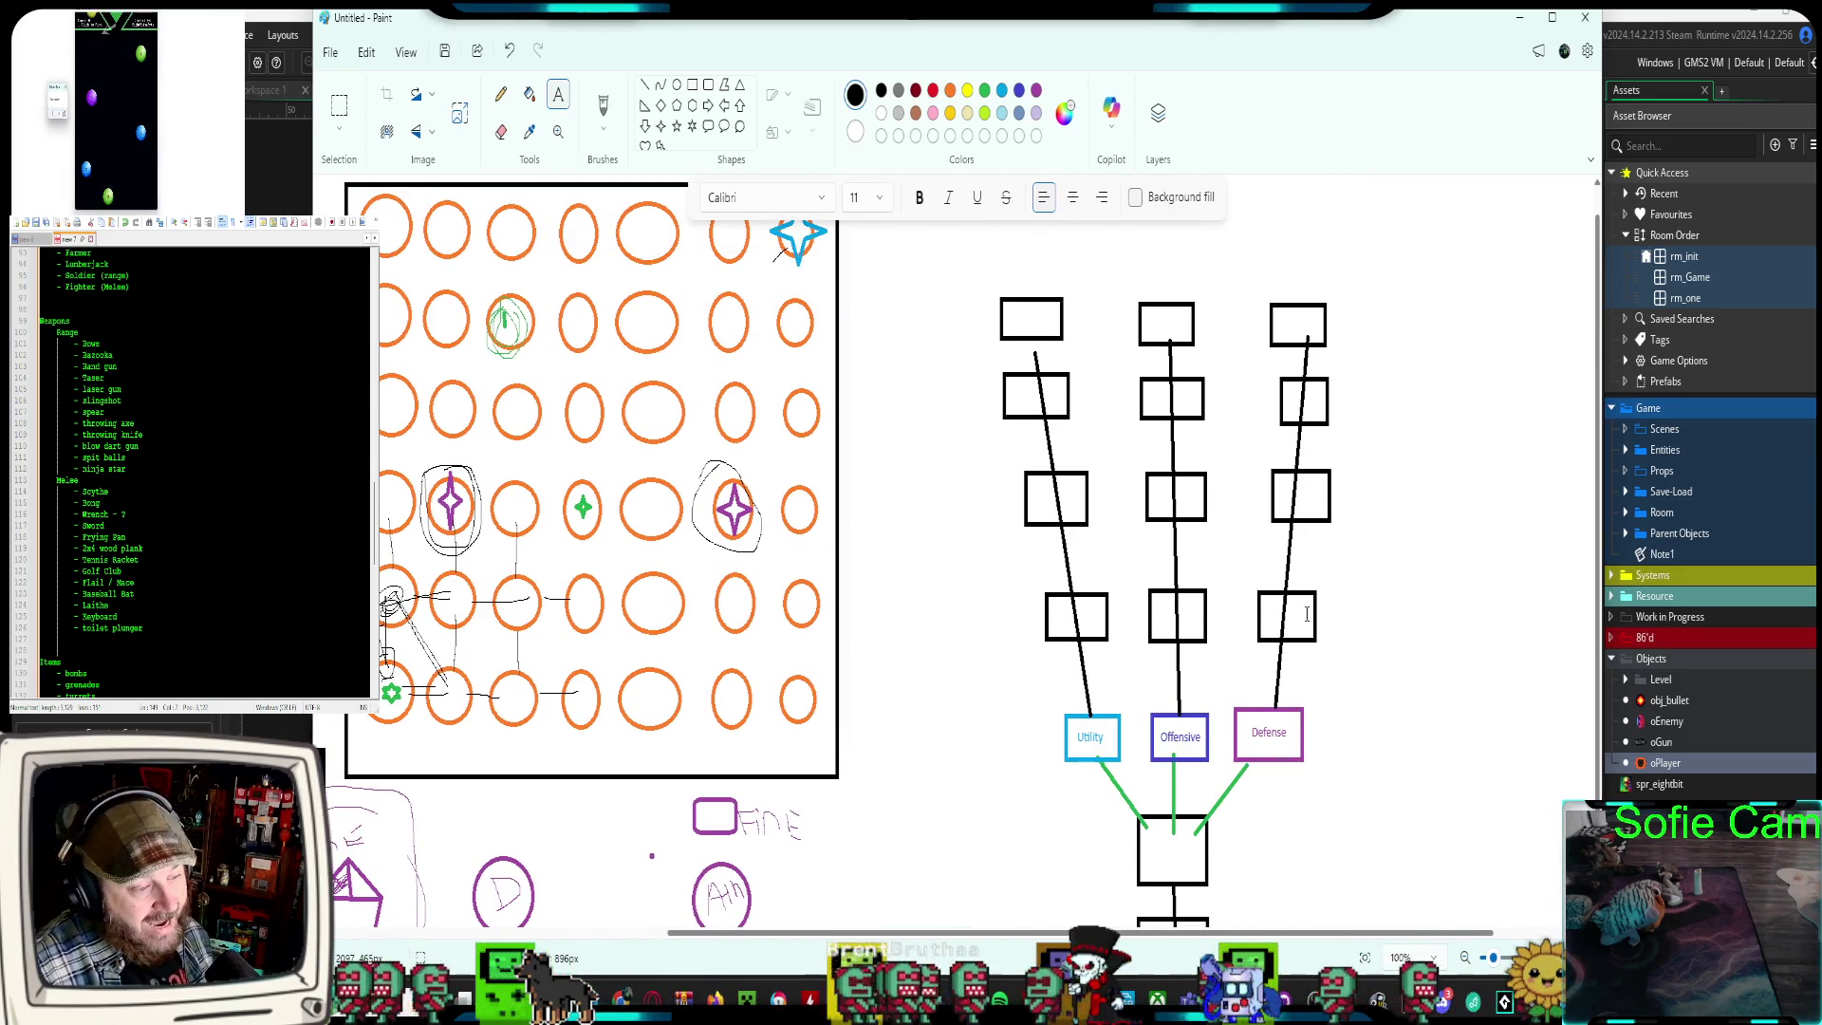
scroll(1356, 578, "down", 1)
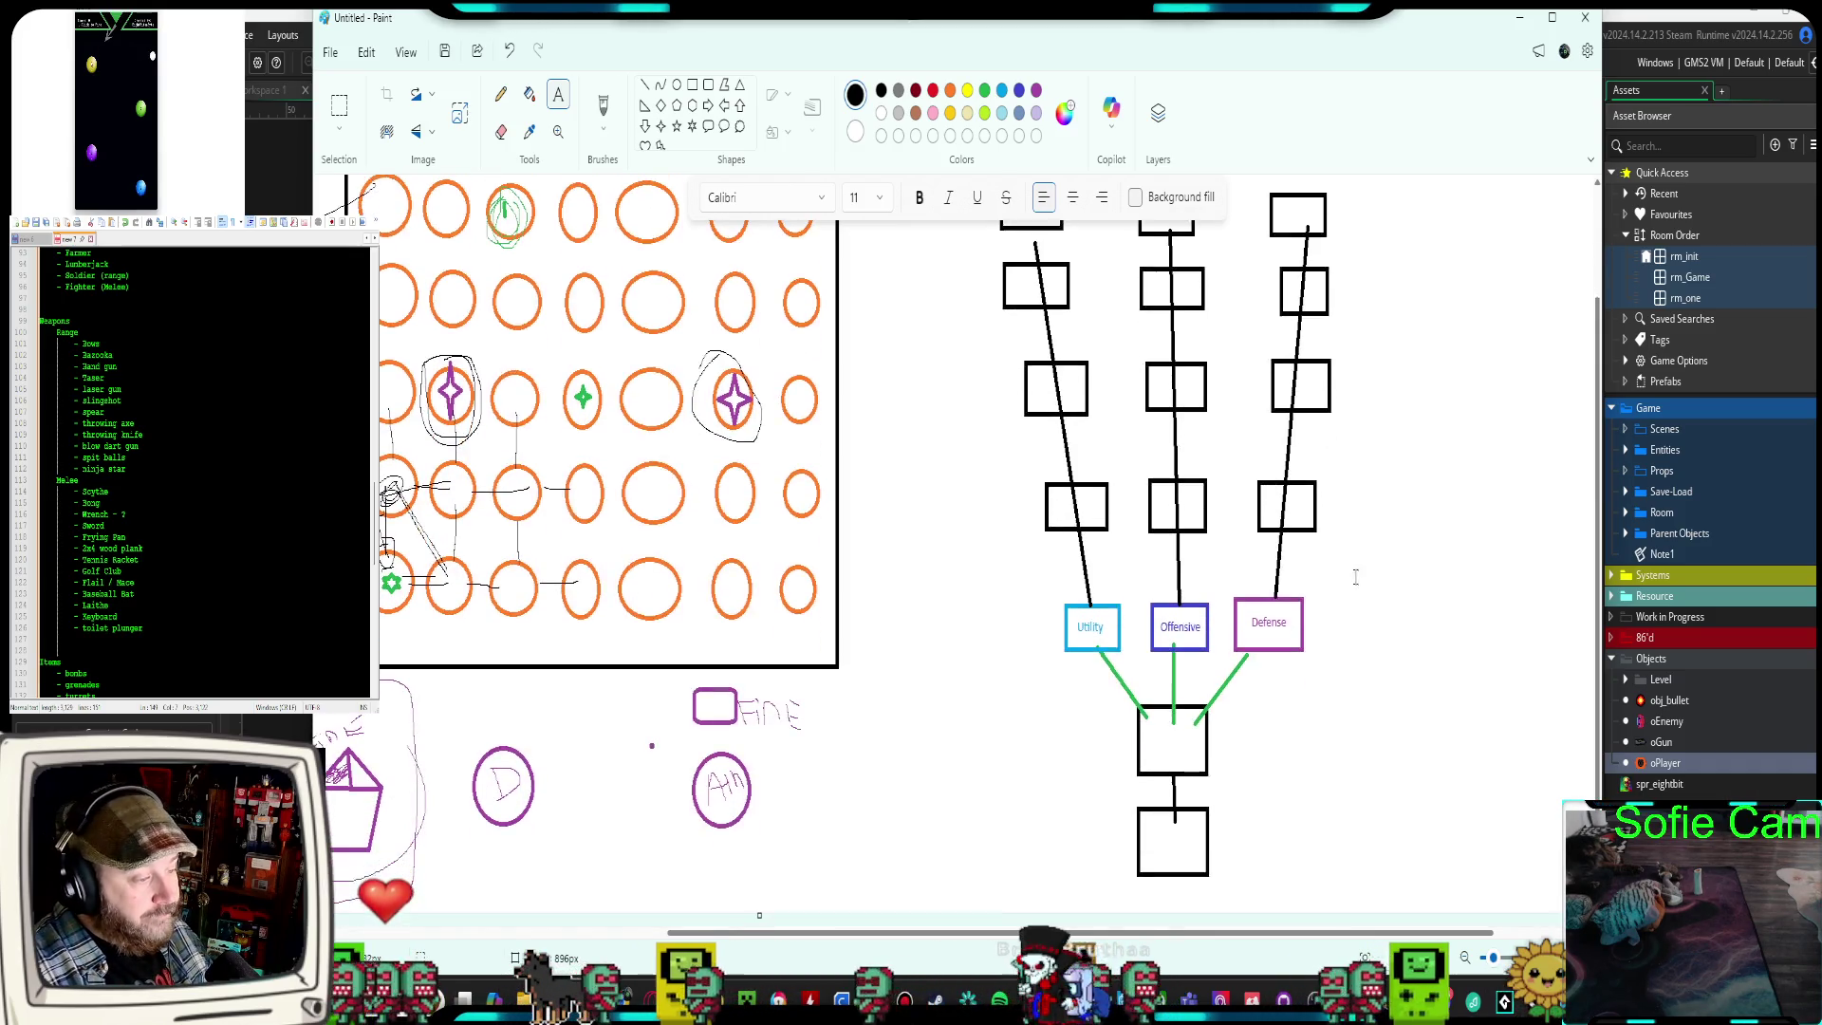
scroll(1358, 588, "up", 1)
scroll(1371, 622, "down", 1)
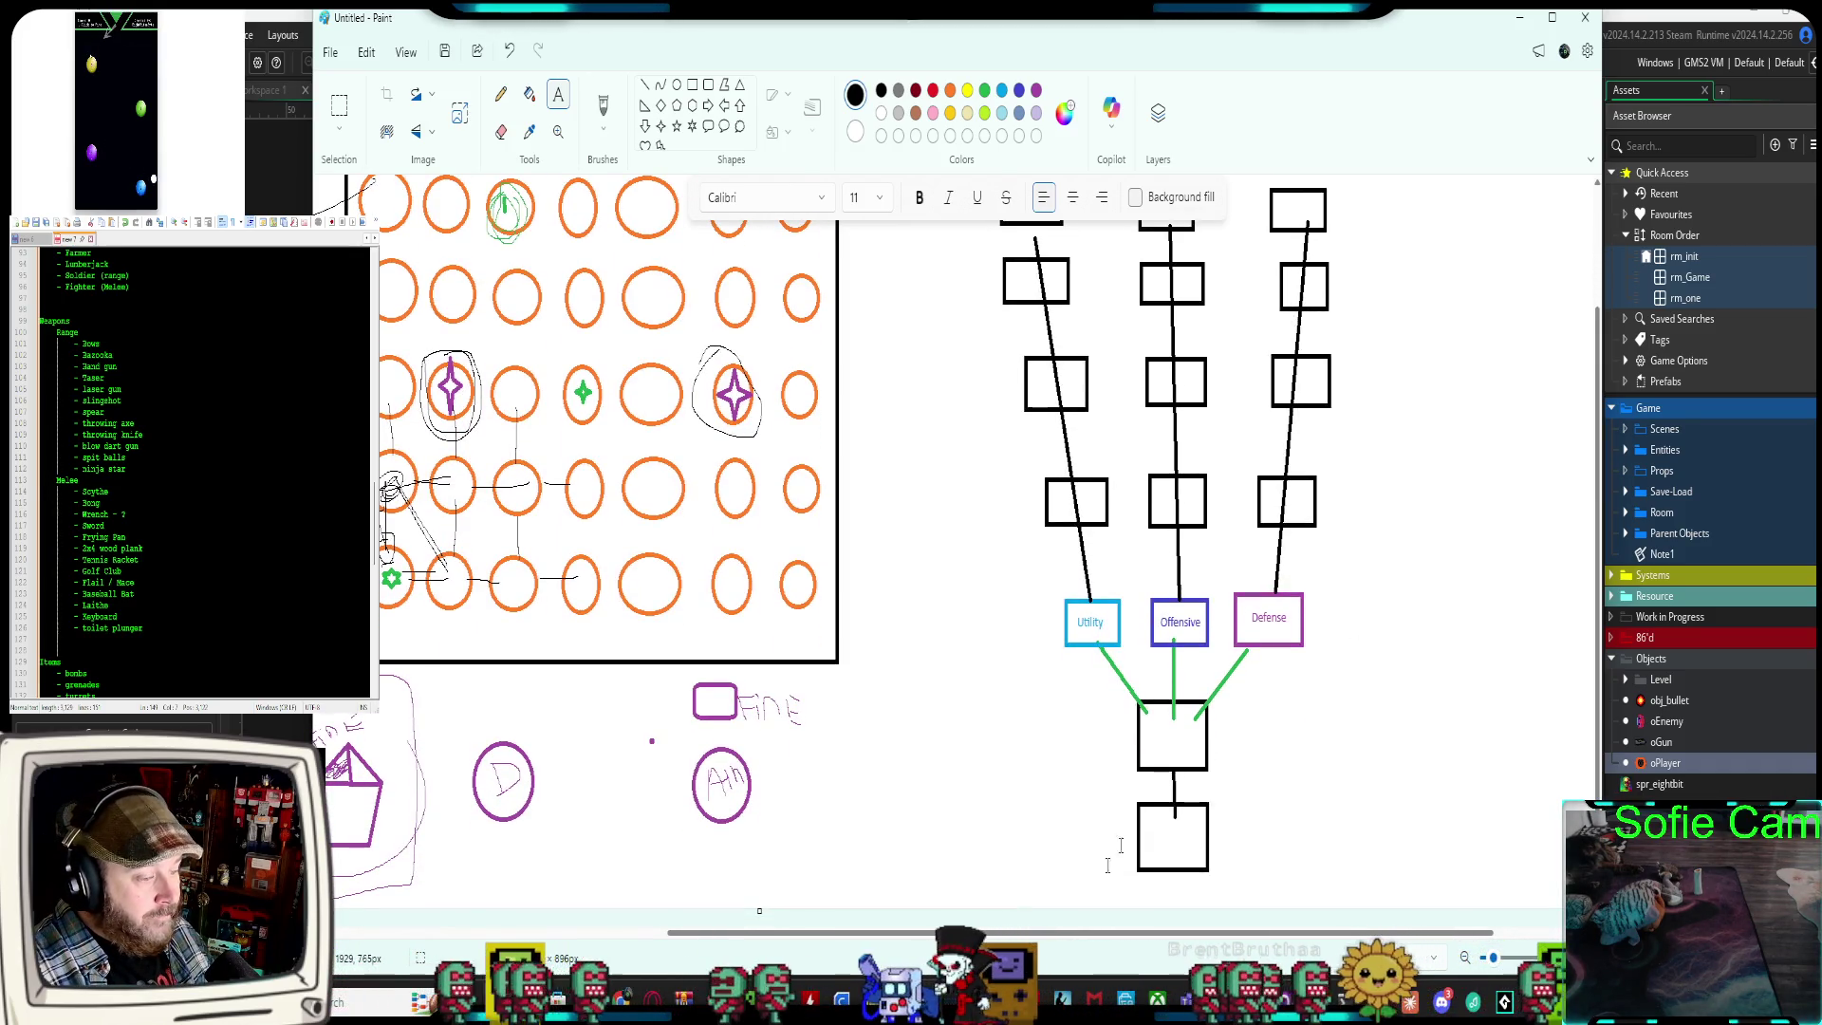
scroll(1110, 864, "up", 2)
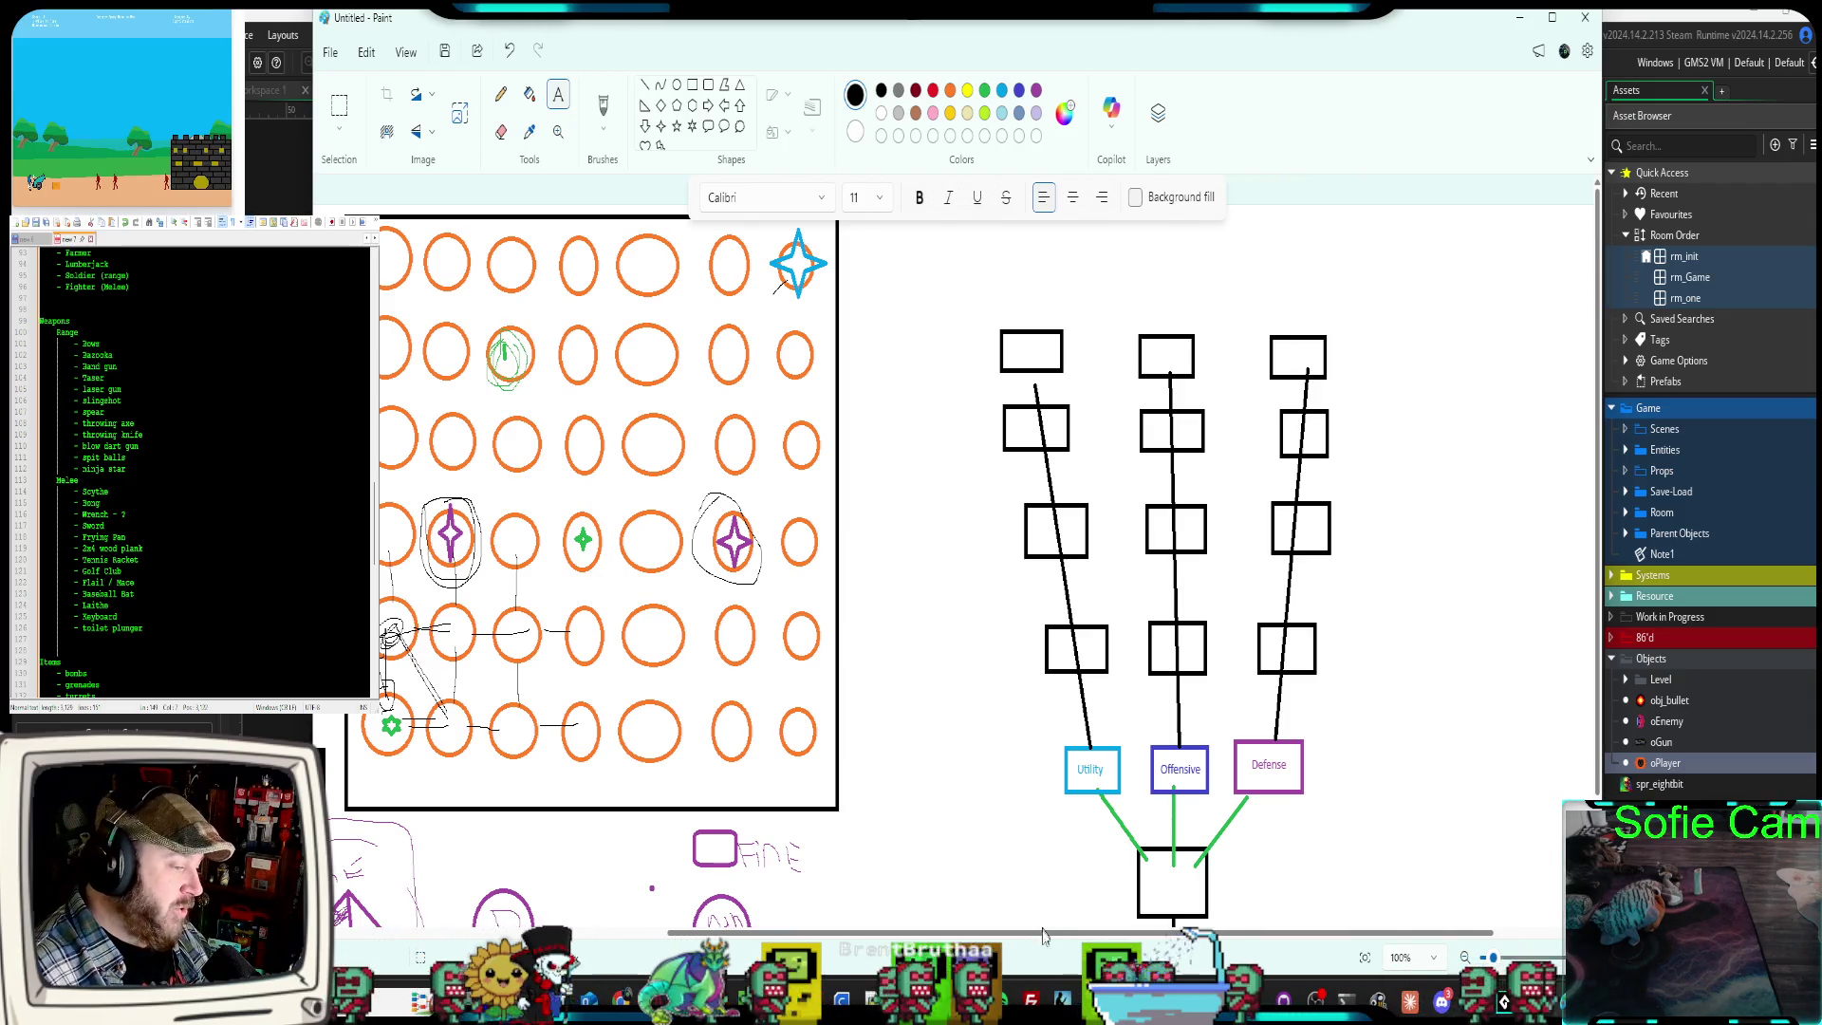
Scroll the Paint canvas left and down to view the orange circle grid and star nodes
scroll(1078, 881, "left", 5)
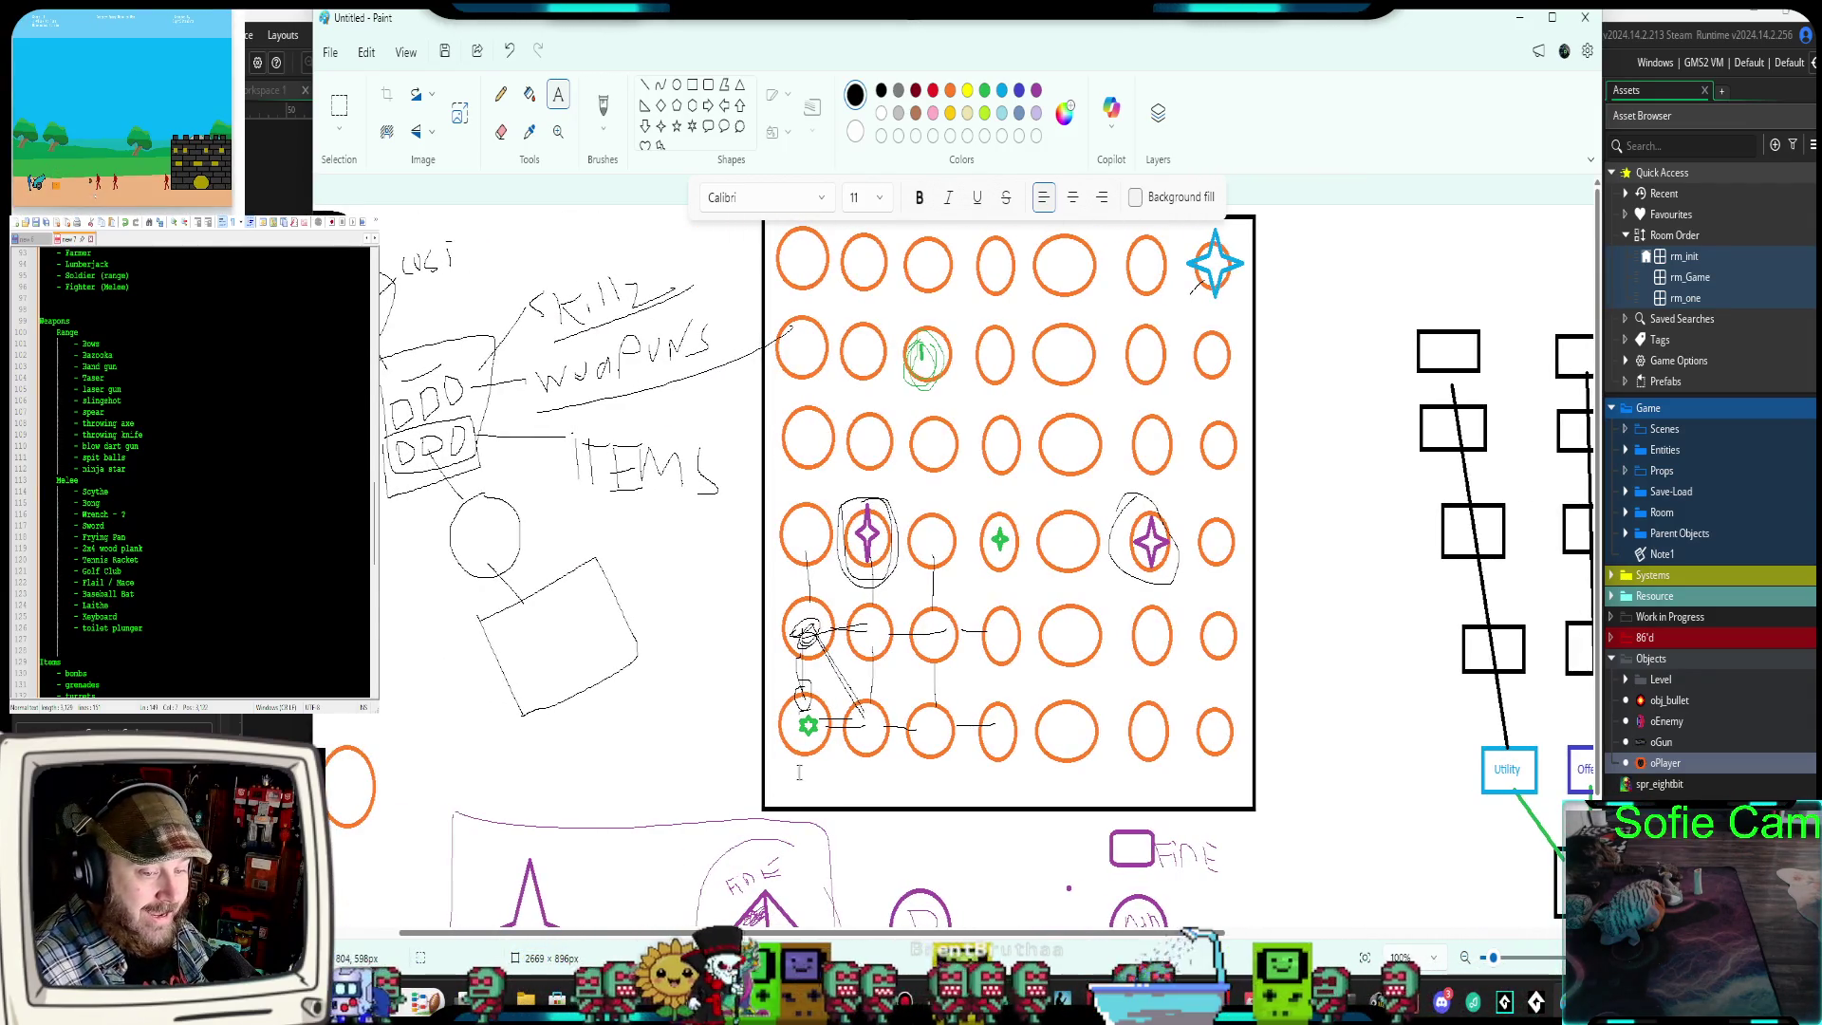
scroll(805, 769, "down", 3)
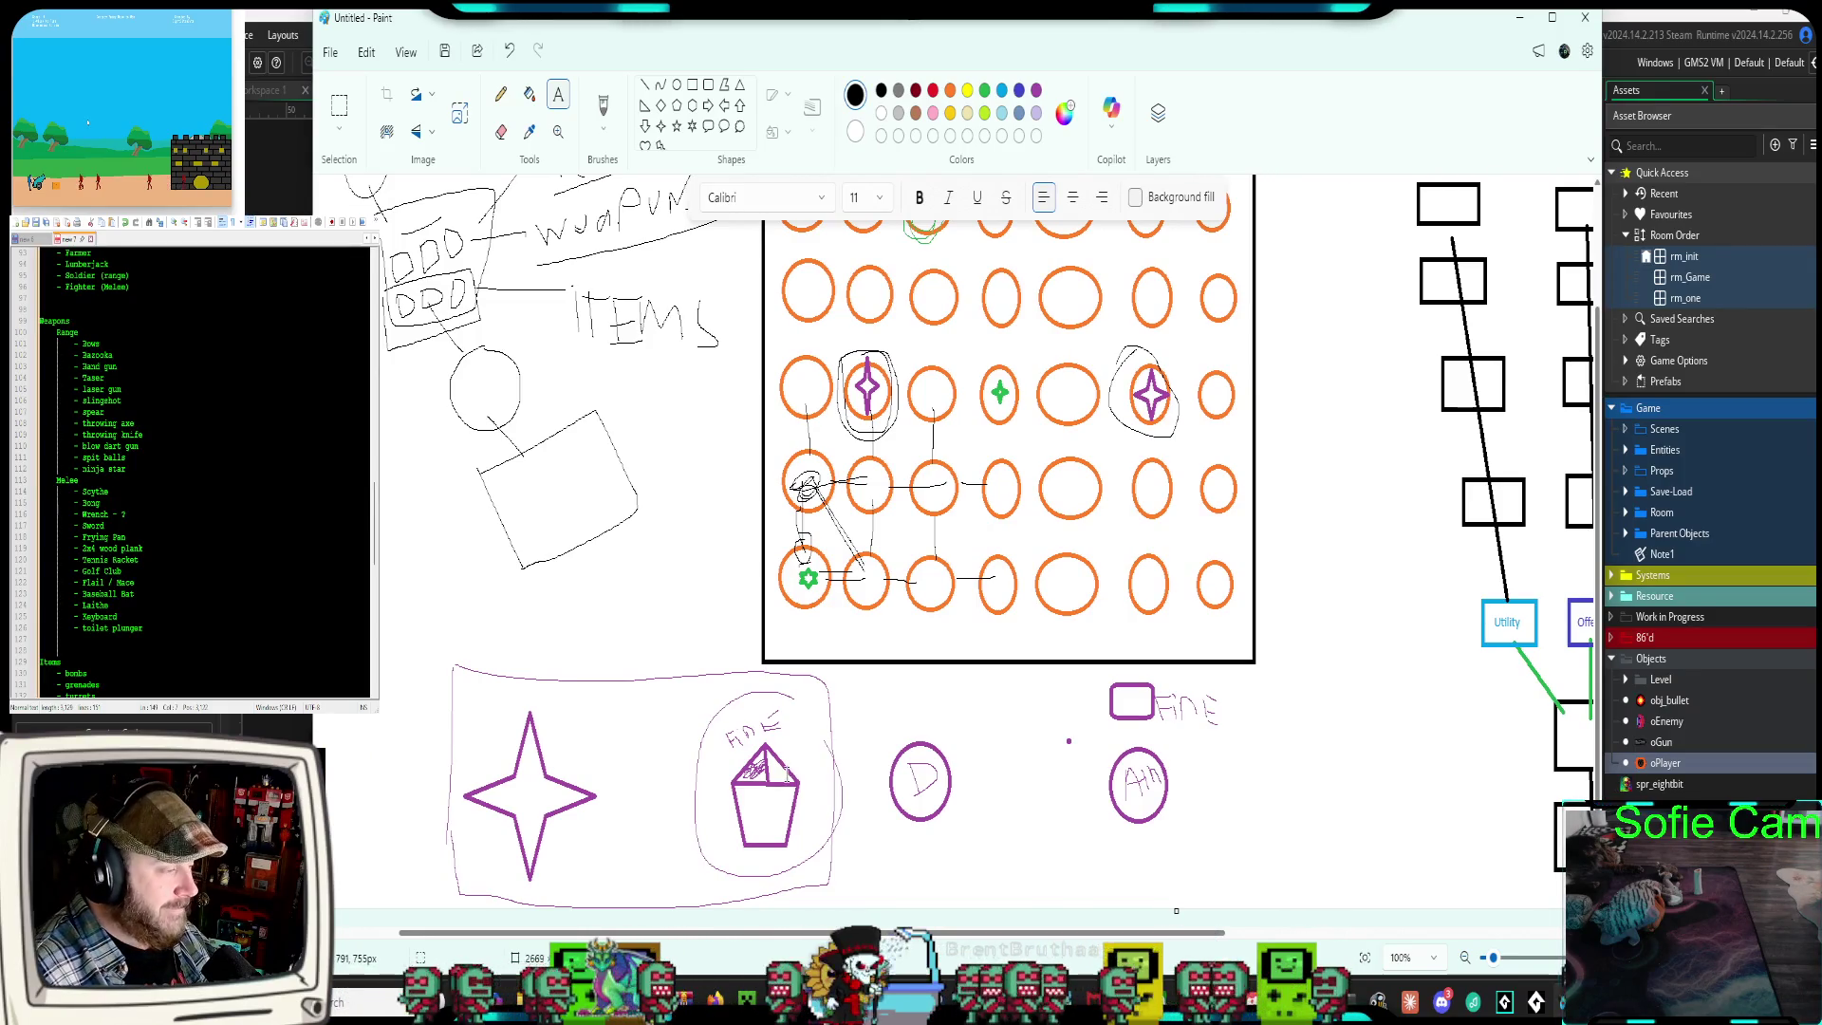
scroll(786, 773, "up", 3)
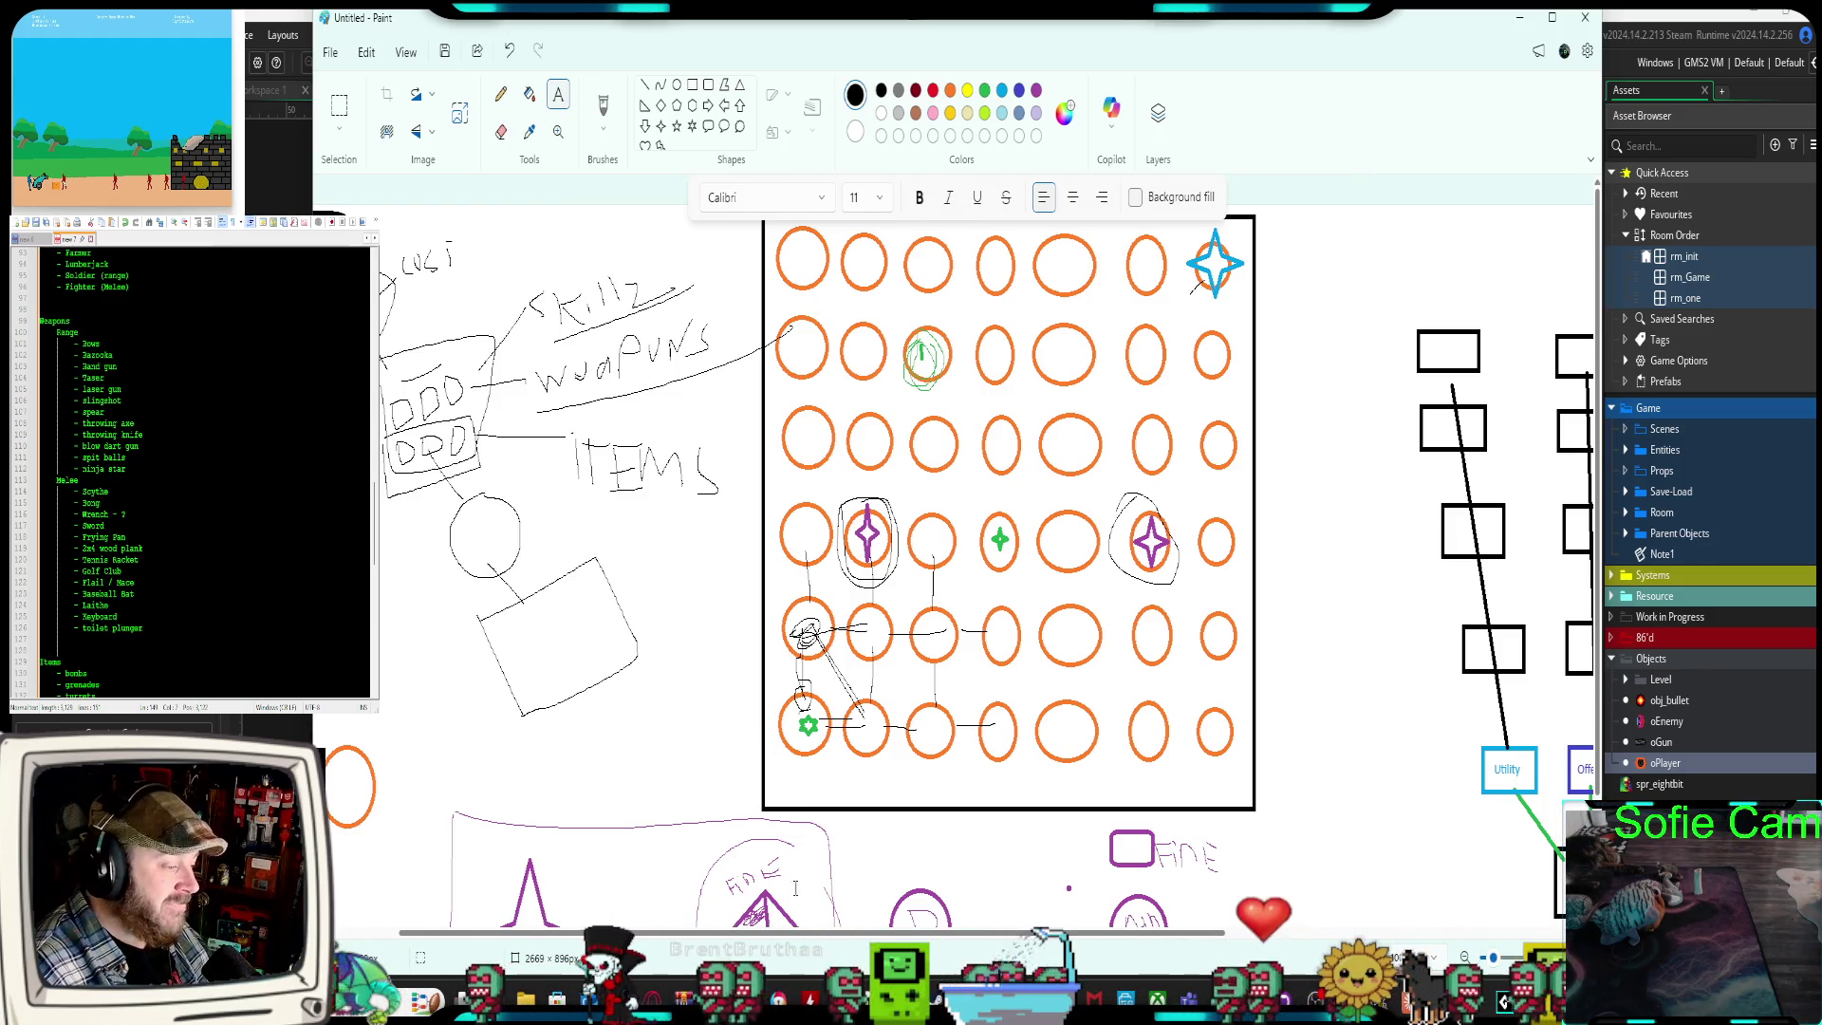
scroll(793, 875, "down", 1)
scroll(793, 875, "down", 2)
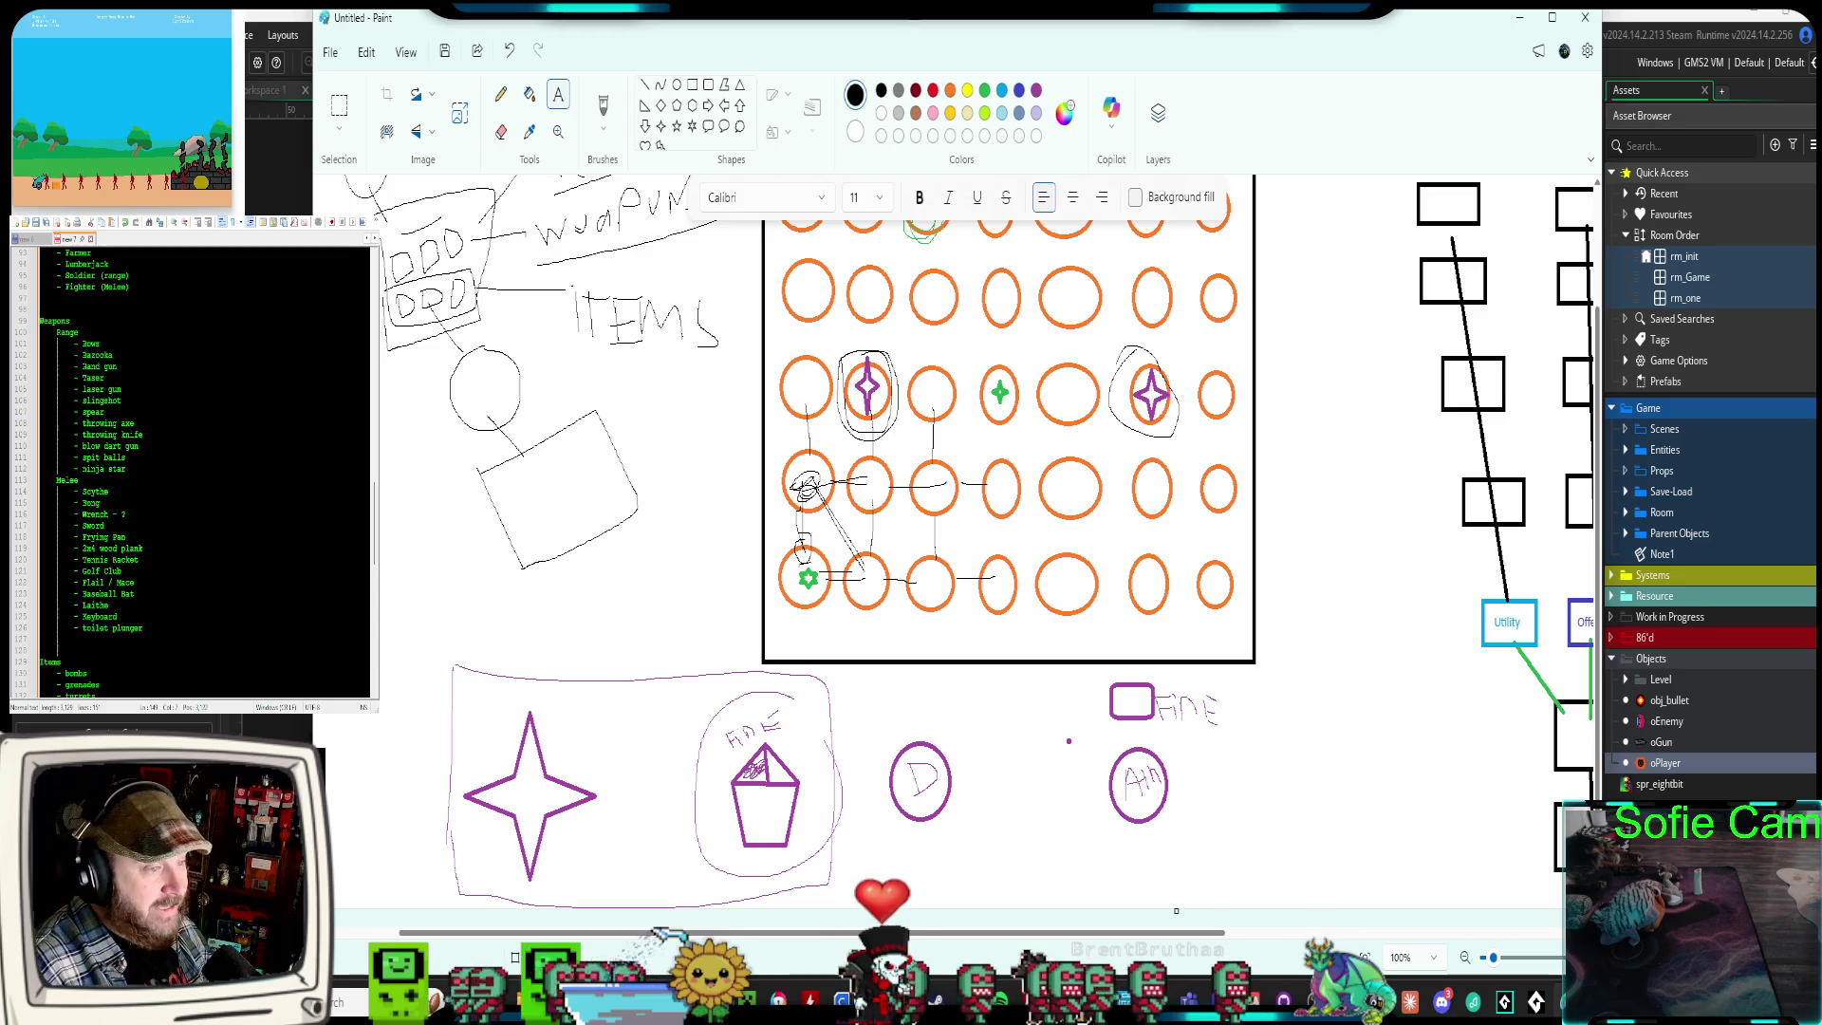
scroll(1176, 911, "up", 3)
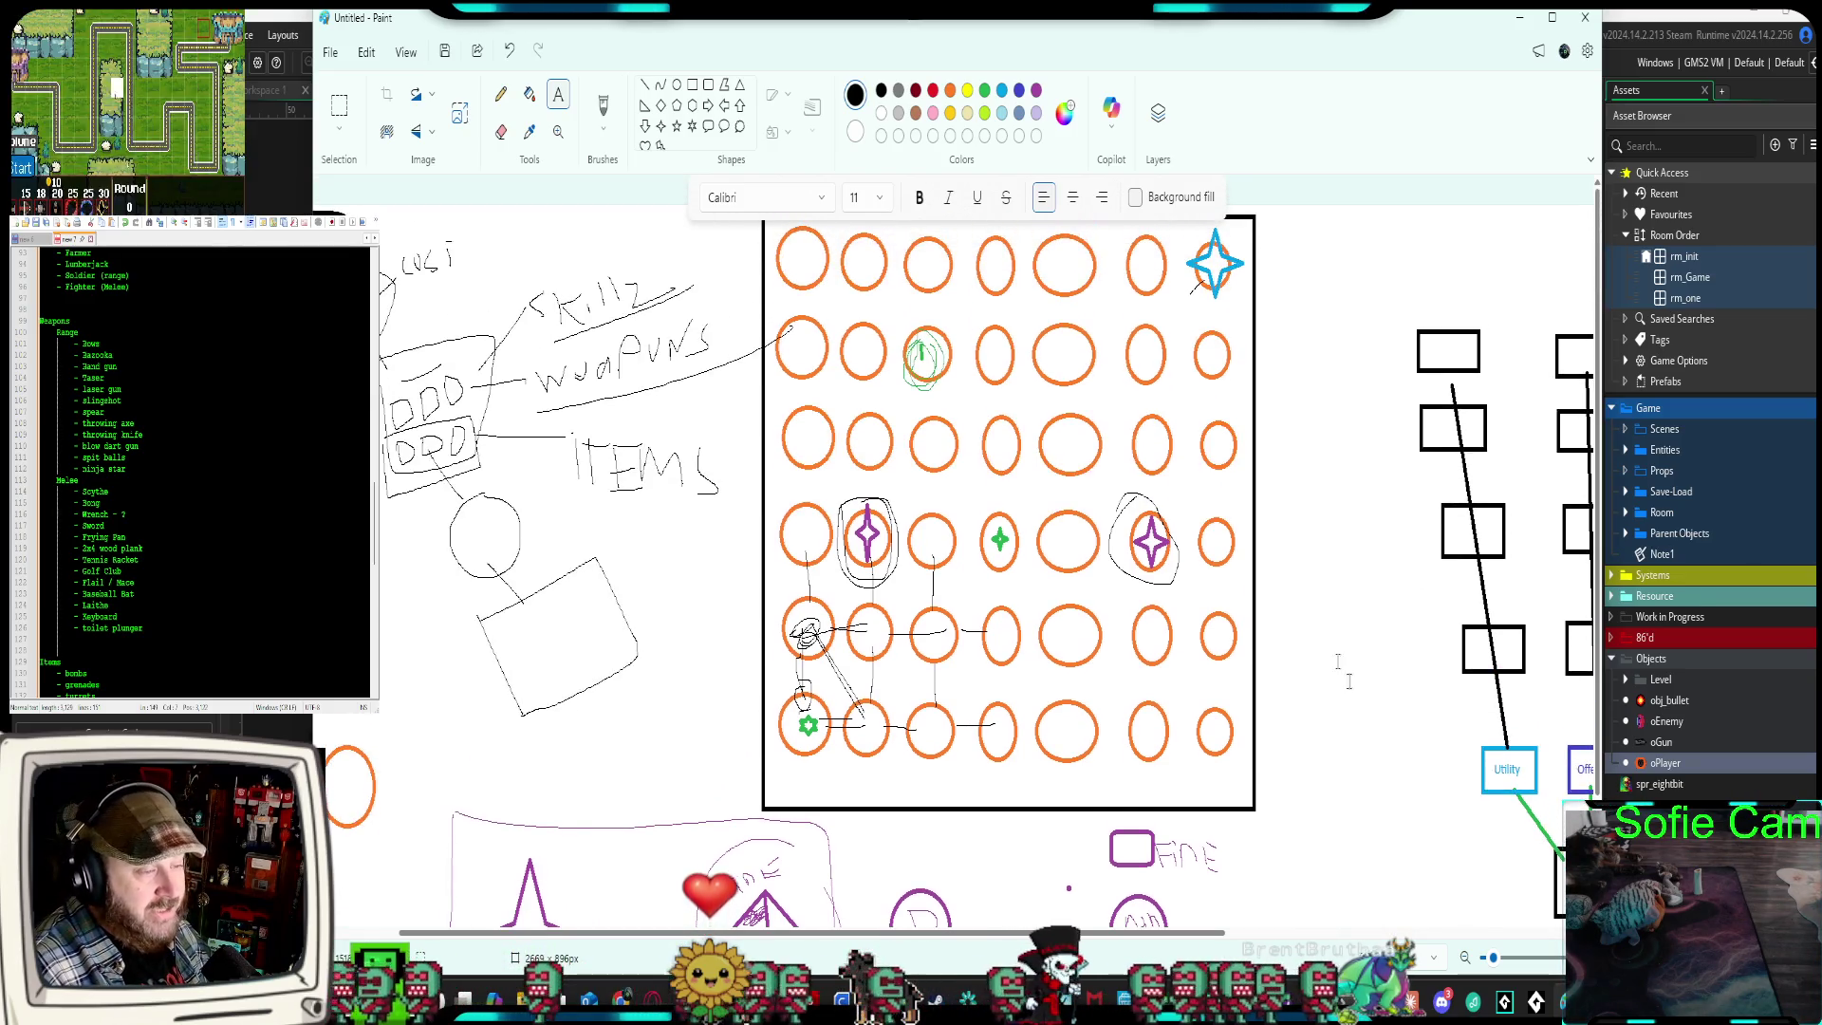
scroll(190, 474, "down", 2)
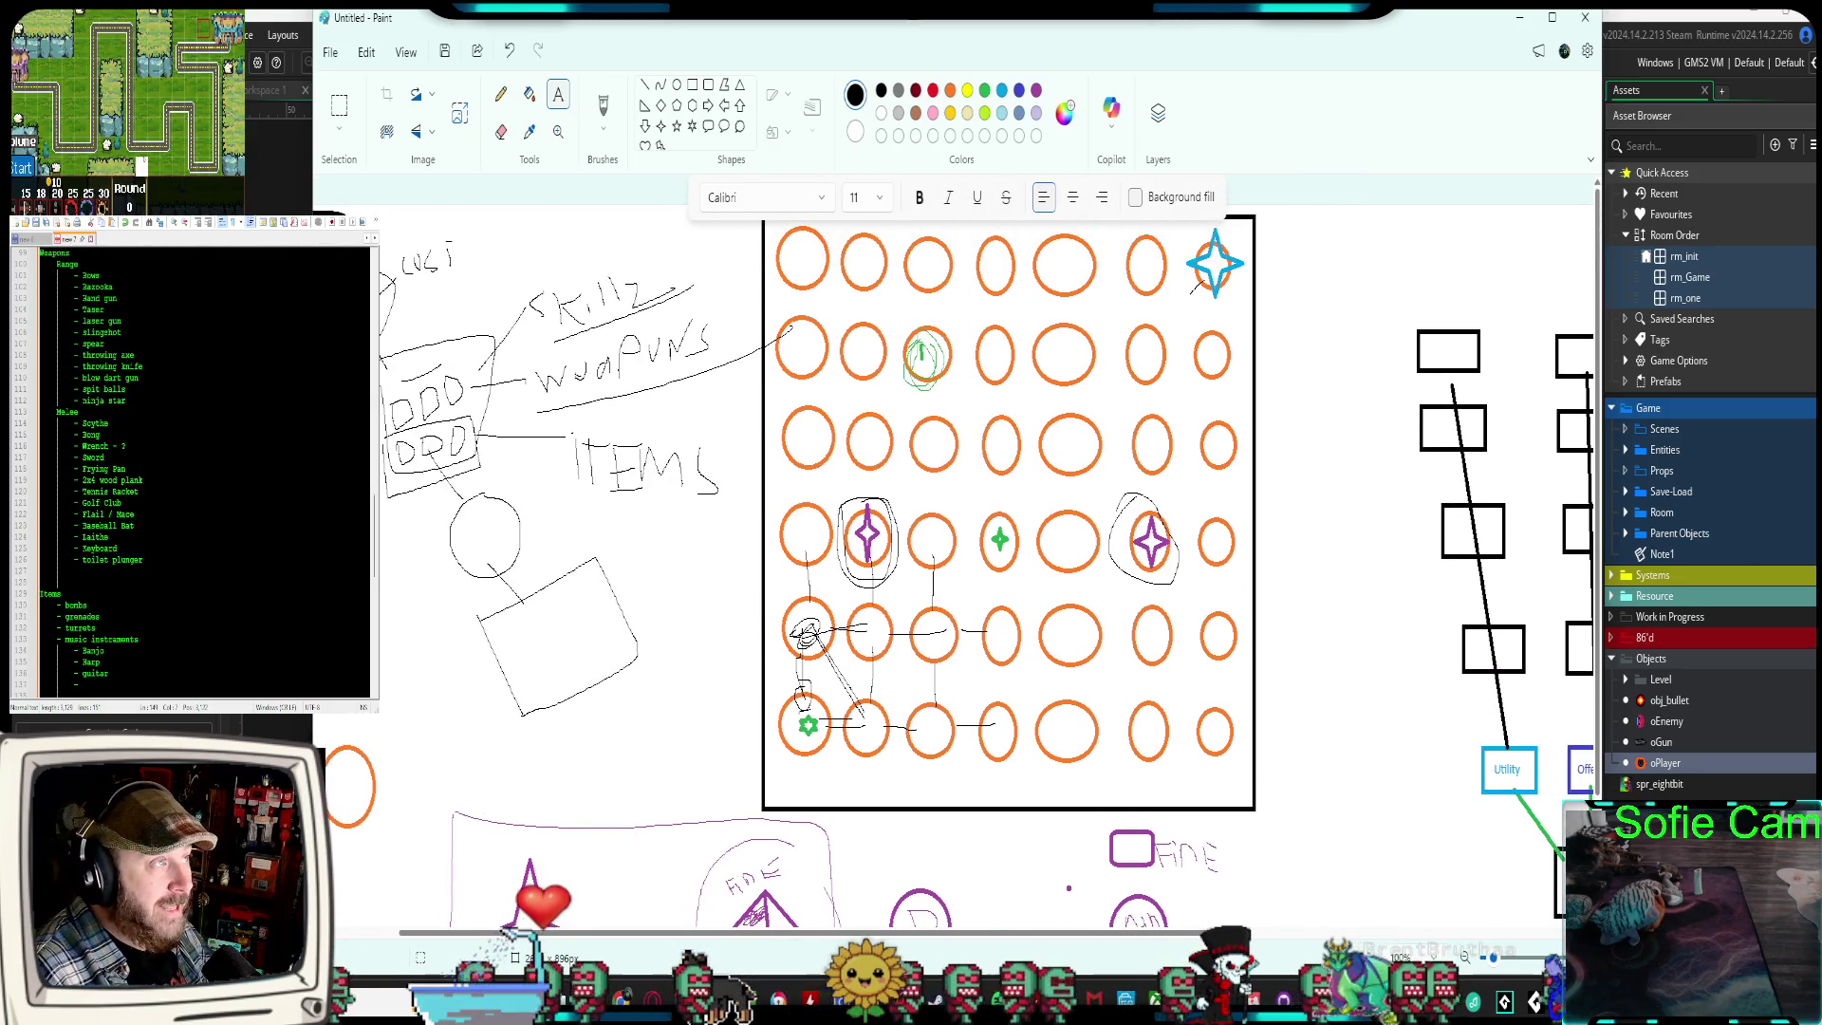
scroll(190, 474, "up", 2)
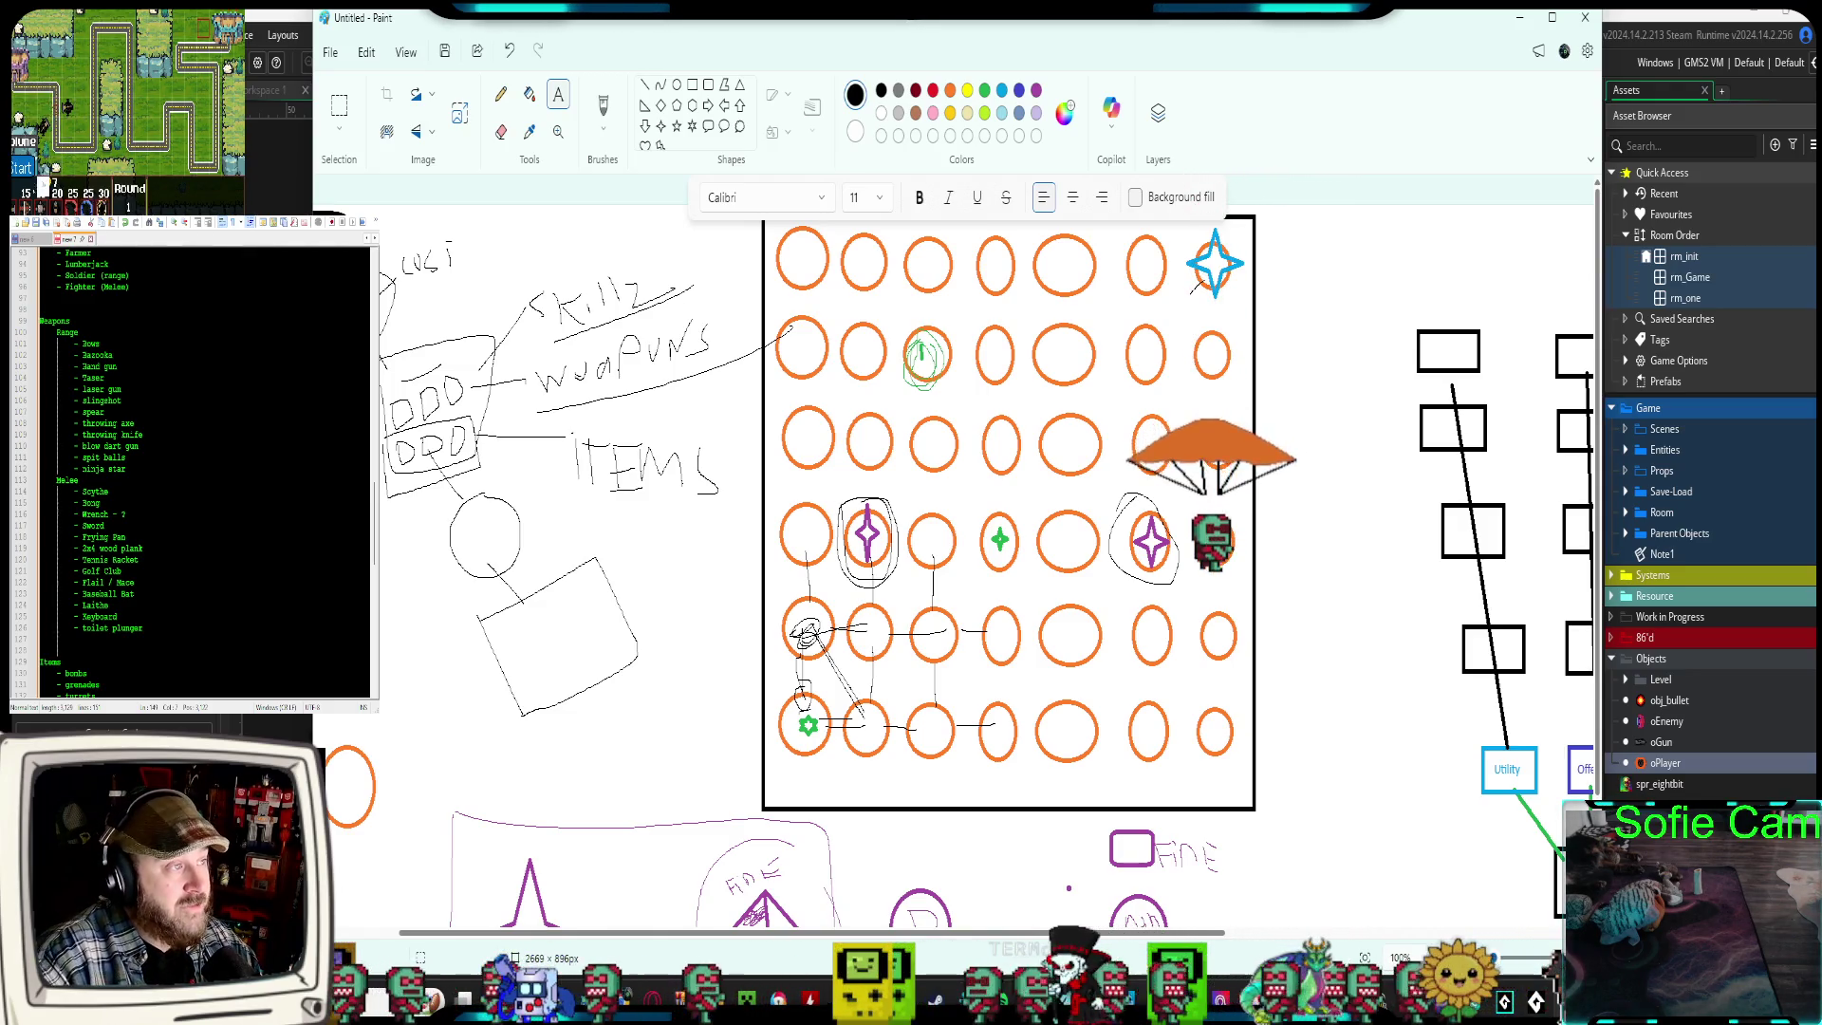
scroll(194, 470, "down", 4)
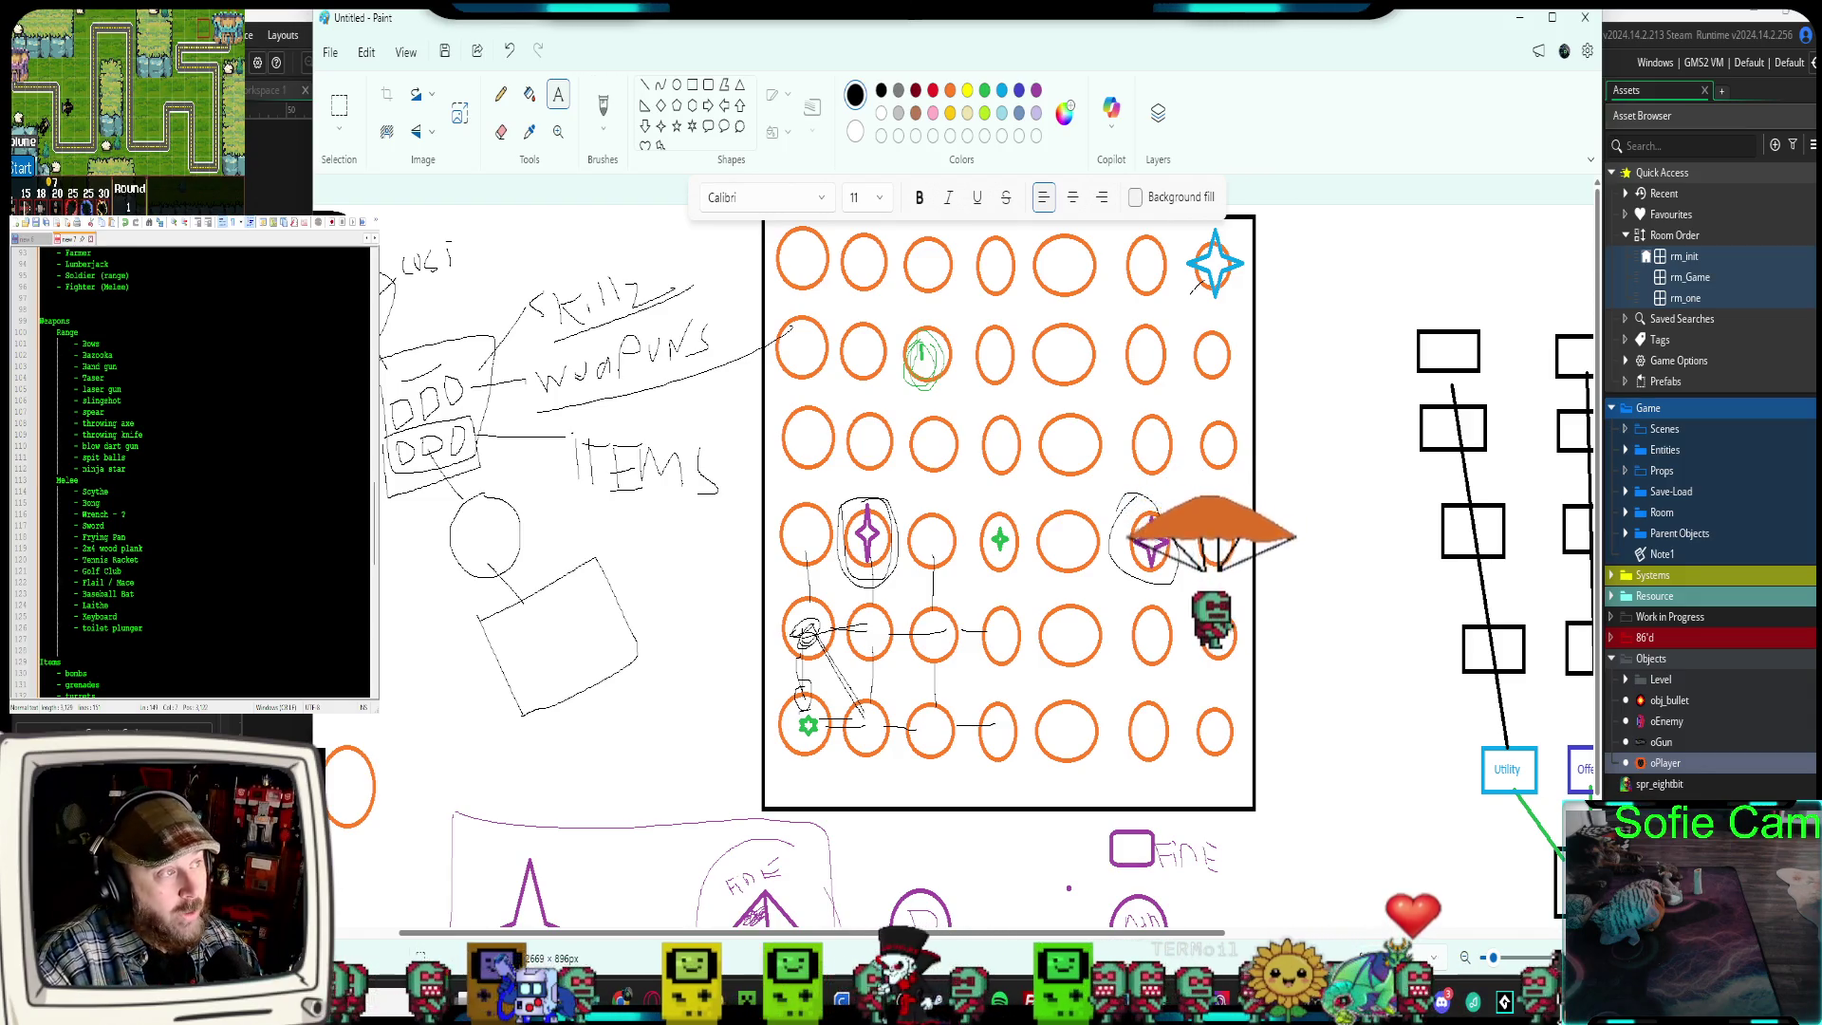
scroll(194, 470, "down", 2)
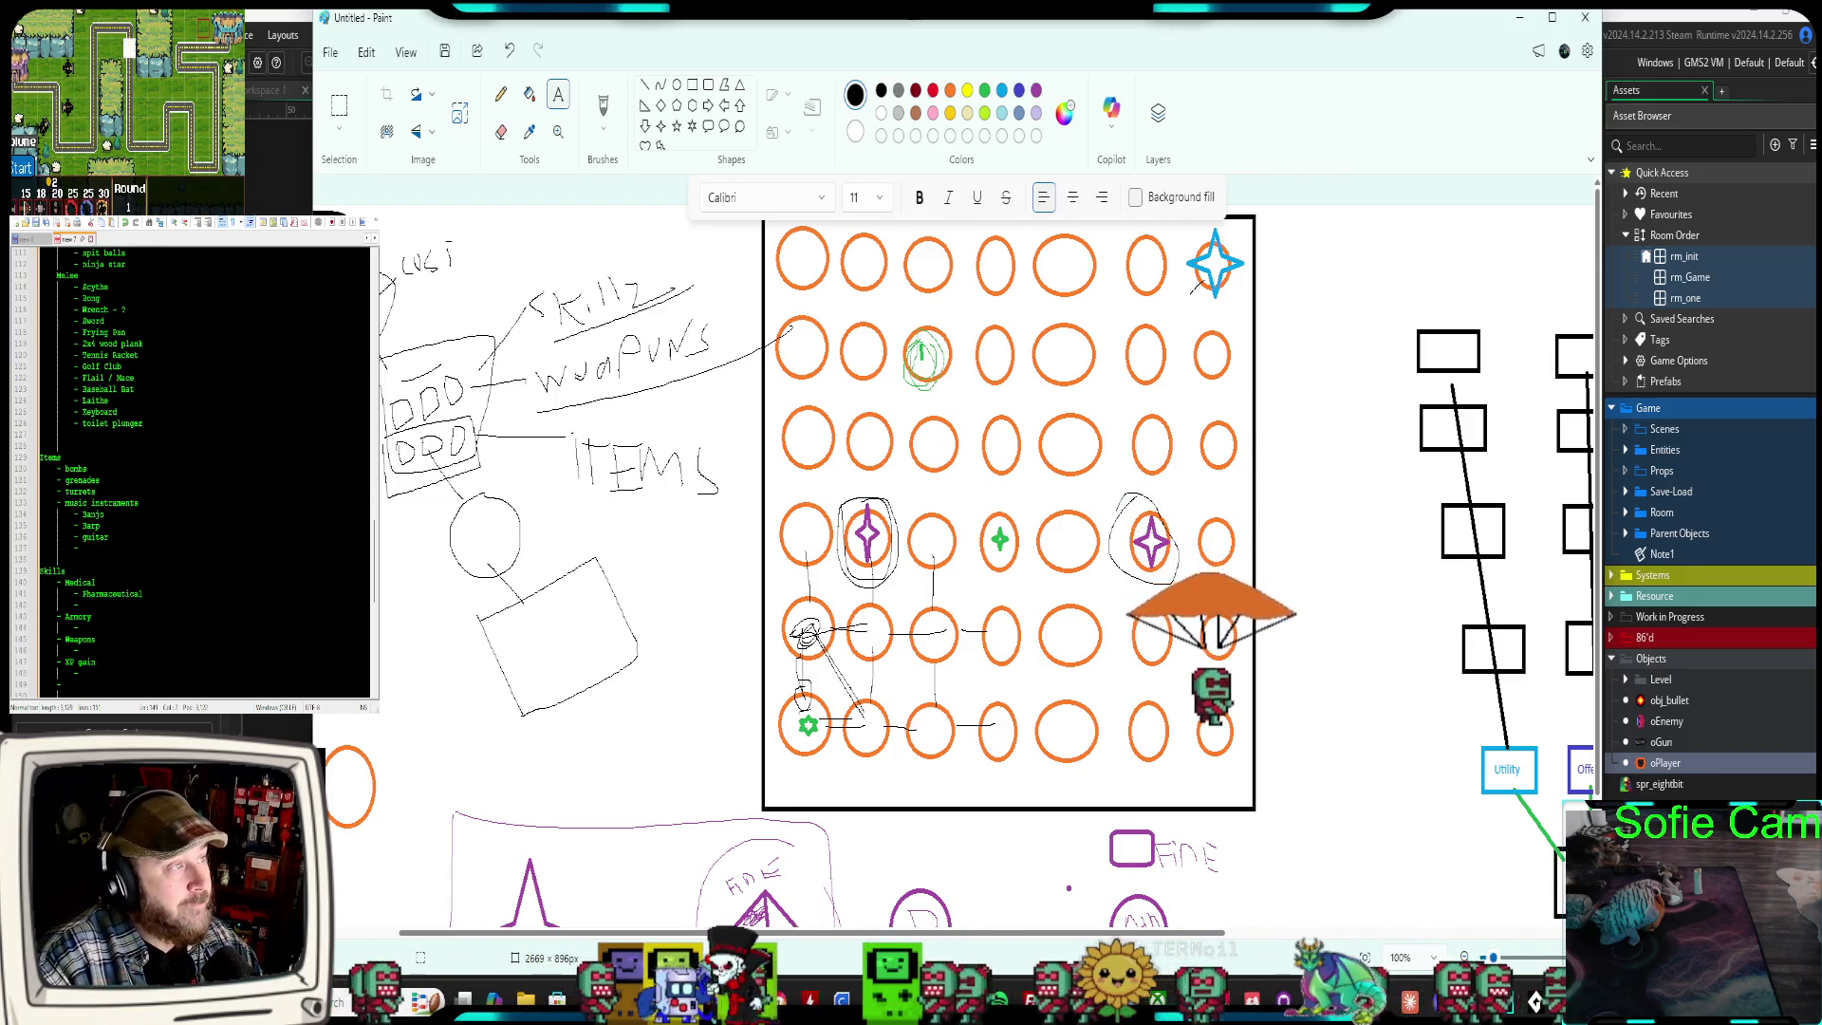
scroll(194, 470, "up", 2)
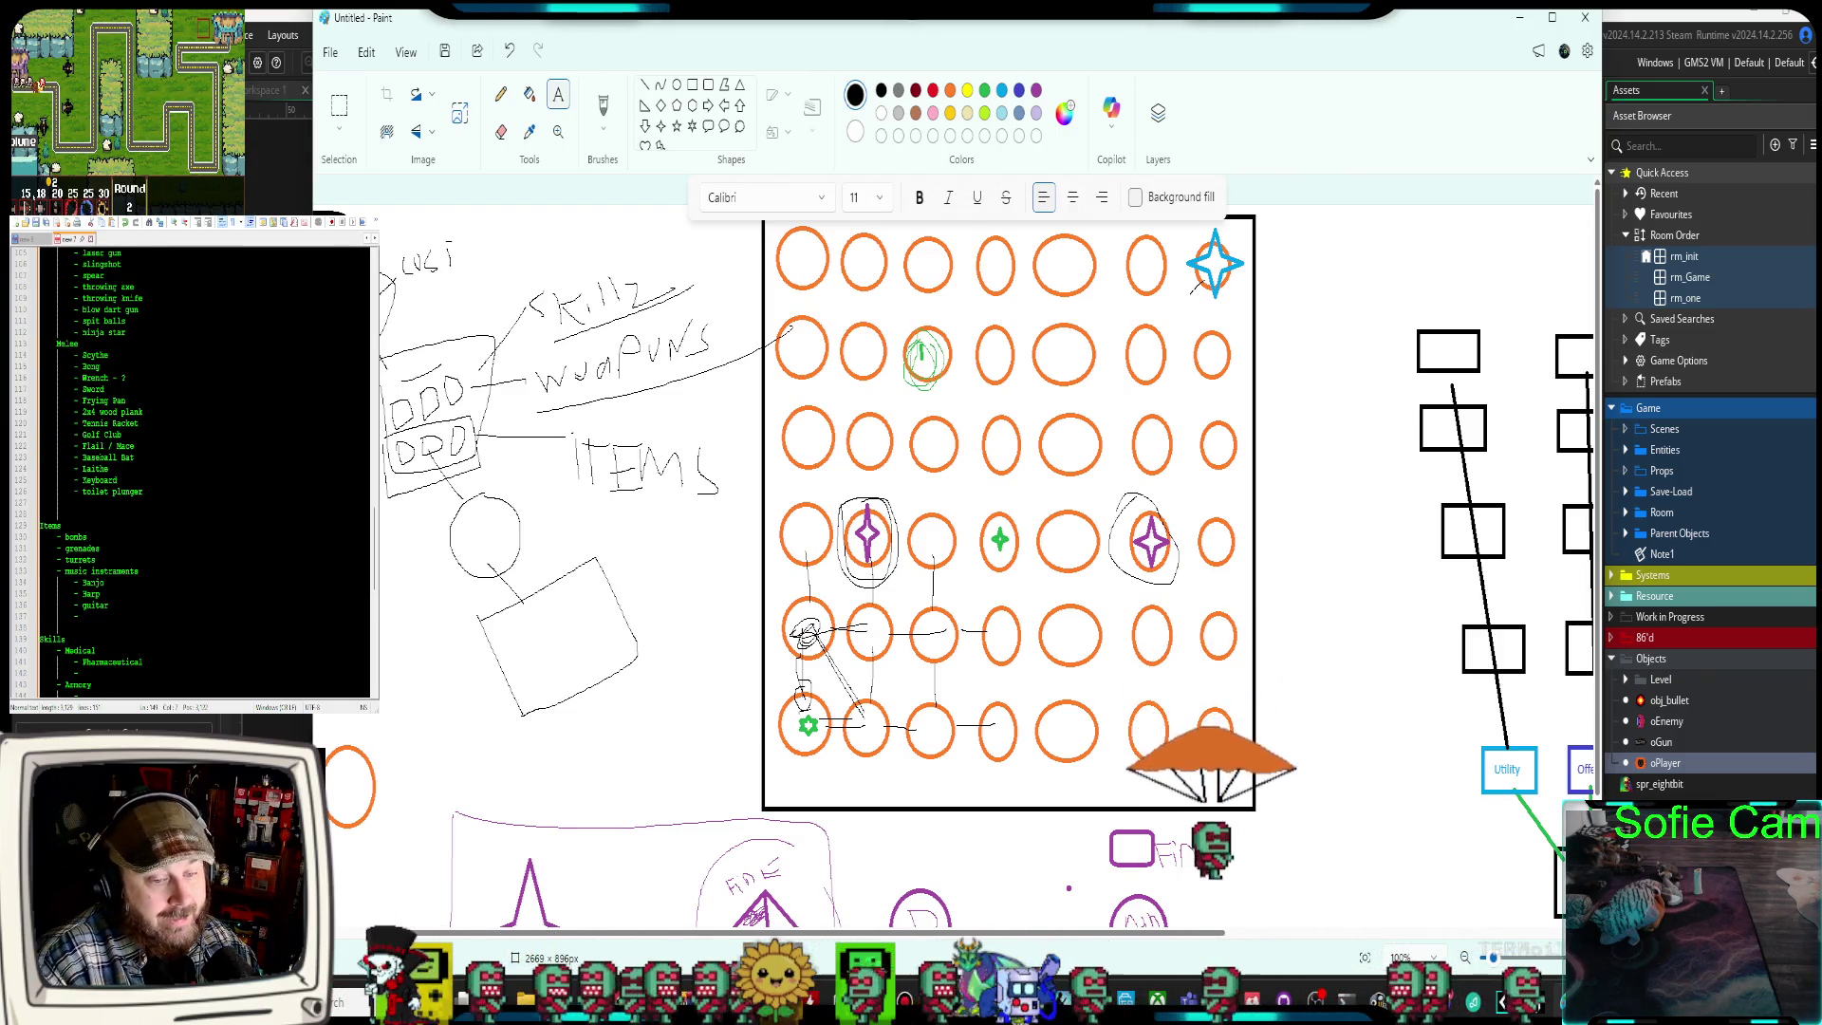
scroll(195, 470, "down", 1)
scroll(194, 469, "up", 4)
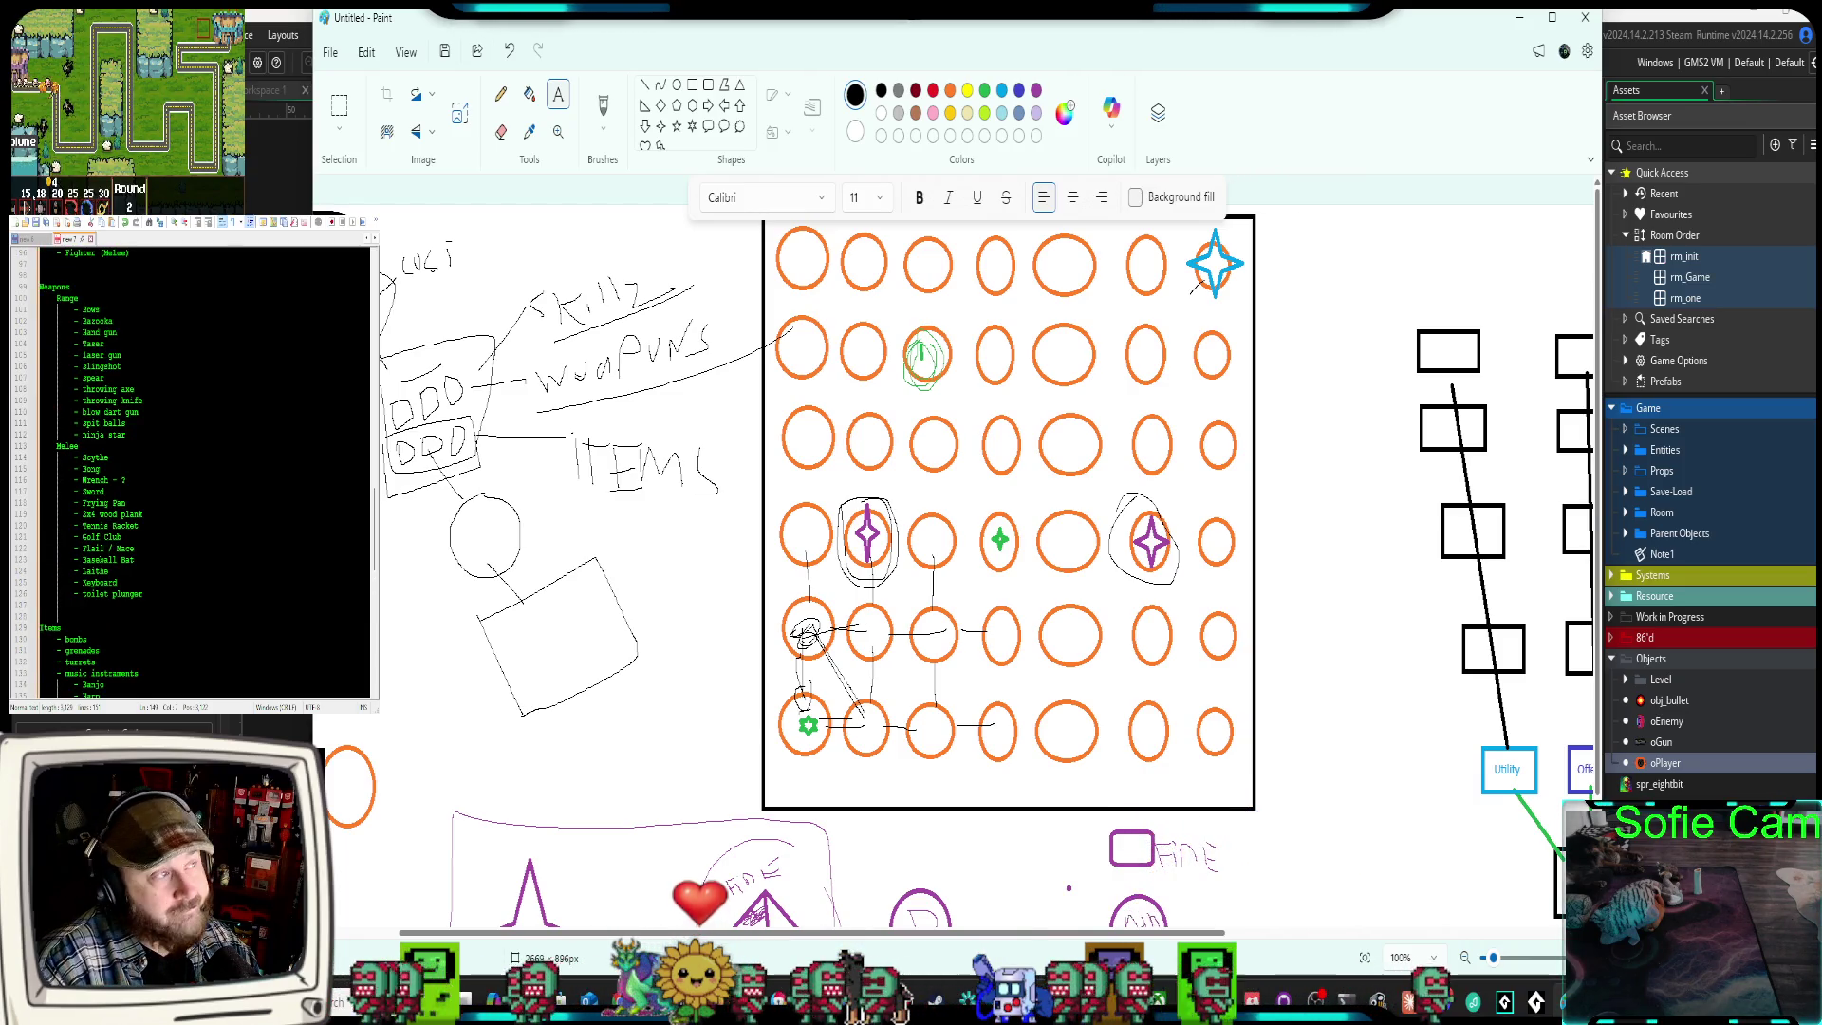
scroll(194, 470, "up", 2)
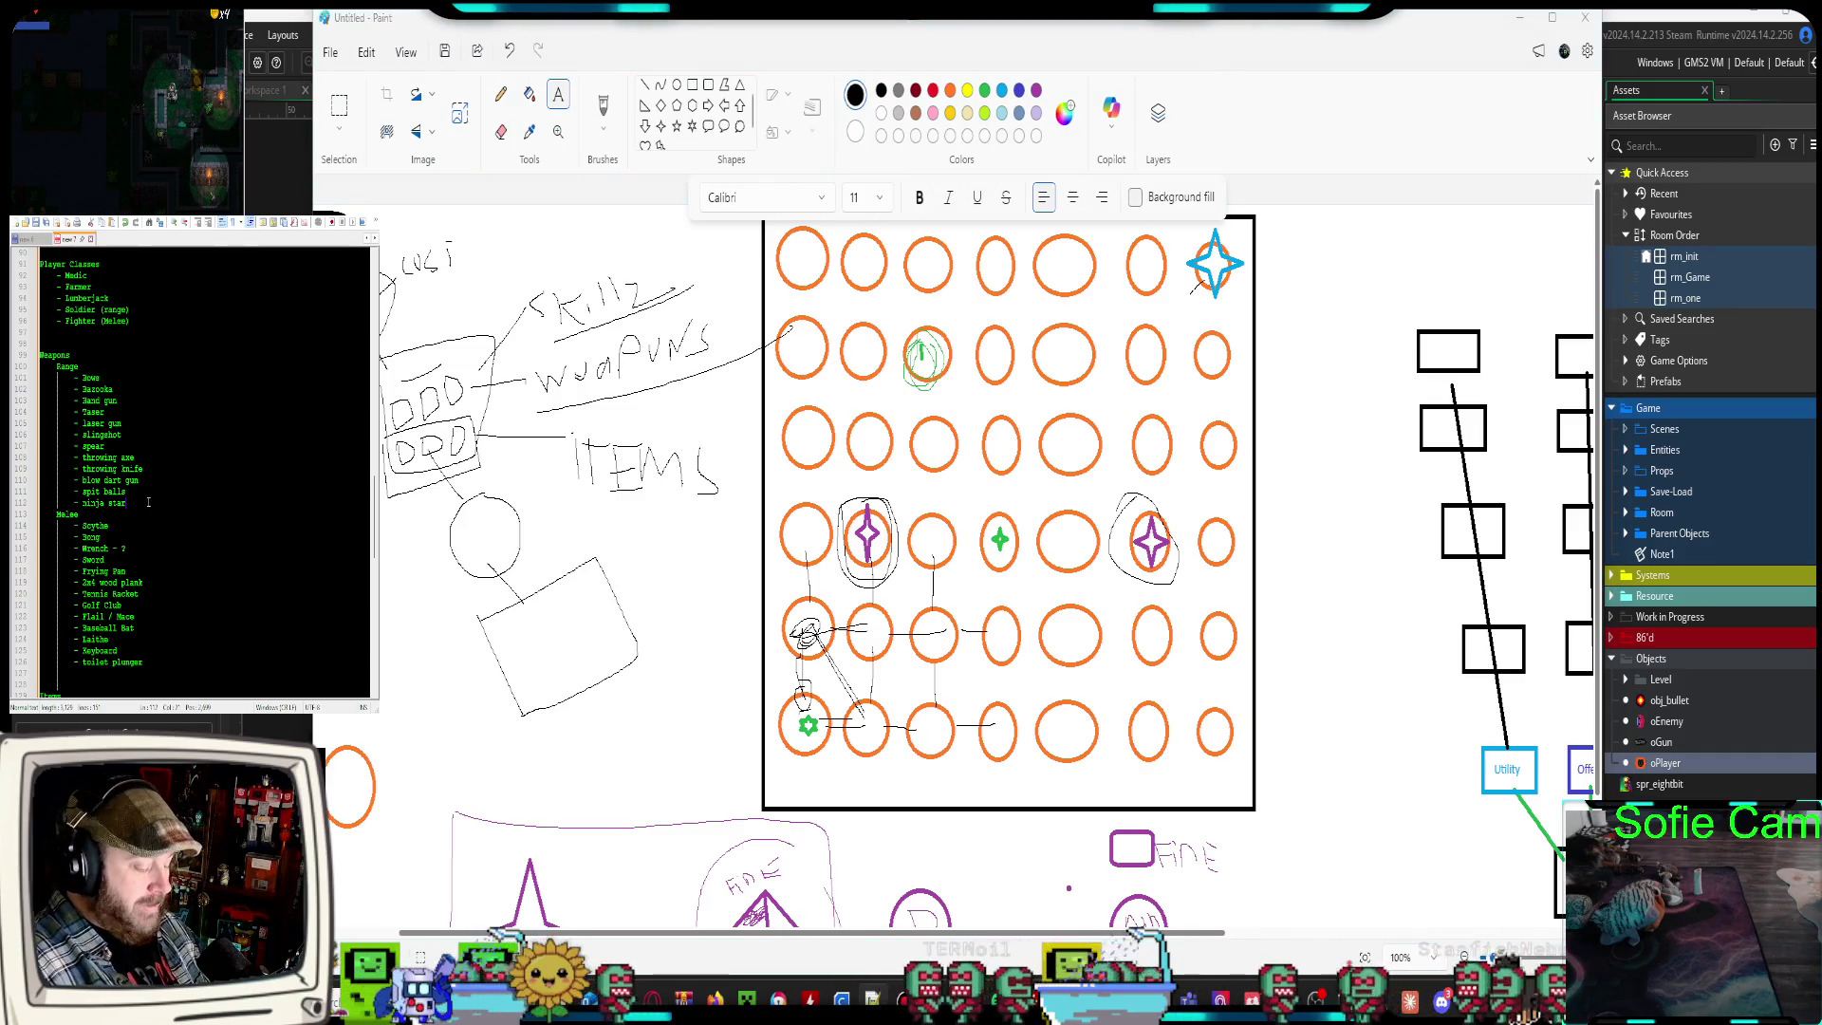
Add Tacos on a new line after ninja star in the ranged weapons list
key("Return")
type("- Tacos")
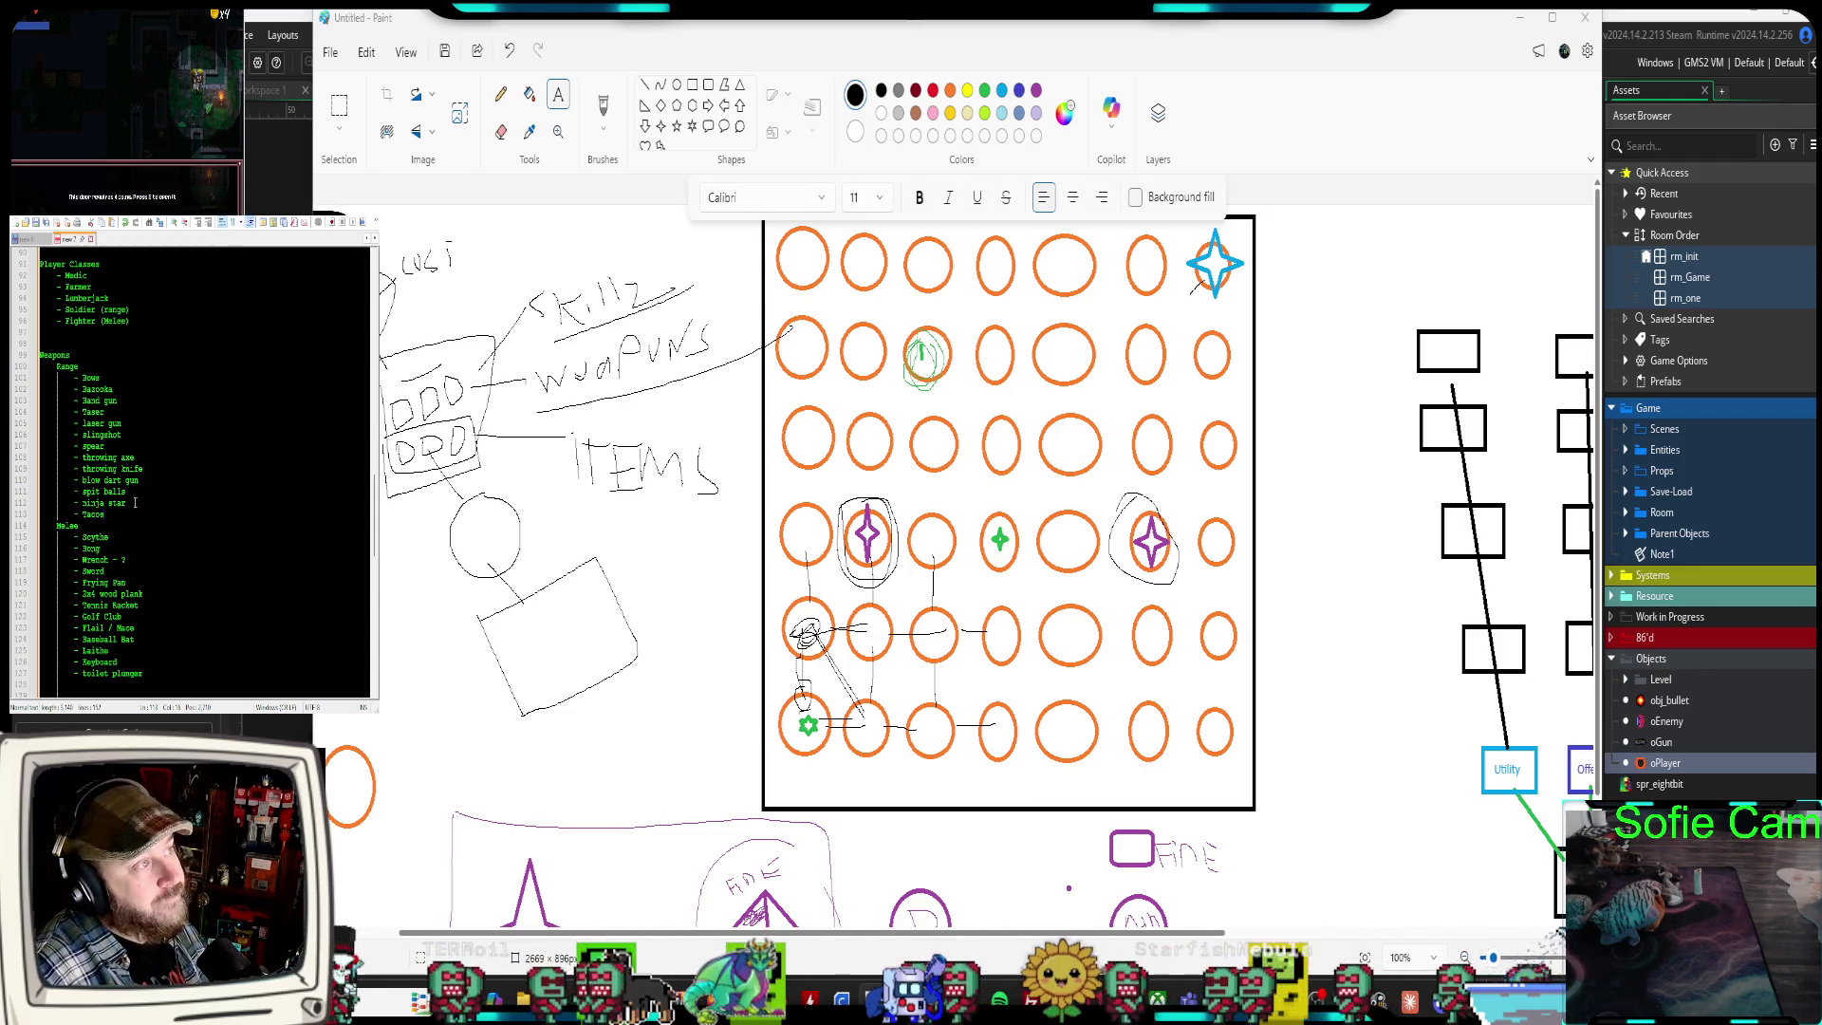
scroll(91, 499, "down", 6)
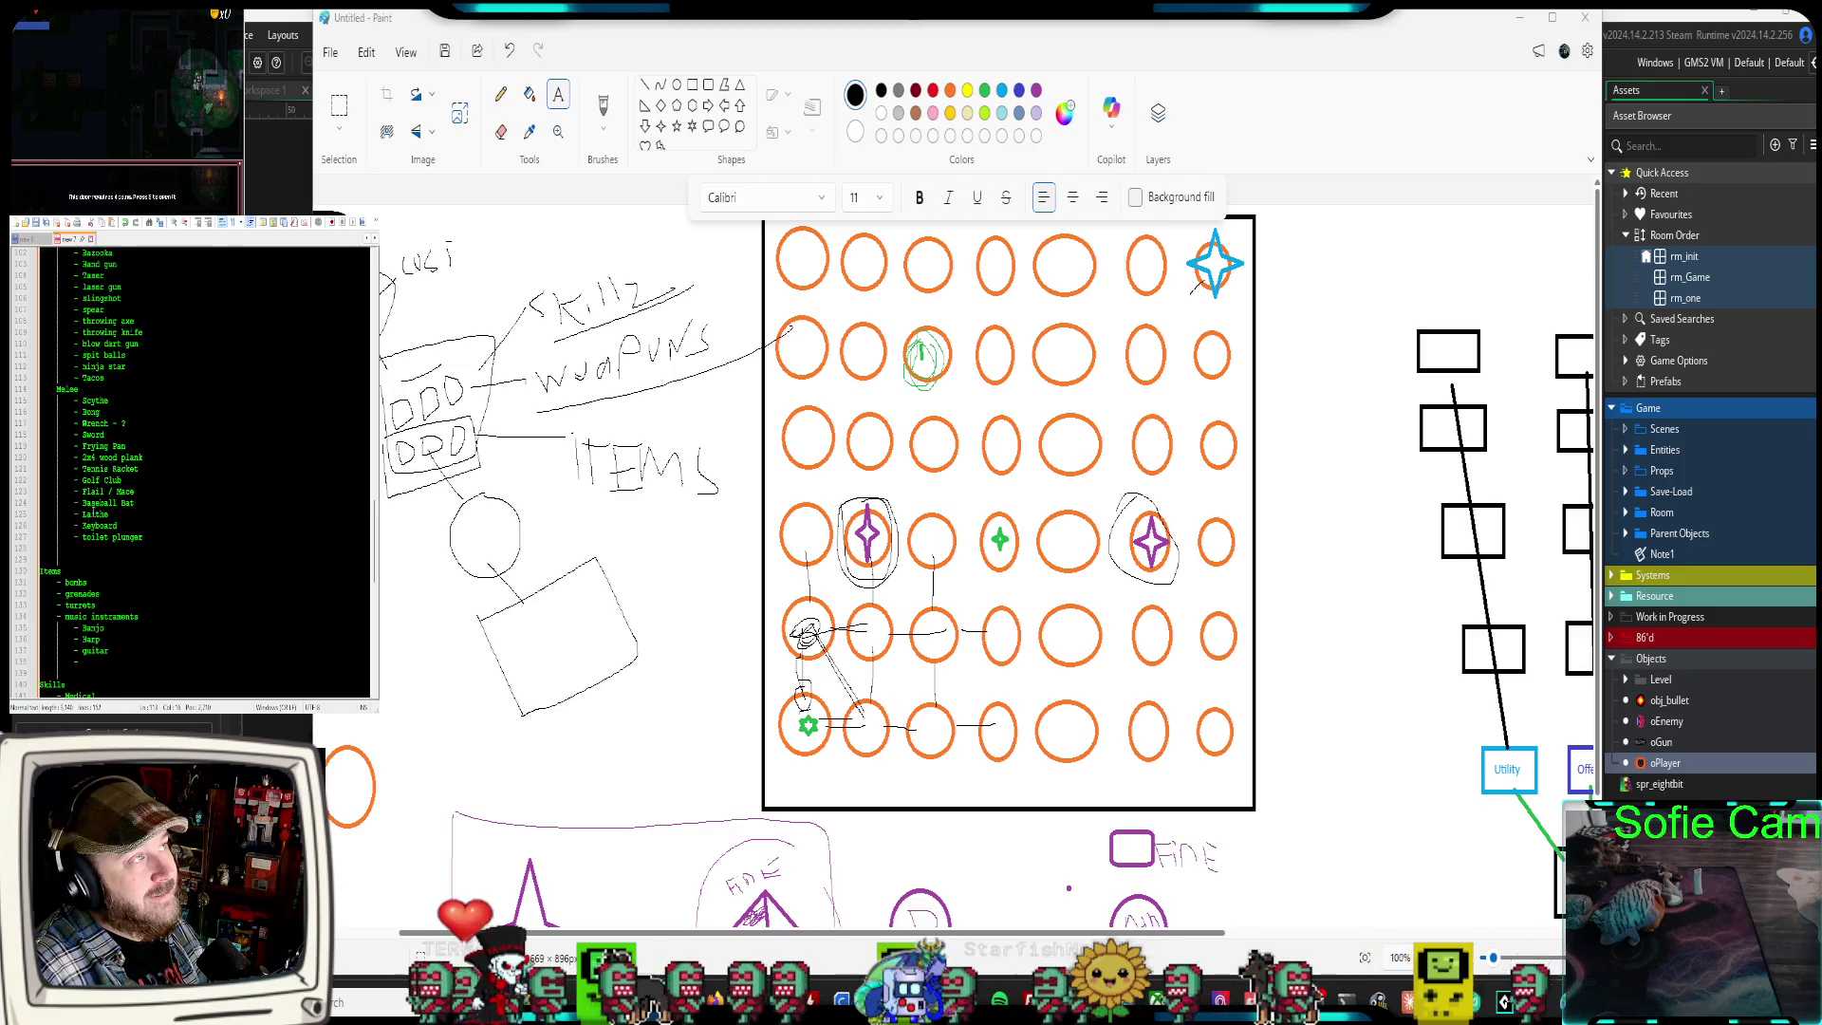
scroll(95, 512, "down", 2)
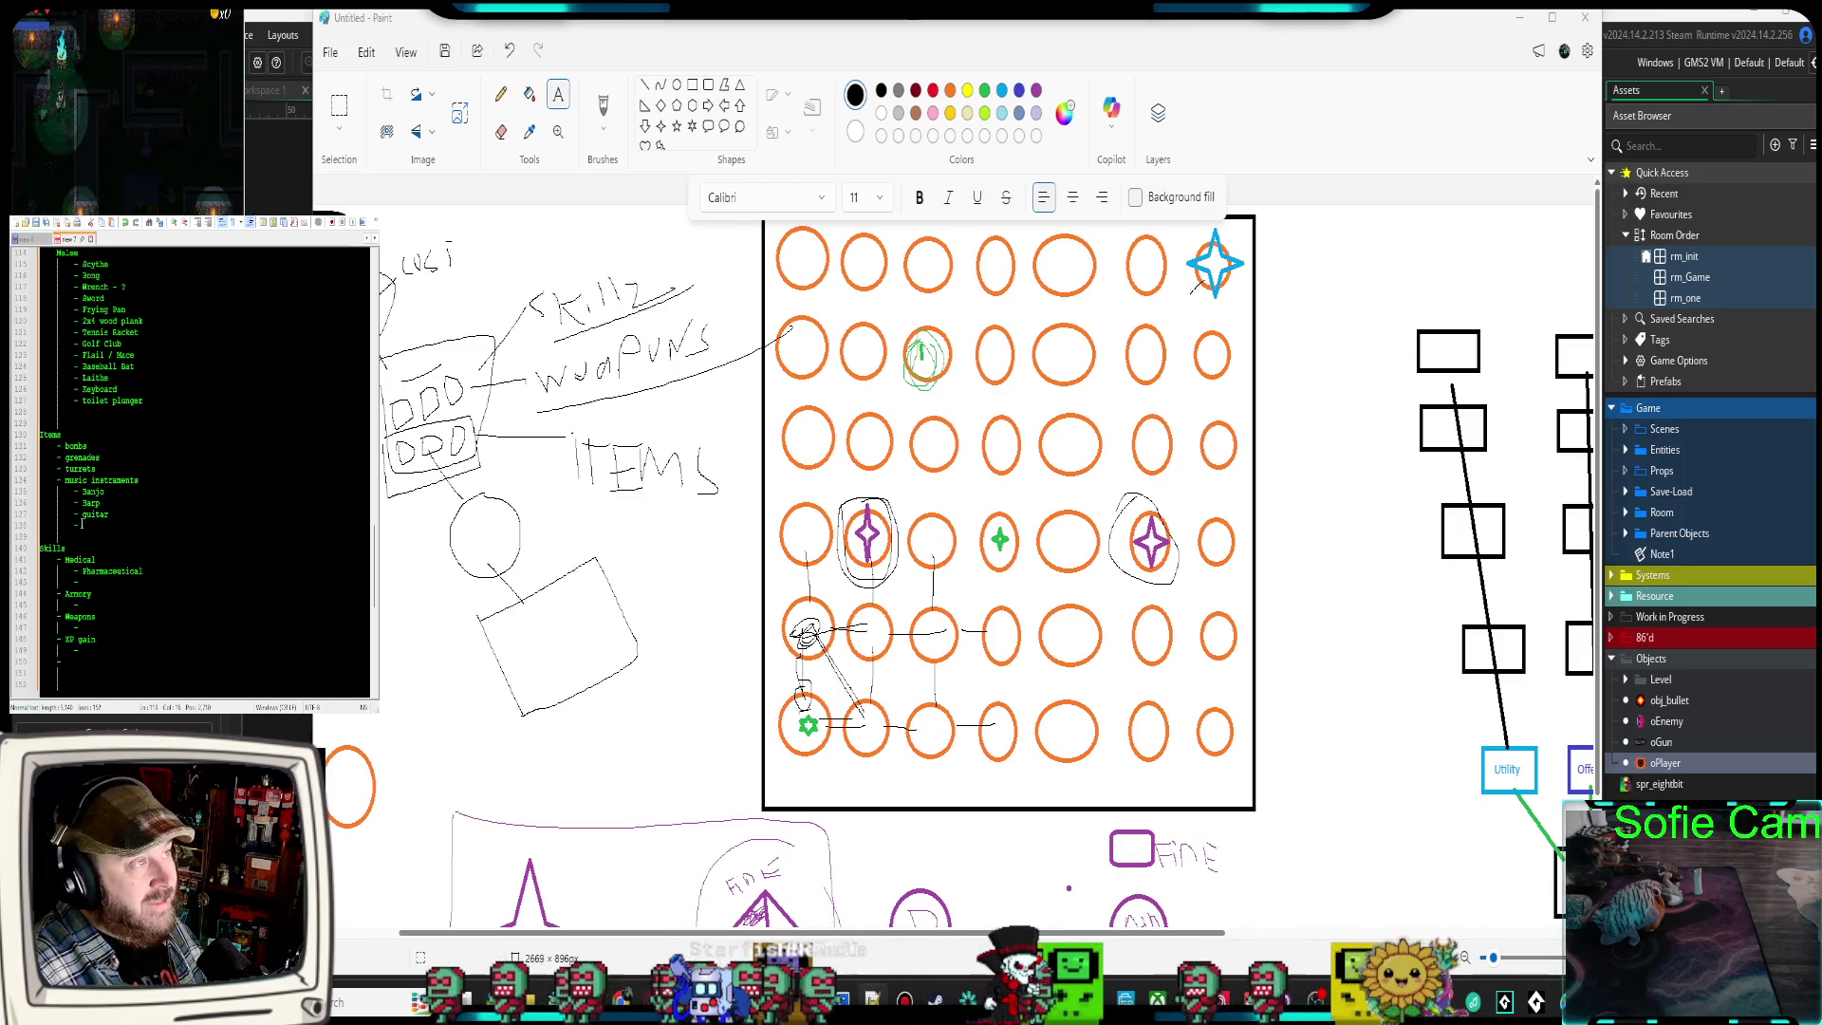
scroll(81, 525, "up", 1)
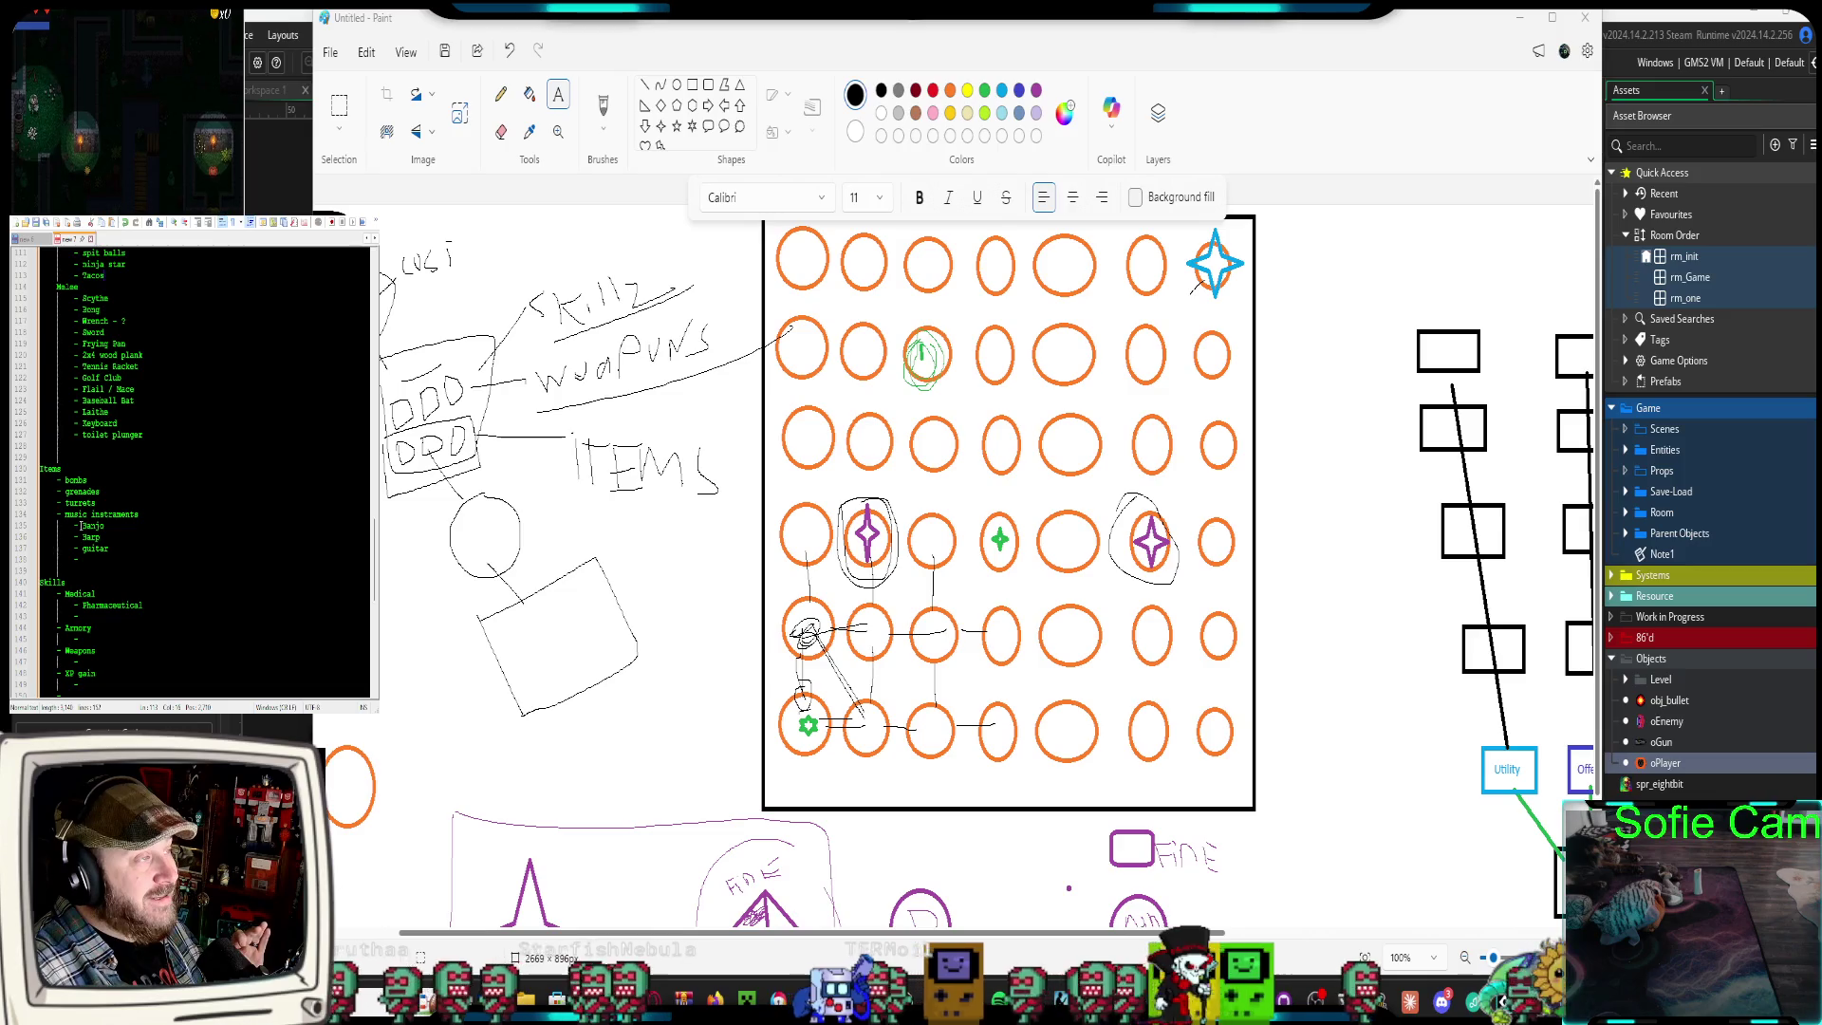
scroll(81, 525, "down", 1)
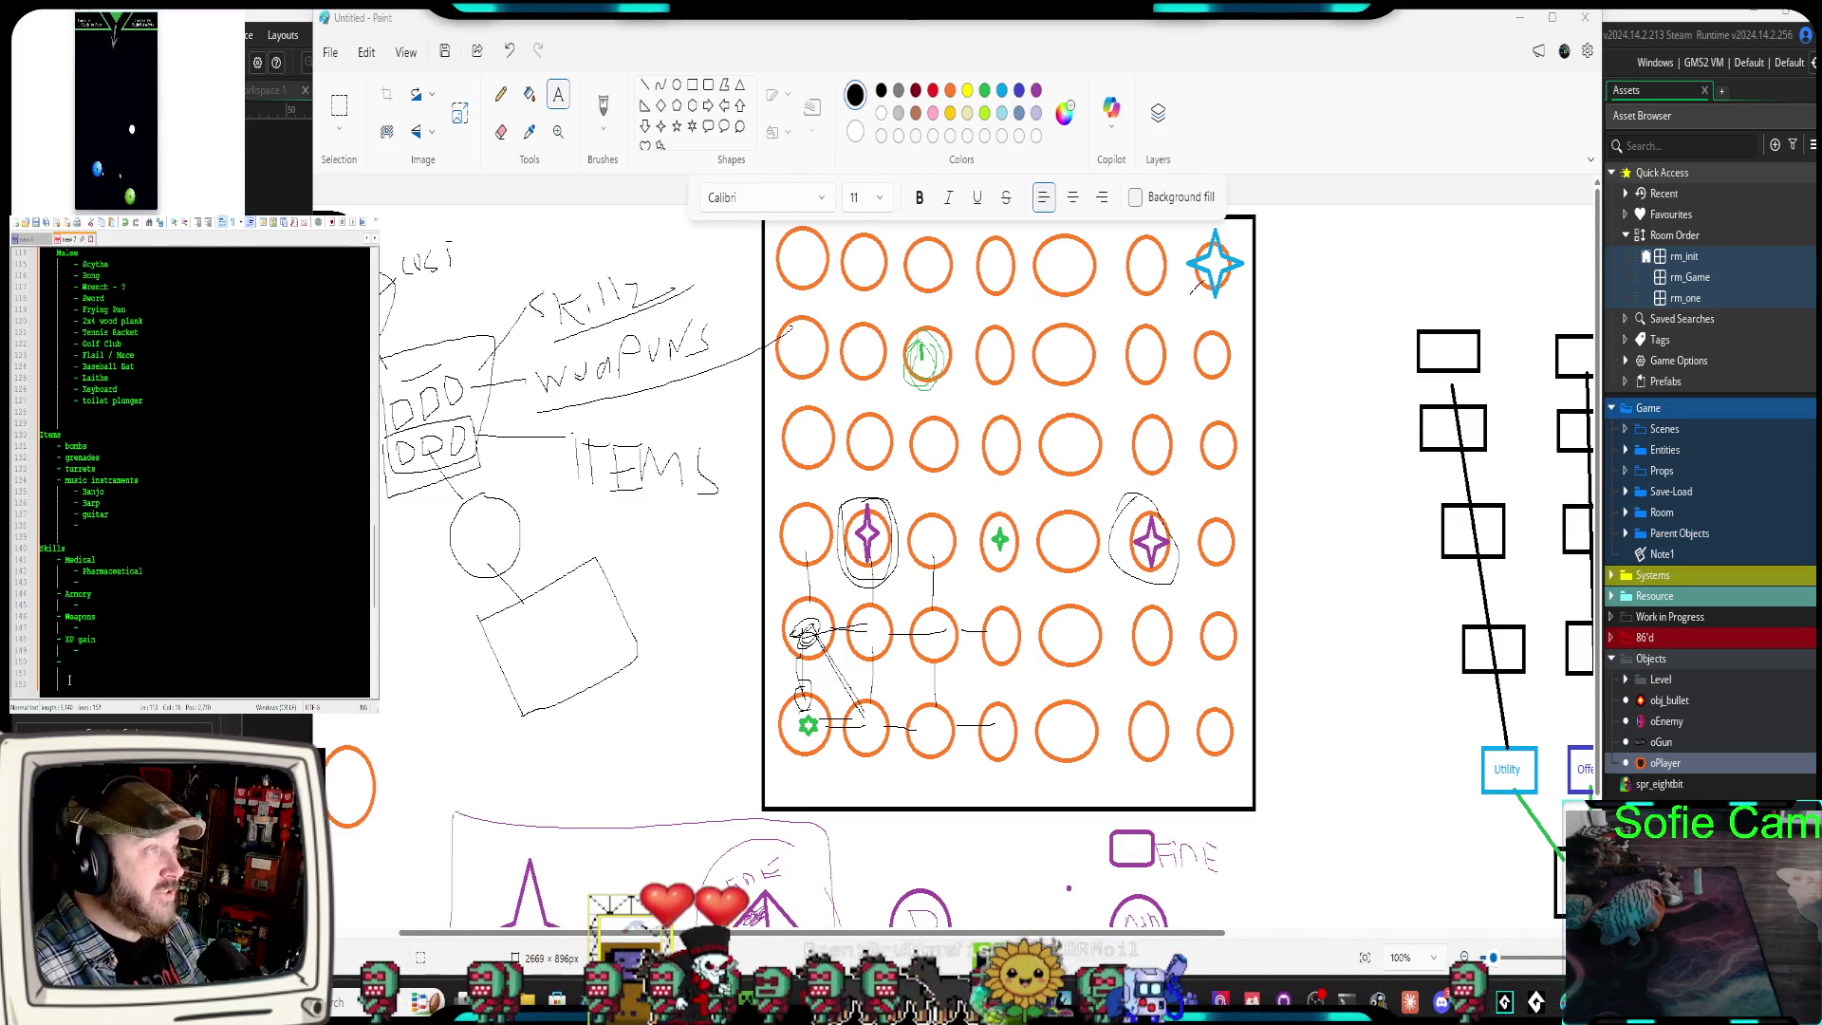
scroll(109, 325, "up", 2)
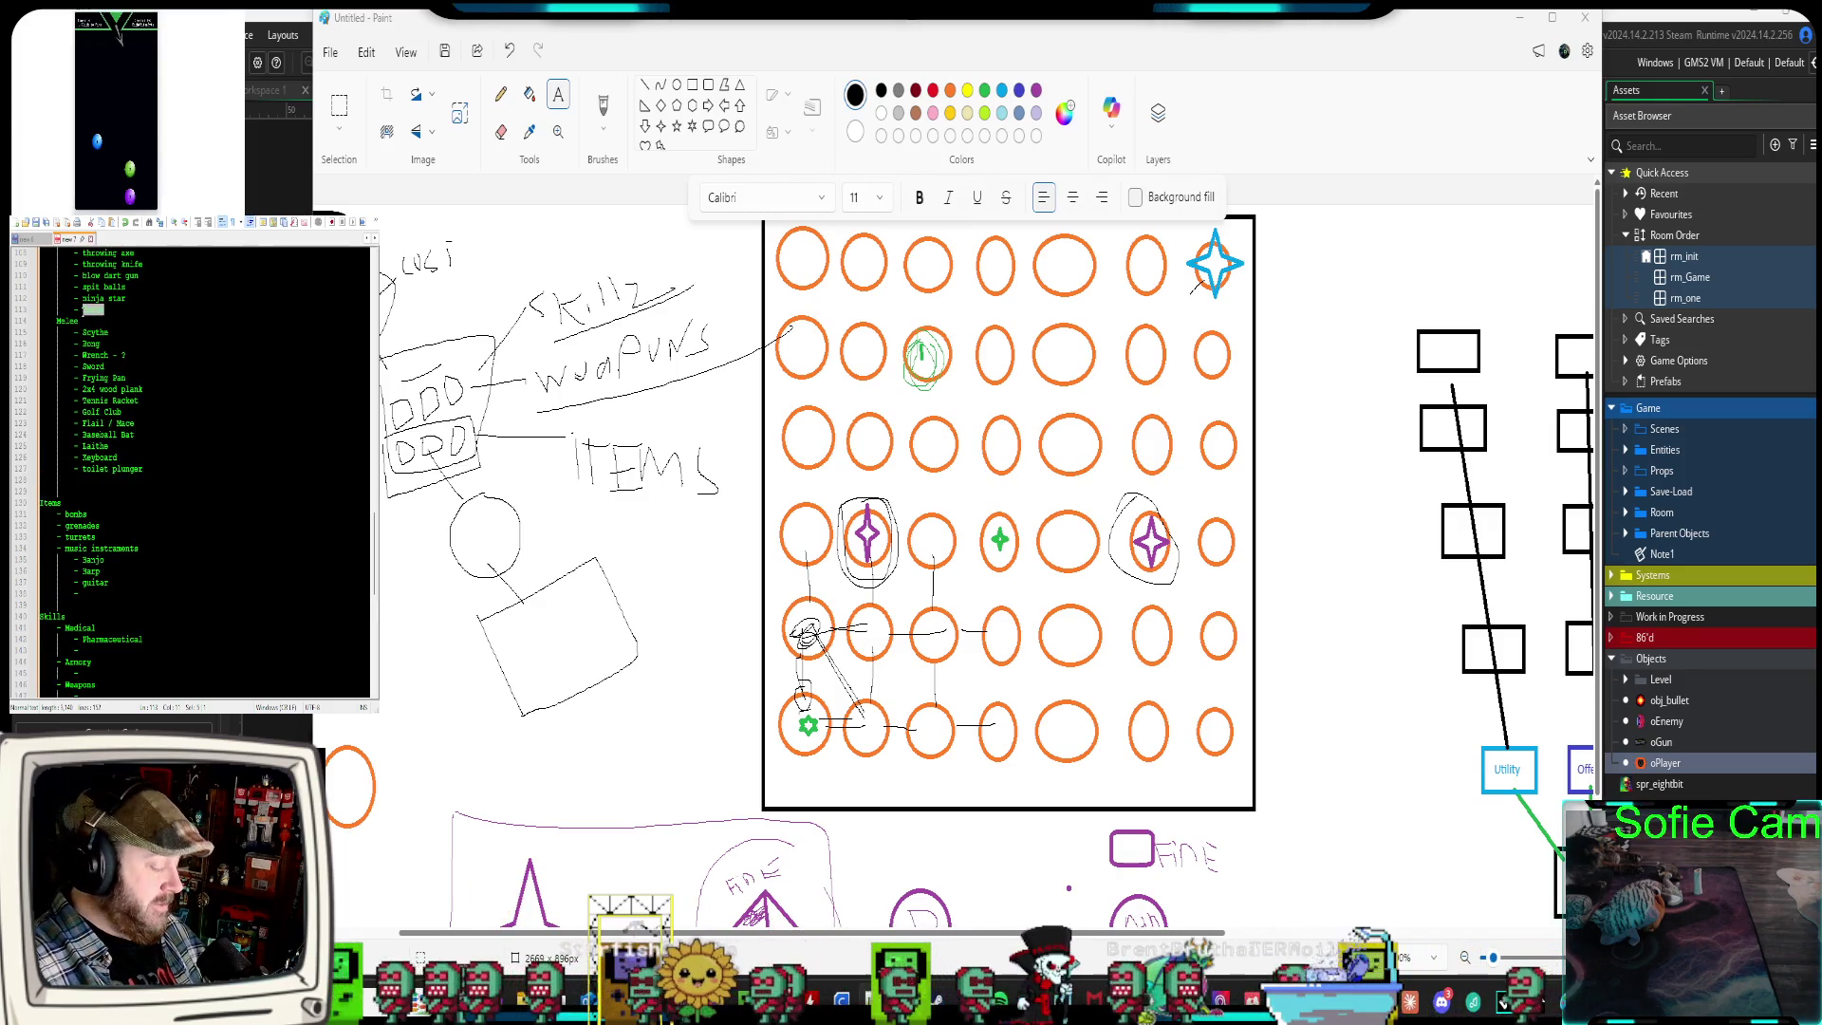
scroll(91, 486, "down", 3)
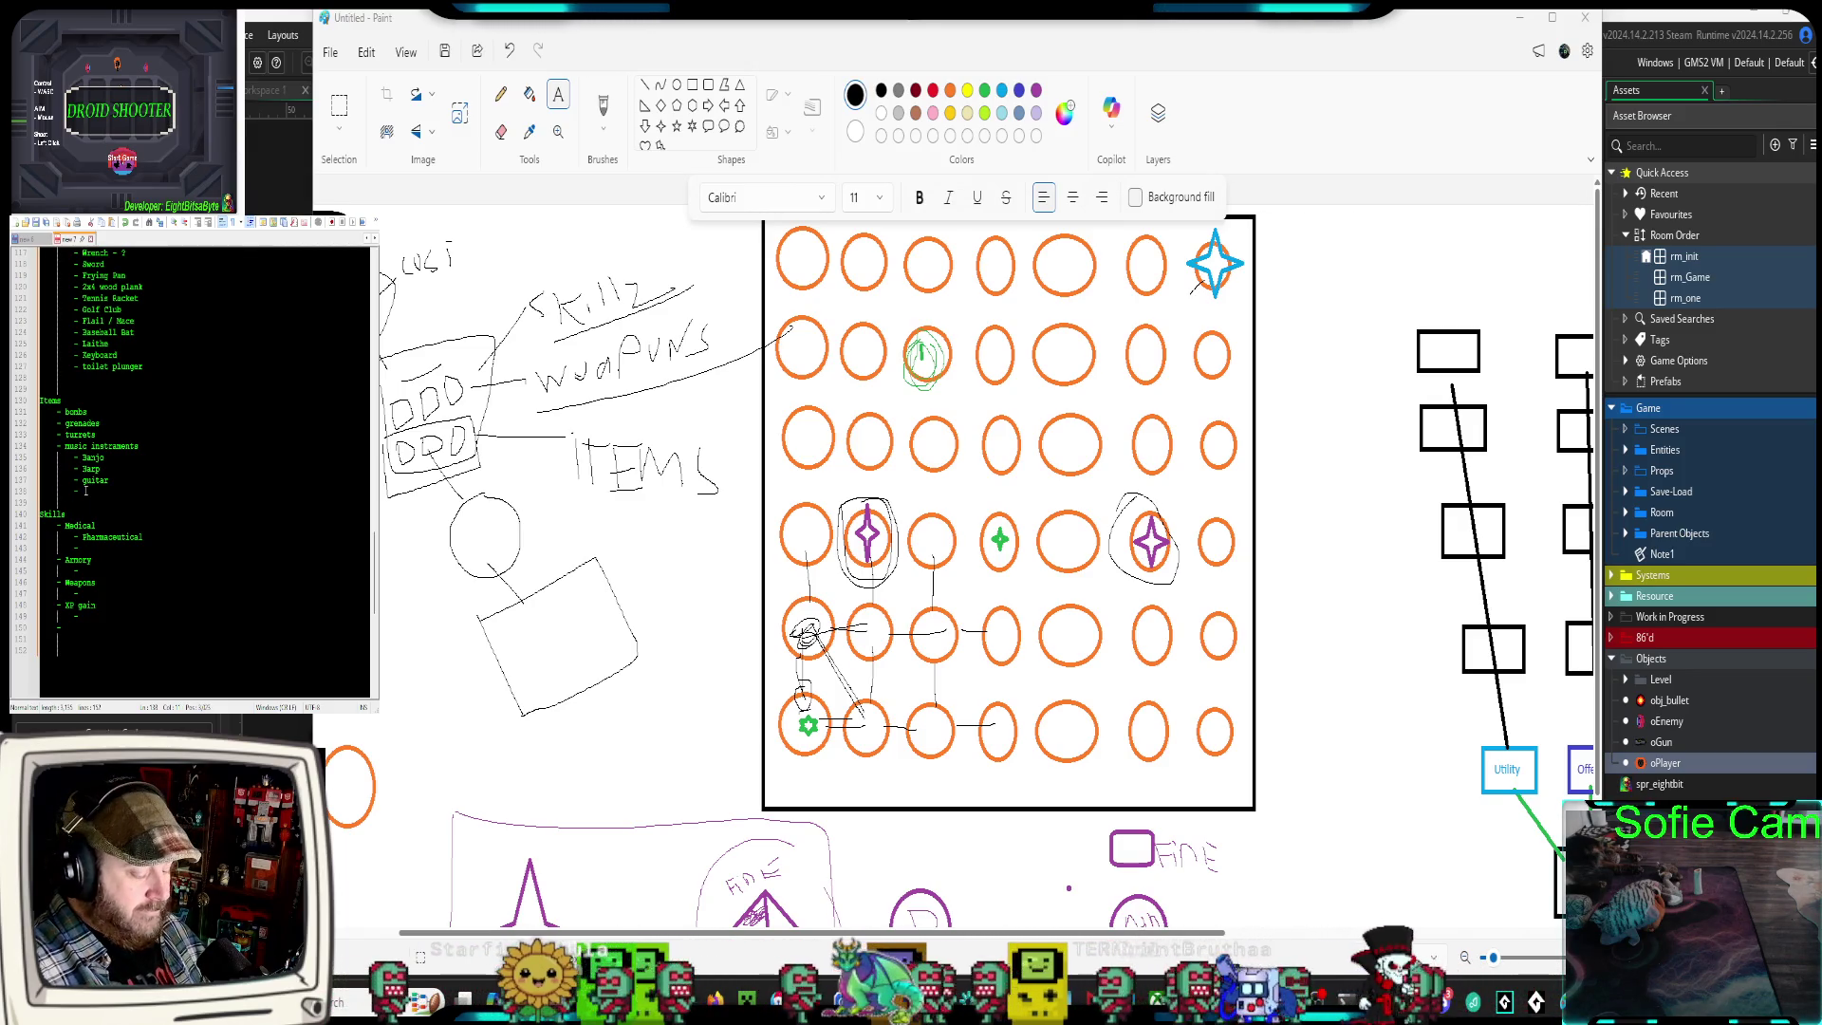
Add an indented Items entry: 'Tacos rages player cuz of the hot sauce'
left_click(86, 490)
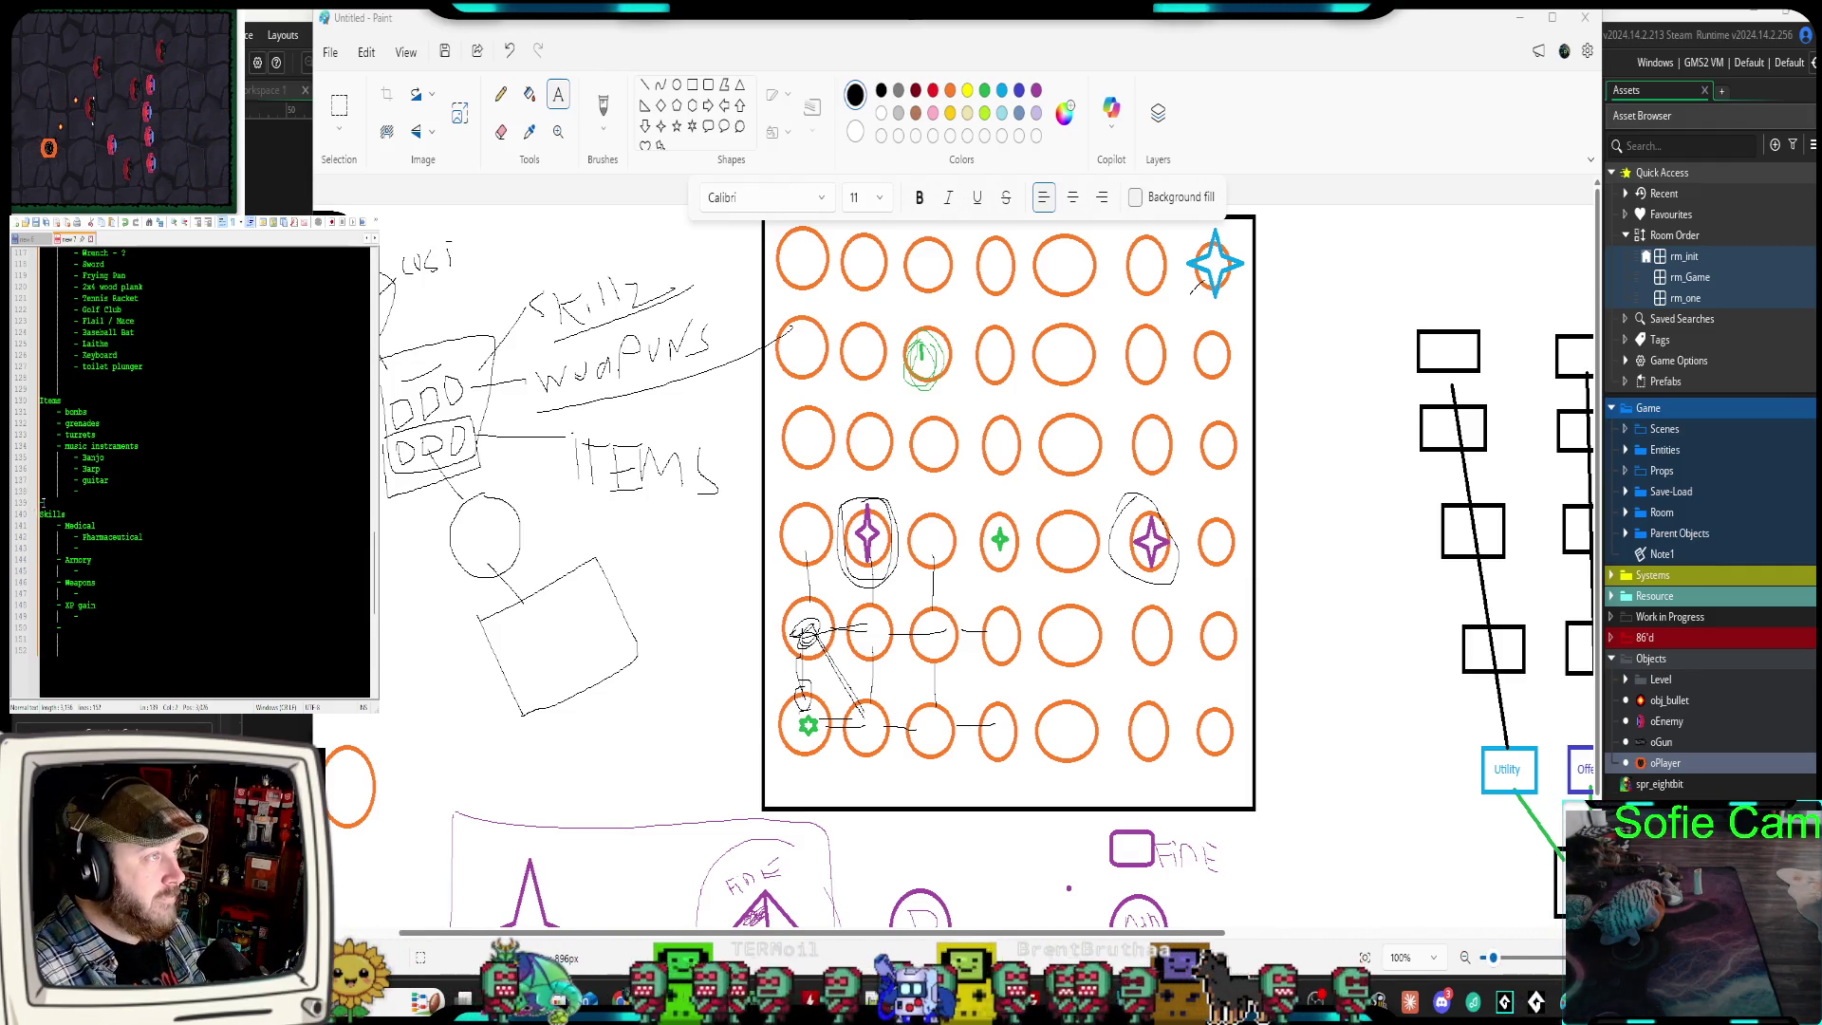
left_click(91, 501)
key("Tab")
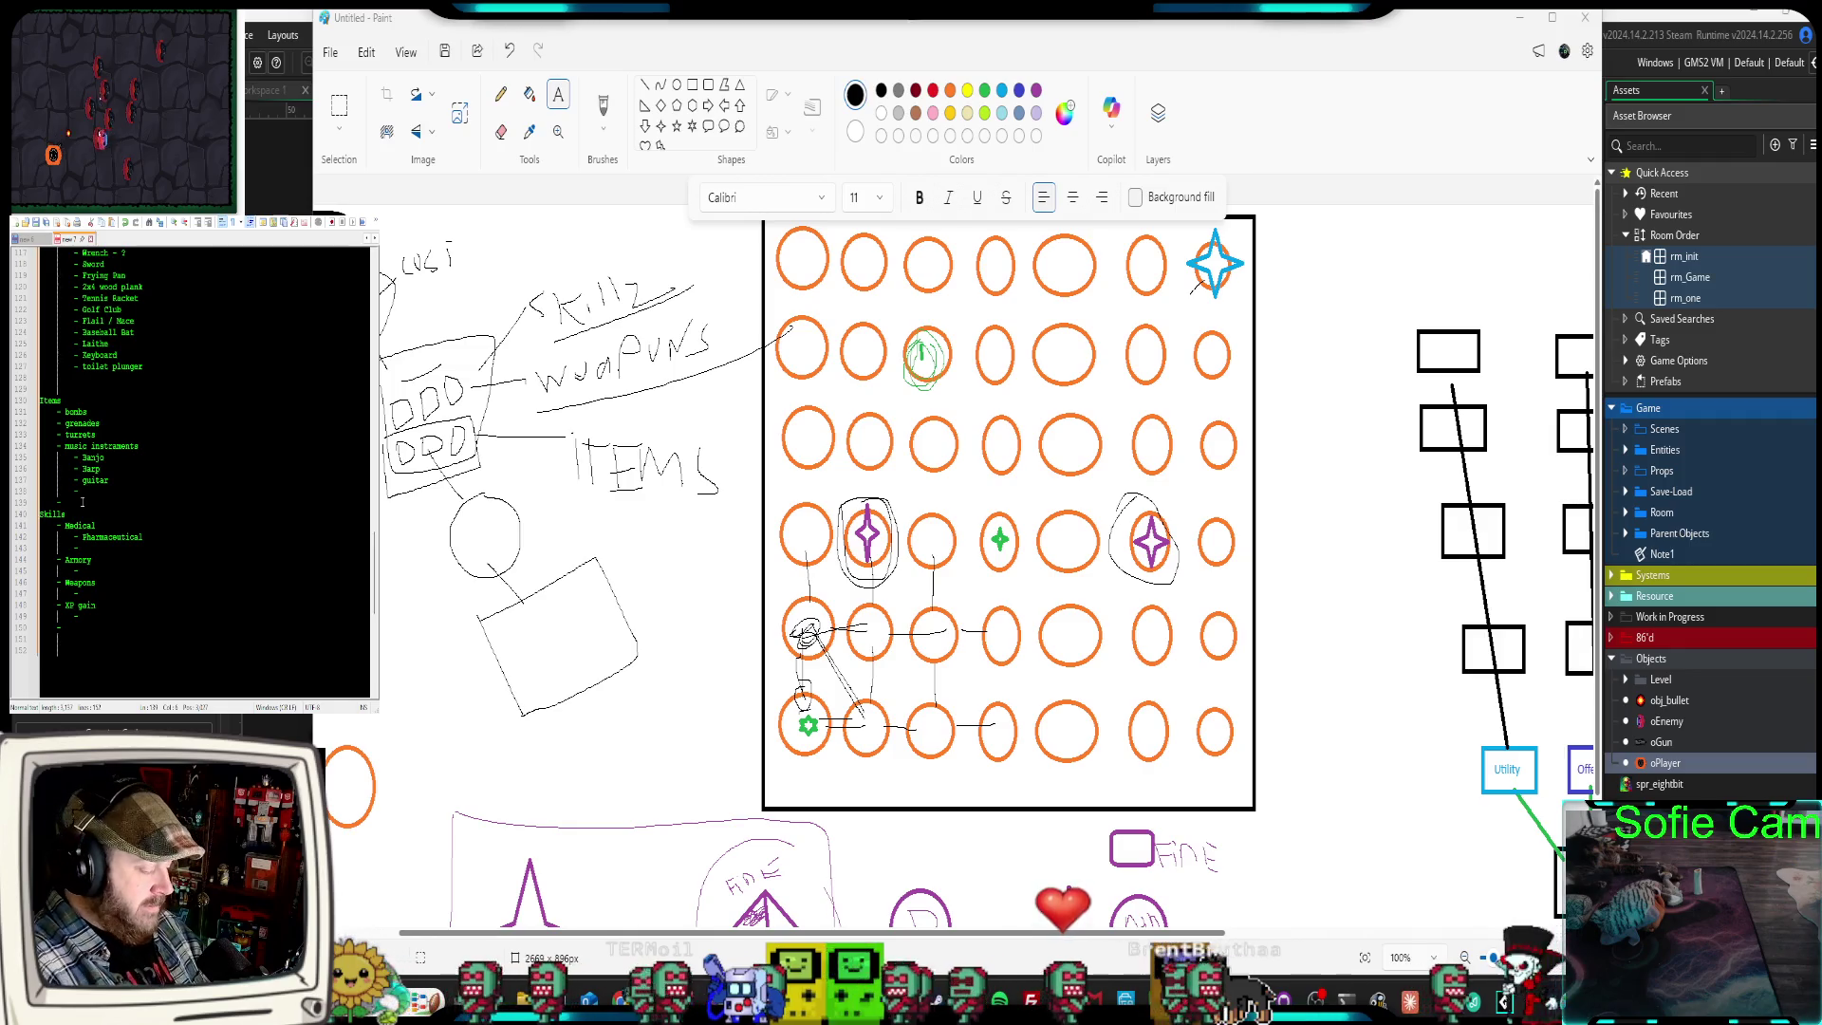
type("Tacos rages ")
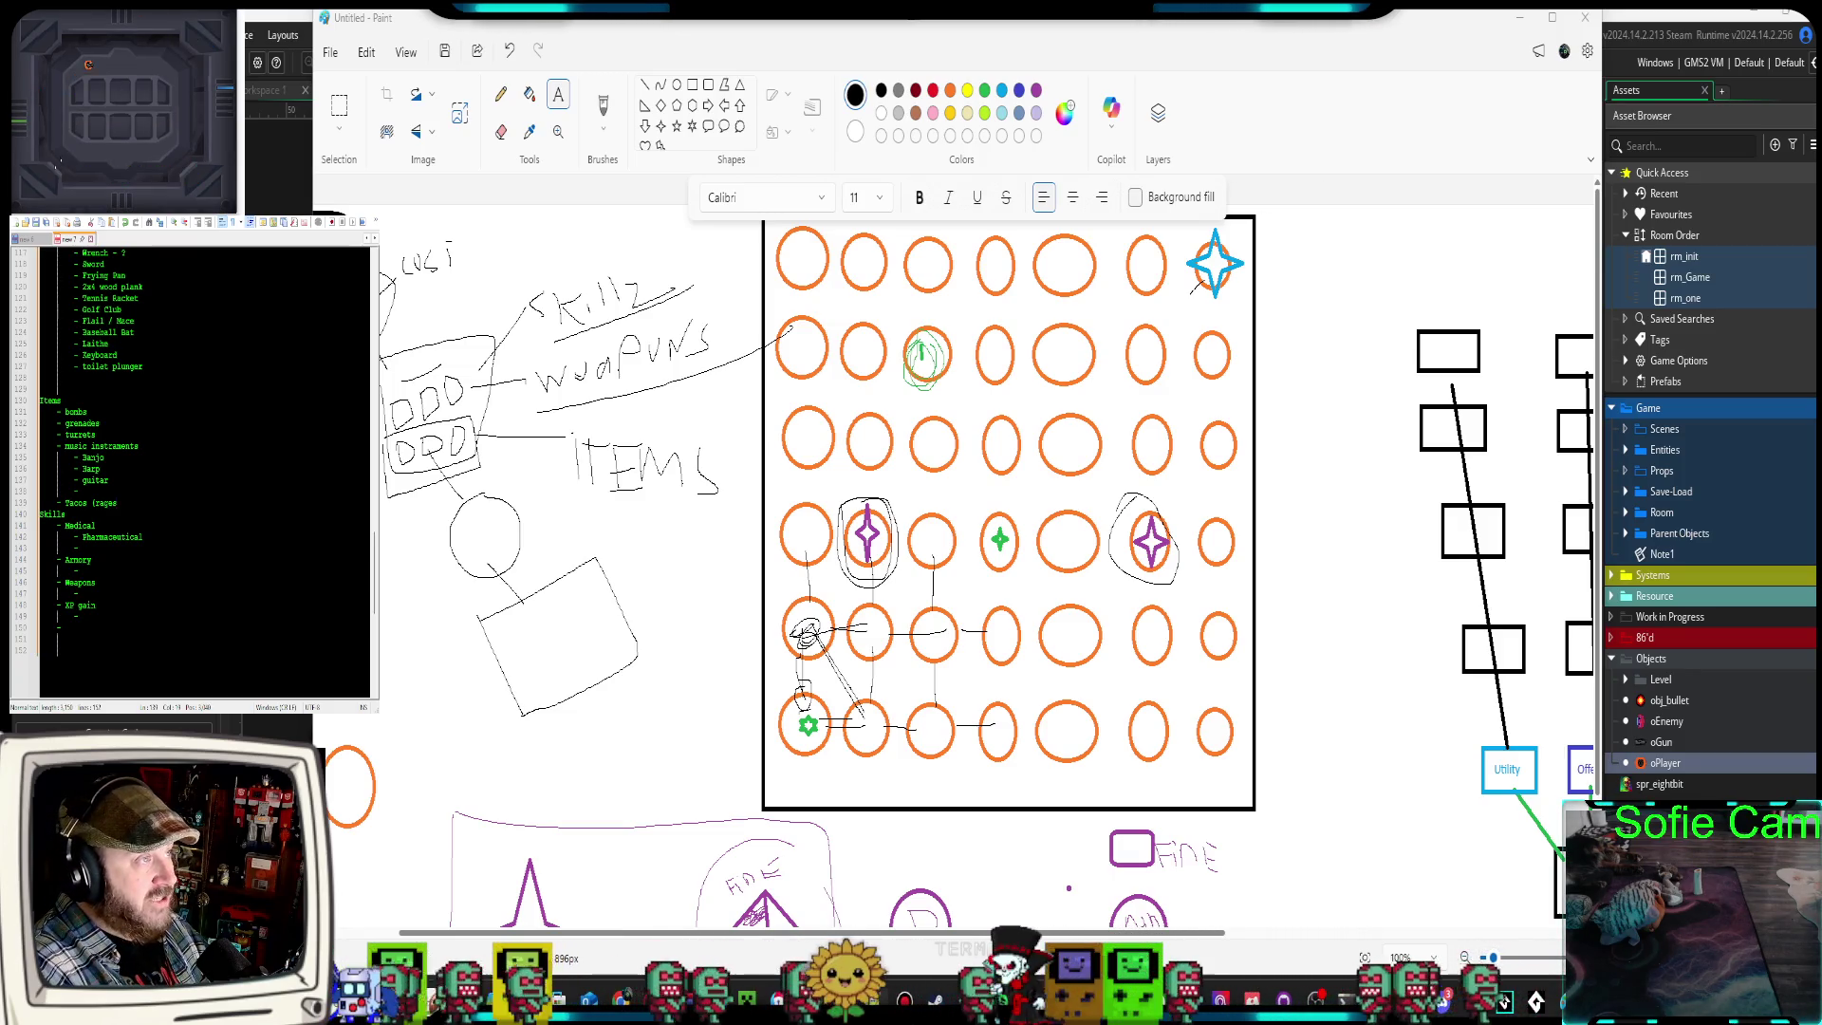
type("player cuz of the hot")
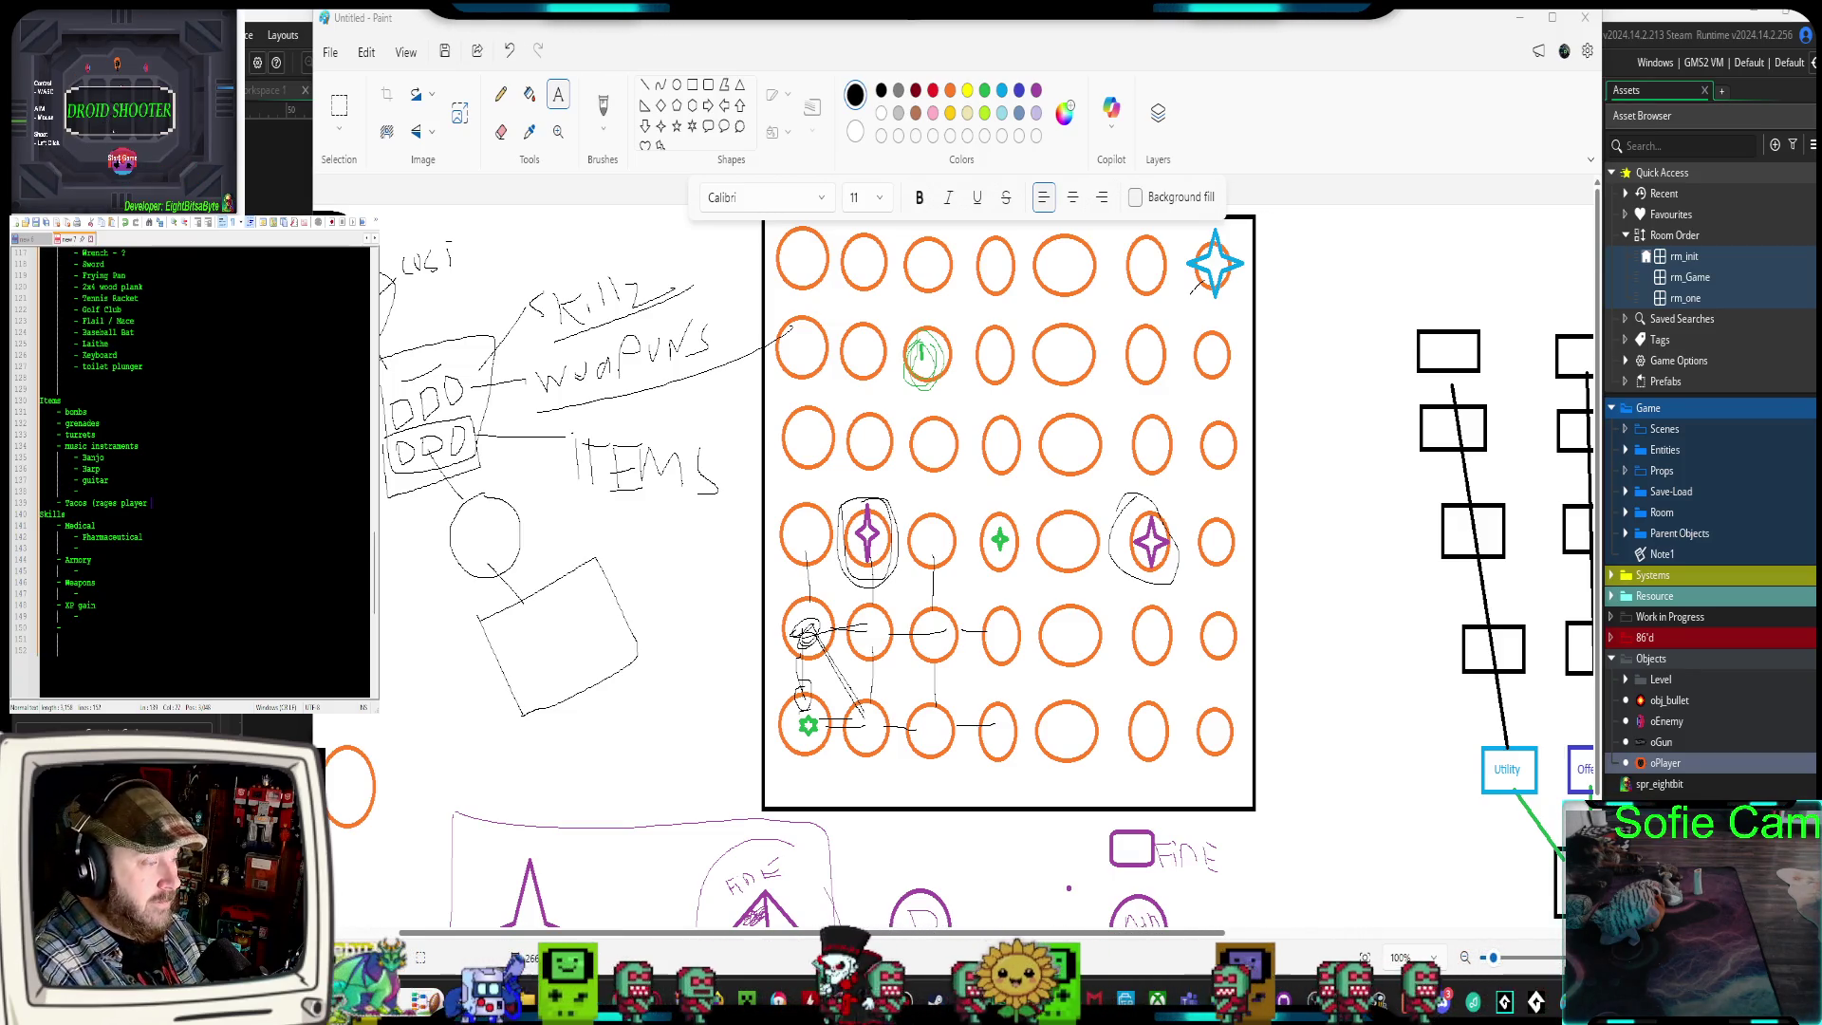
type(" sauce")
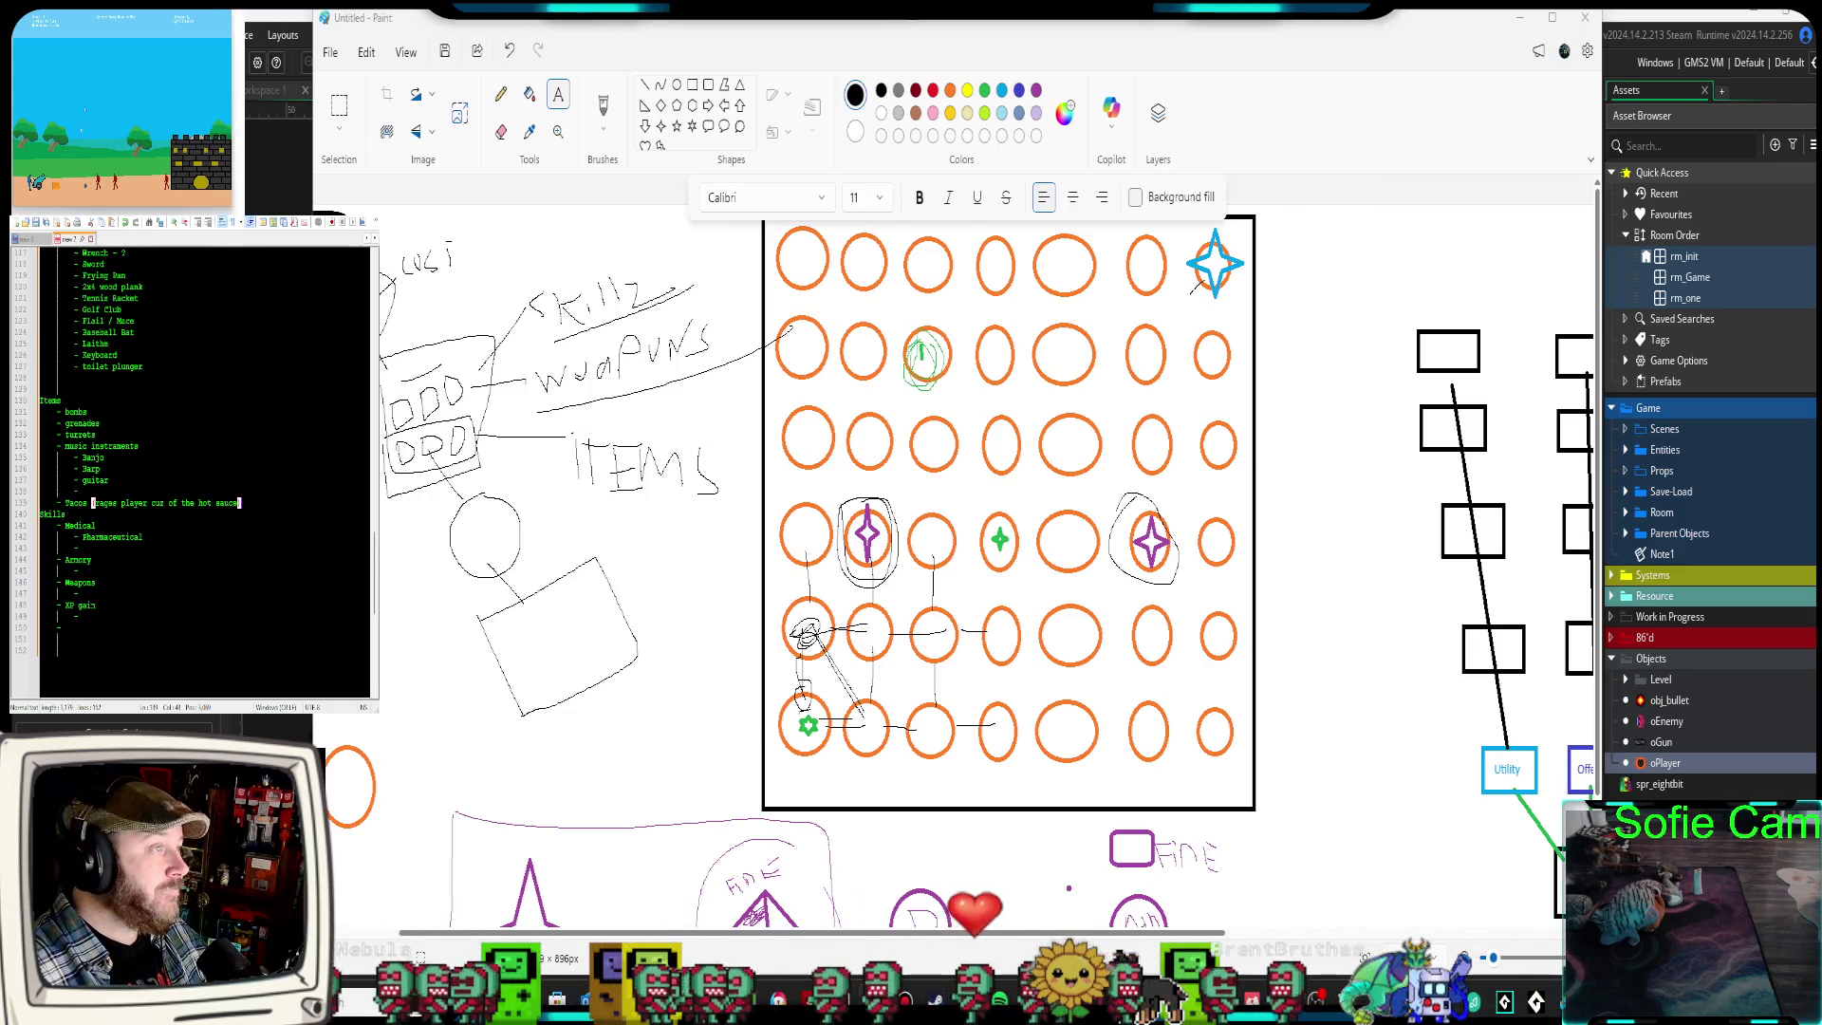
In Paint, discard an empty text box right of the circle grid and scroll the canvas
left_click(1268, 740)
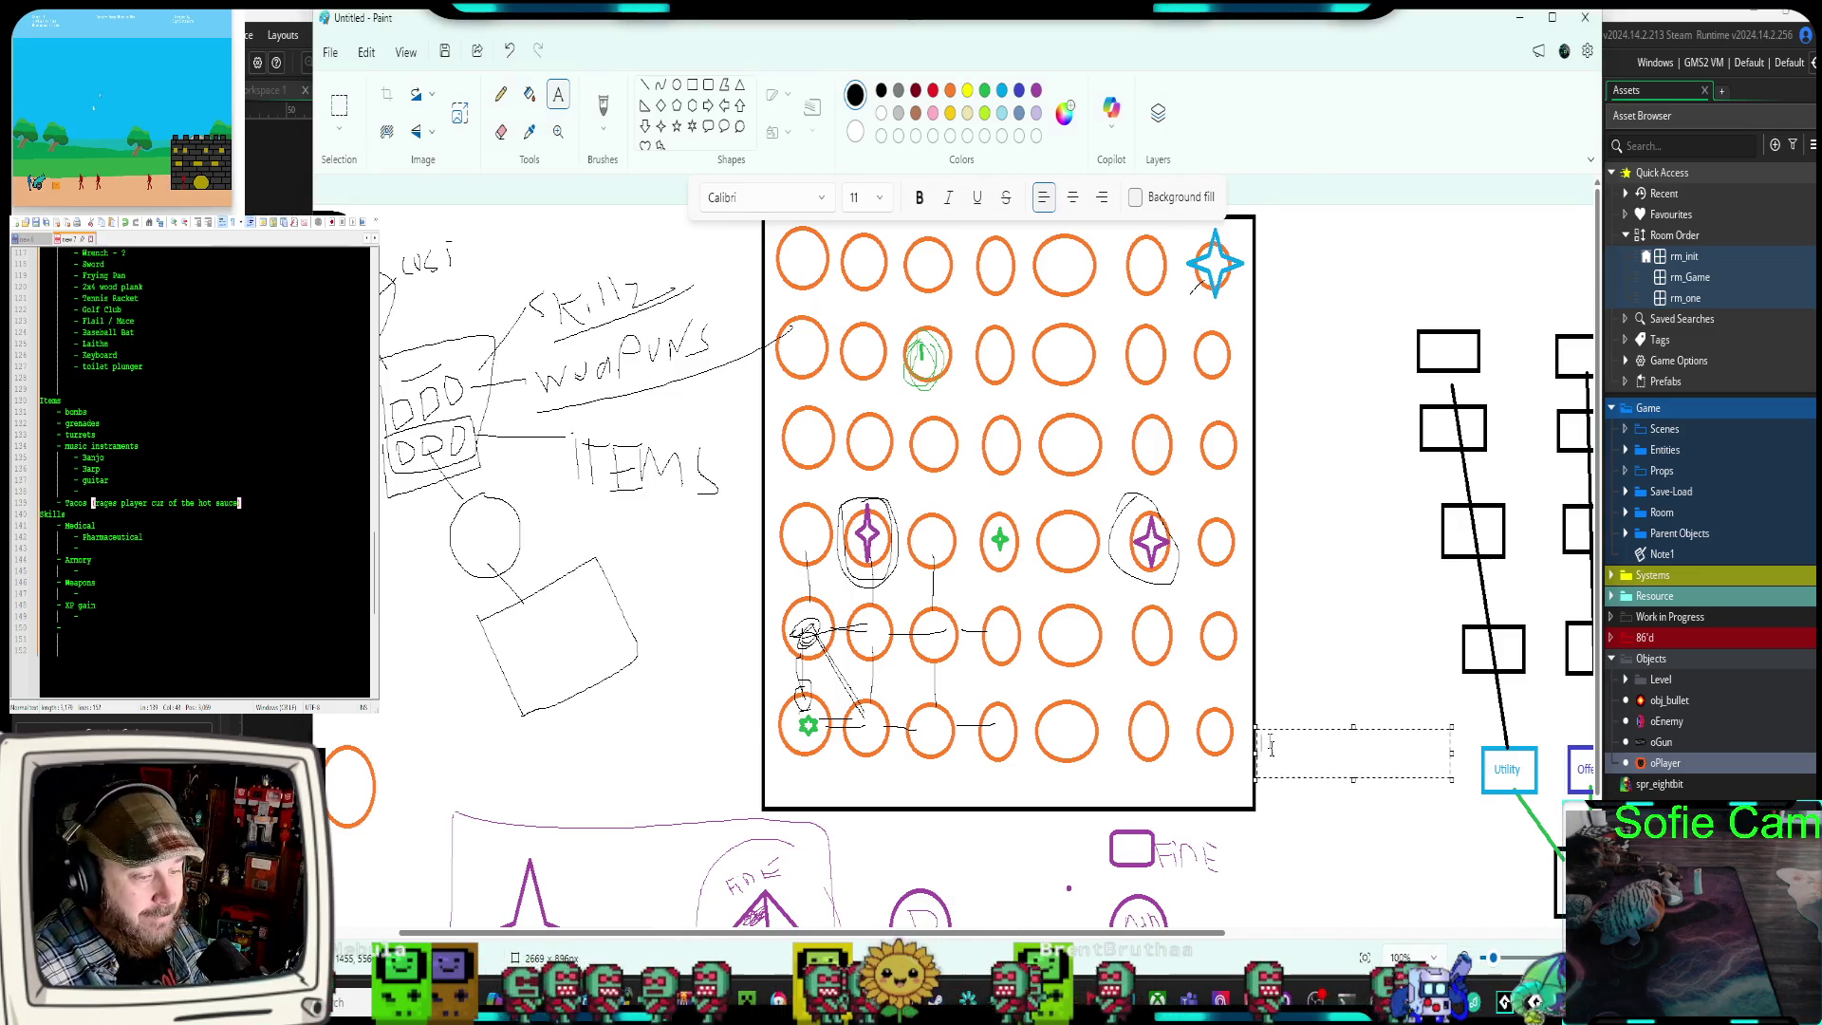
left_click(1436, 925)
left_click_drag(1202, 940, 1481, 938)
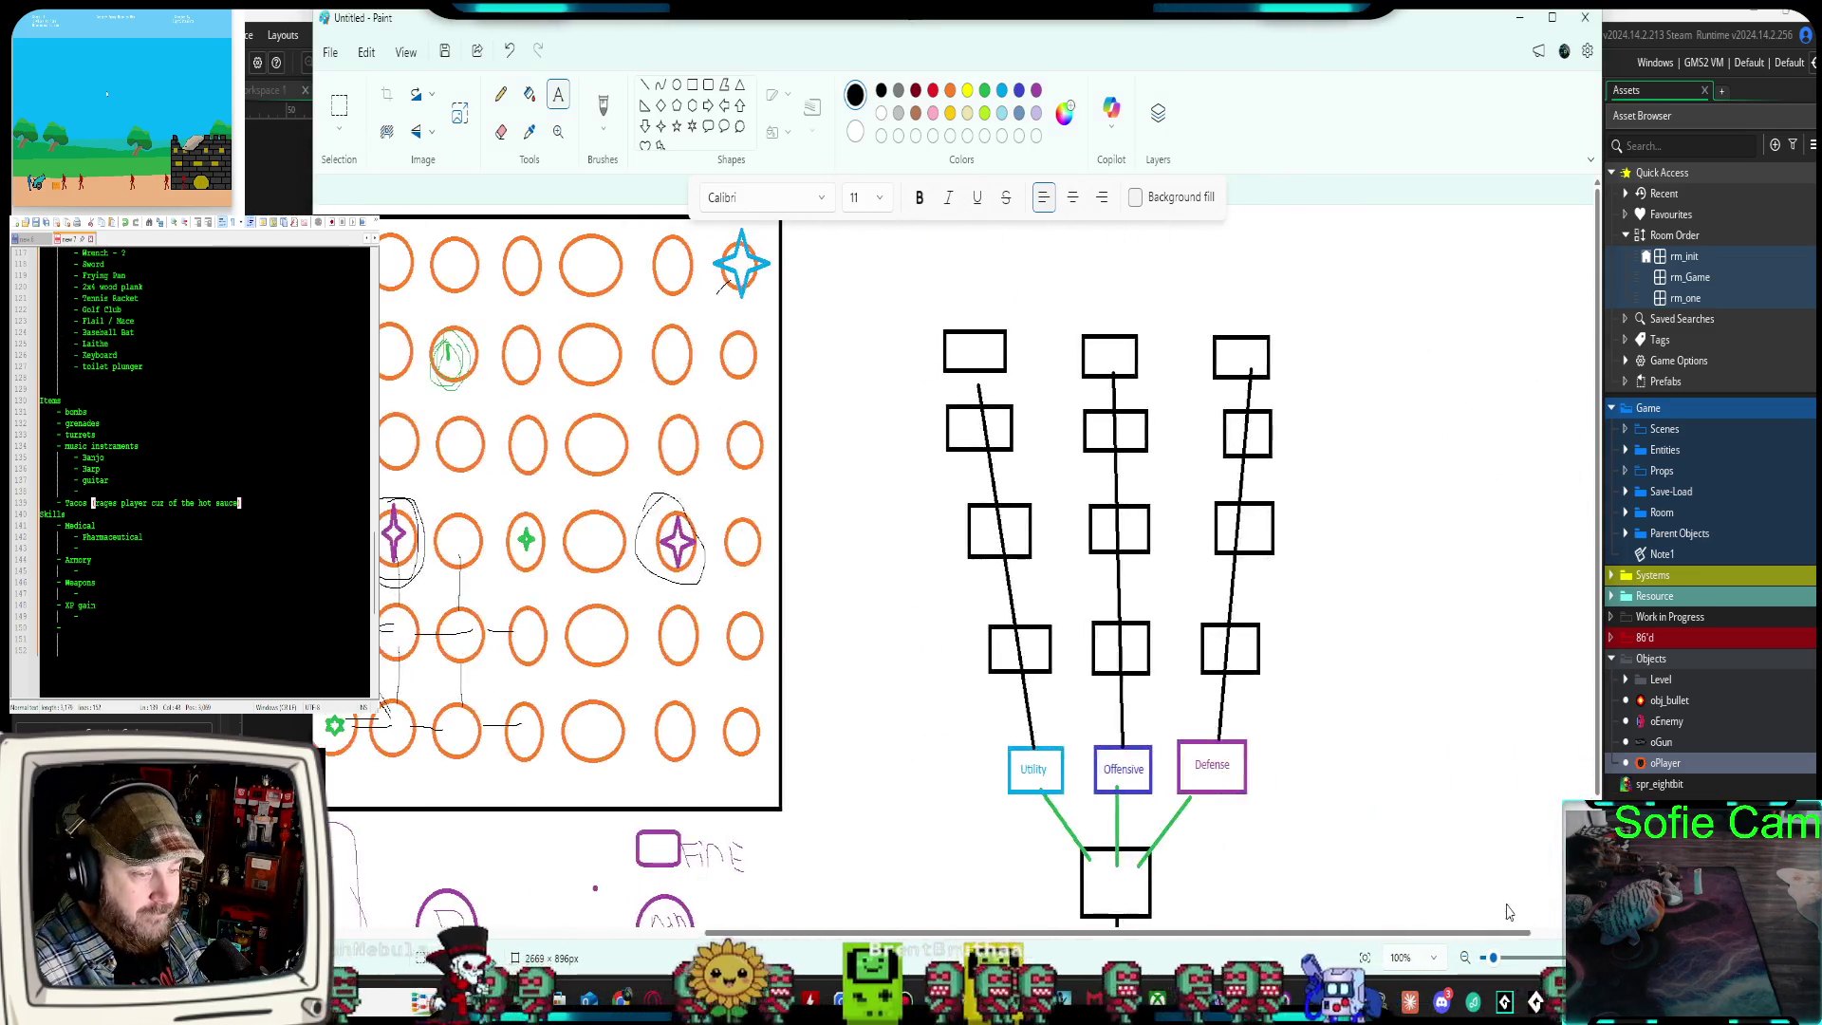
scroll(1385, 819, "down", 2)
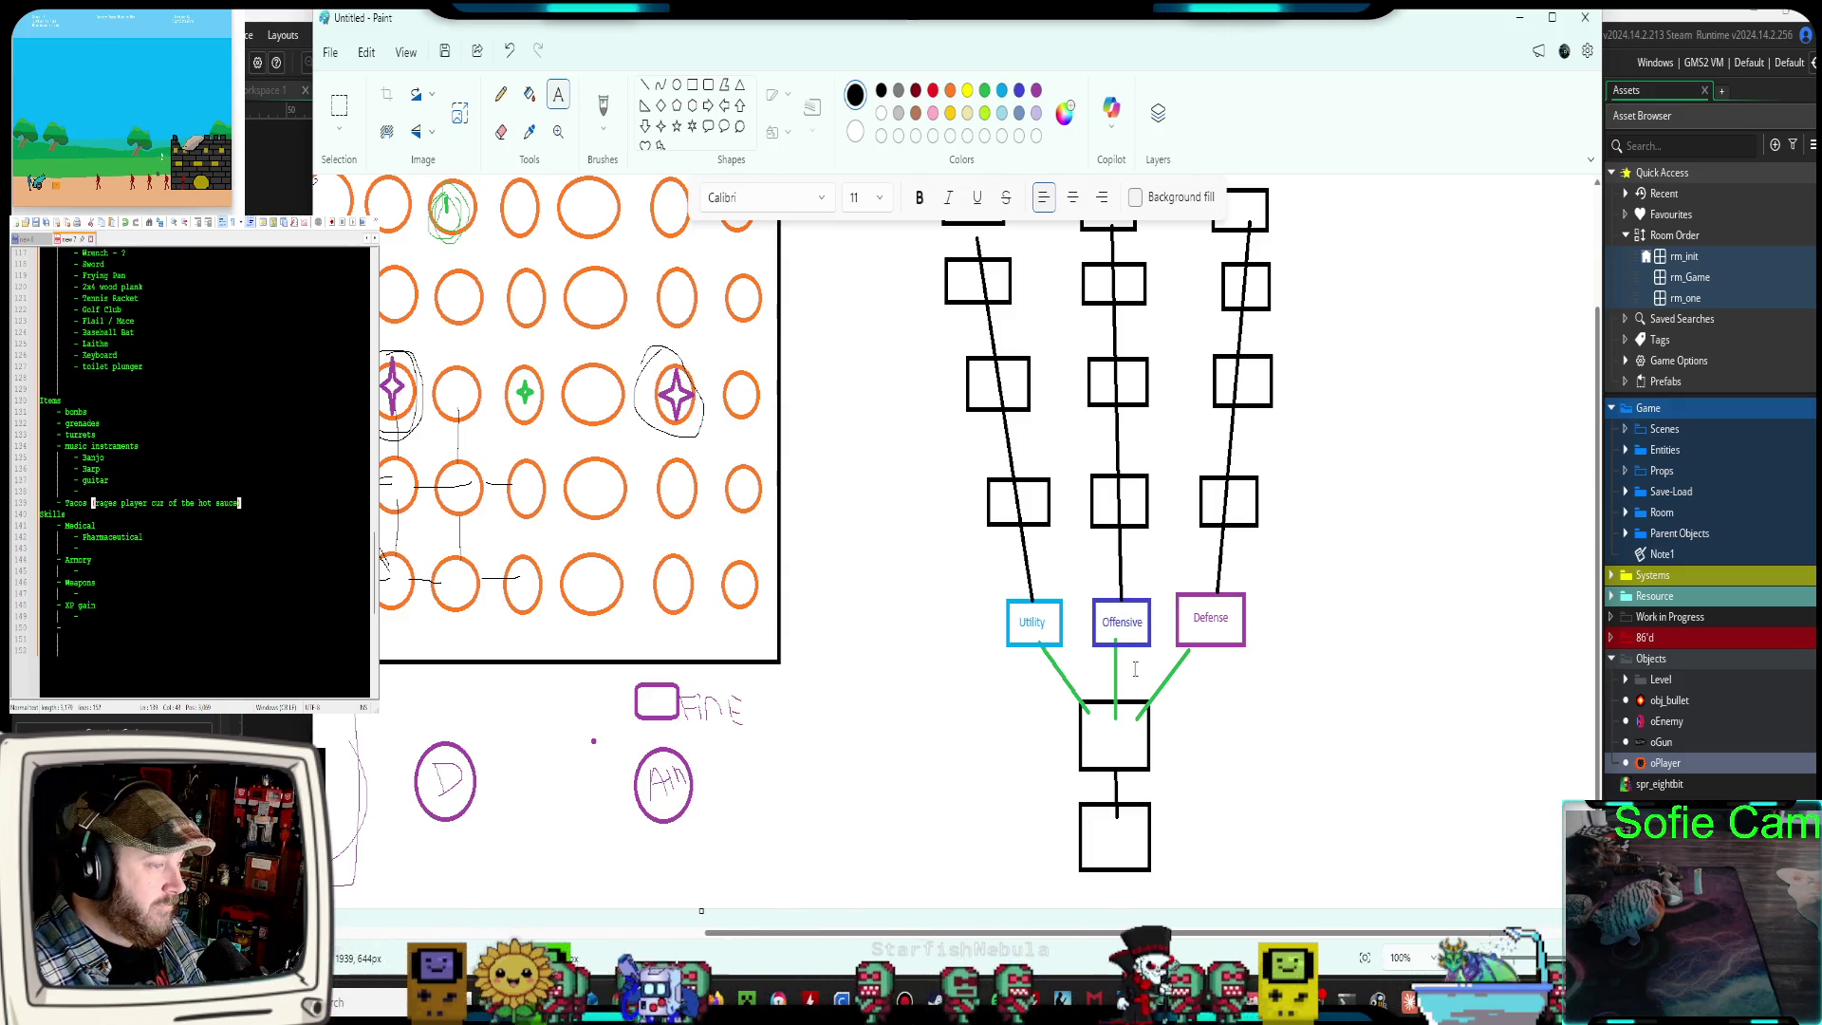
scroll(1091, 760, "up", 3)
scroll(1041, 839, "down", 3)
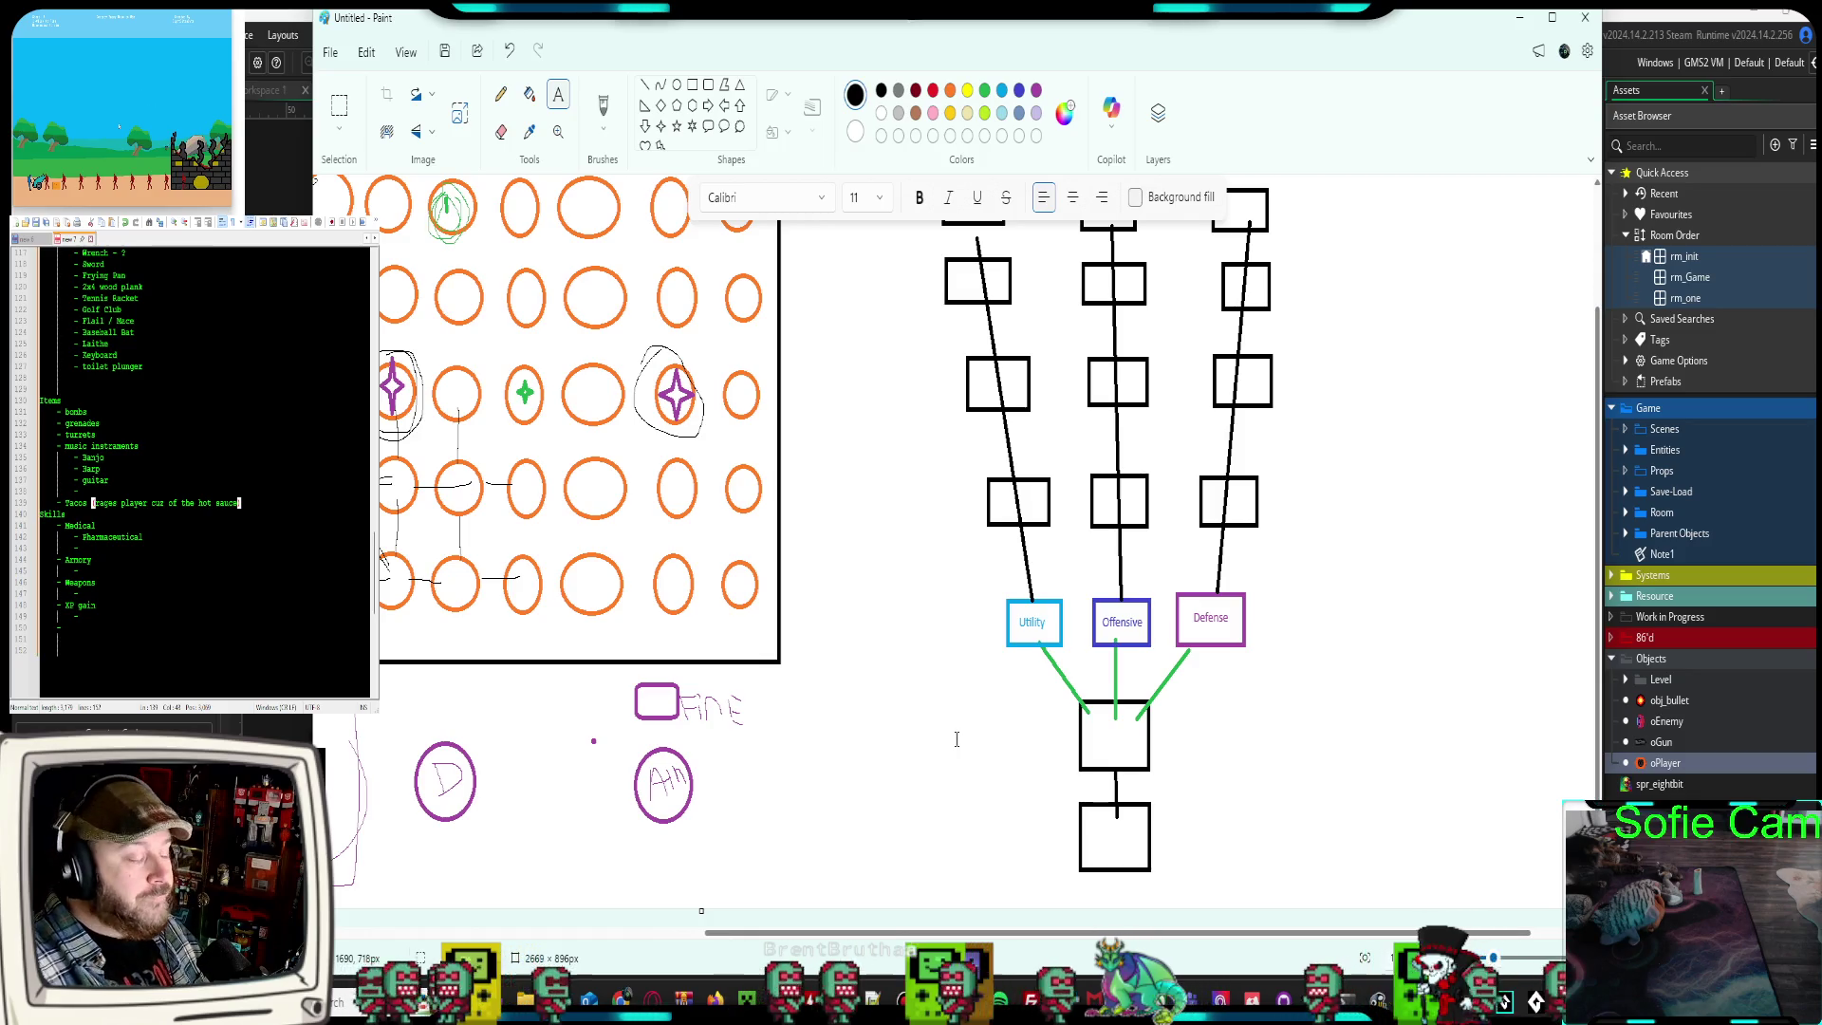
scroll(966, 737, "up", 3)
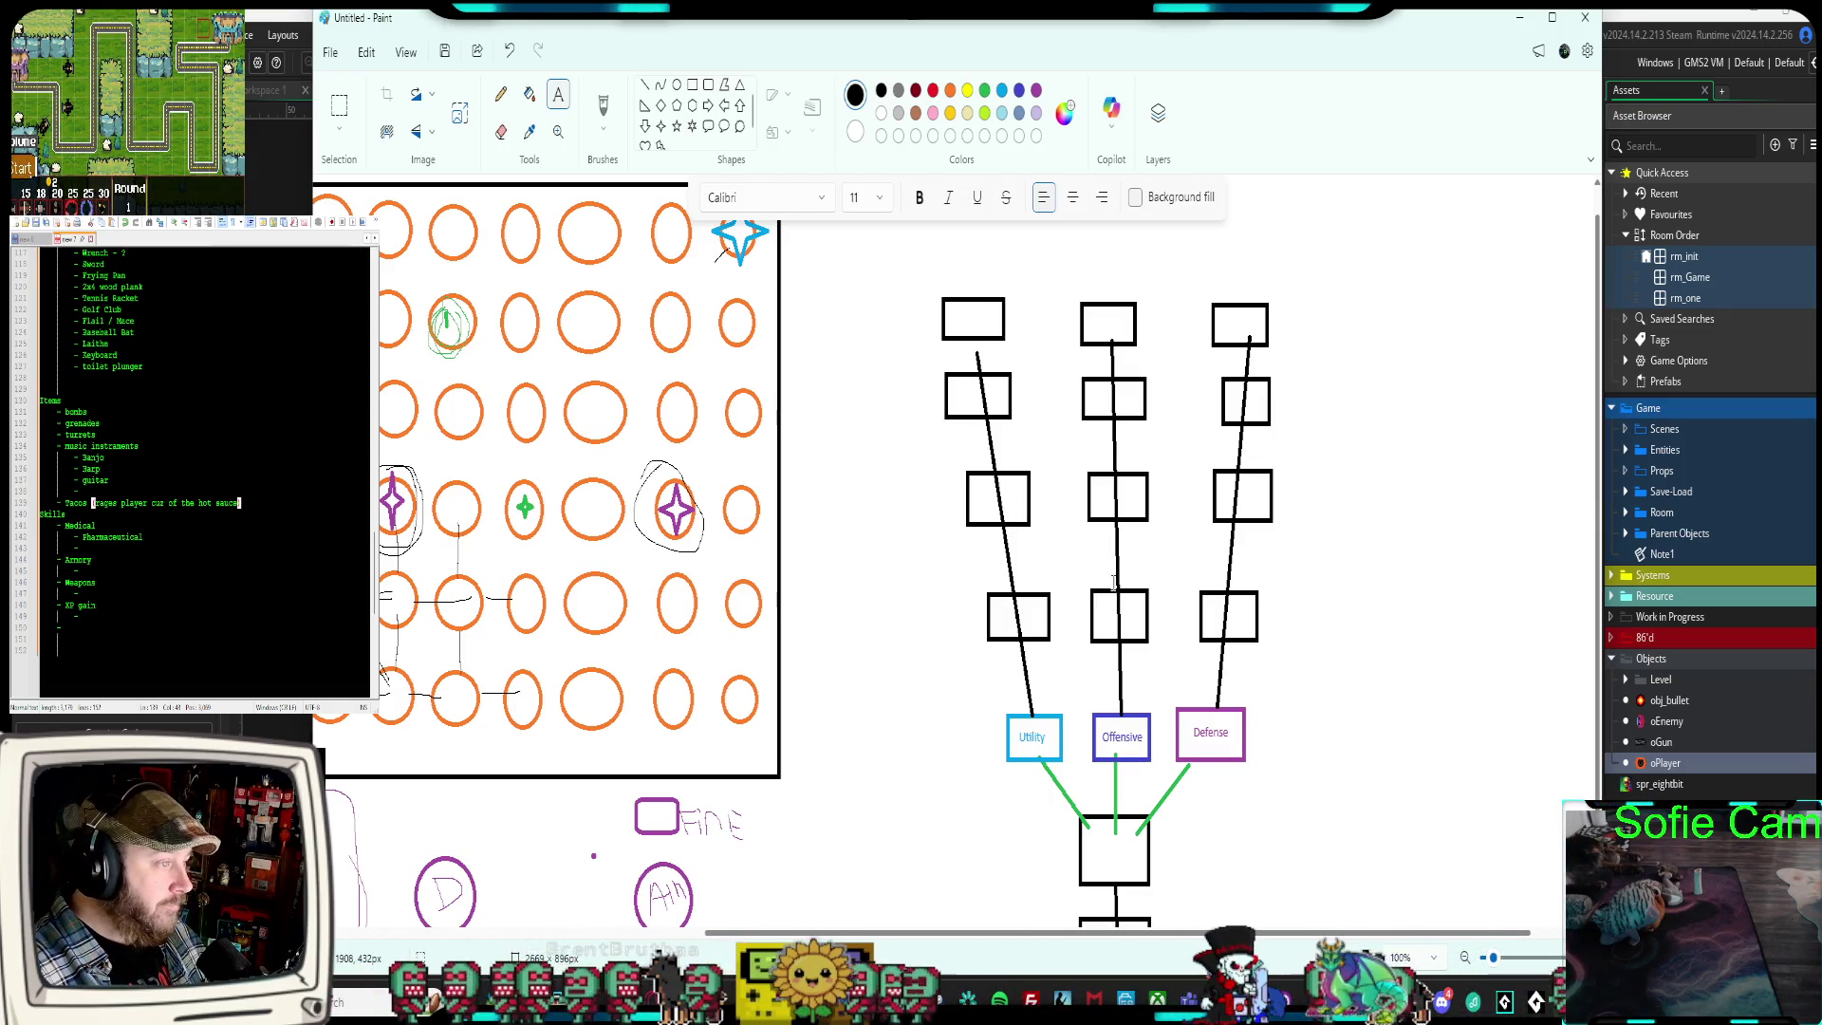
Type the labels XP x2, Range +1 and Melee +1 in a column right of the tree
left_click(1356, 298)
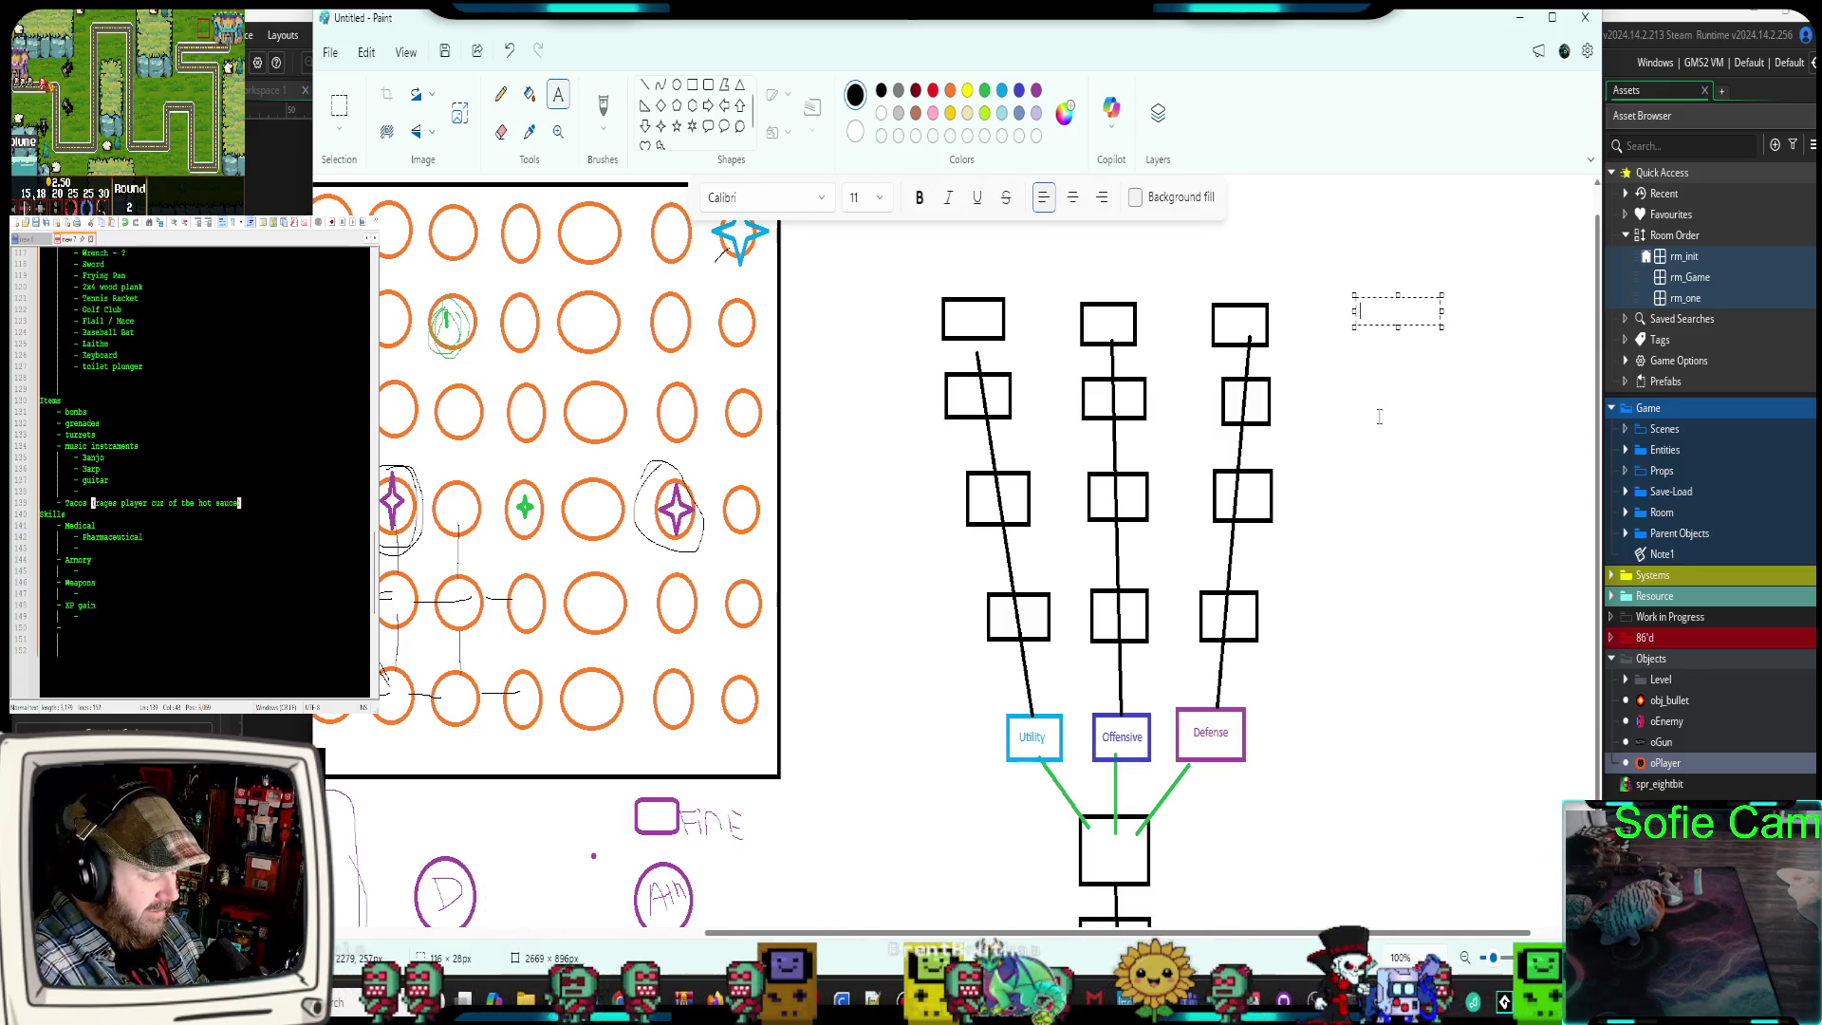
type("XP x2")
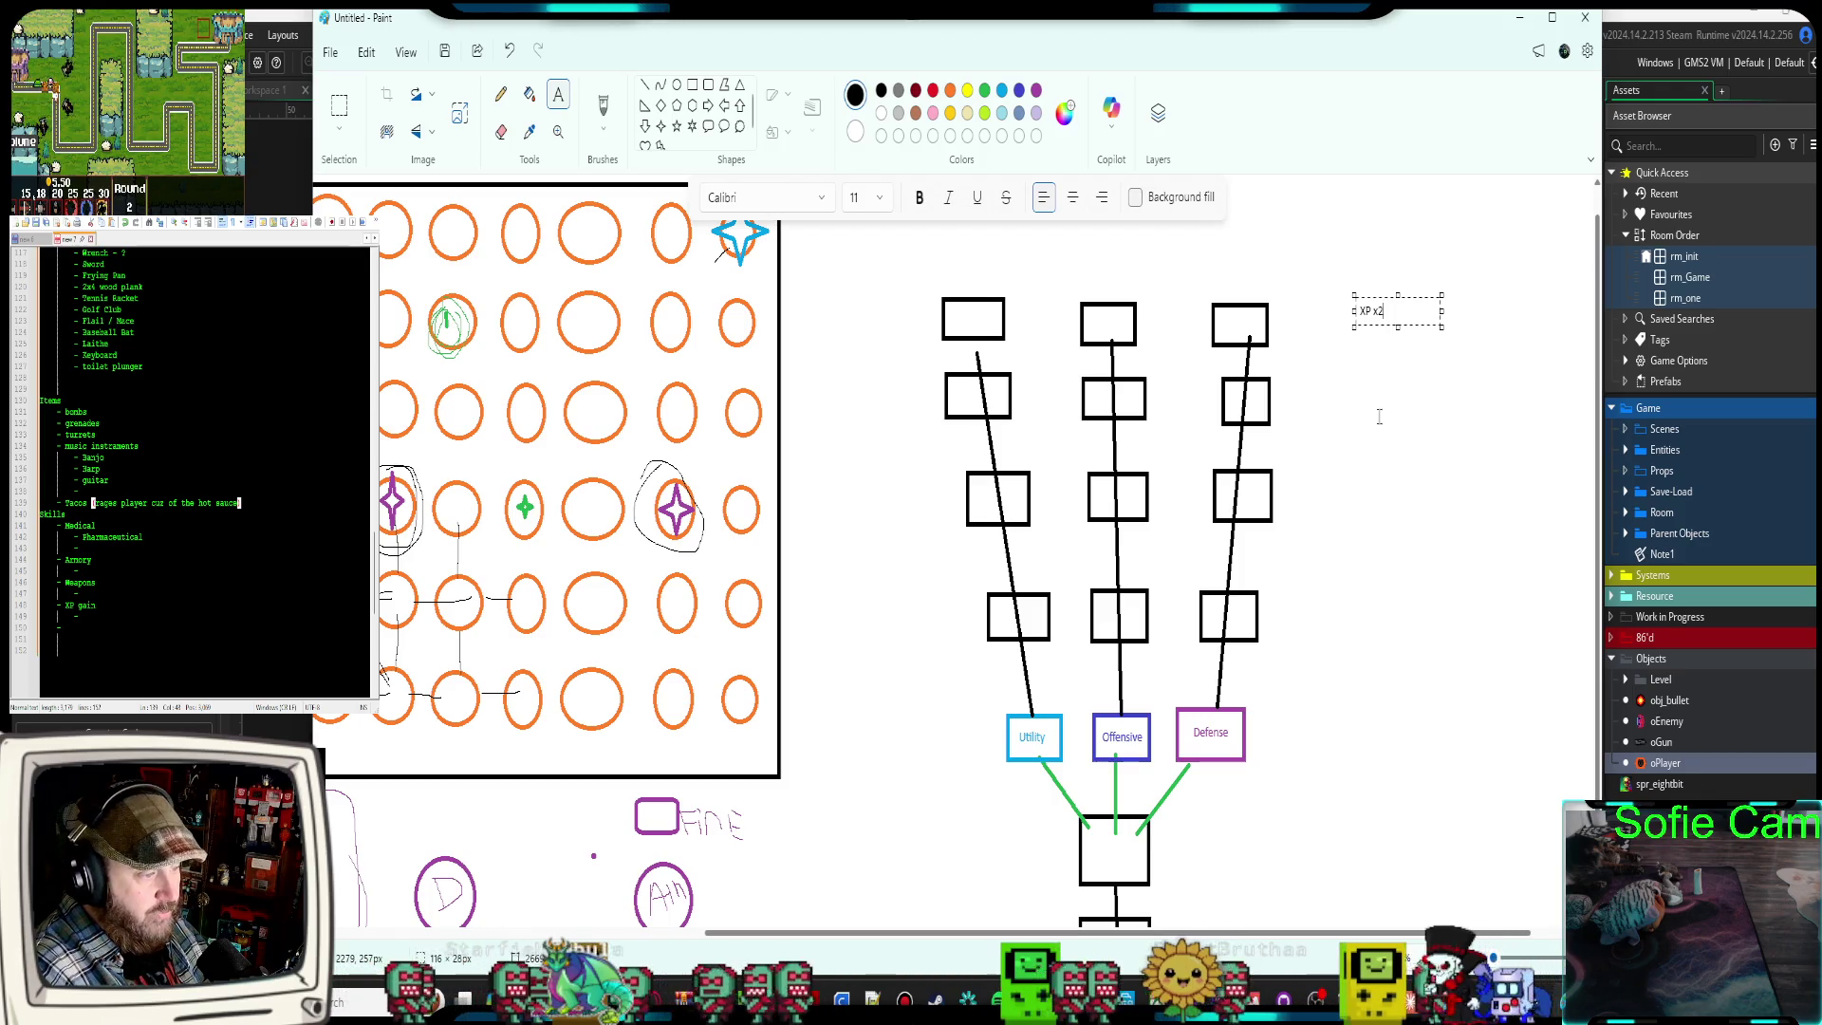
key("Return")
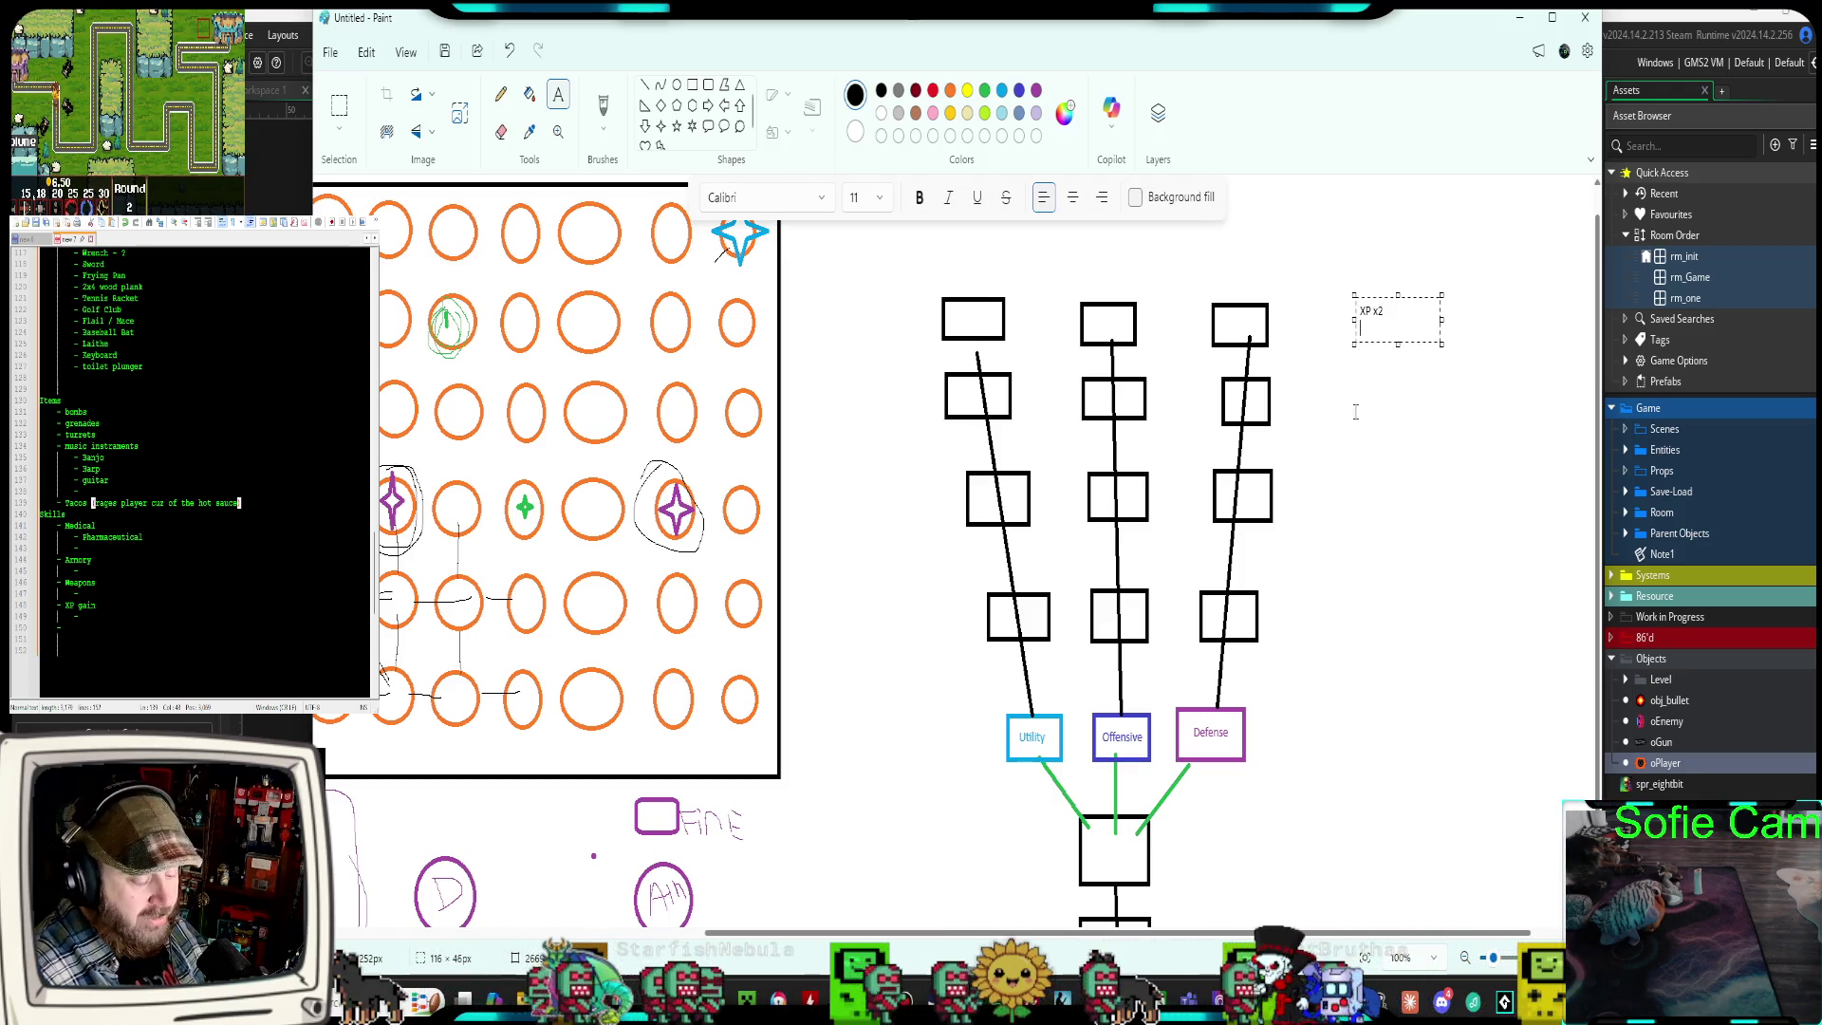
left_click(1382, 377)
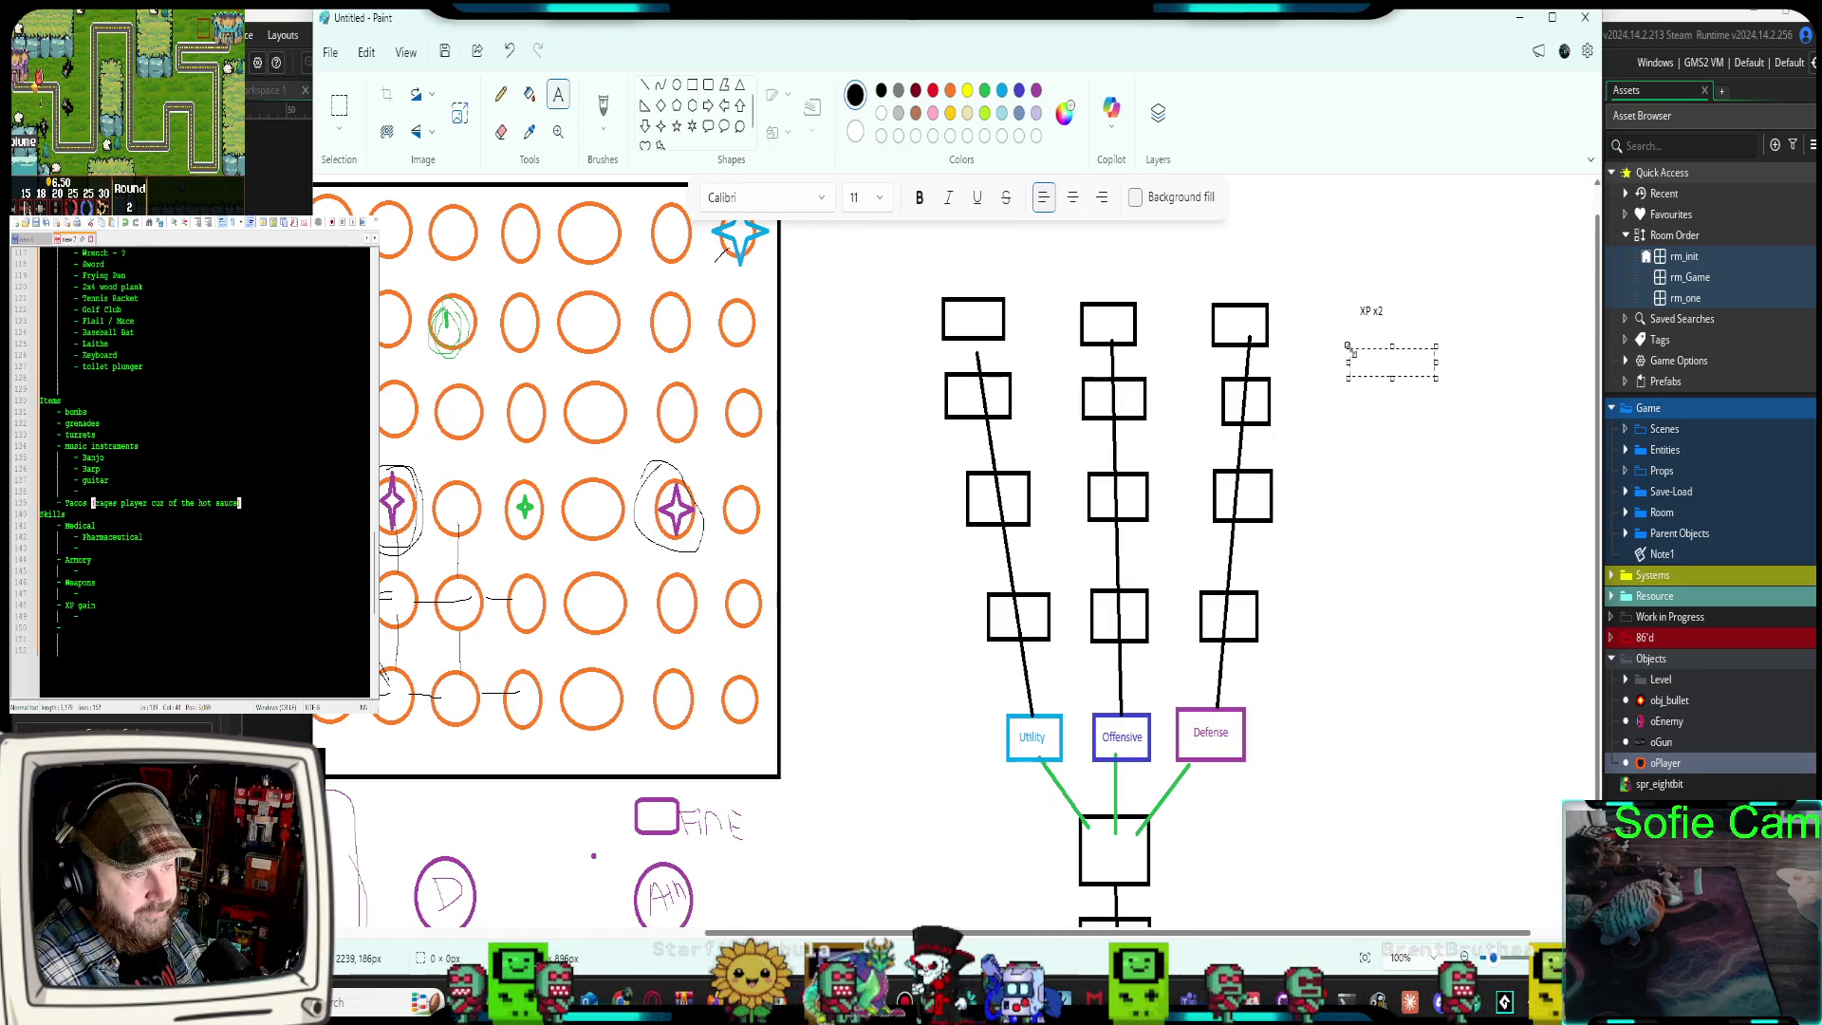
left_click(1349, 348)
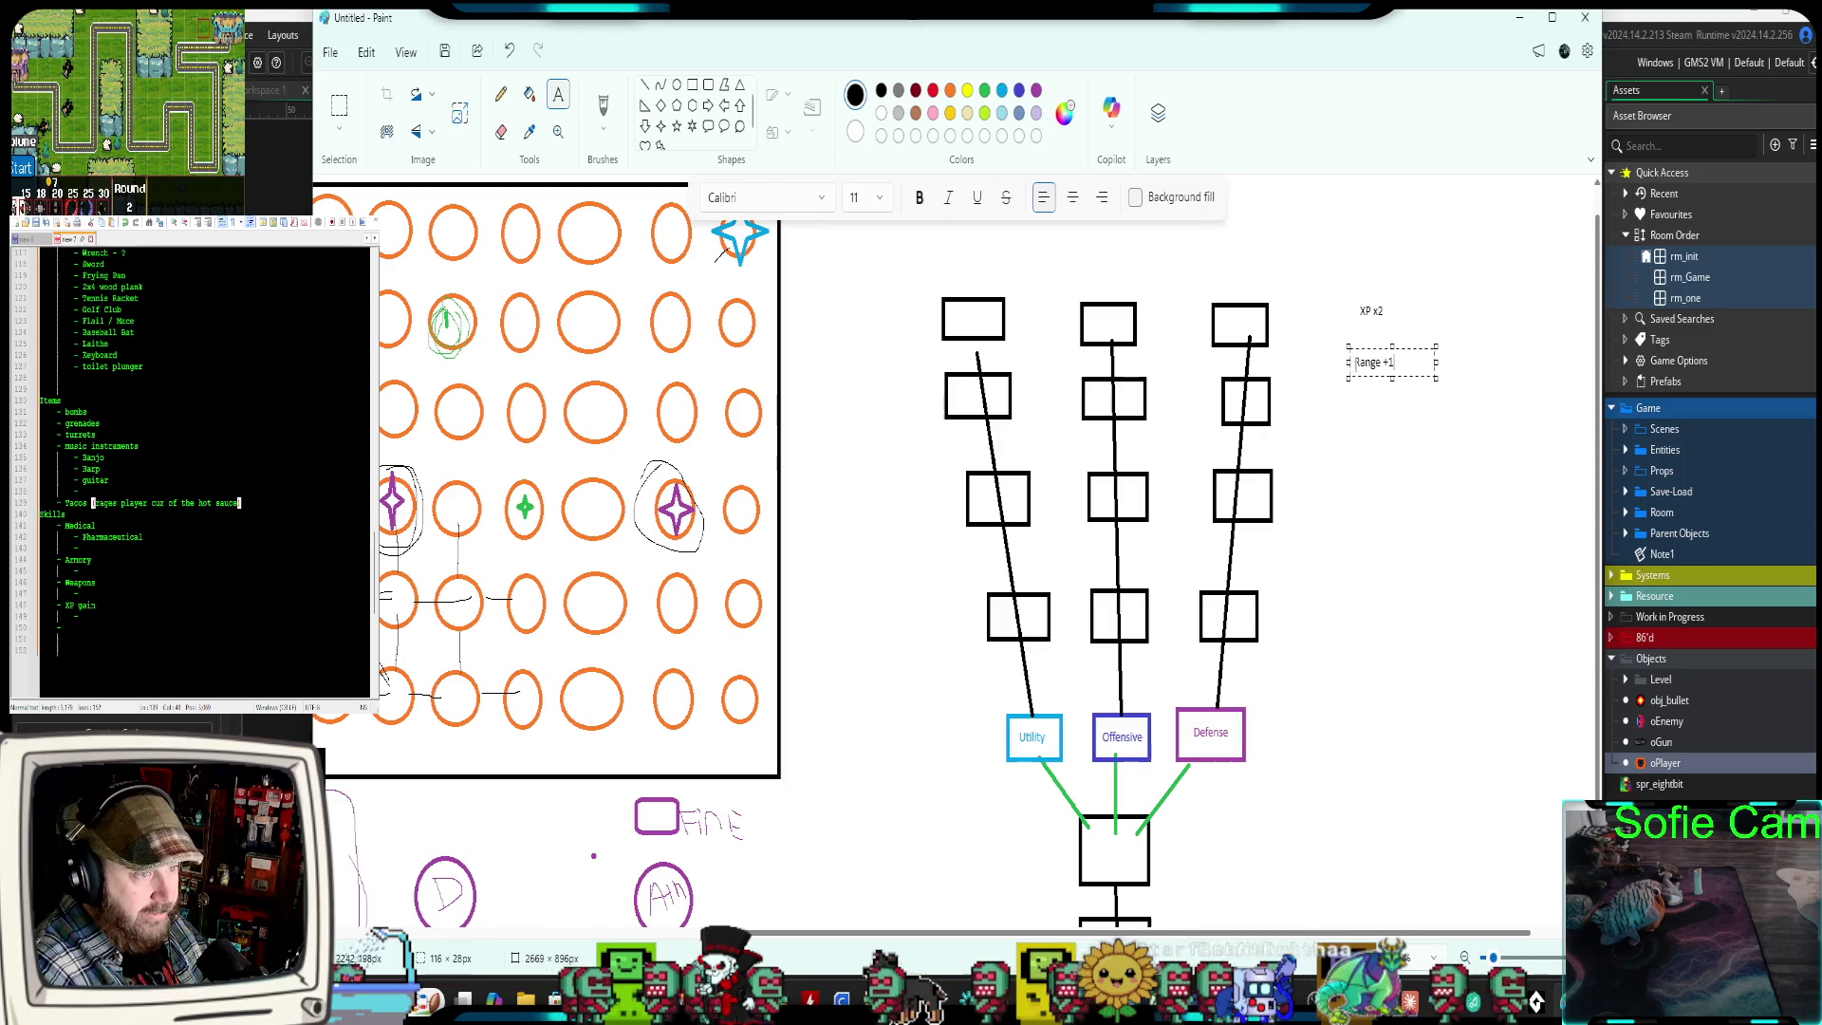
left_click(1355, 401)
left_click(1356, 402)
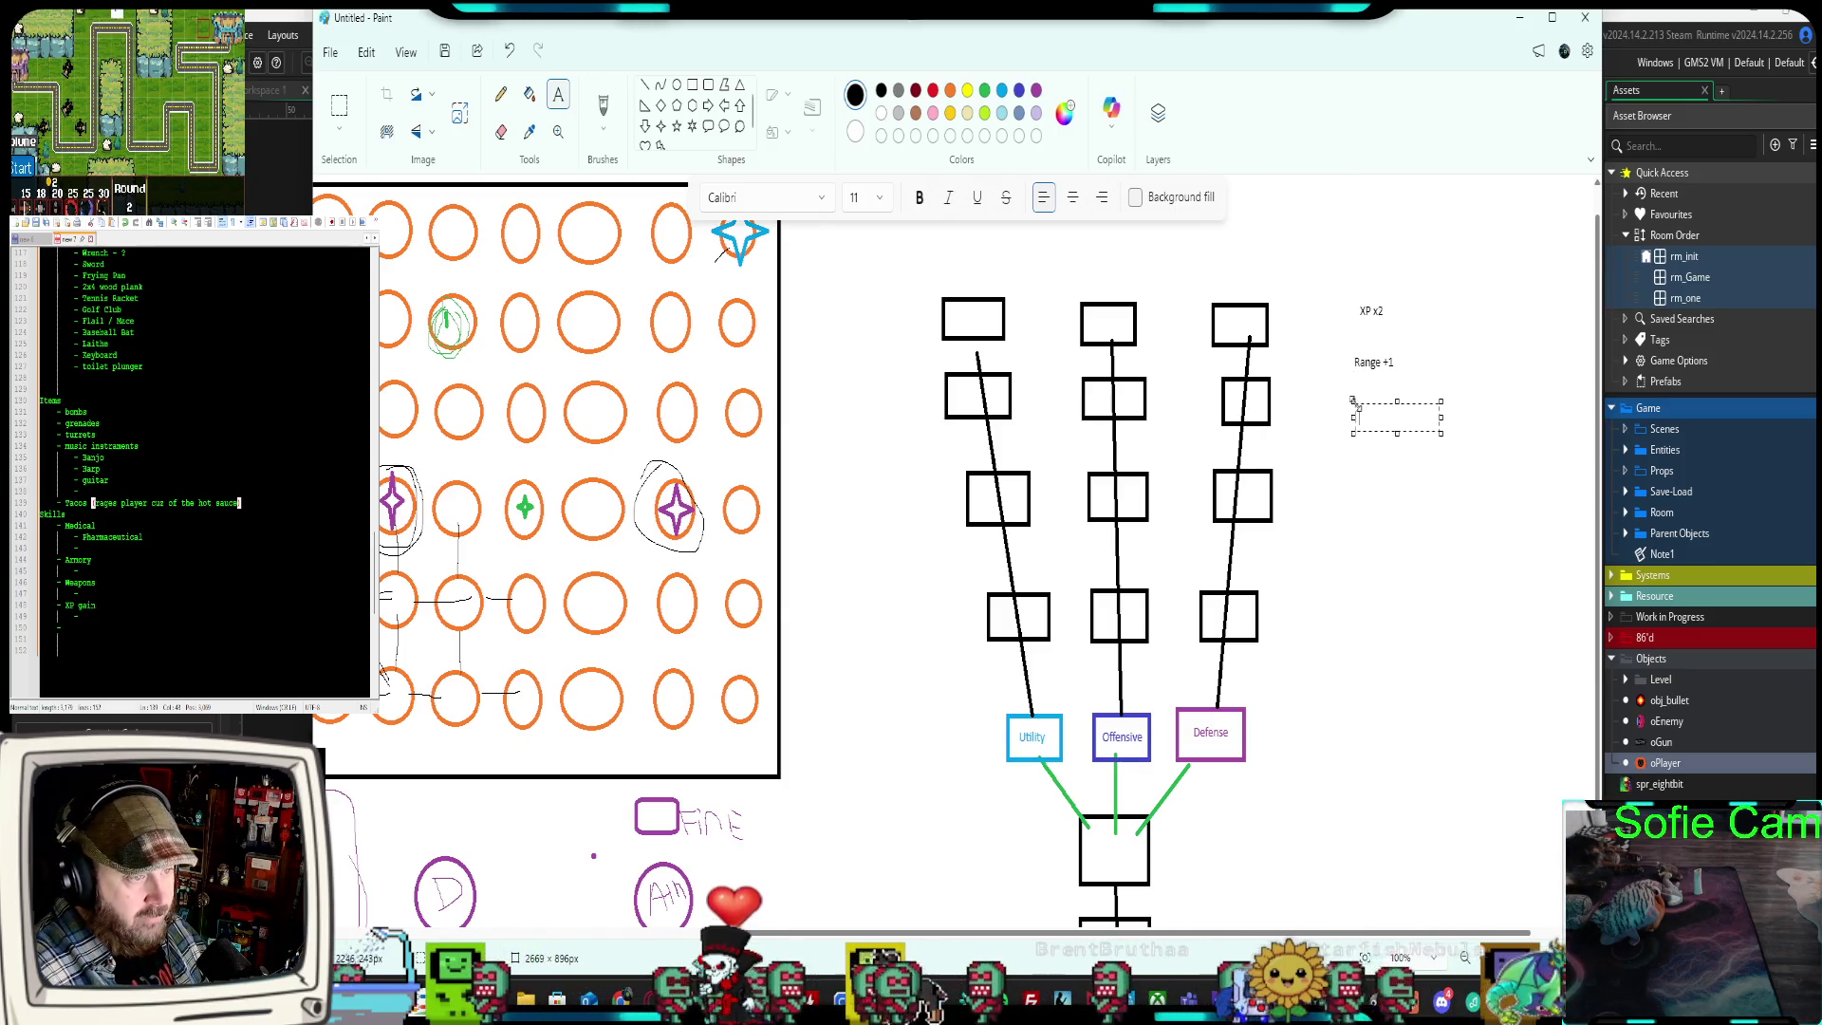
type("Melee")
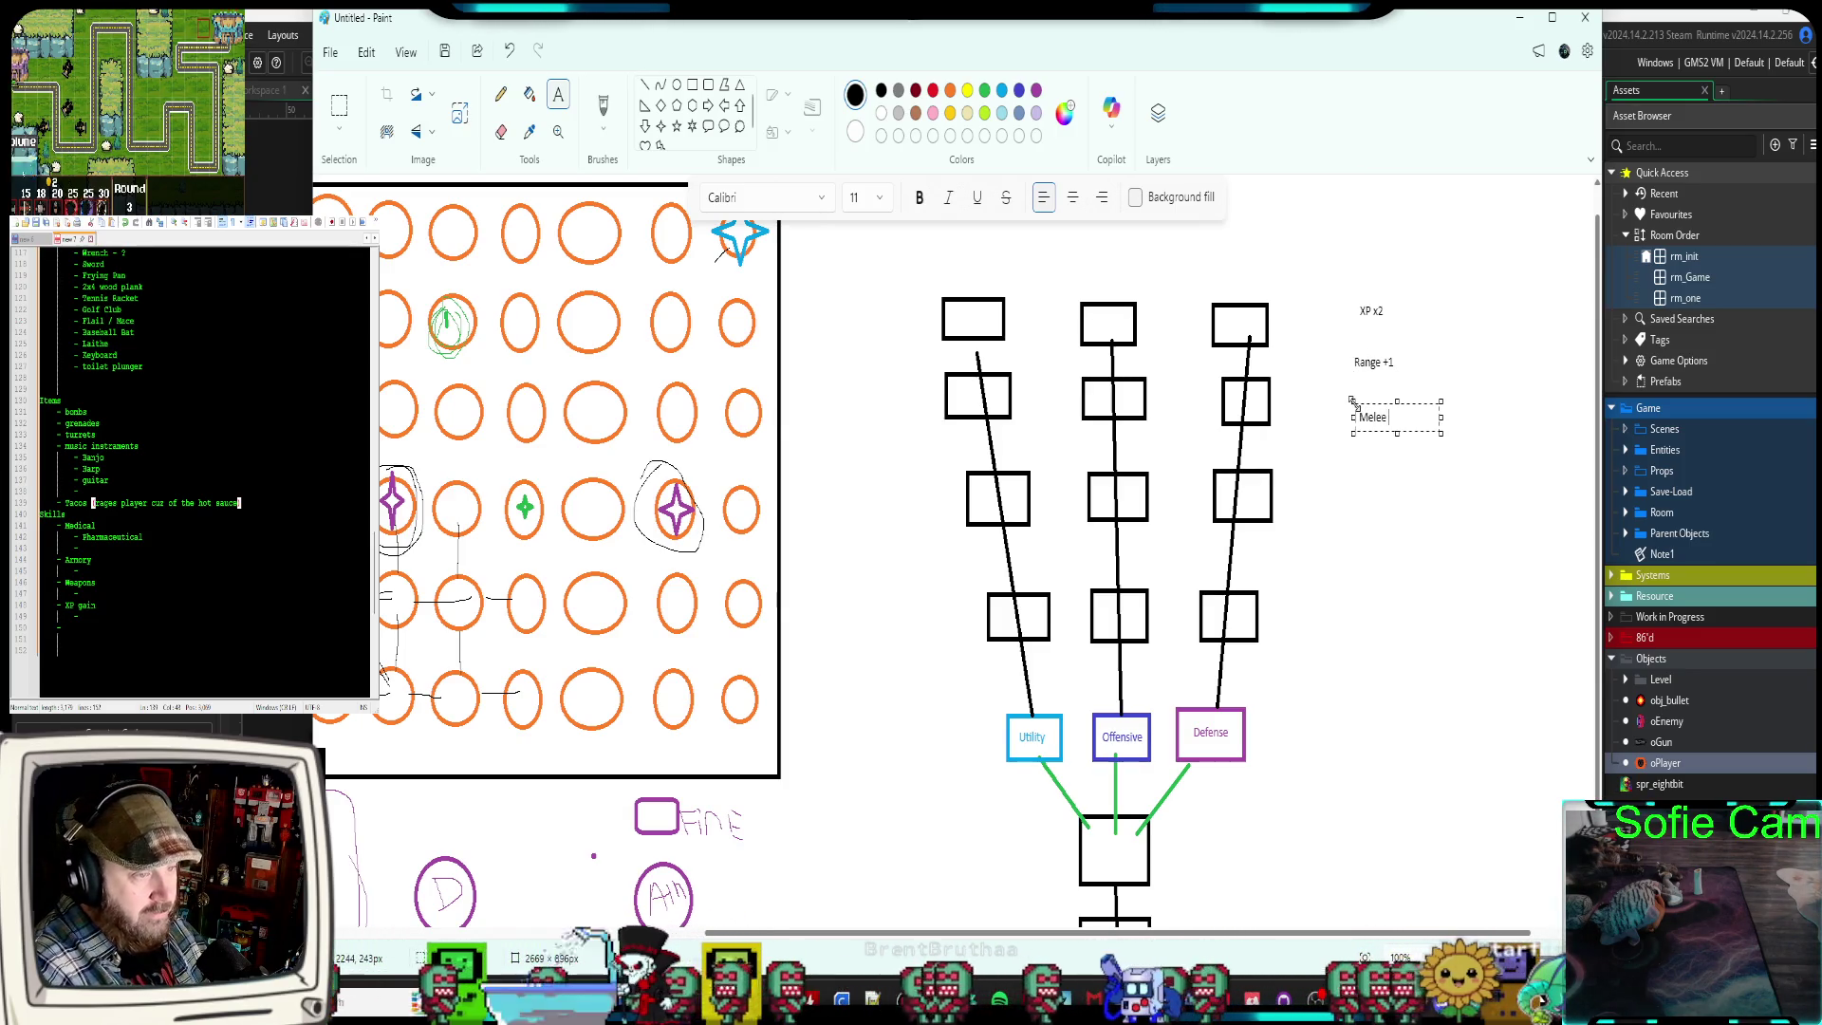
type("+1")
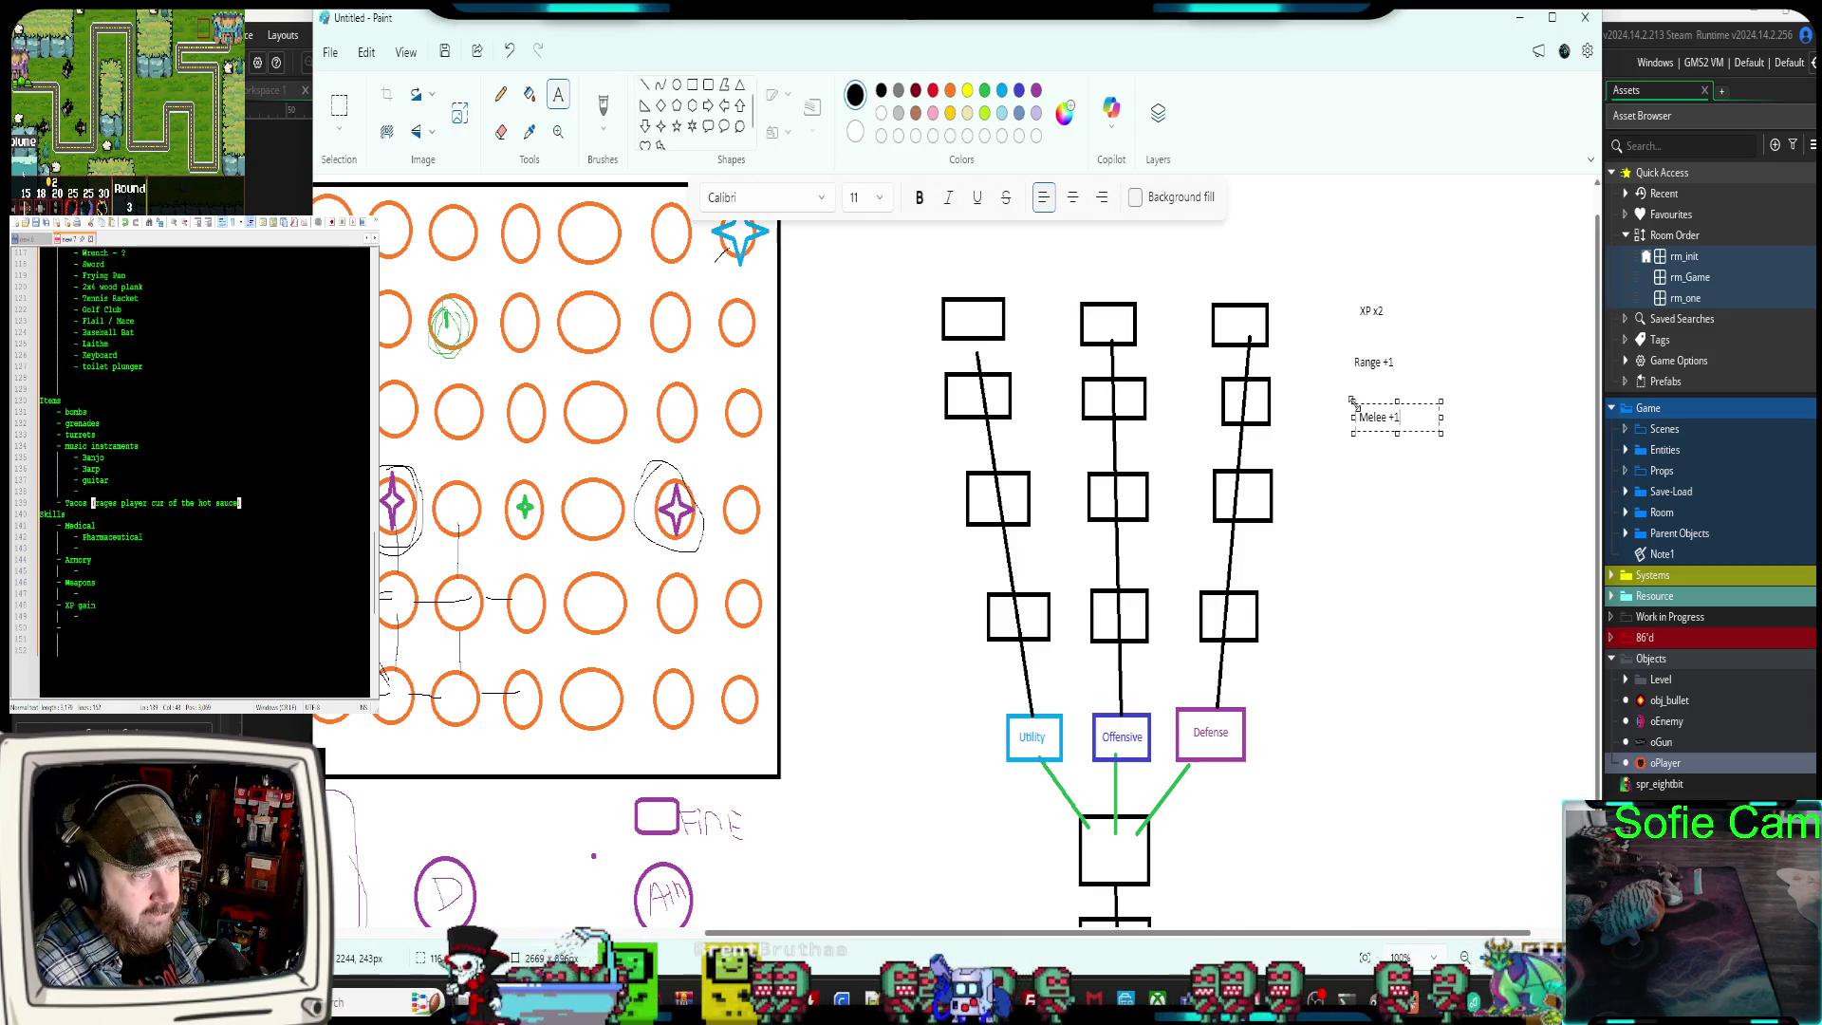
left_click(1352, 396)
Add Shield +1 and a one-line Range - double shot label below them
left_click(1357, 452)
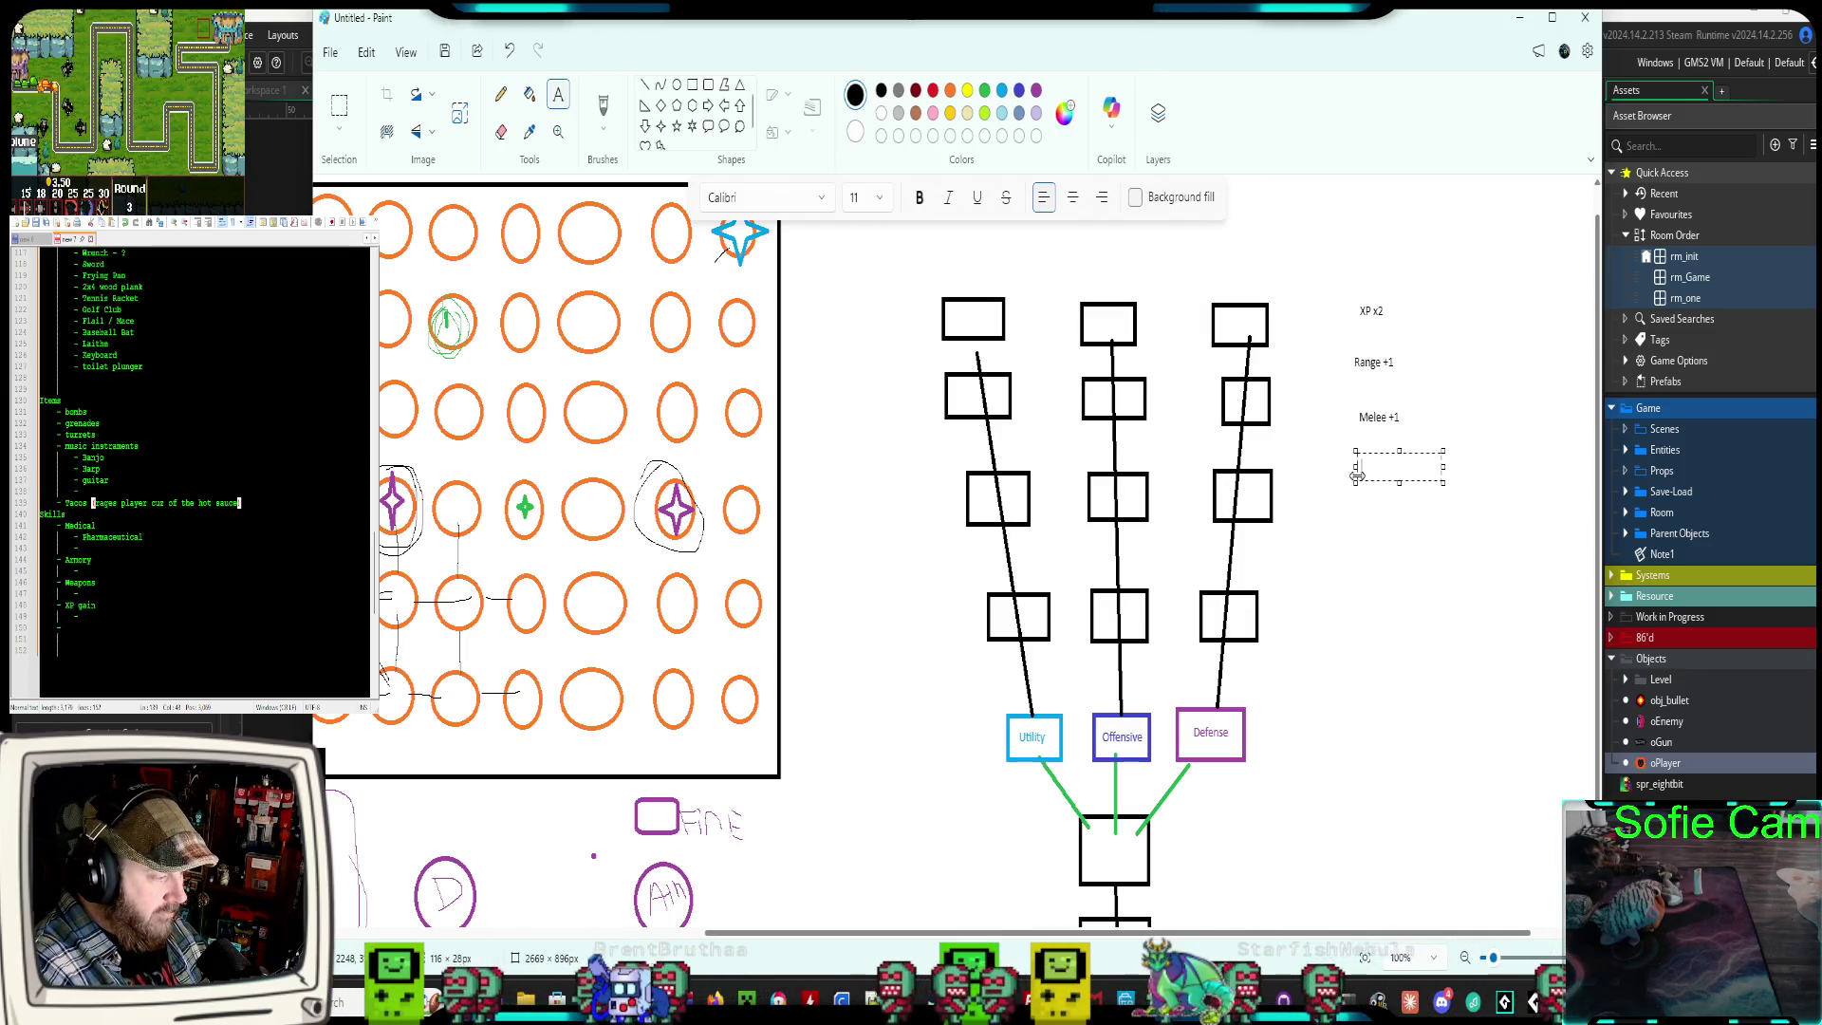
type("Shield +")
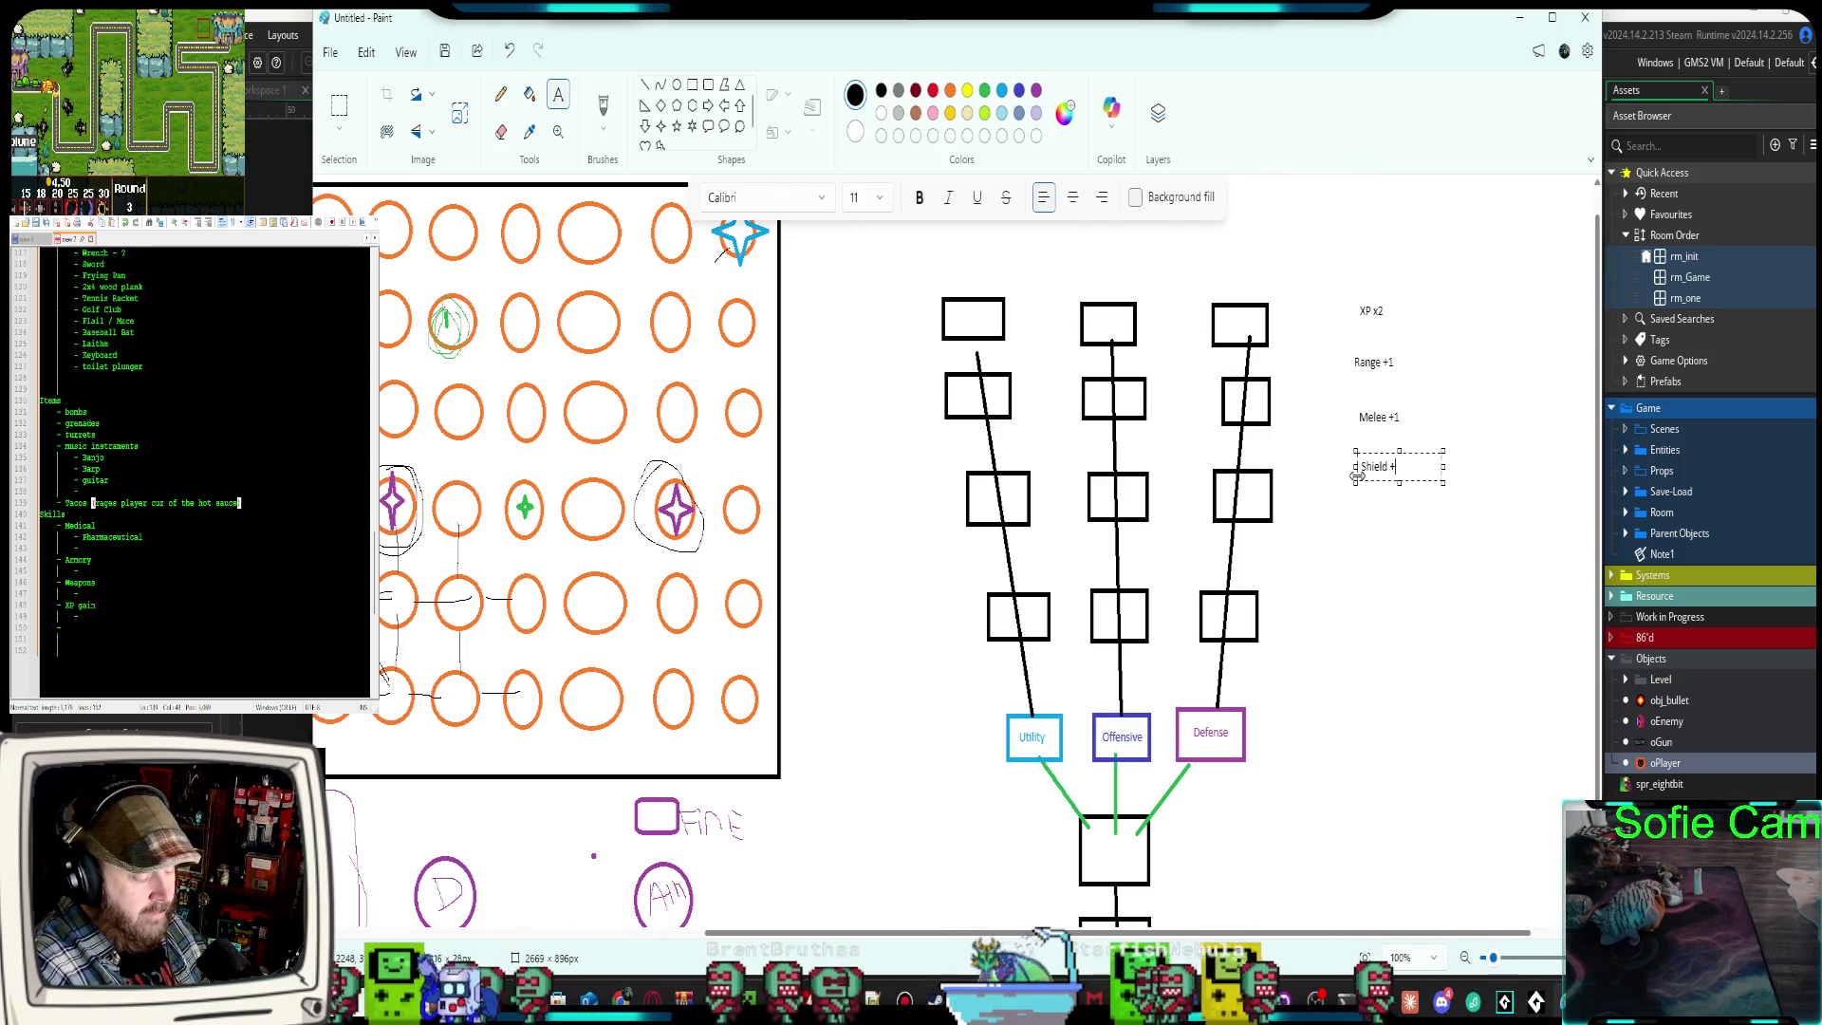
type("1")
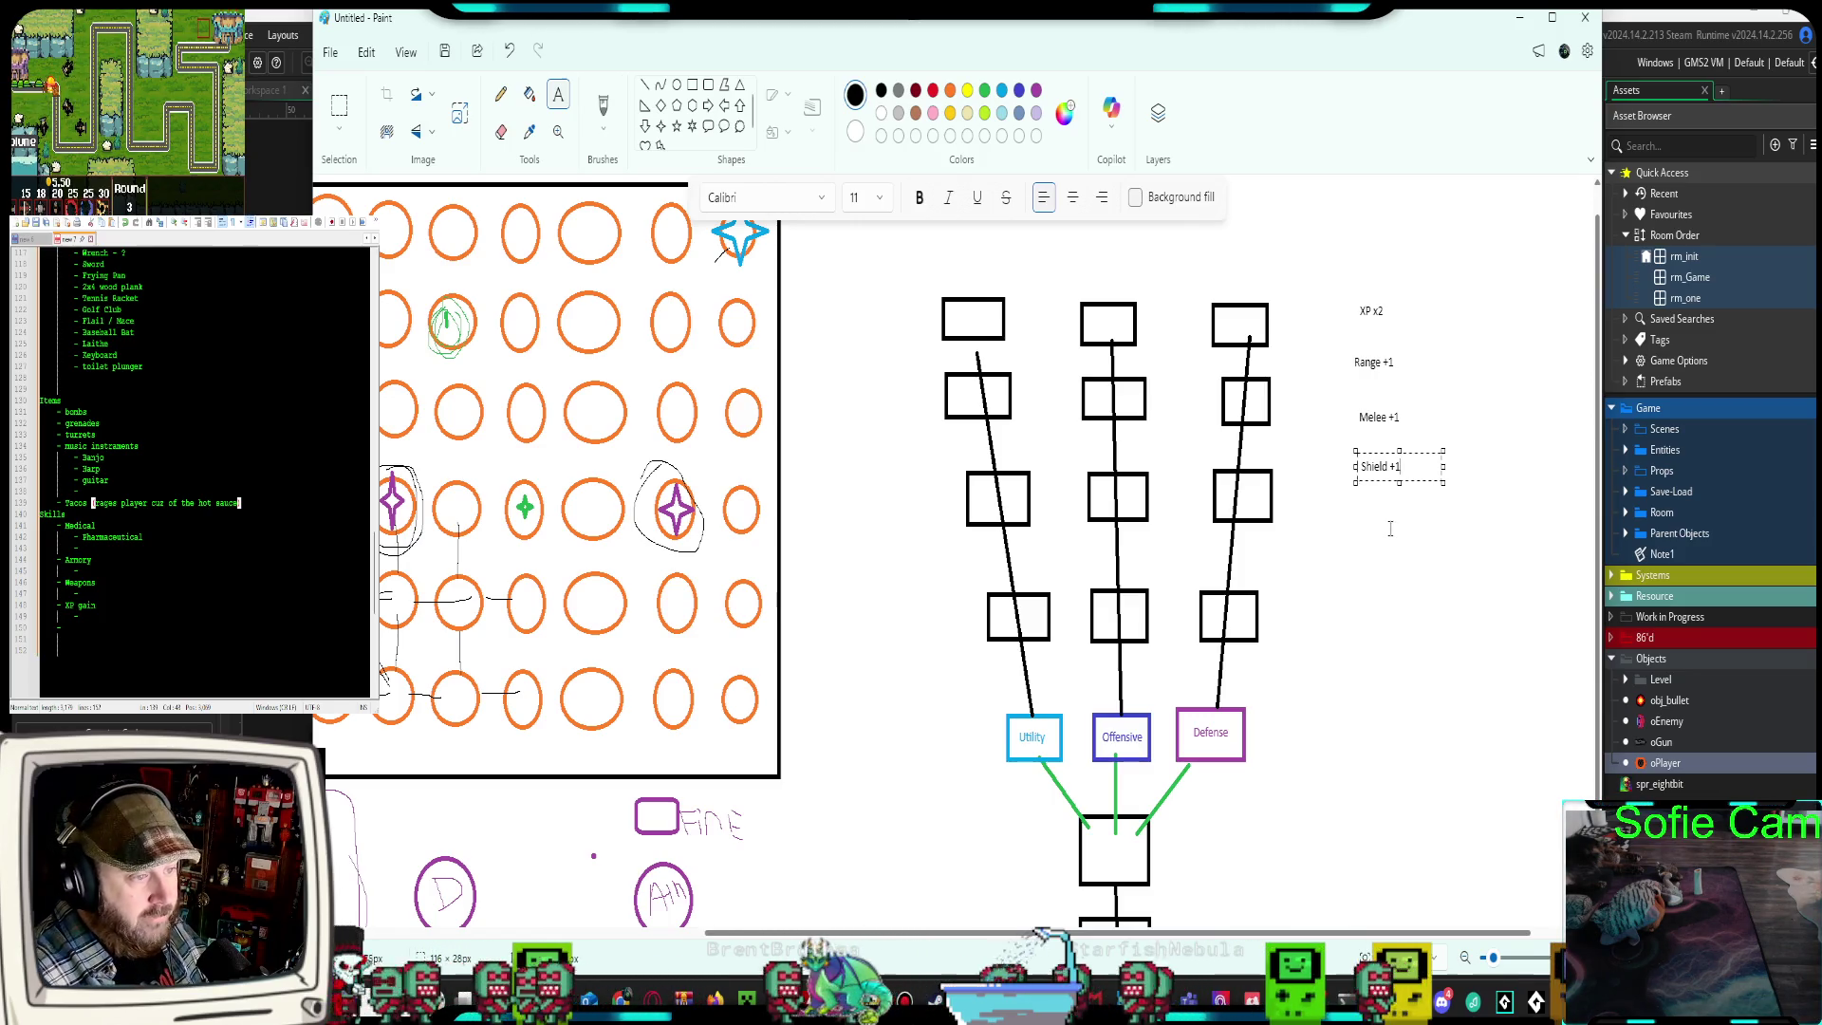
left_click(1378, 504)
left_click(1350, 500)
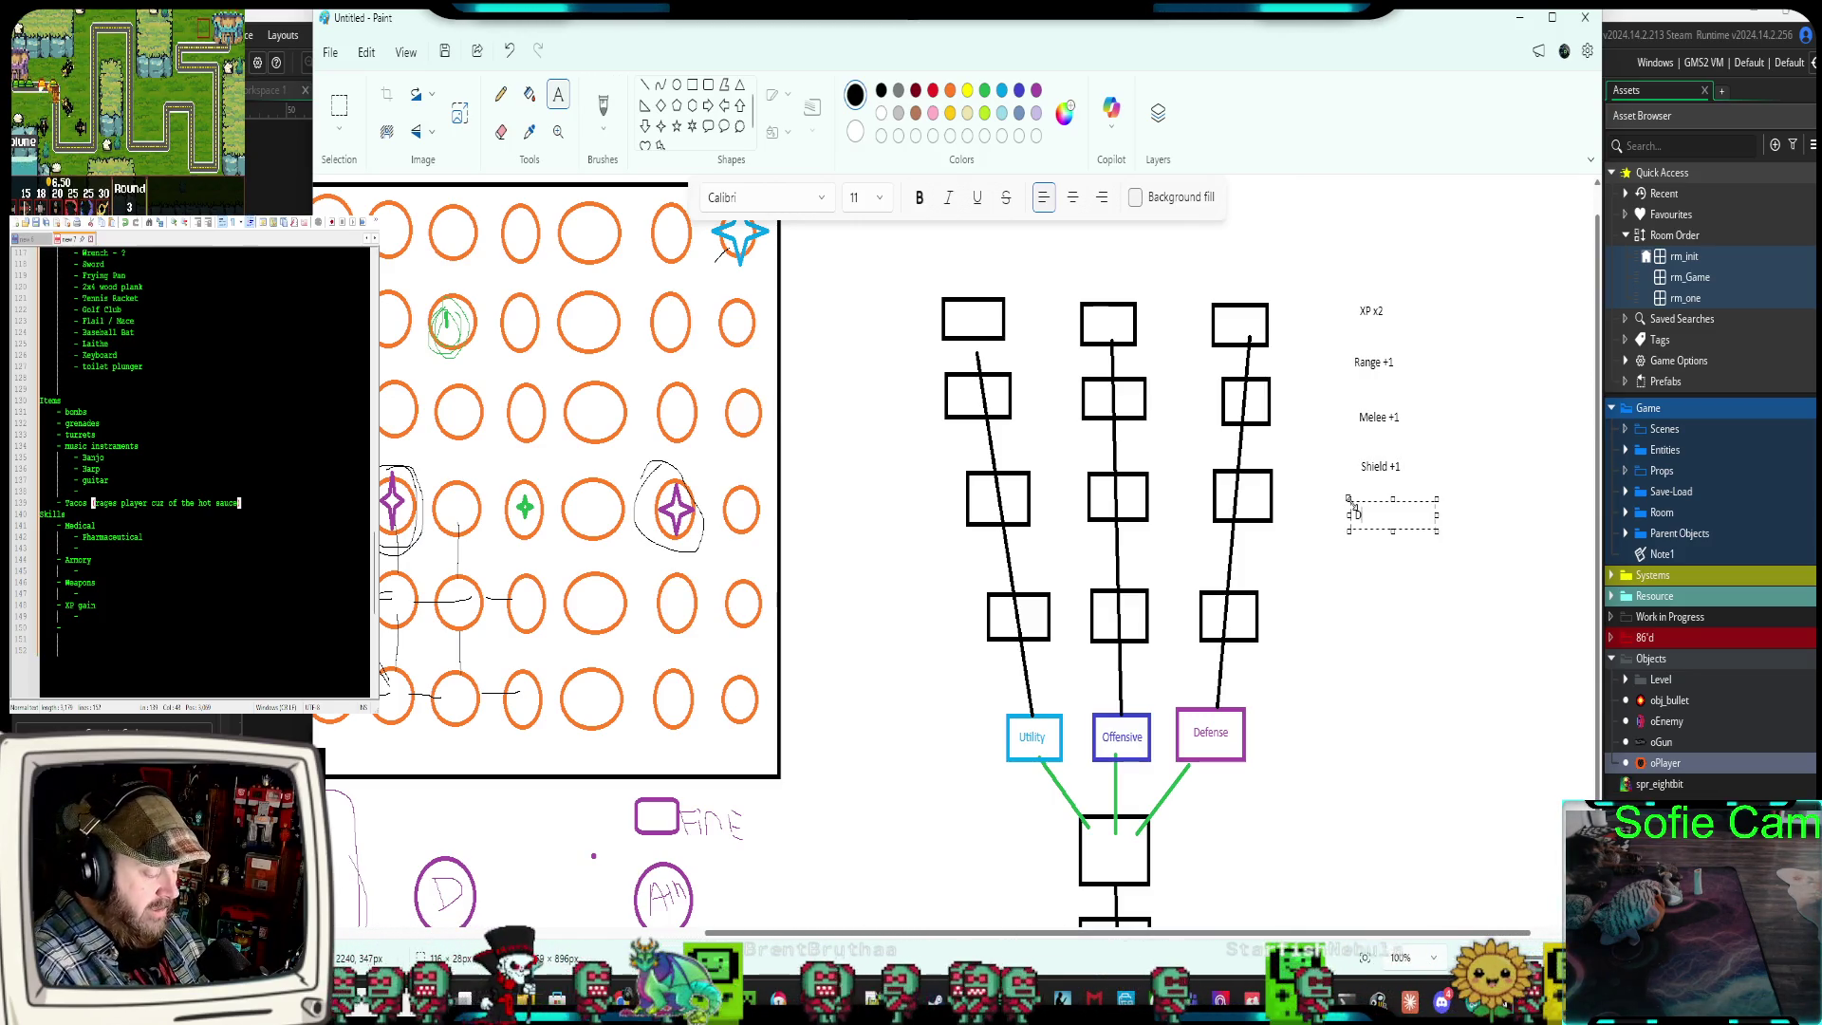
type("M")
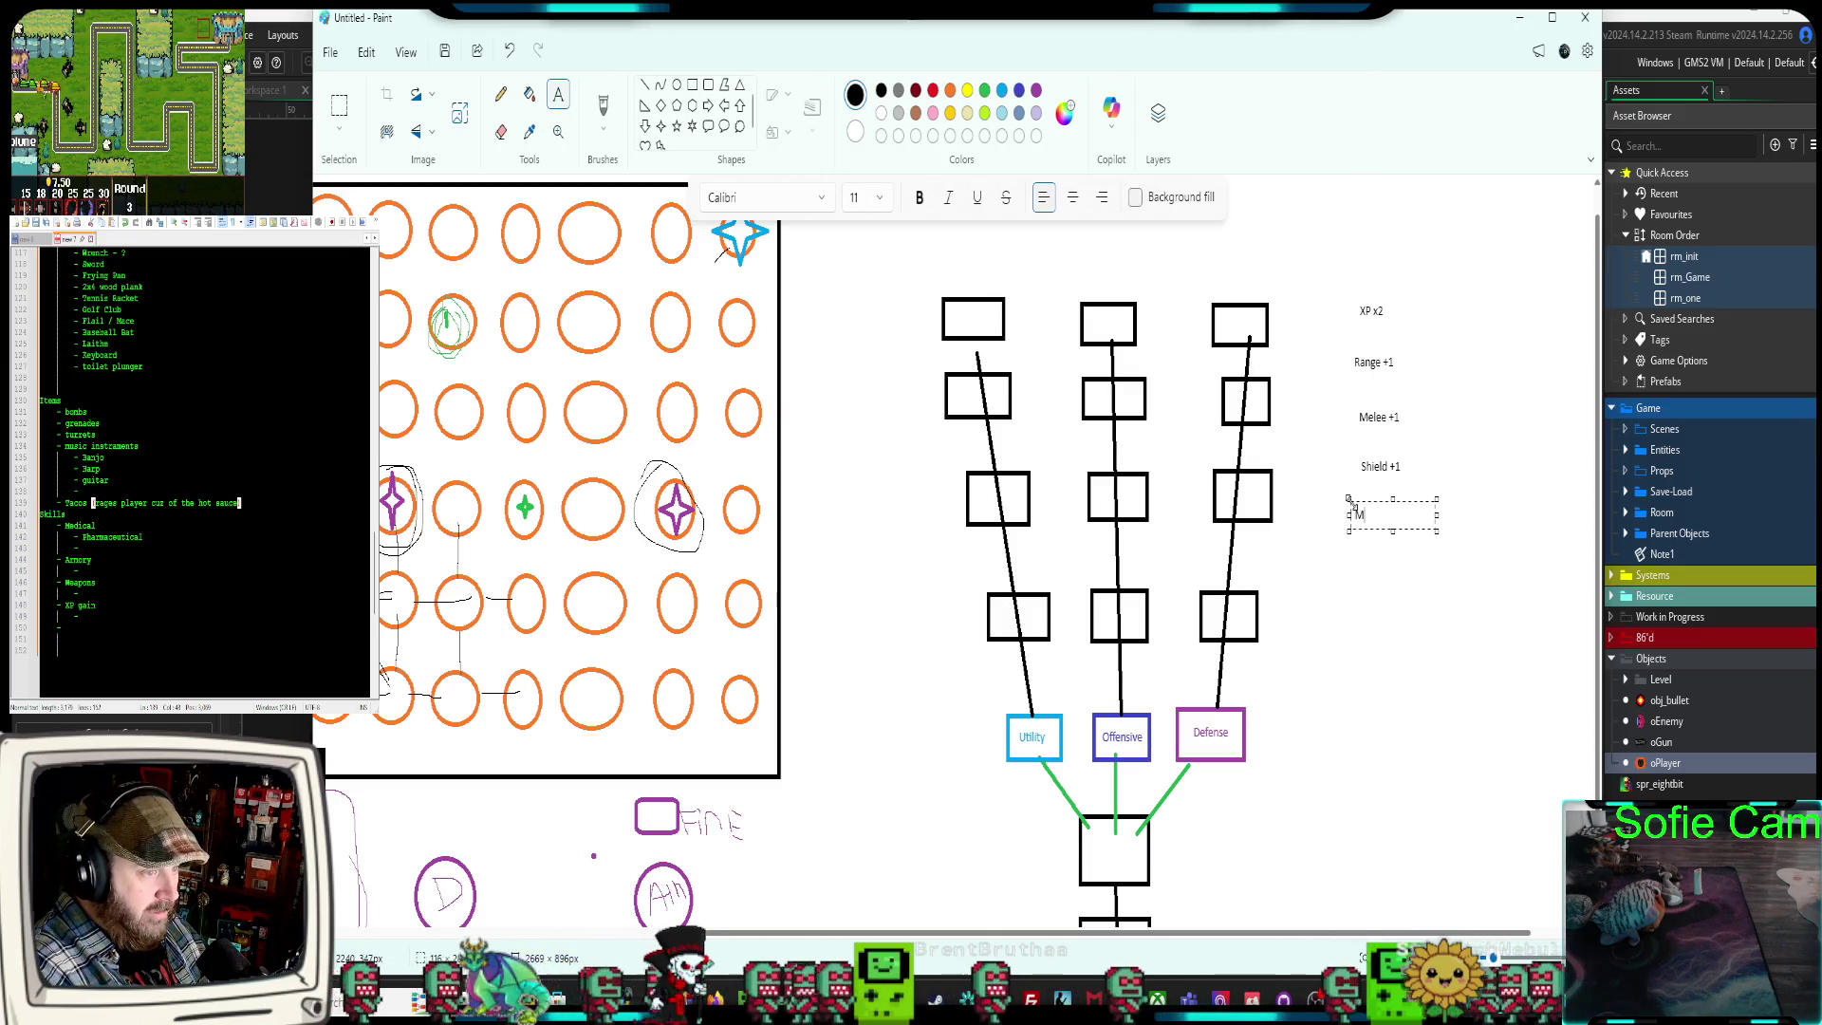
key("BackSpace")
type("Range - ")
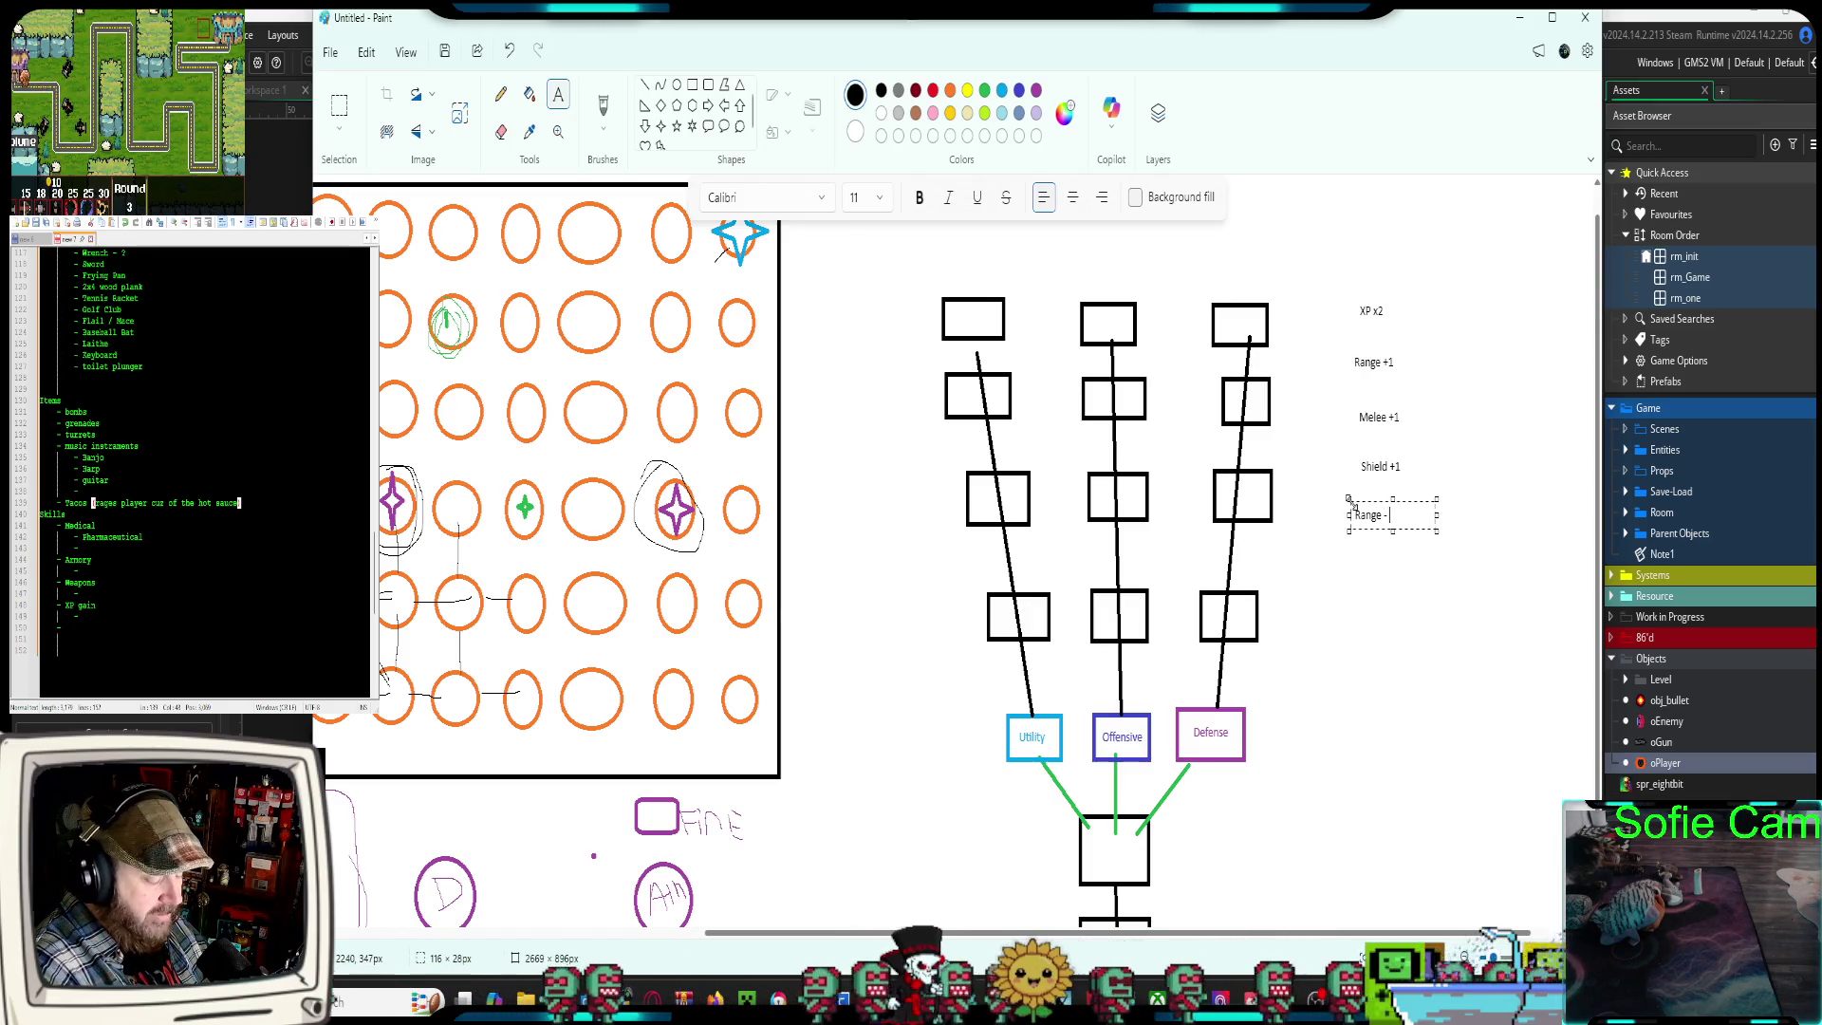
type("double shot")
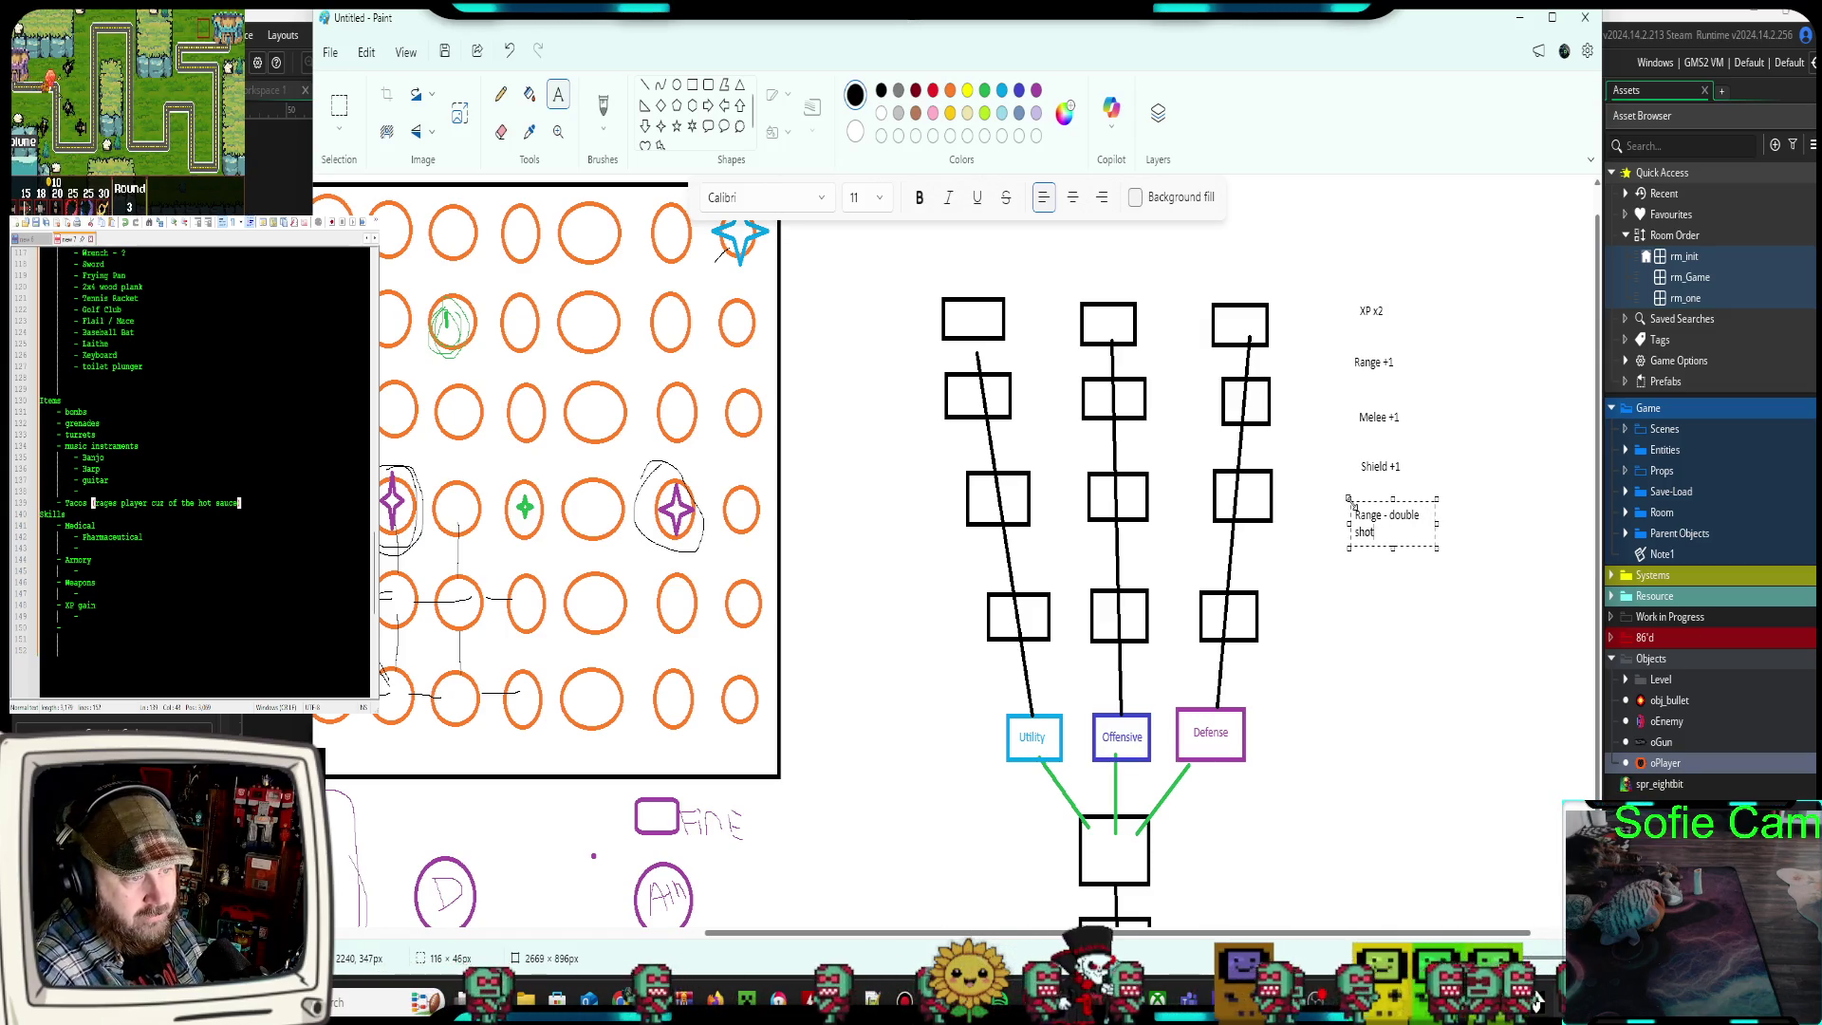
left_click_drag(1438, 523, 1463, 520)
left_click(1420, 595)
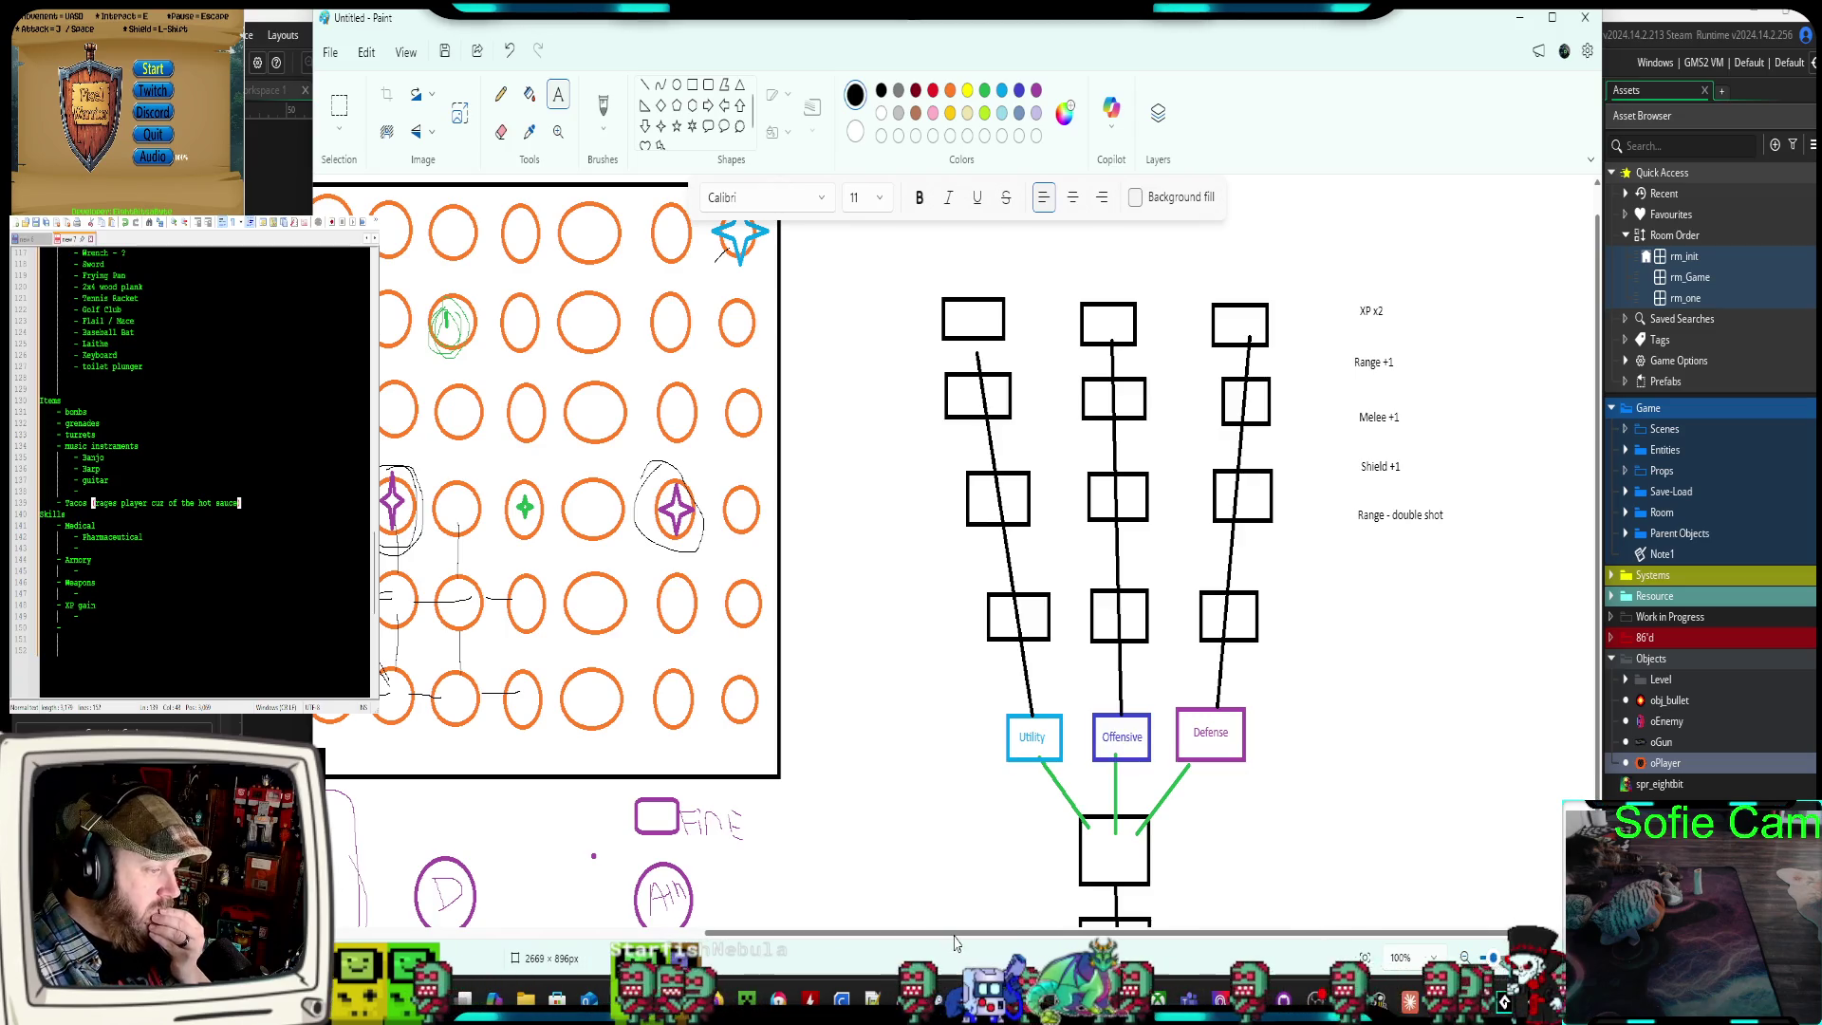
mouse_move(952, 935)
left_mouse_down()
mouse_move(589, 935)
mouse_move(1006, 935)
left_mouse_up()
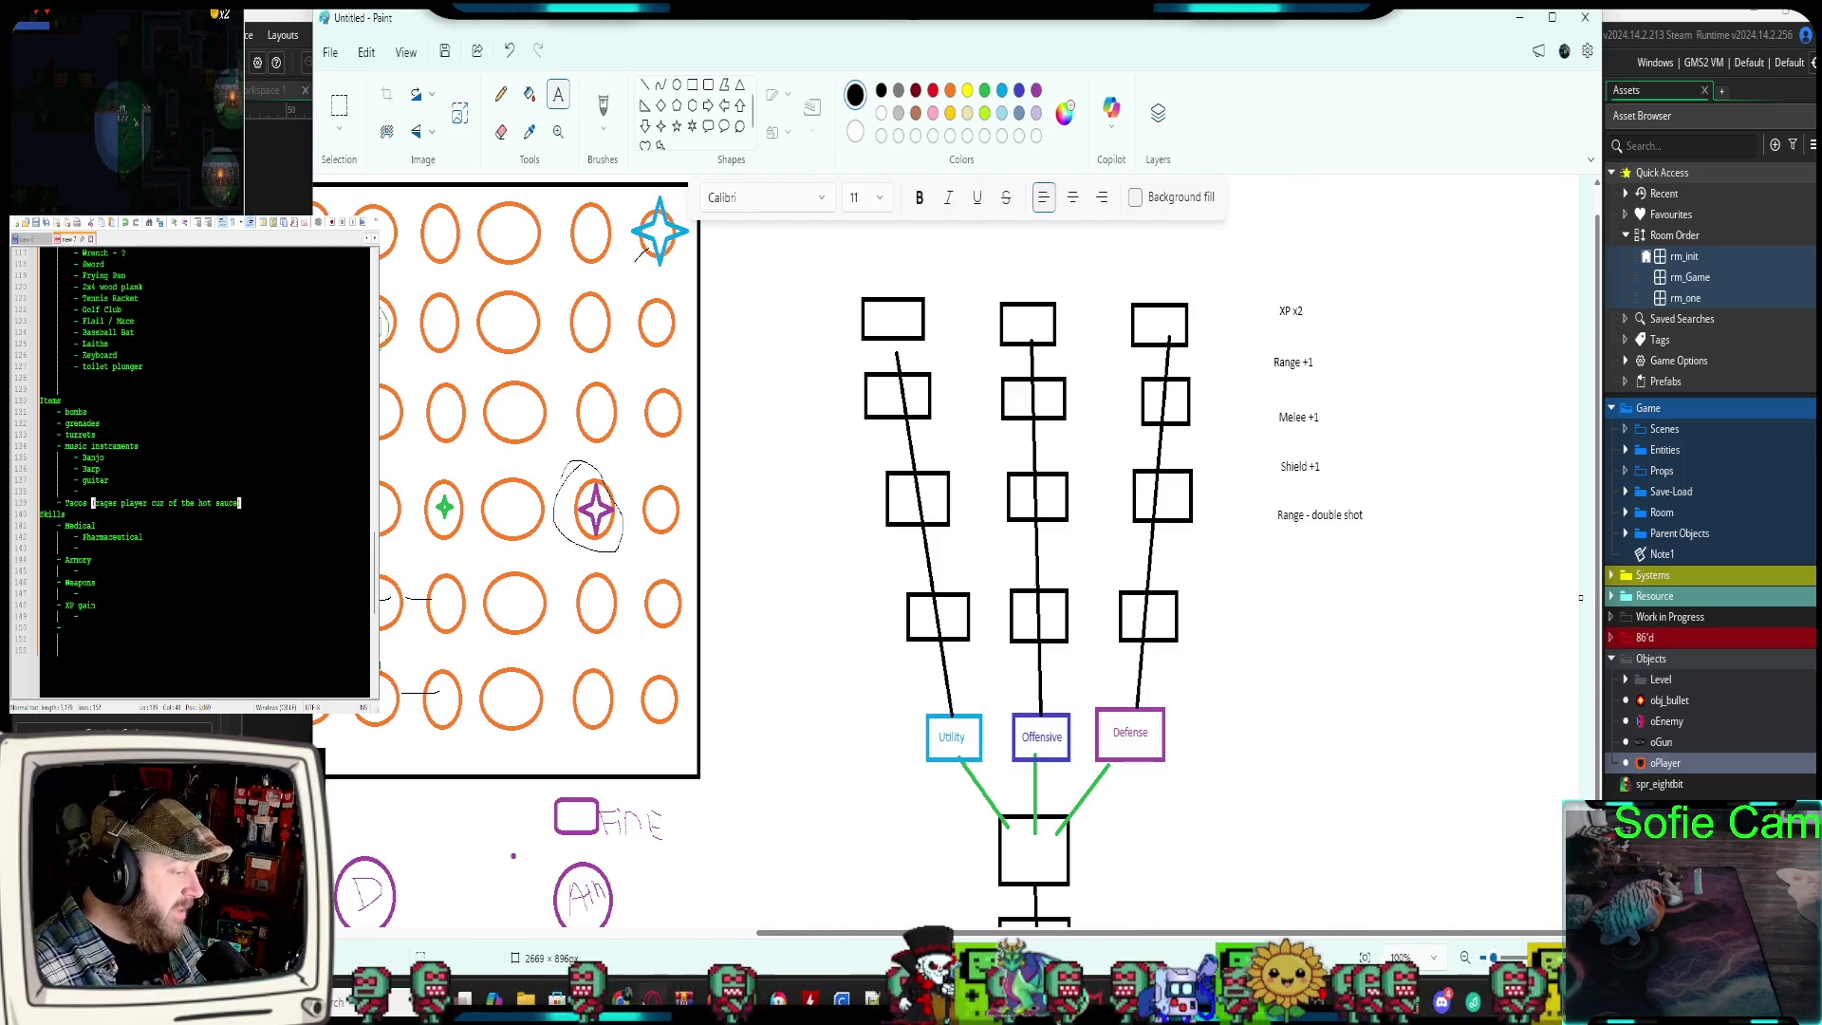
Switch from Paint to the browser showing the itch.io game dashboard
key("alt+Tab")
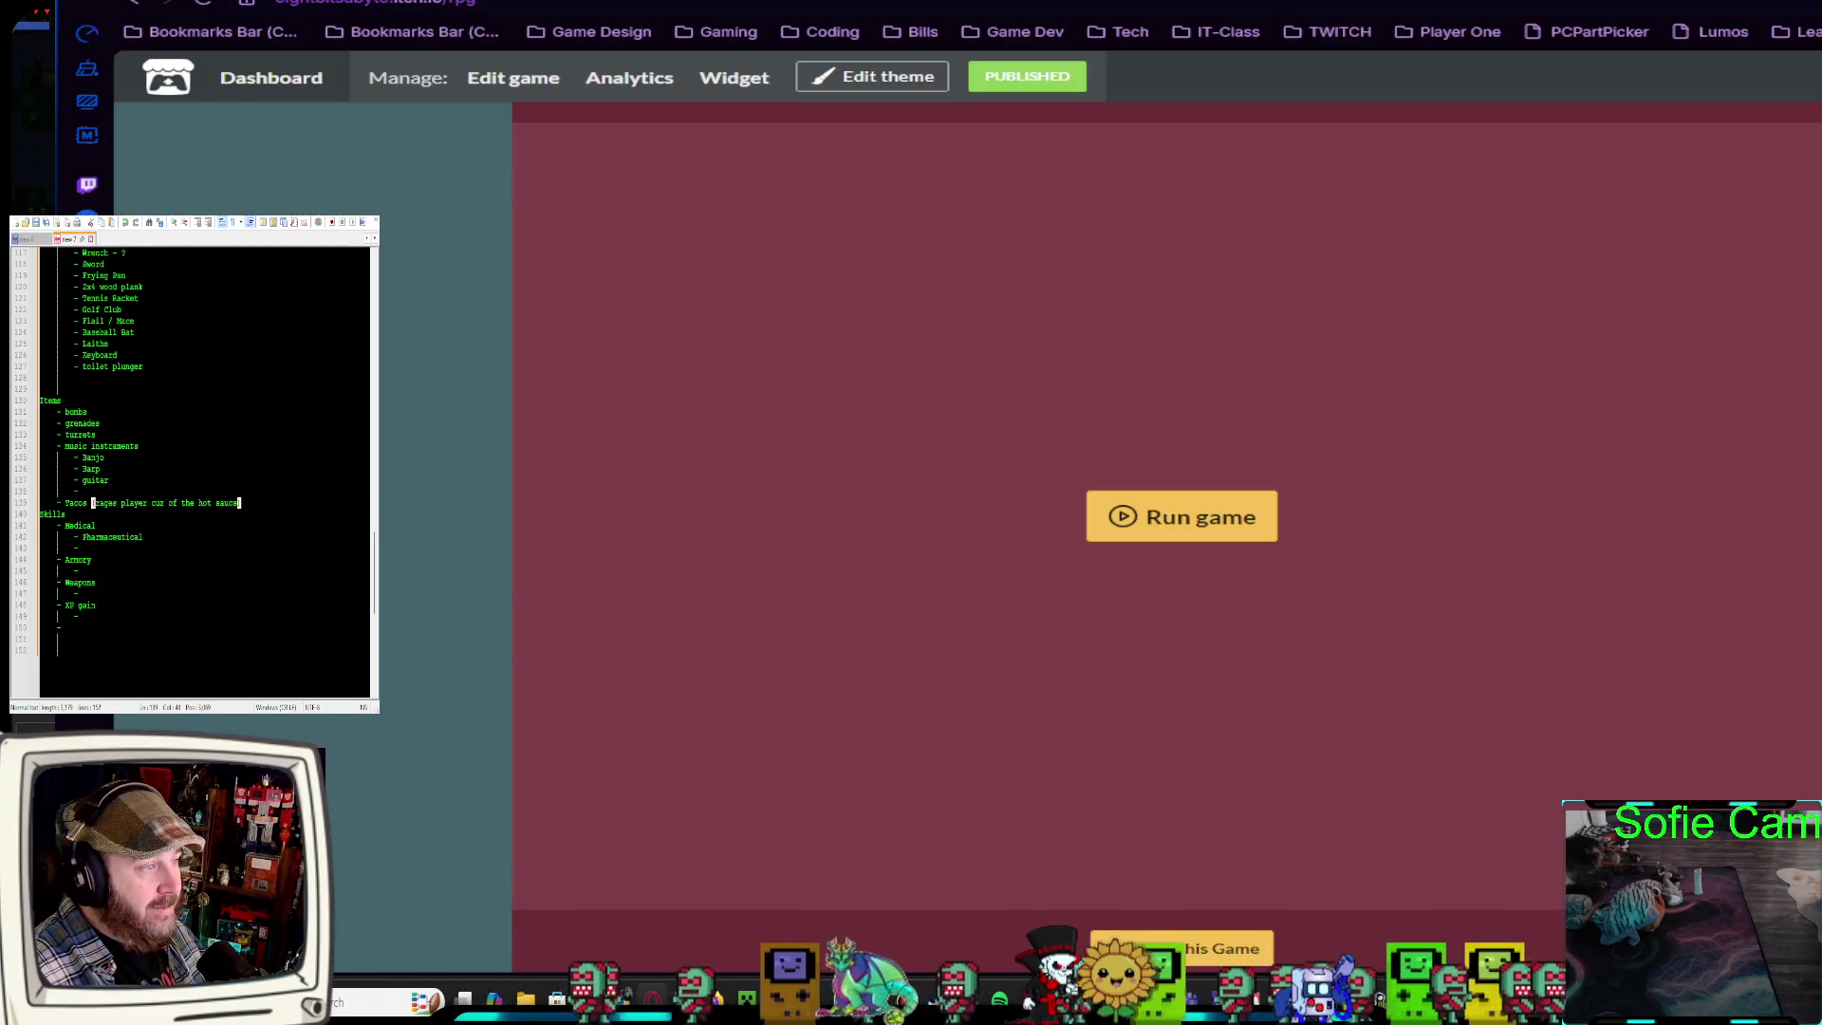
Expand the full description of the YouTube skill-tree engine video, then return to Paint
key("ctrl+Tab")
scroll(993, 618, "down", 3)
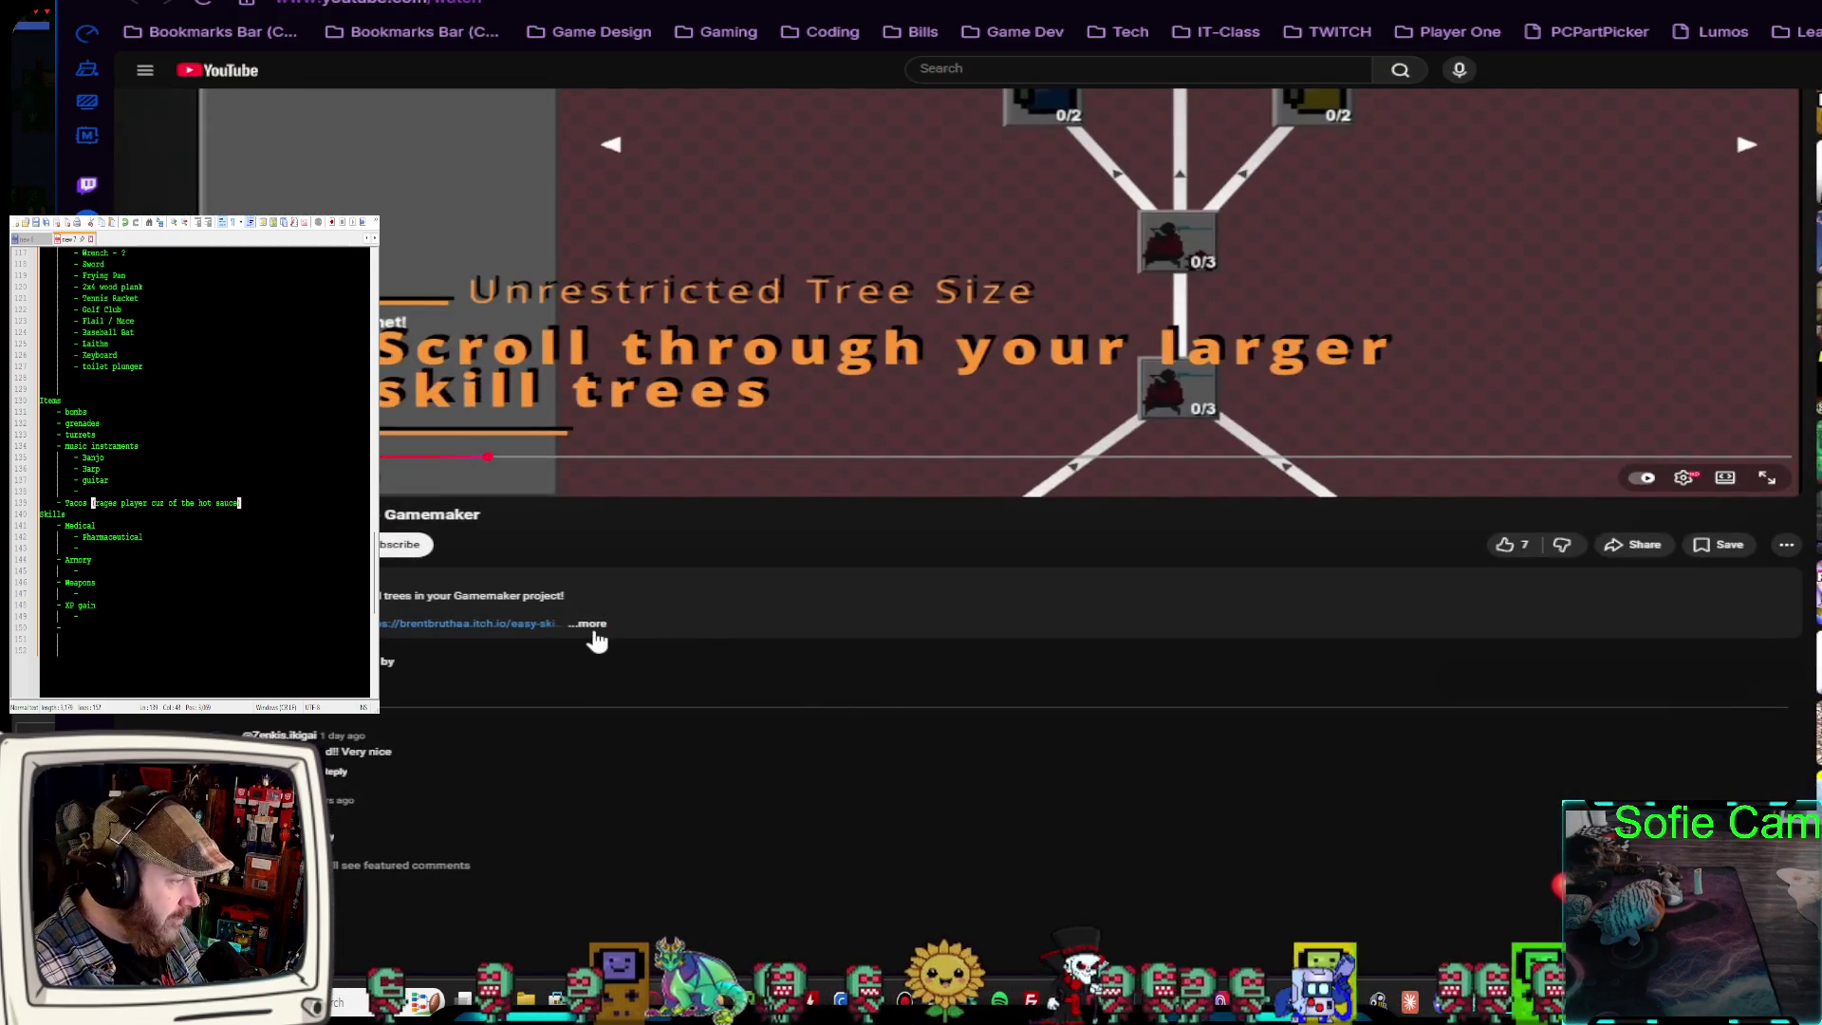
left_click(591, 628)
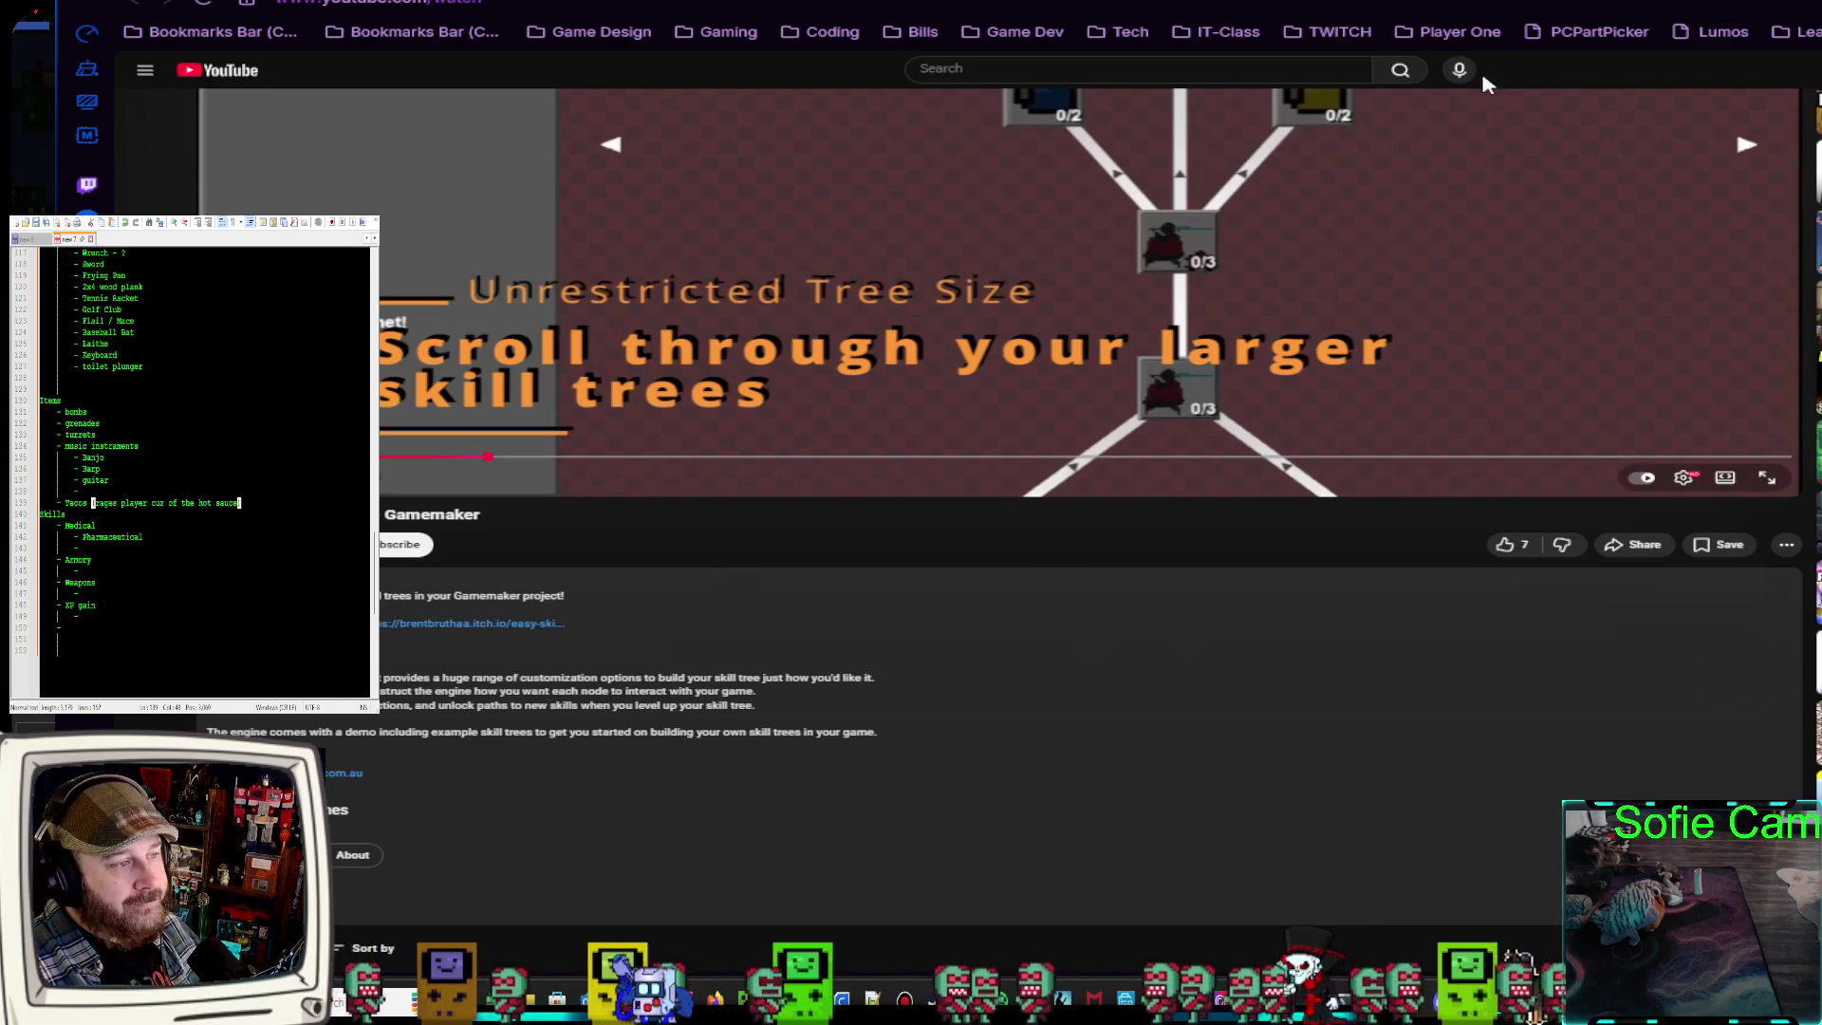
key("alt+Tab")
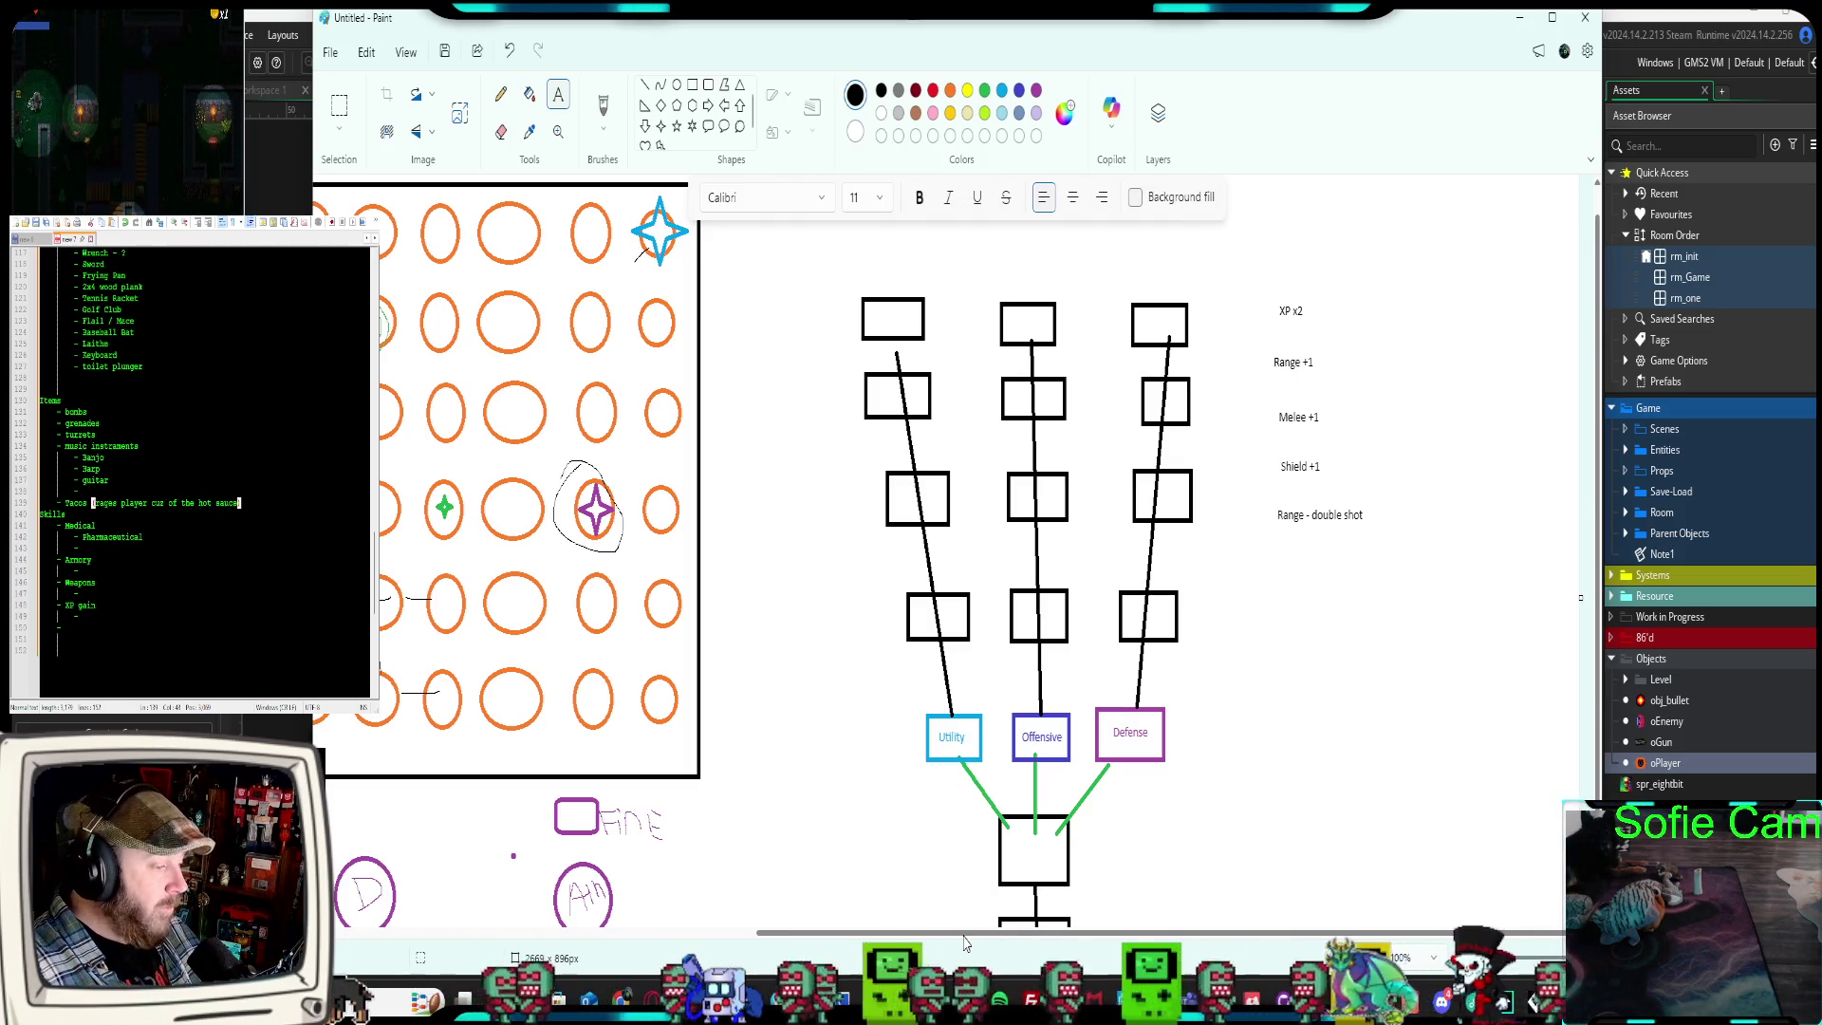
Scroll the canvas, discard an empty text box by the bottom-left circle, and select the Line shape
left_click_drag(903, 933, 503, 926)
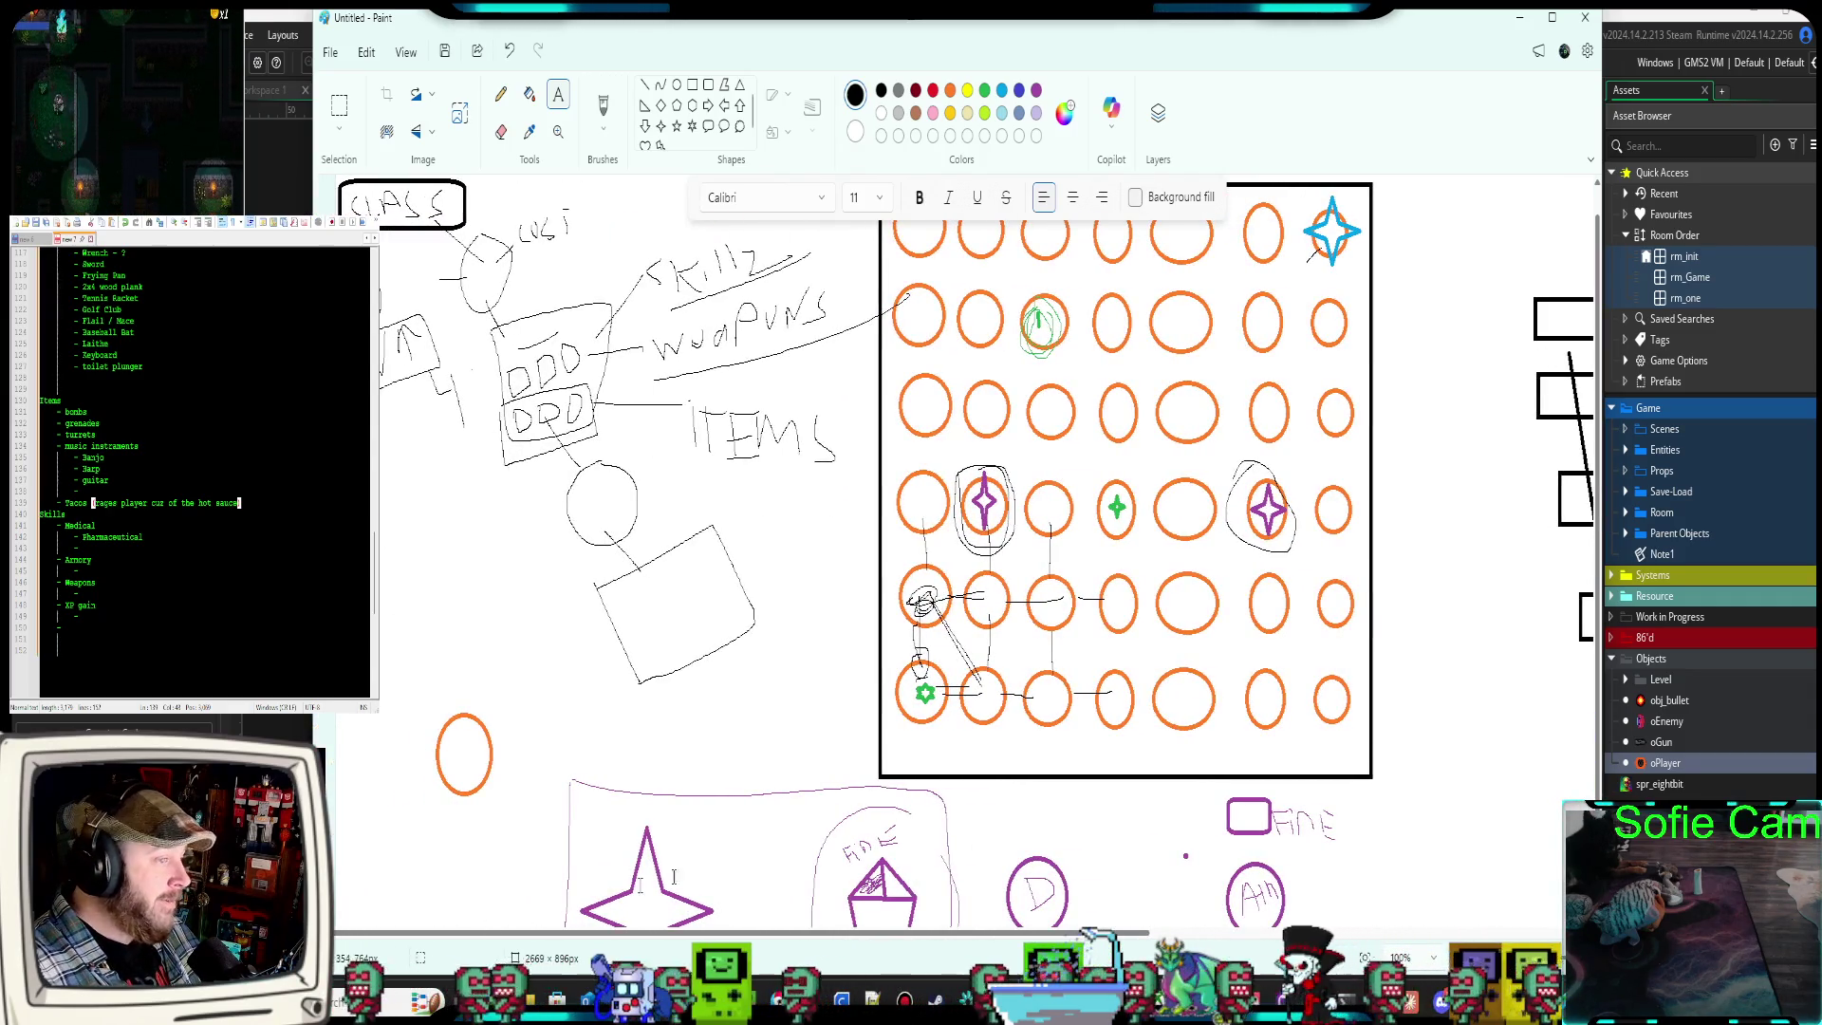
left_click_drag(822, 680, 911, 708)
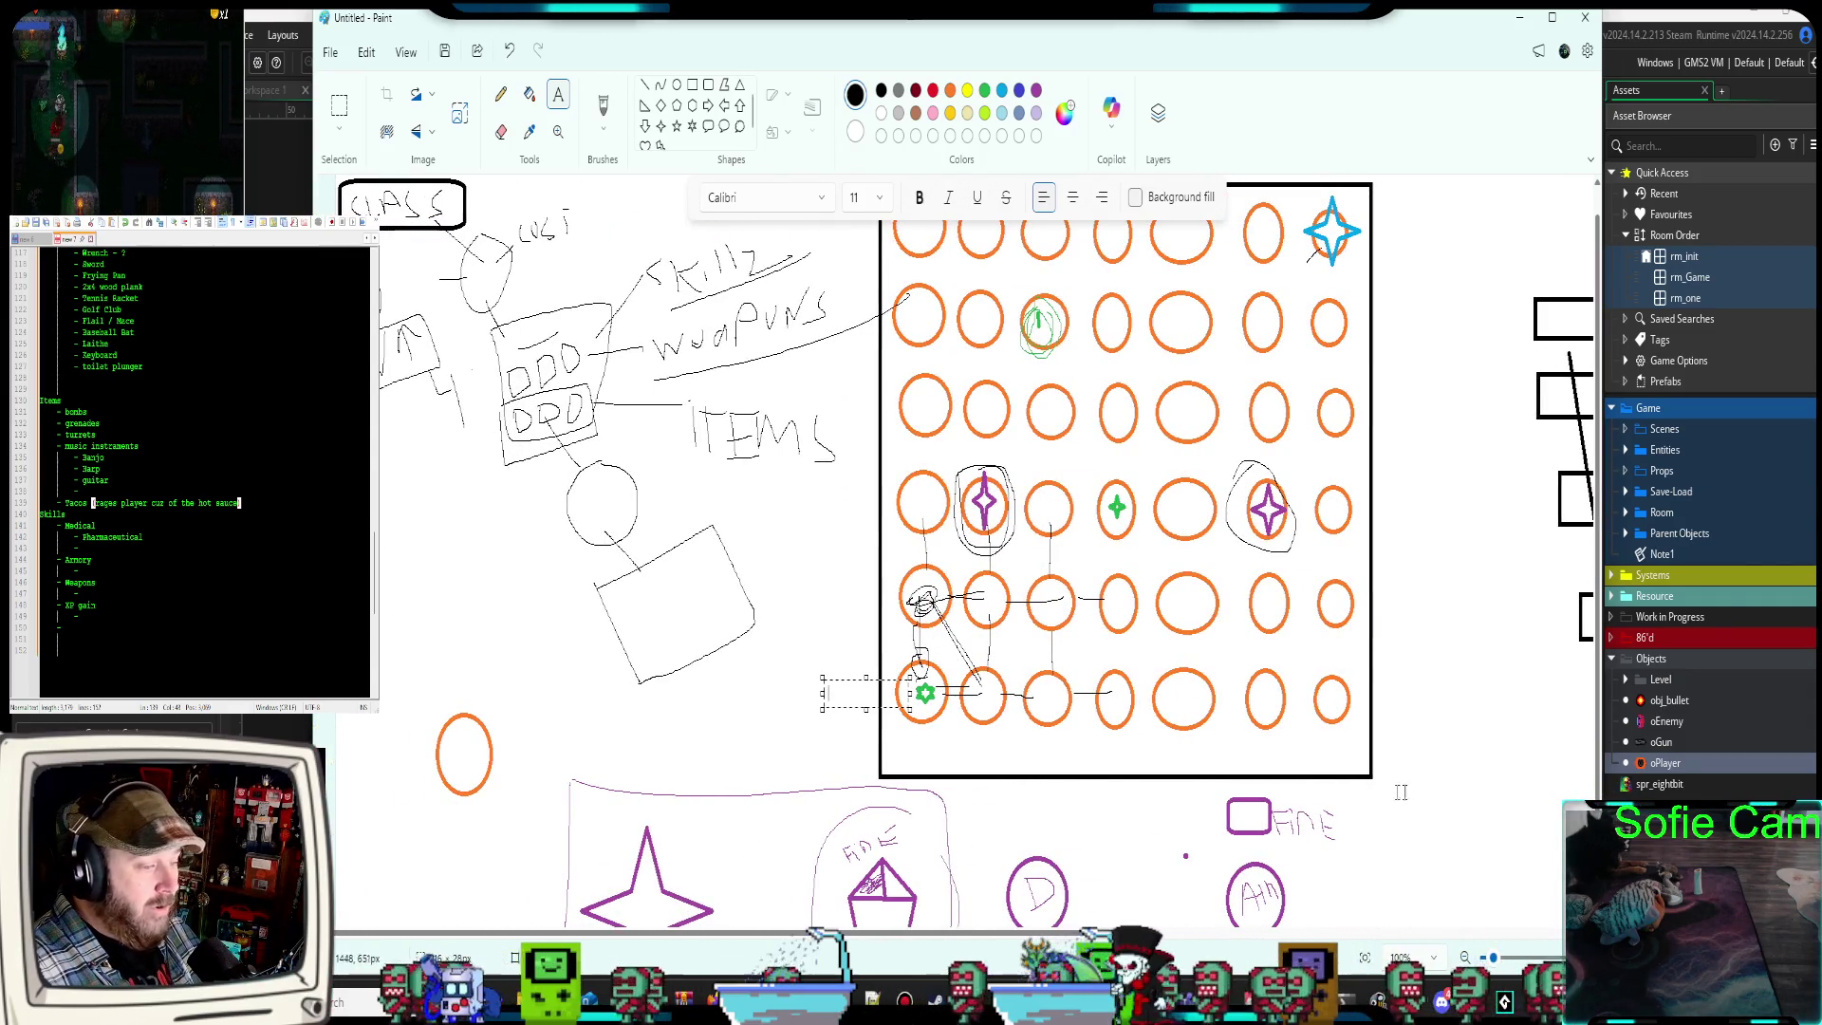
key("Escape")
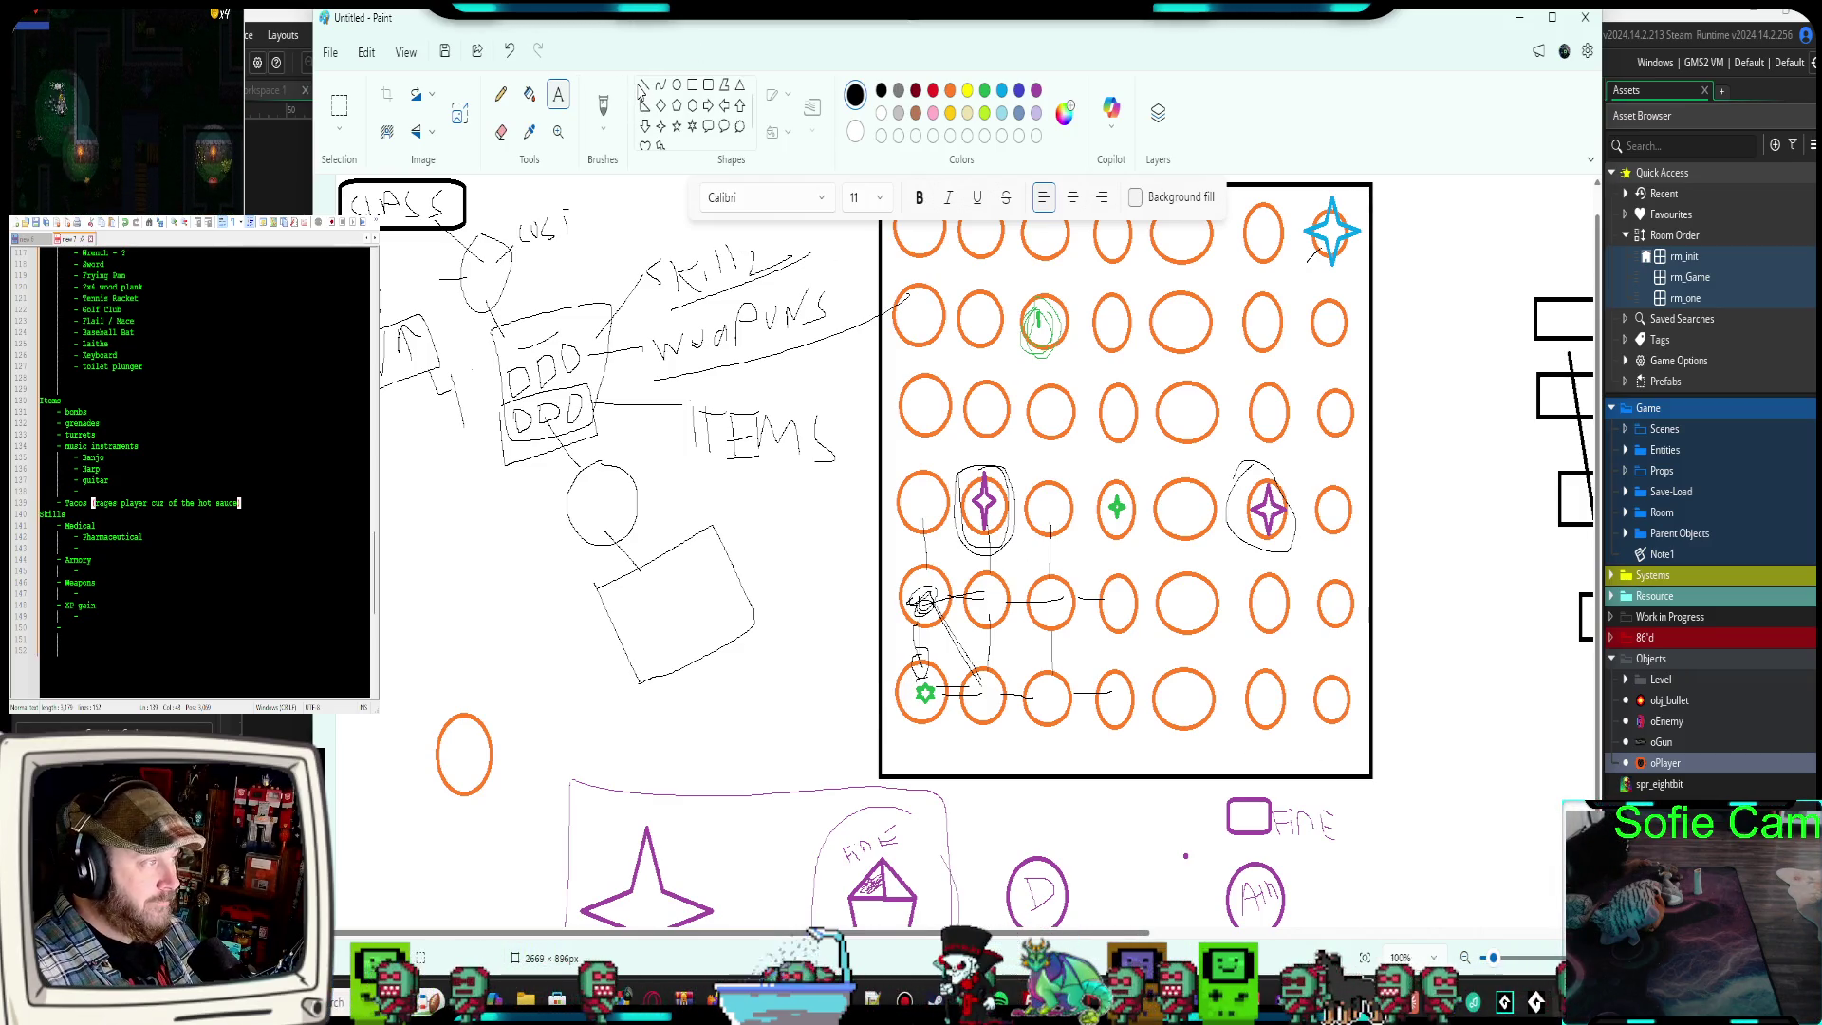
left_click(645, 87)
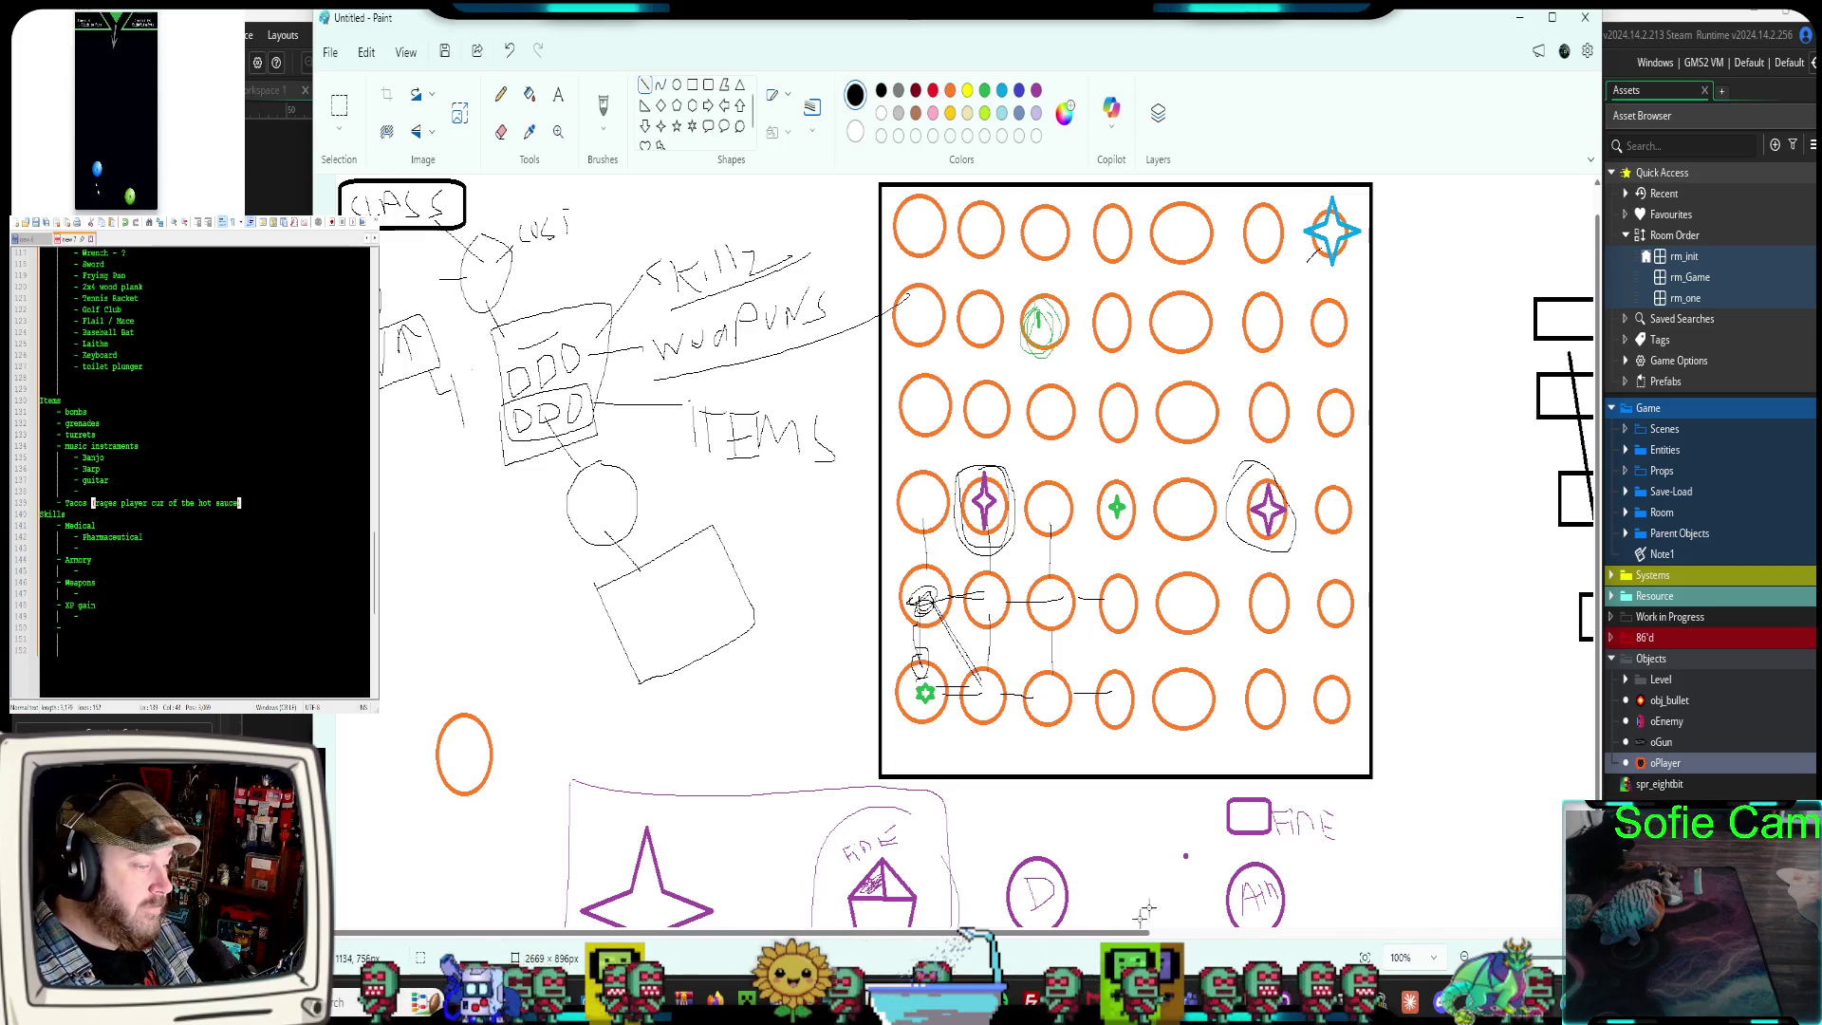
left_click_drag(1071, 933, 1241, 933)
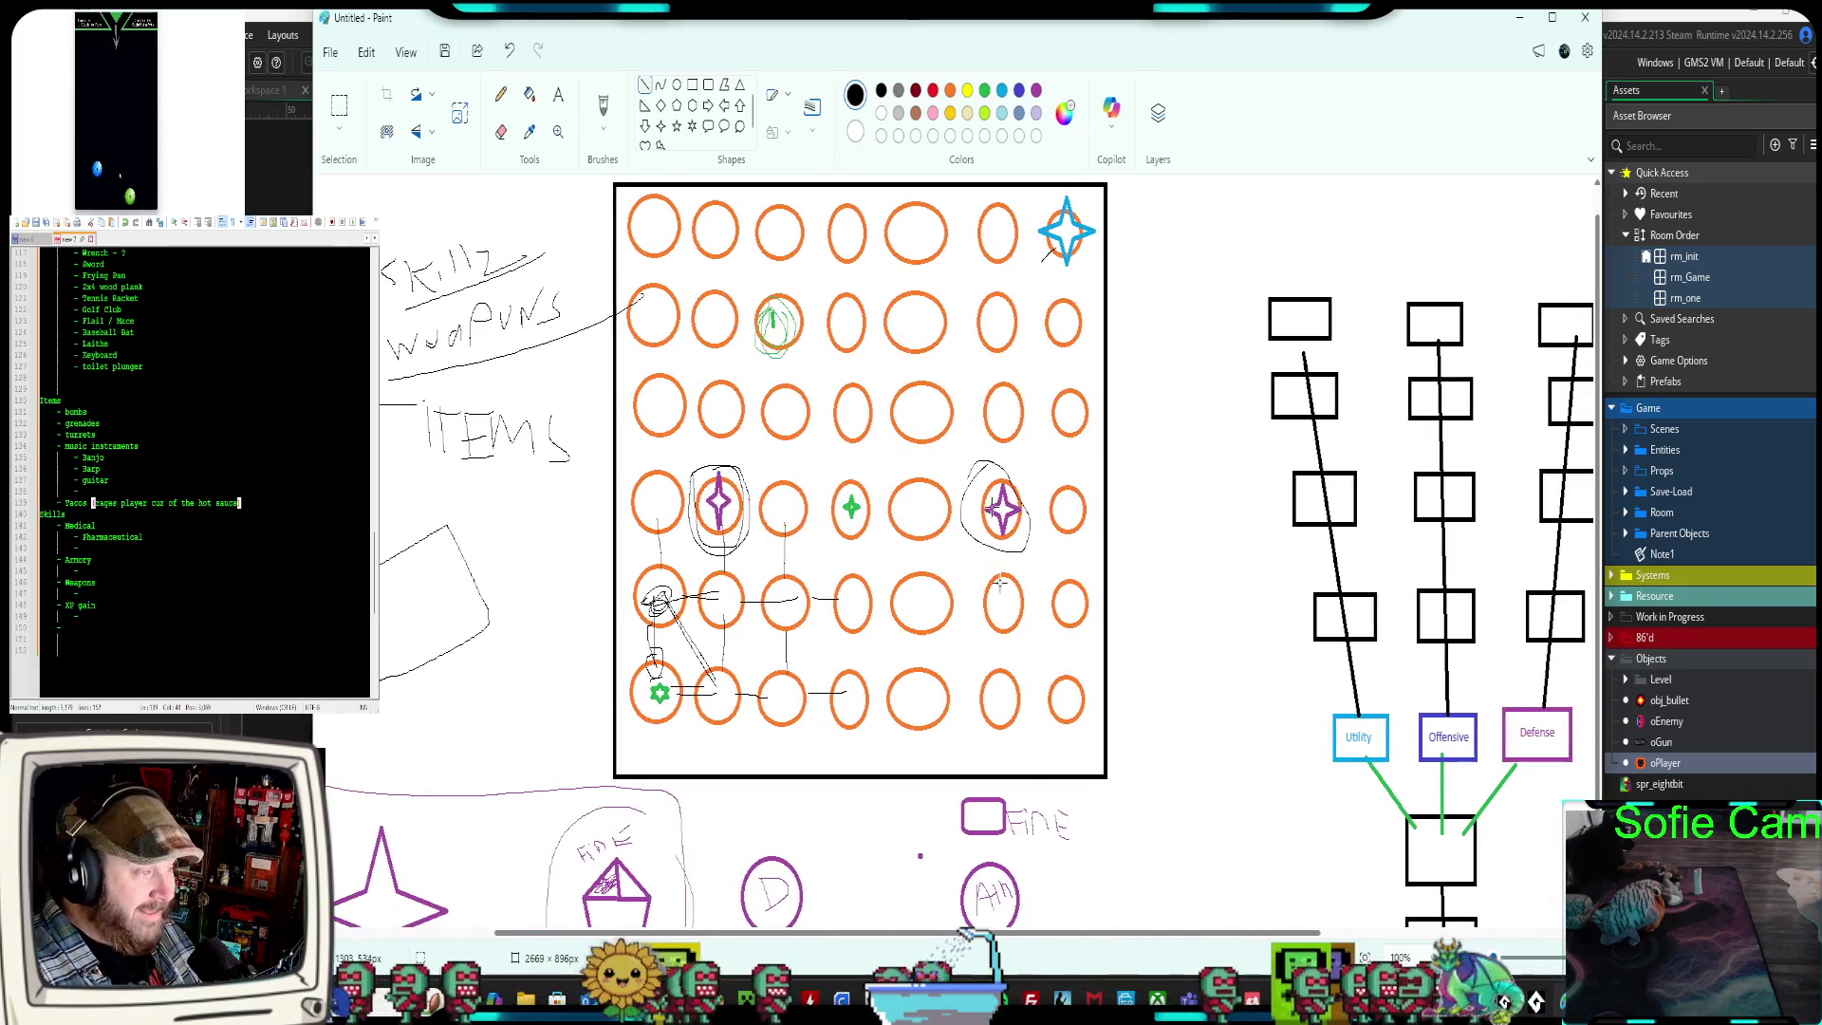
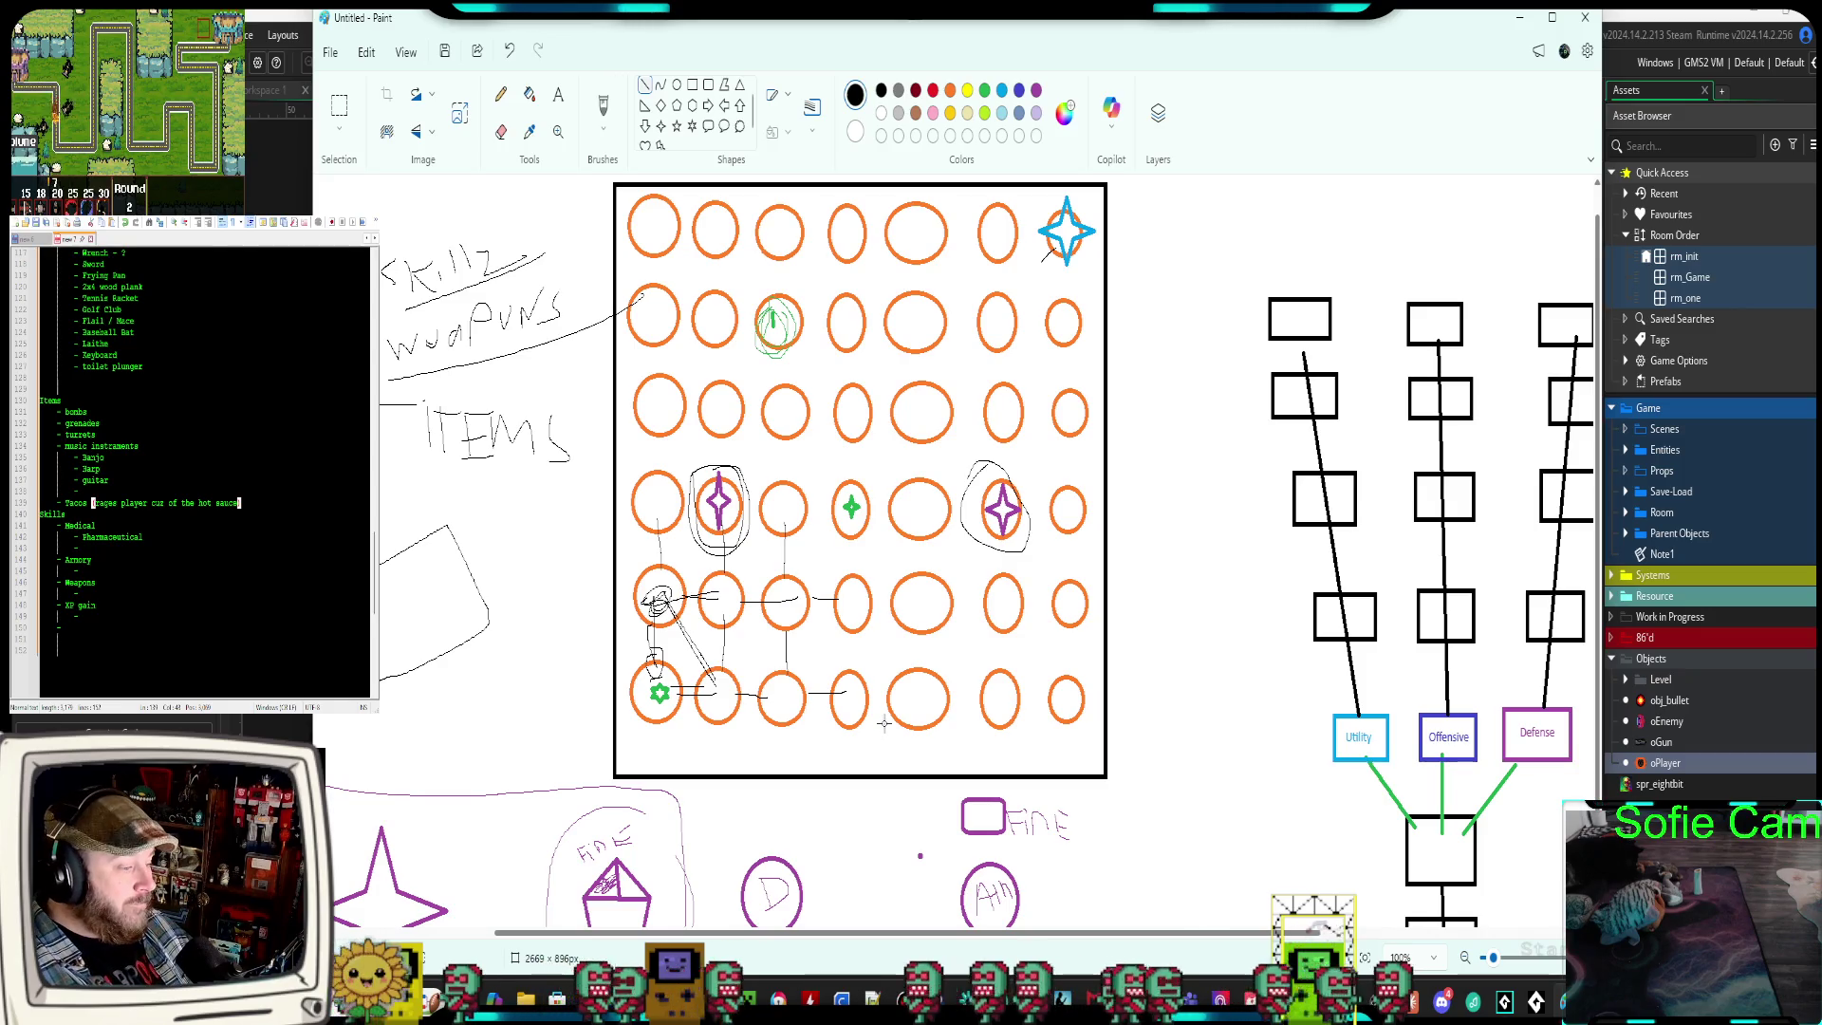
Review the GameMaker skill-tree video and connect four images, then go to the itch.io game page
key("ctrl+super+Right")
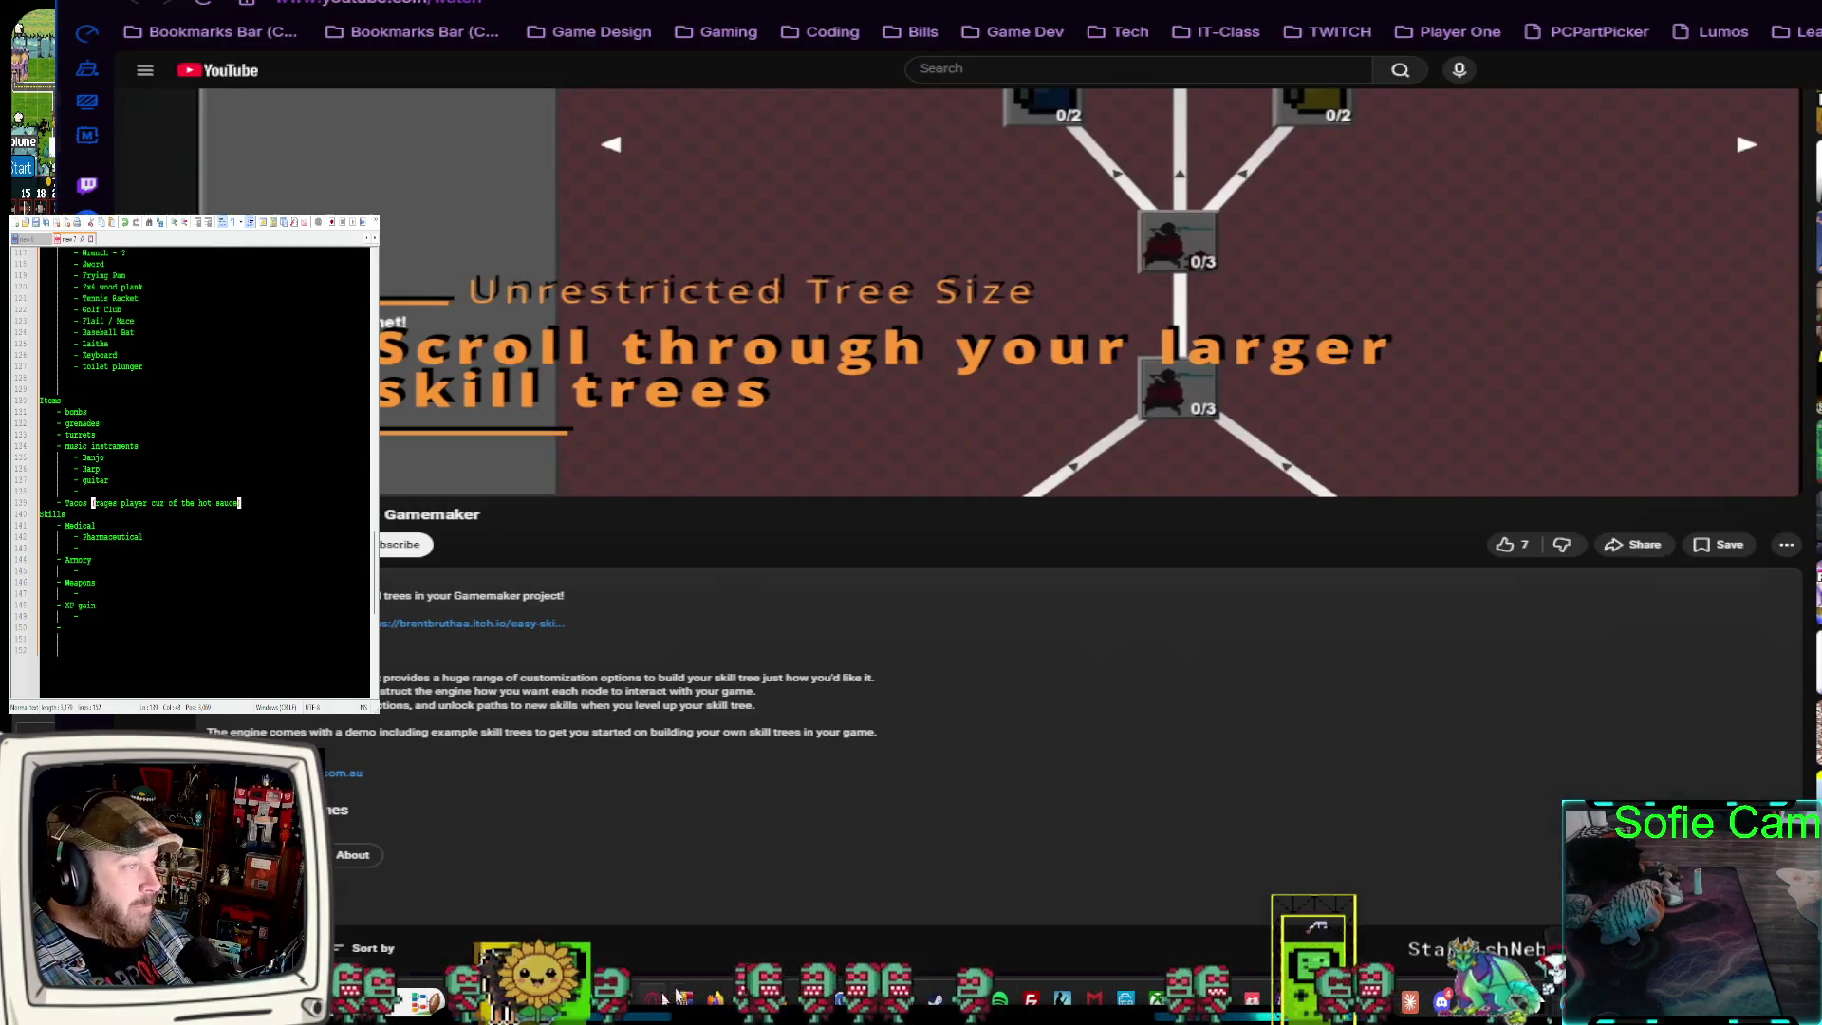
key("ctrl+super+Right")
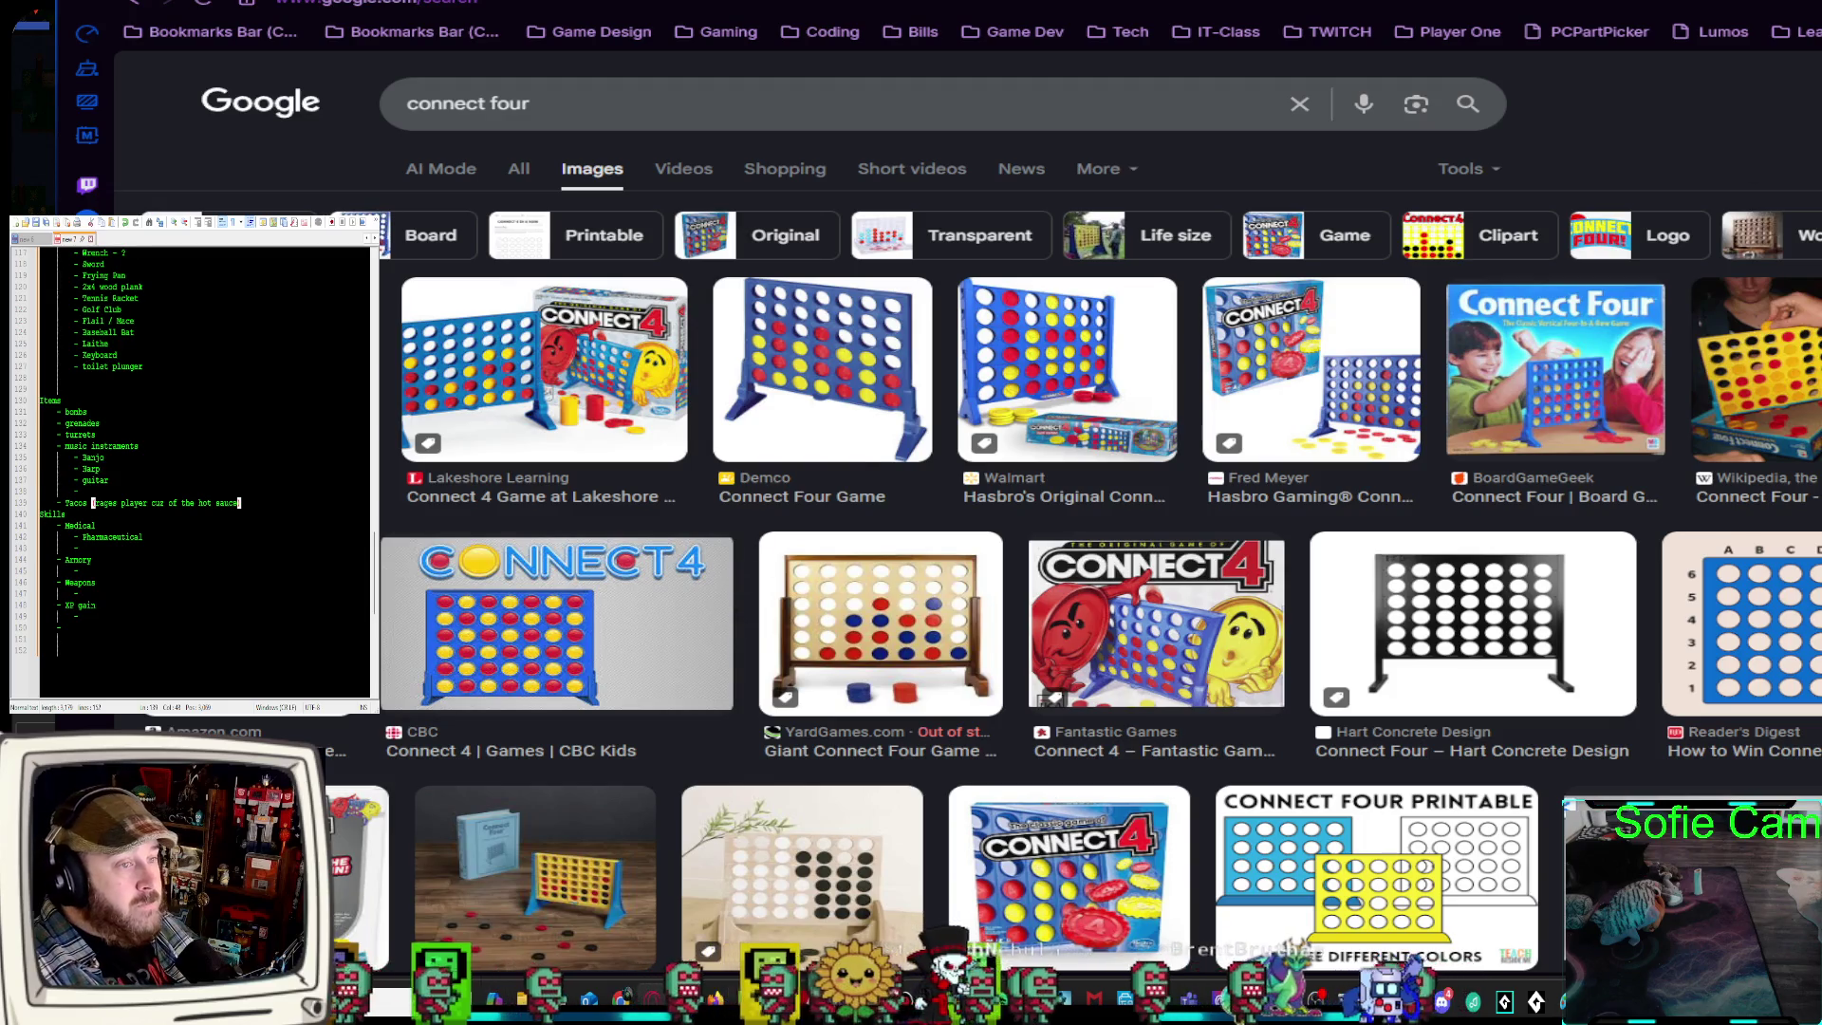
key("alt+Tab")
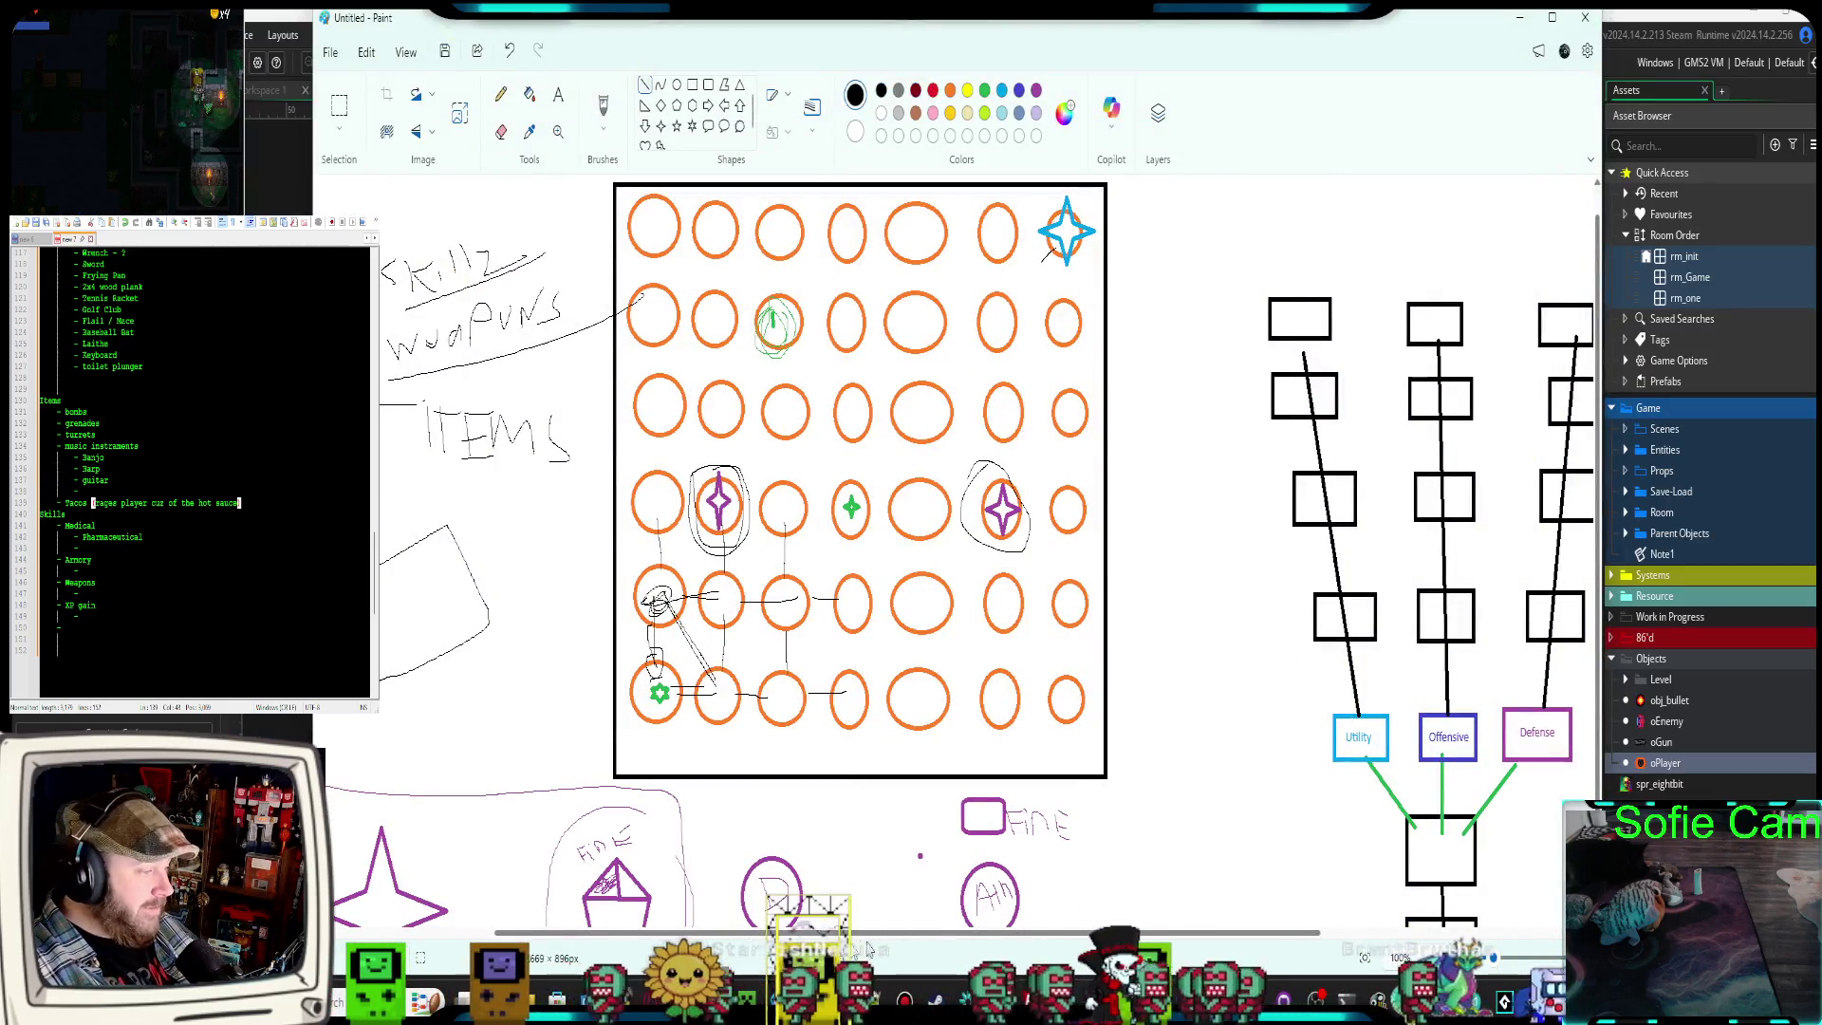
key("alt+Tab")
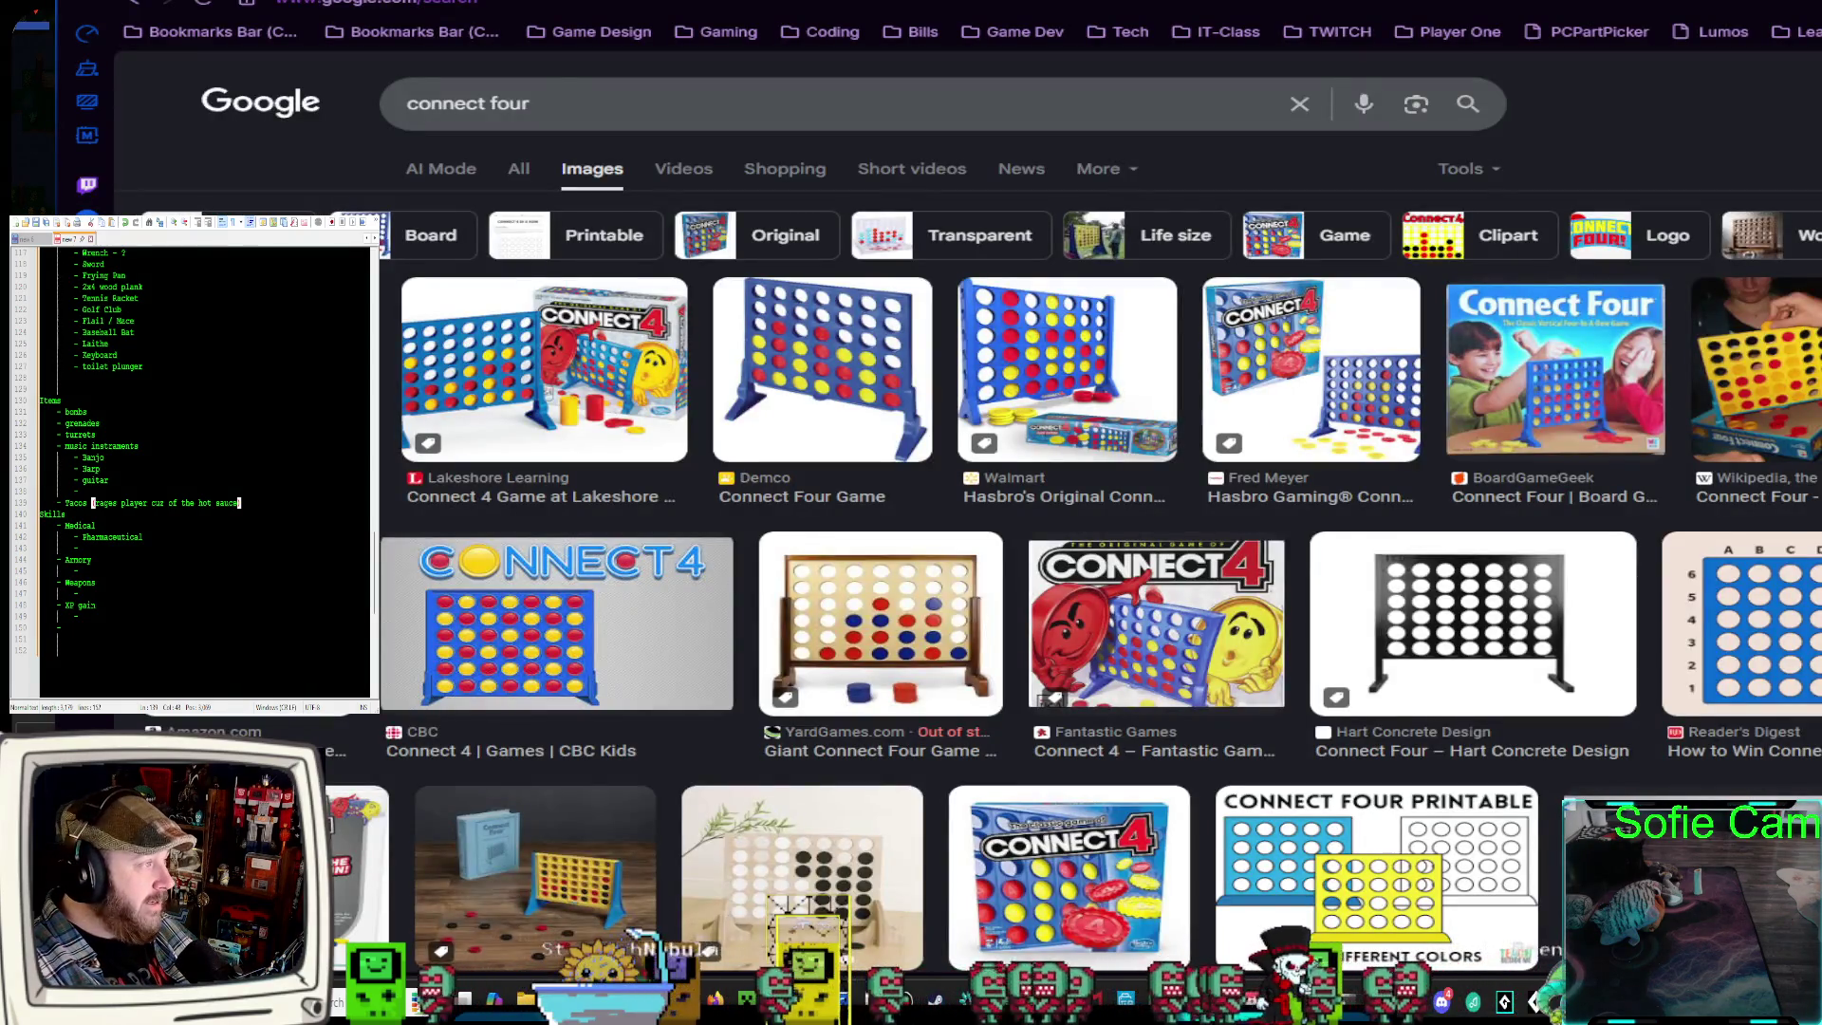
key("ctrl+Tab")
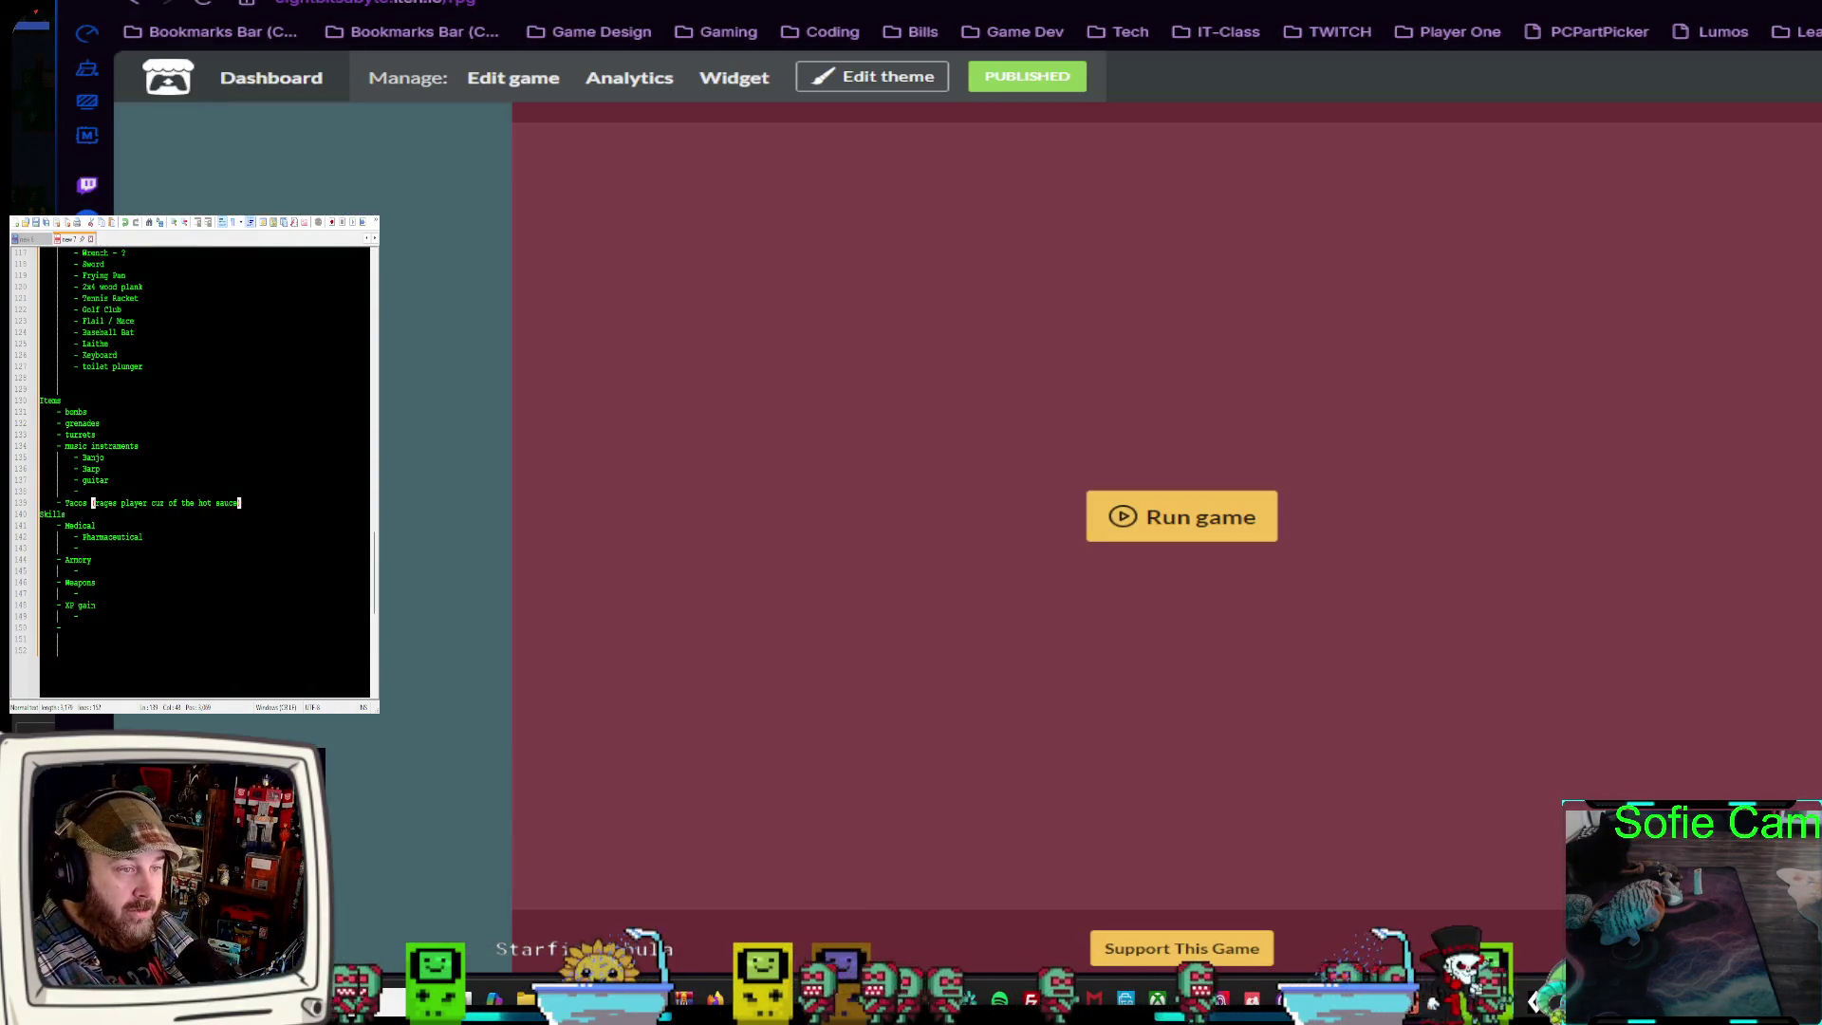
Scroll through the game list on the creator's itch.io profile page
key("ctrl+Tab")
scroll(1639, 408, "down", 15)
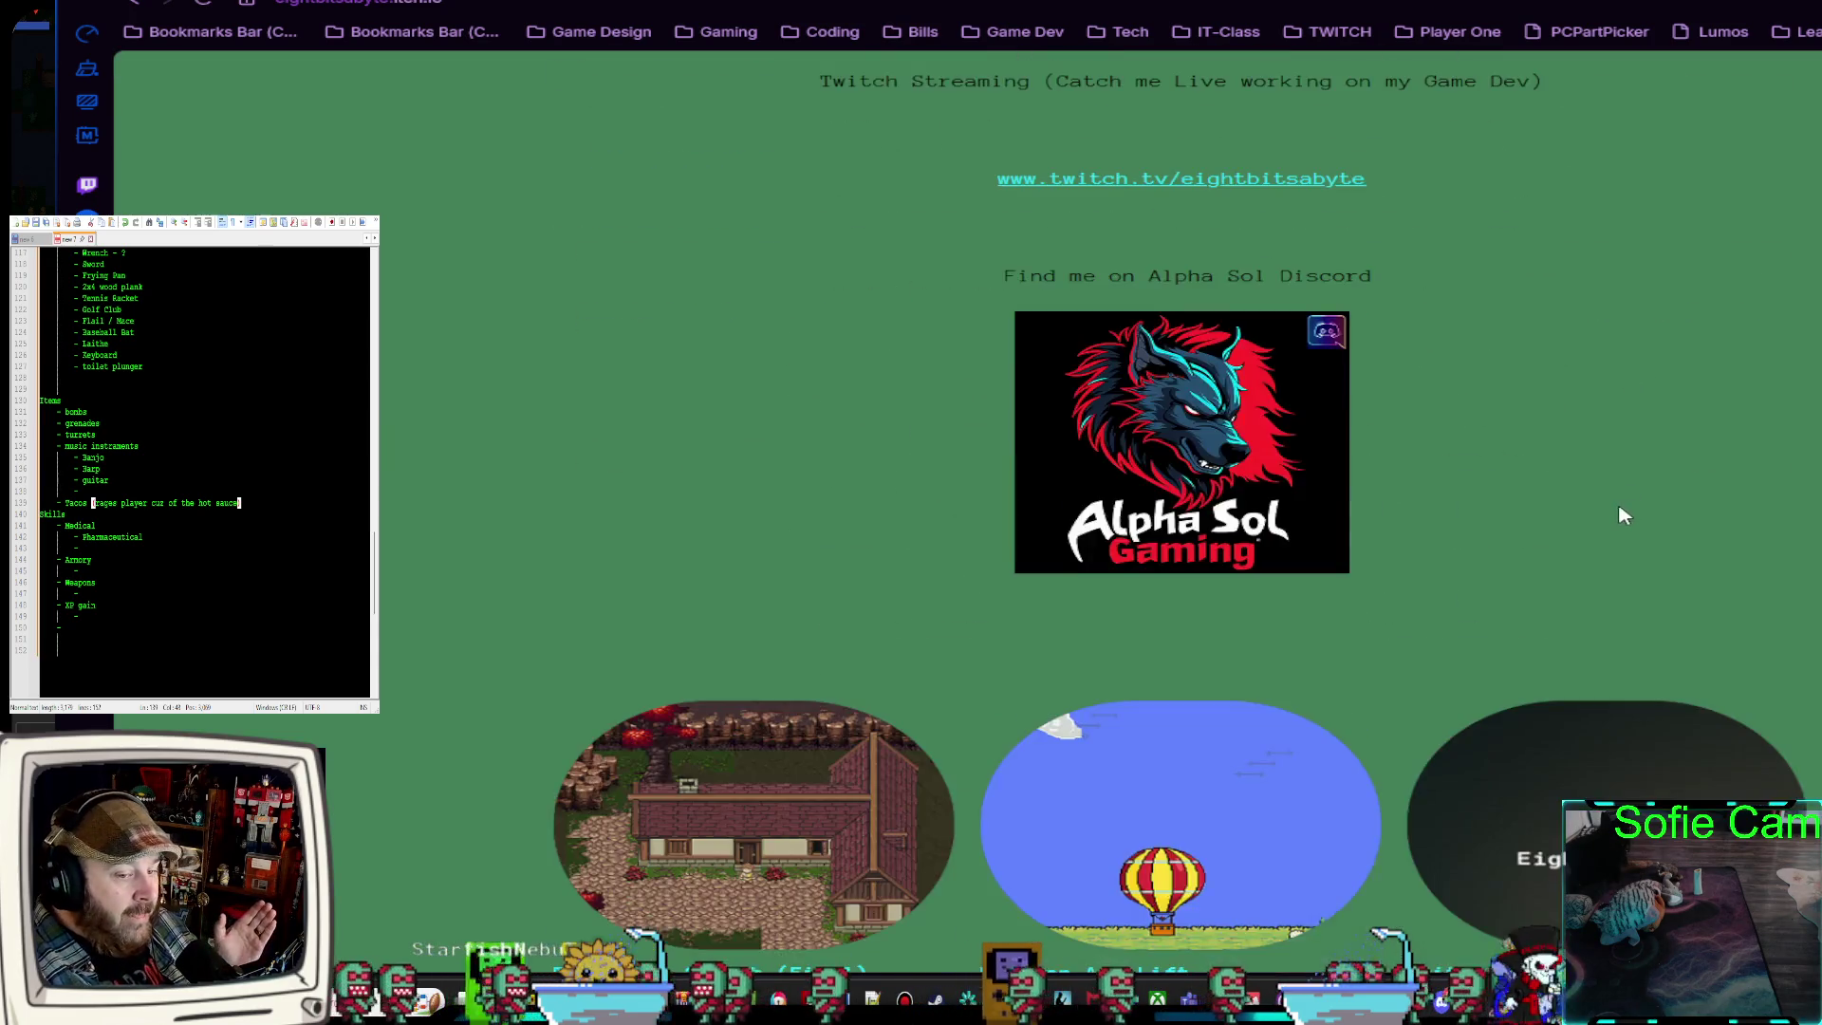
scroll(1607, 516, "down", 3)
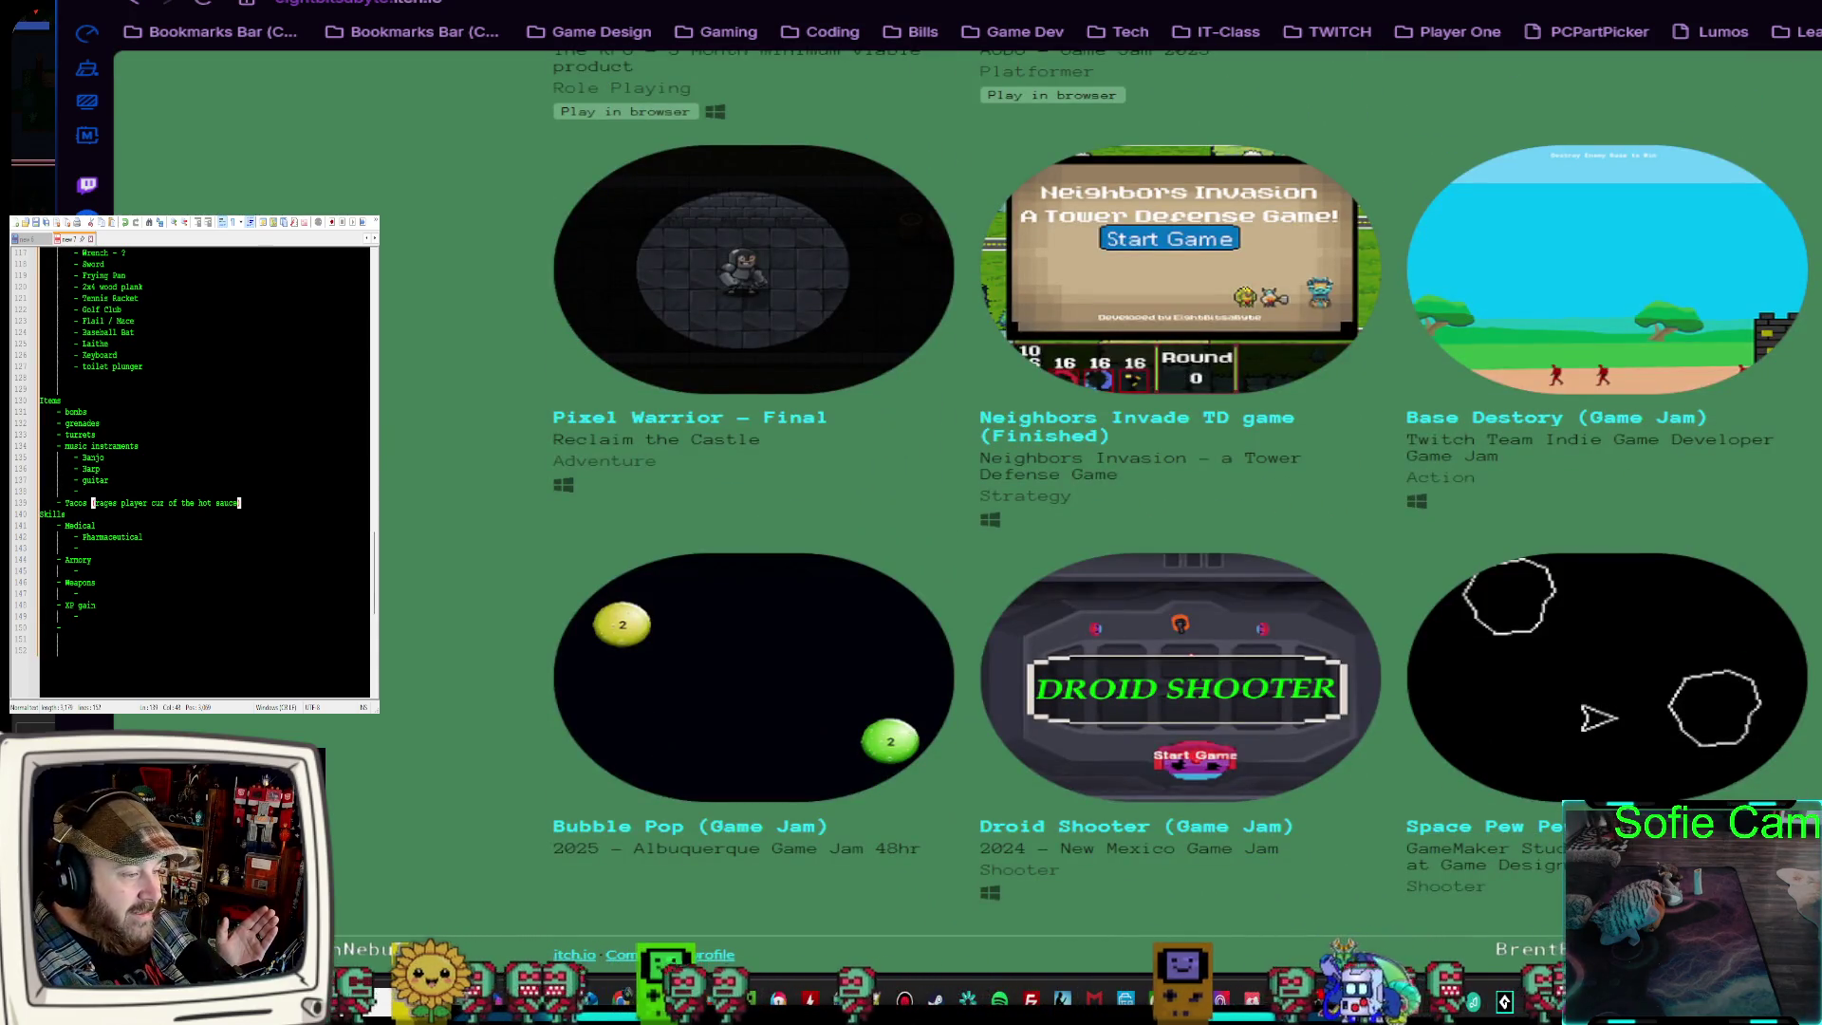
Browse the Space Pew Pew game page, then return to the Welcome In profile tab
left_click(1621, 705)
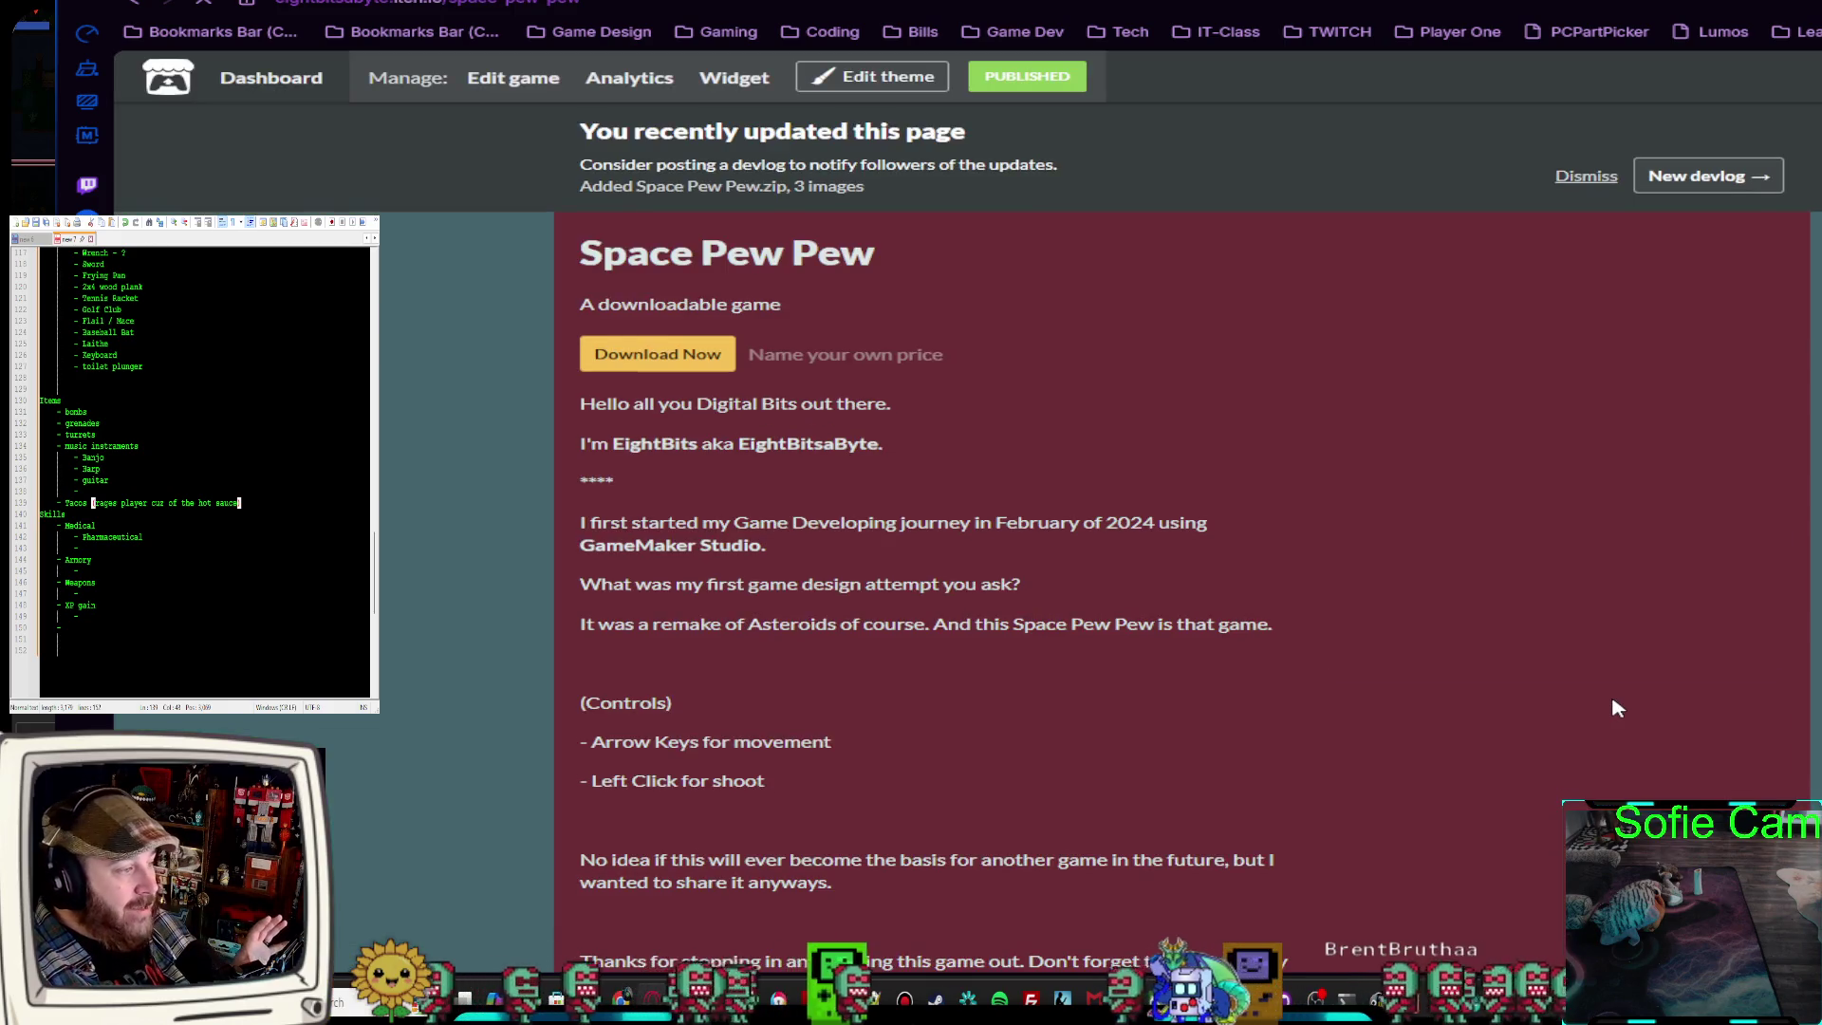
scroll(1687, 693, "down", 3)
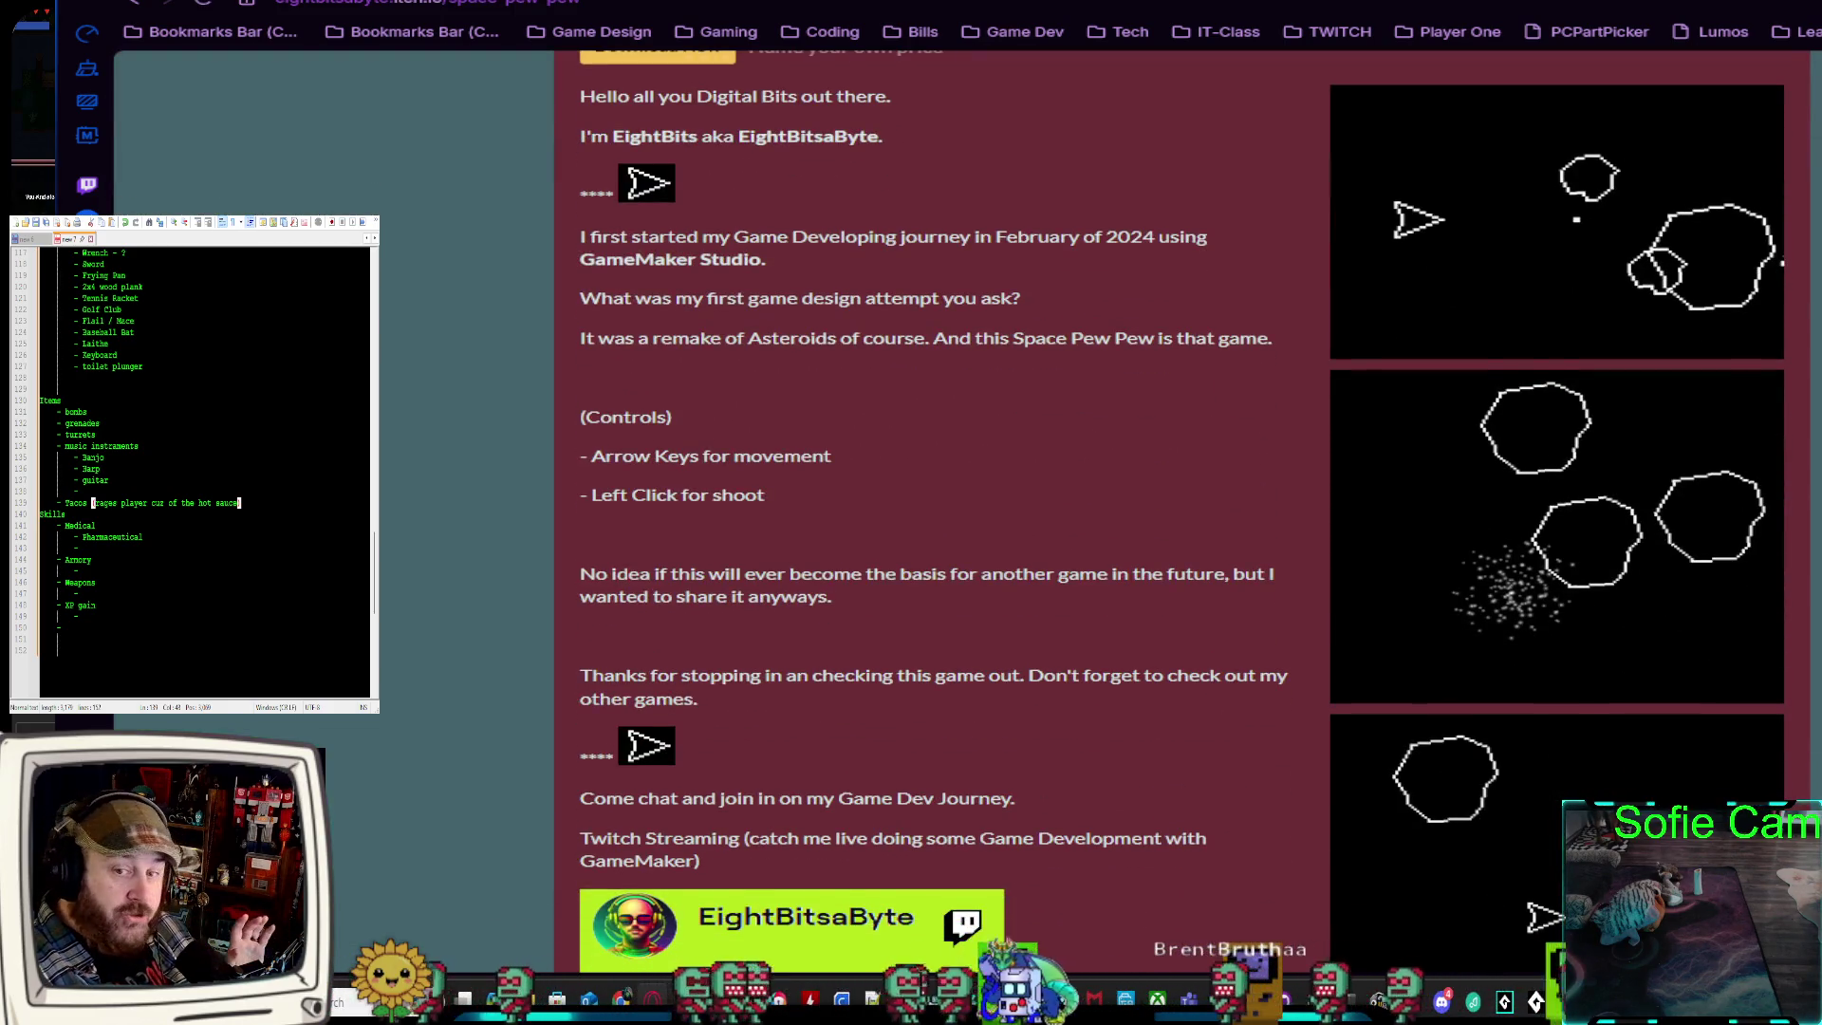
scroll(593, 612, "down", 2)
scroll(664, 570, "up", 5)
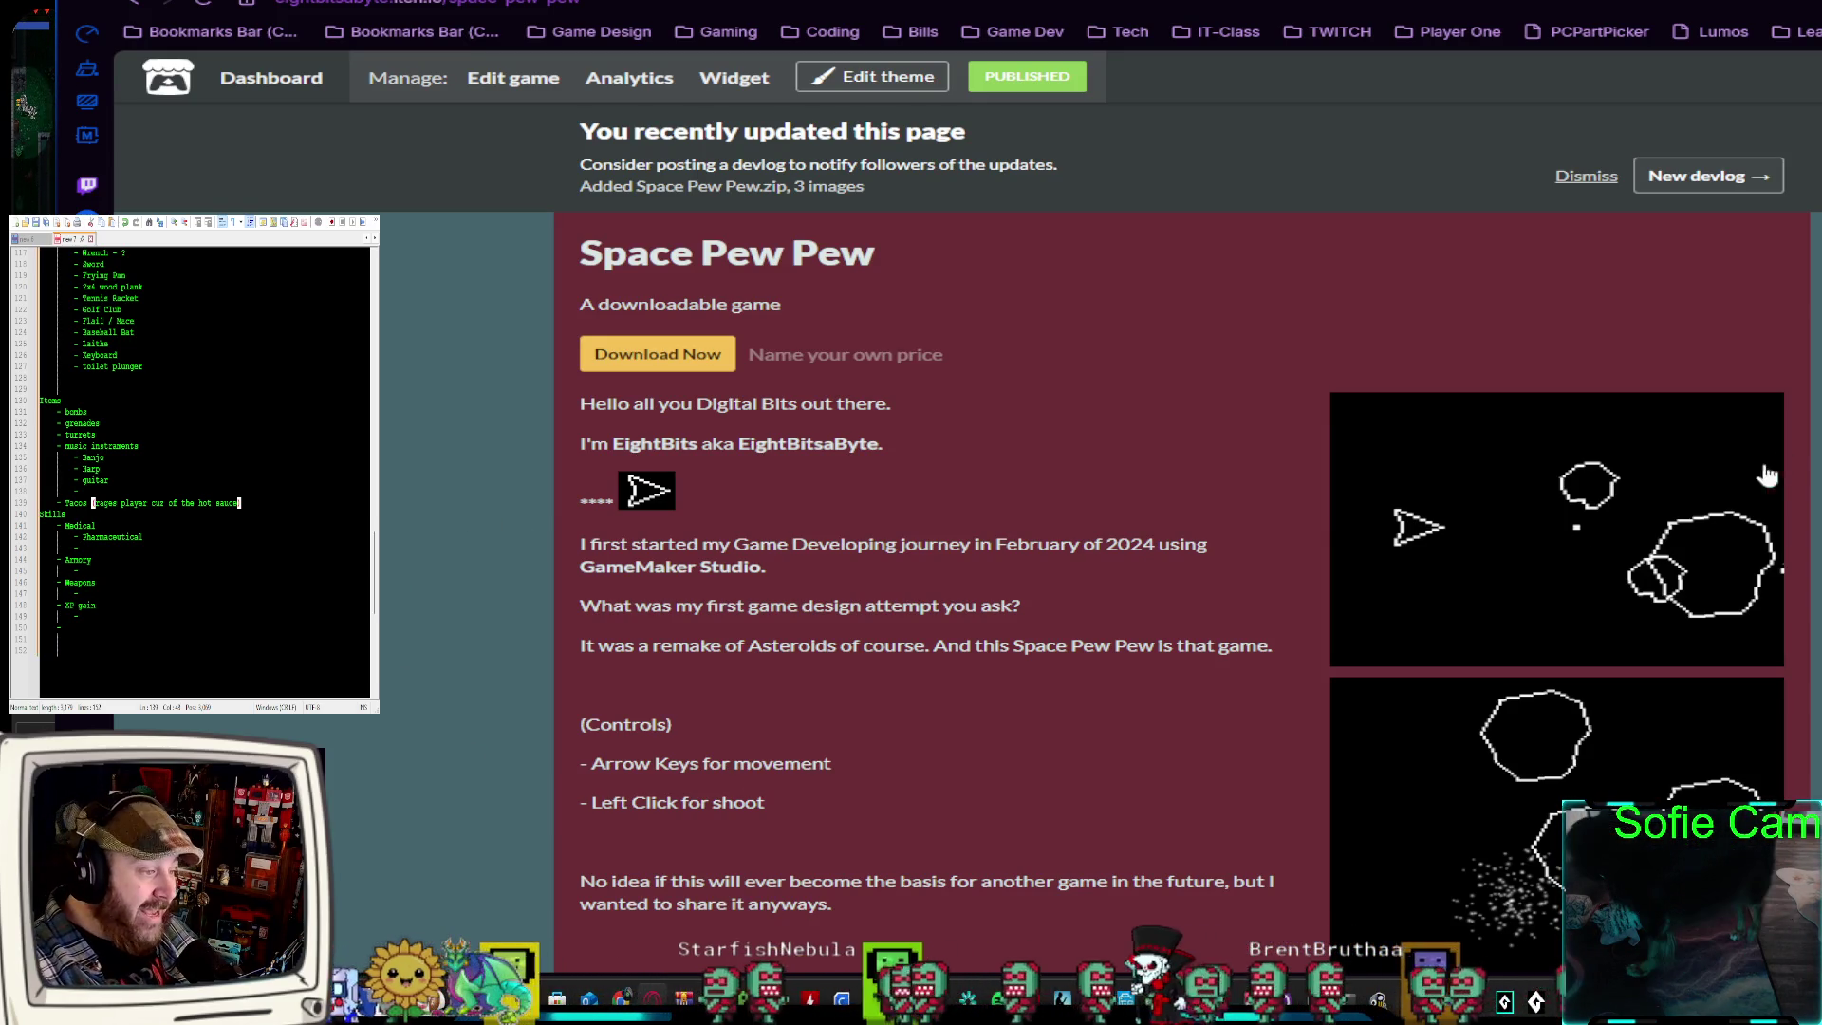
scroll(1756, 669, "down", 6)
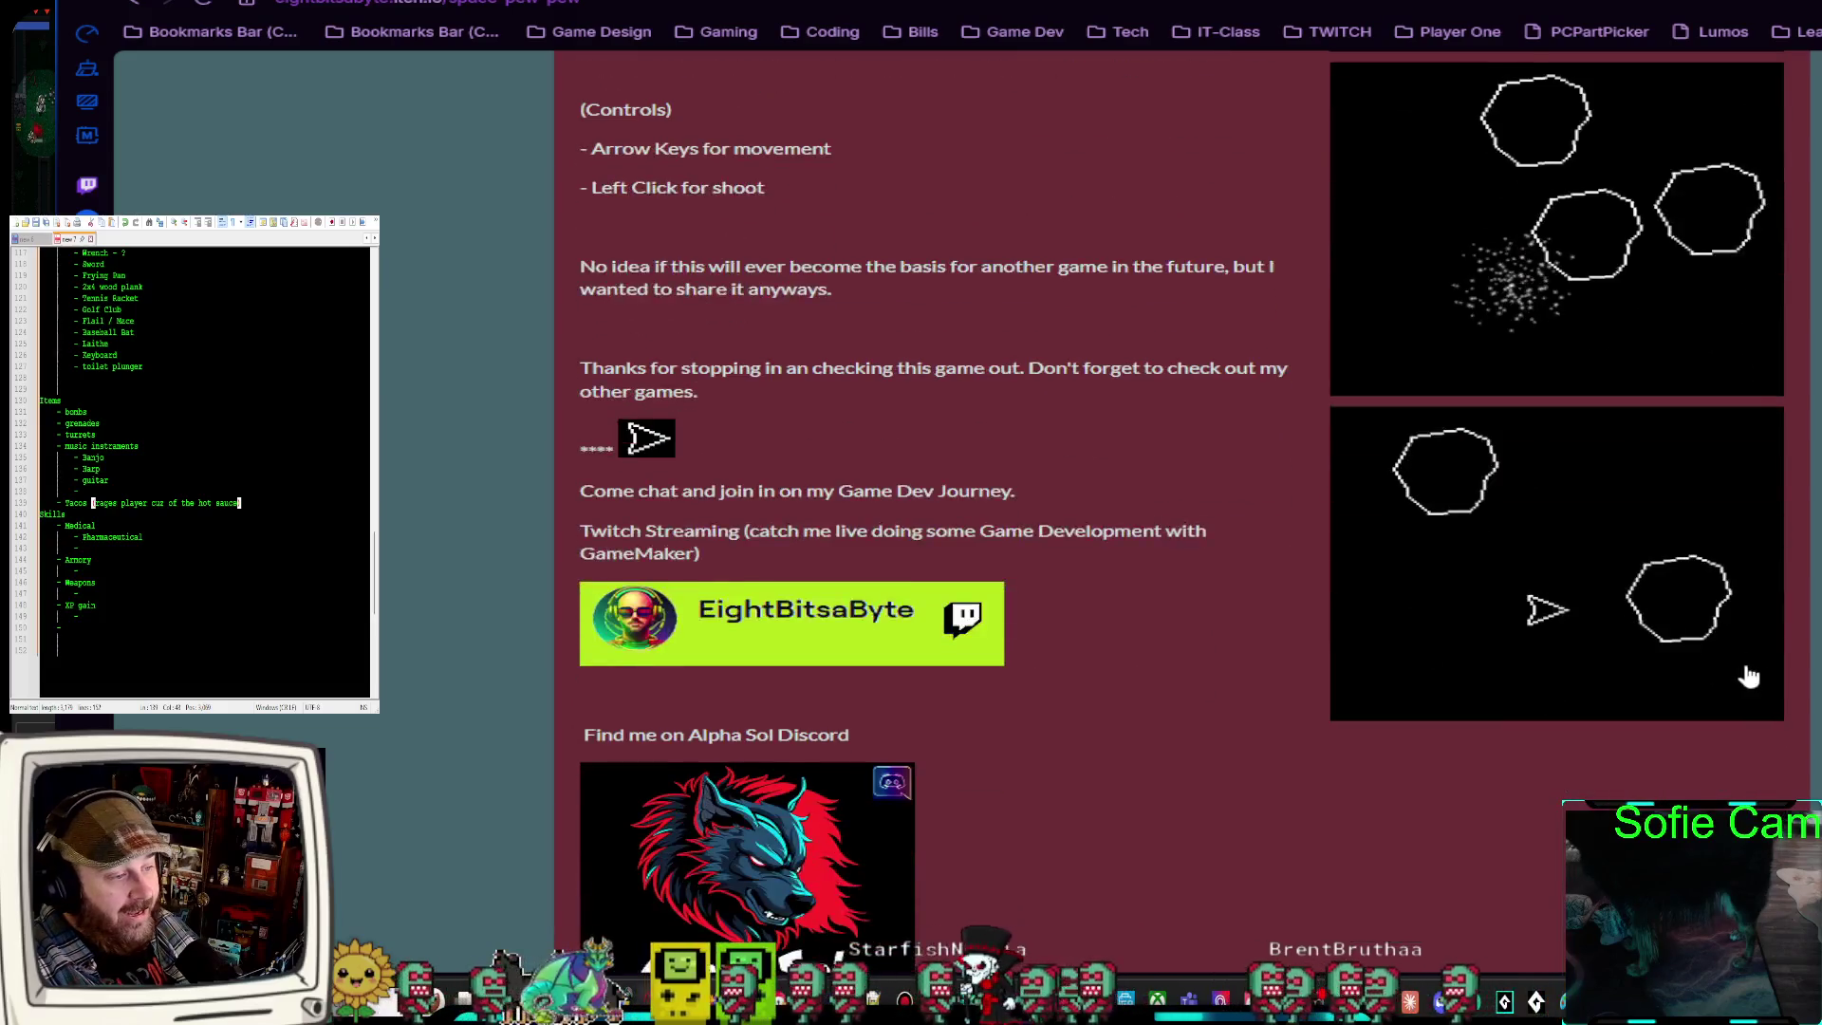
scroll(1749, 675, "up", 6)
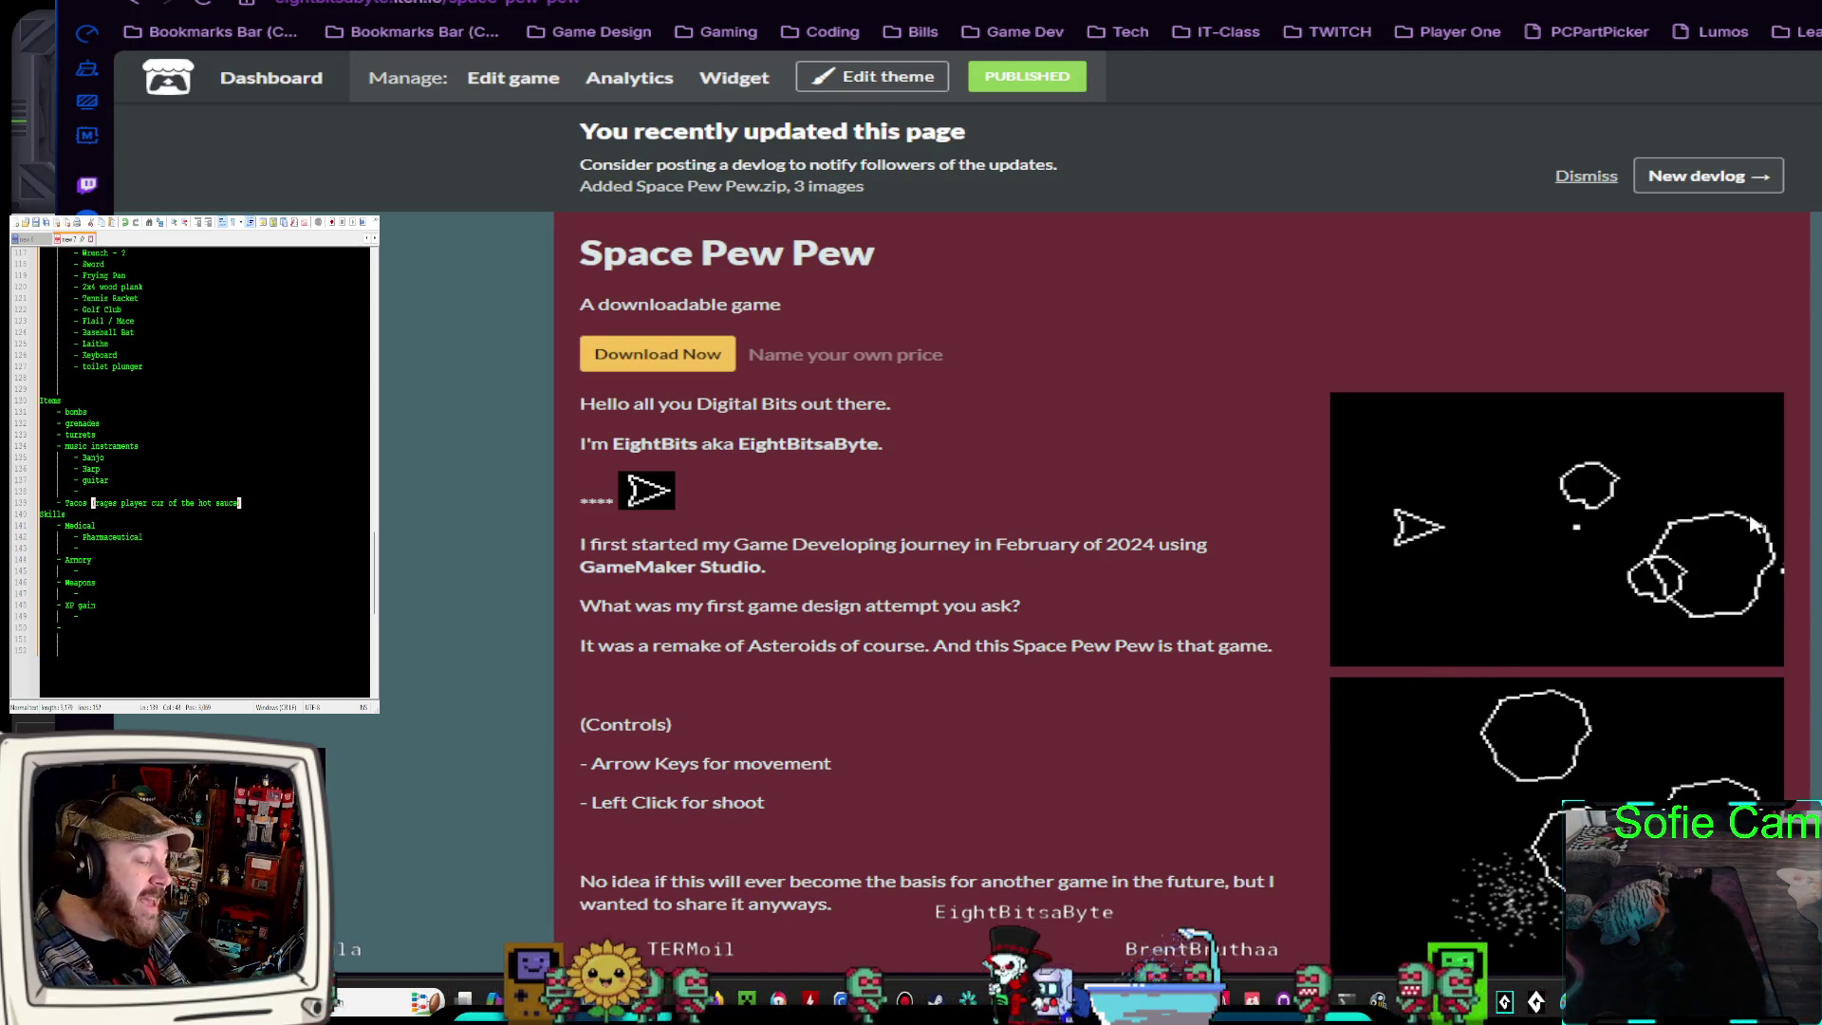
scroll(1065, 603, "down", 1)
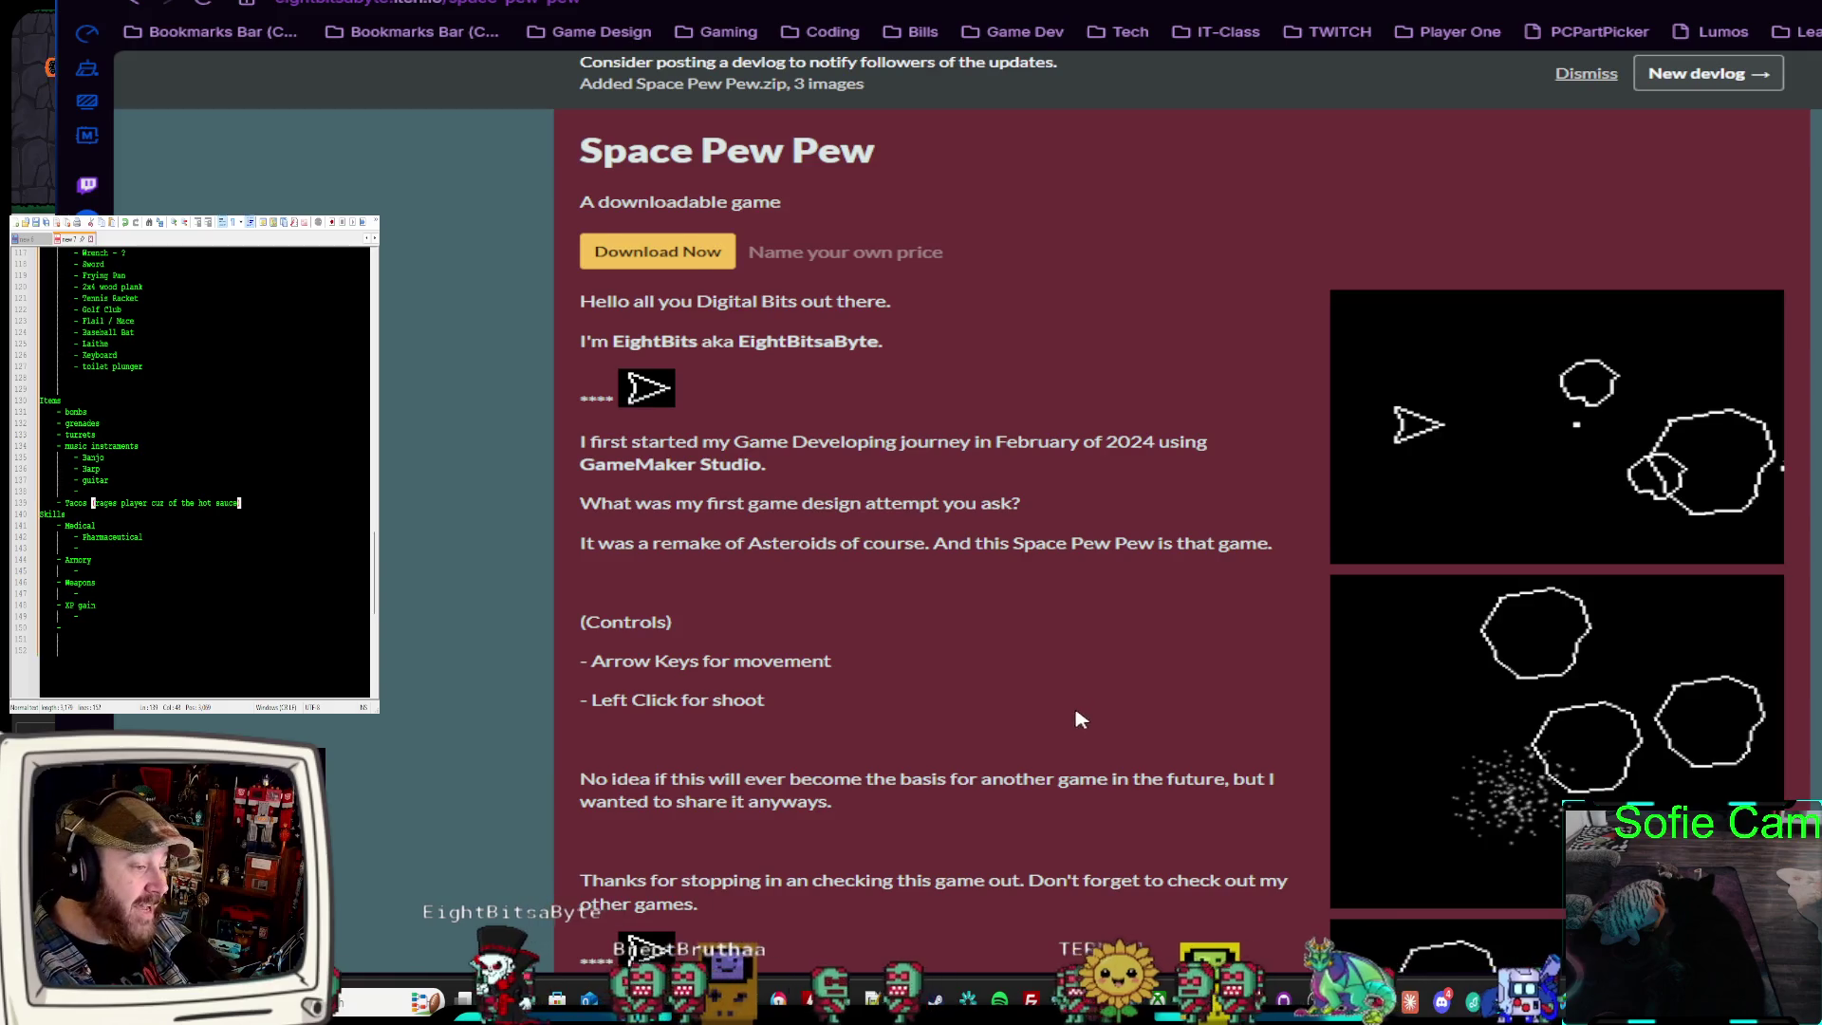
scroll(1405, 651, "down", 4)
scroll(1295, 627, "up", 4)
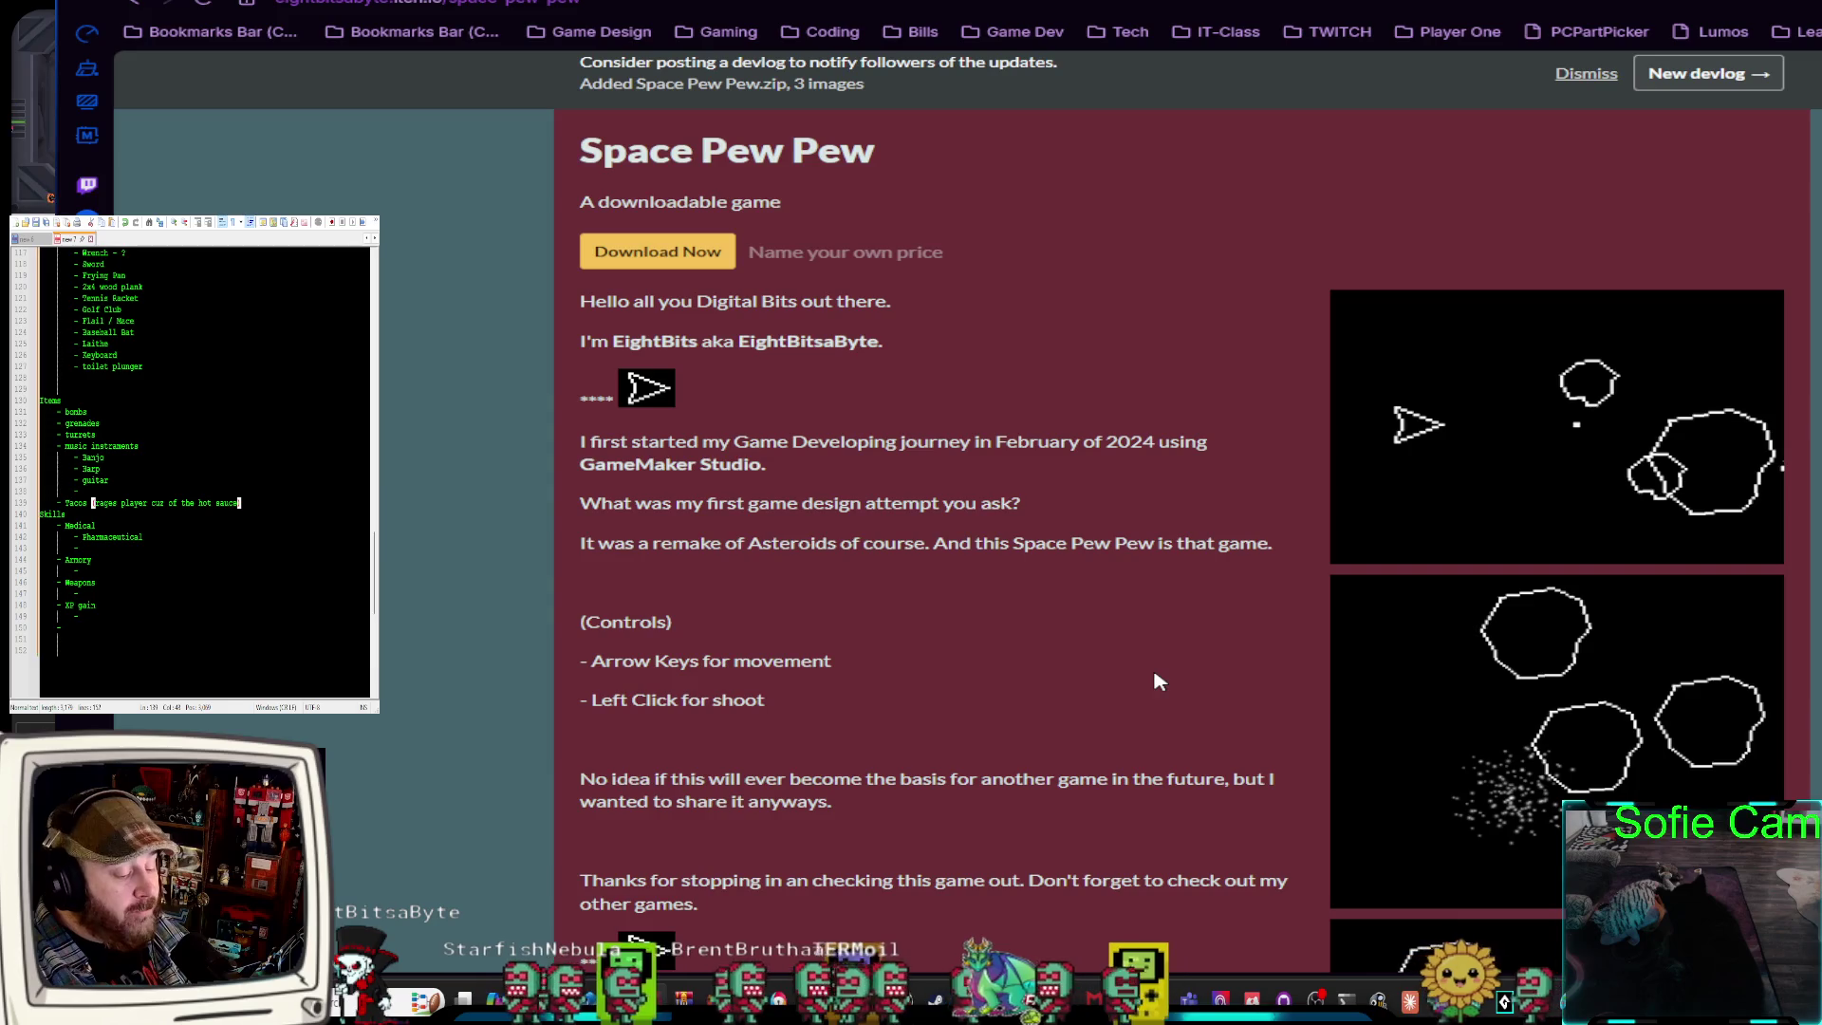
scroll(1083, 693, "up", 2)
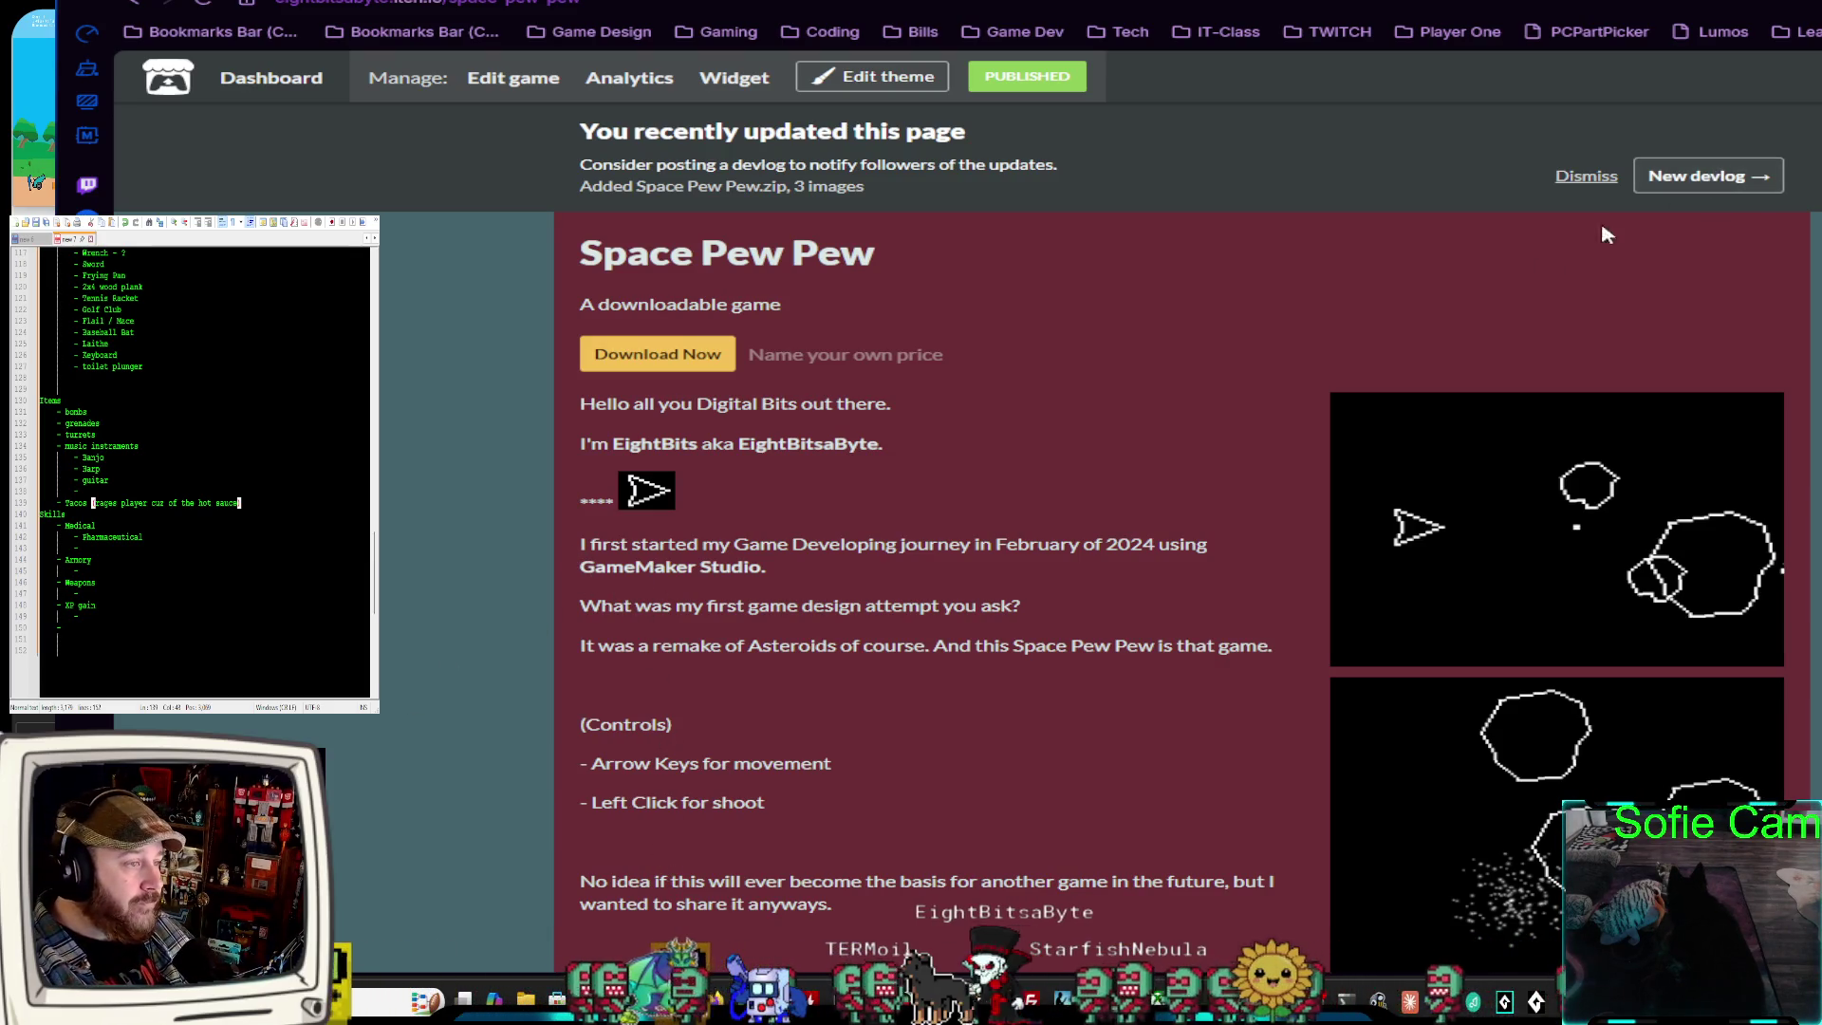
key("ctrl+Tab")
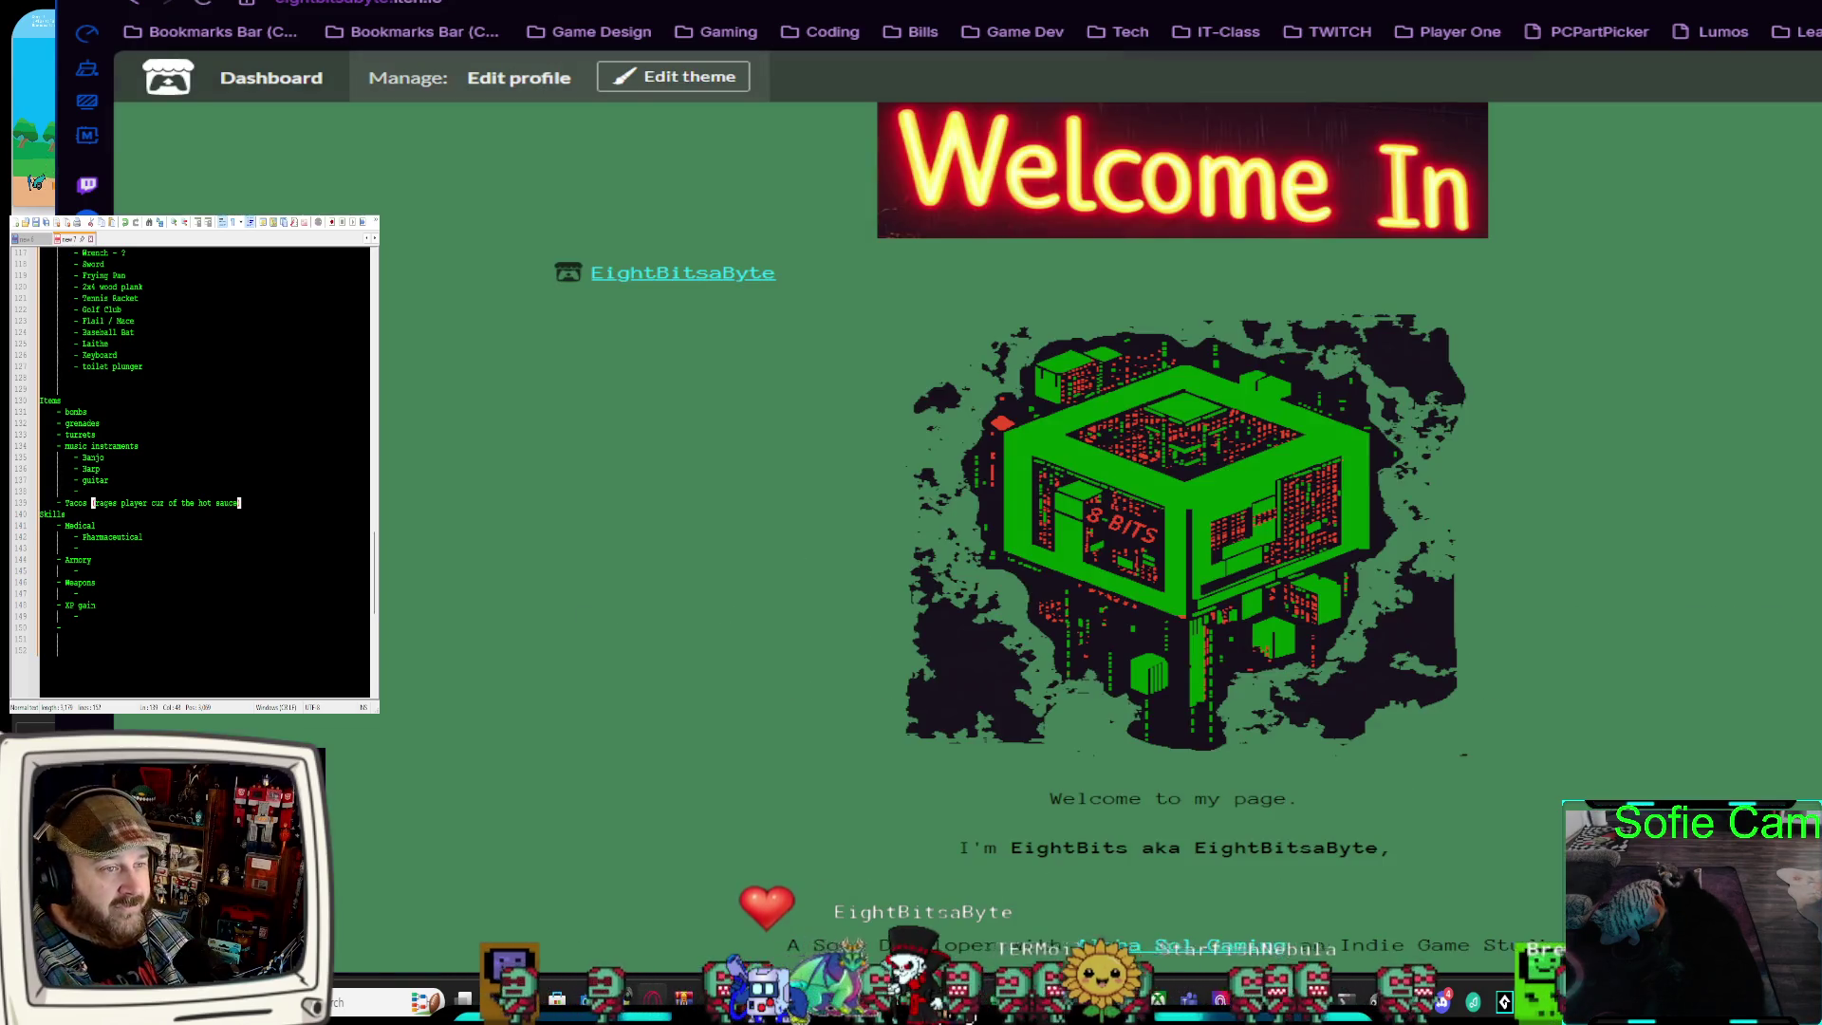
Return from the browser to the Paint sketch of the grid map and skill tree
key("alt+Tab")
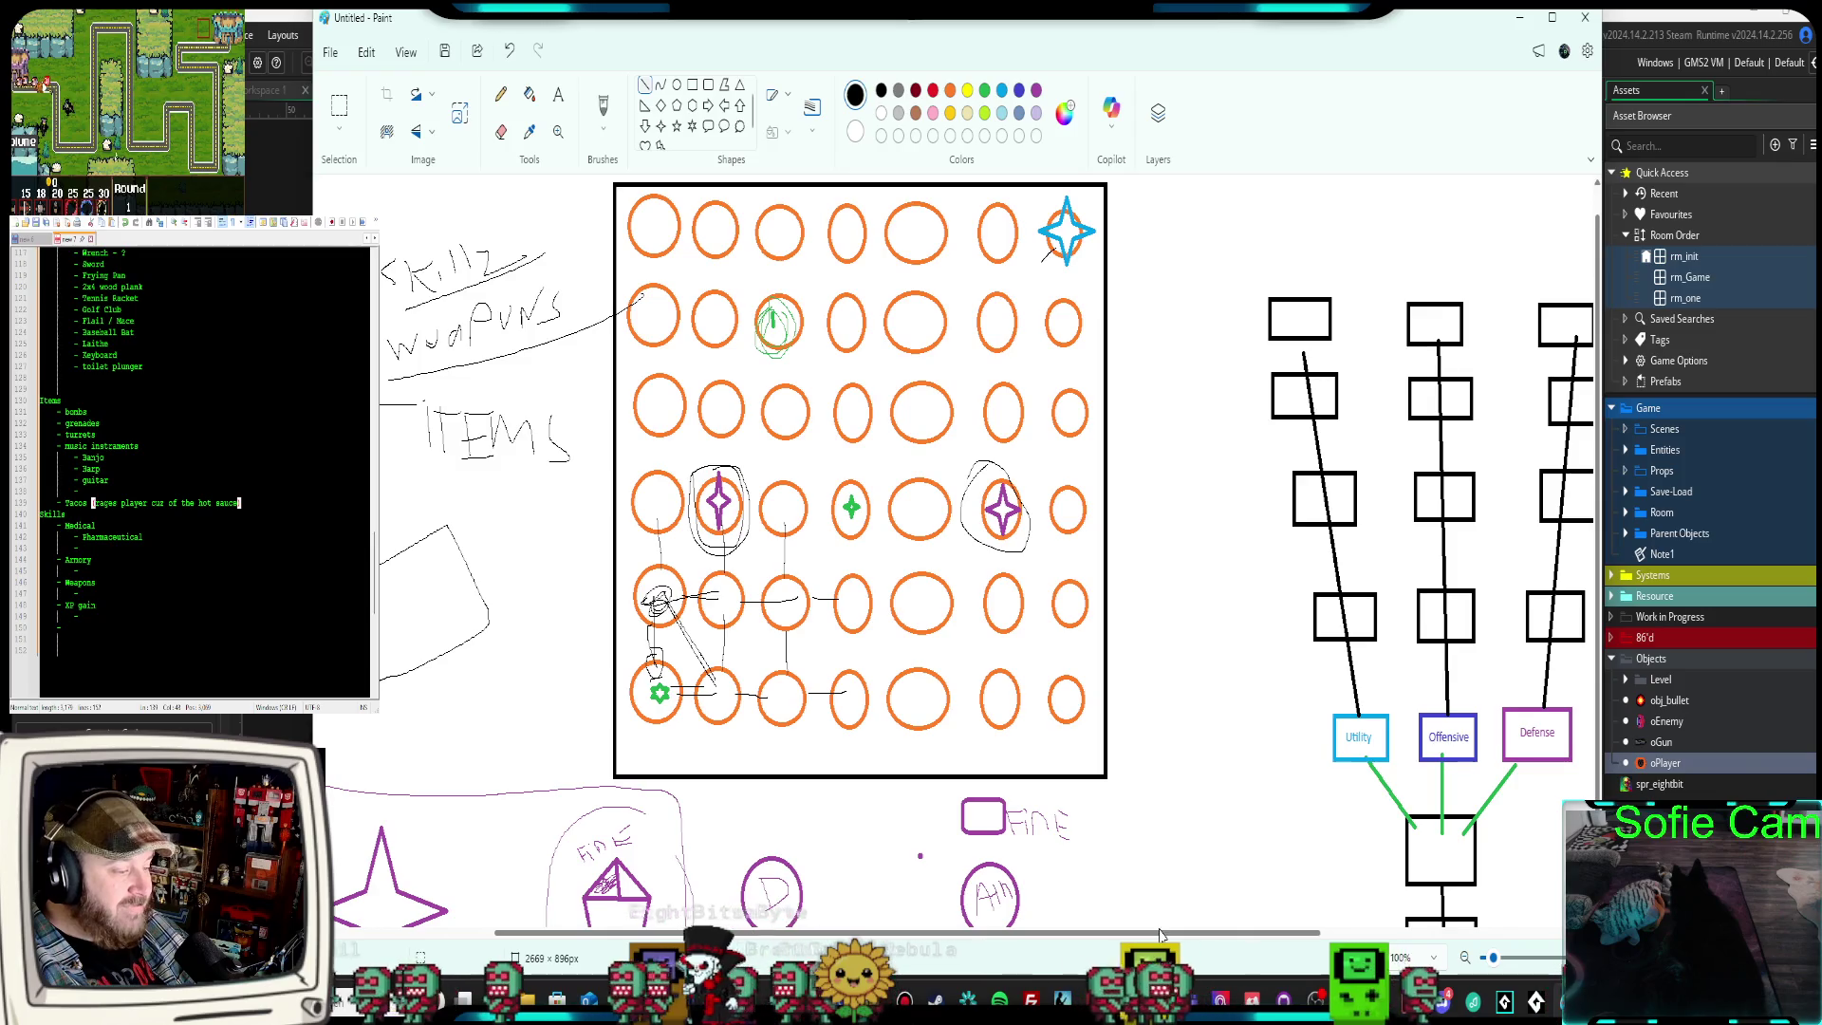
scroll(1160, 935, "left", 3)
scroll(1196, 949, "right", 8)
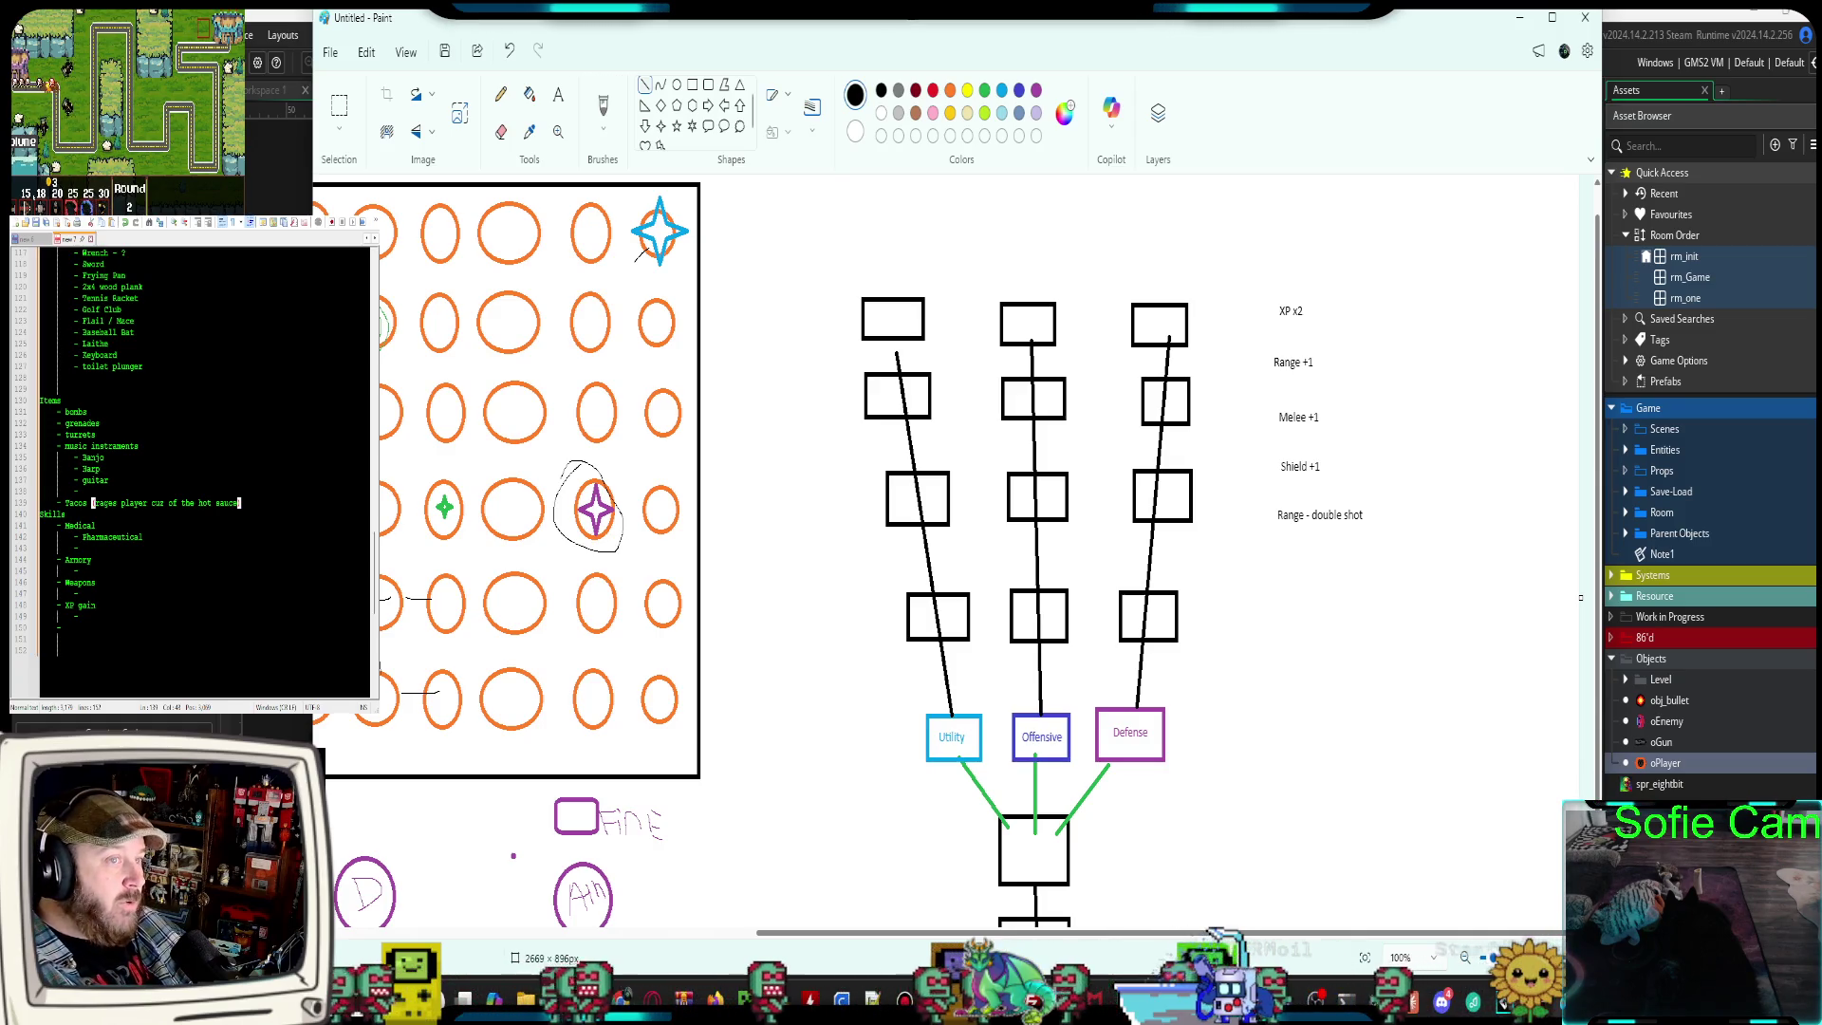
left_click_drag(1355, 935, 1294, 936)
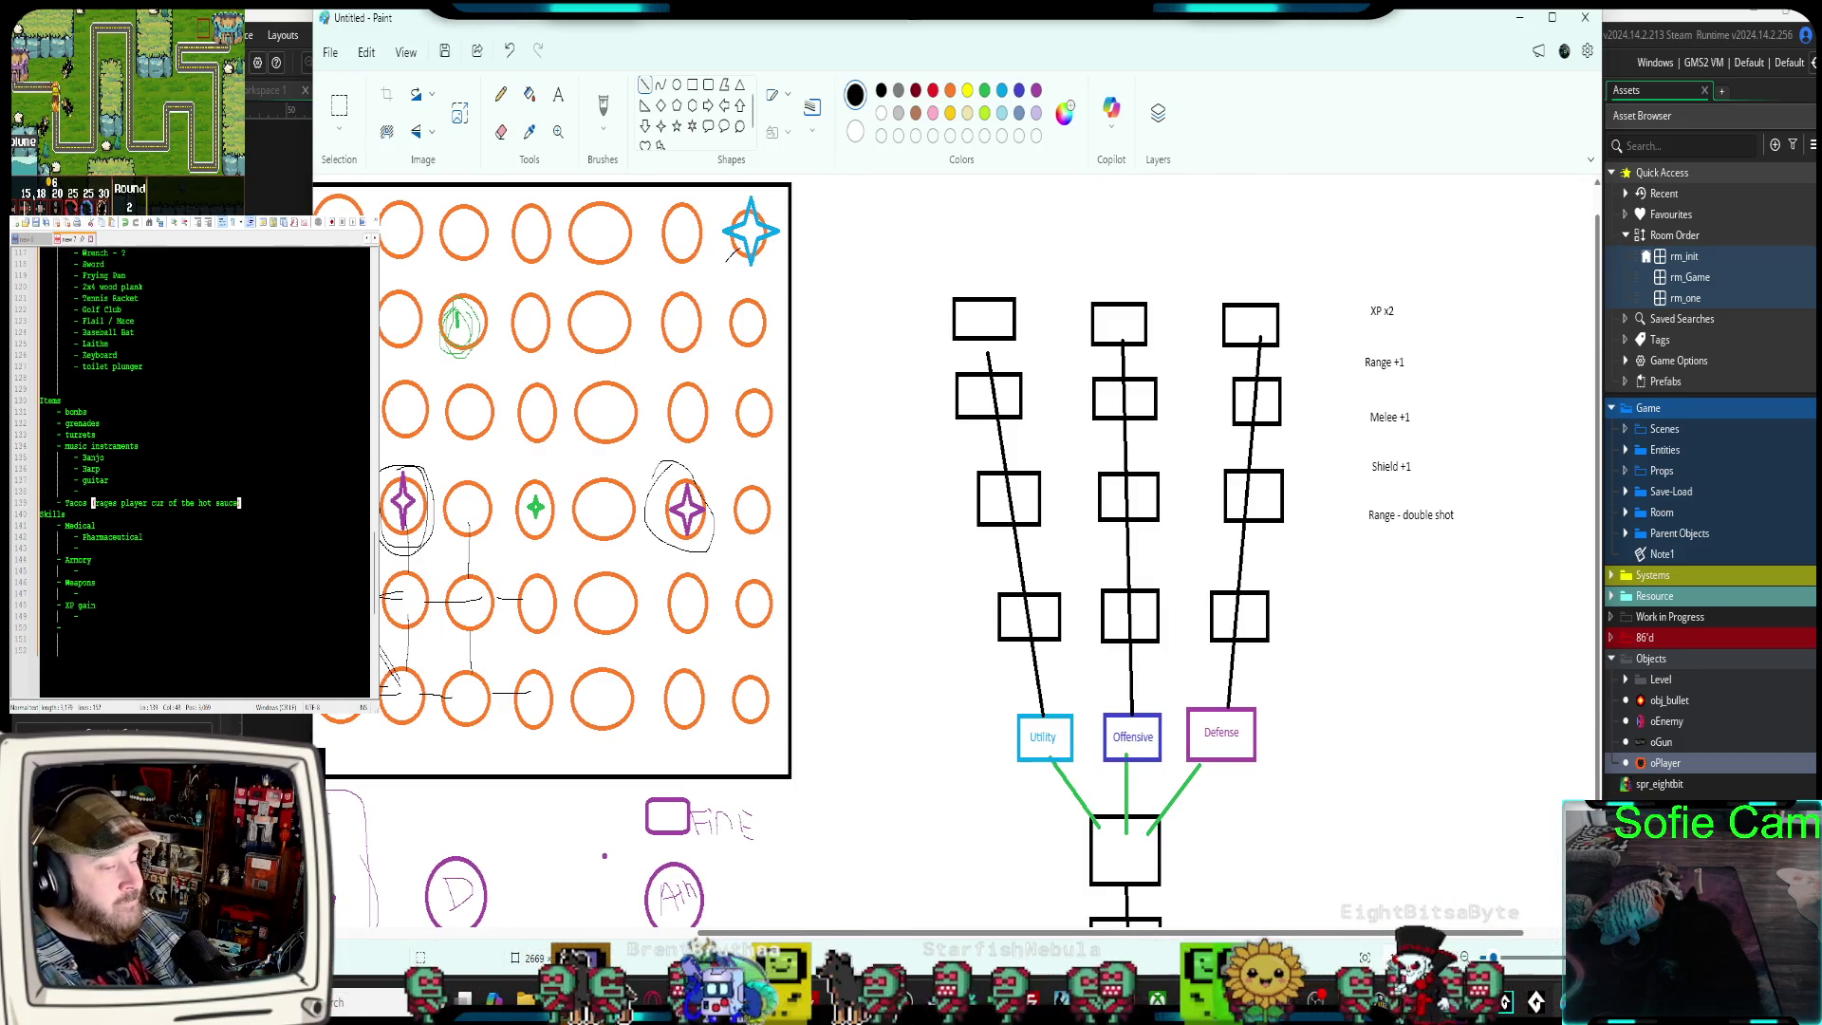
left_click_drag(1278, 942, 1303, 937)
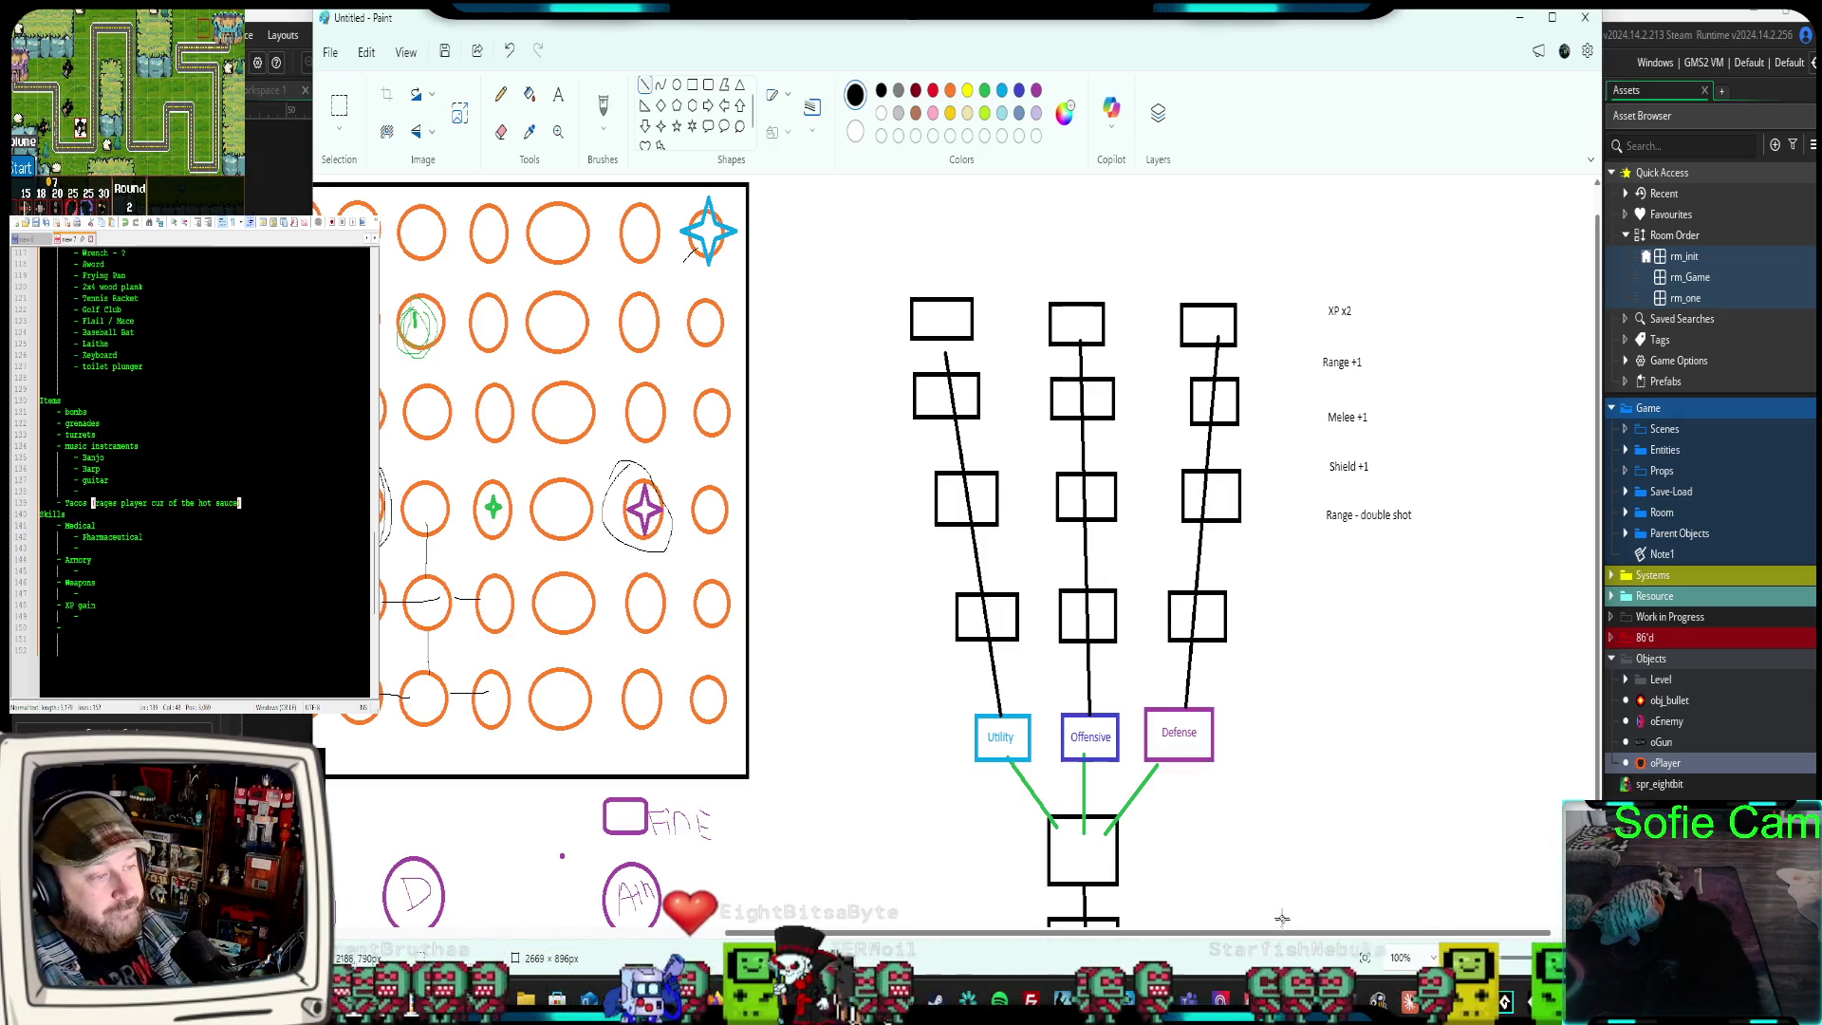
left_click_drag(1198, 935, 1047, 935)
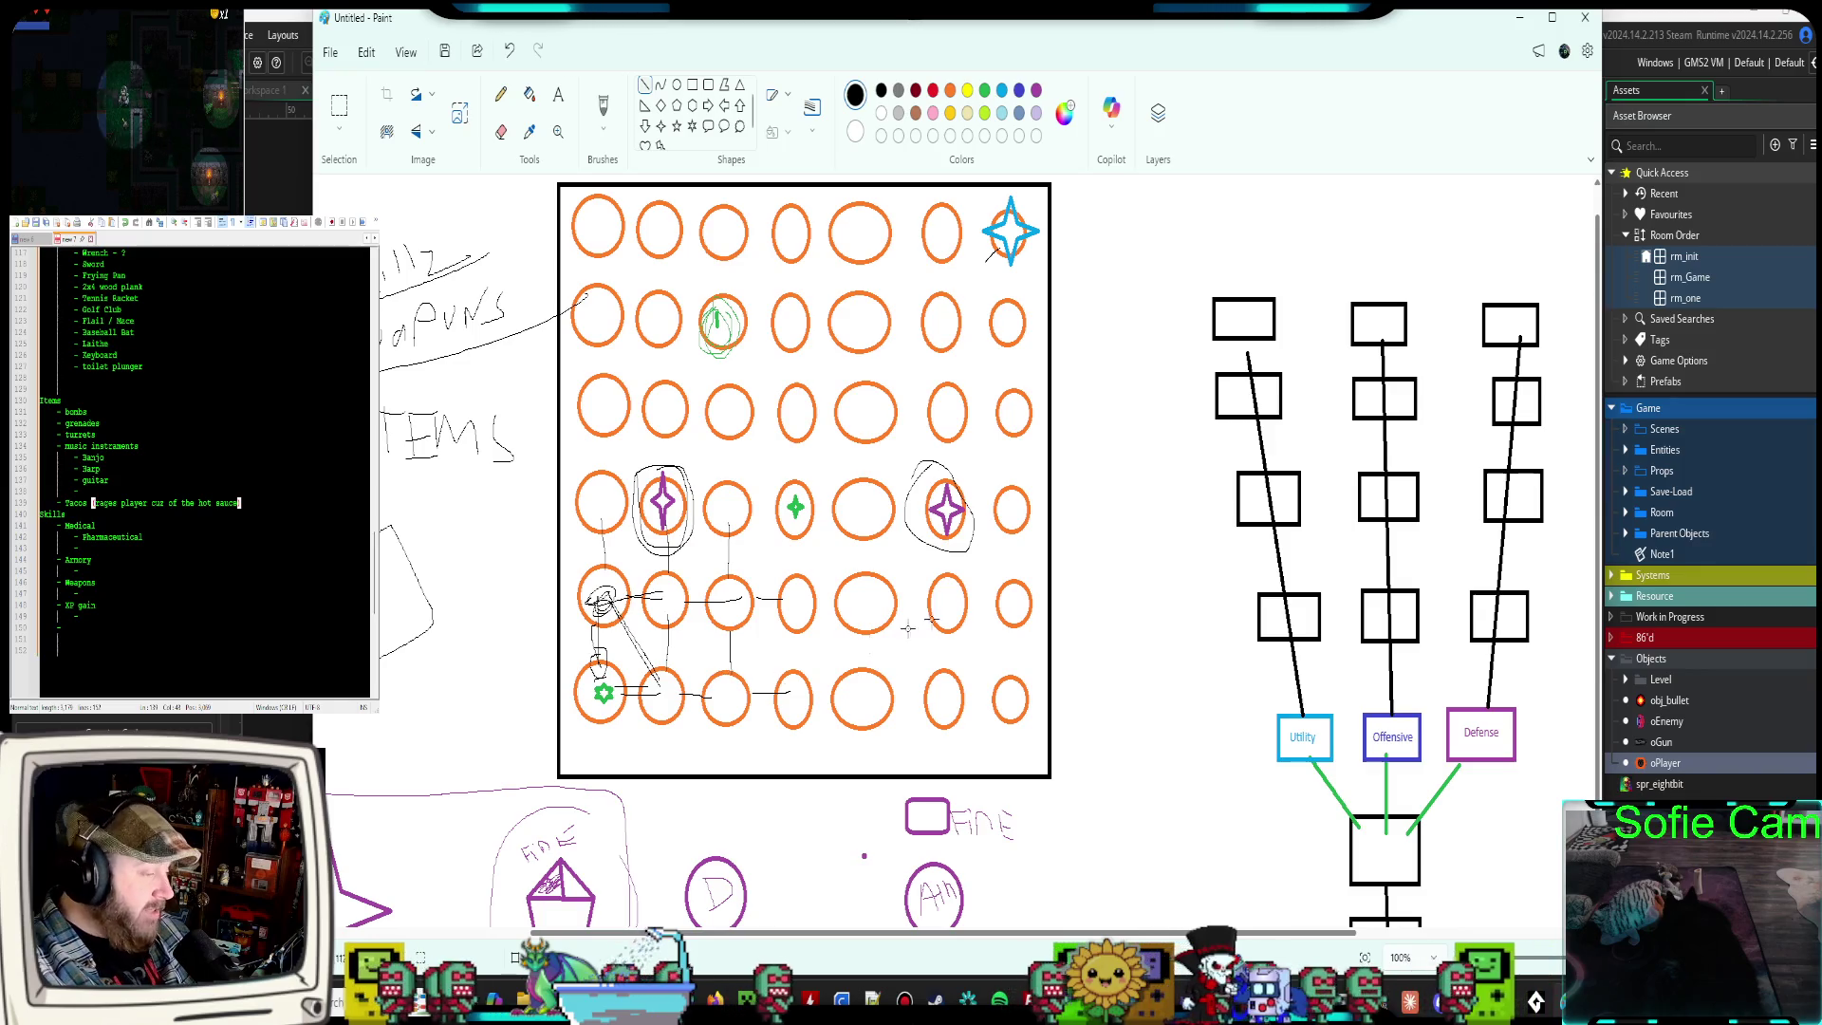
left_click_drag(1023, 940, 745, 943)
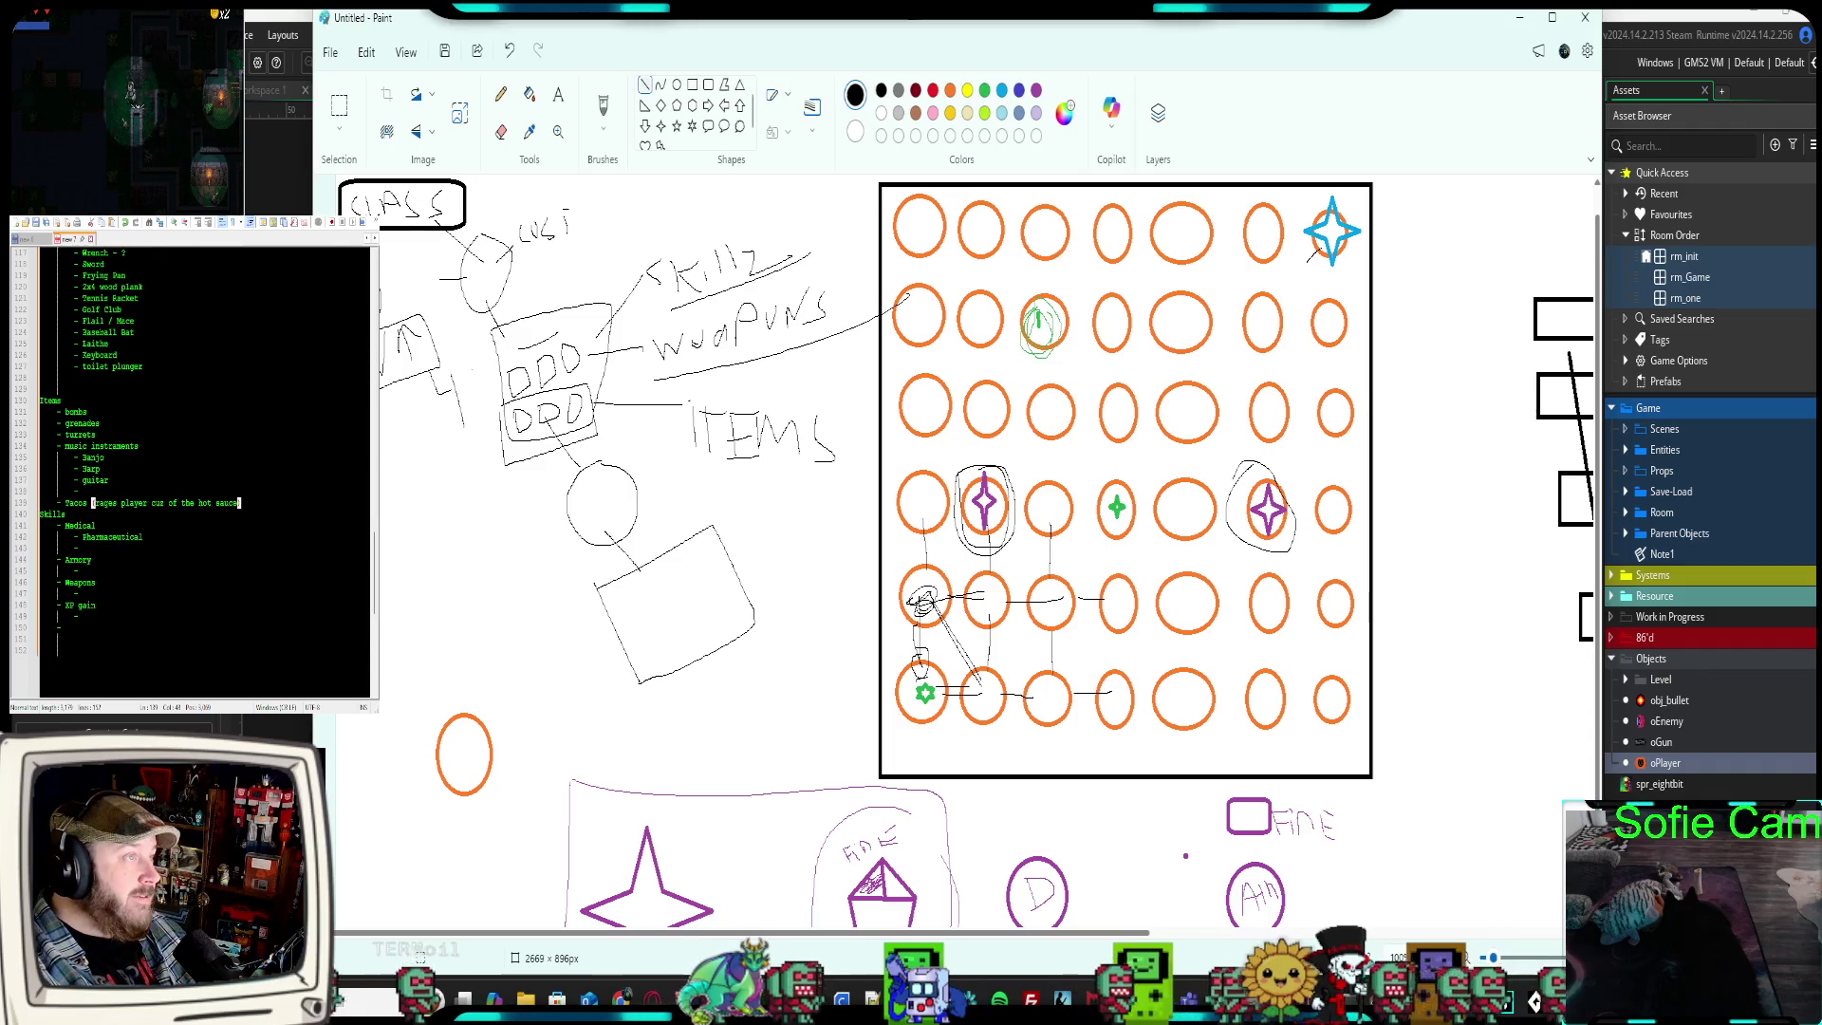
Start an Enemies section in the notes with Range and Melee entries
scroll(190, 456, "down", 4)
left_click(66, 514)
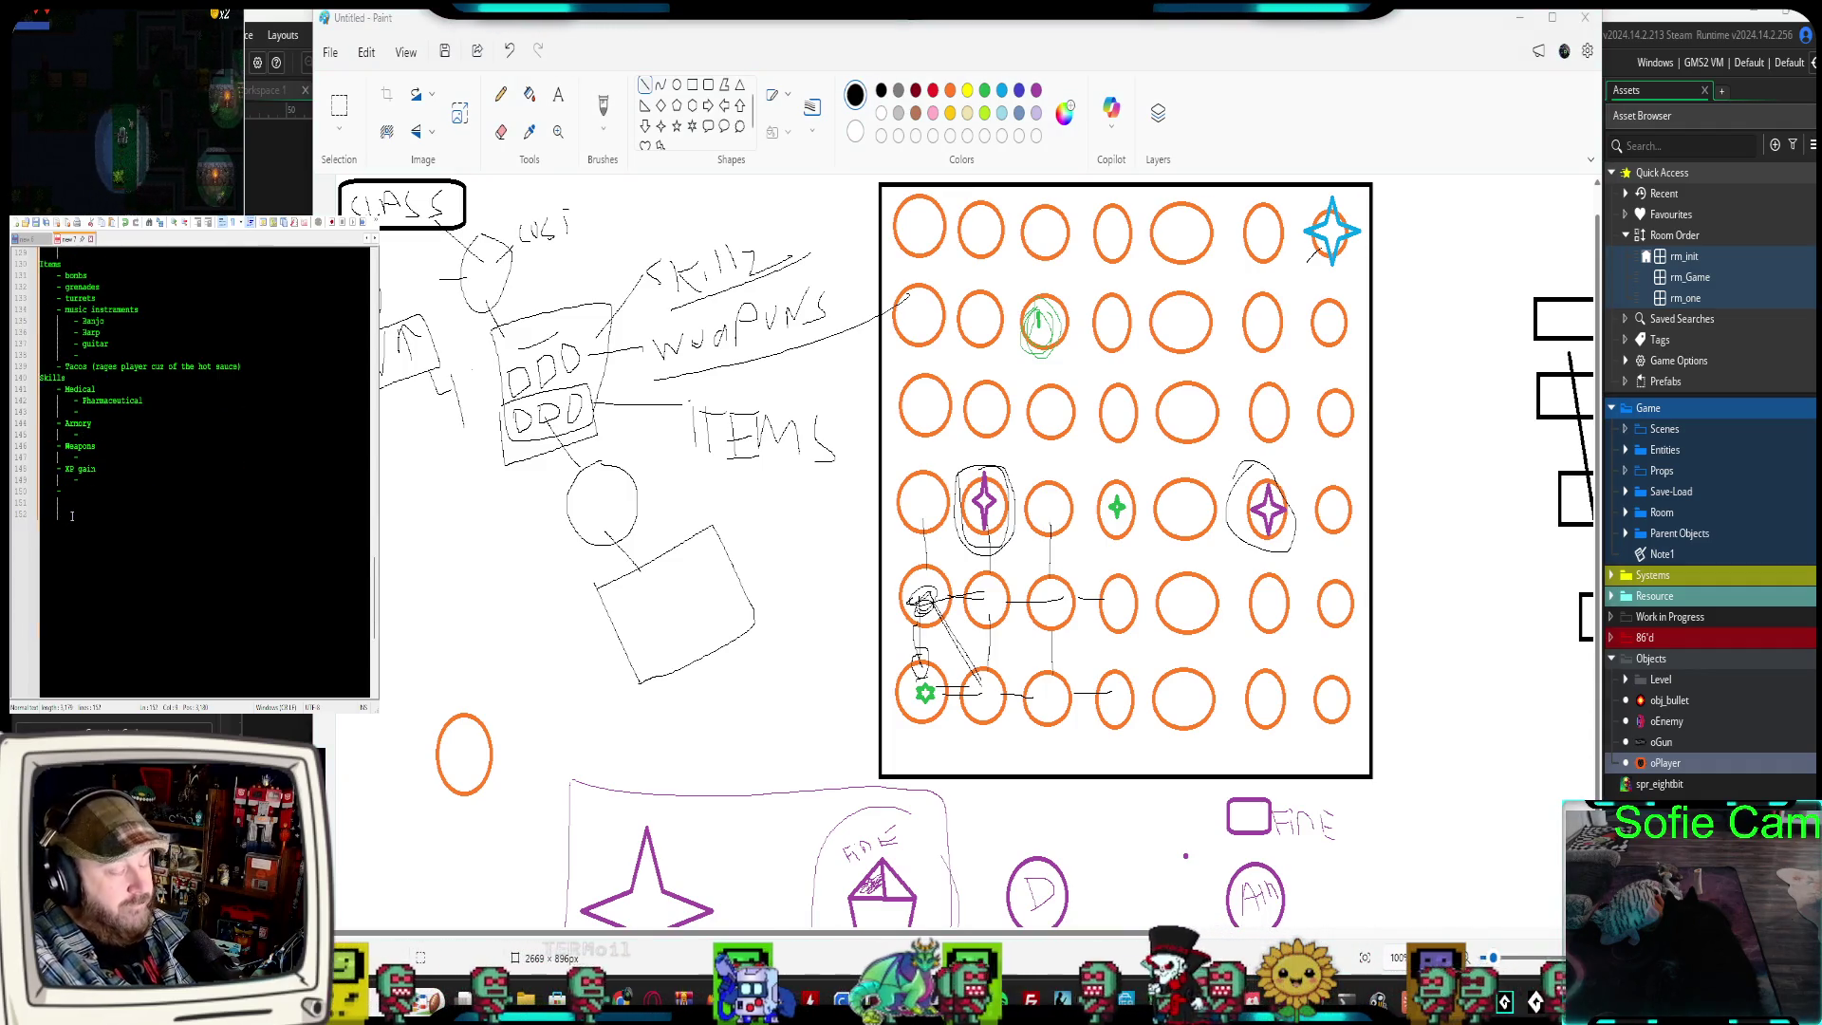
key("Return")
key("Return")
type("Enemi")
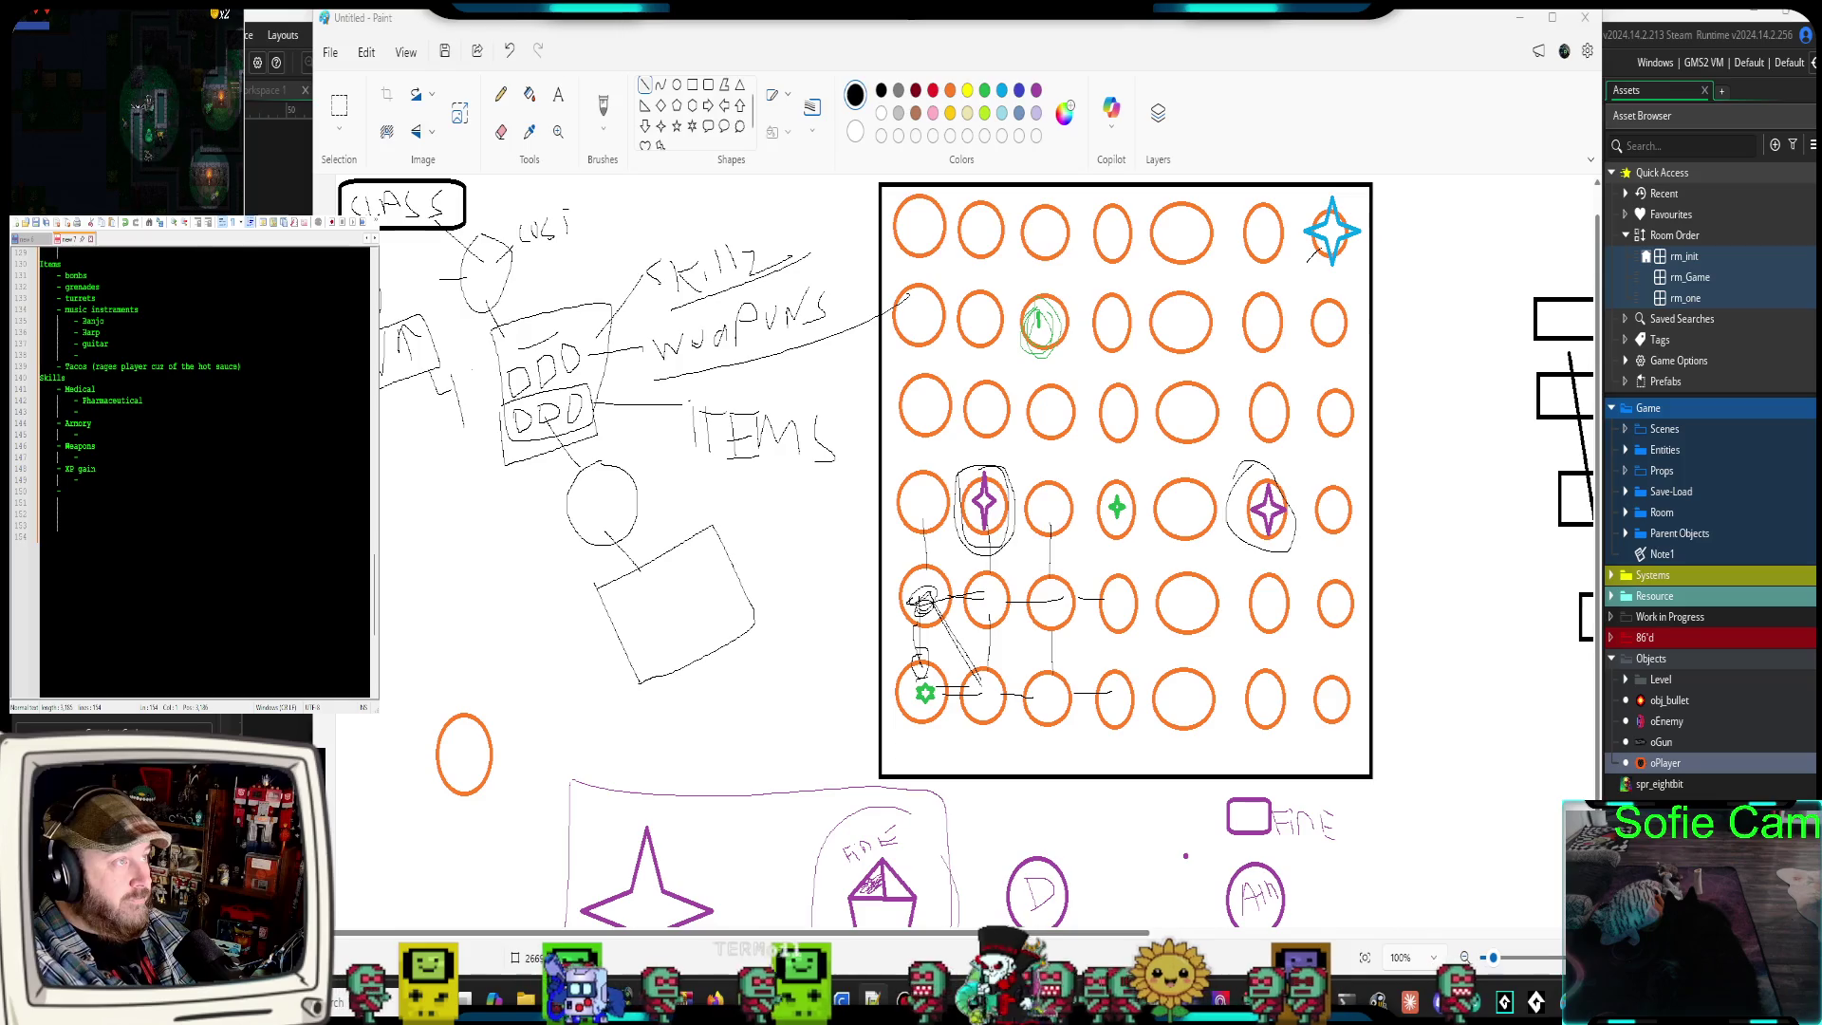
type("es")
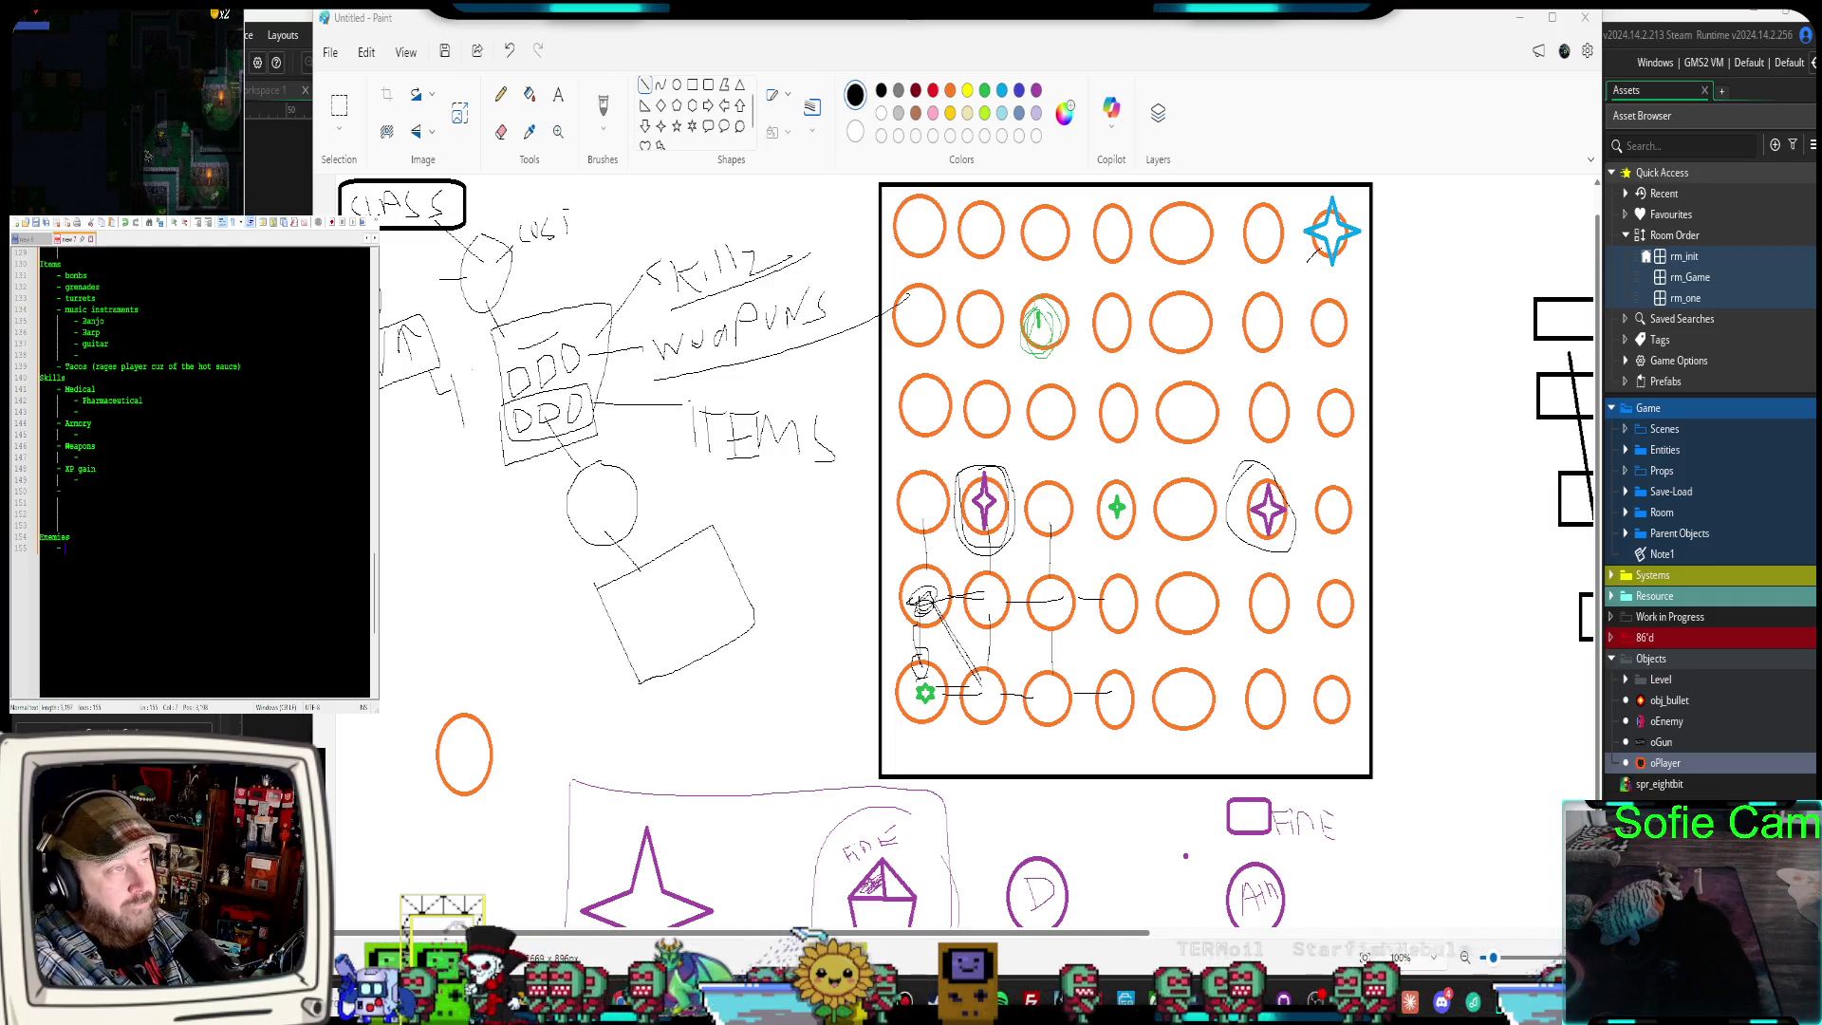
type("Range")
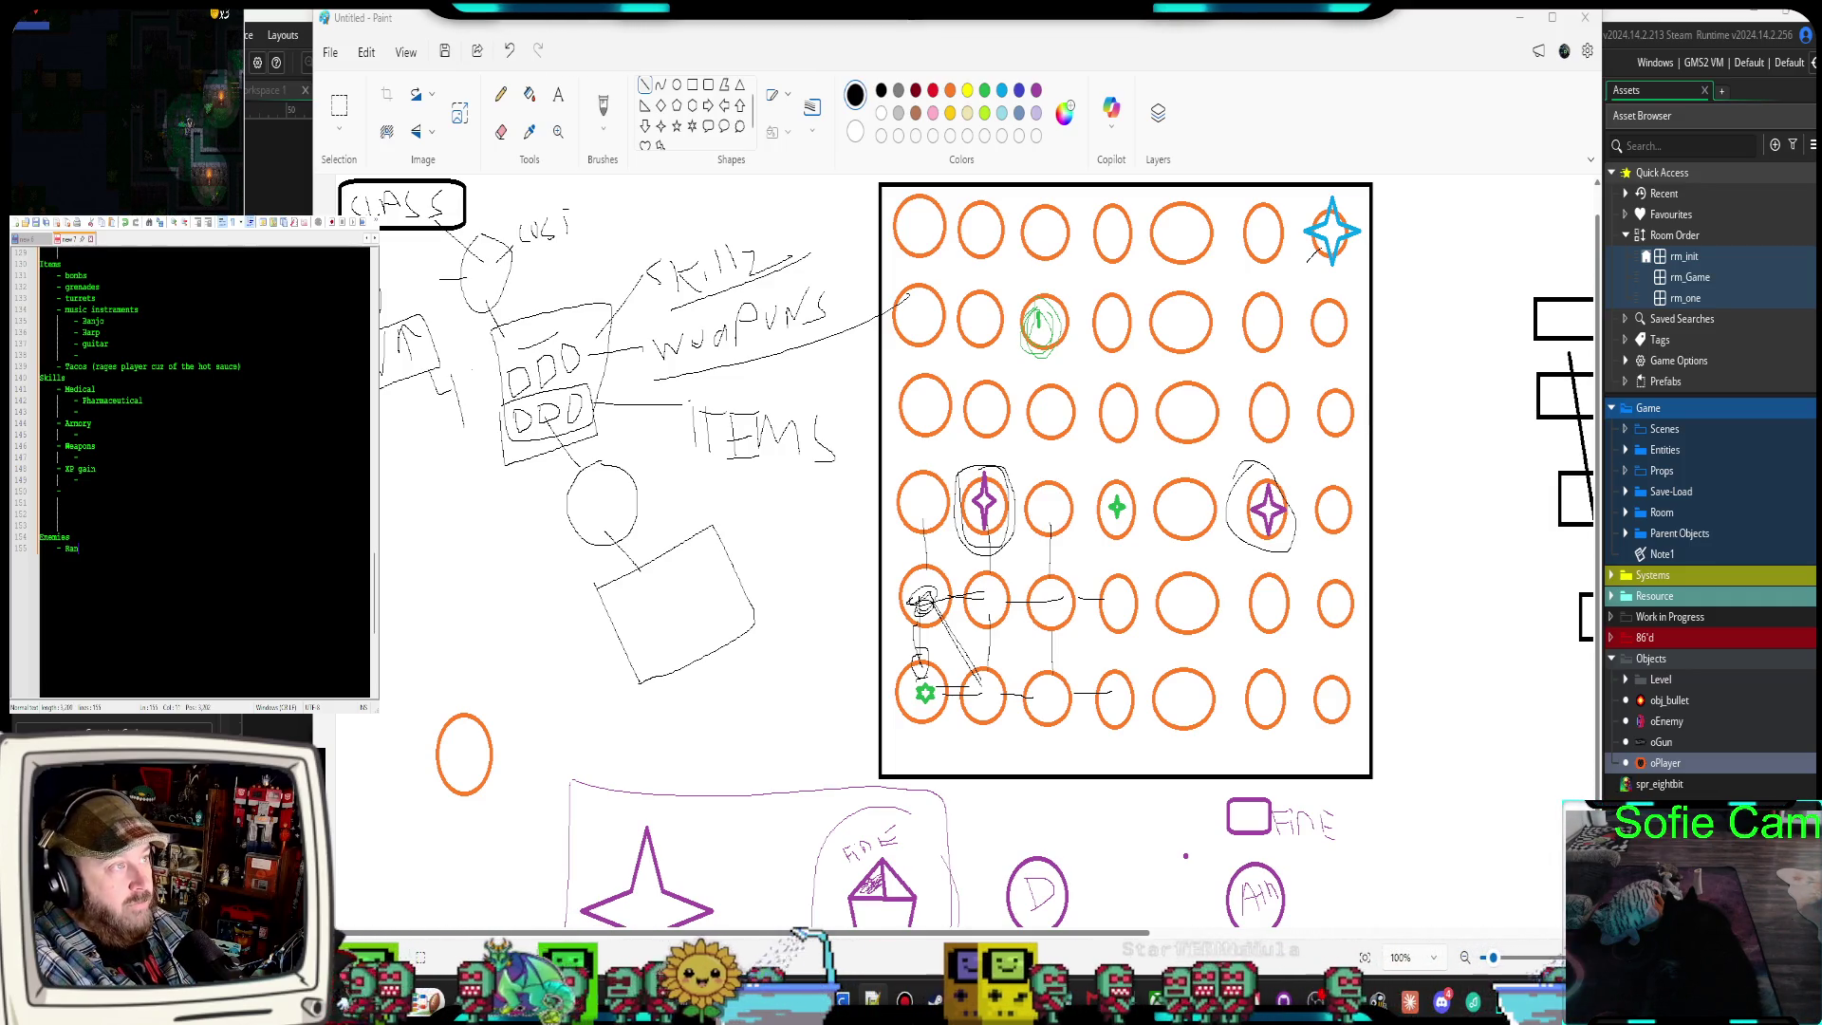
key("Return")
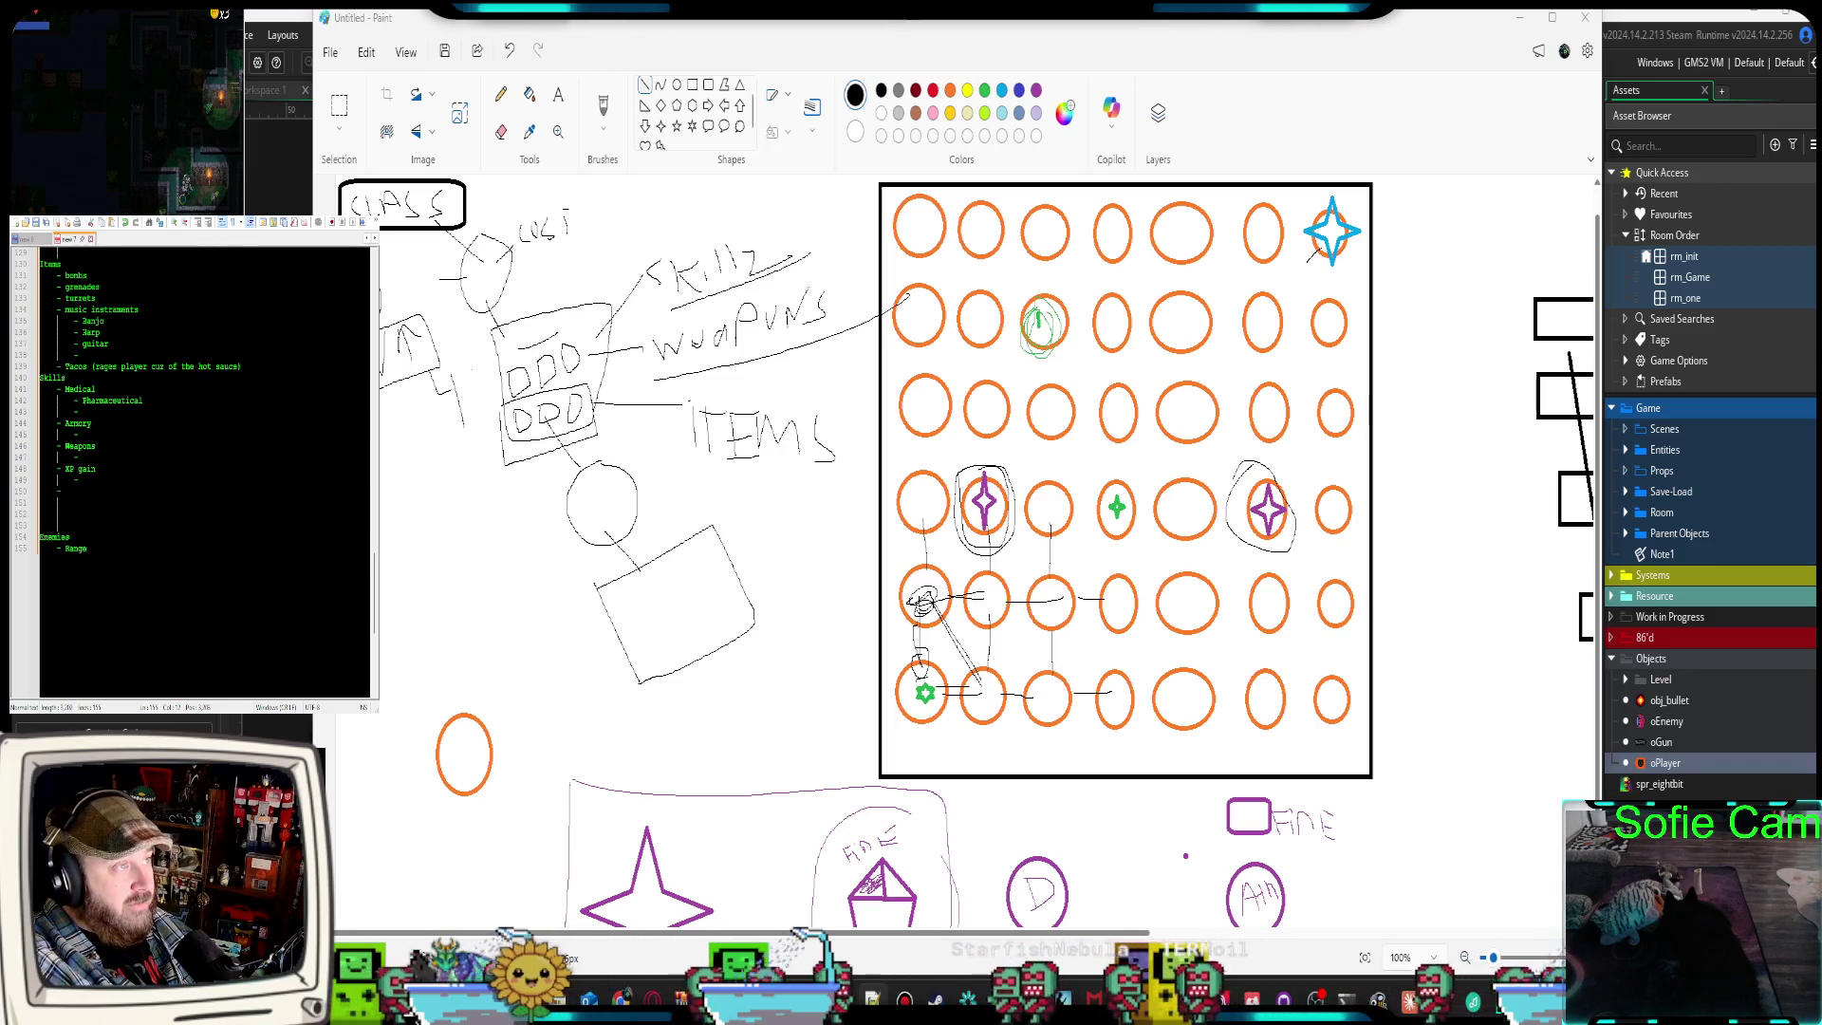
type("- ")
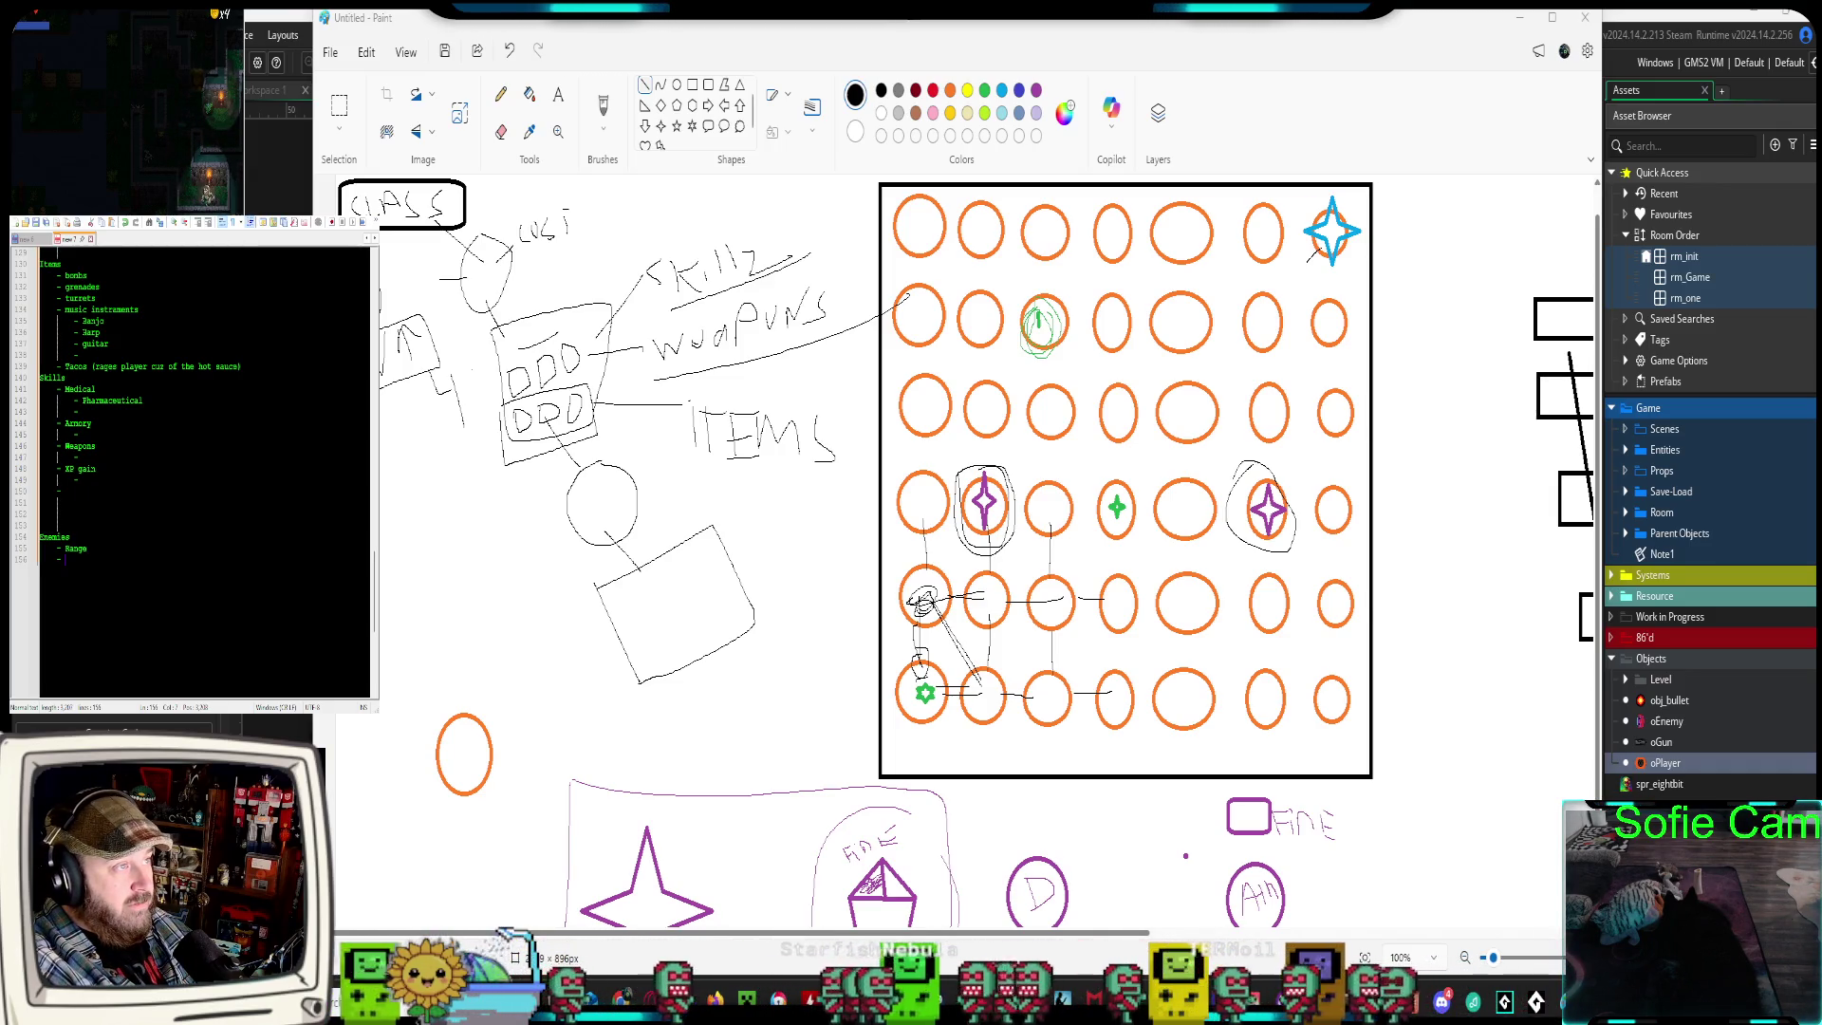
type("Melee")
key("Return")
type("- slow")
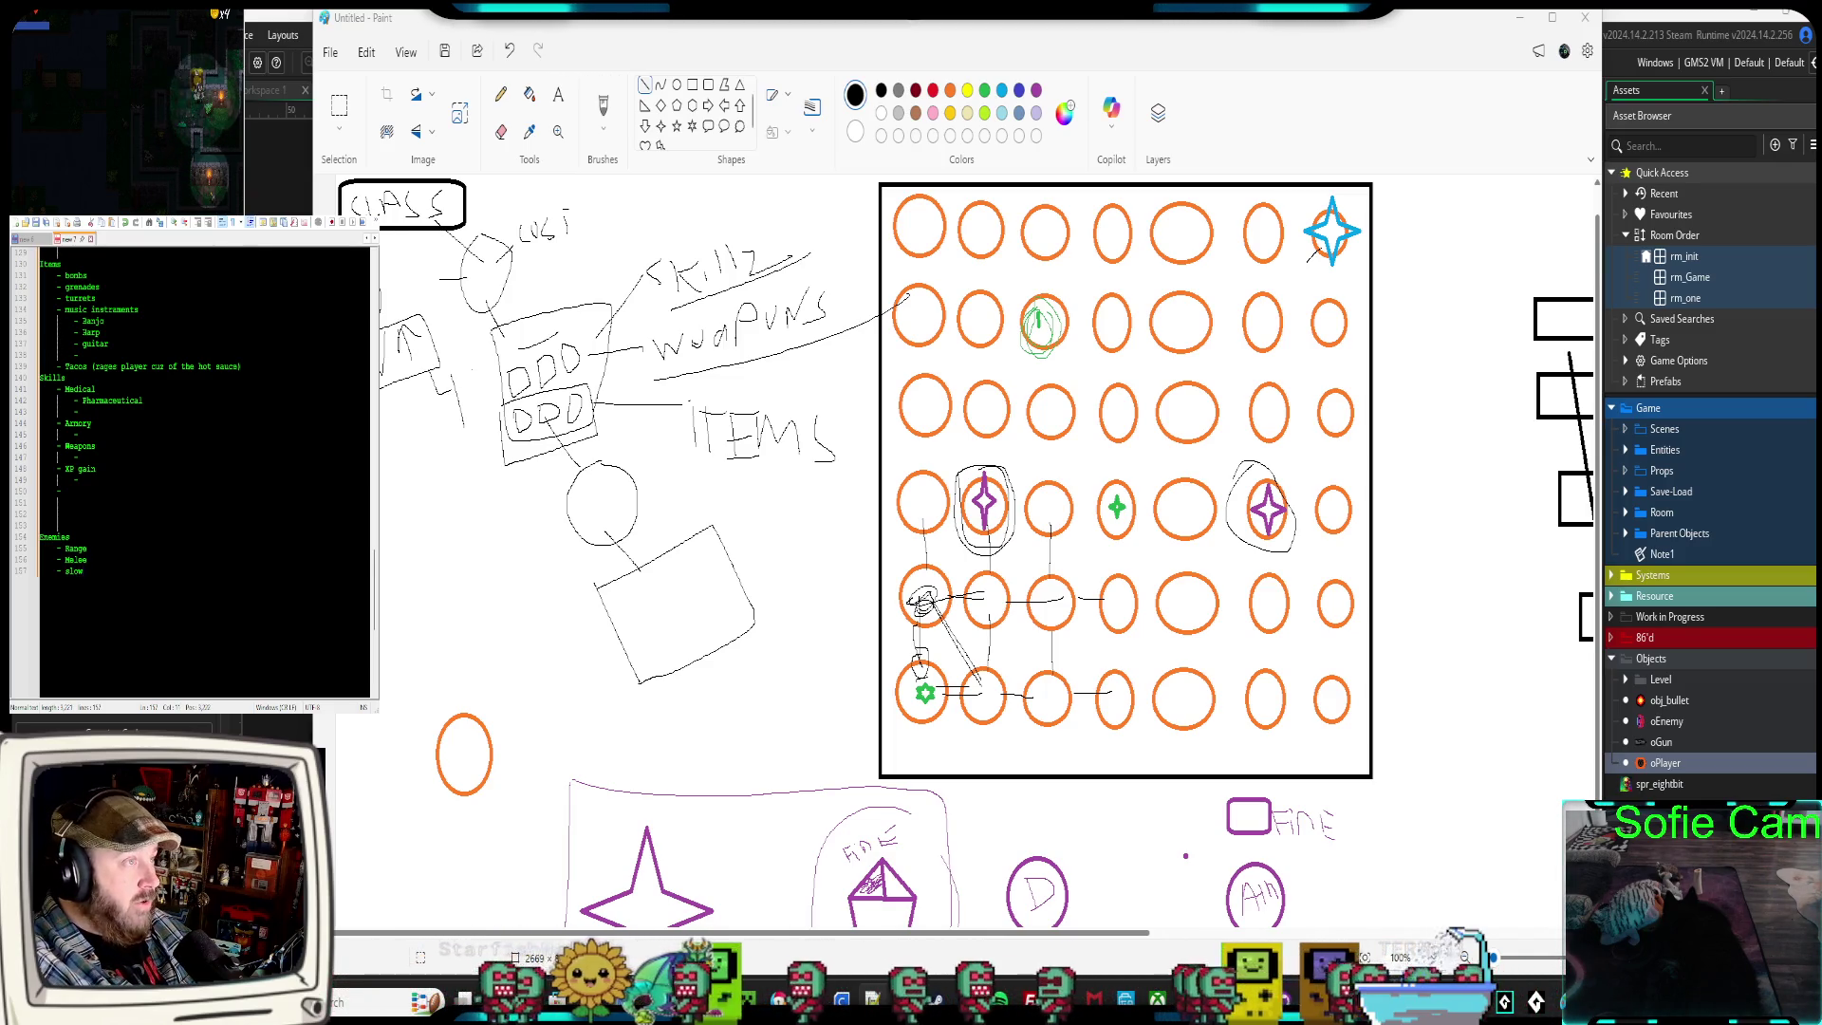
Add Armored, Self destruct and Country Music Band to the Enemies list
type(" a")
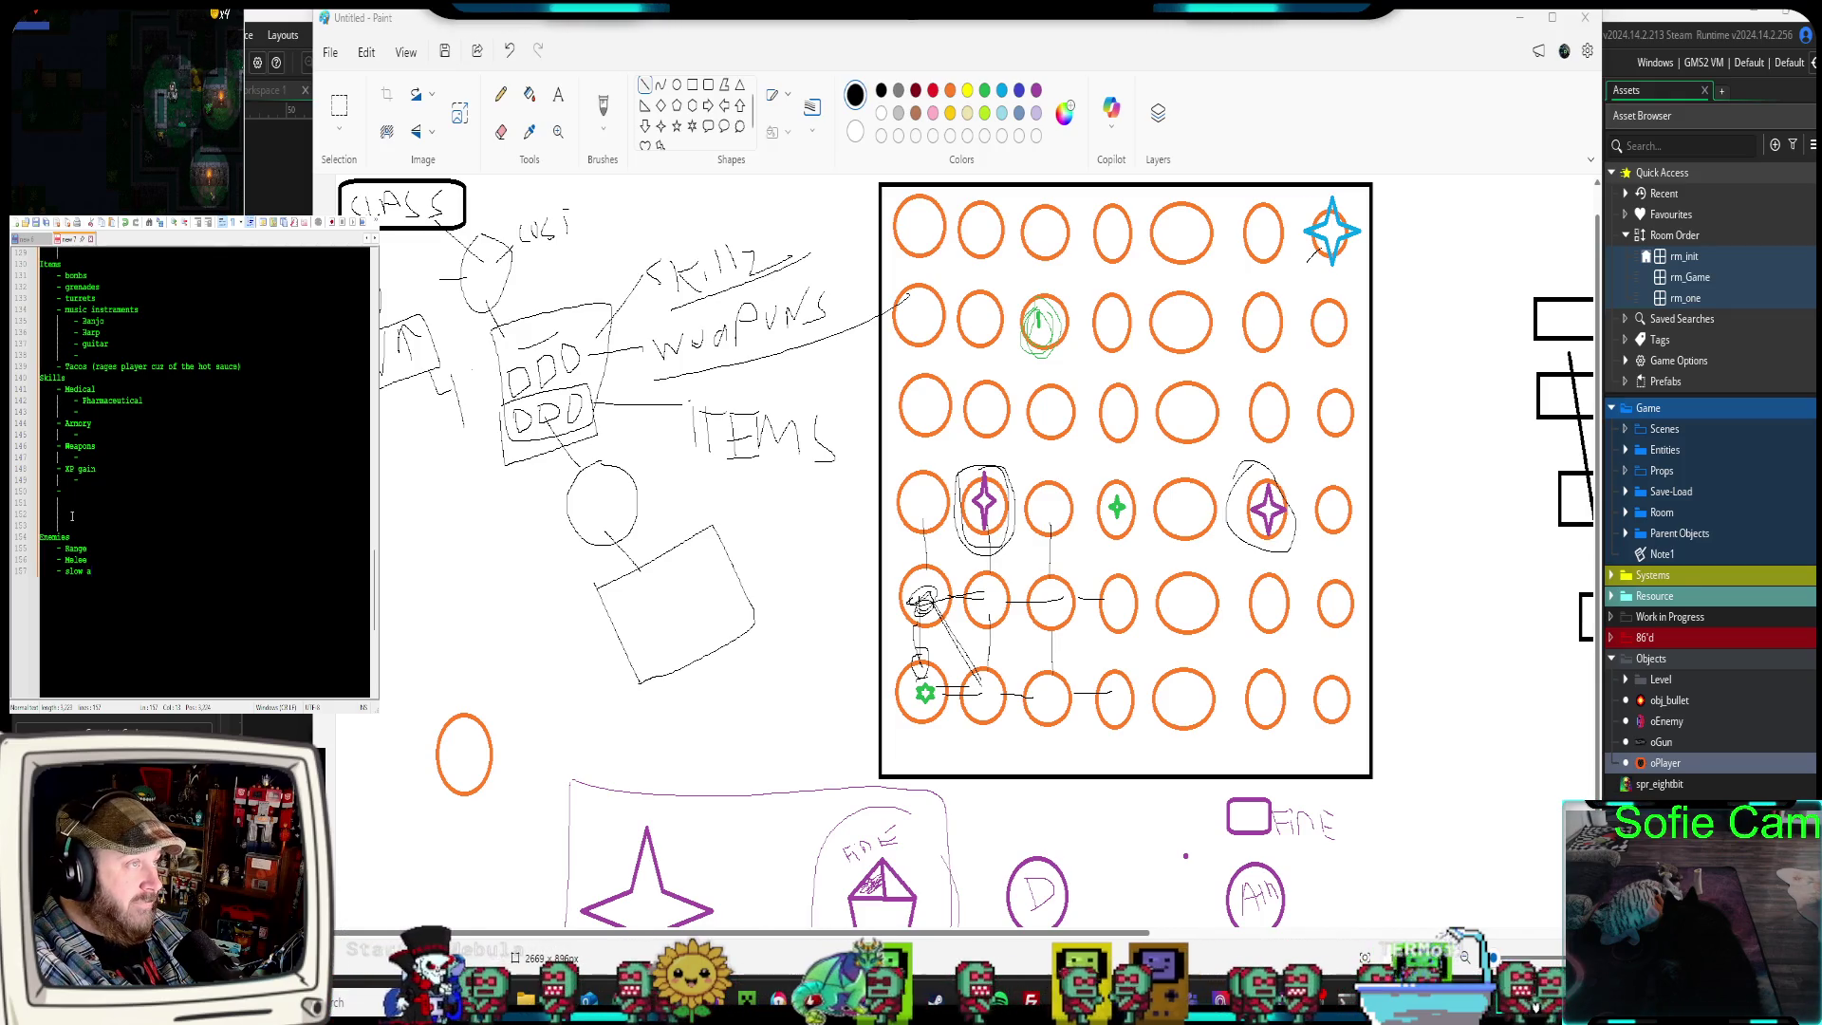
type("nd")
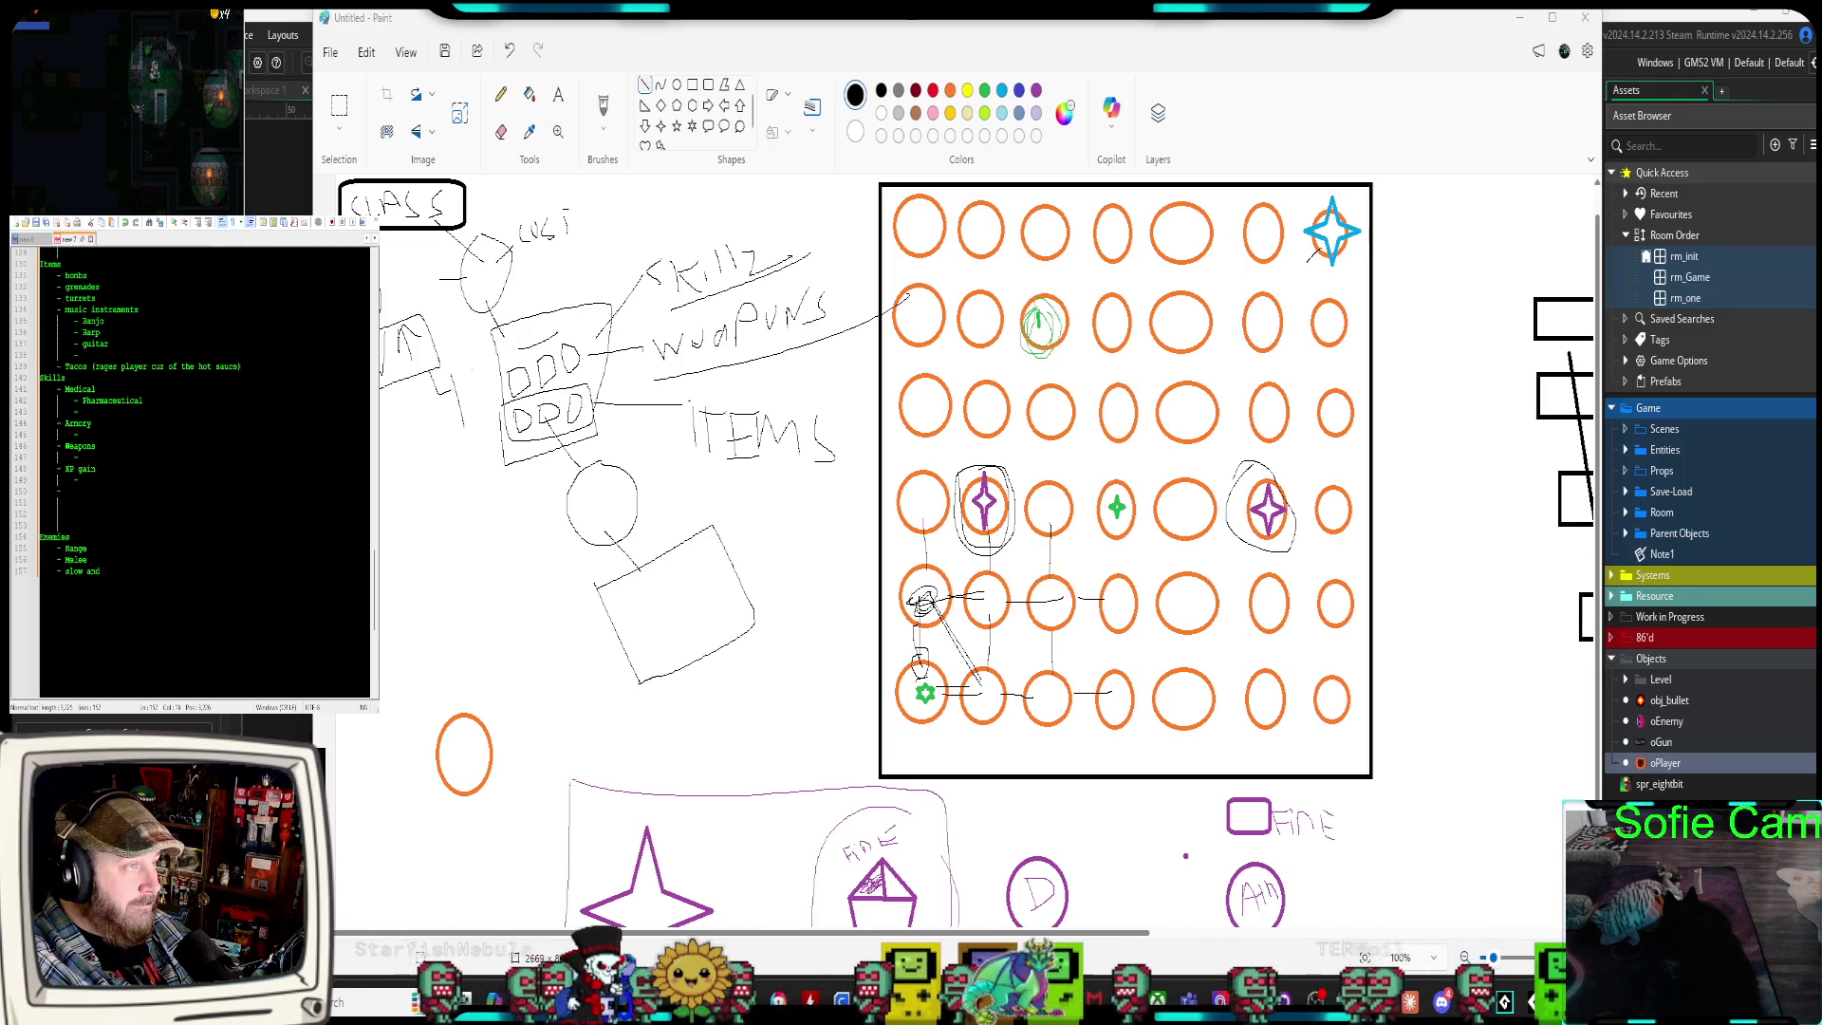
key("BackSpace")
key("BackSpace")
key("BackSpace")
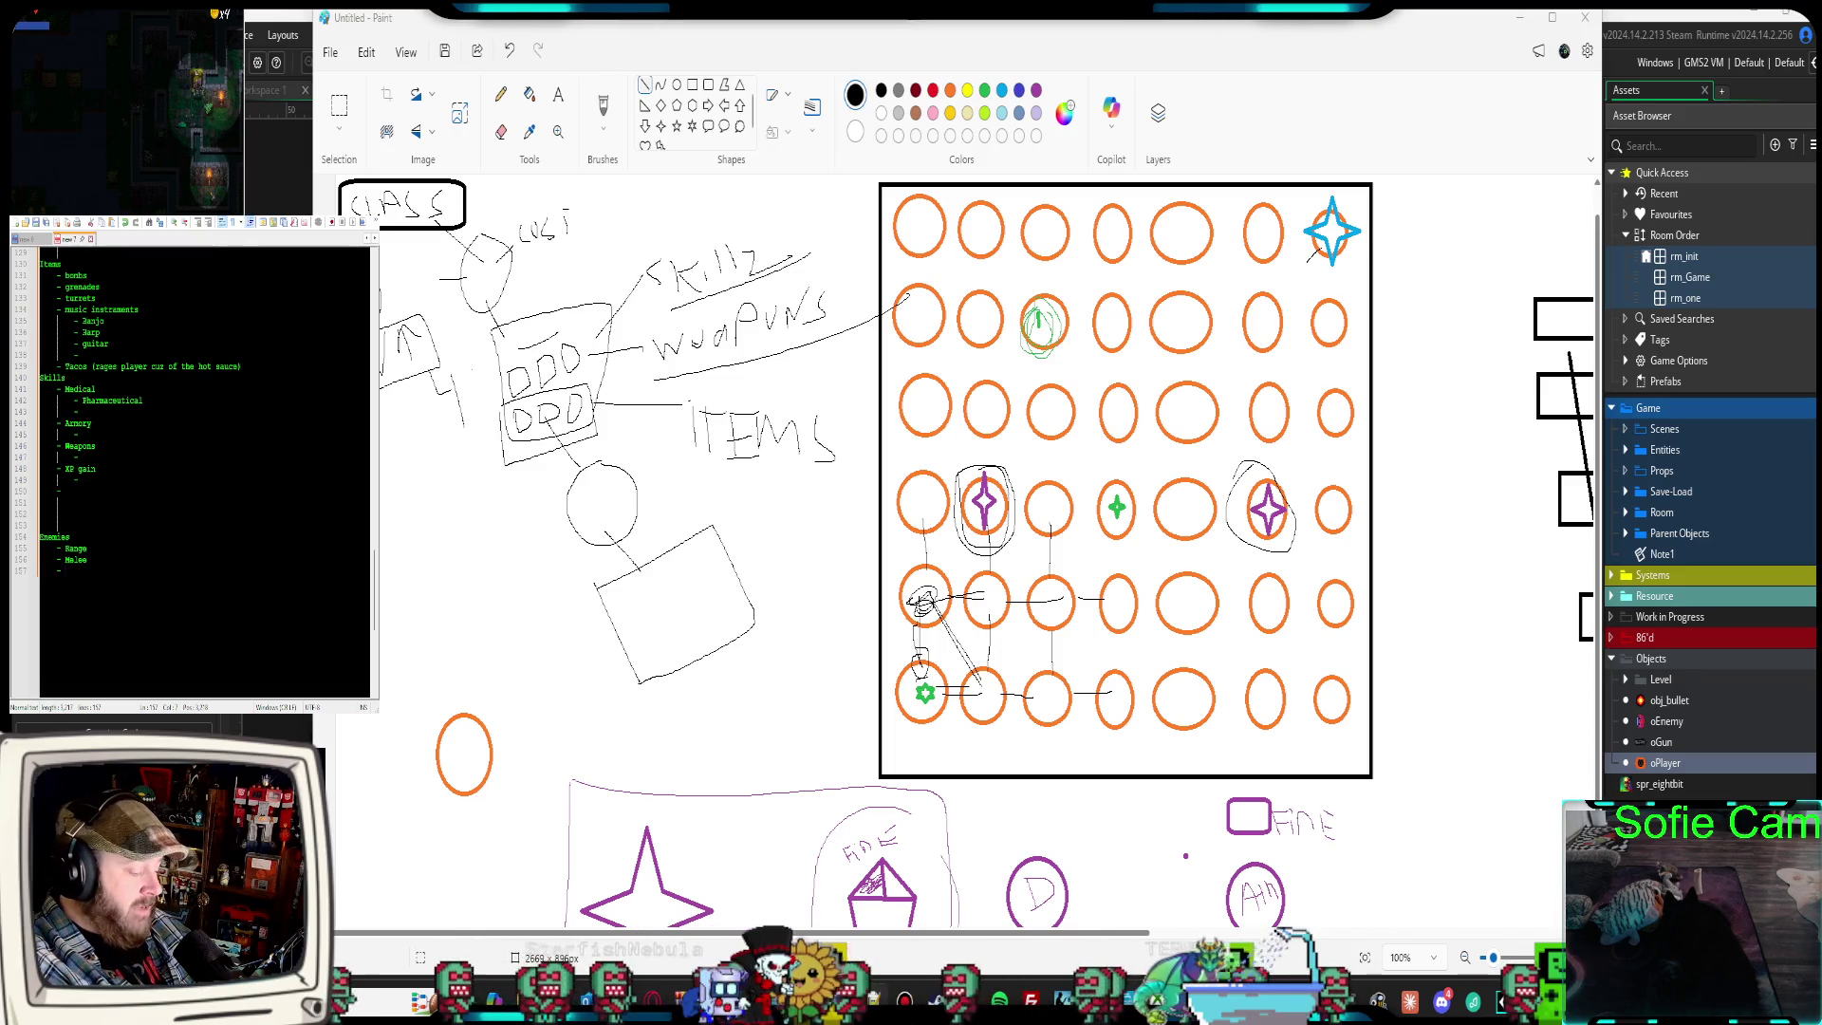
type("Armored")
key("Return")
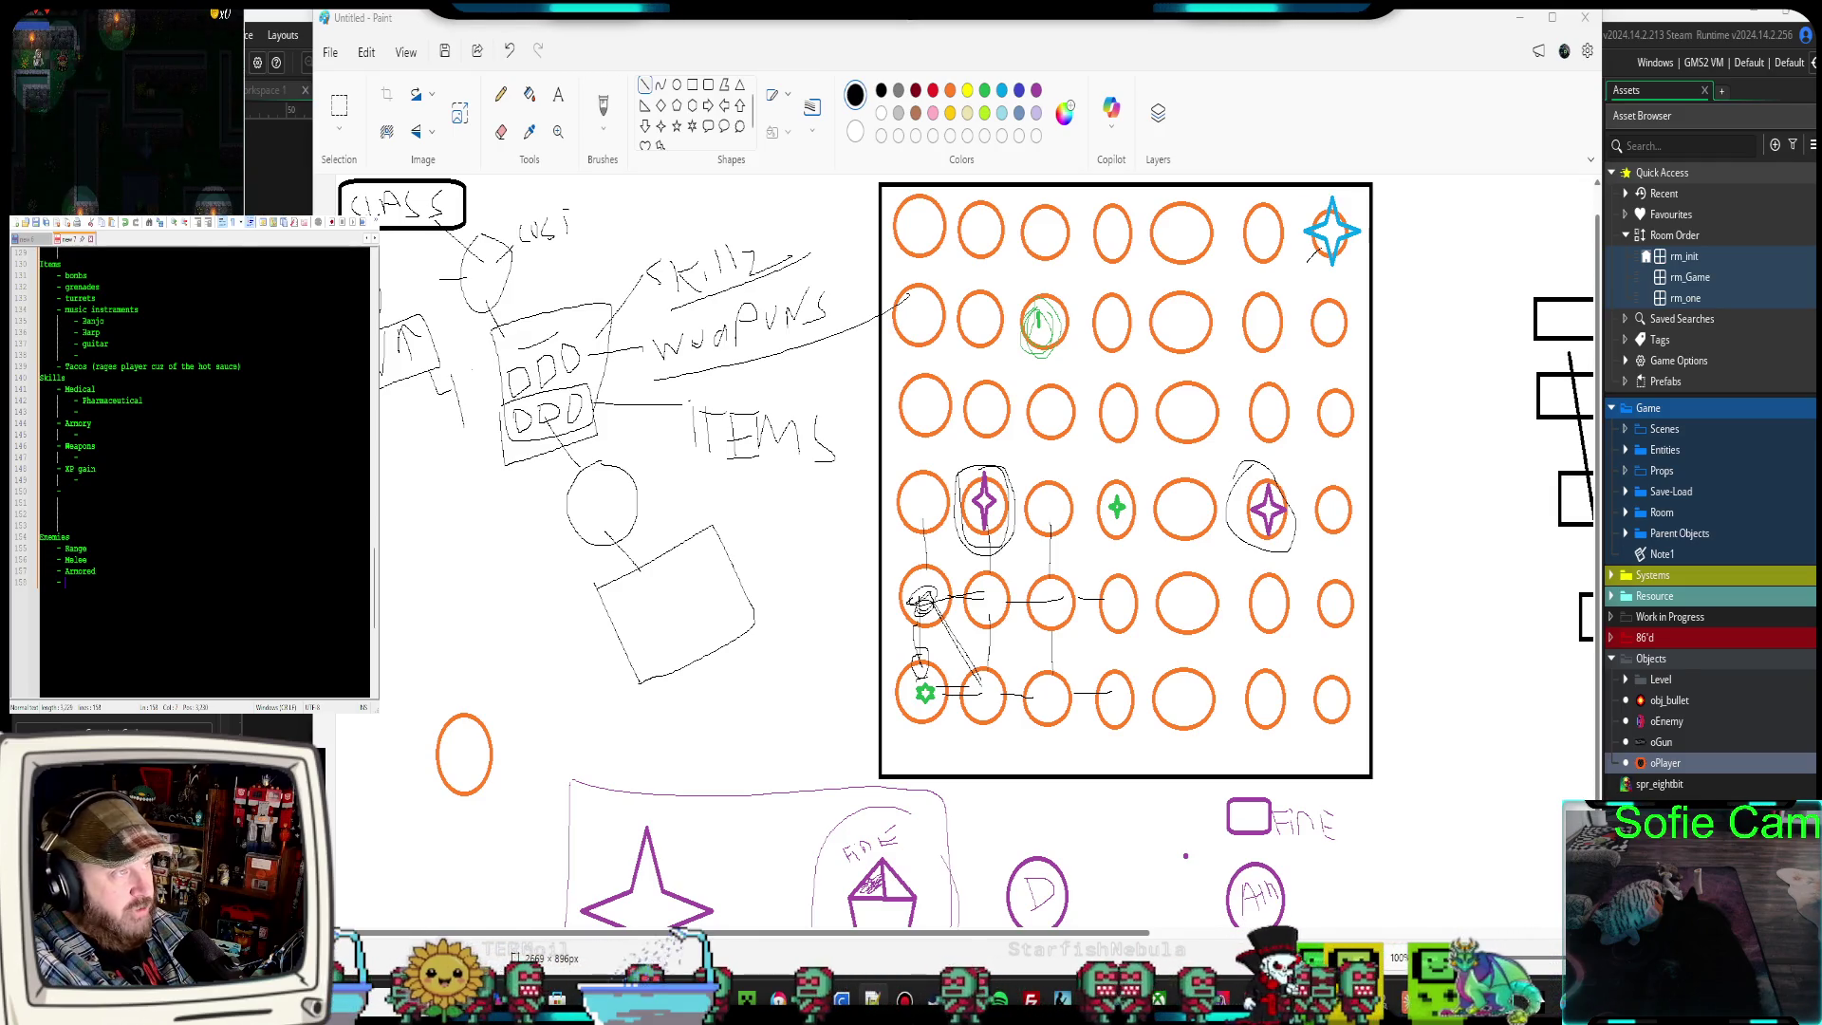
type("Self d")
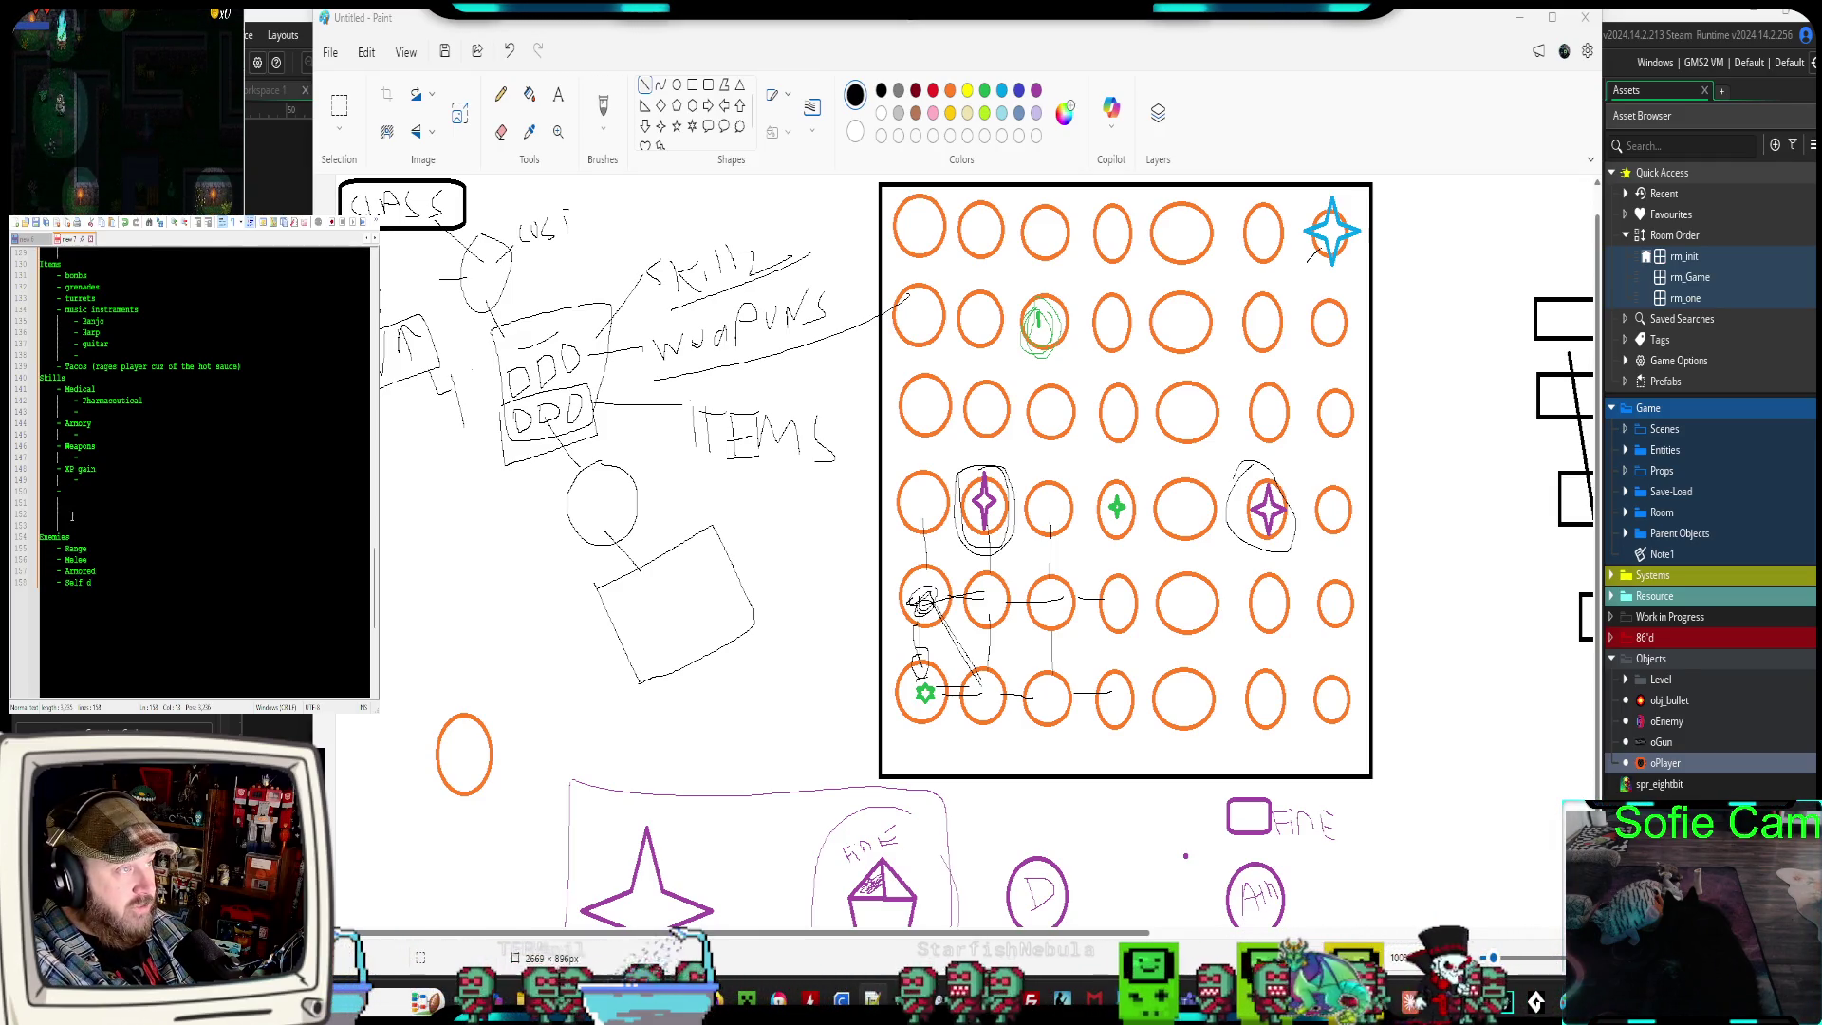
type("estruct")
key("Return")
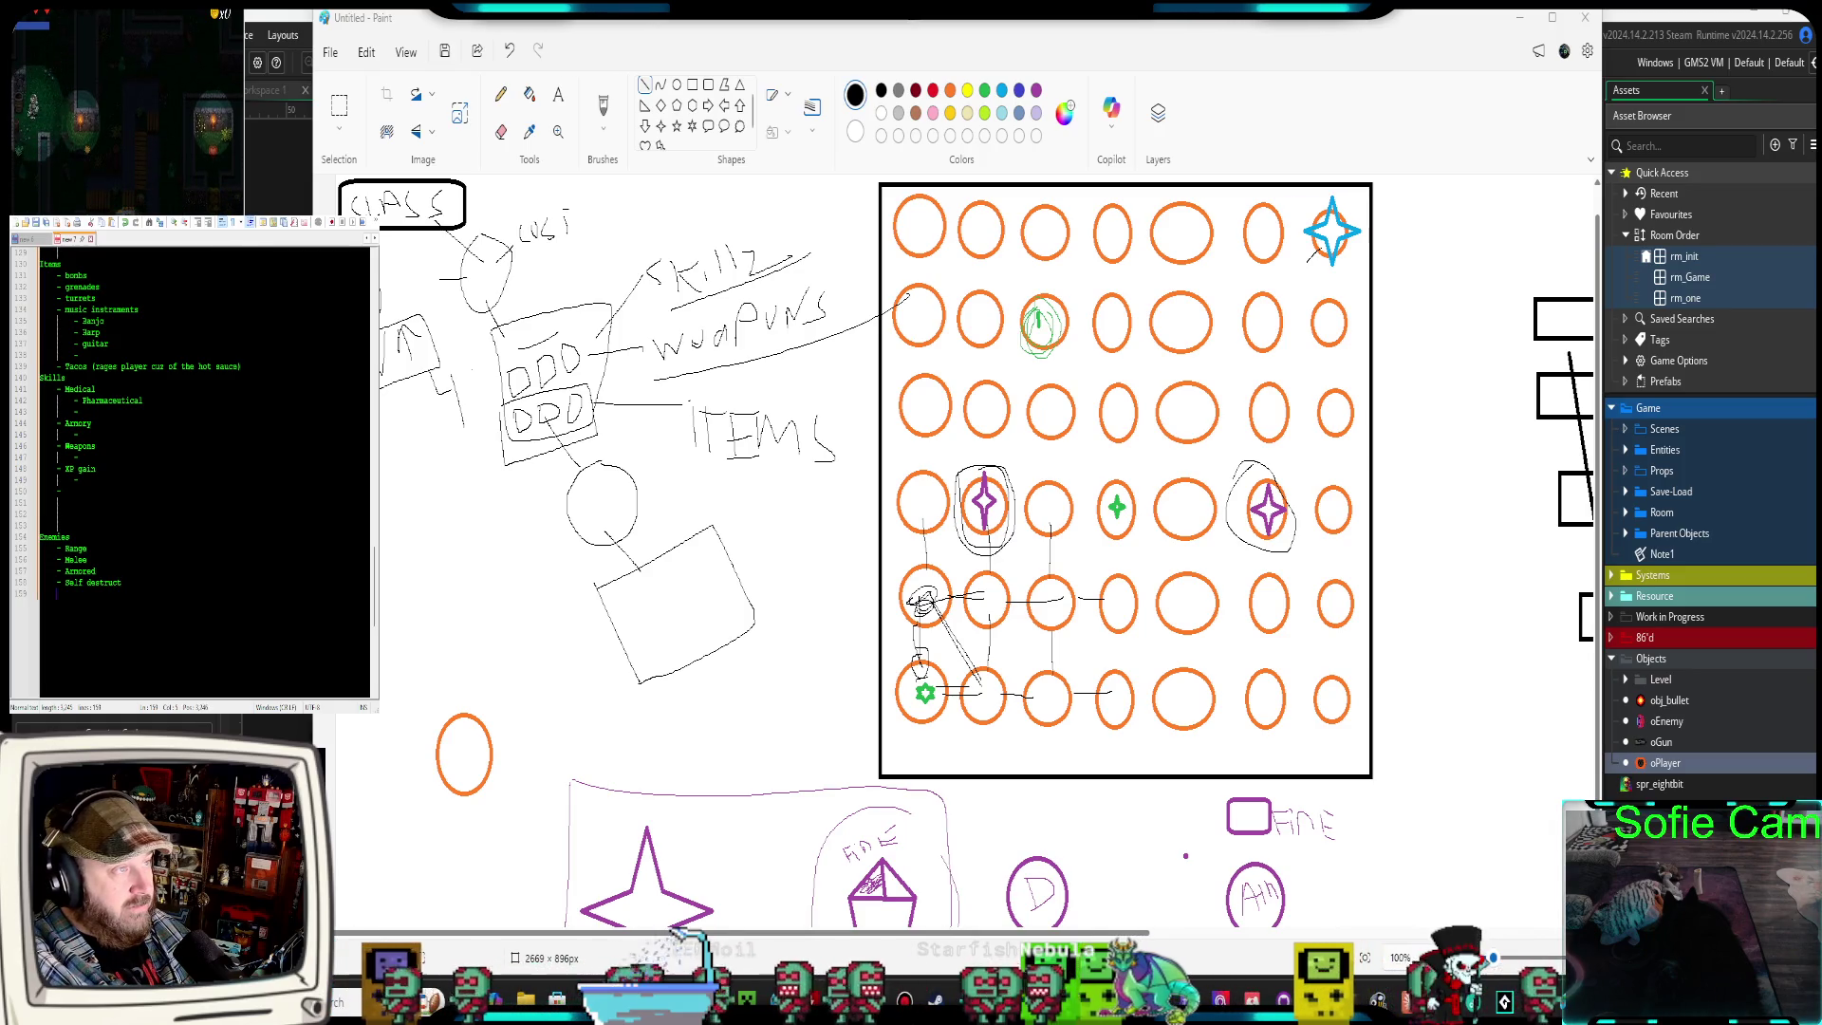
type("- ")
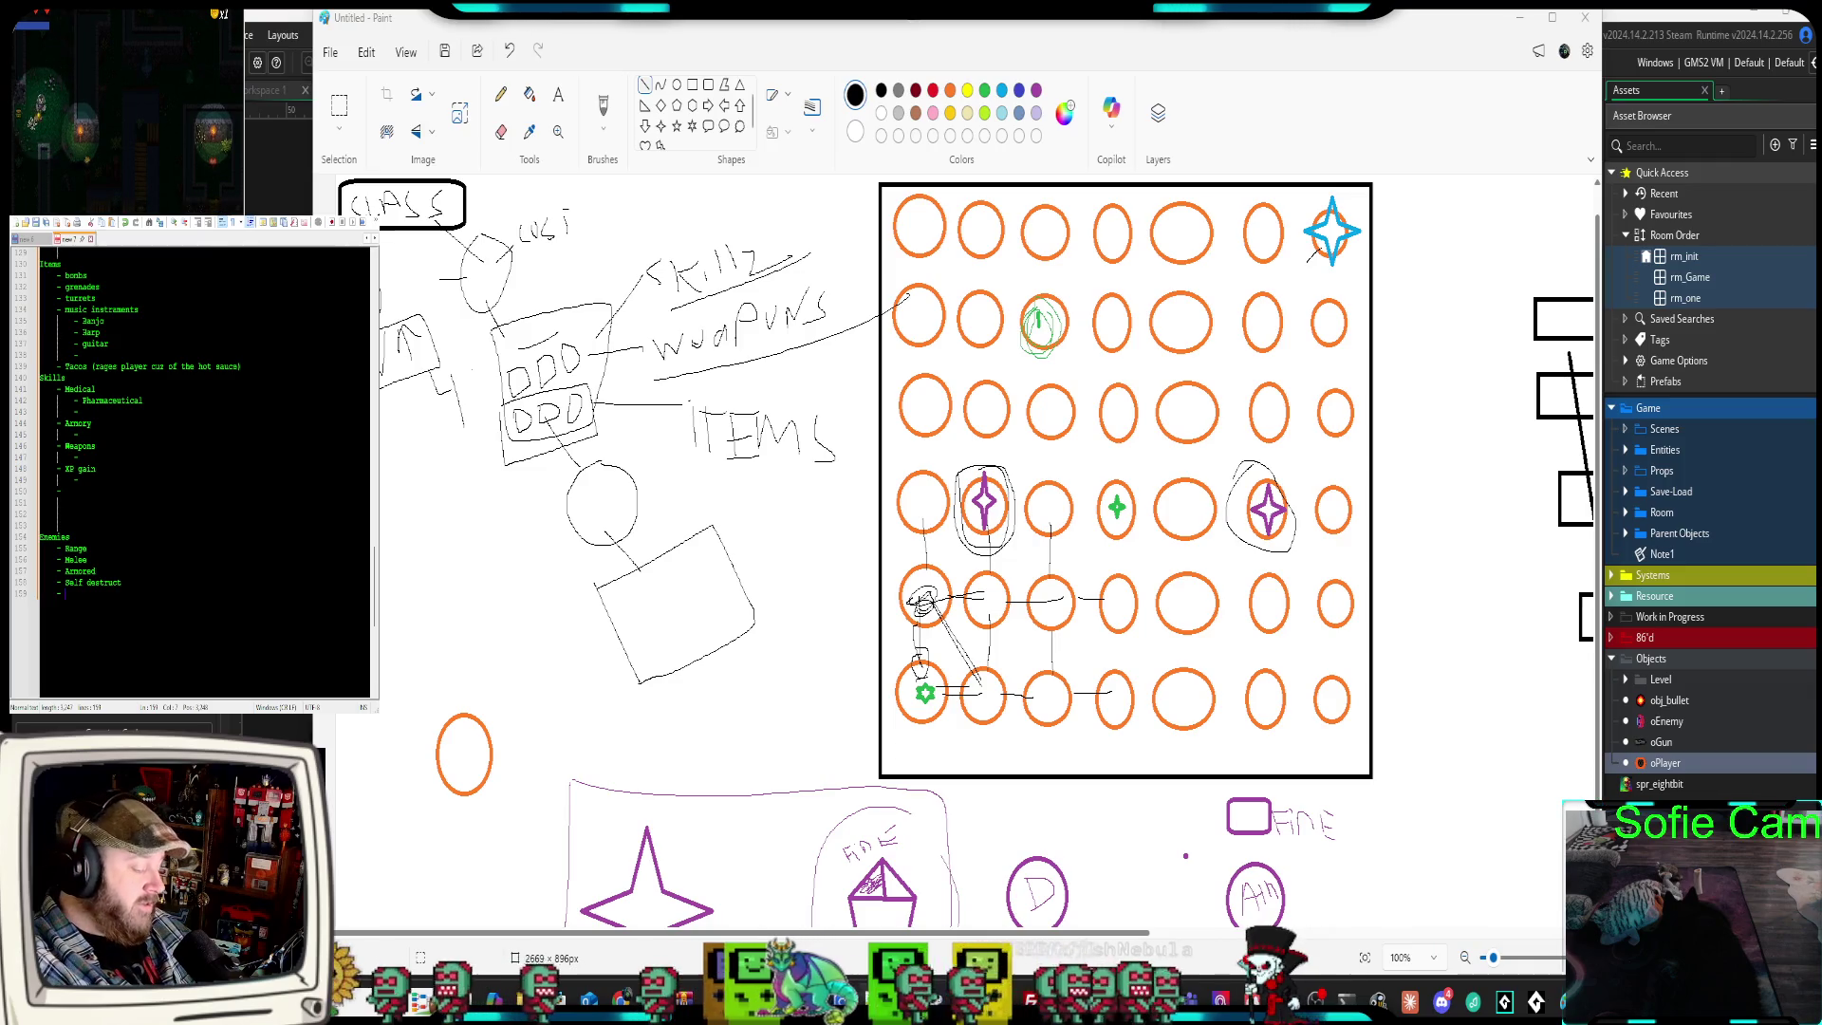
type("Country")
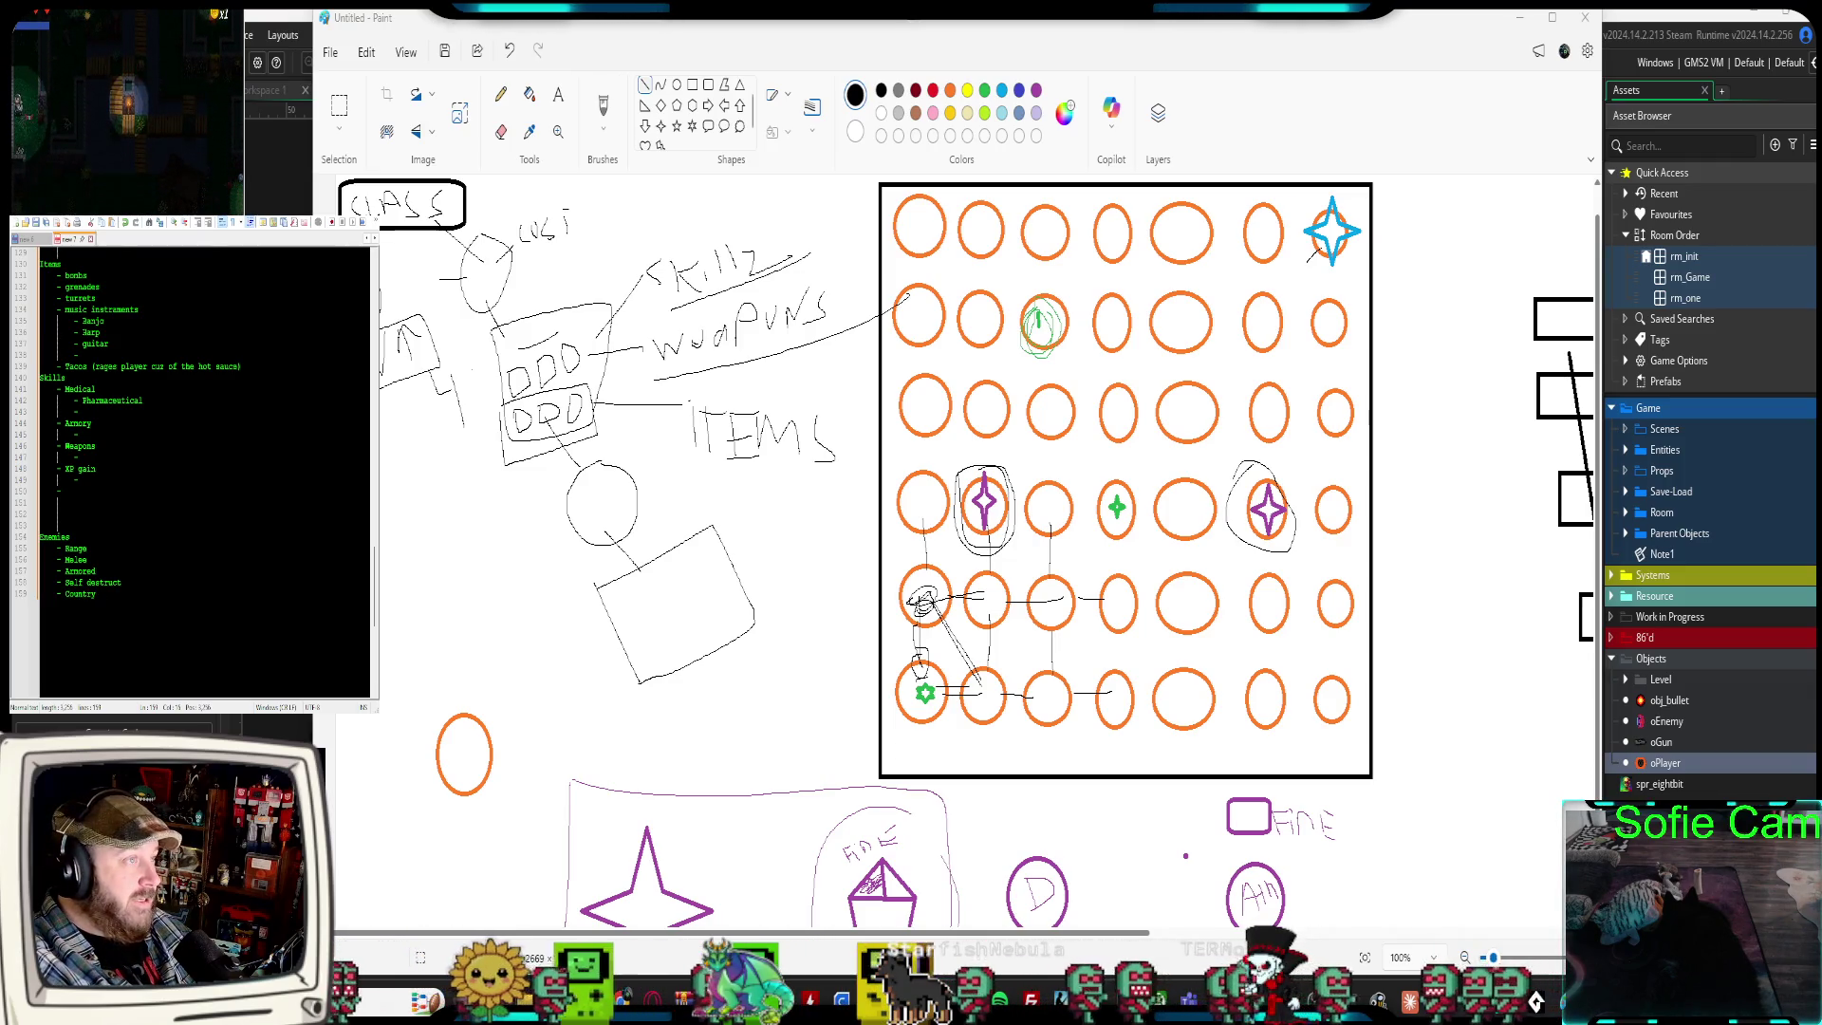
type(" Music G")
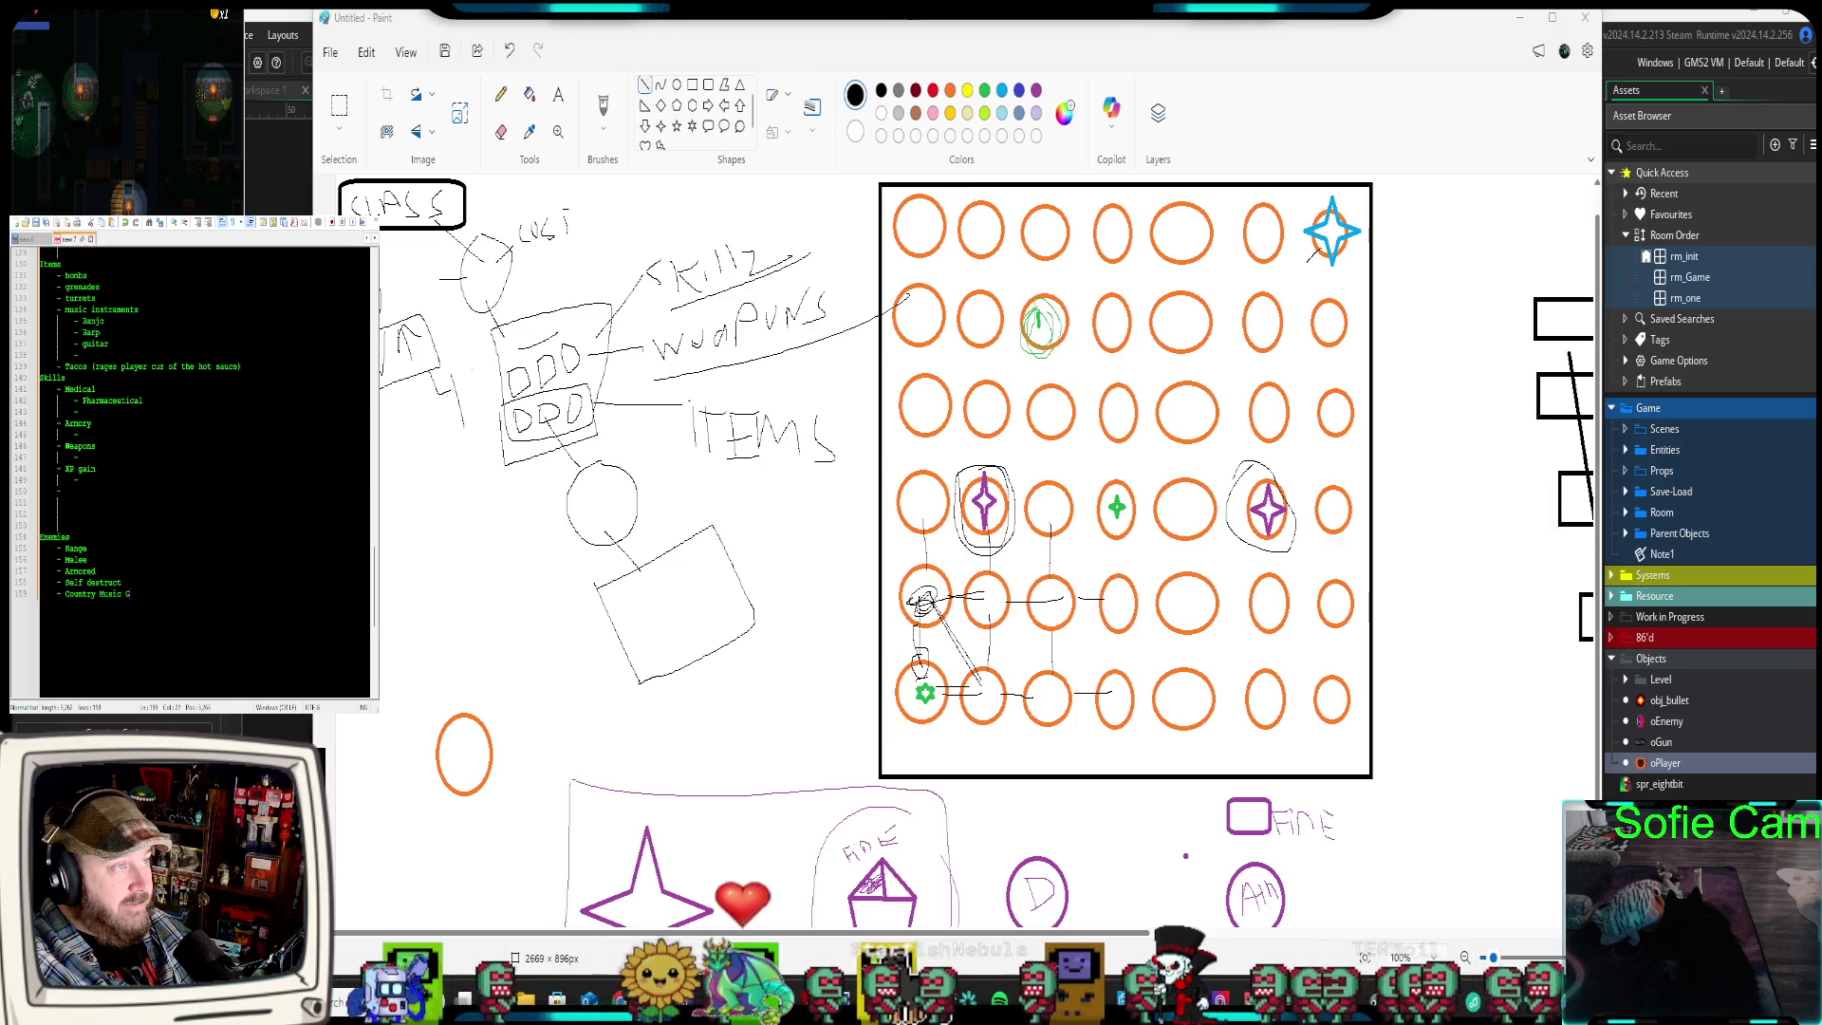
key("BackSpace")
type("Band")
key("Return")
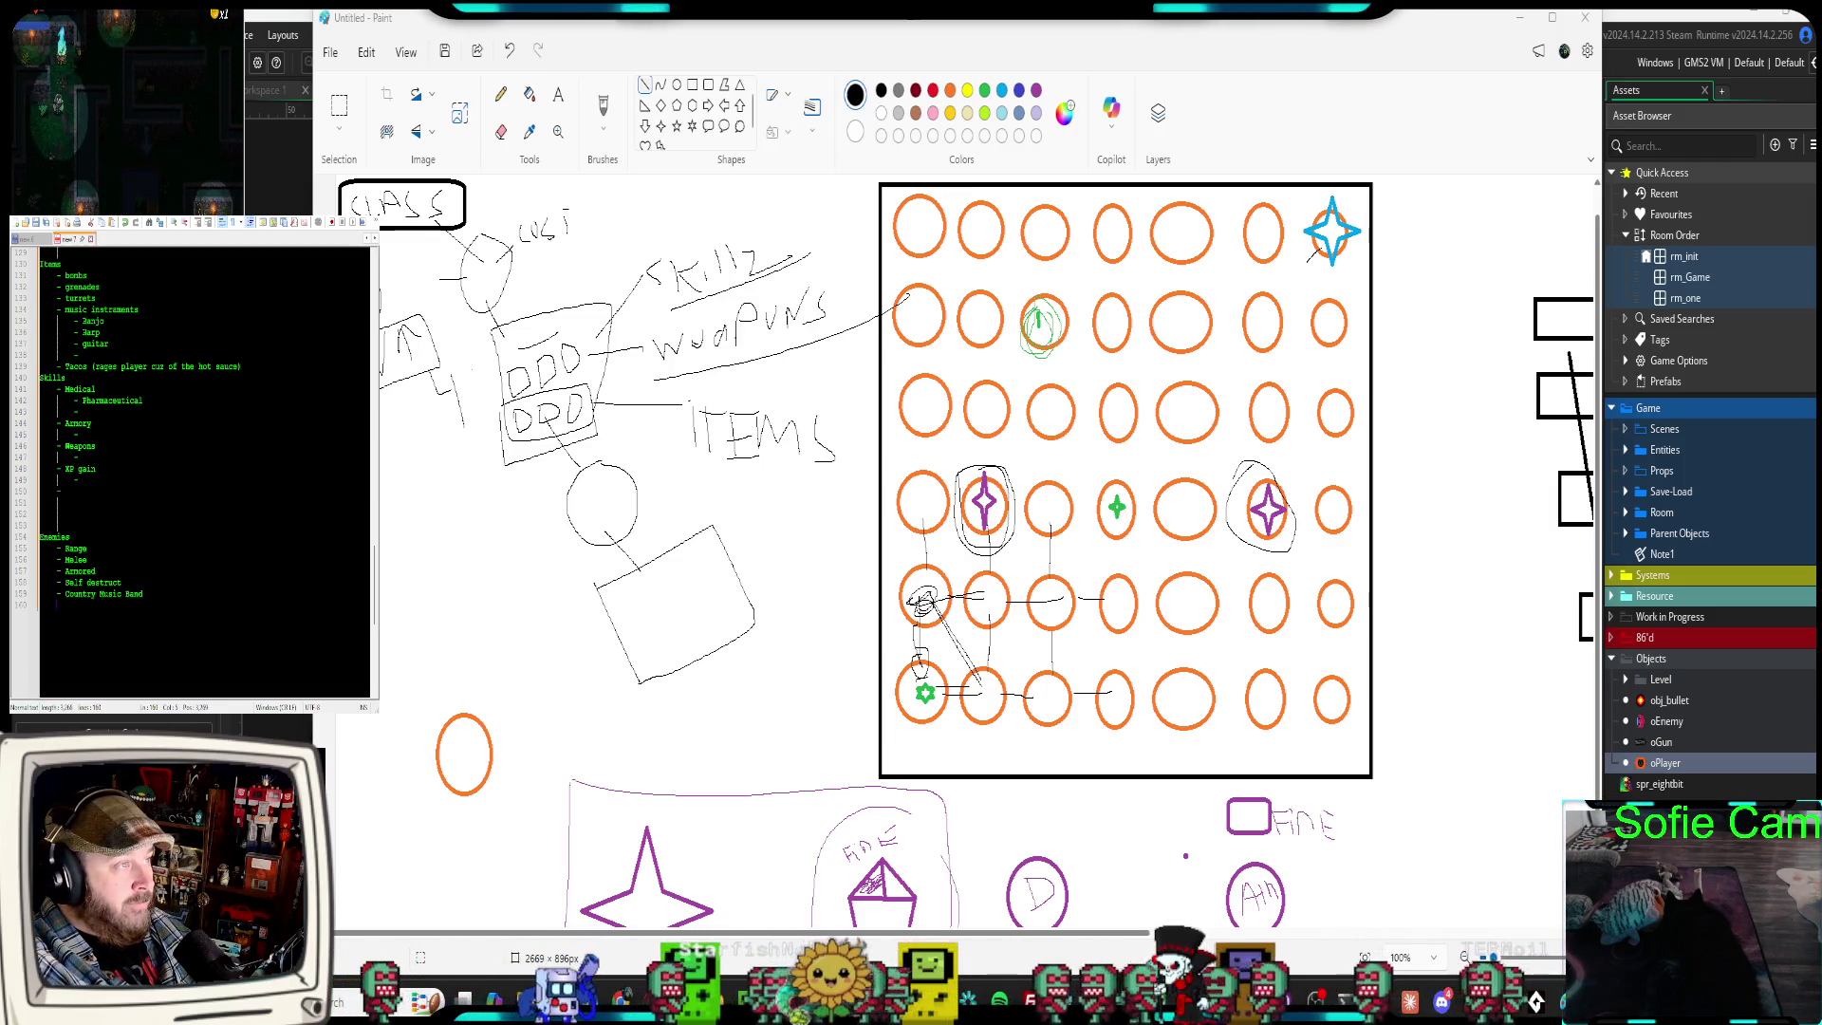
type("-")
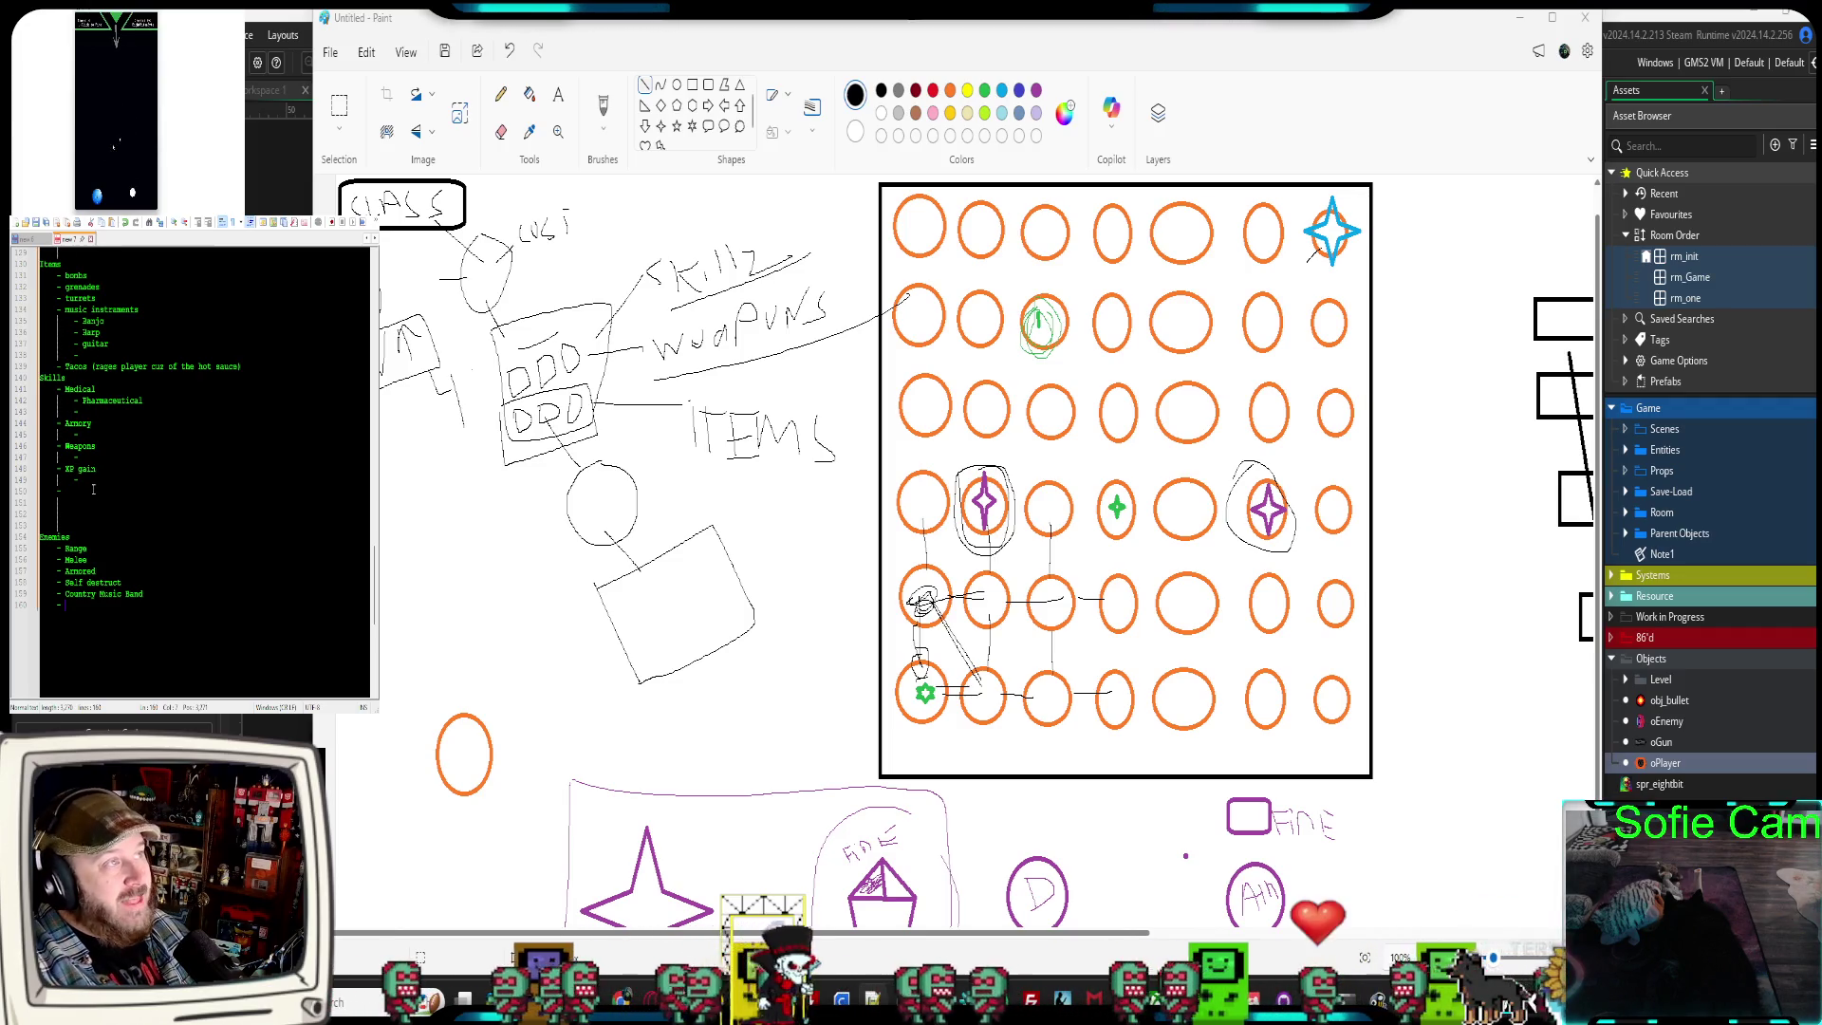
Close the Tacos parenthesis and add Jello Shots under Items
scroll(94, 489, "up", 1)
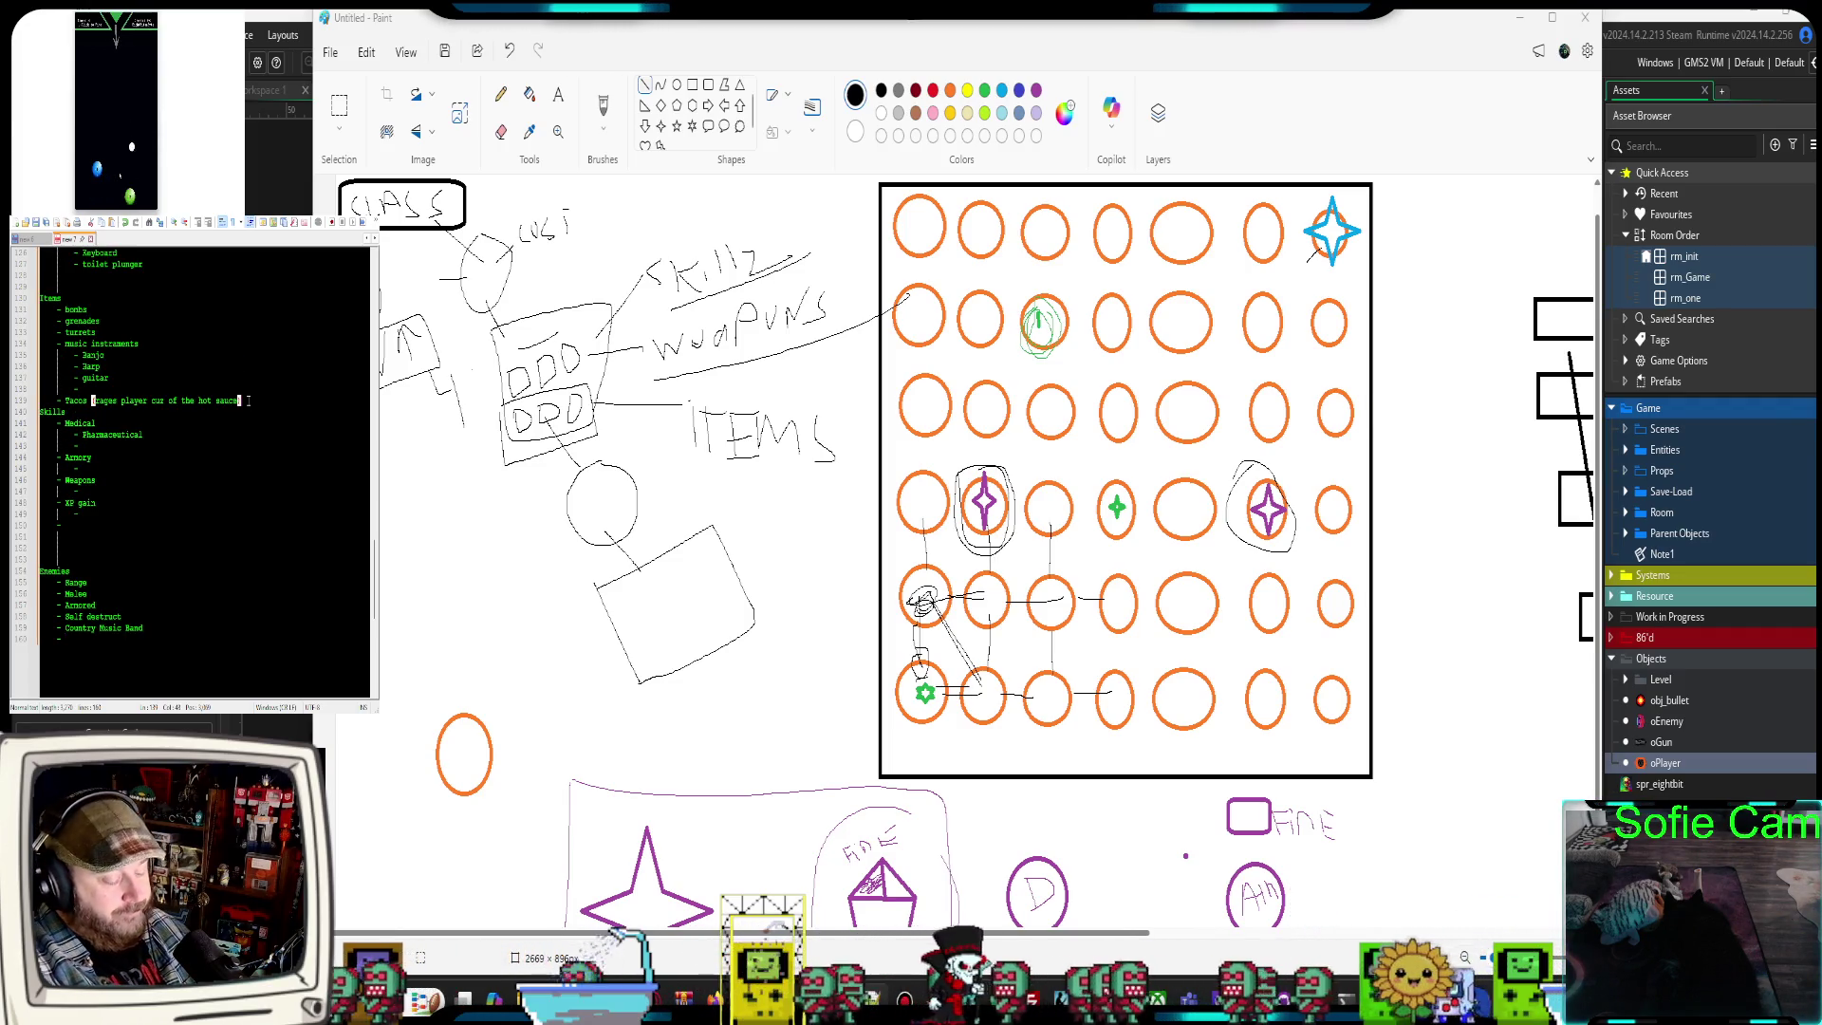
type(")")
key("Return")
key("BackSpace")
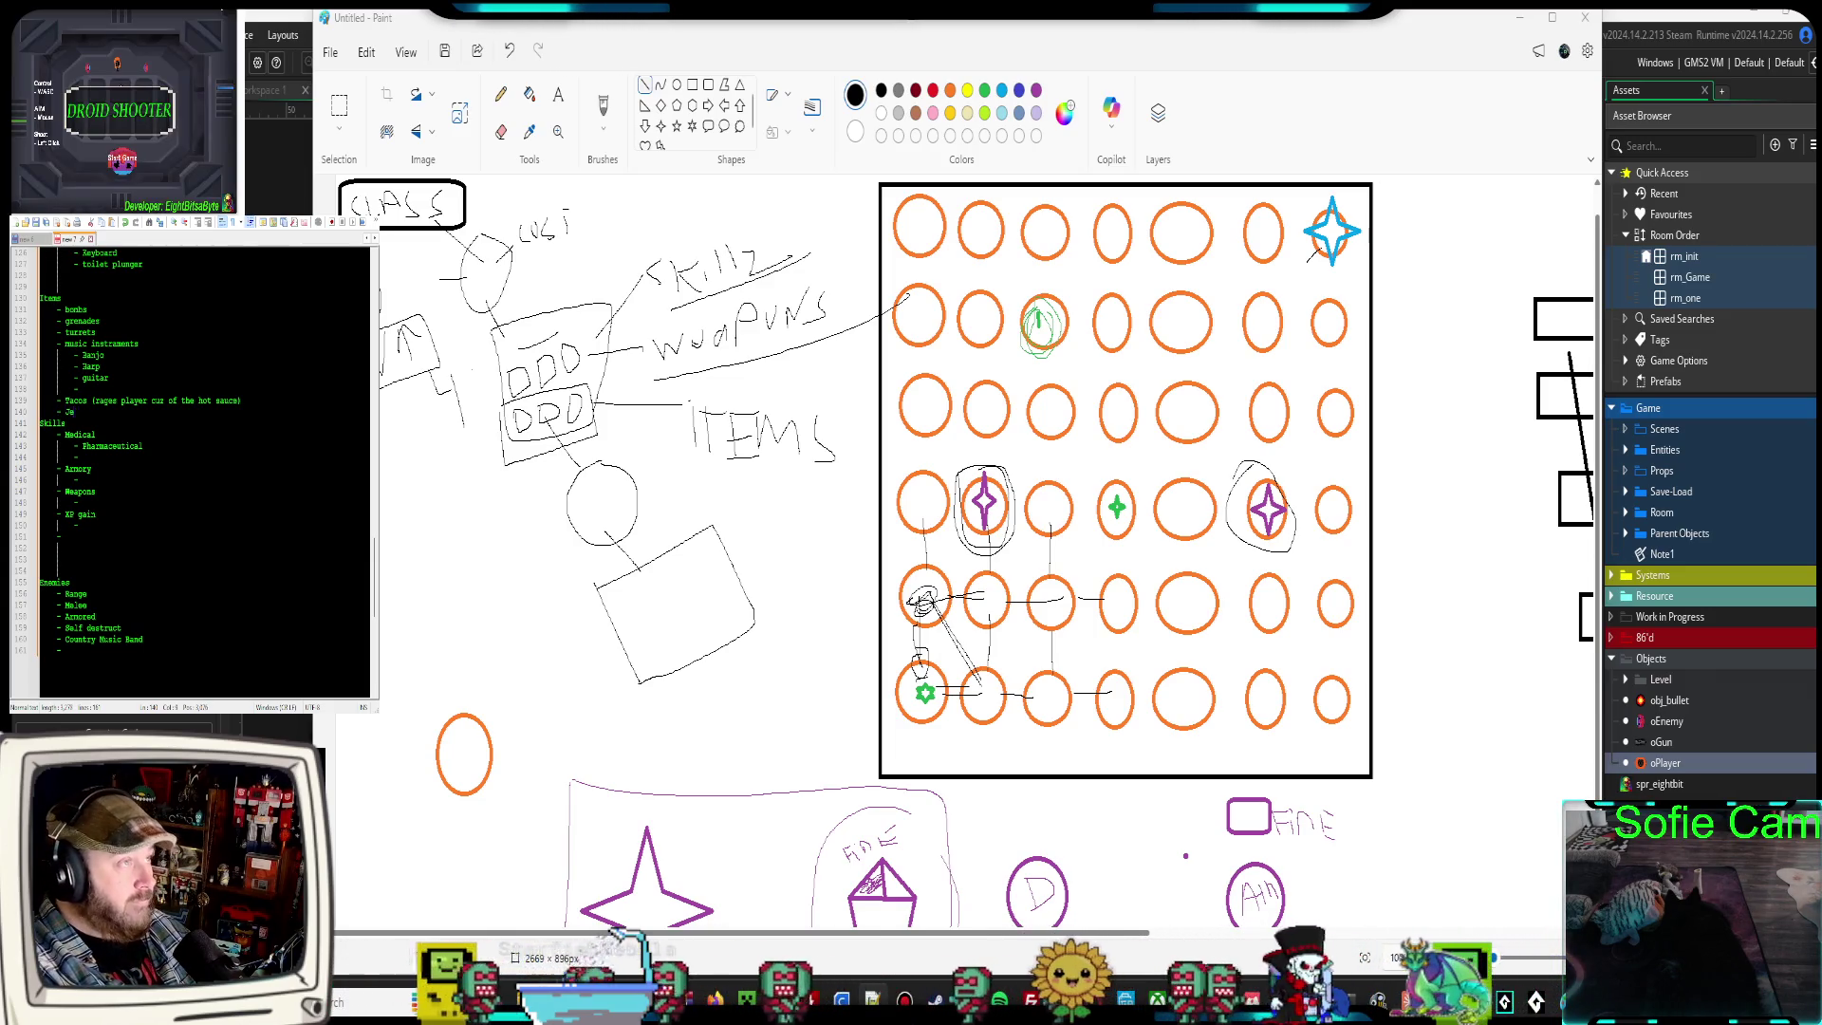
type("Jello Shots")
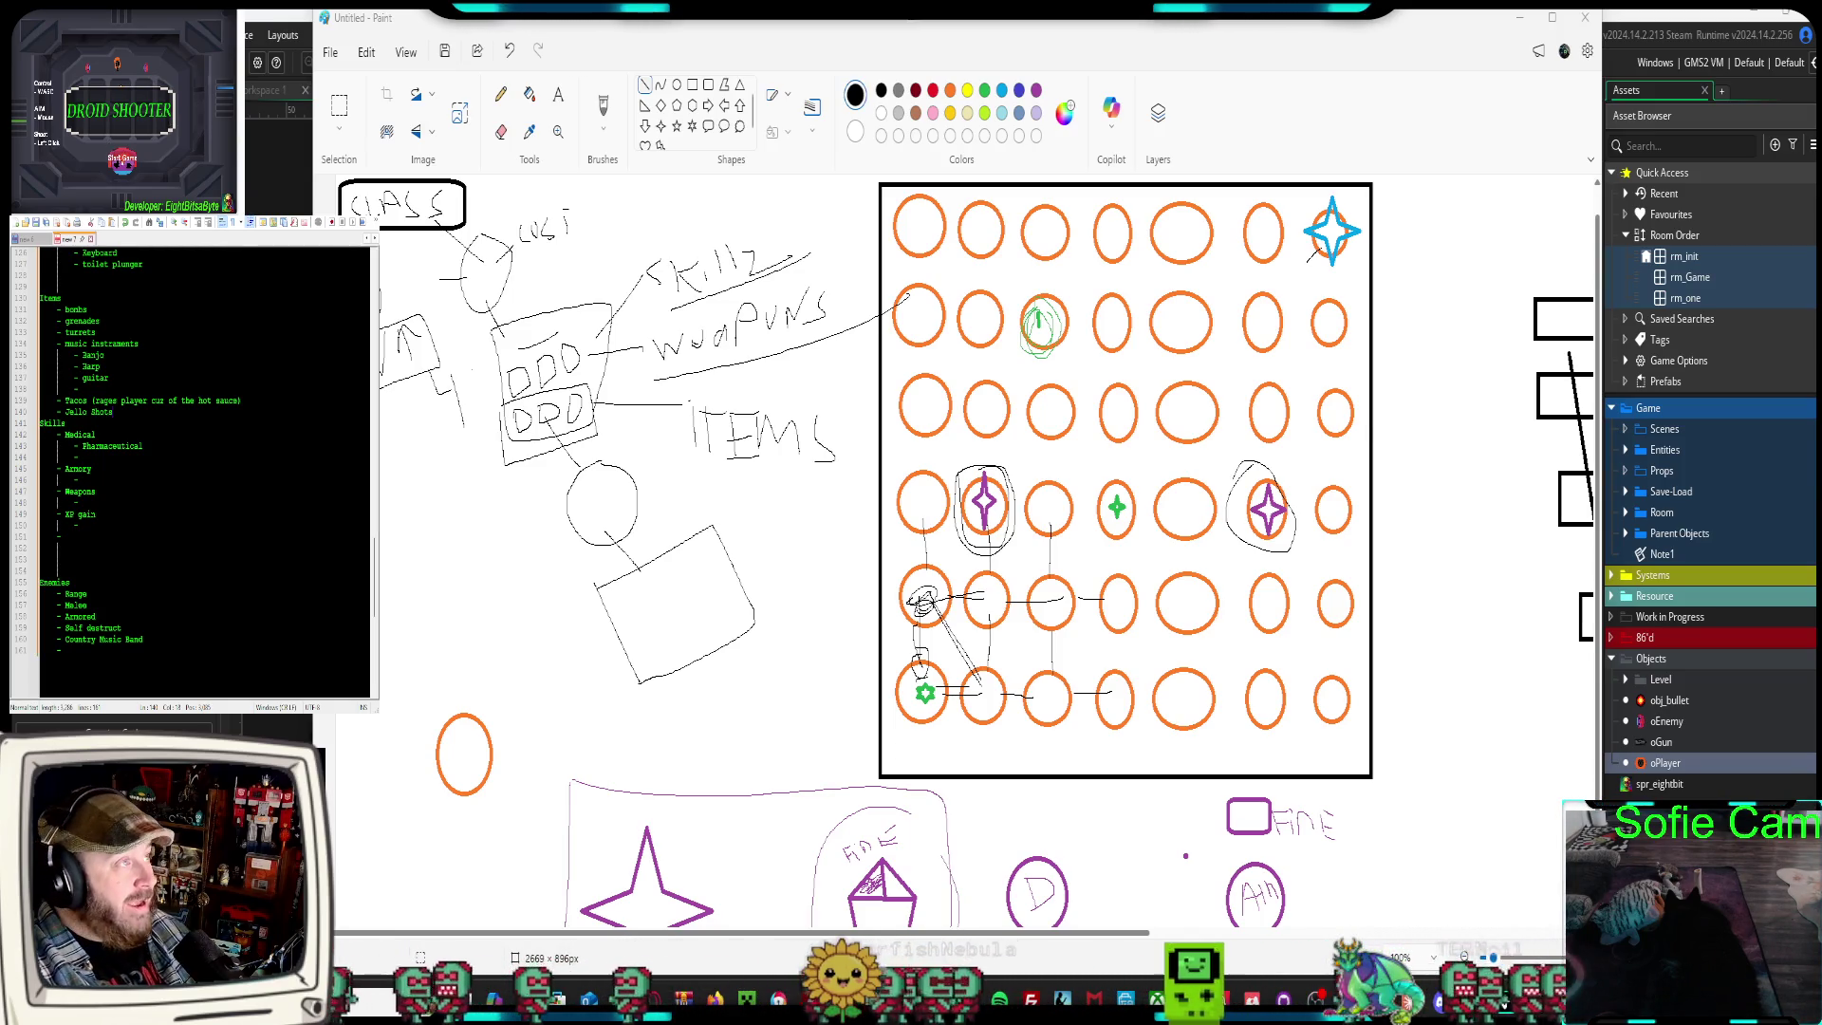
key("Return")
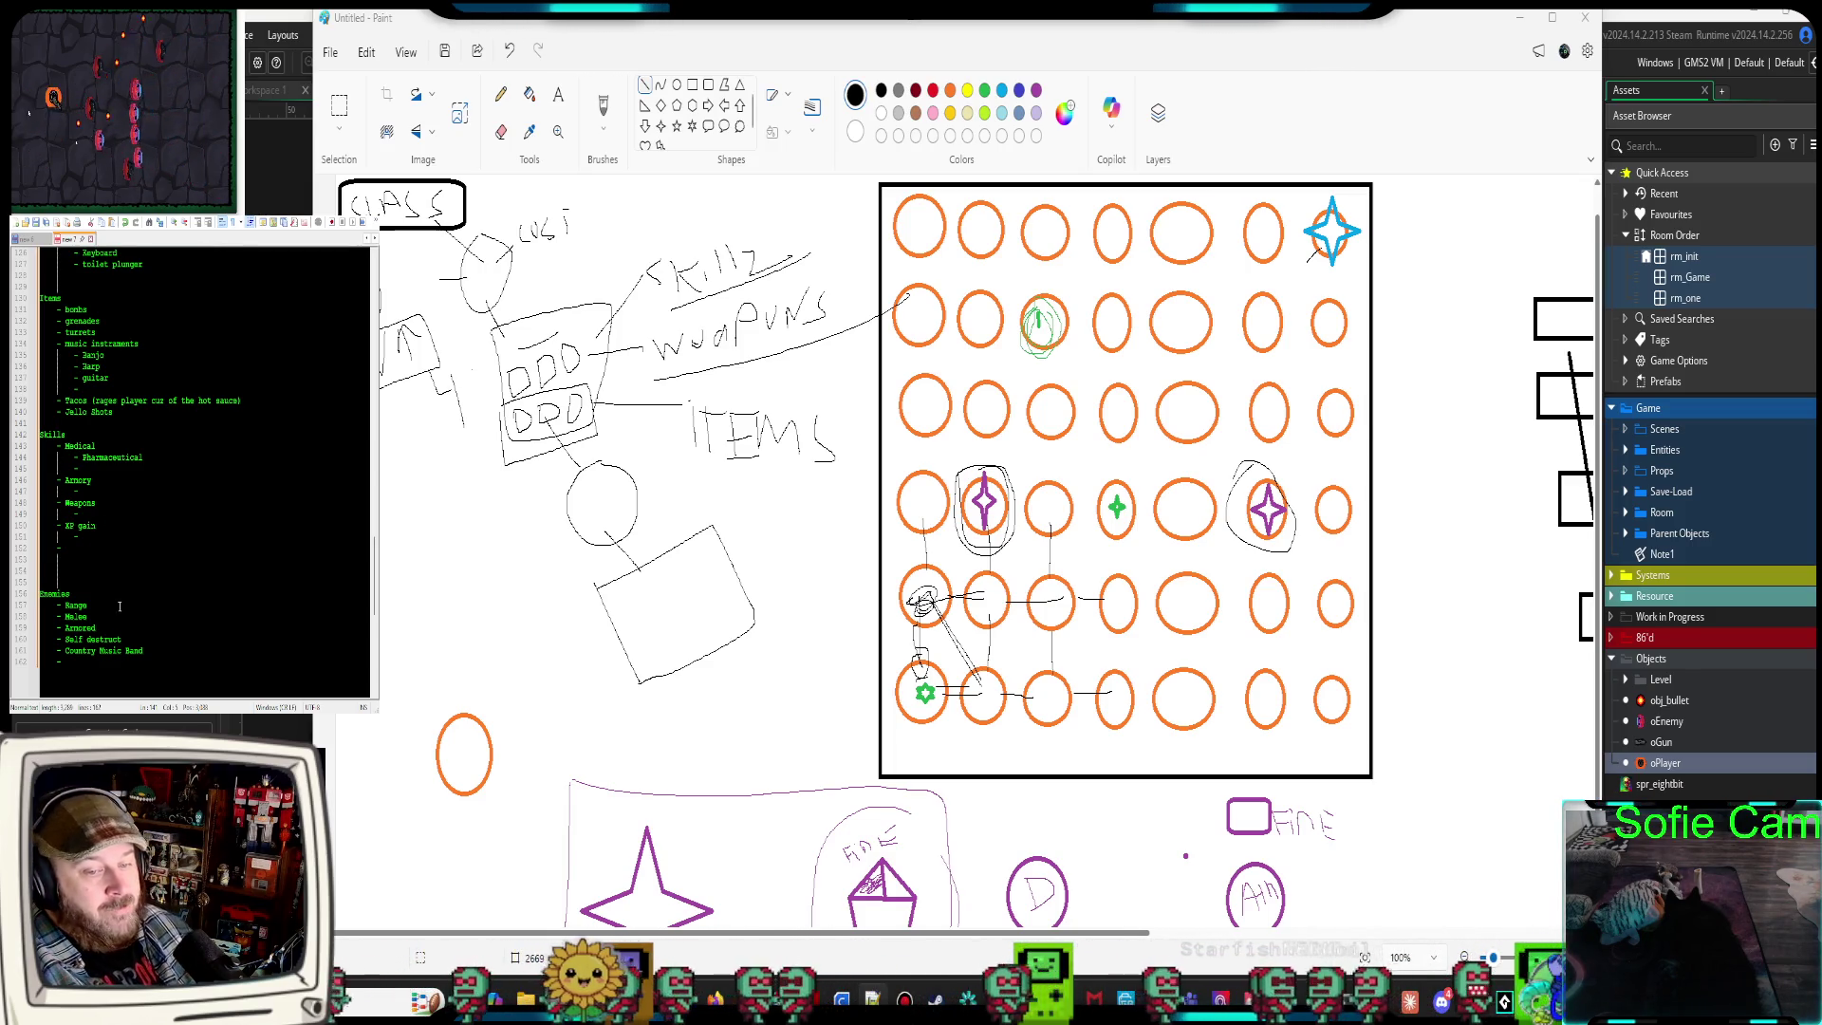
left_click(79, 662)
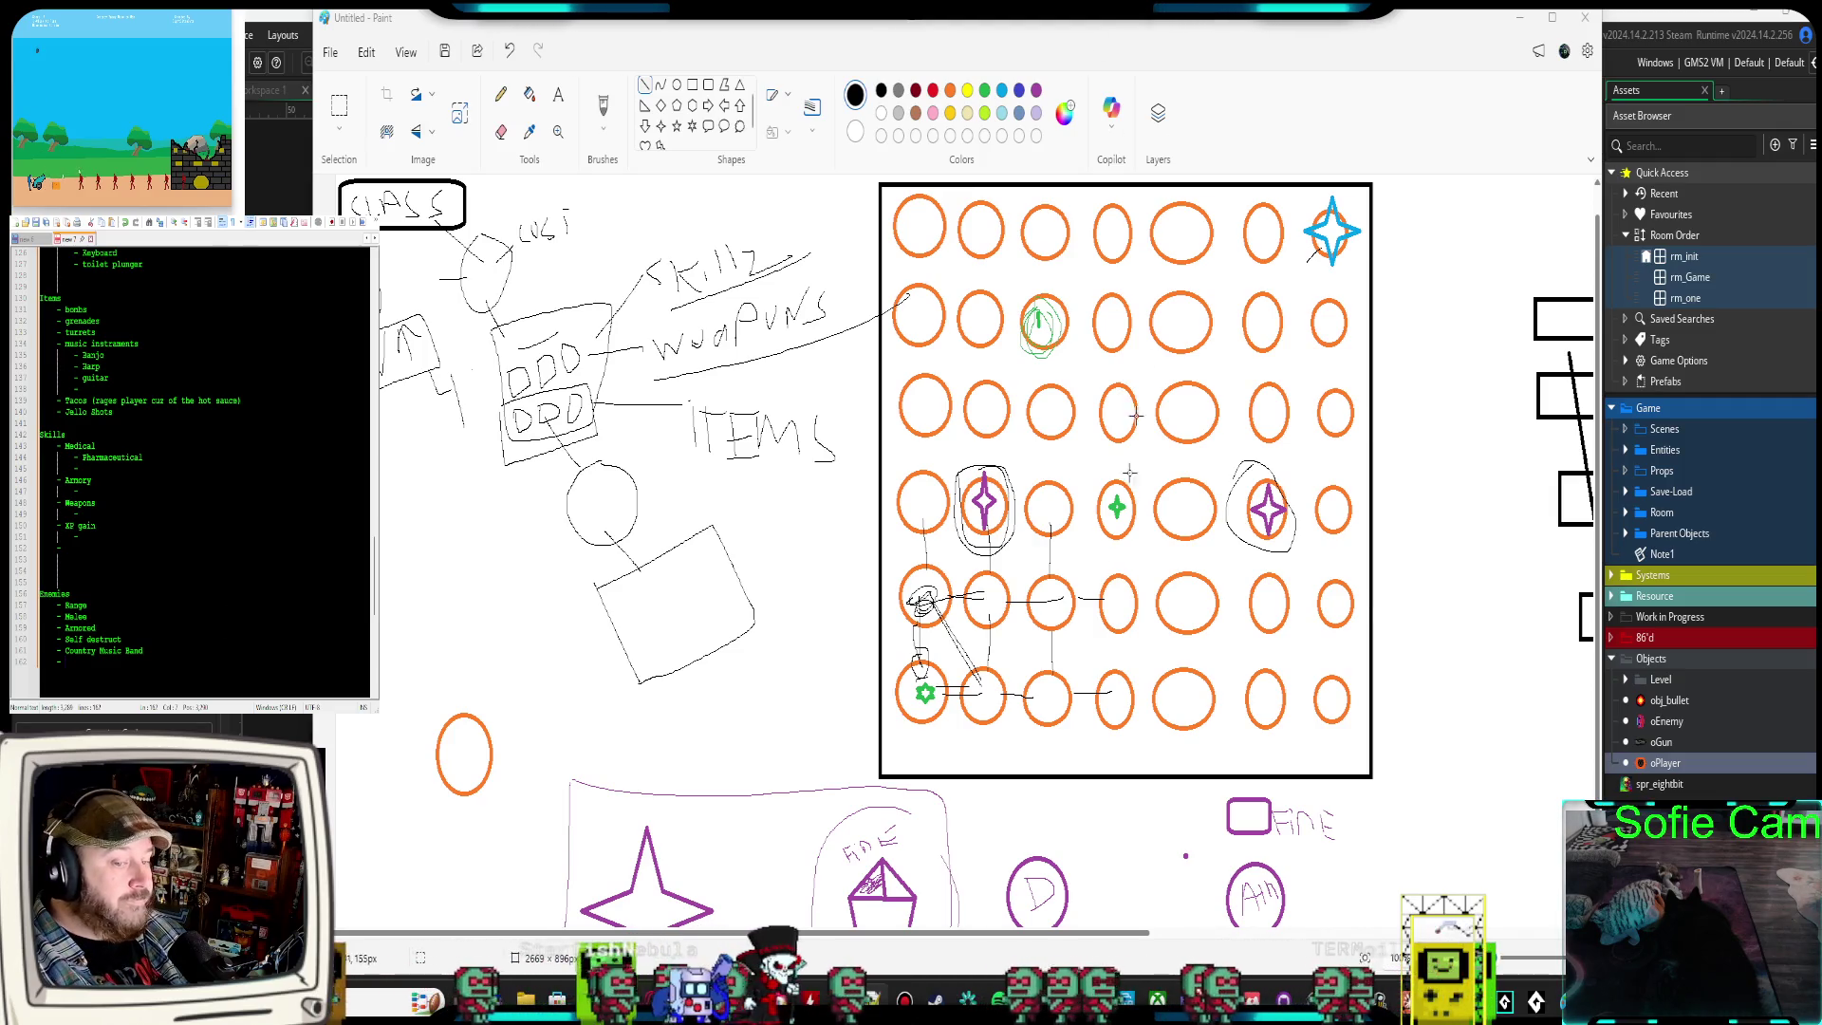
mouse_move(833, 942)
left_mouse_down()
mouse_move(1225, 922)
mouse_move(1083, 930)
left_mouse_up()
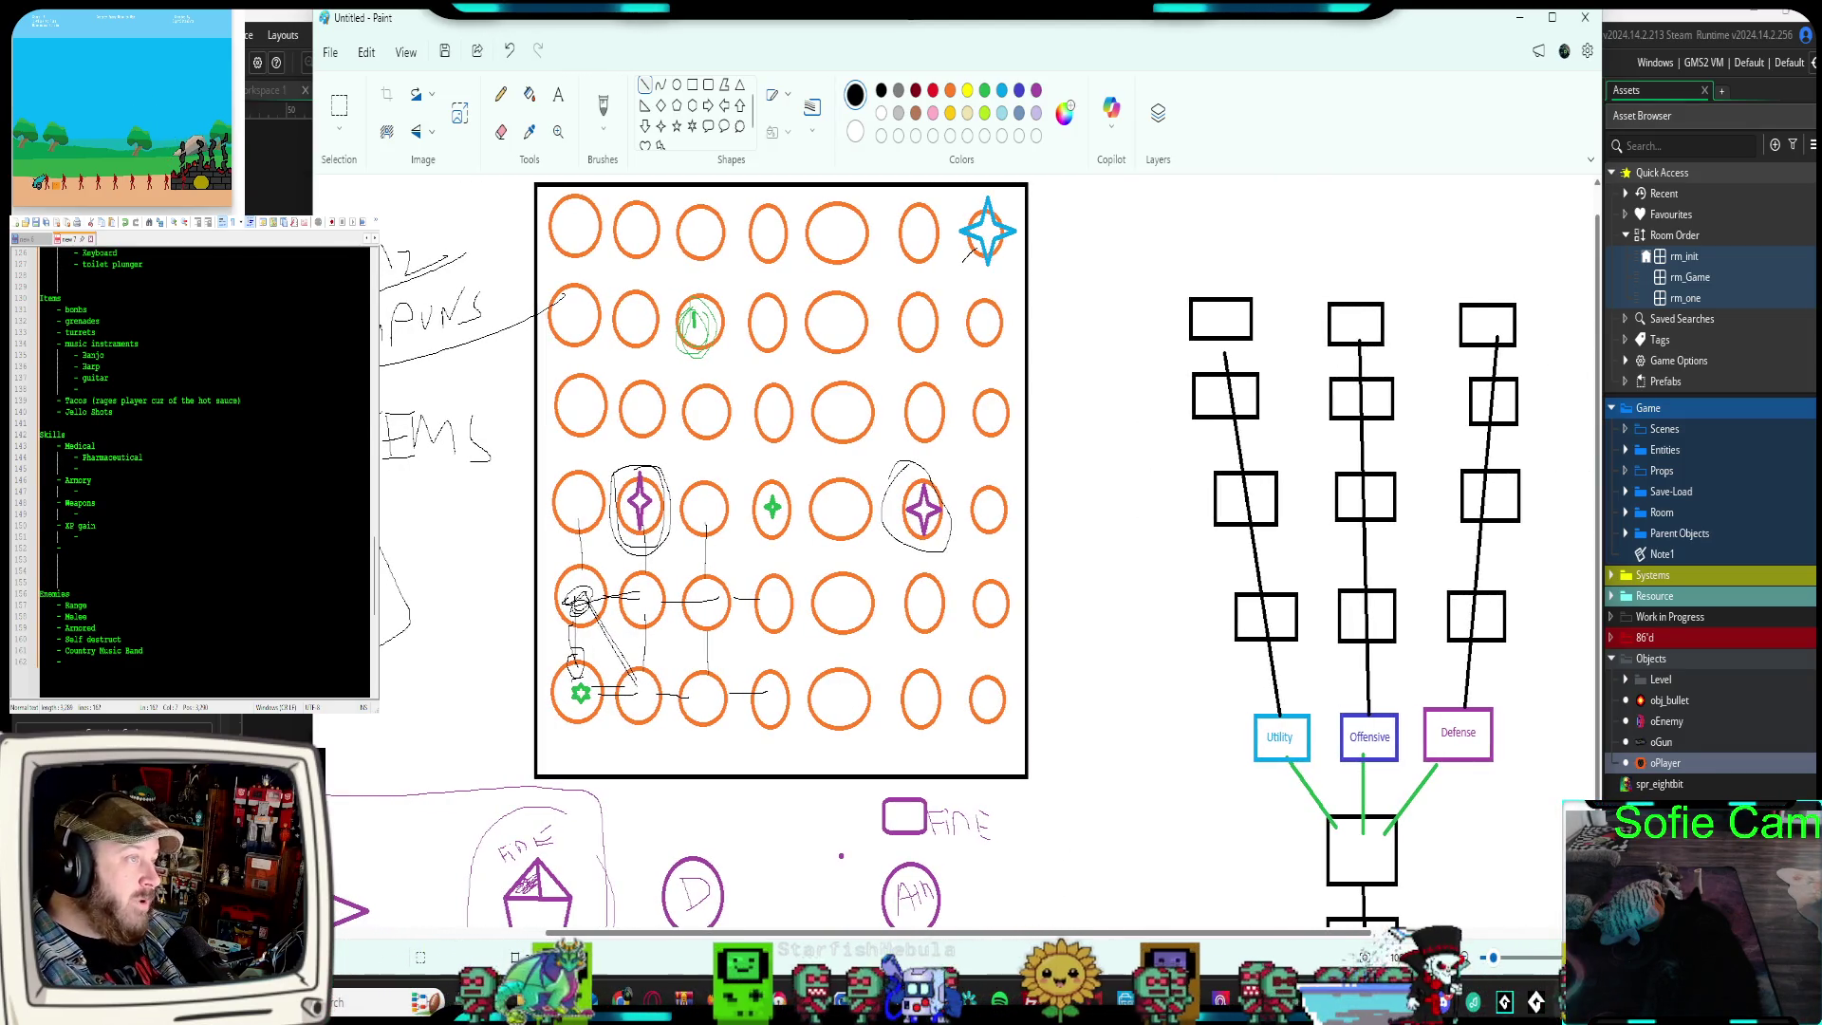
left_click(106, 604)
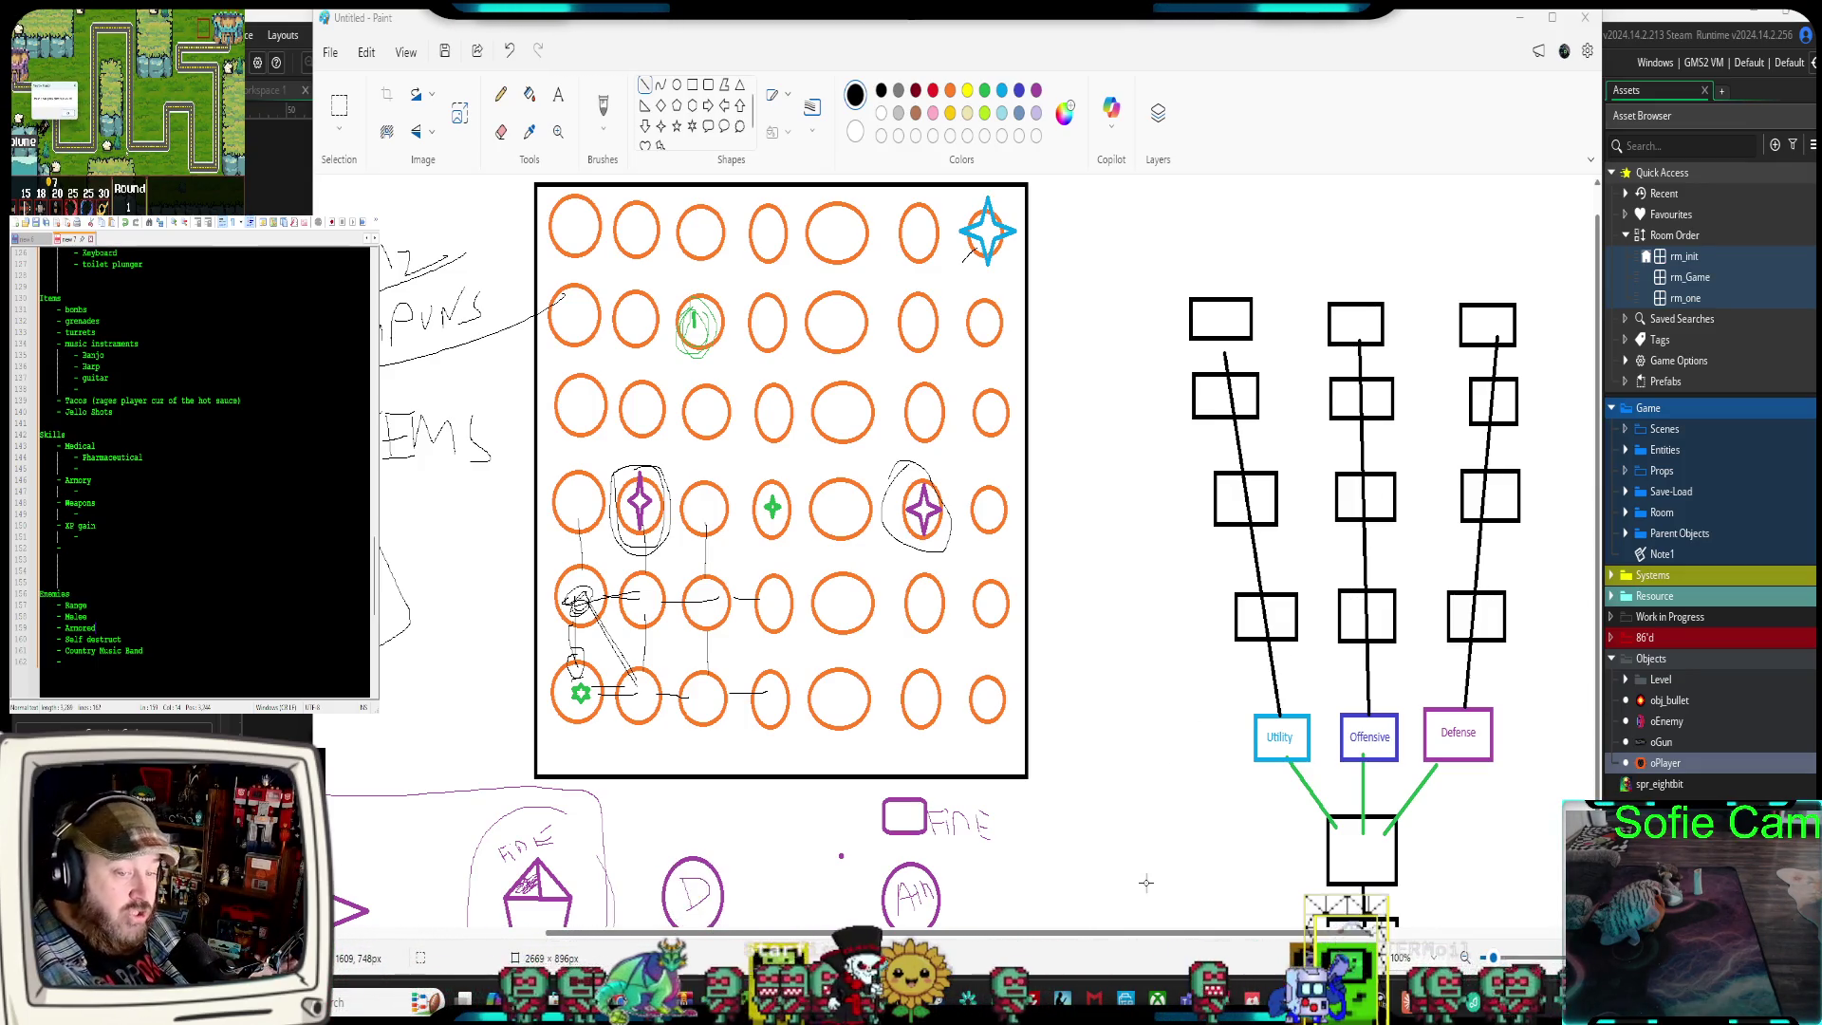
left_click_drag(1193, 935, 976, 935)
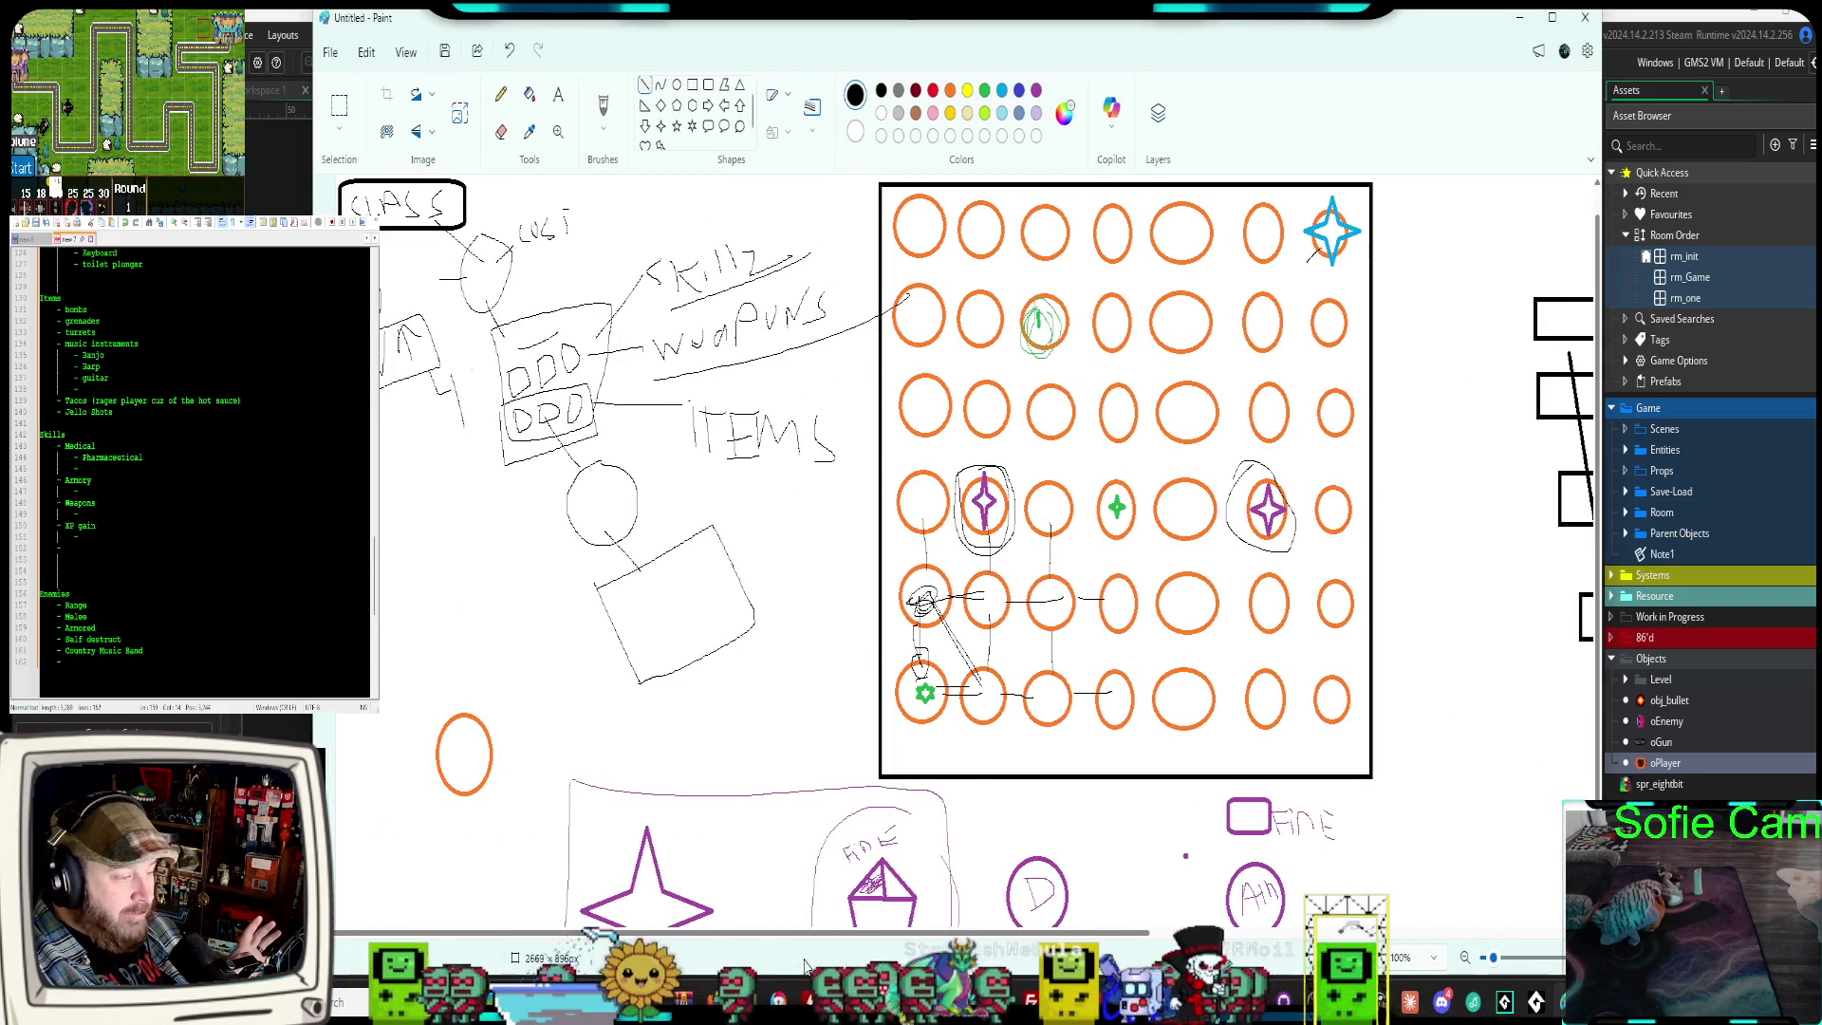
left_click_drag(848, 933, 928, 919)
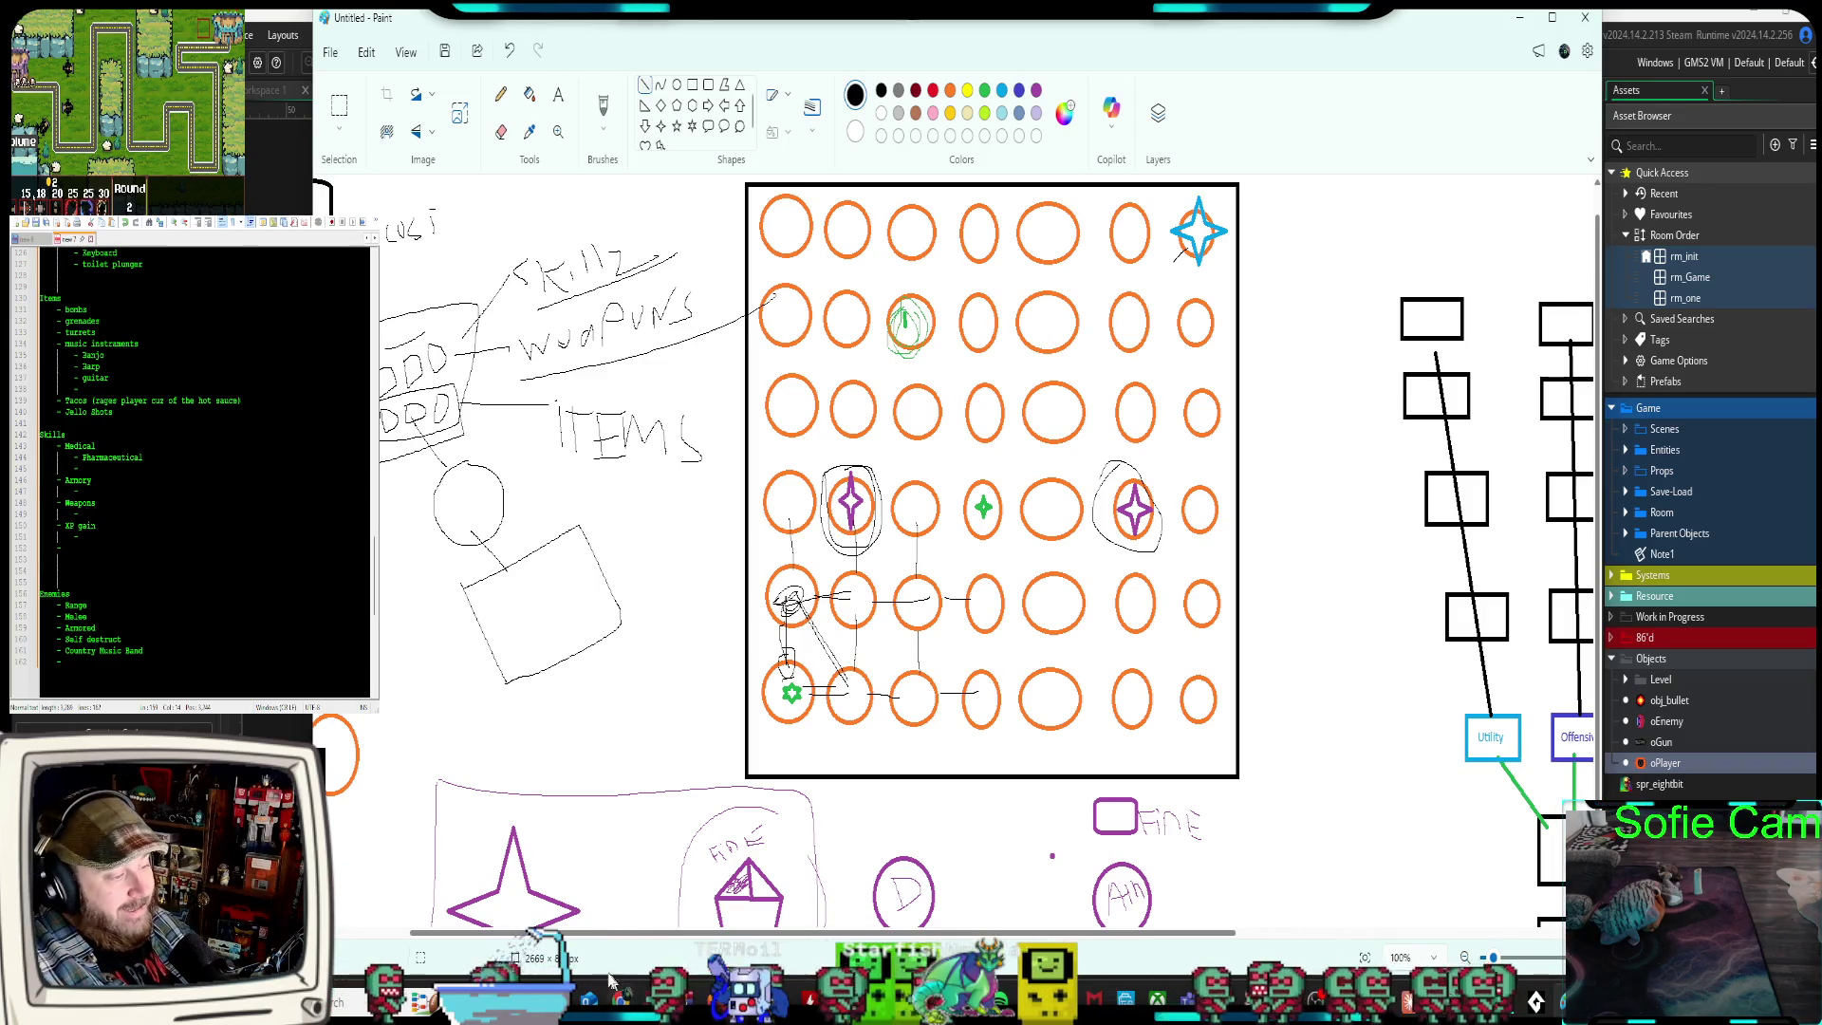
mouse_move(790, 933)
left_mouse_down()
mouse_move(1020, 933)
mouse_move(968, 933)
left_mouse_up()
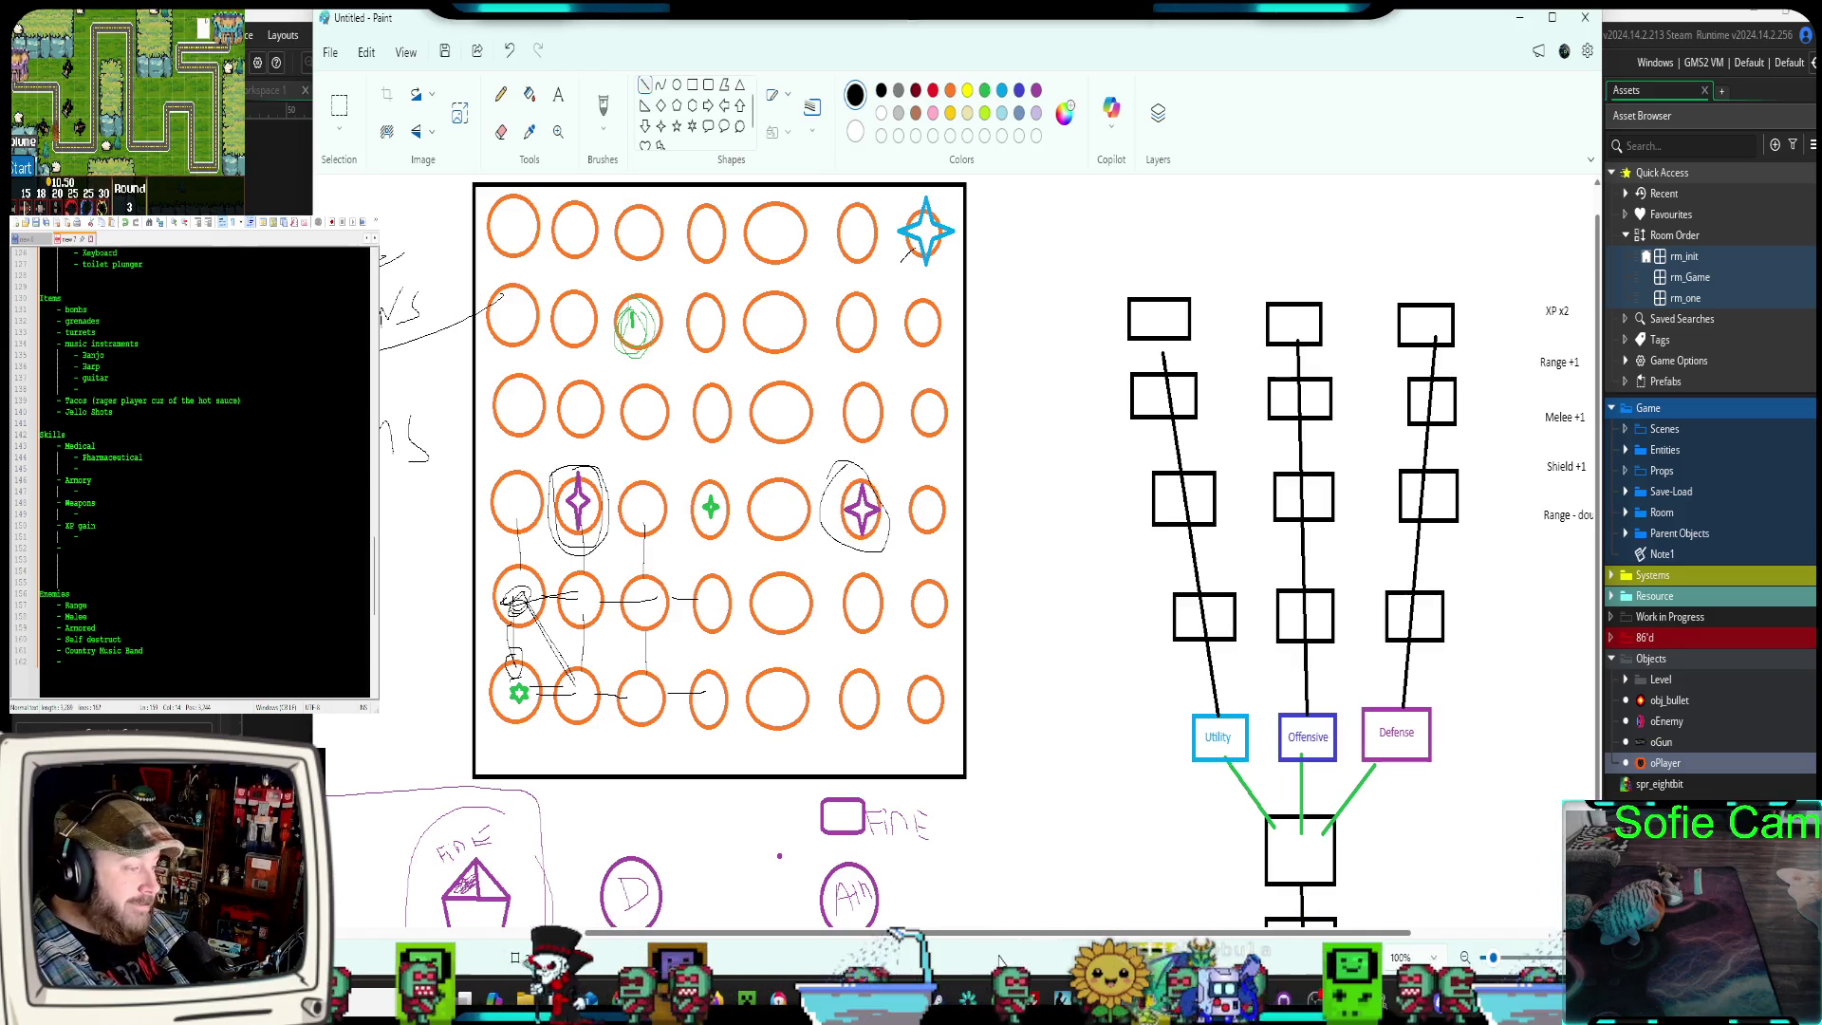
left_click_drag(1021, 937, 768, 937)
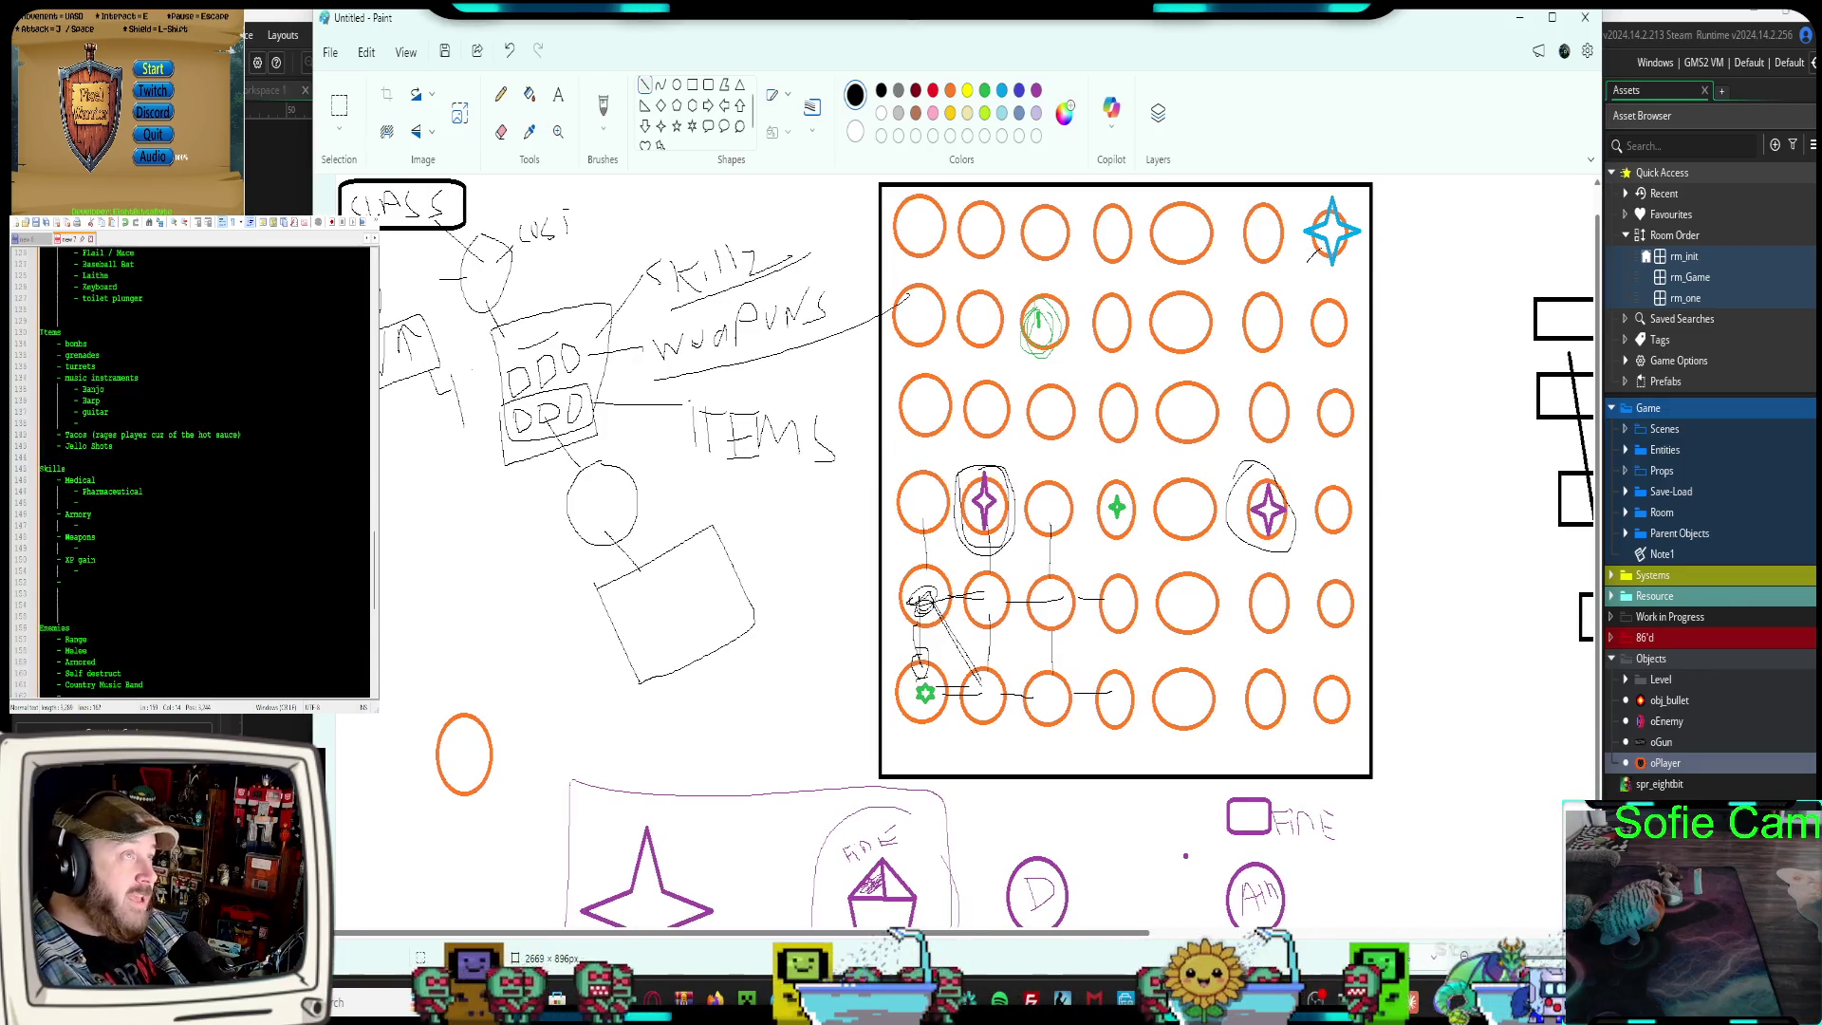
scroll(204, 470, "up", 12)
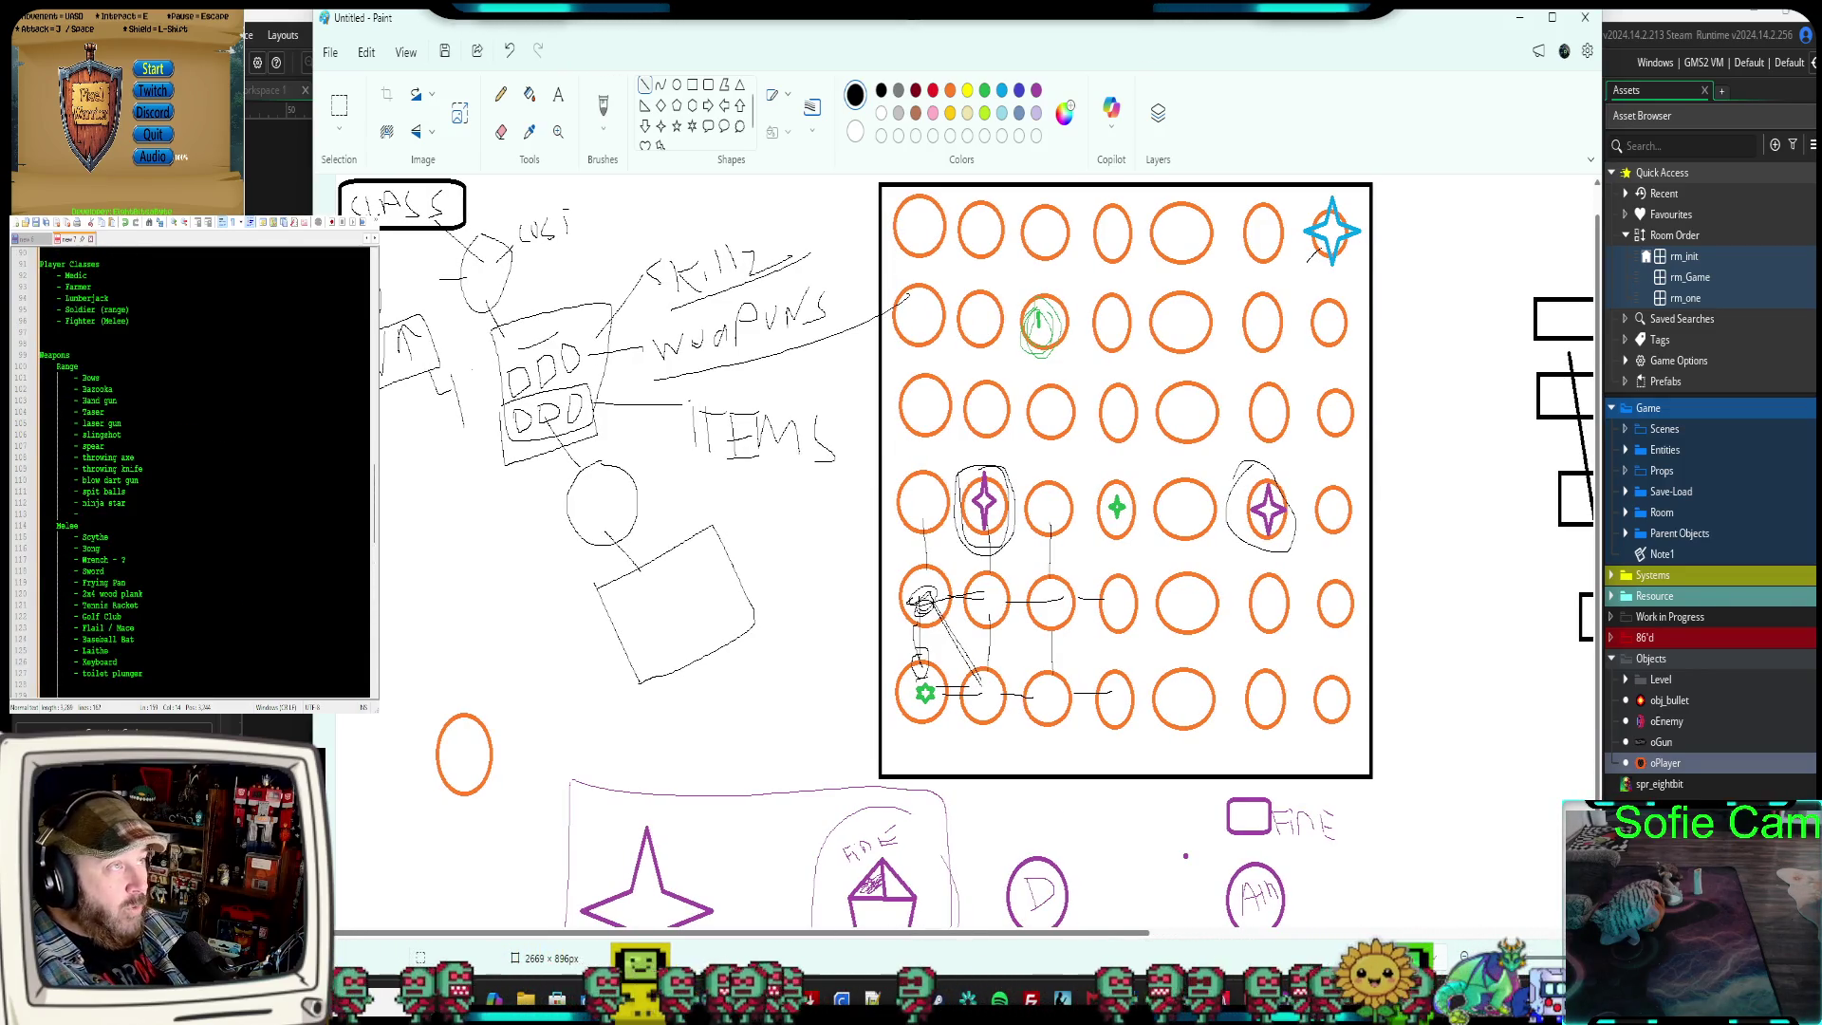
scroll(204, 470, "down", 8)
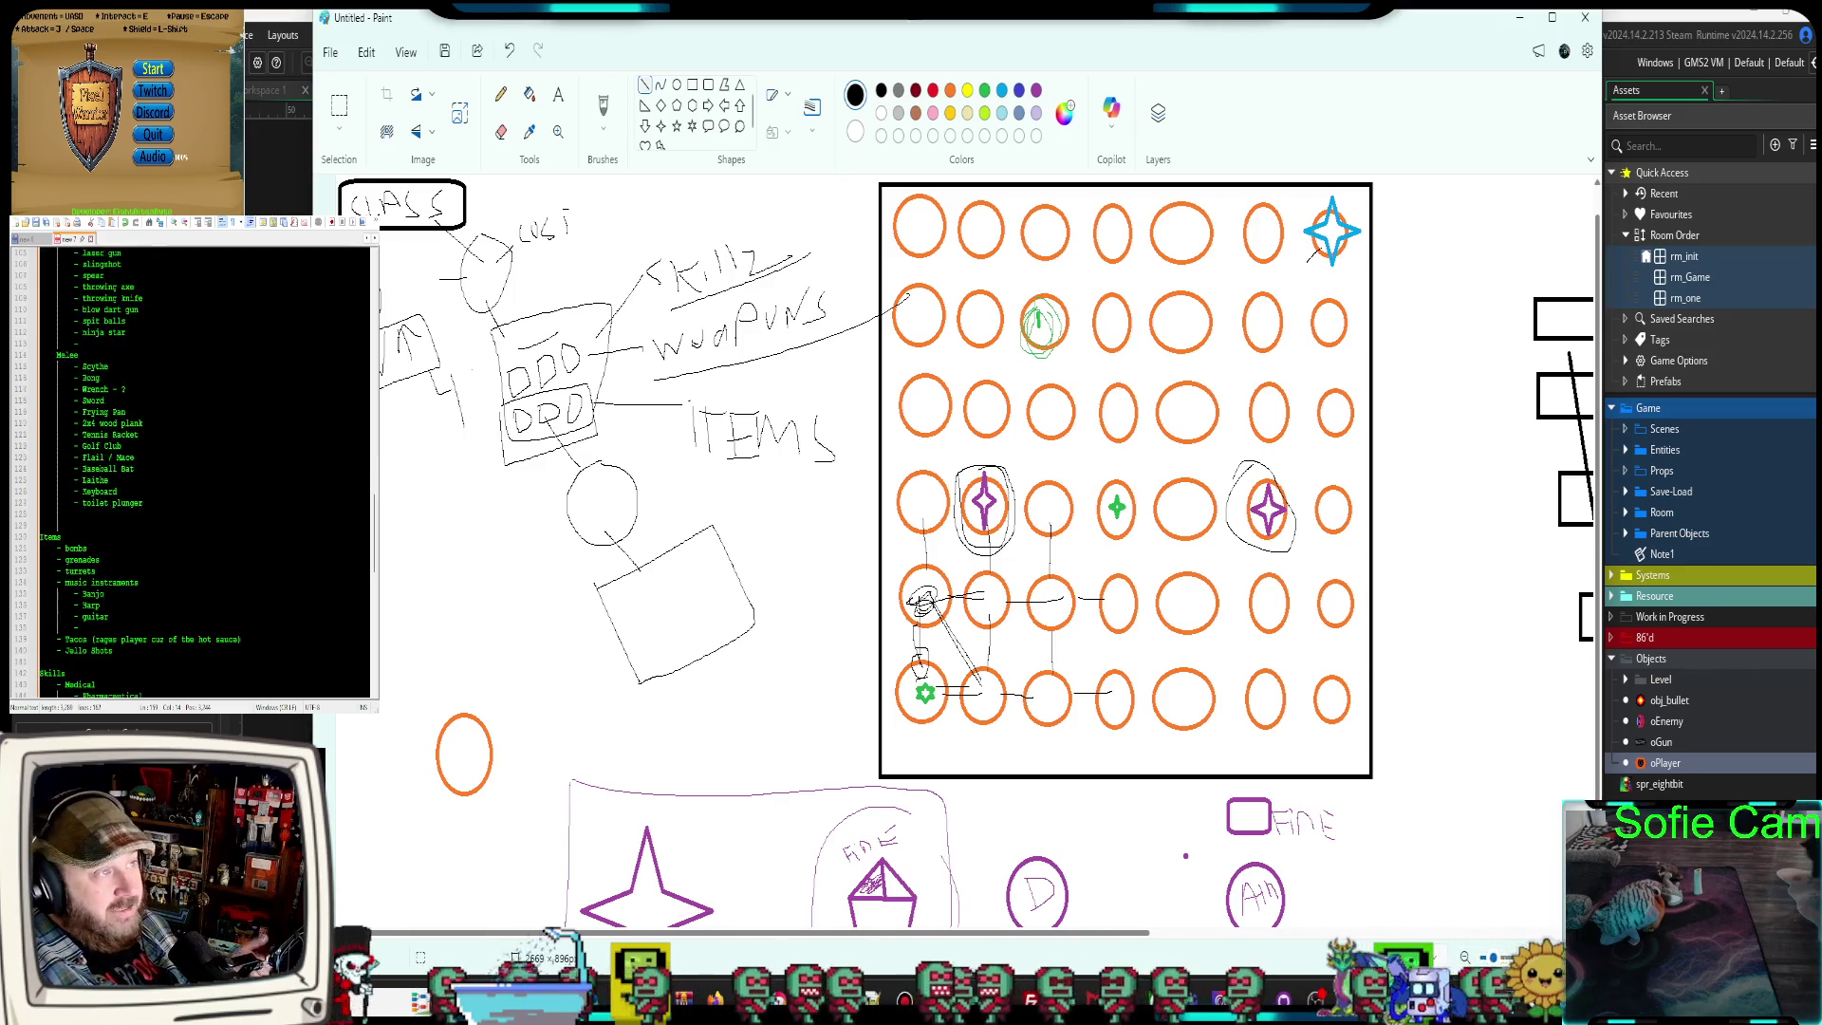
scroll(204, 470, "down", 5)
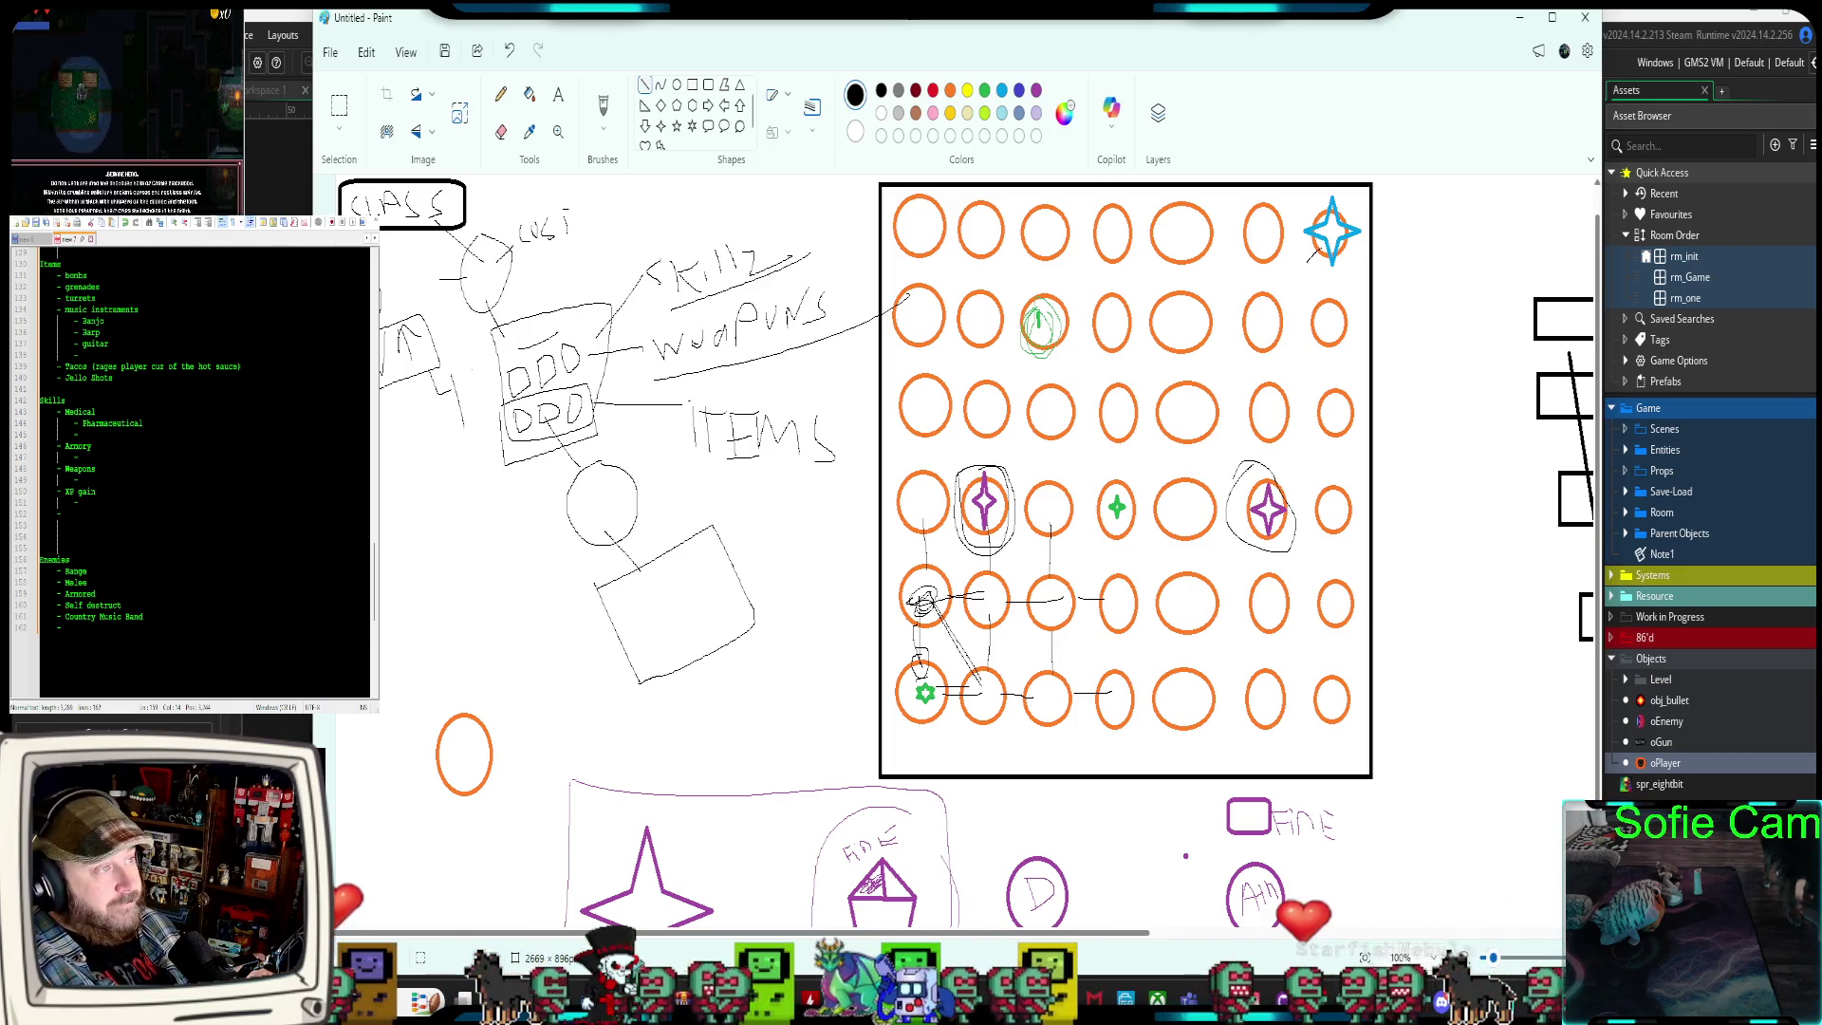
left_click(66, 628)
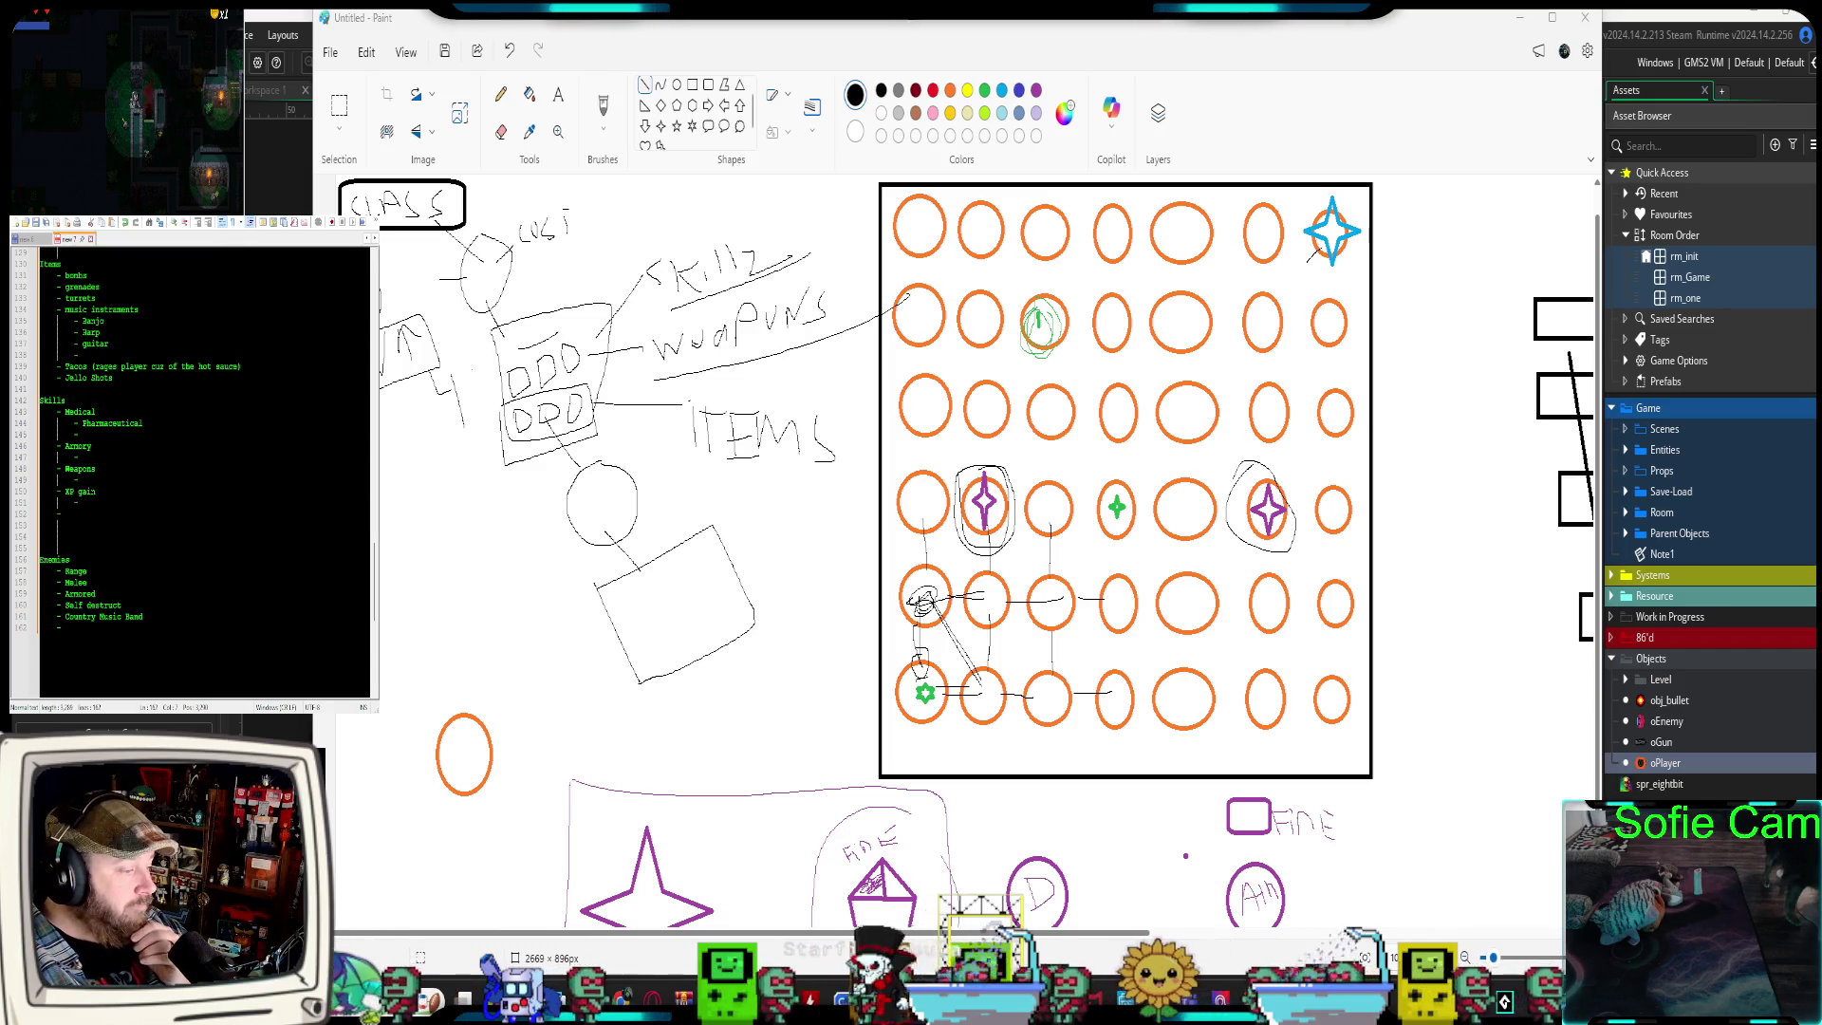
mouse_move(1004, 930)
left_mouse_down()
mouse_move(1213, 935)
mouse_move(1008, 934)
left_mouse_up()
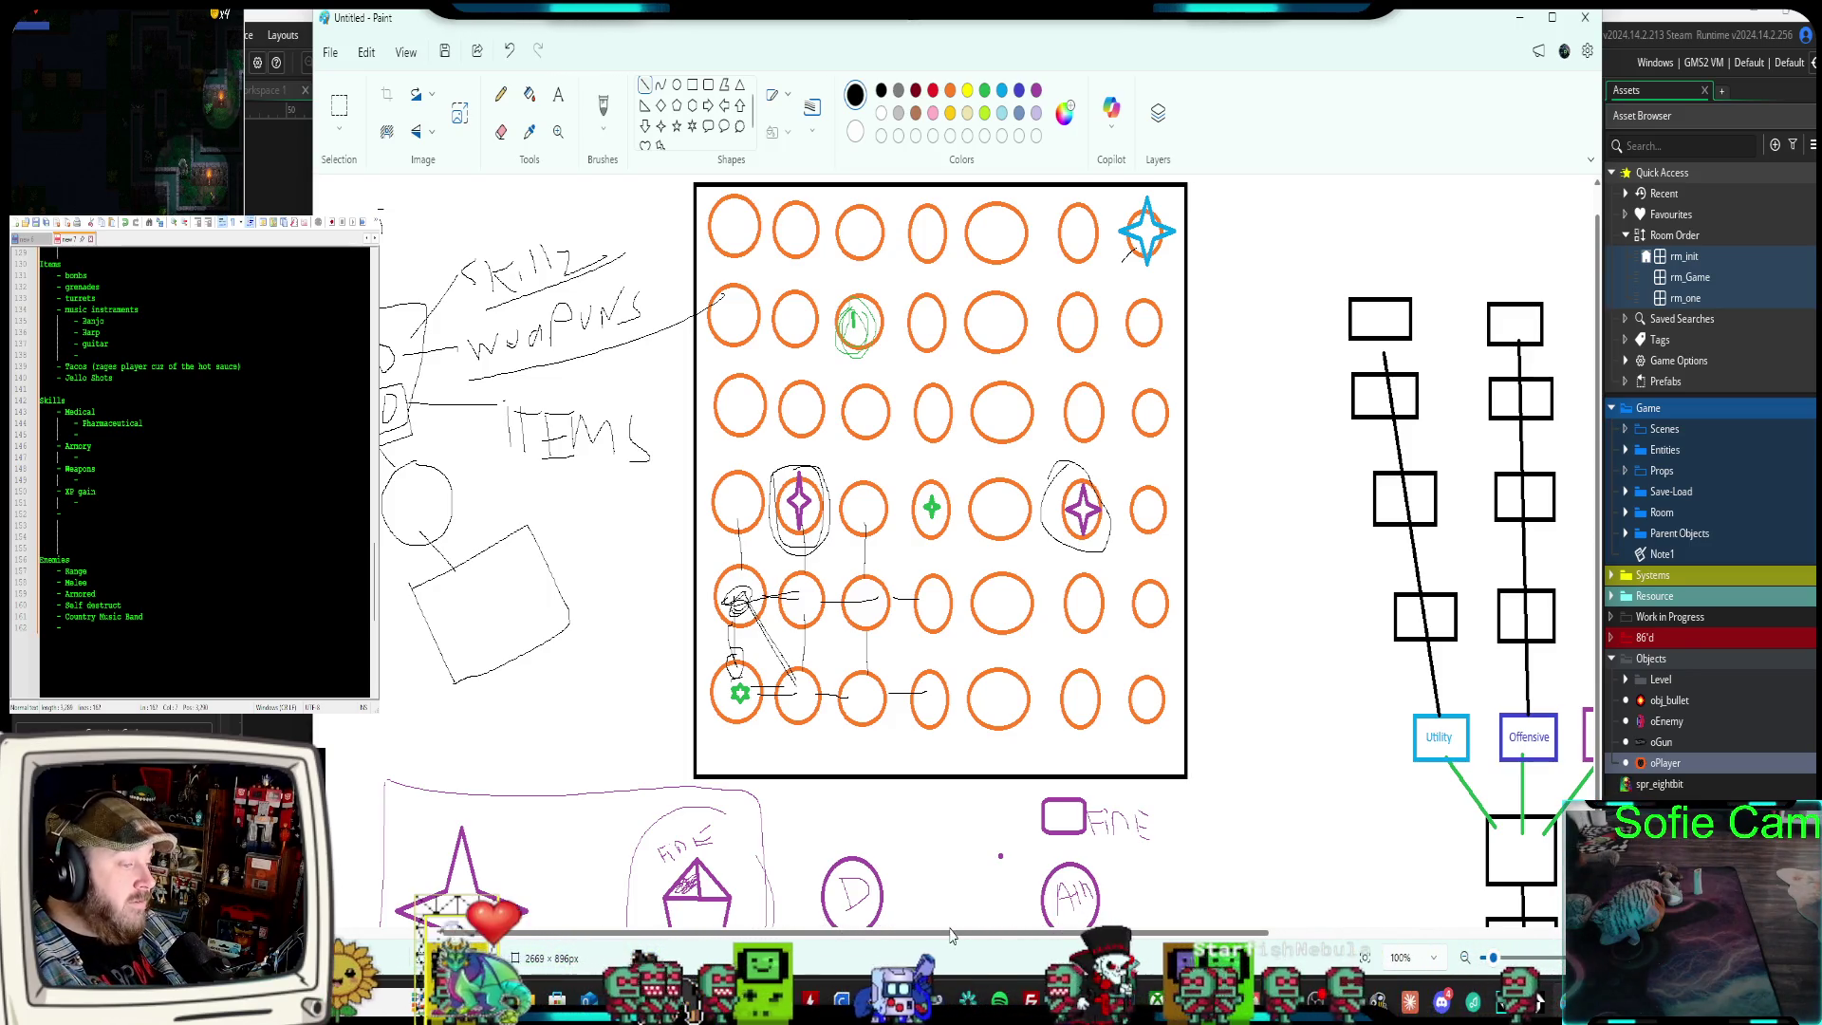
mouse_move(952, 935)
left_mouse_down()
mouse_move(1121, 935)
mouse_move(1269, 896)
mouse_move(982, 935)
left_mouse_up()
mouse_move(866, 973)
left_mouse_down()
mouse_move(593, 968)
mouse_move(1122, 973)
mouse_move(1070, 978)
left_mouse_up()
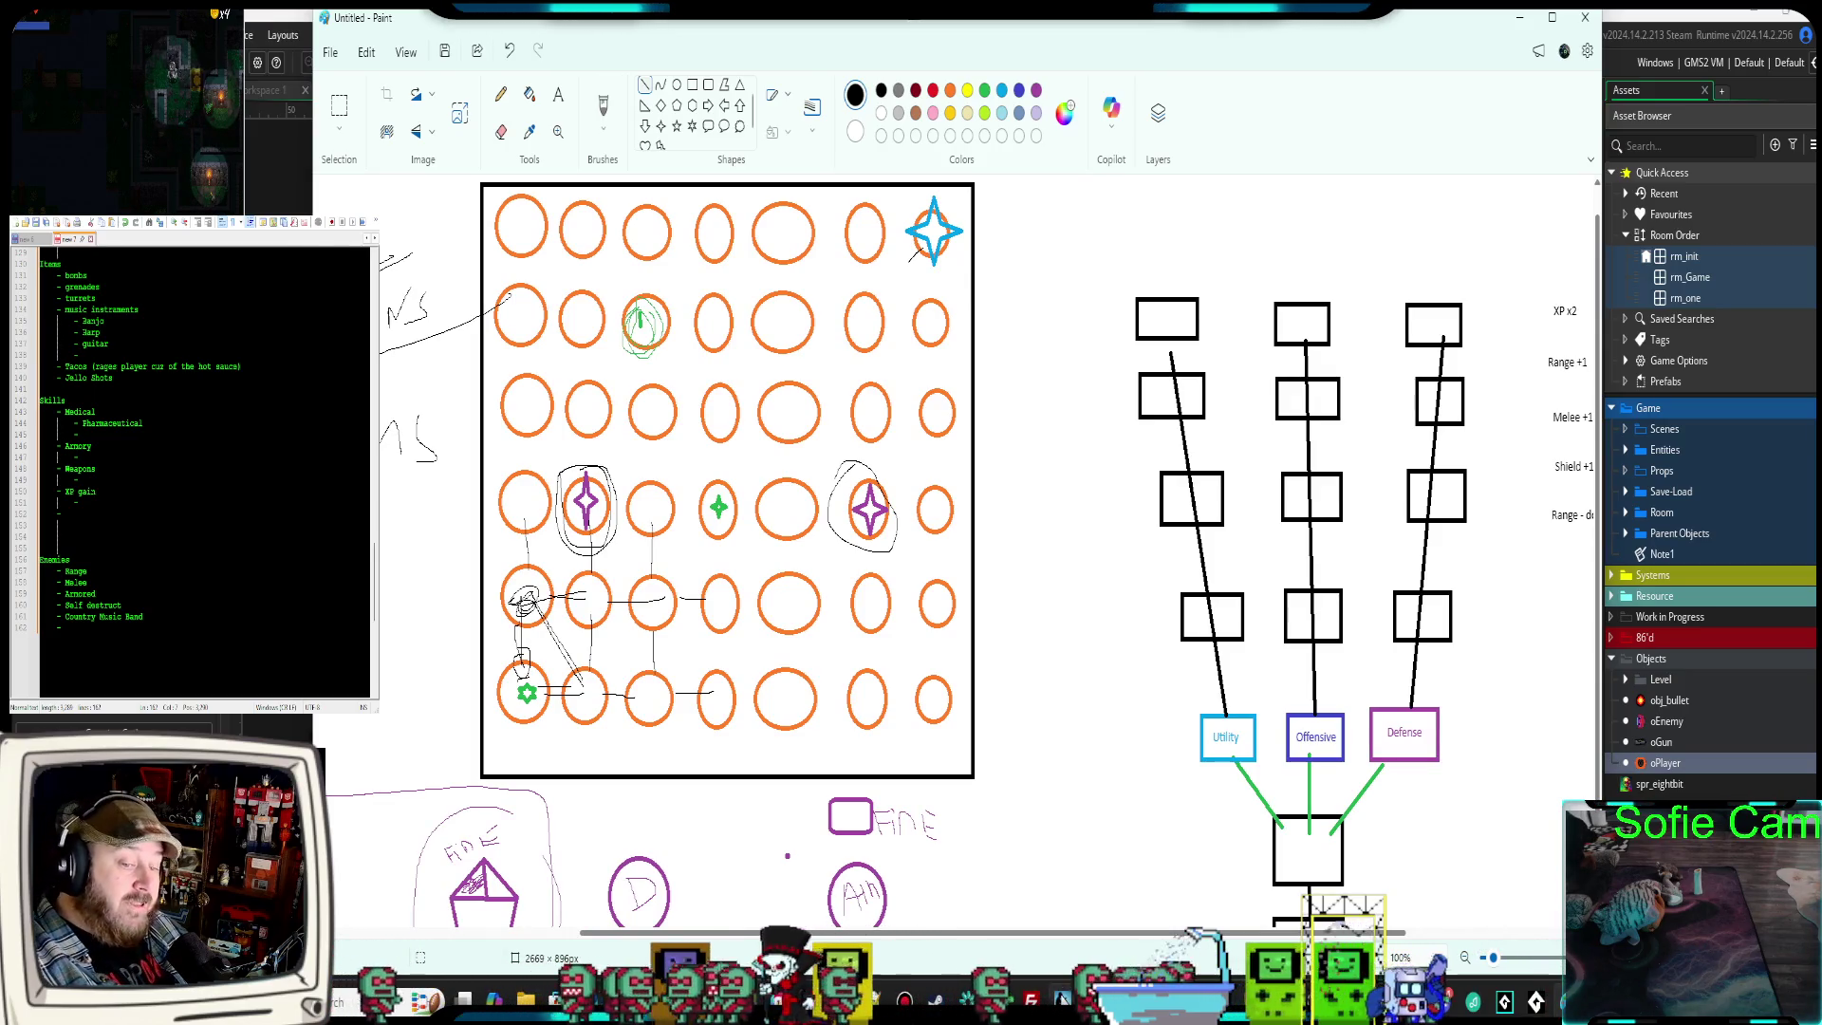
left_click_drag(1066, 935, 943, 949)
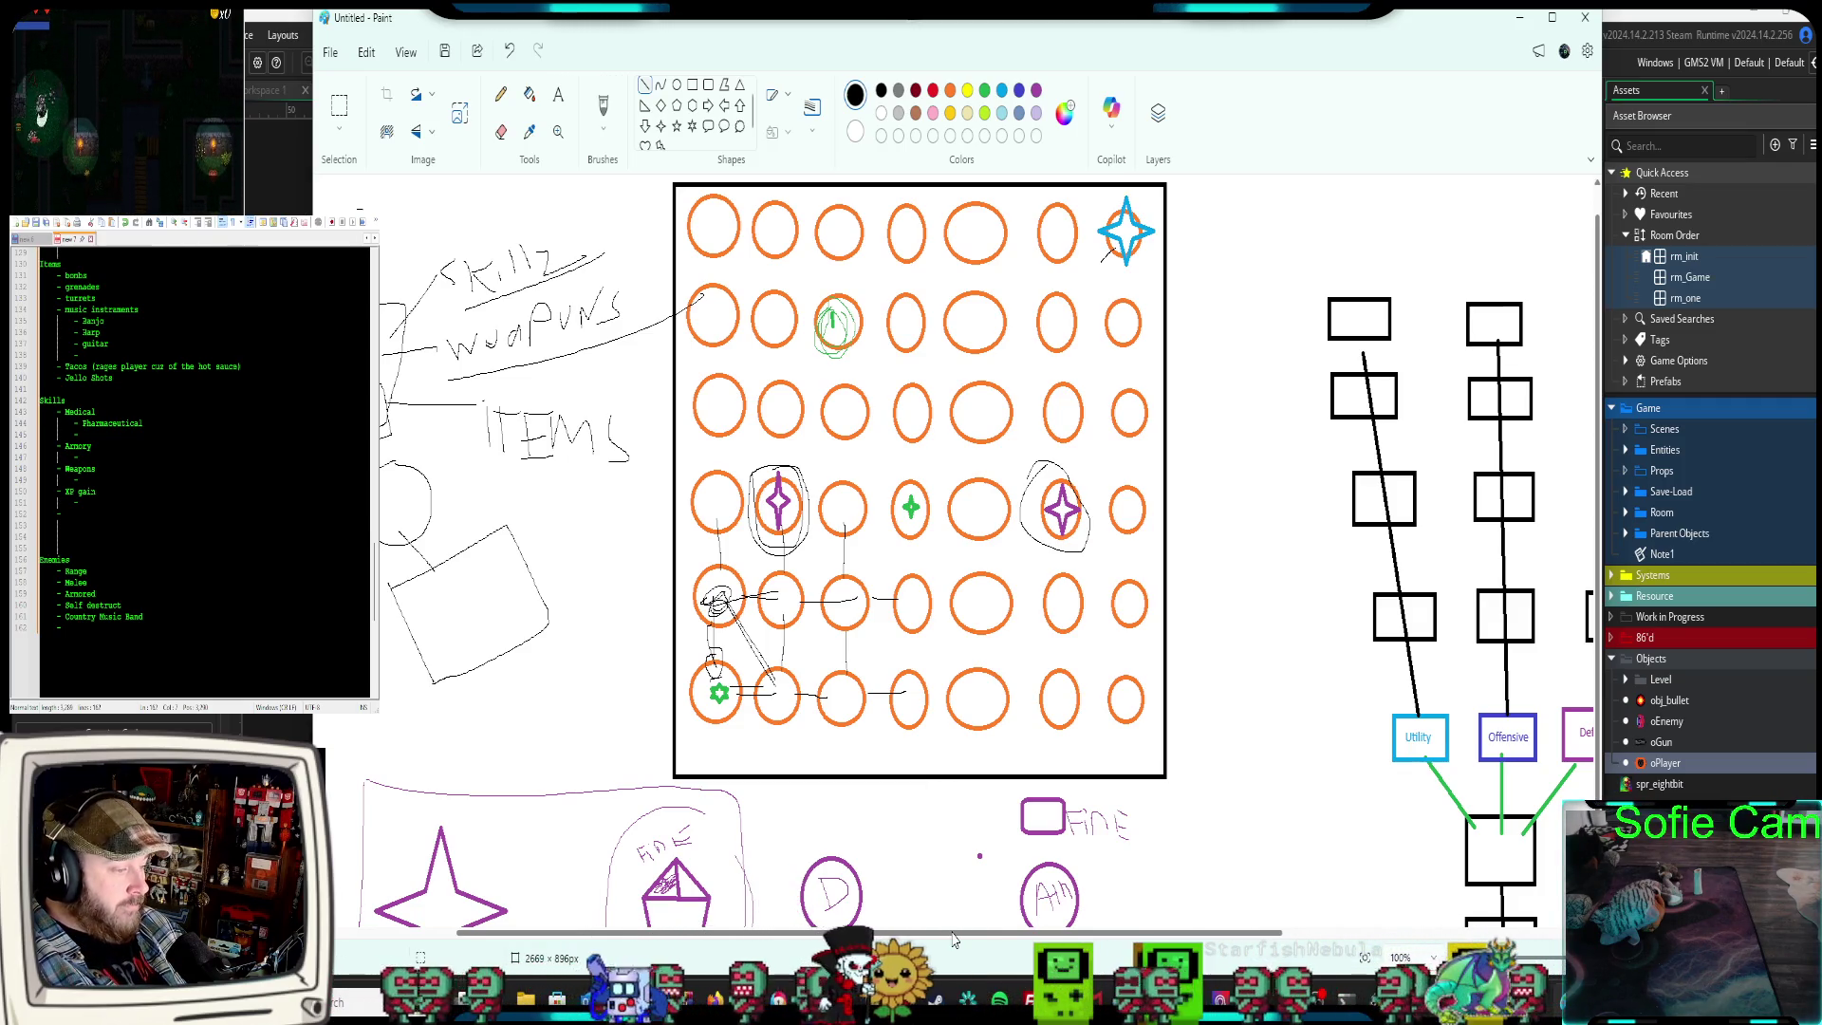
left_click_drag(954, 933, 1263, 933)
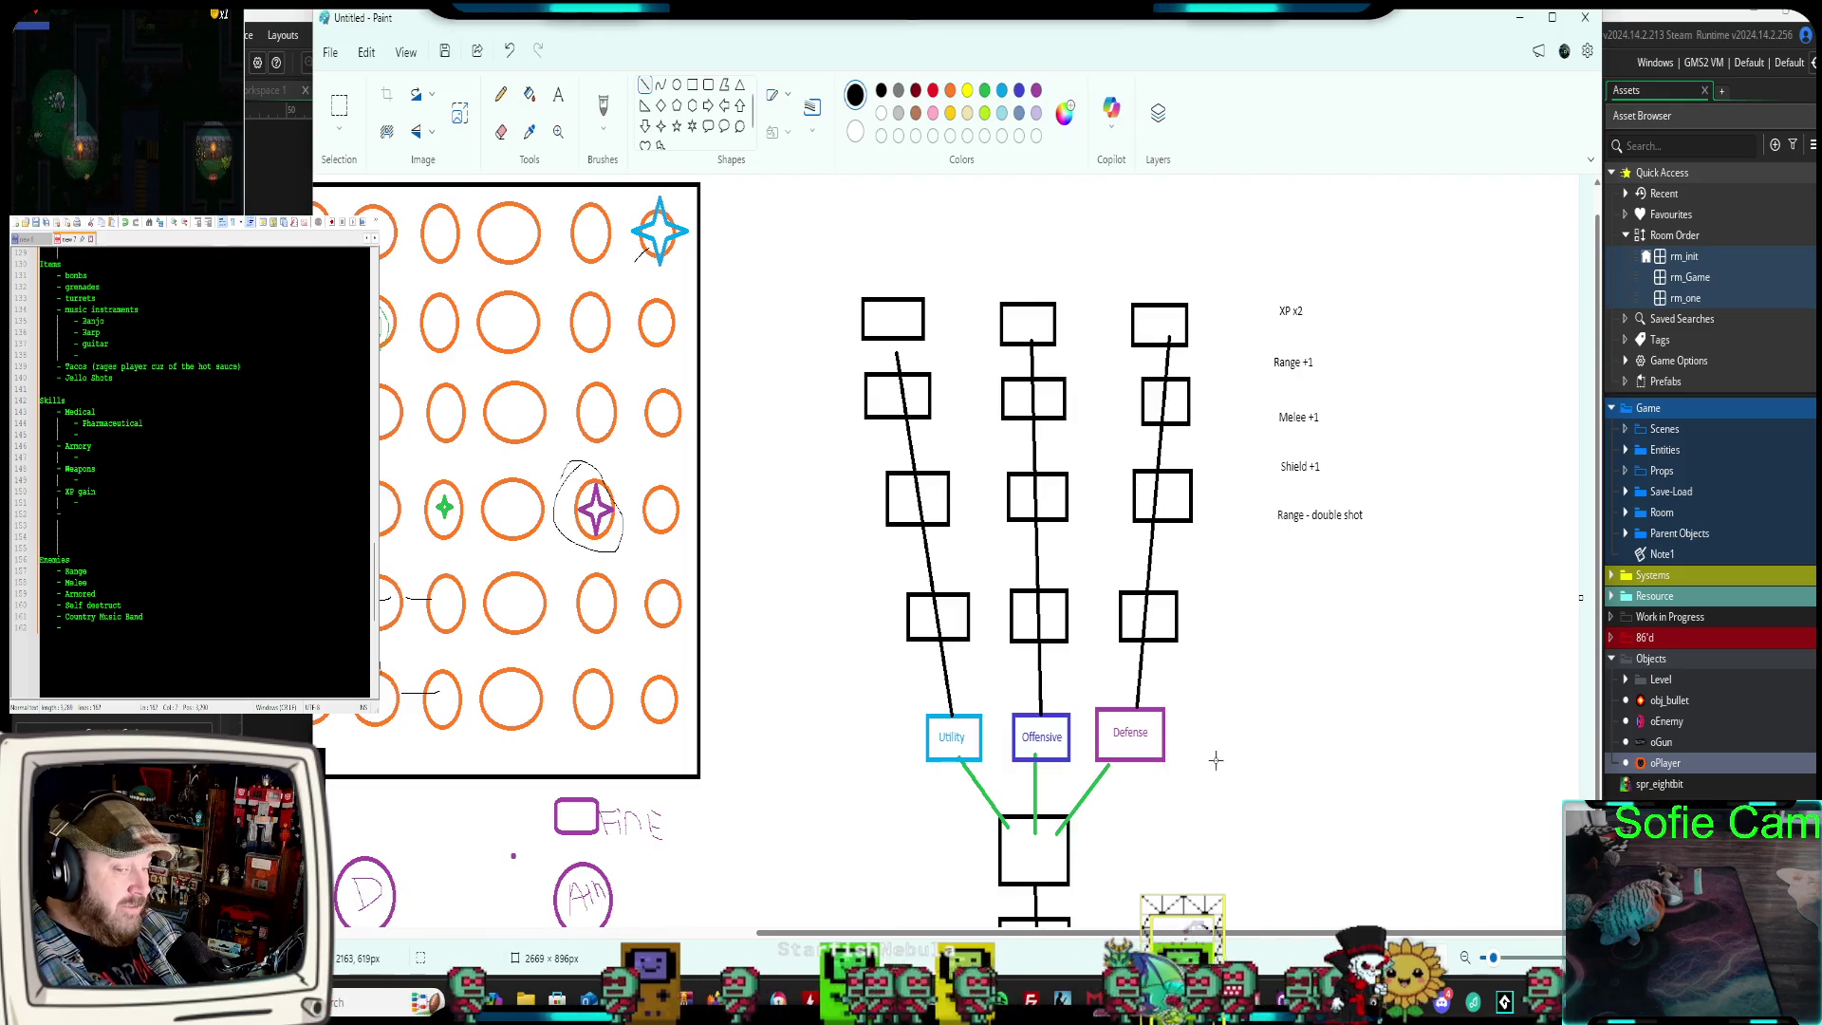
scroll(1320, 561, "down", 3)
scroll(1316, 532, "up", 4)
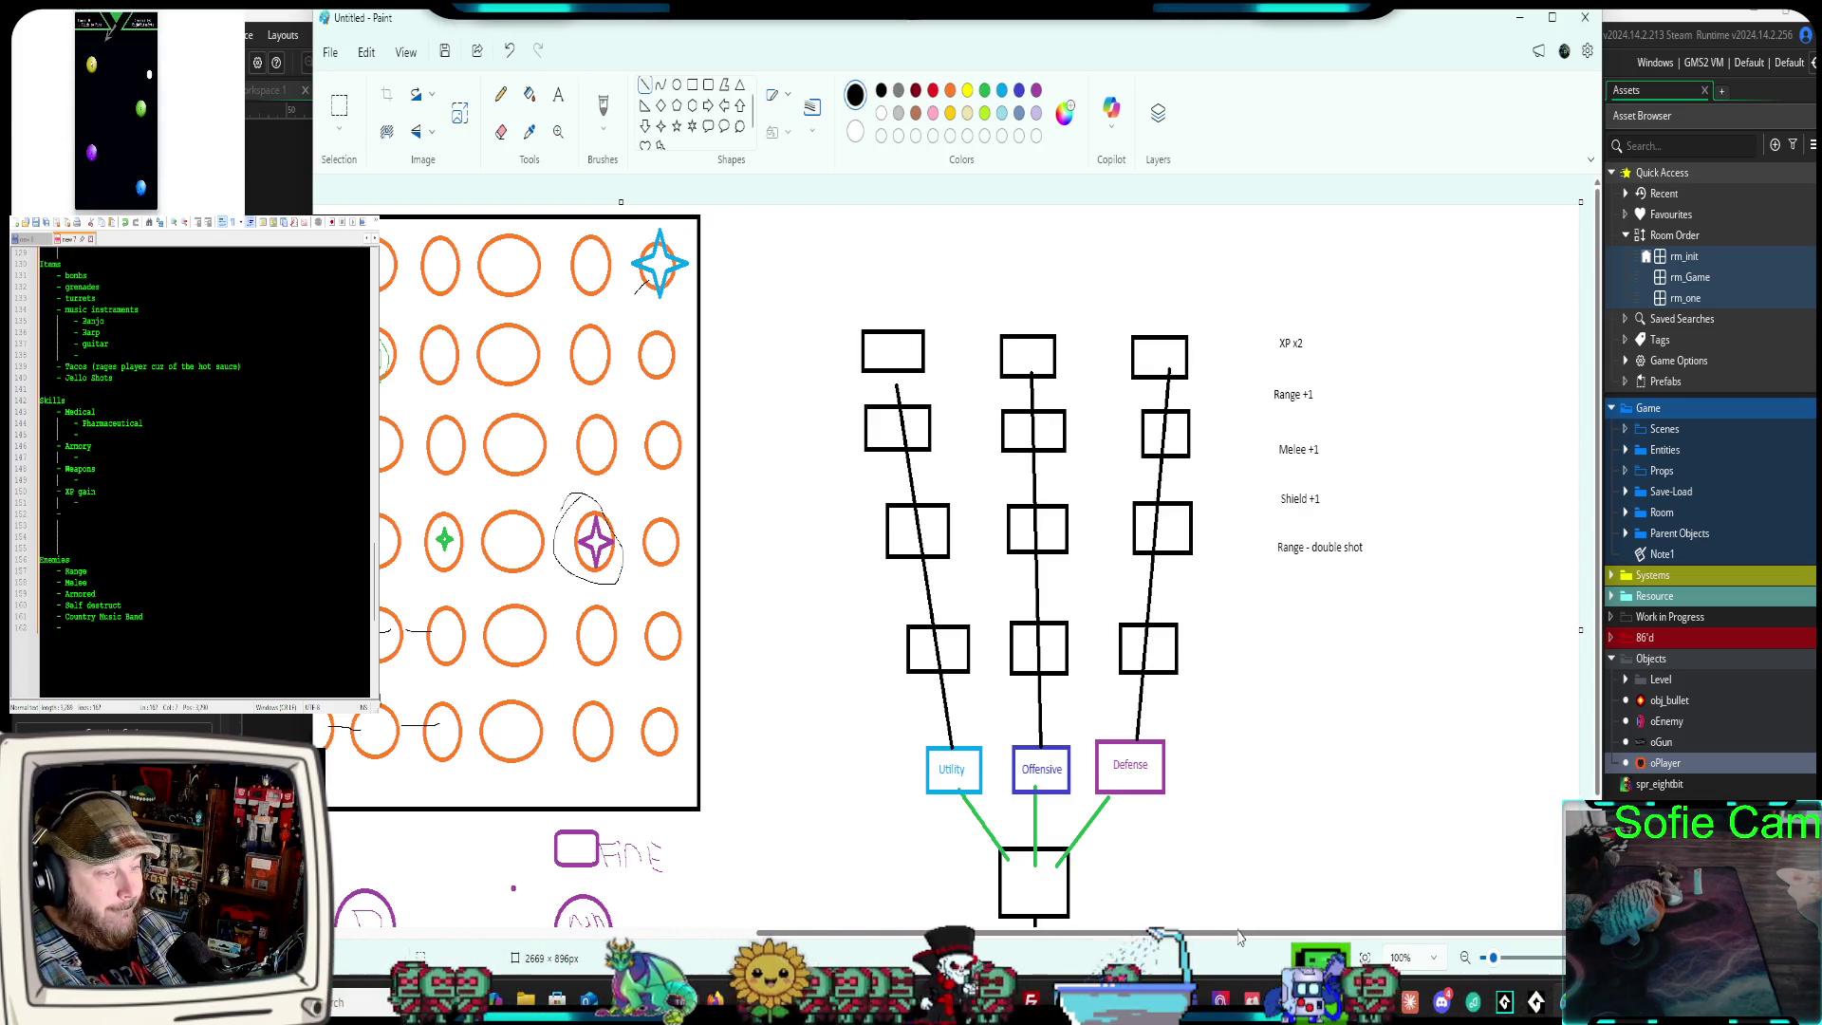
left_click_drag(1232, 940, 936, 944)
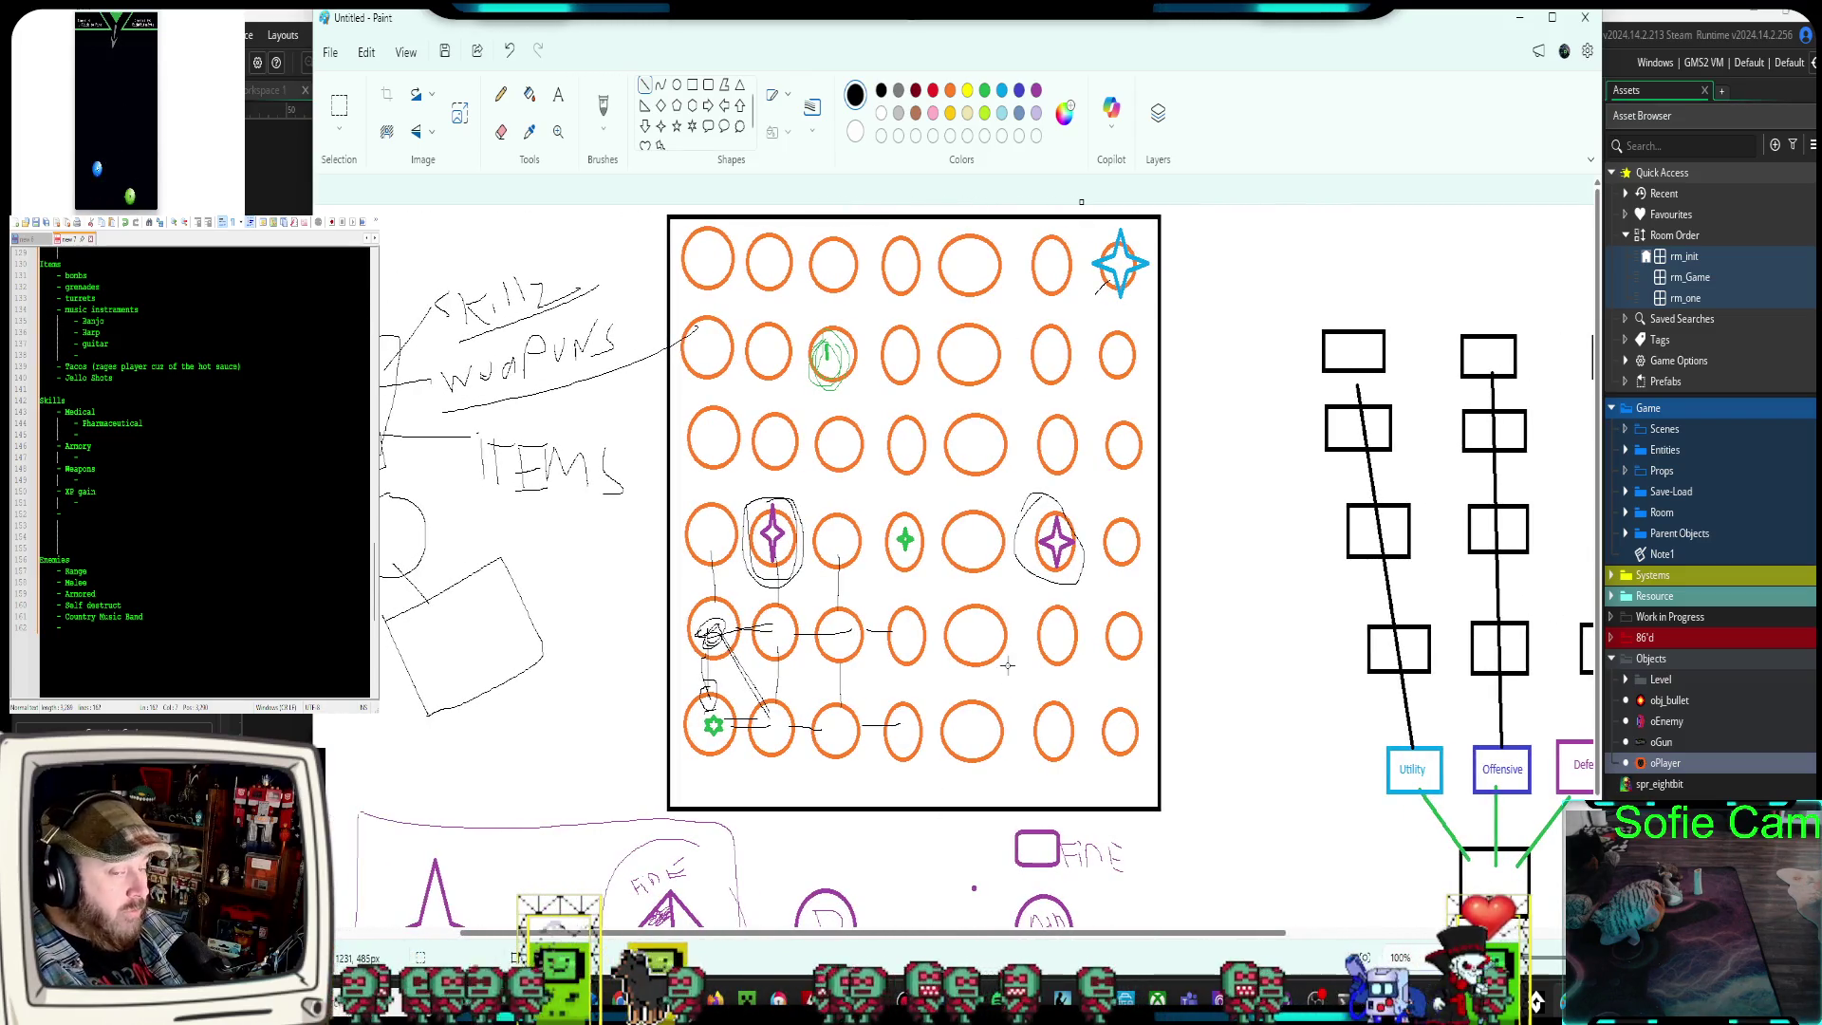
scroll(995, 680, "down", 3)
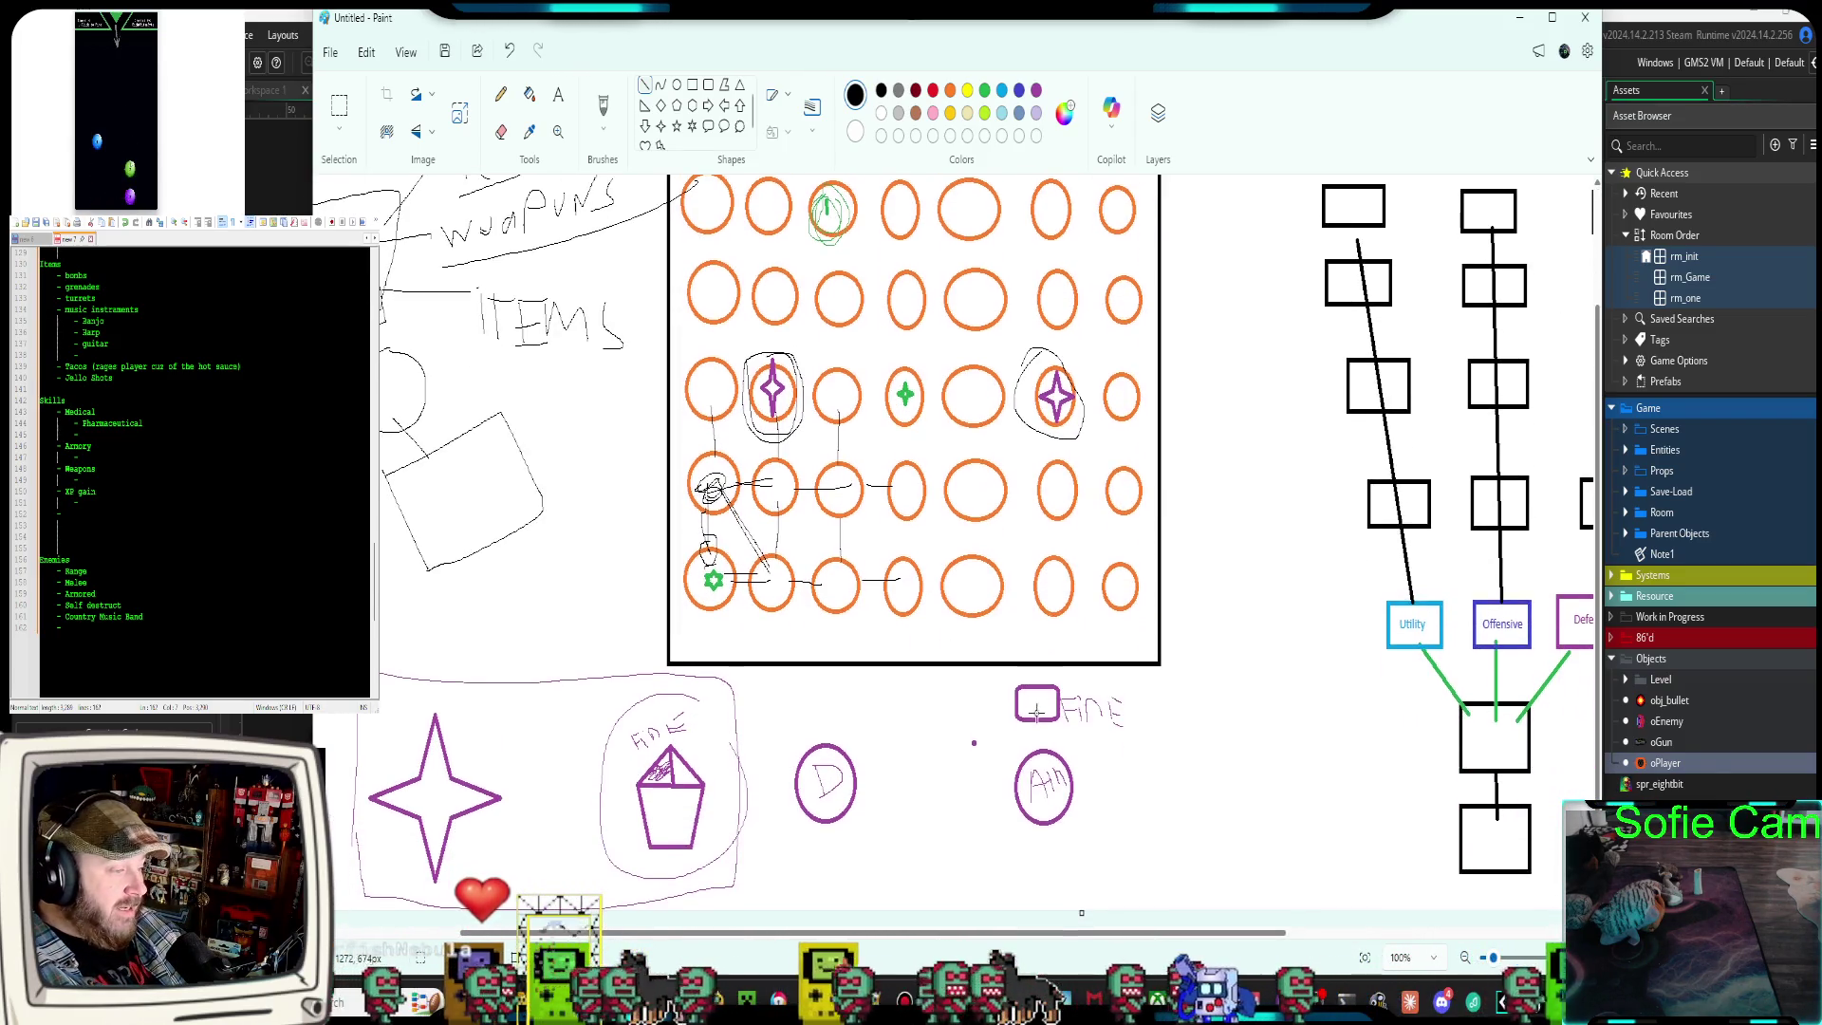
left_click_drag(1010, 936, 871, 926)
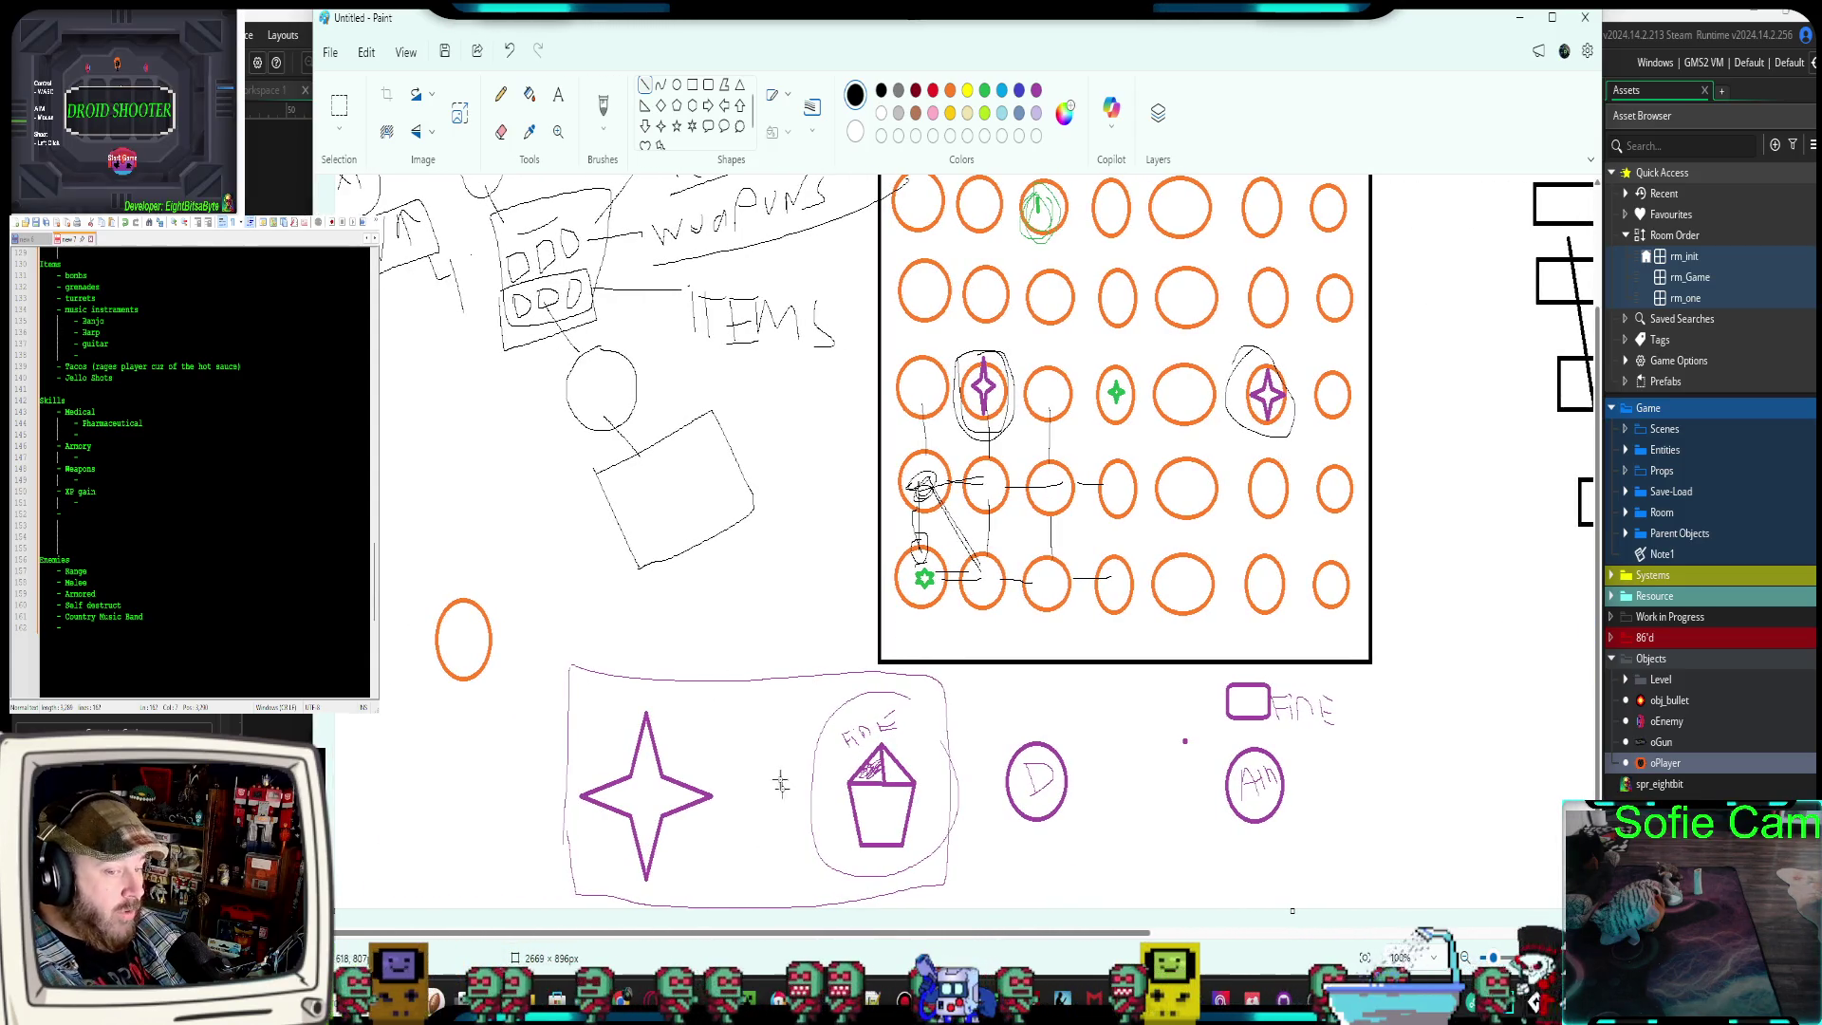
scroll(752, 809, "up", 3)
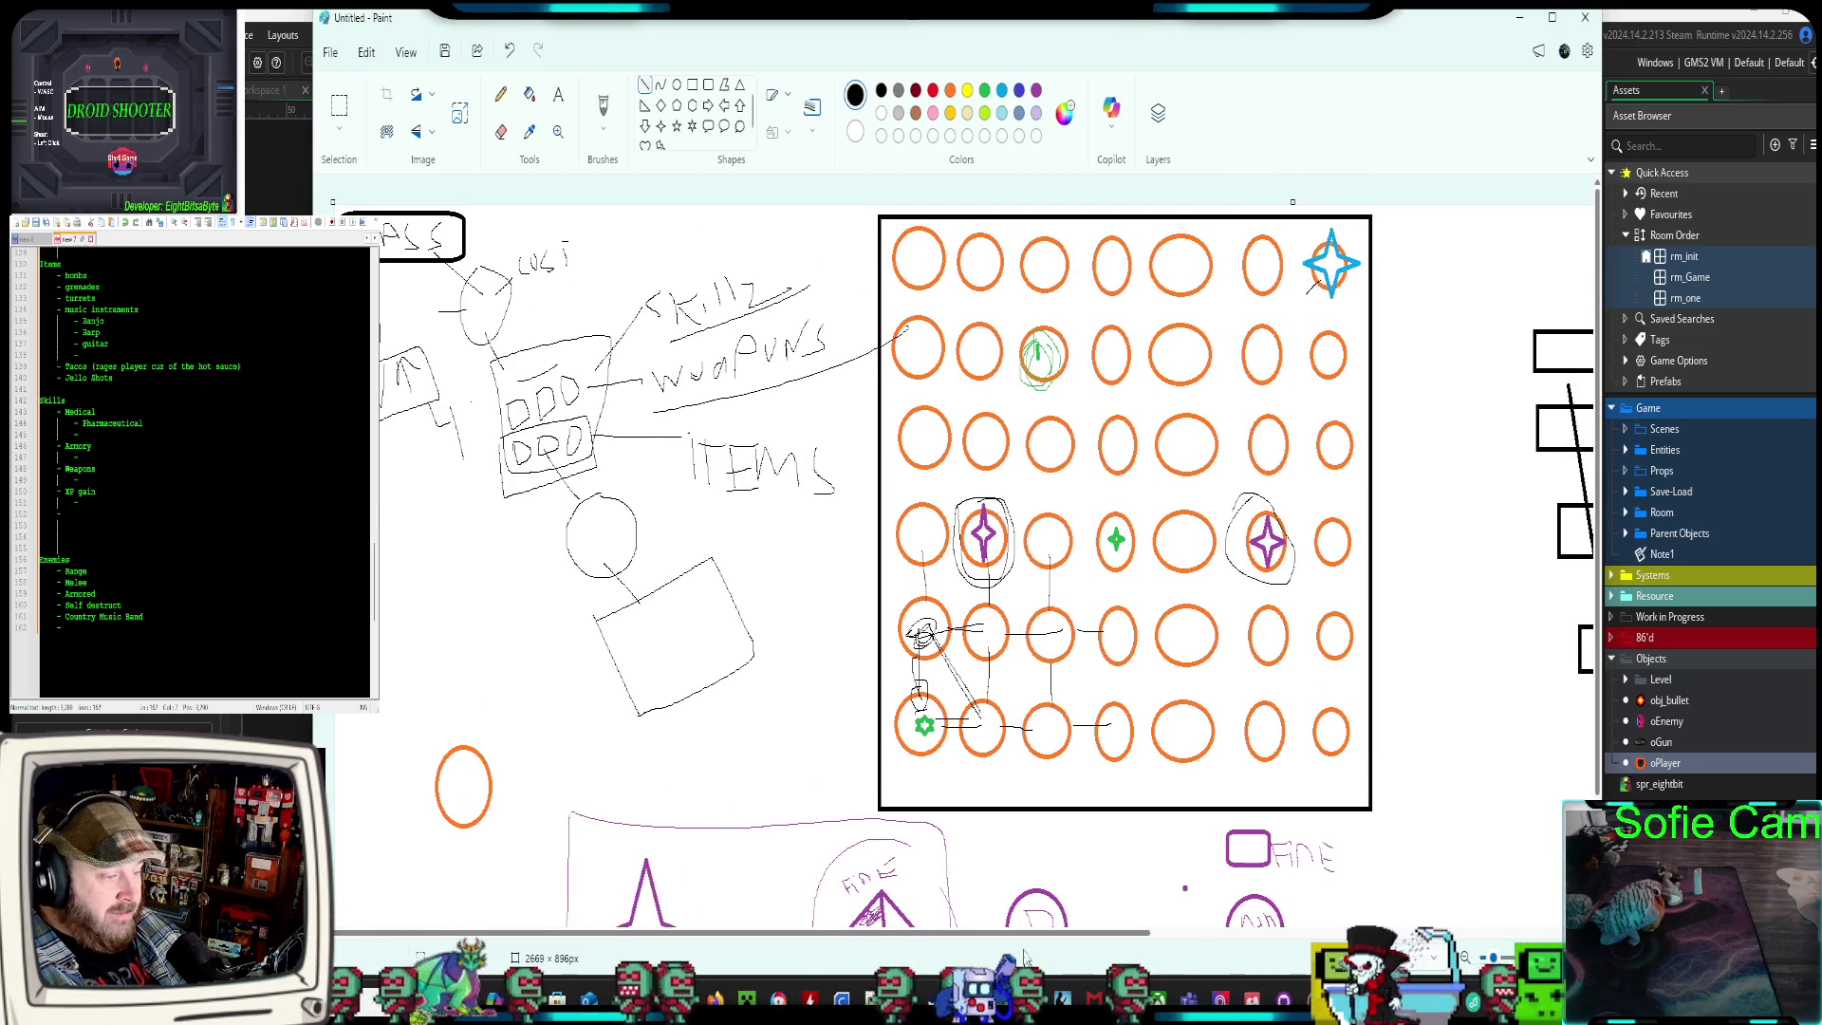
left_click_drag(1004, 937, 1066, 938)
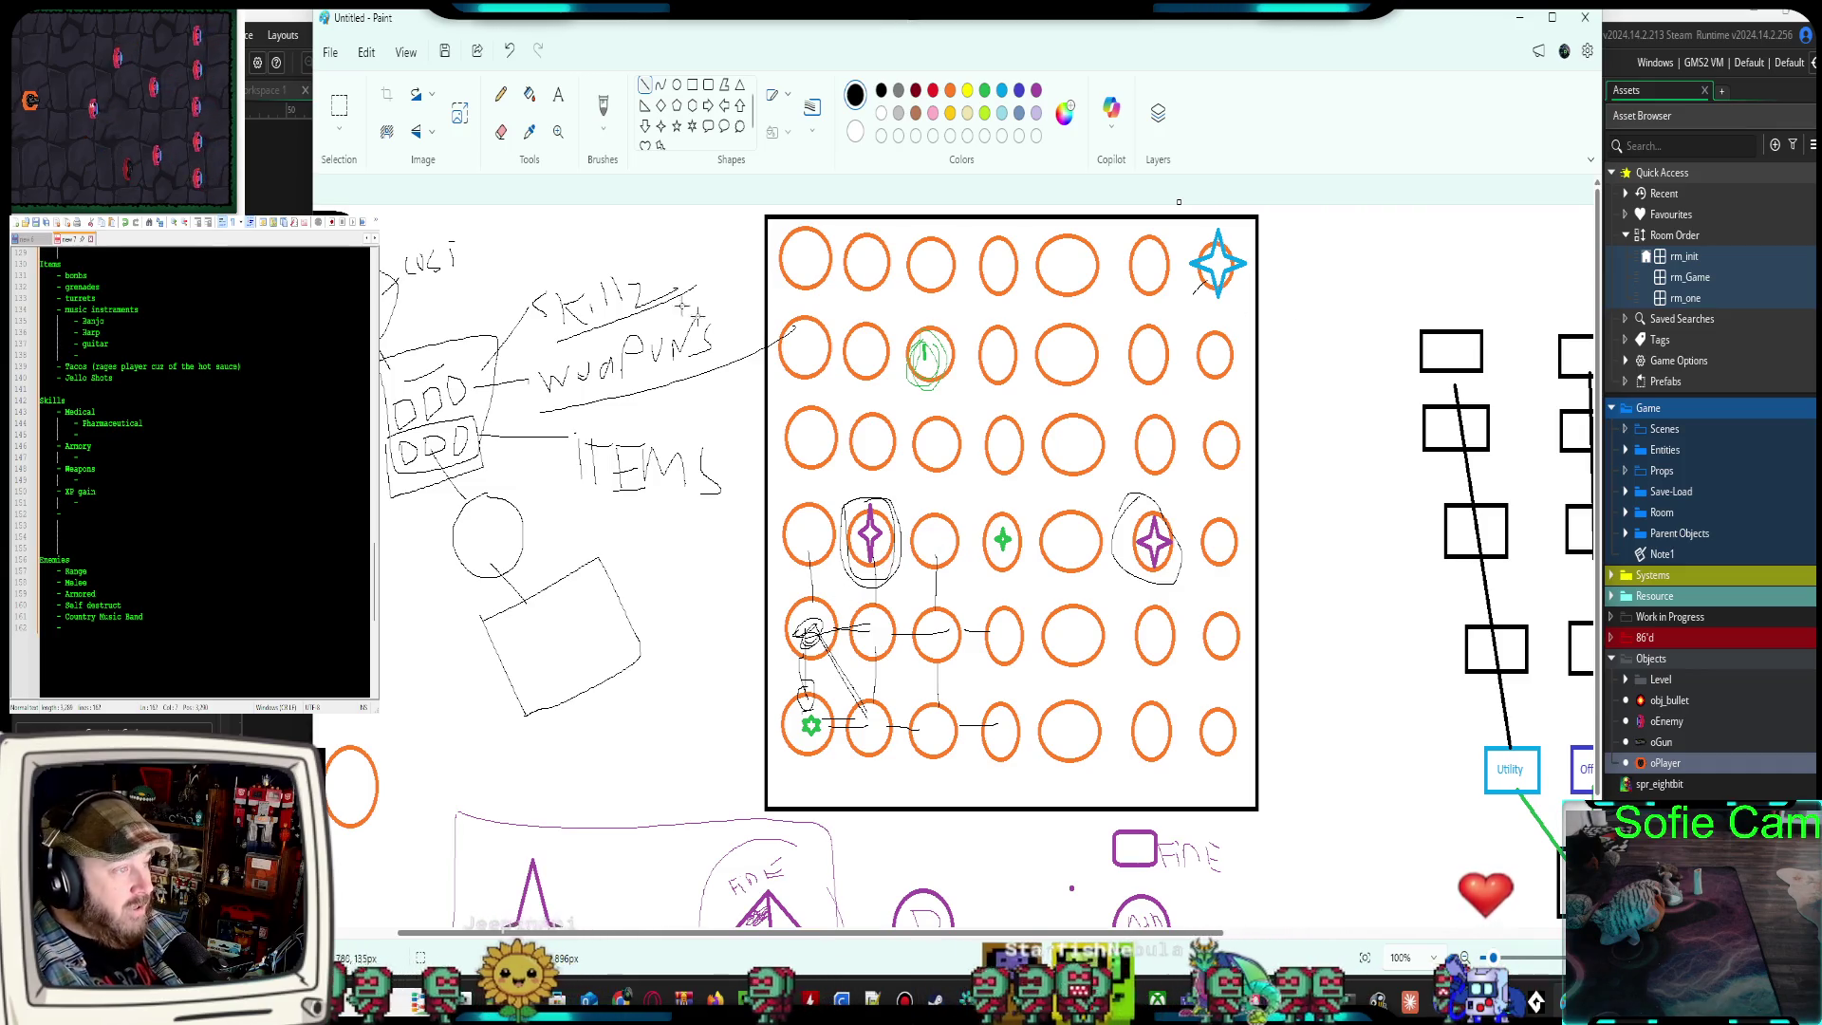
Draw pencil path lines linking circles in the grid map's bottom rows
left_click(500, 93)
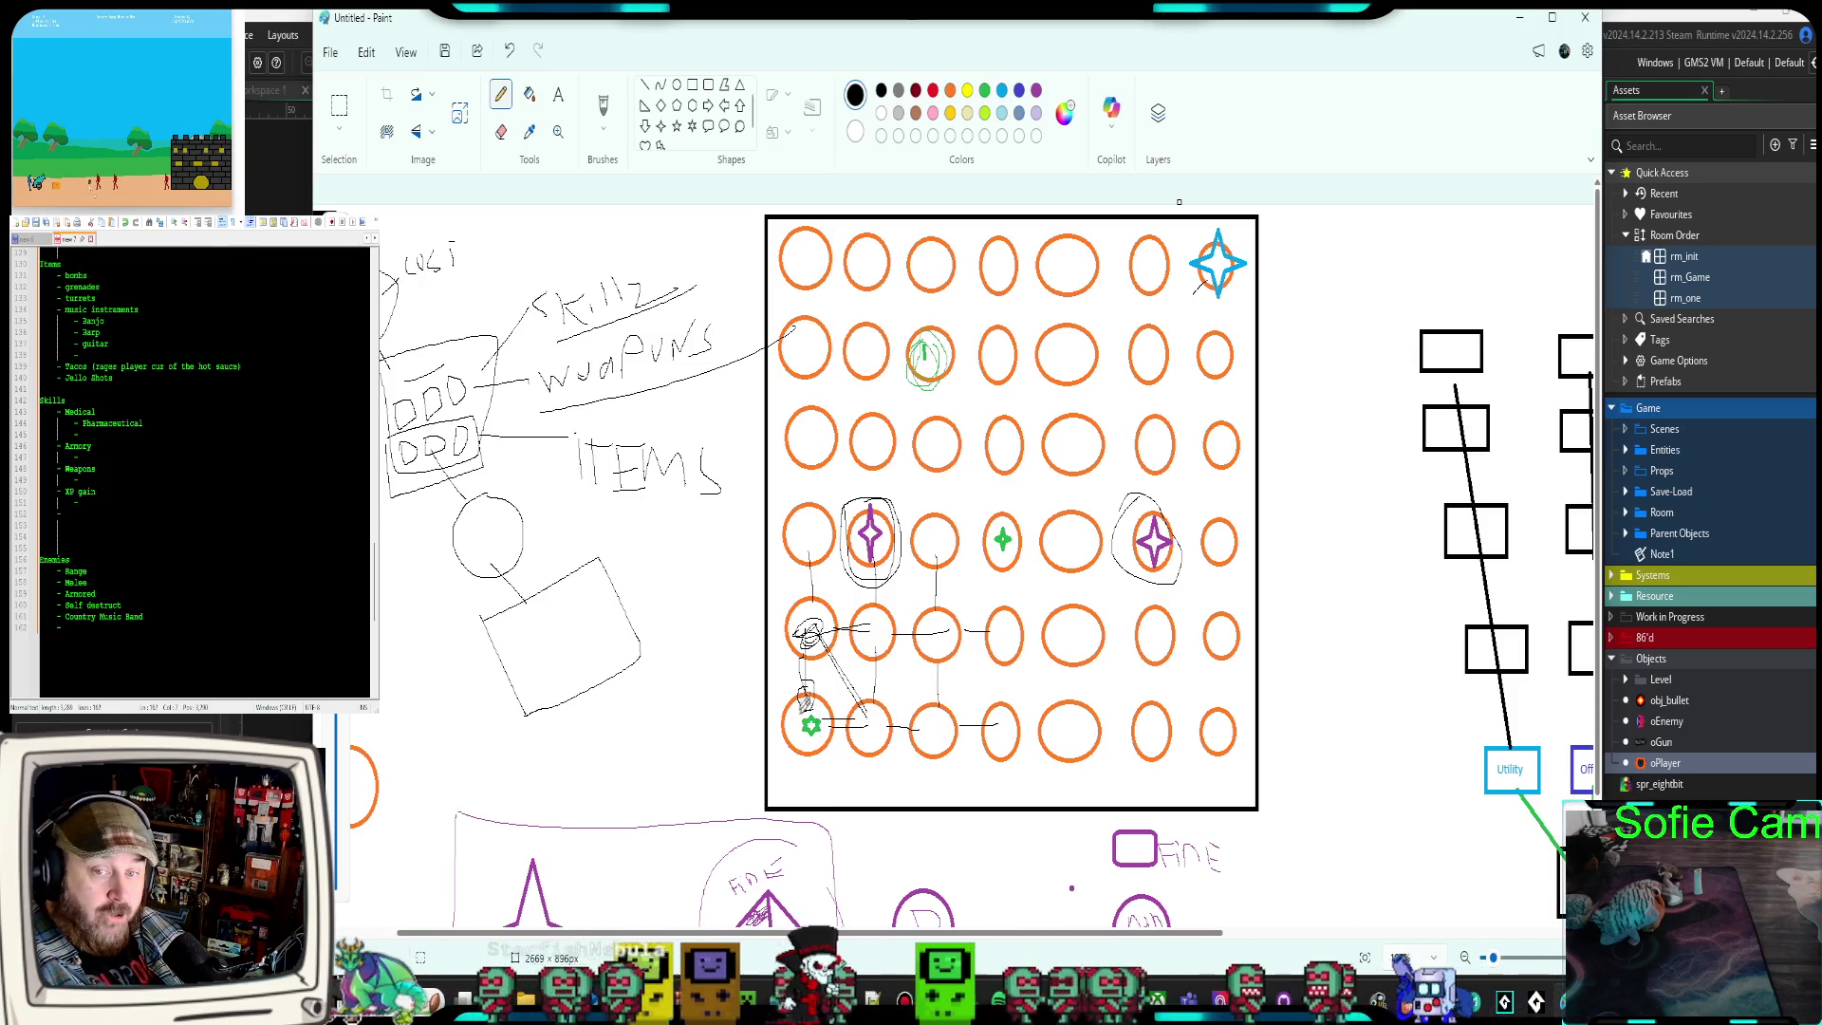
scroll(857, 726, "up", 2)
left_click_drag(987, 714, 916, 796)
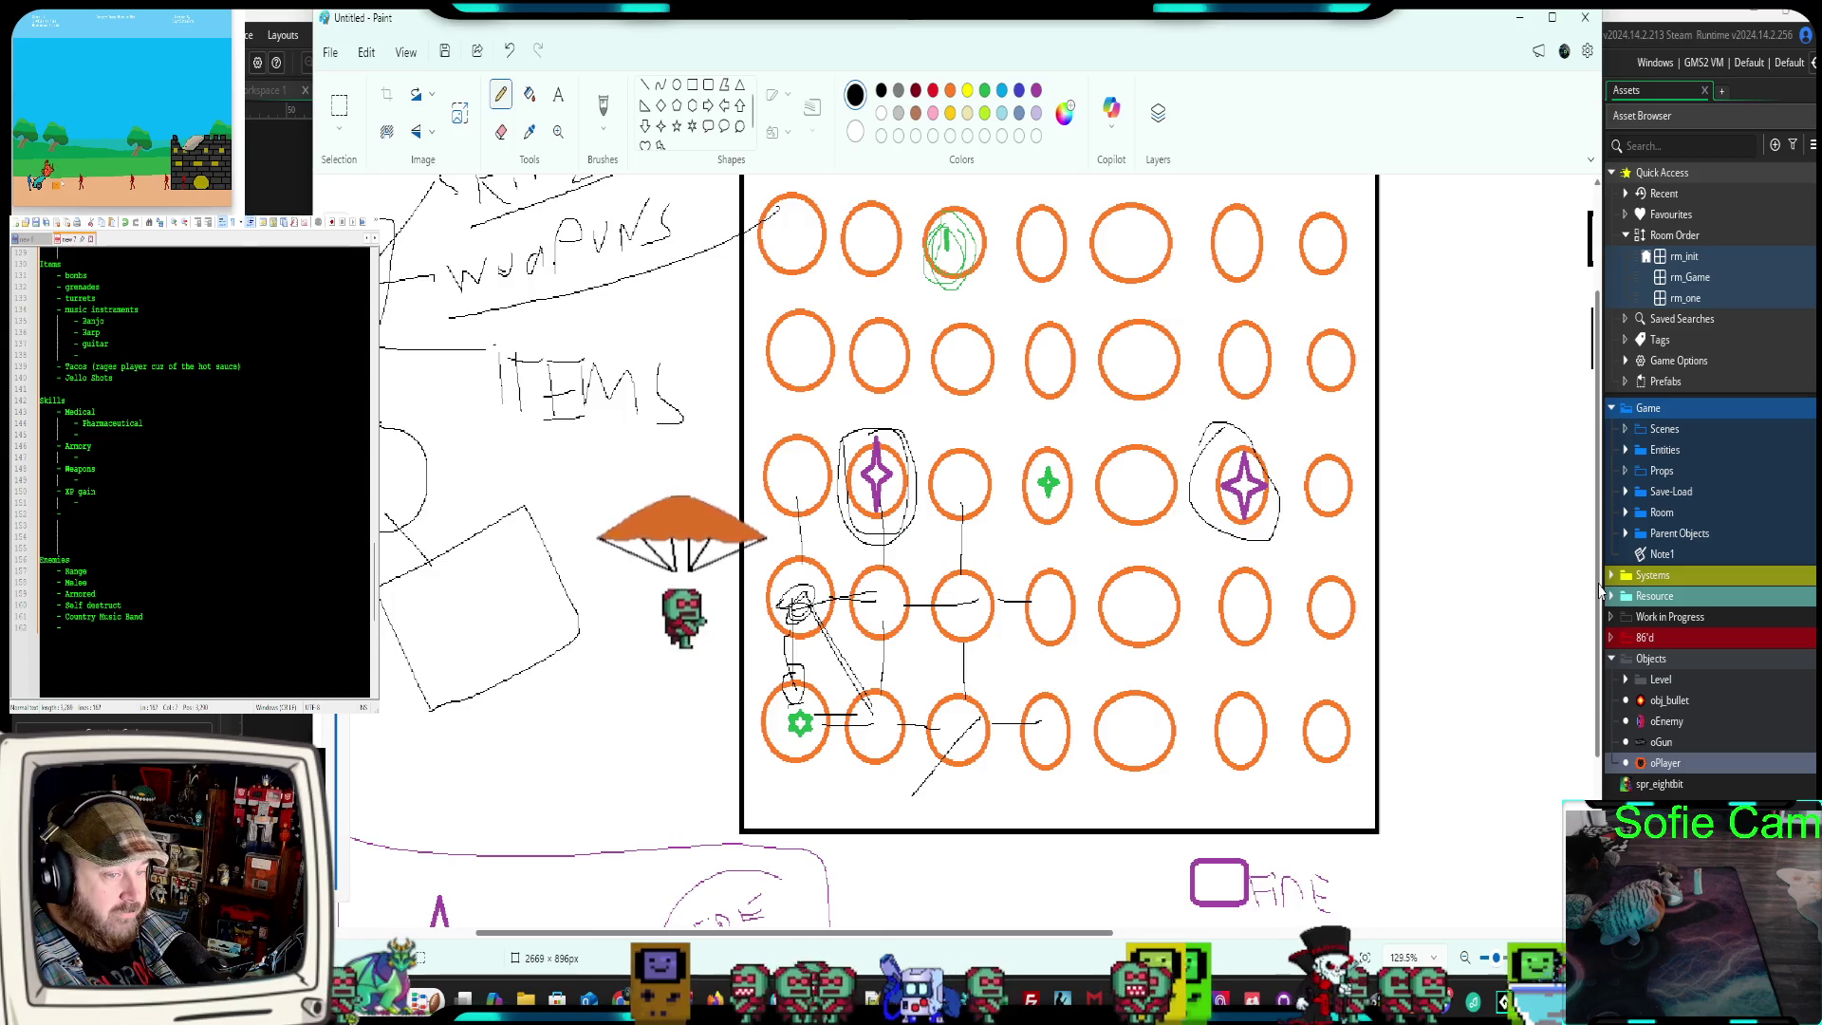
scroll(1519, 683, "down", 1)
scroll(1595, 569, "up", 3)
scroll(1602, 537, "up", 1)
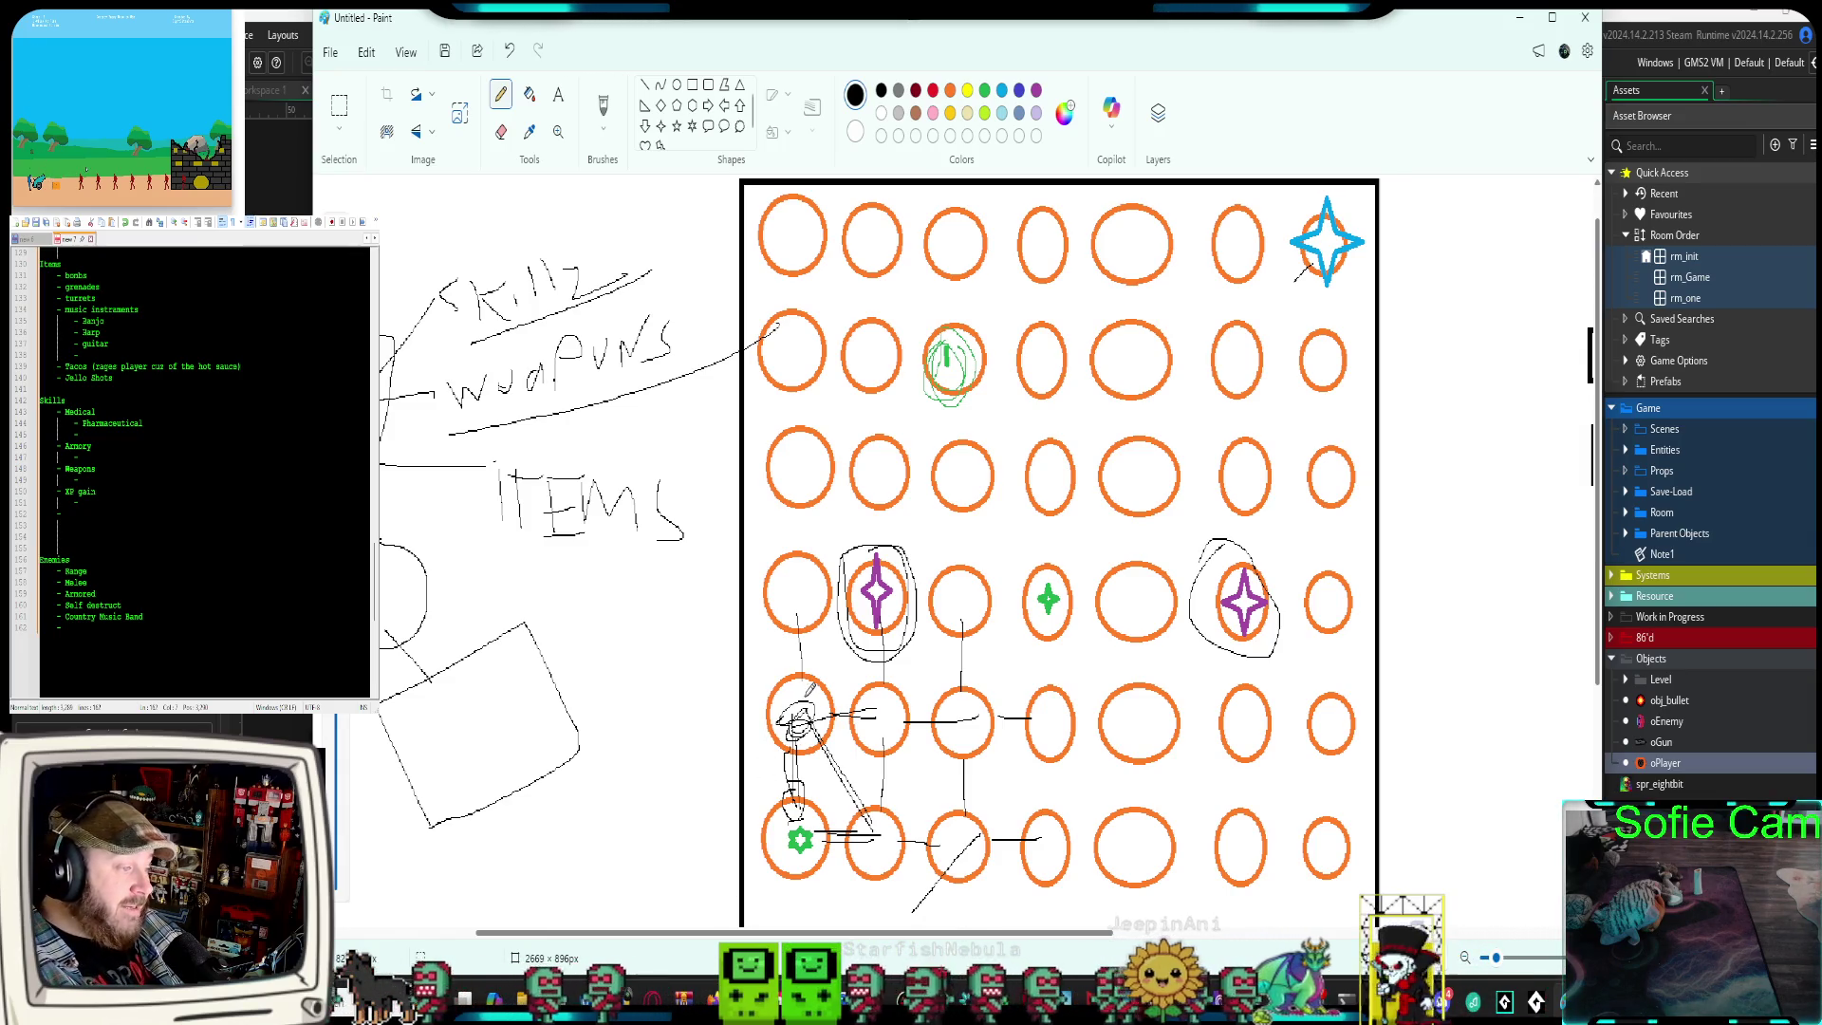
left_click_drag(811, 671, 805, 590)
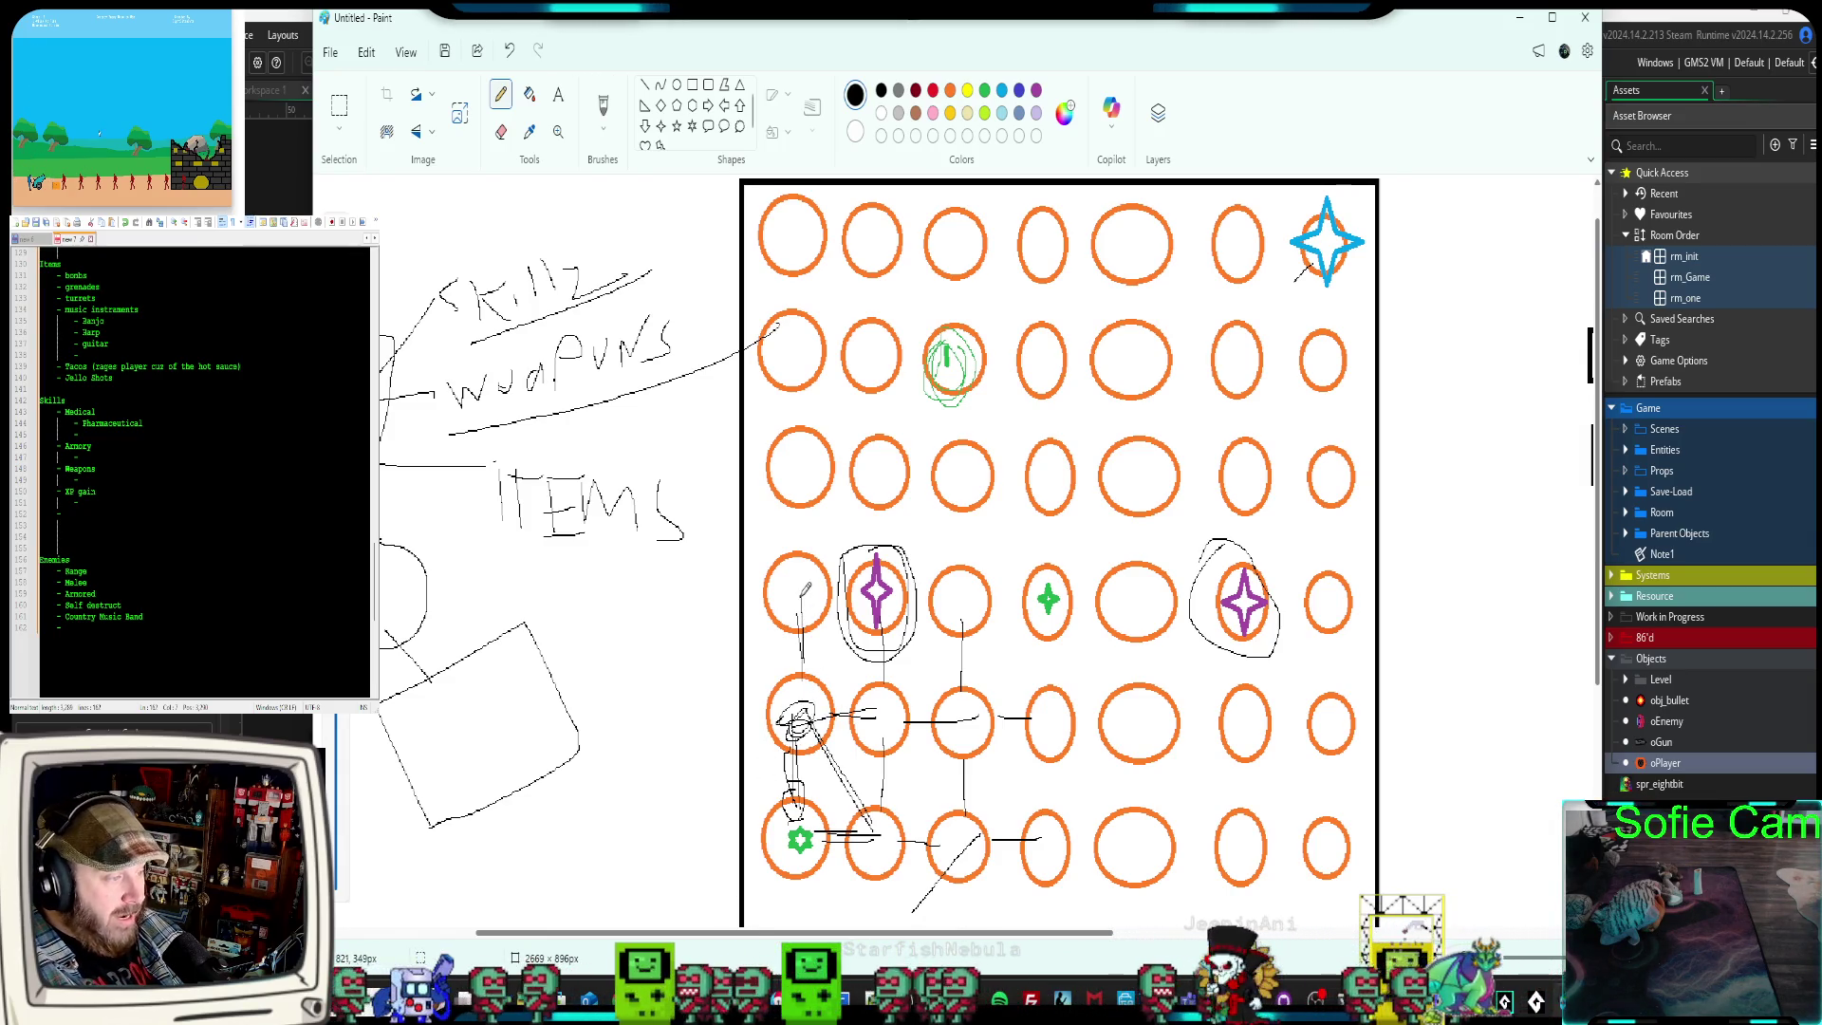
left_click_drag(816, 707, 868, 712)
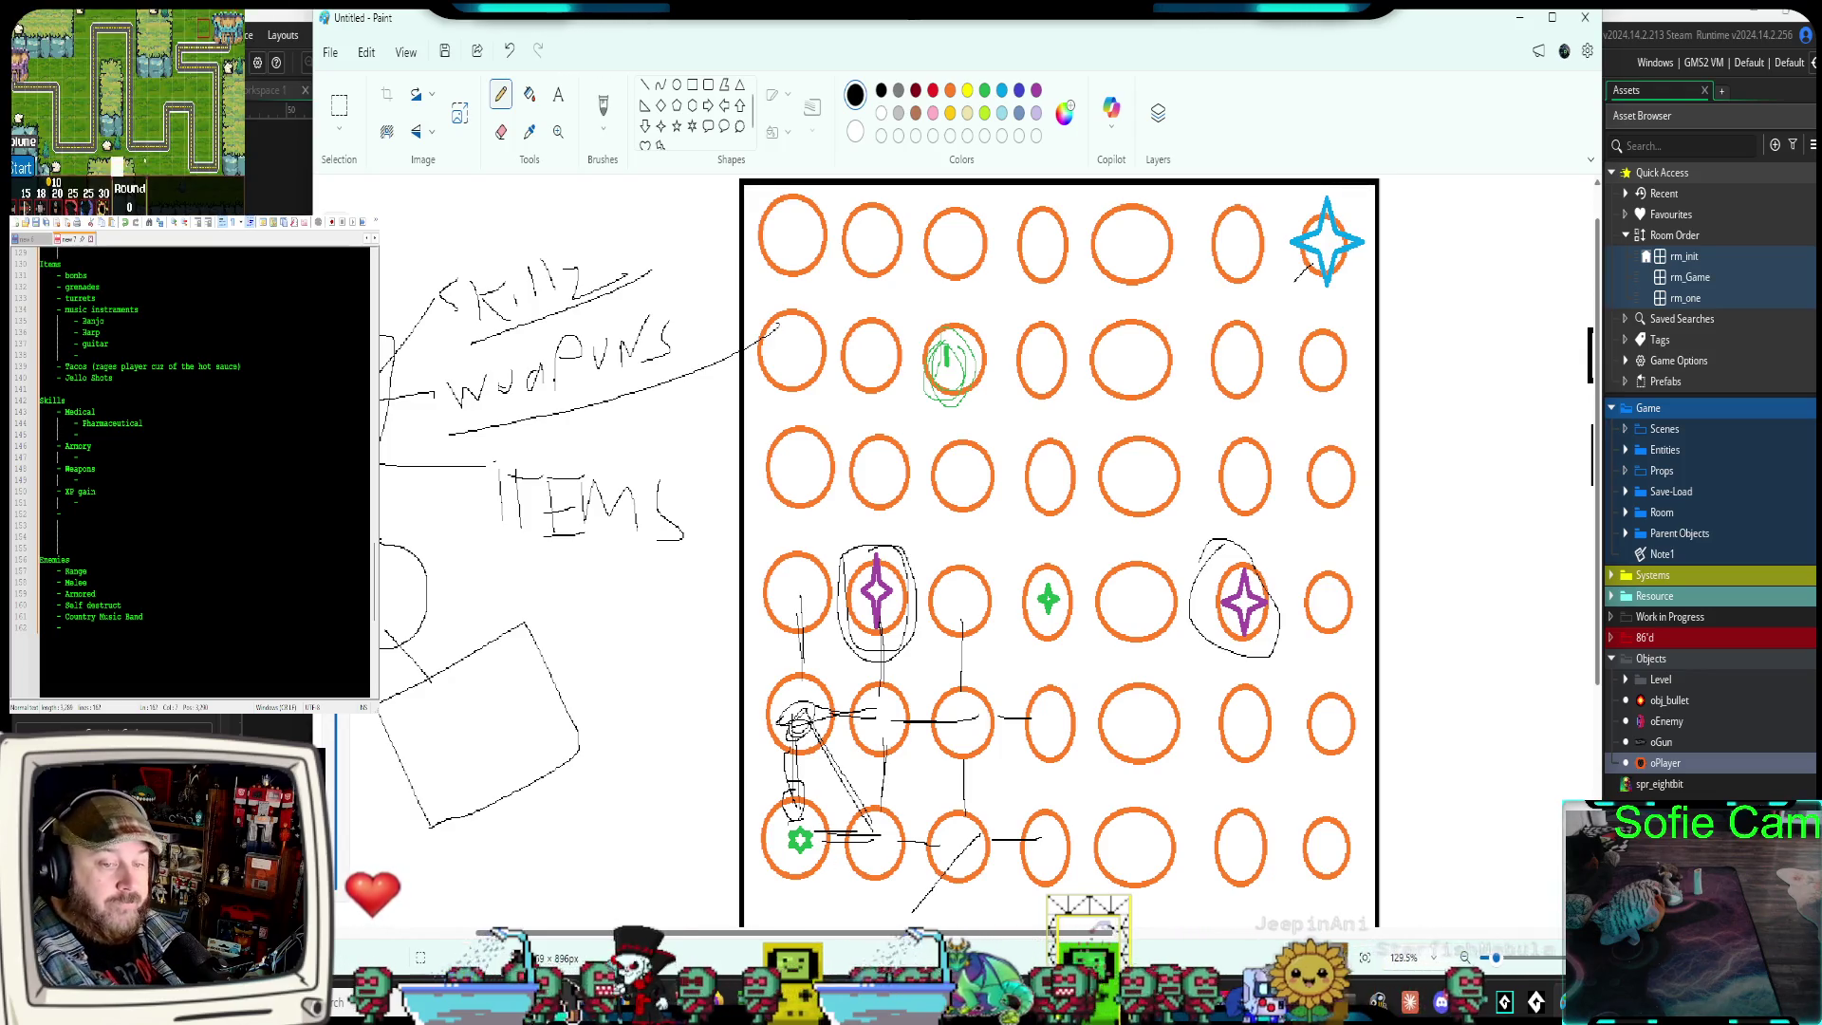
mouse_move(620, 1001)
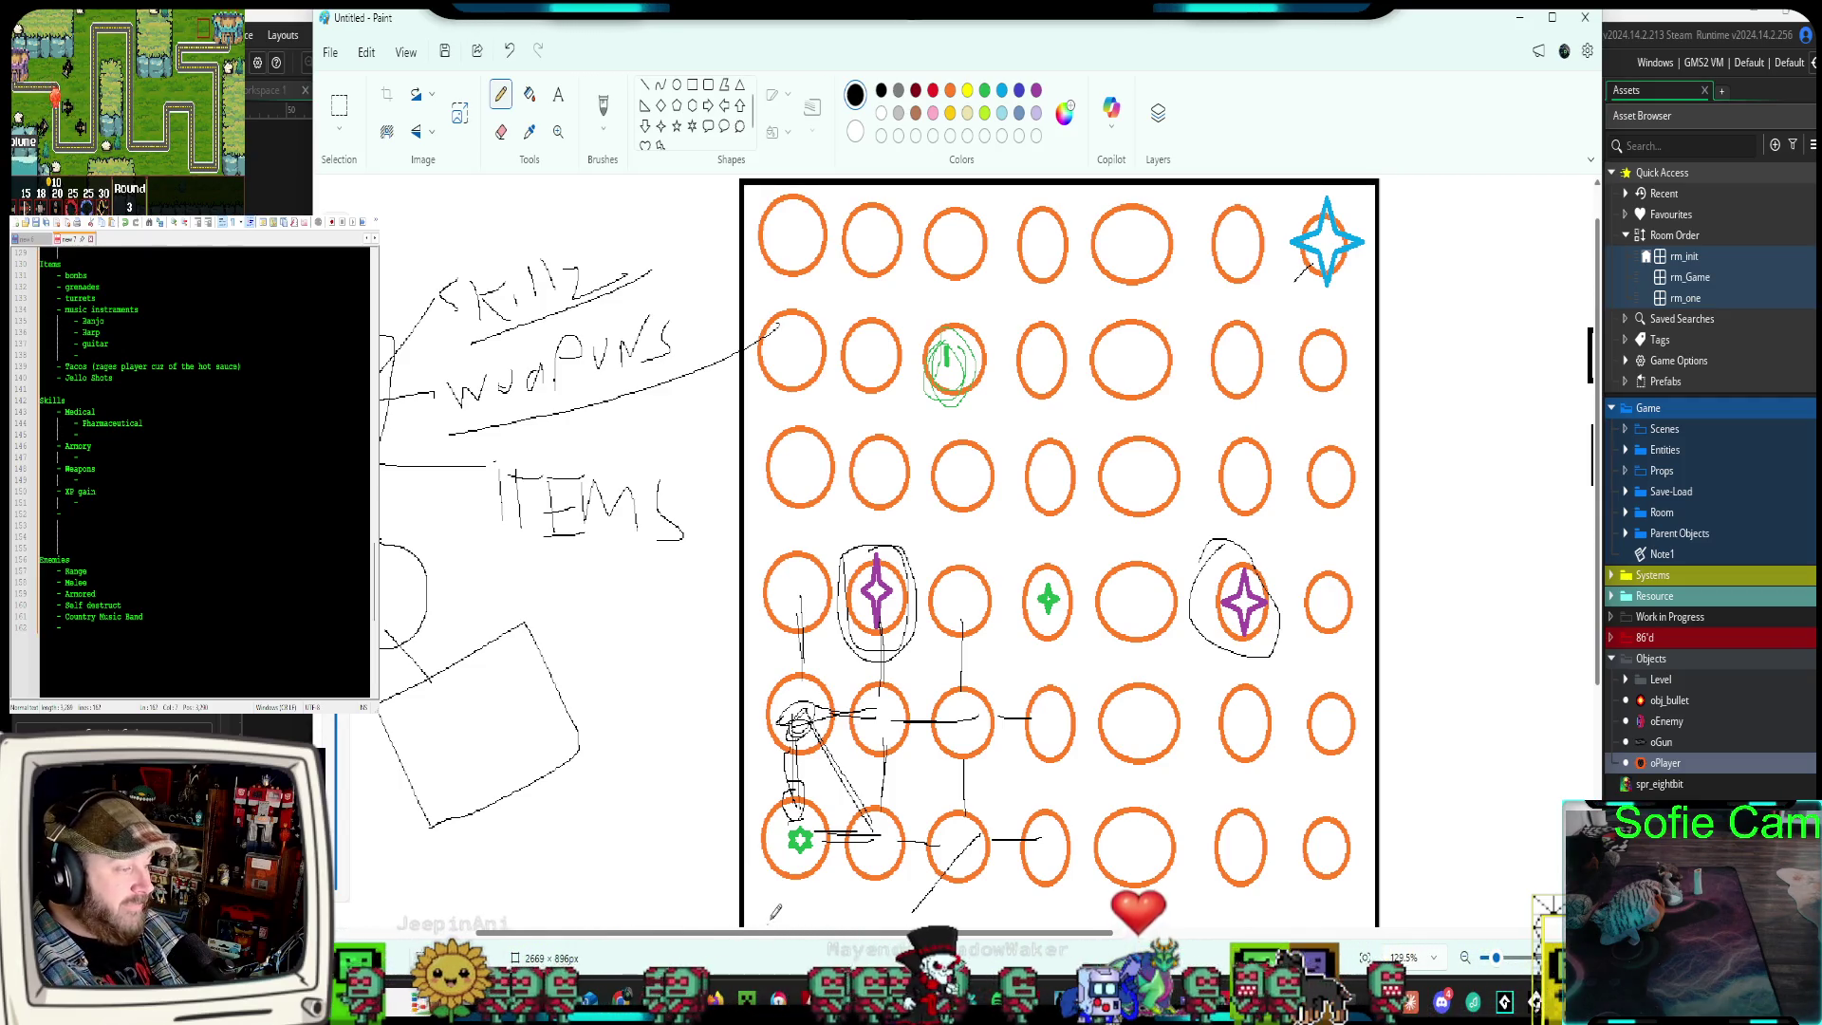
Scroll the canvas to review the new map paths
scroll(776, 909, "down", 3)
scroll(949, 740, "up", 3)
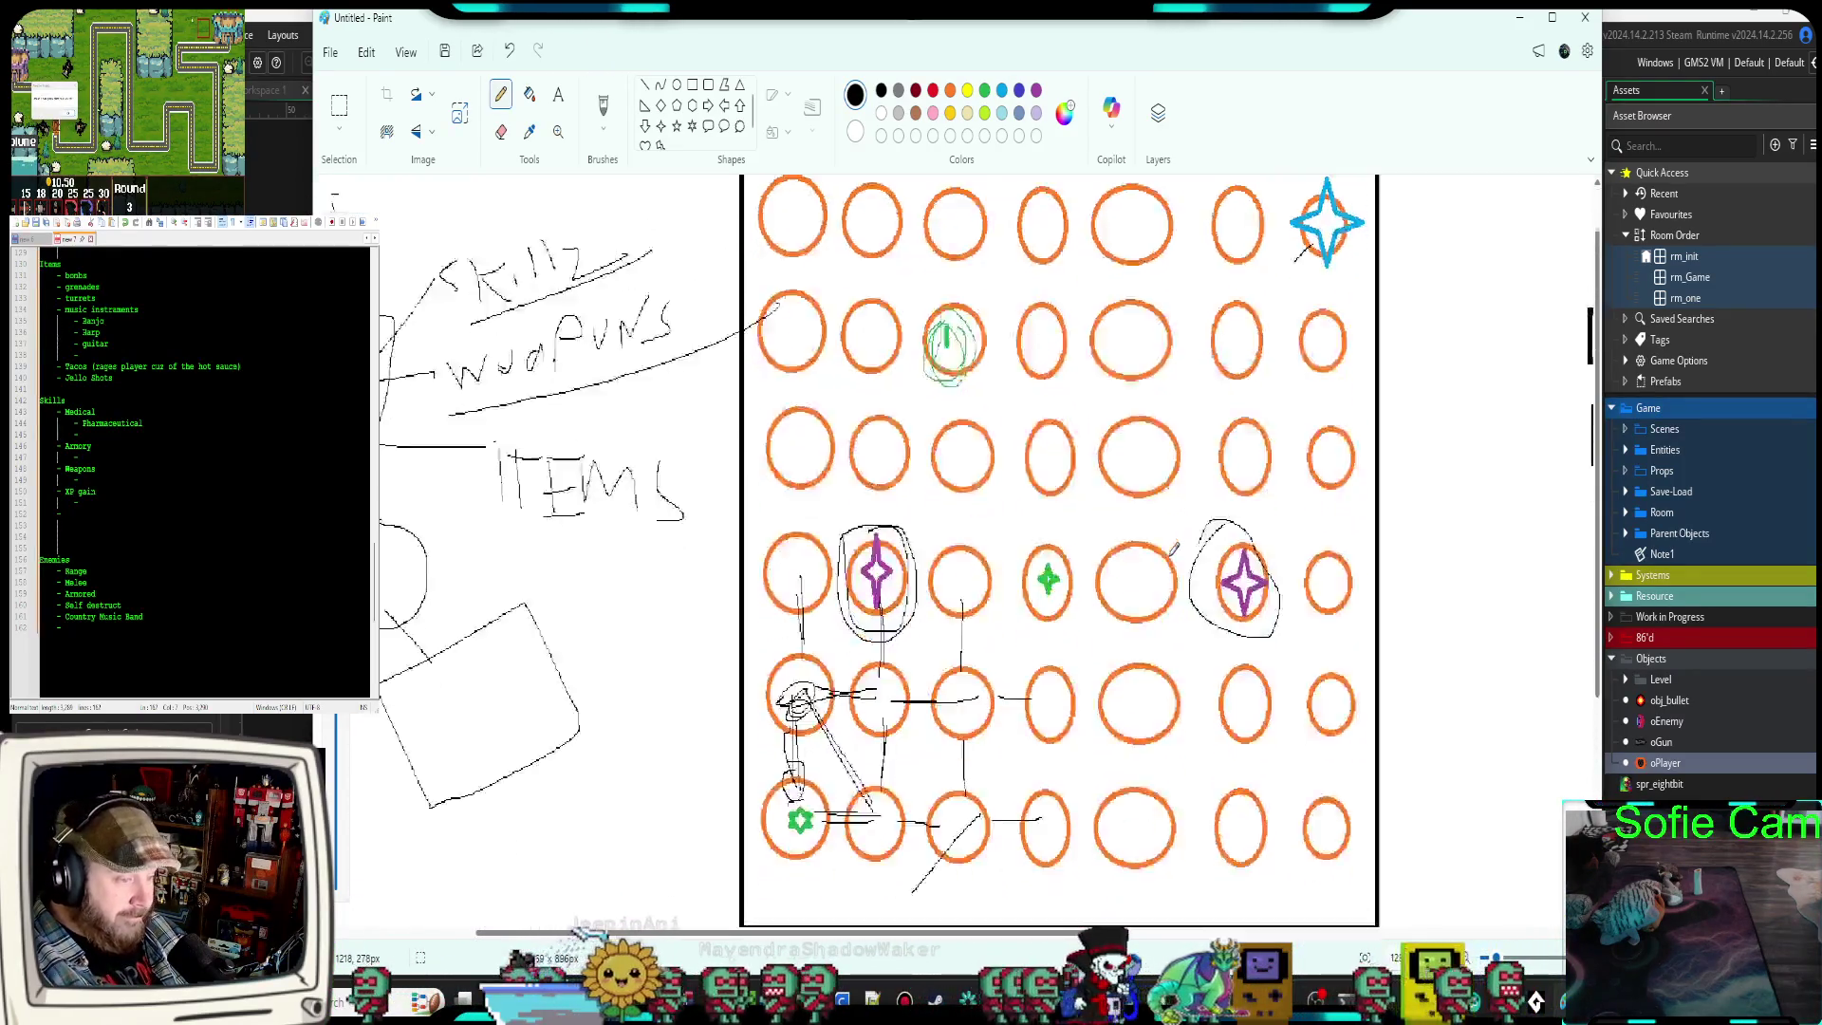
scroll(1163, 567, "down", 2)
scroll(1163, 568, "up", 3)
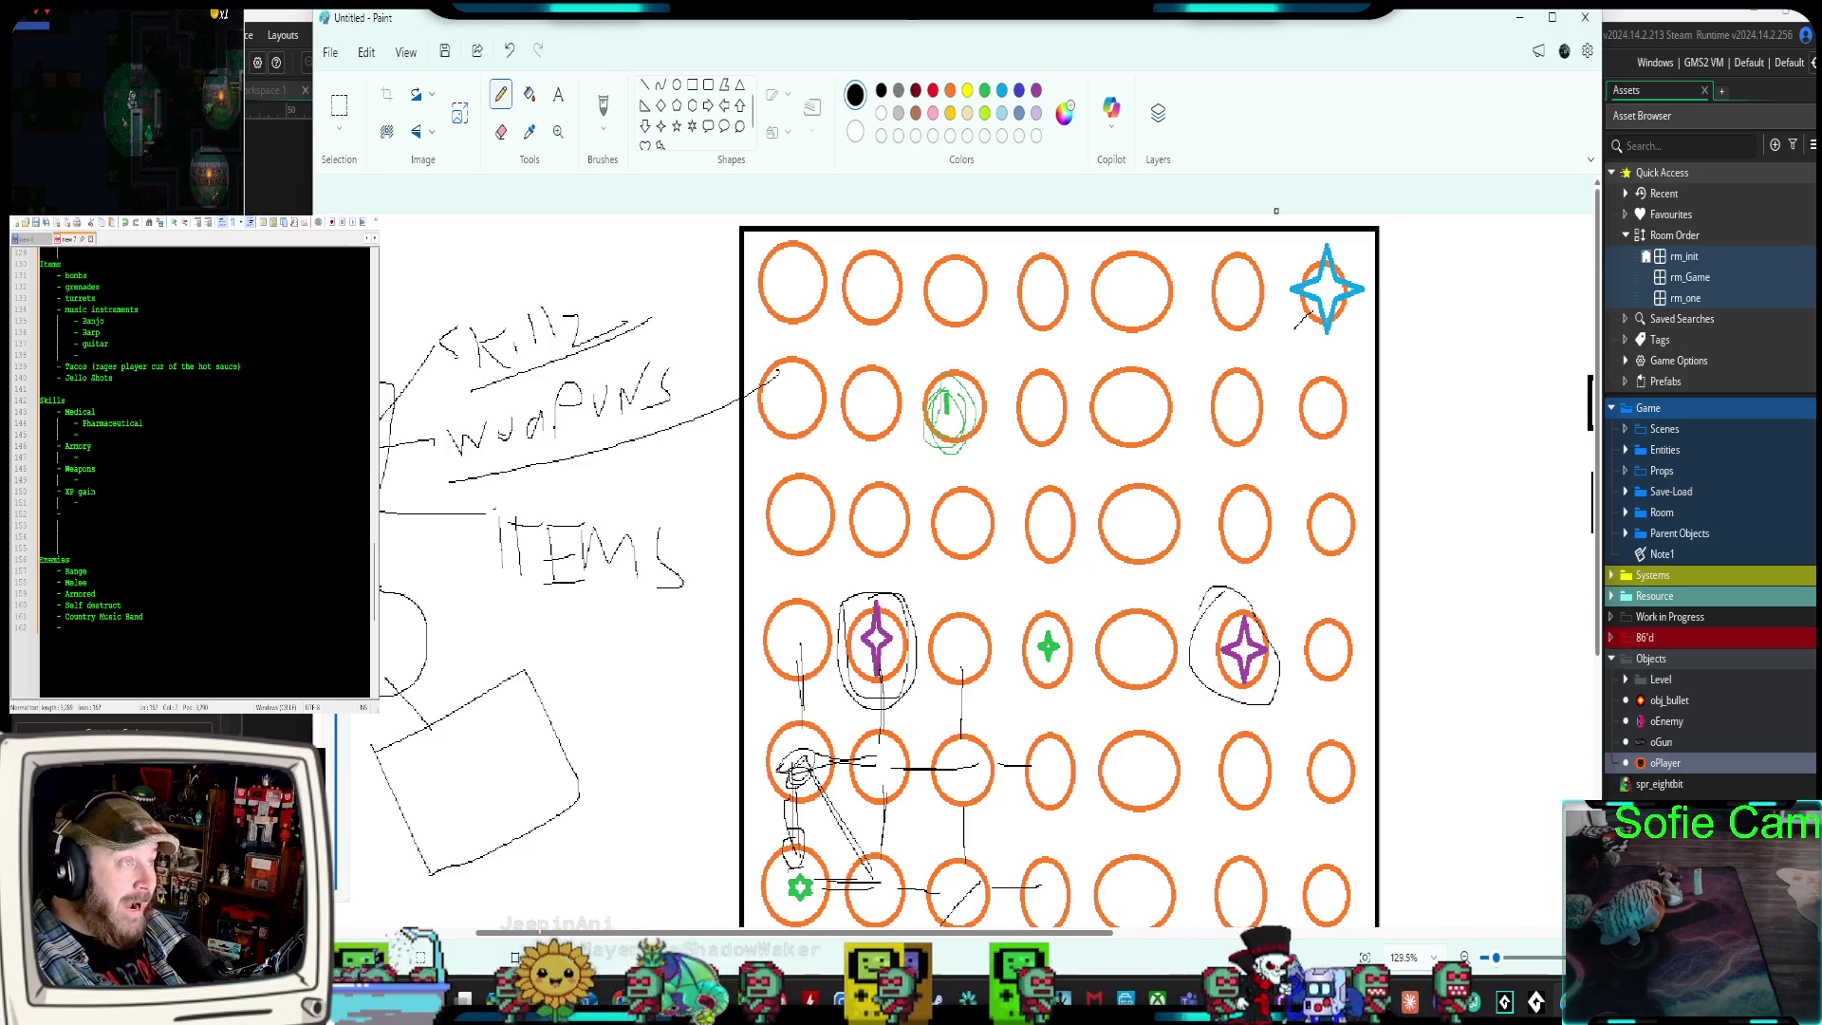
scroll(204, 470, "up", 3)
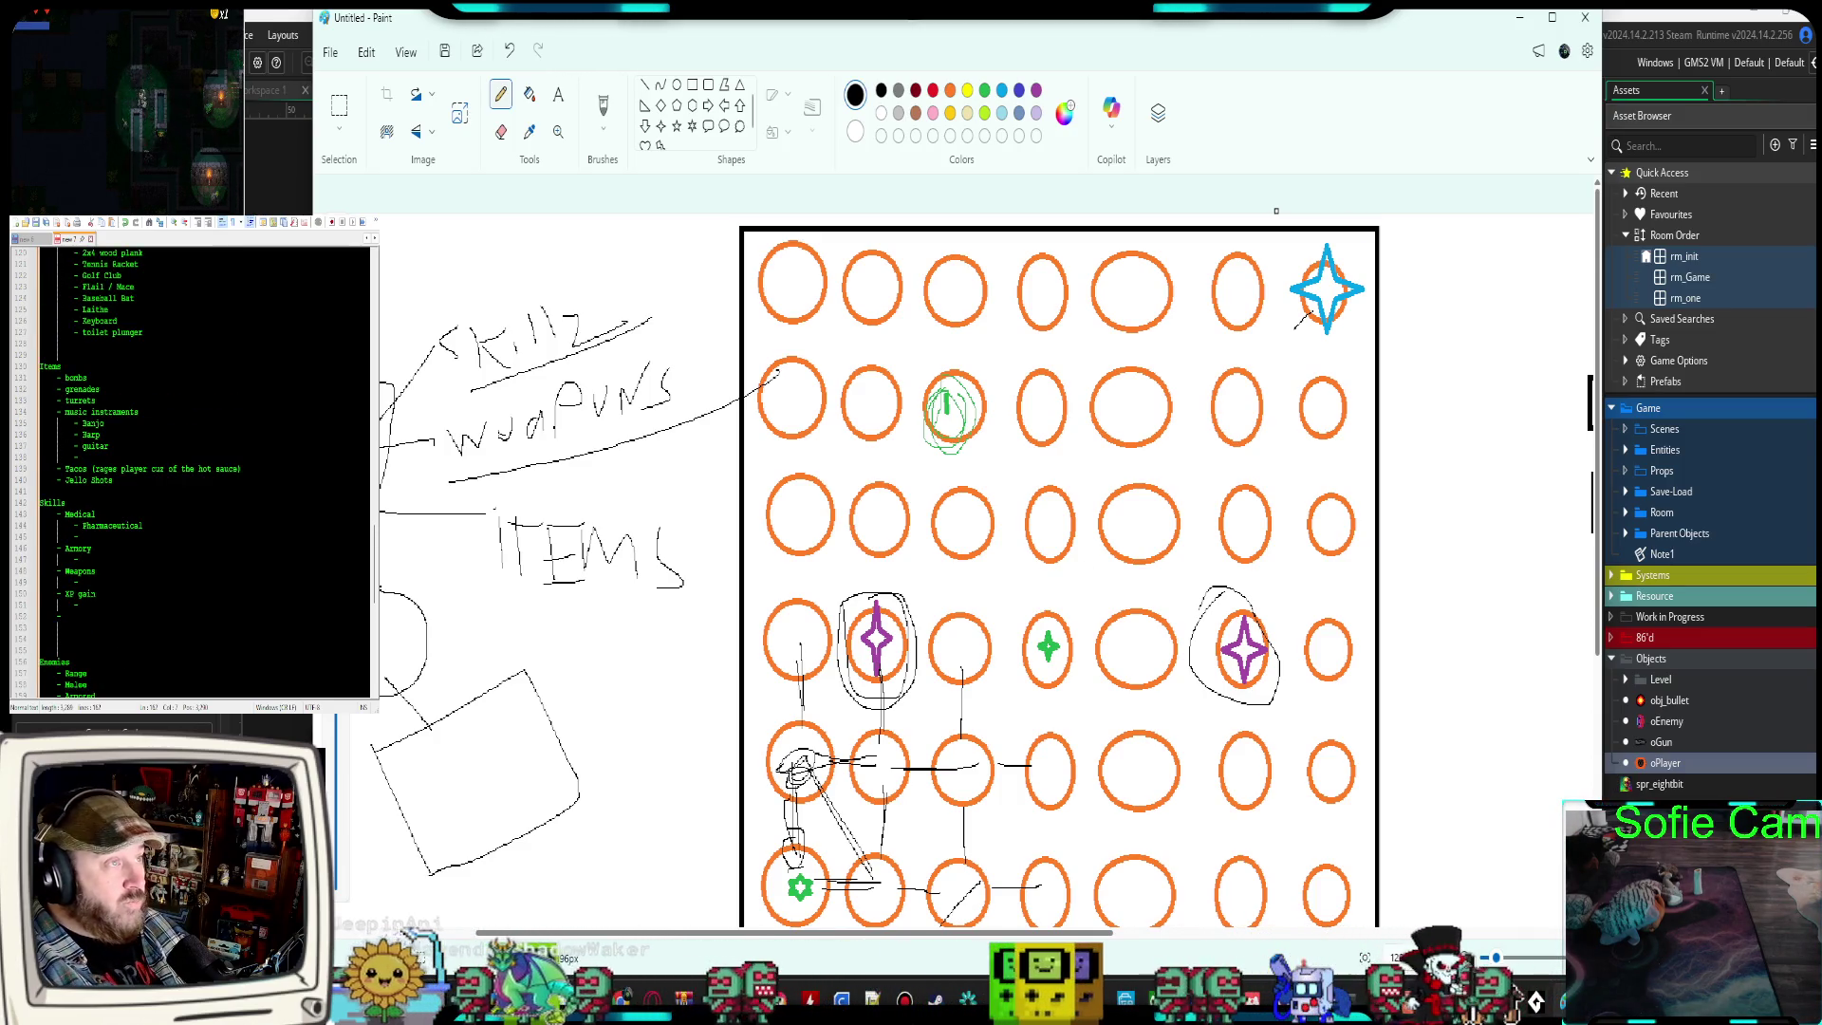
scroll(204, 470, "down", 2)
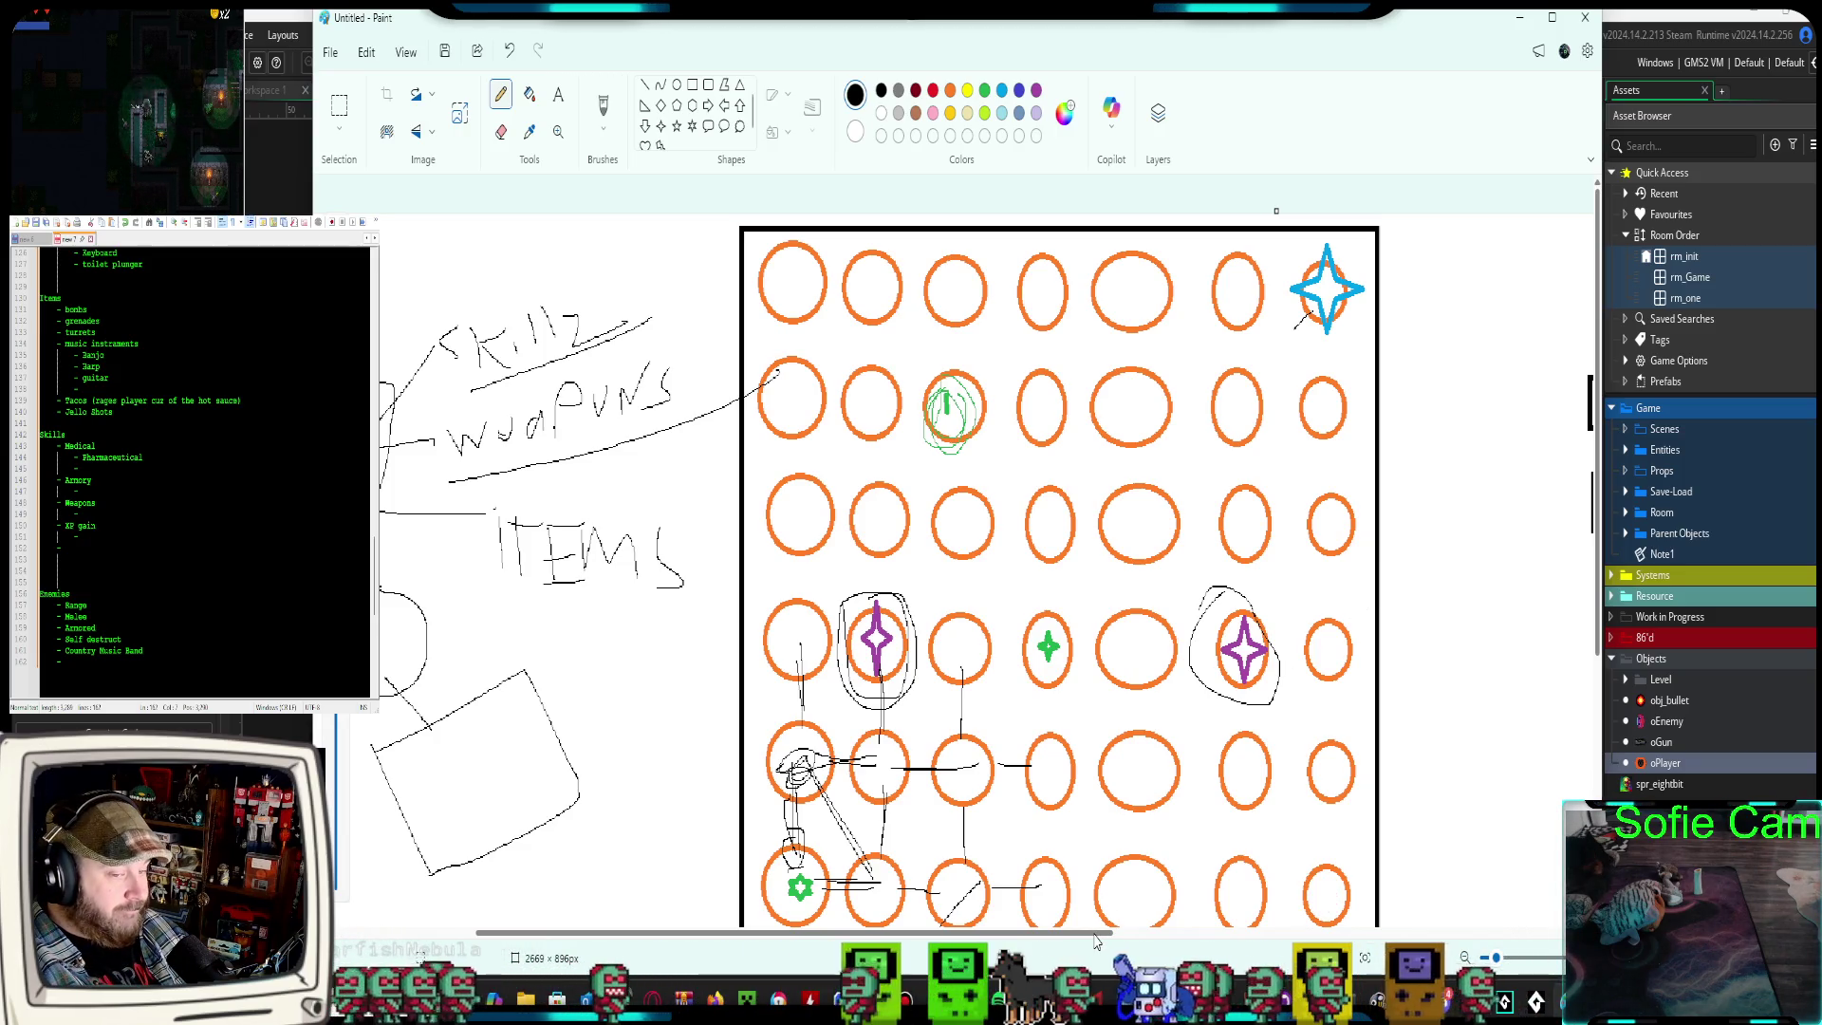
Add the text 'Extra Item' below 'Range - double shot' in the skill tree's bonus list
left_click_drag(1096, 940, 1467, 940)
scroll(1439, 660, "down", 4)
scroll(1439, 659, "up", 2)
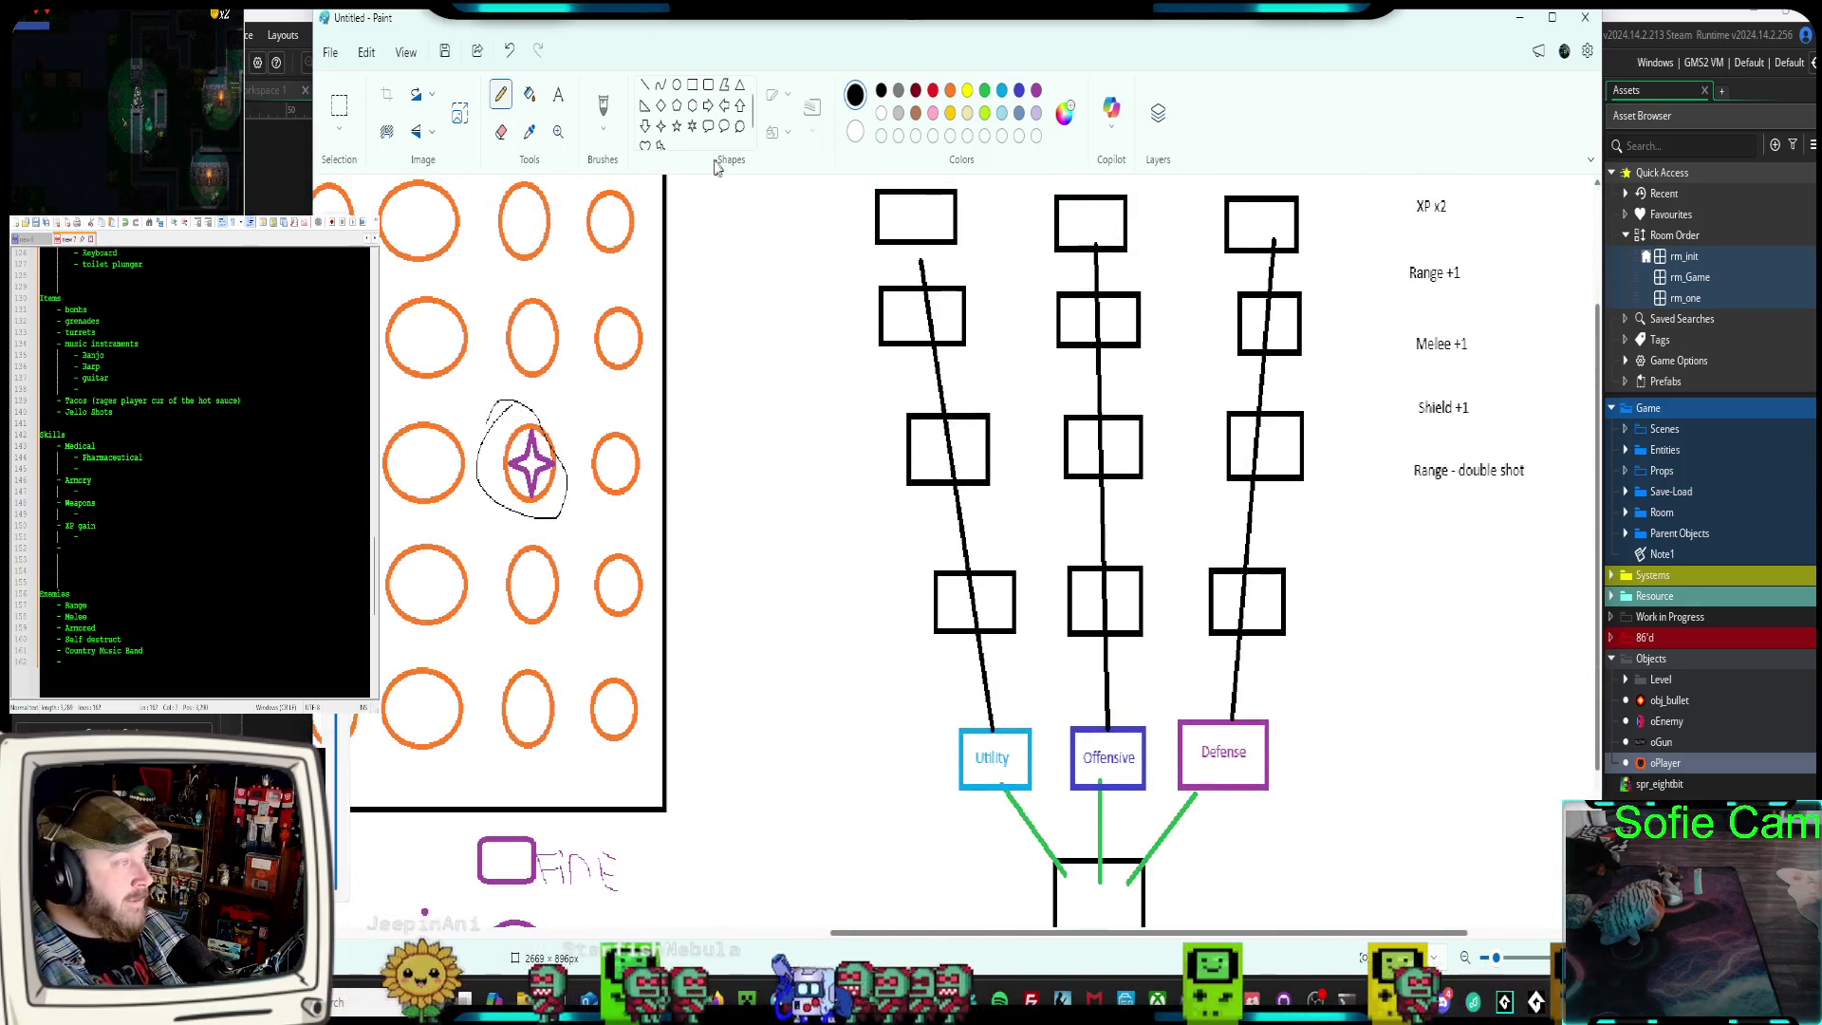
left_click(558, 95)
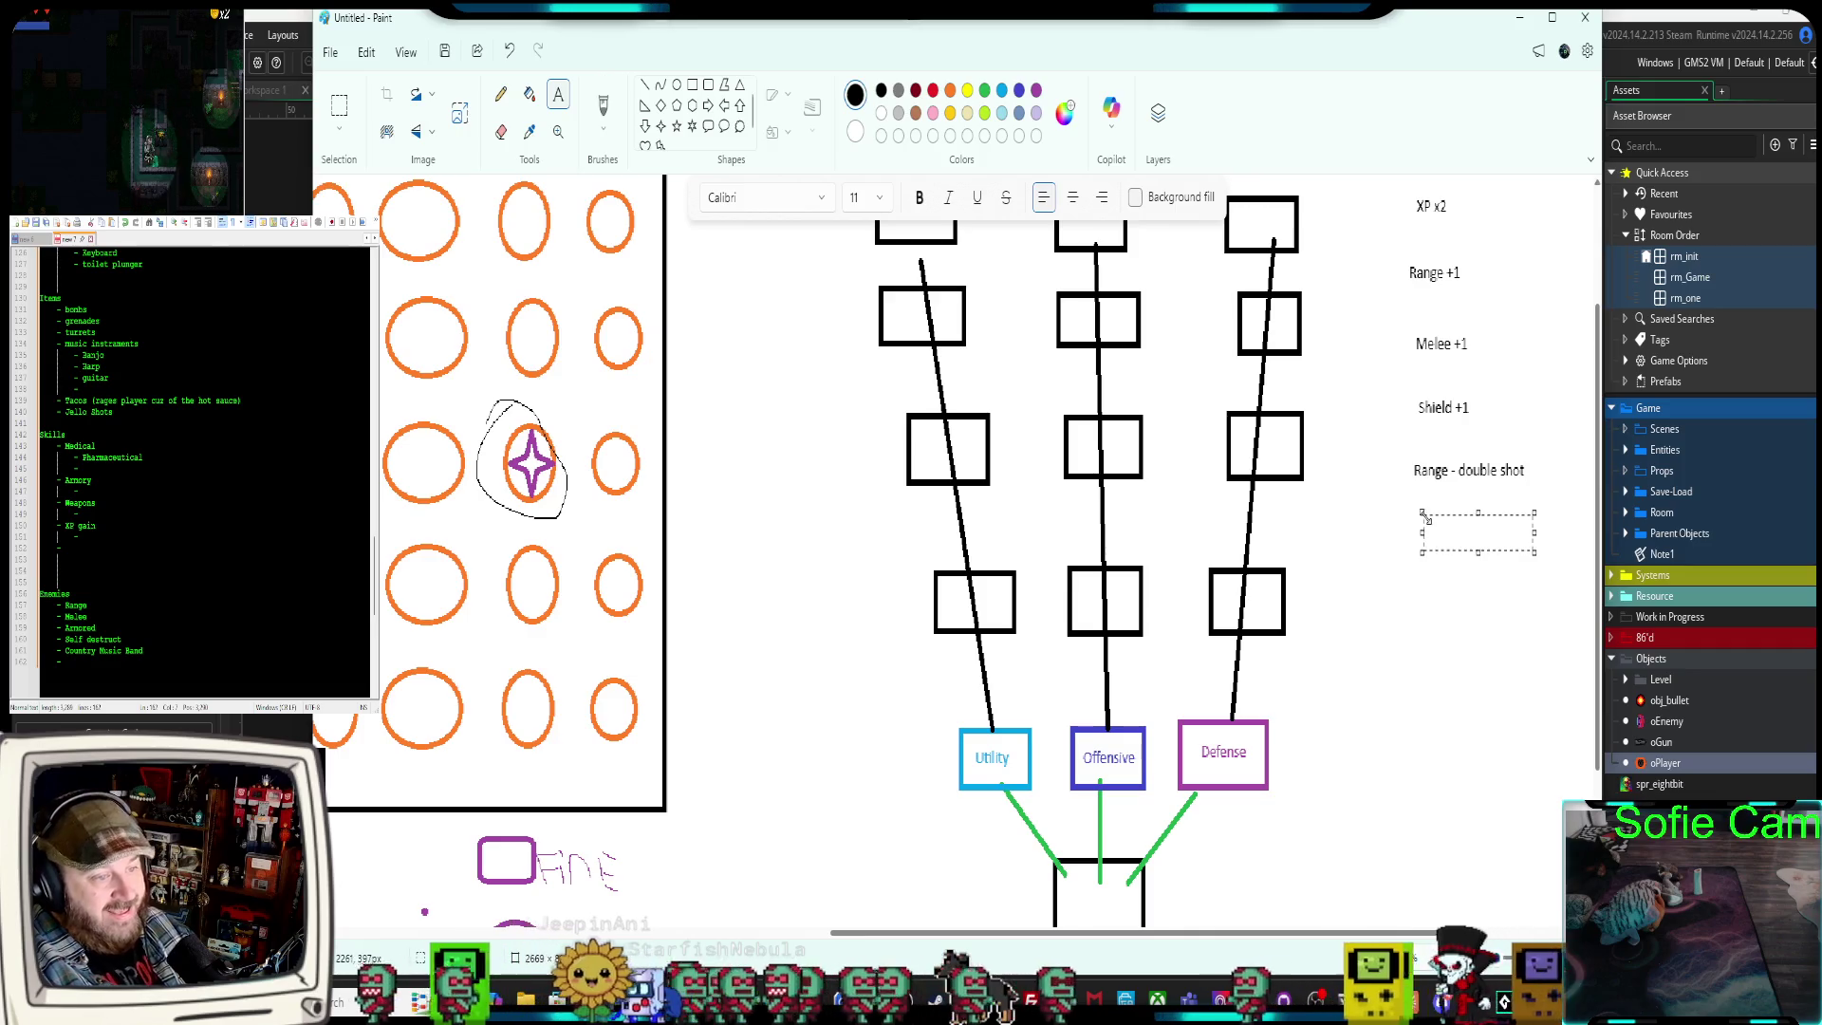
left_click(1422, 512)
type("Extra ")
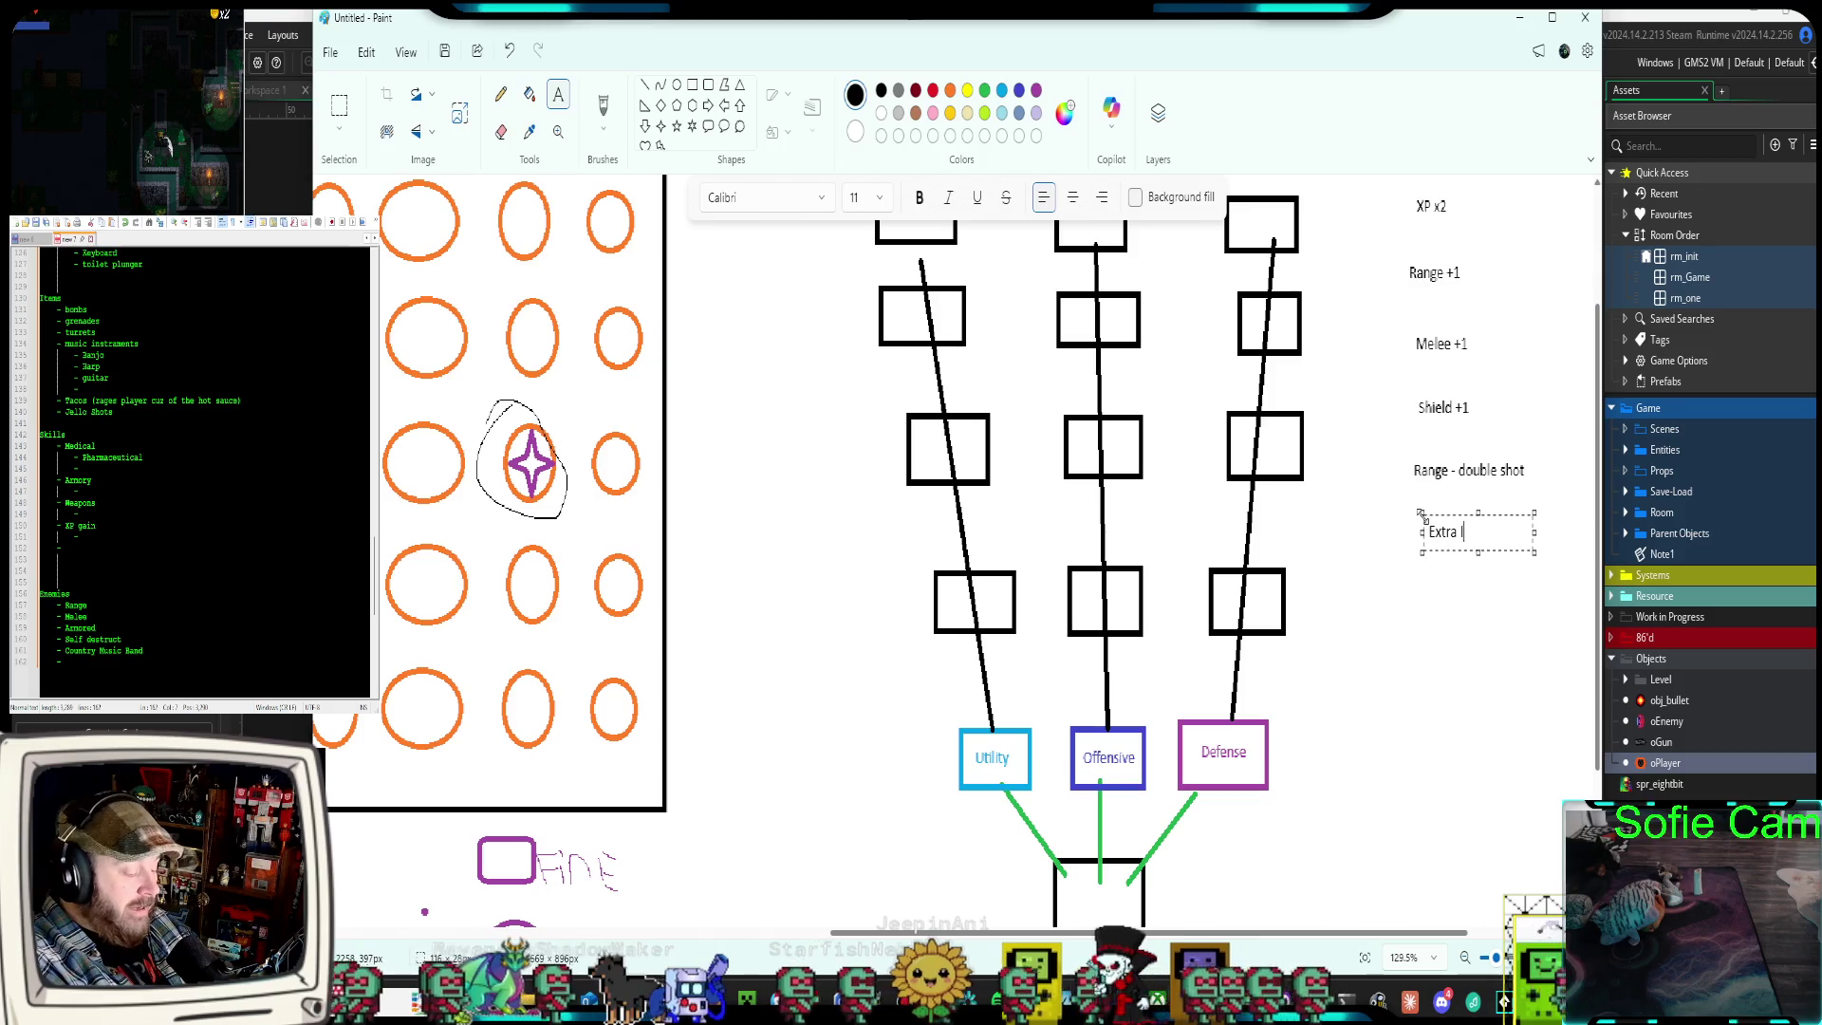
type("Item")
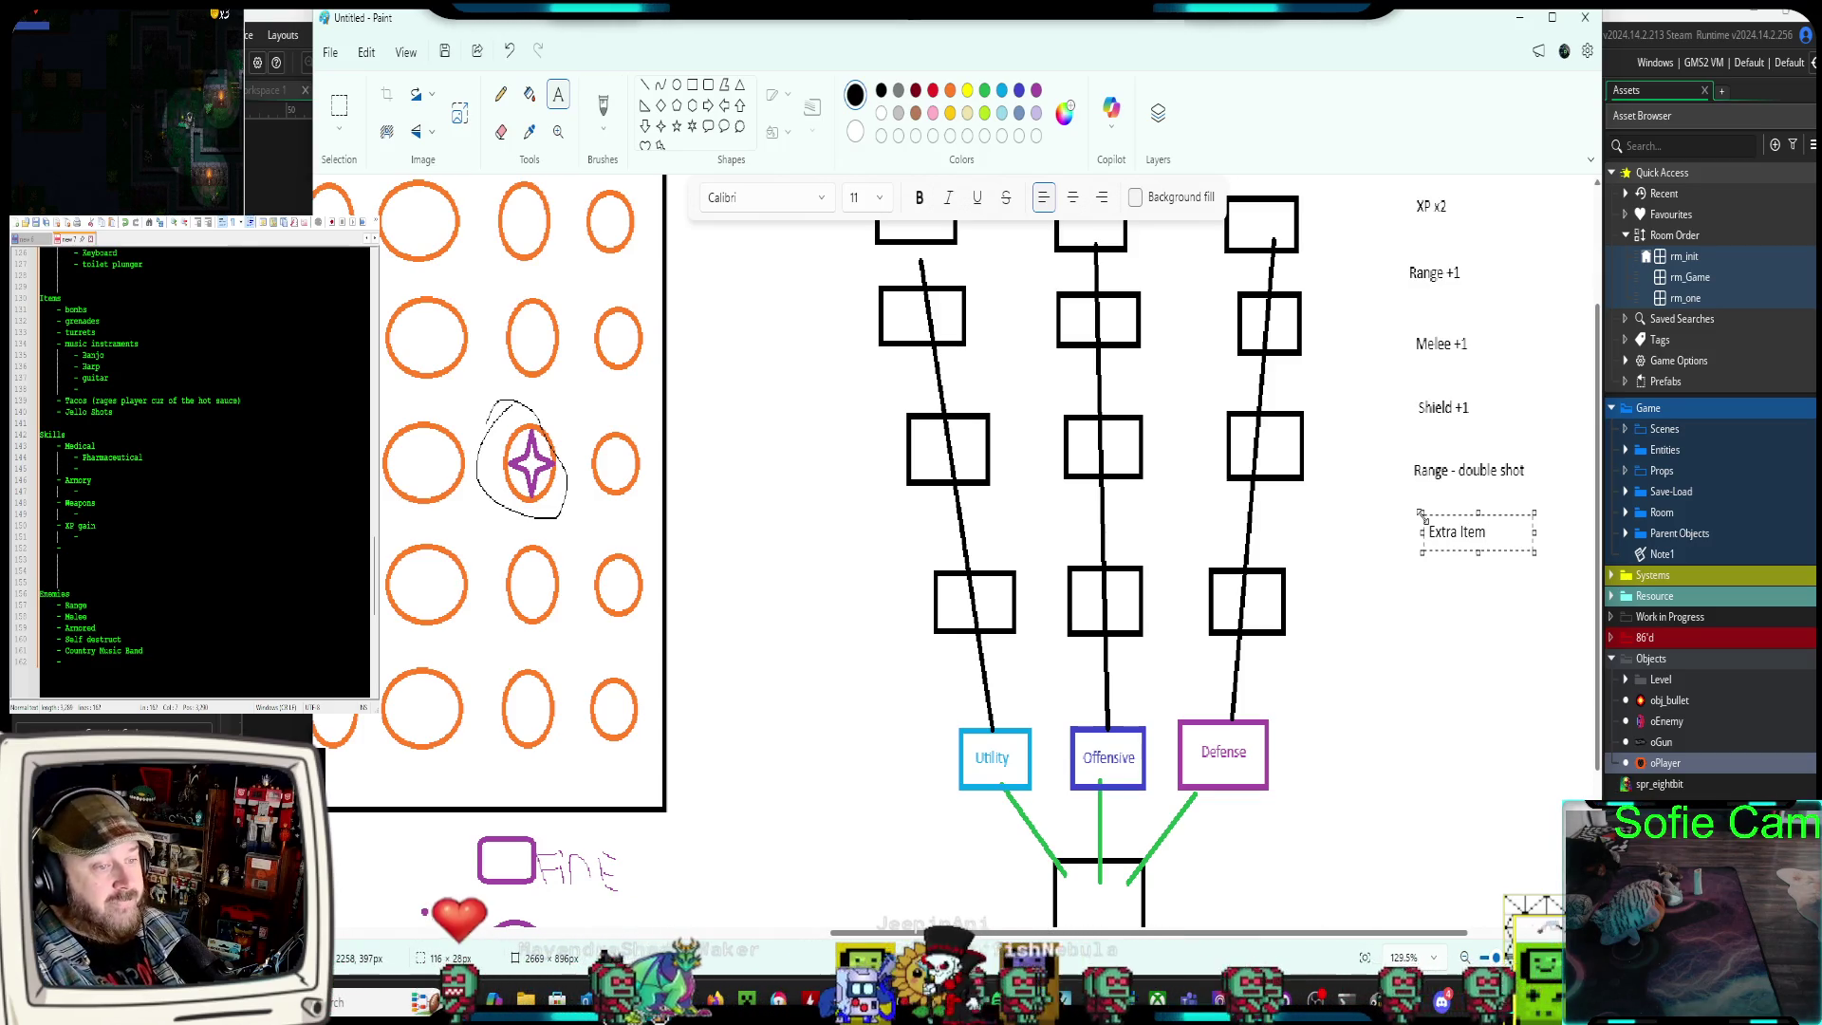
left_click(1393, 581)
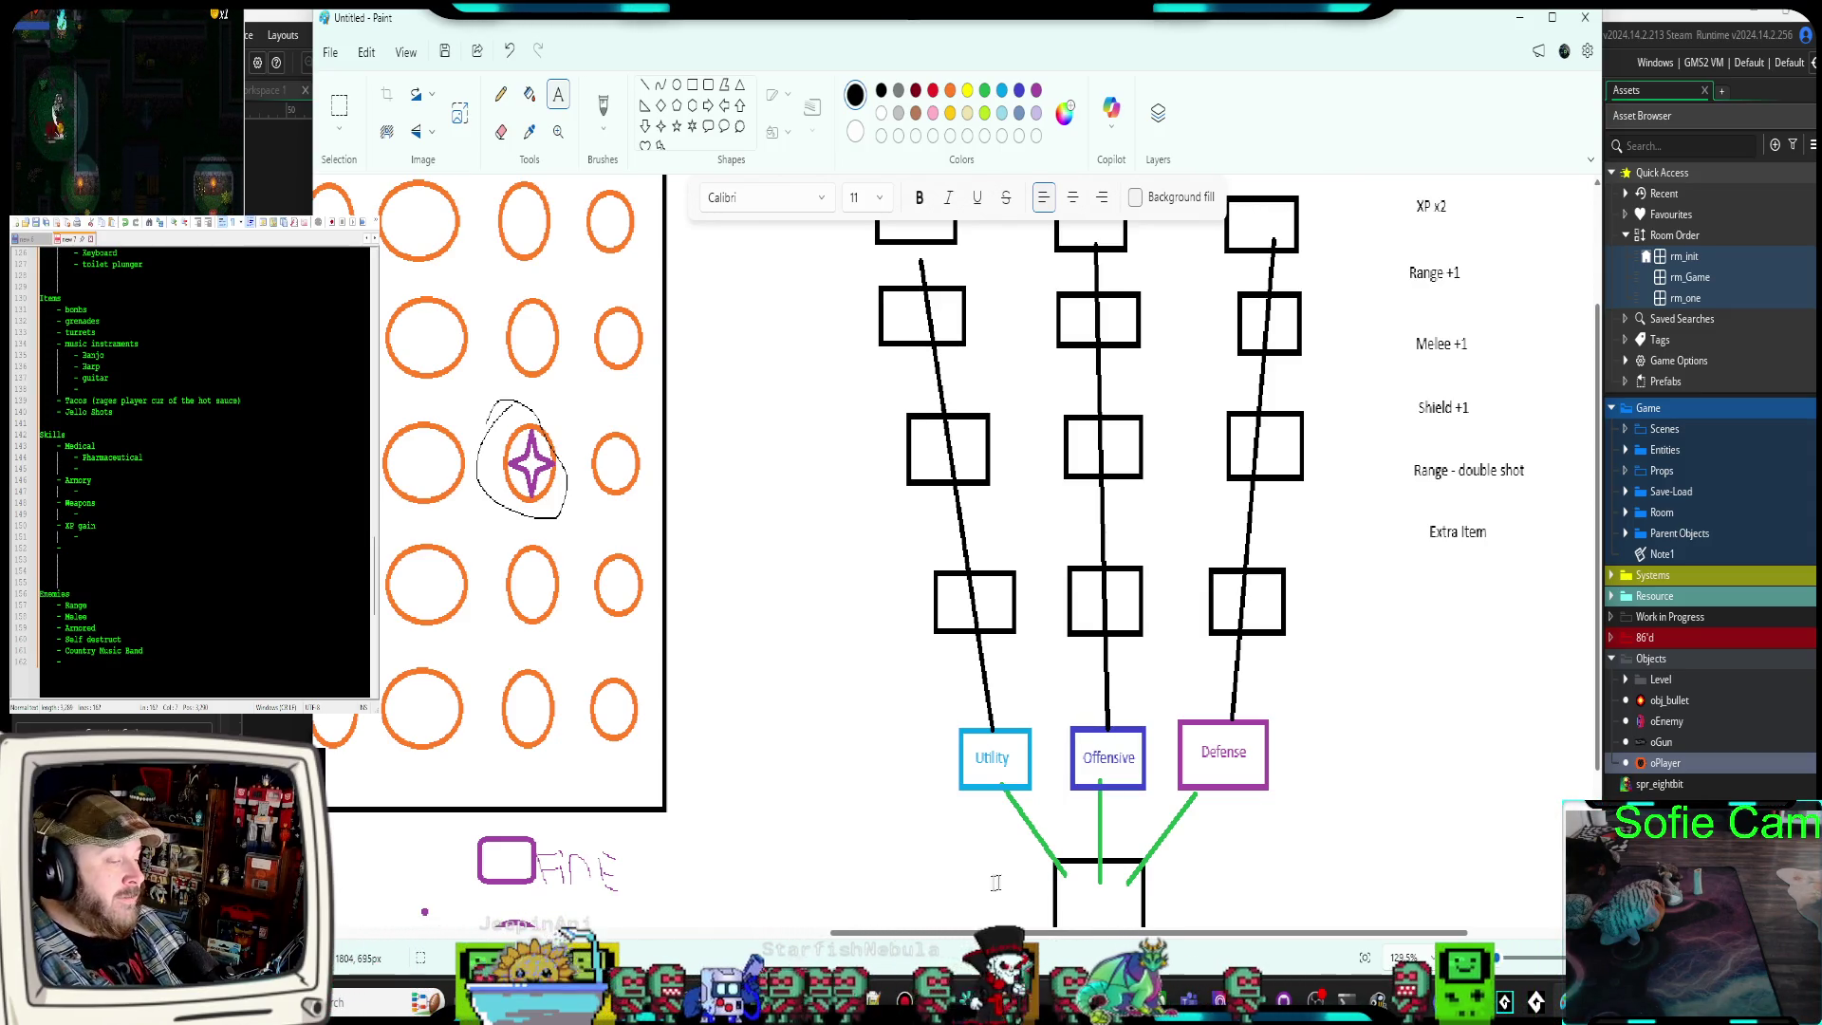
left_click_drag(1274, 932, 753, 969)
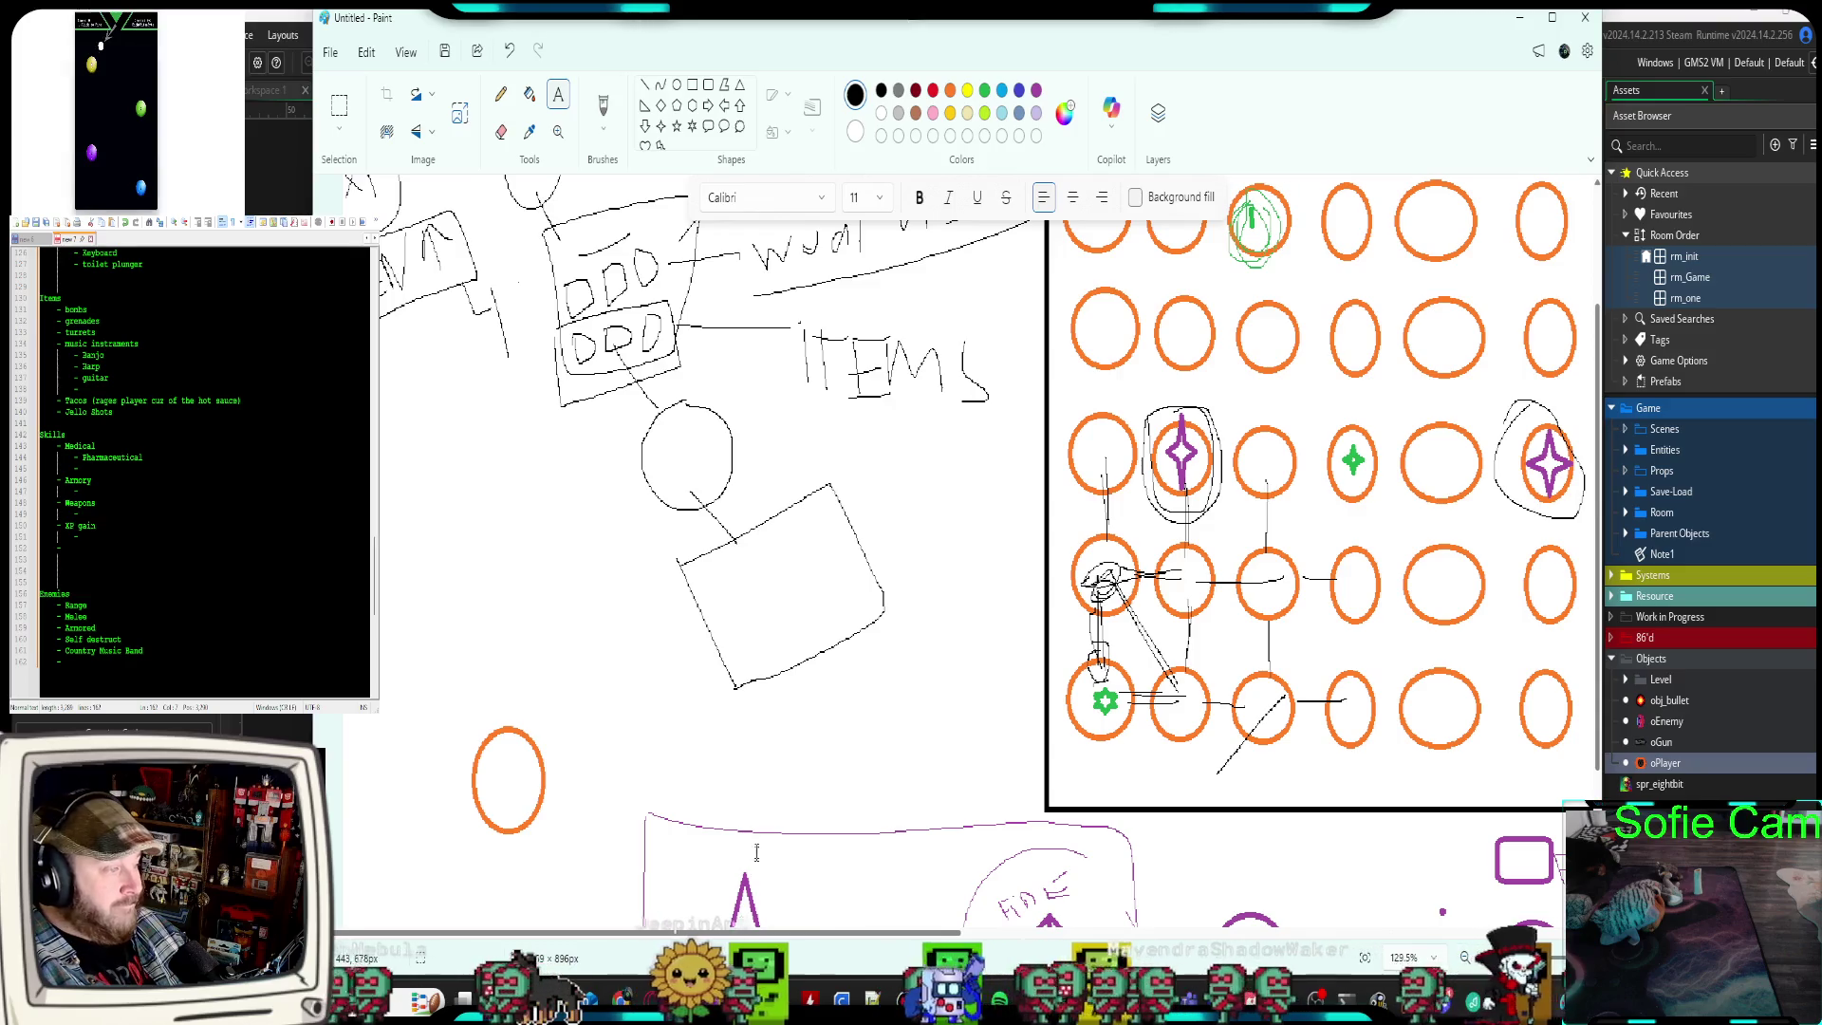
scroll(736, 883, "up", 3)
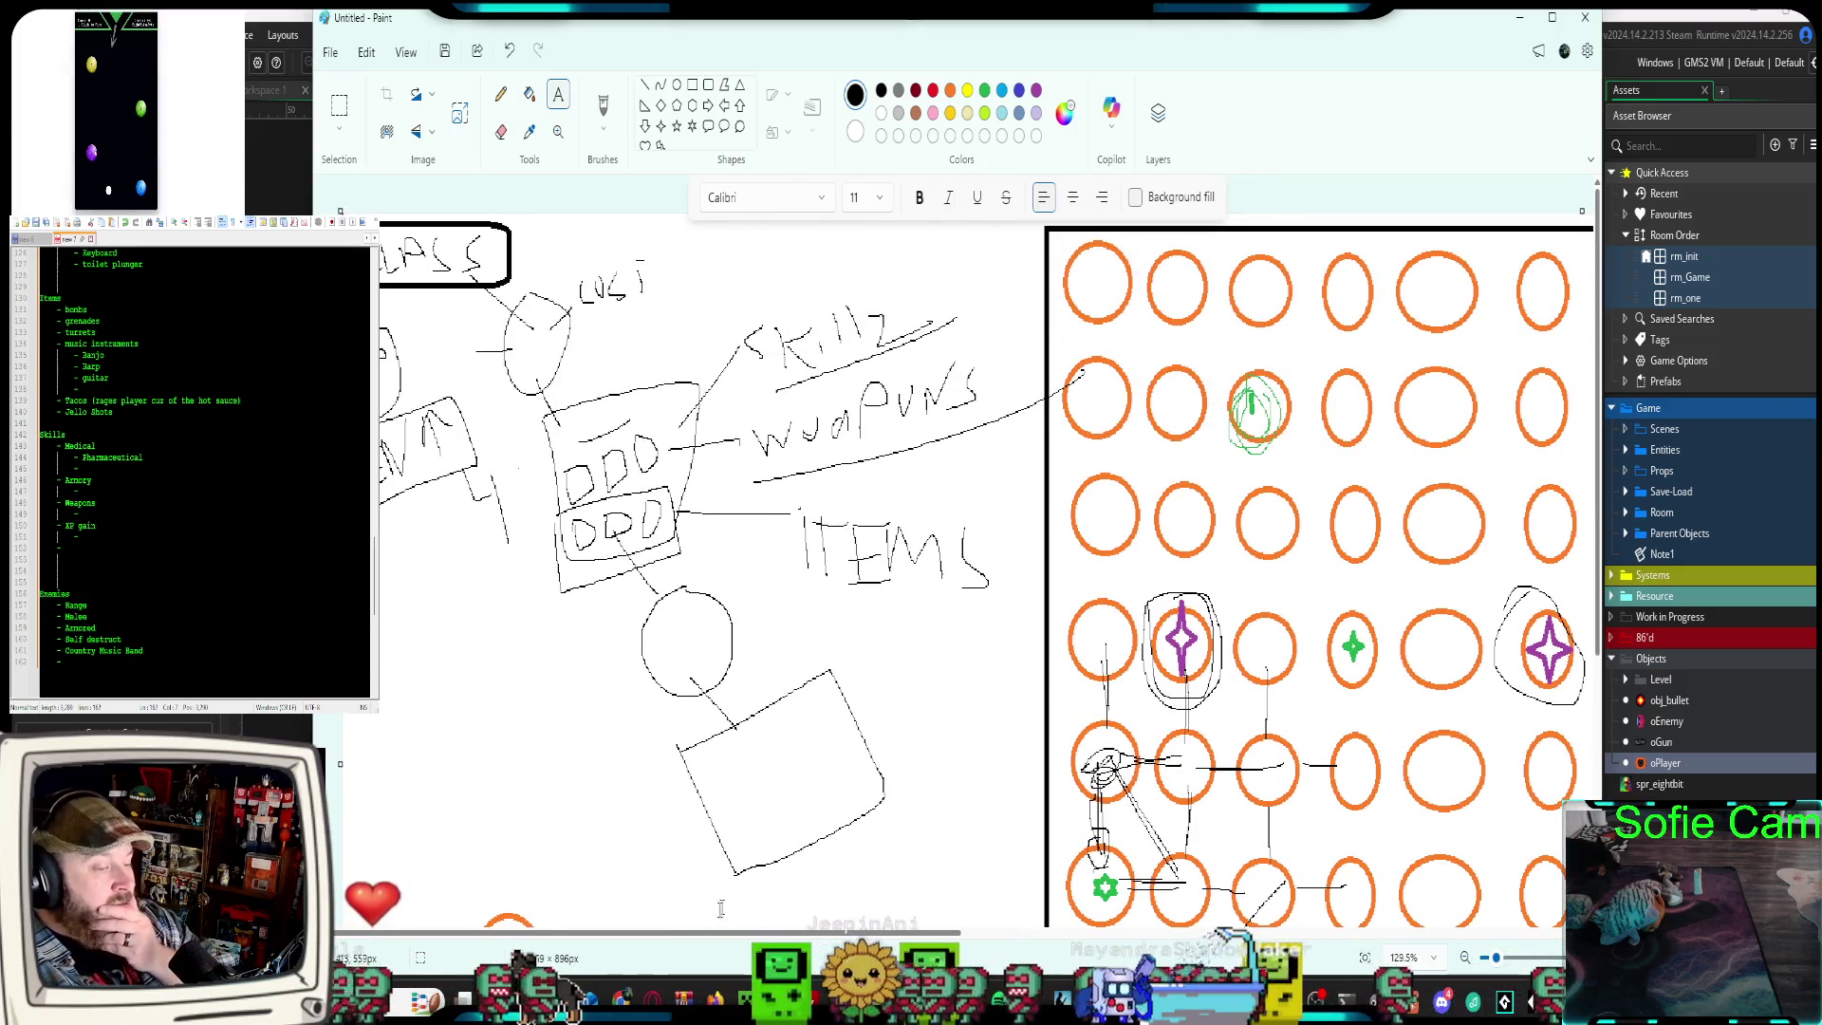
mouse_move(750, 940)
left_mouse_down()
mouse_move(1063, 940)
mouse_move(930, 940)
mouse_move(977, 940)
left_mouse_up()
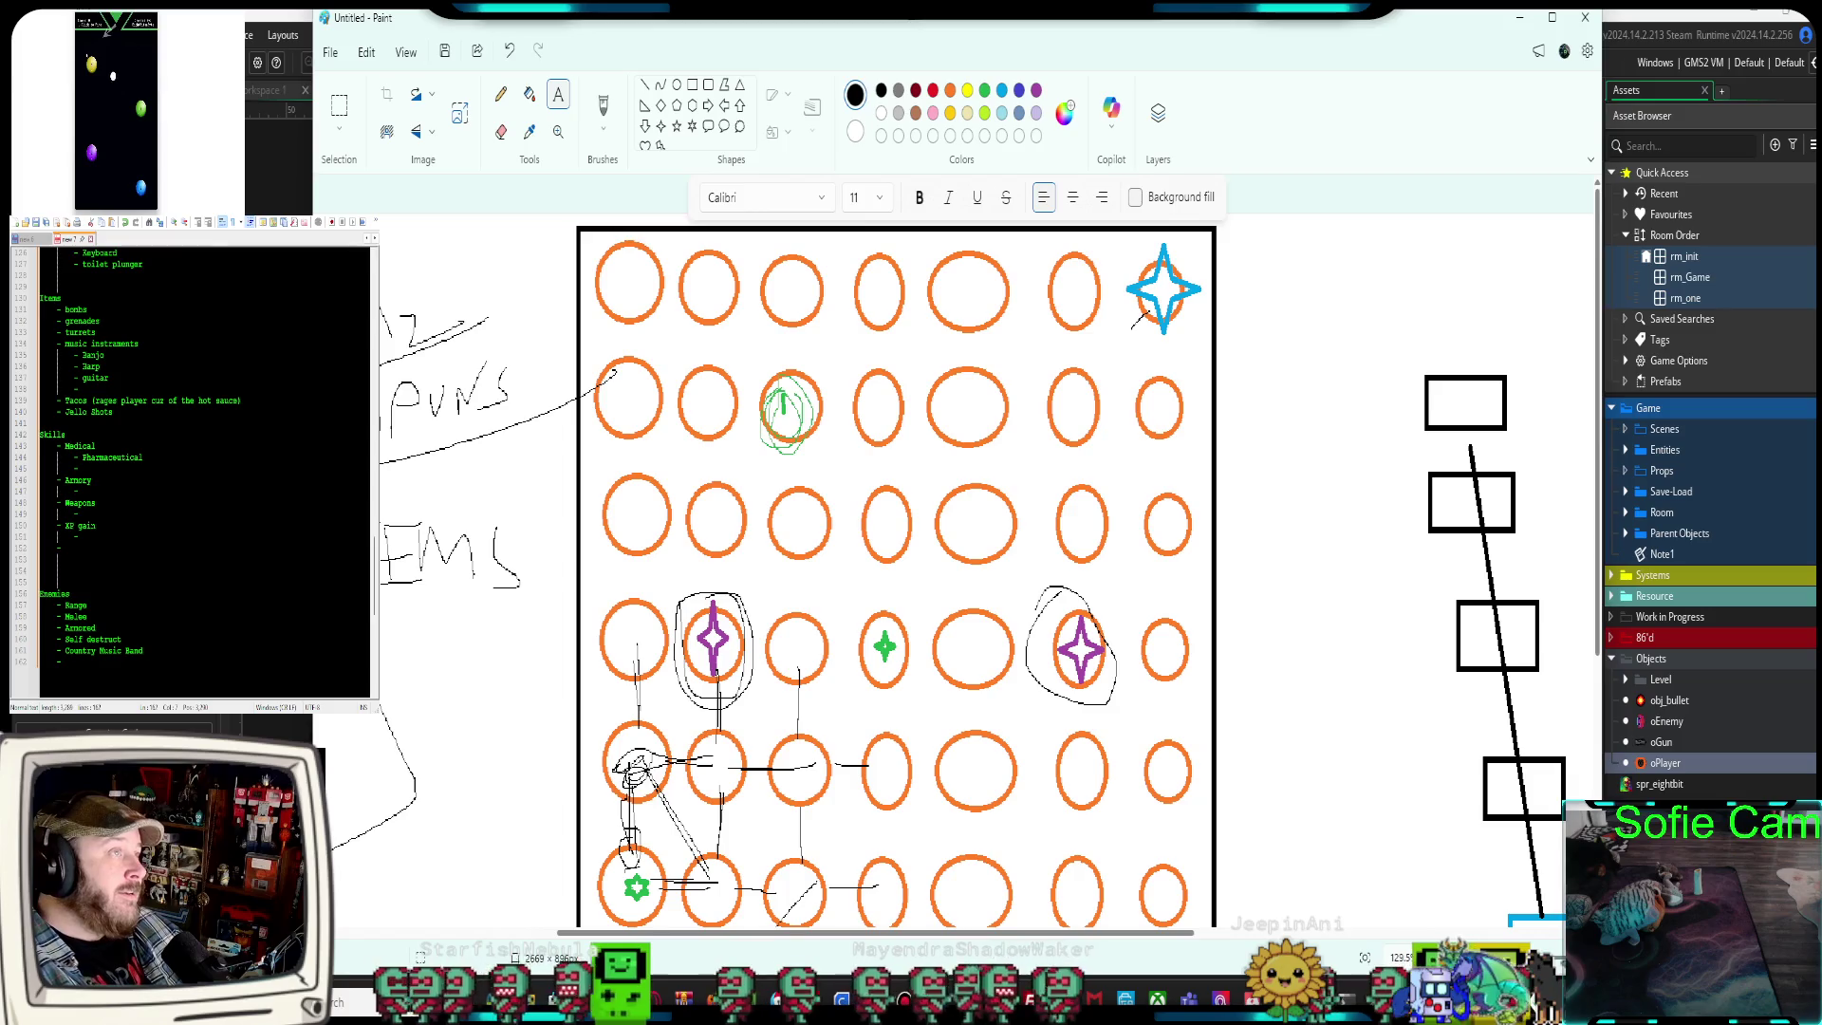
scroll(204, 465, "up", 4)
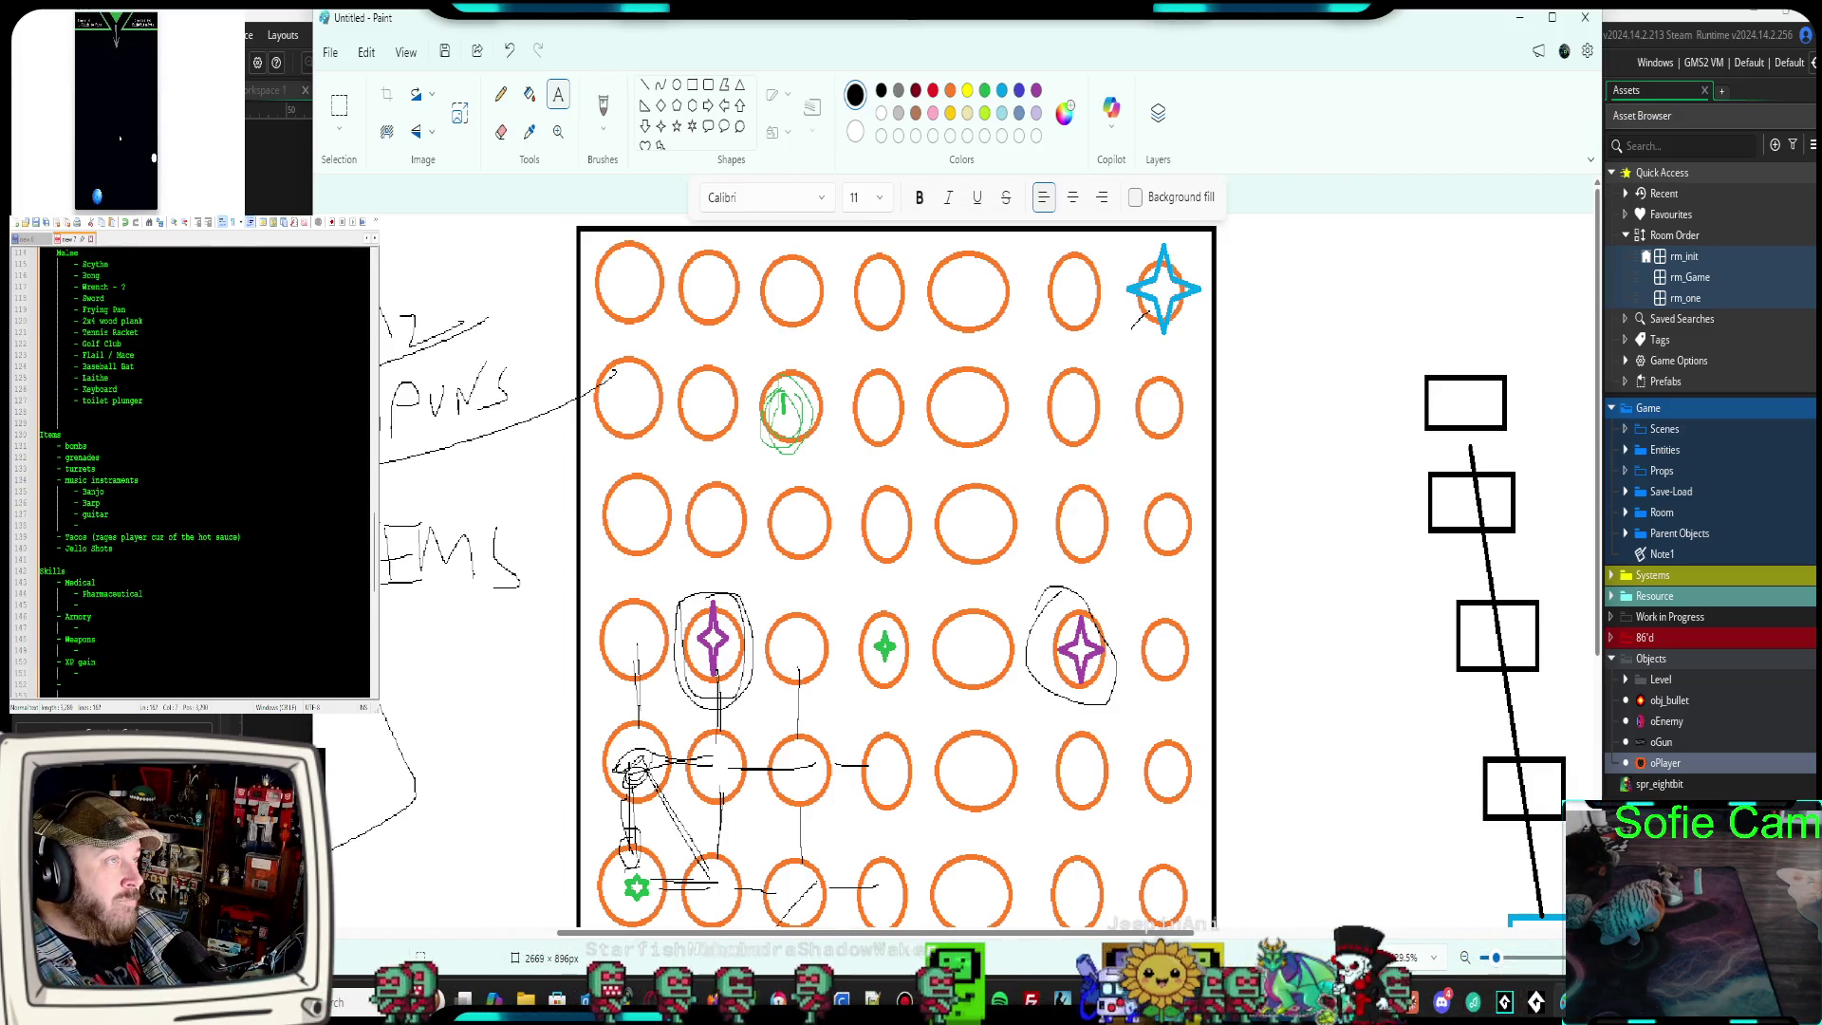
scroll(204, 465, "down", 3)
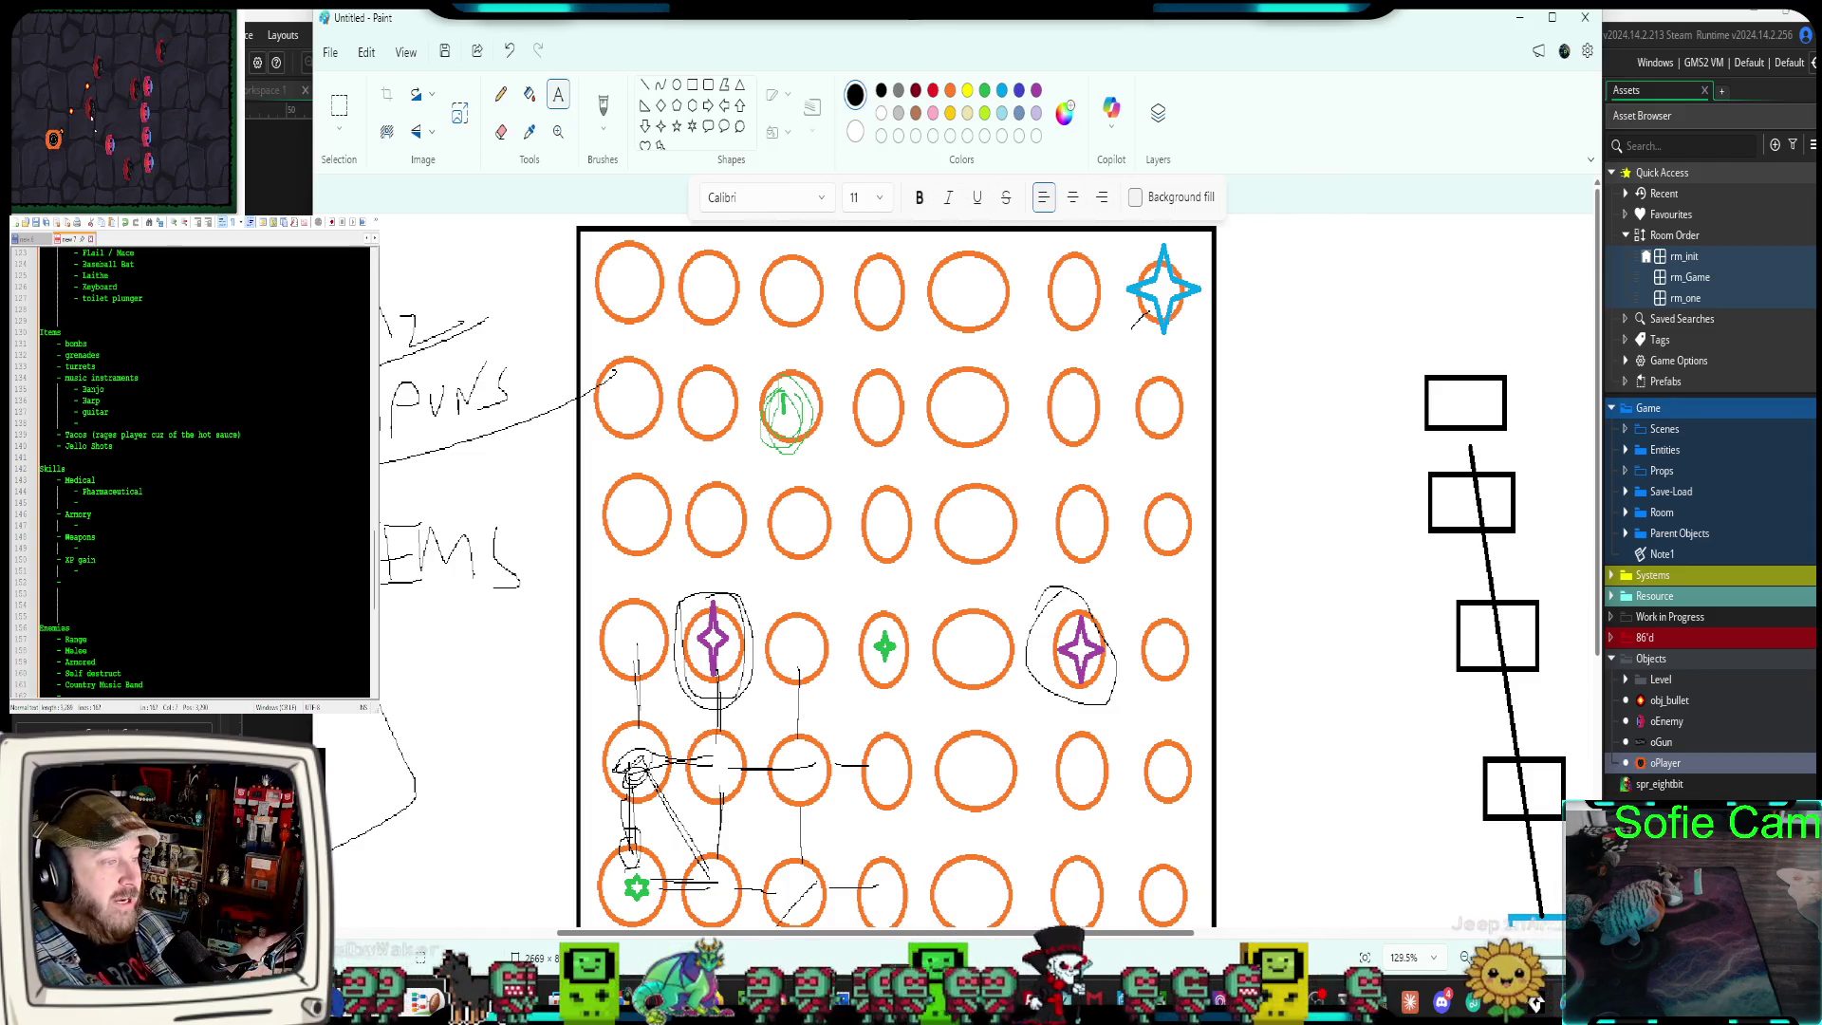
scroll(1035, 588, "down", 1)
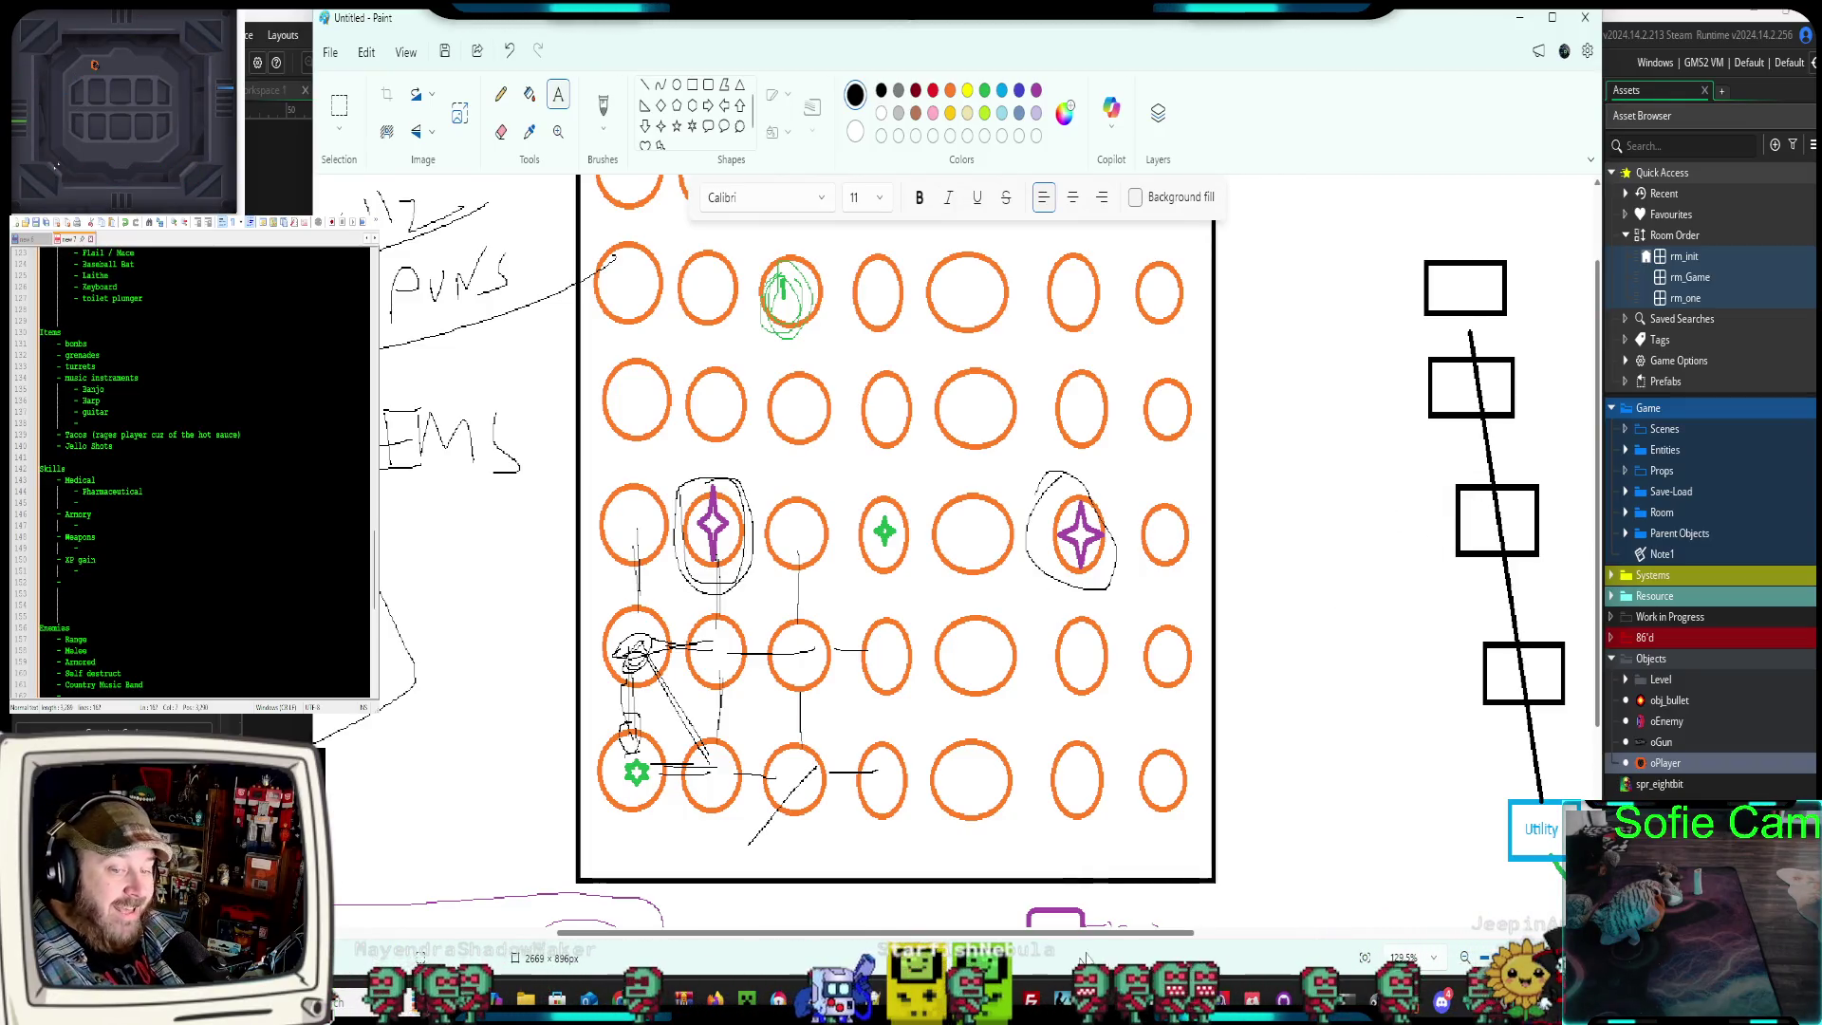
left_click_drag(1122, 935, 890, 942)
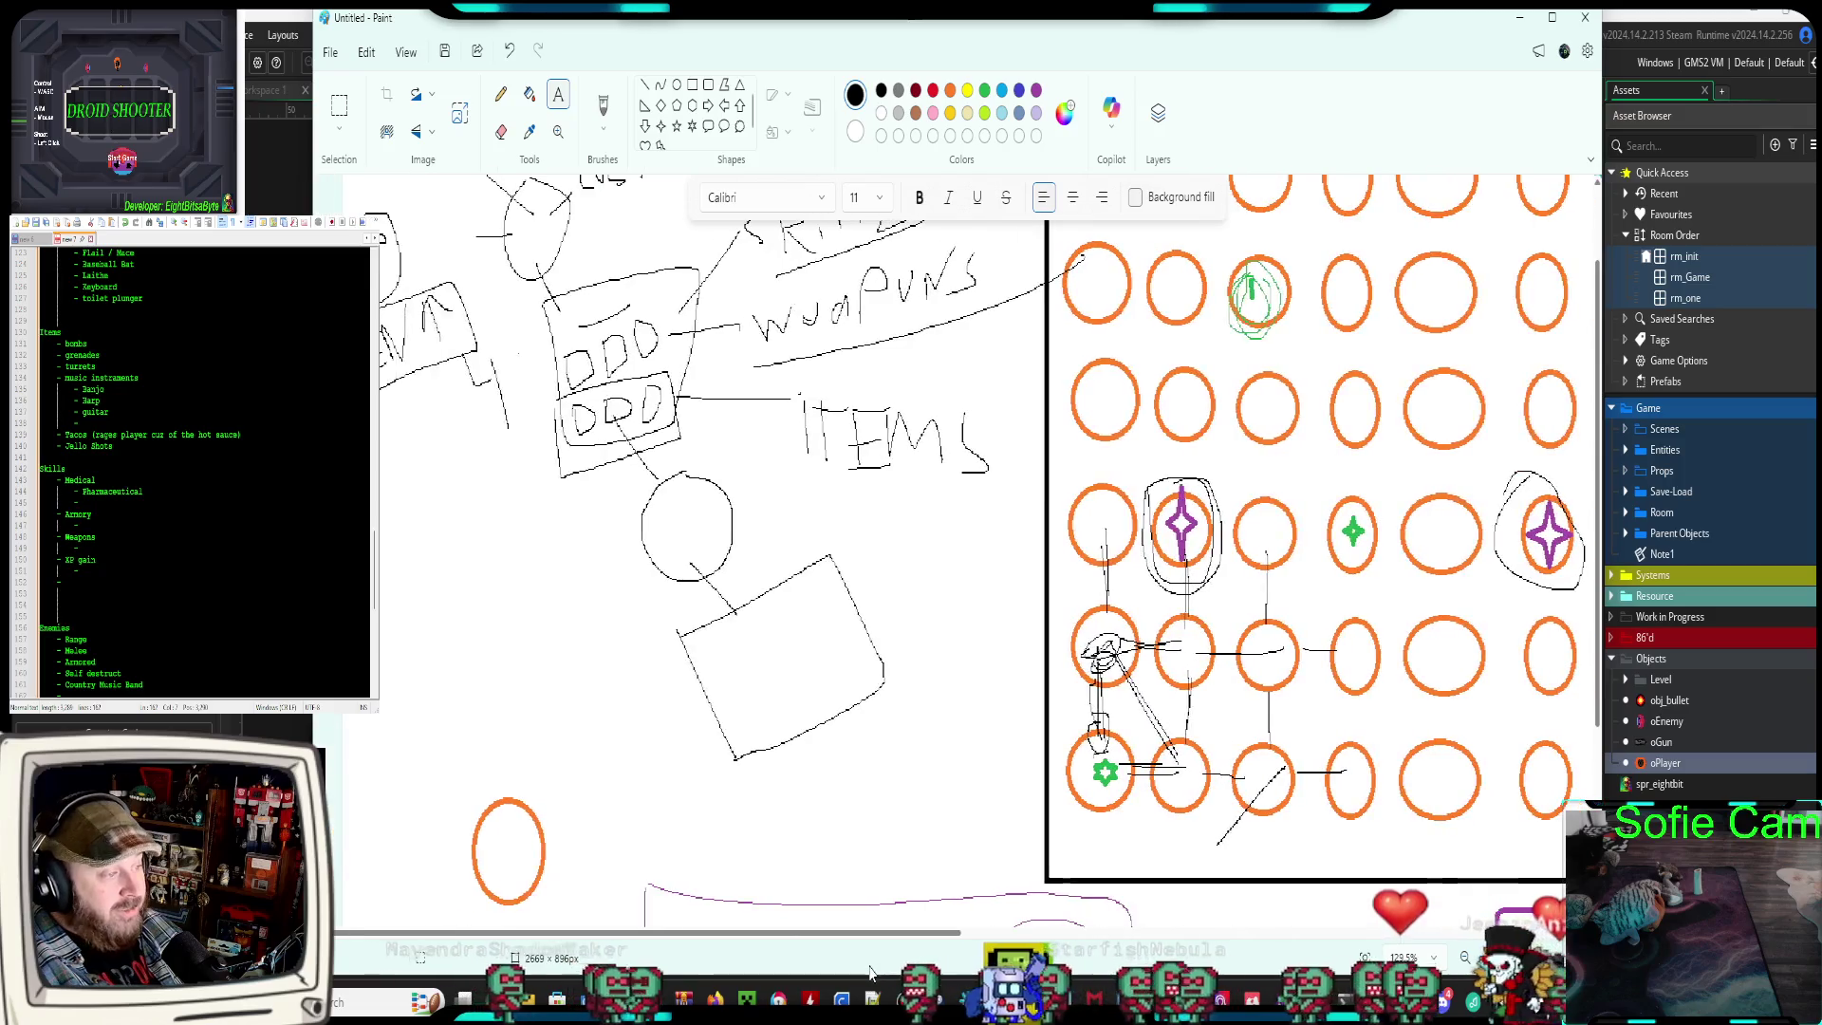
scroll(839, 768, "up", 1)
scroll(839, 768, "down", 4)
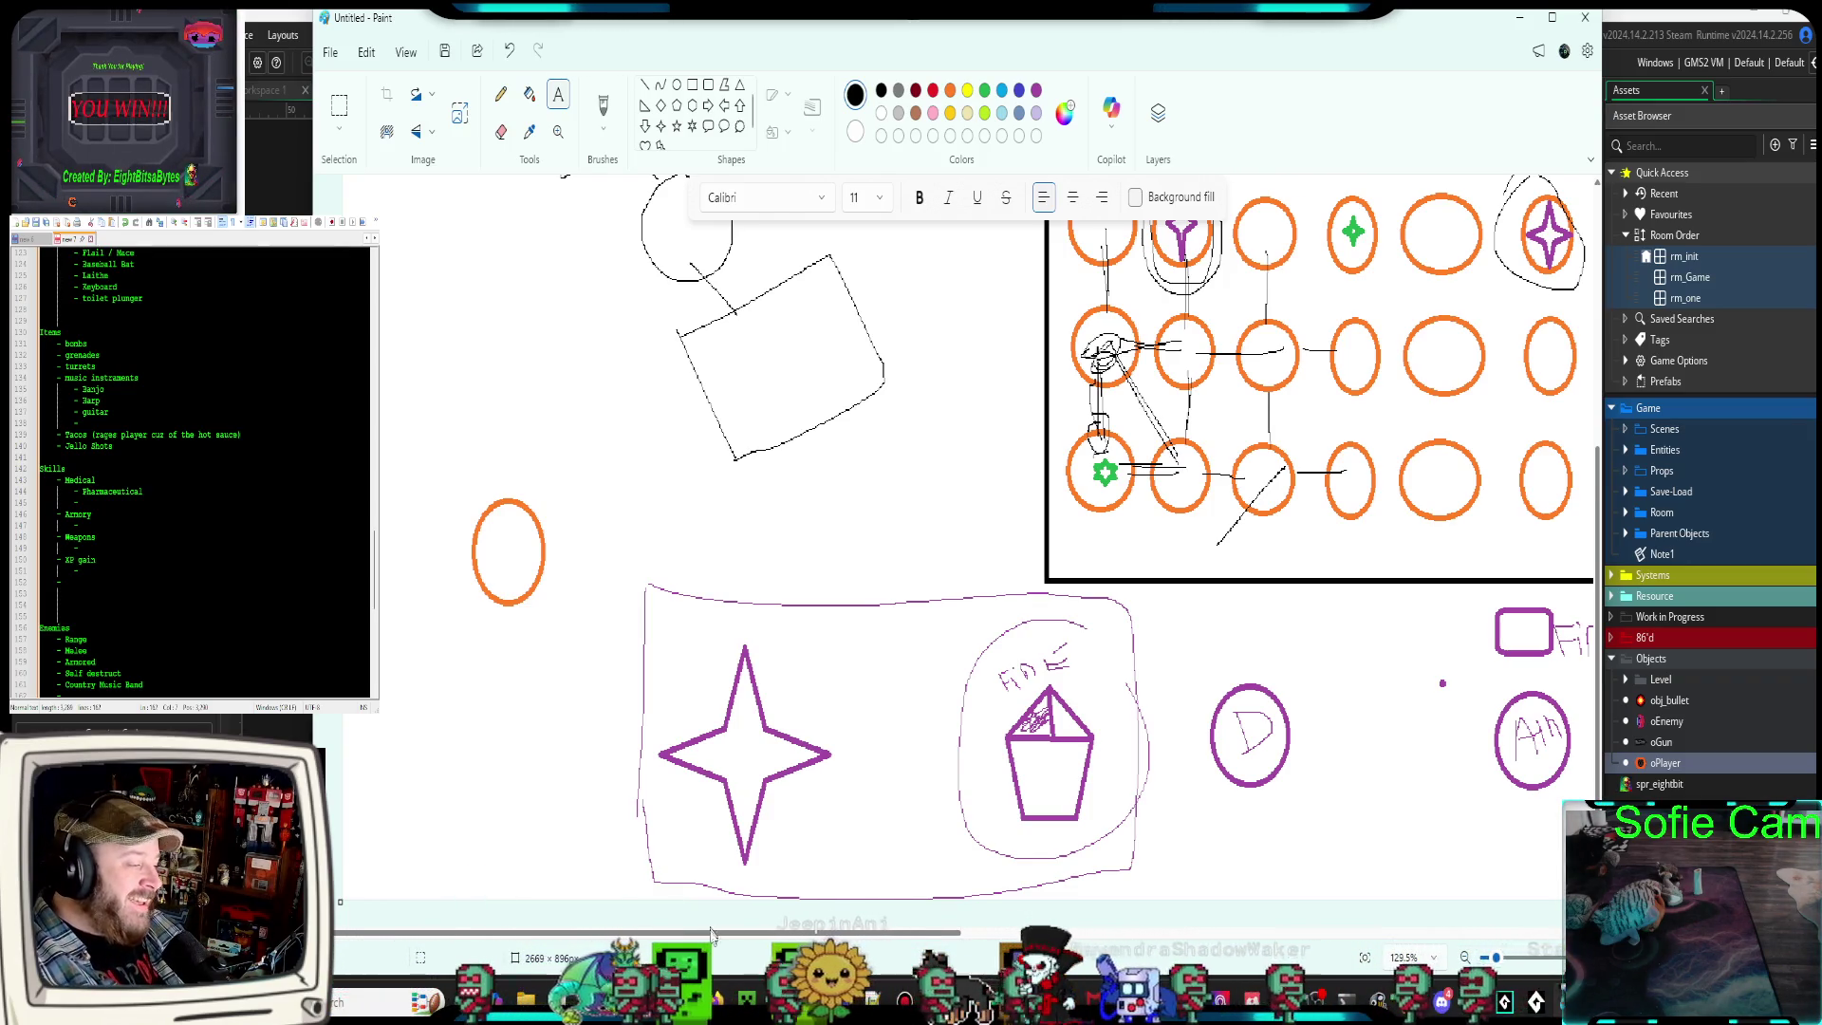
scroll(710, 932, "up", 3)
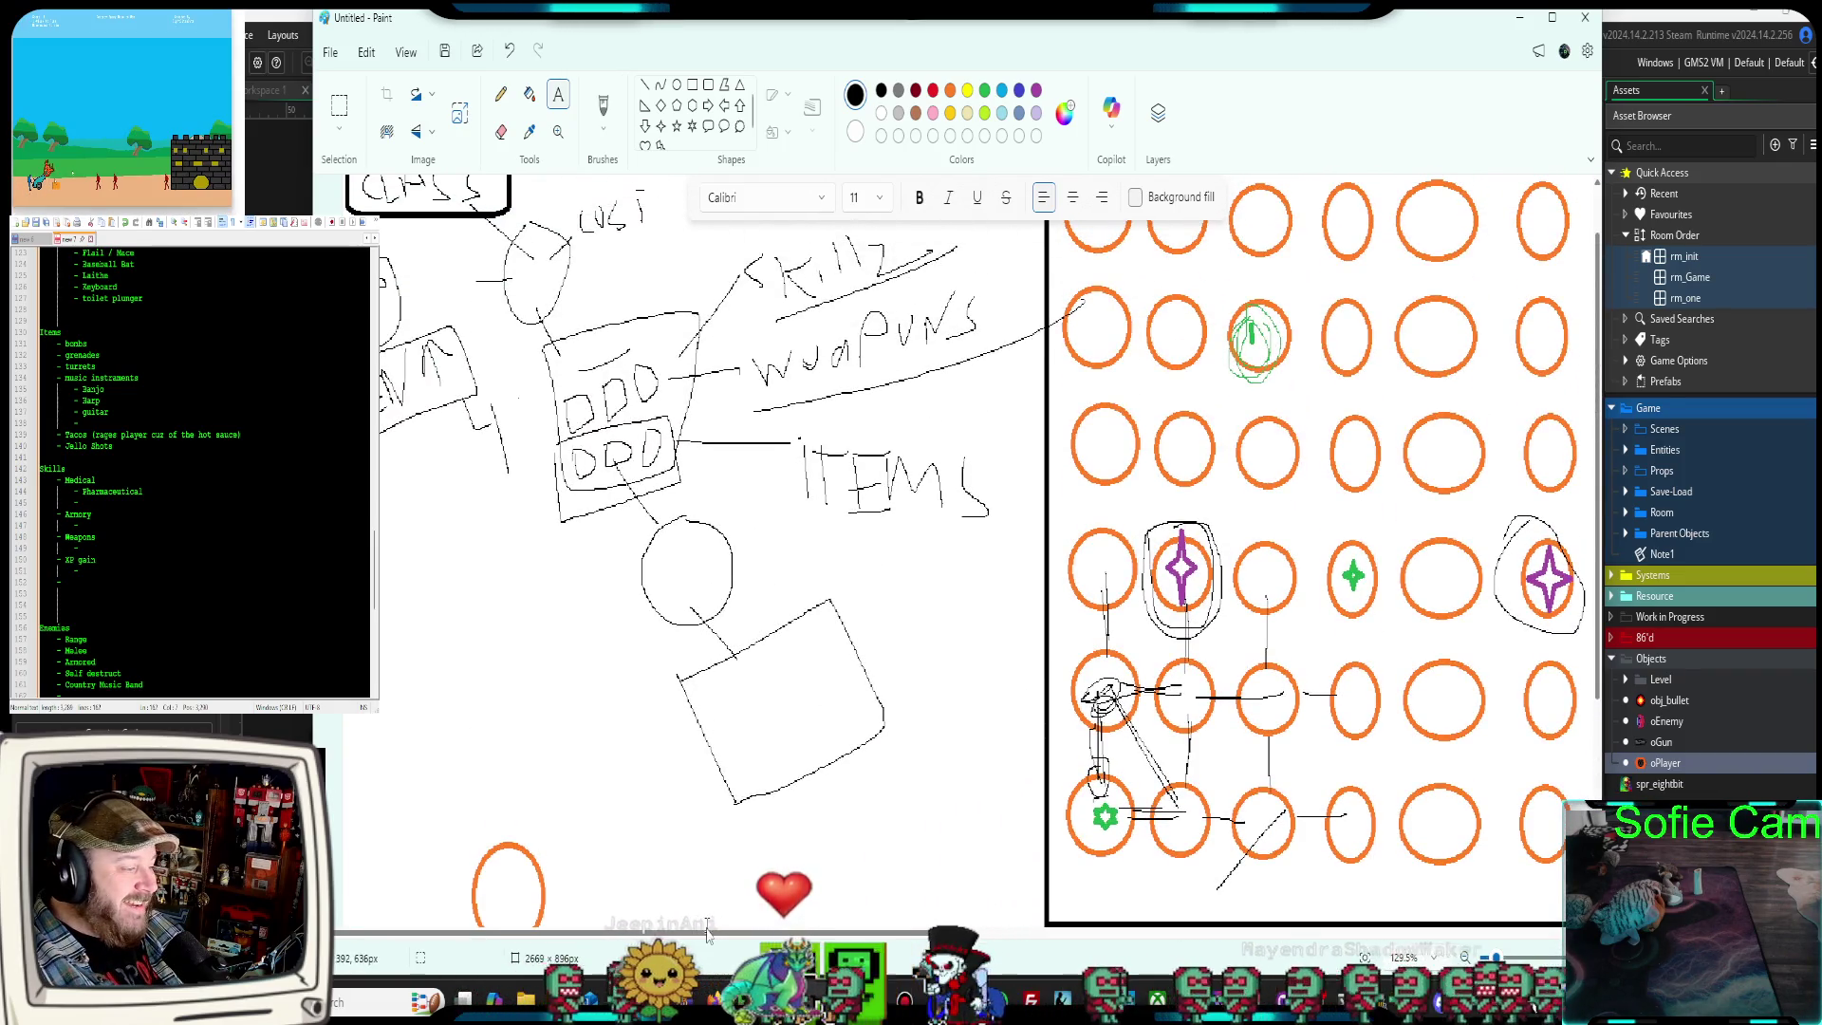
mouse_move(707, 930)
left_mouse_down()
mouse_move(1030, 935)
mouse_move(885, 952)
left_mouse_up()
scroll(1226, 705, "down", 3)
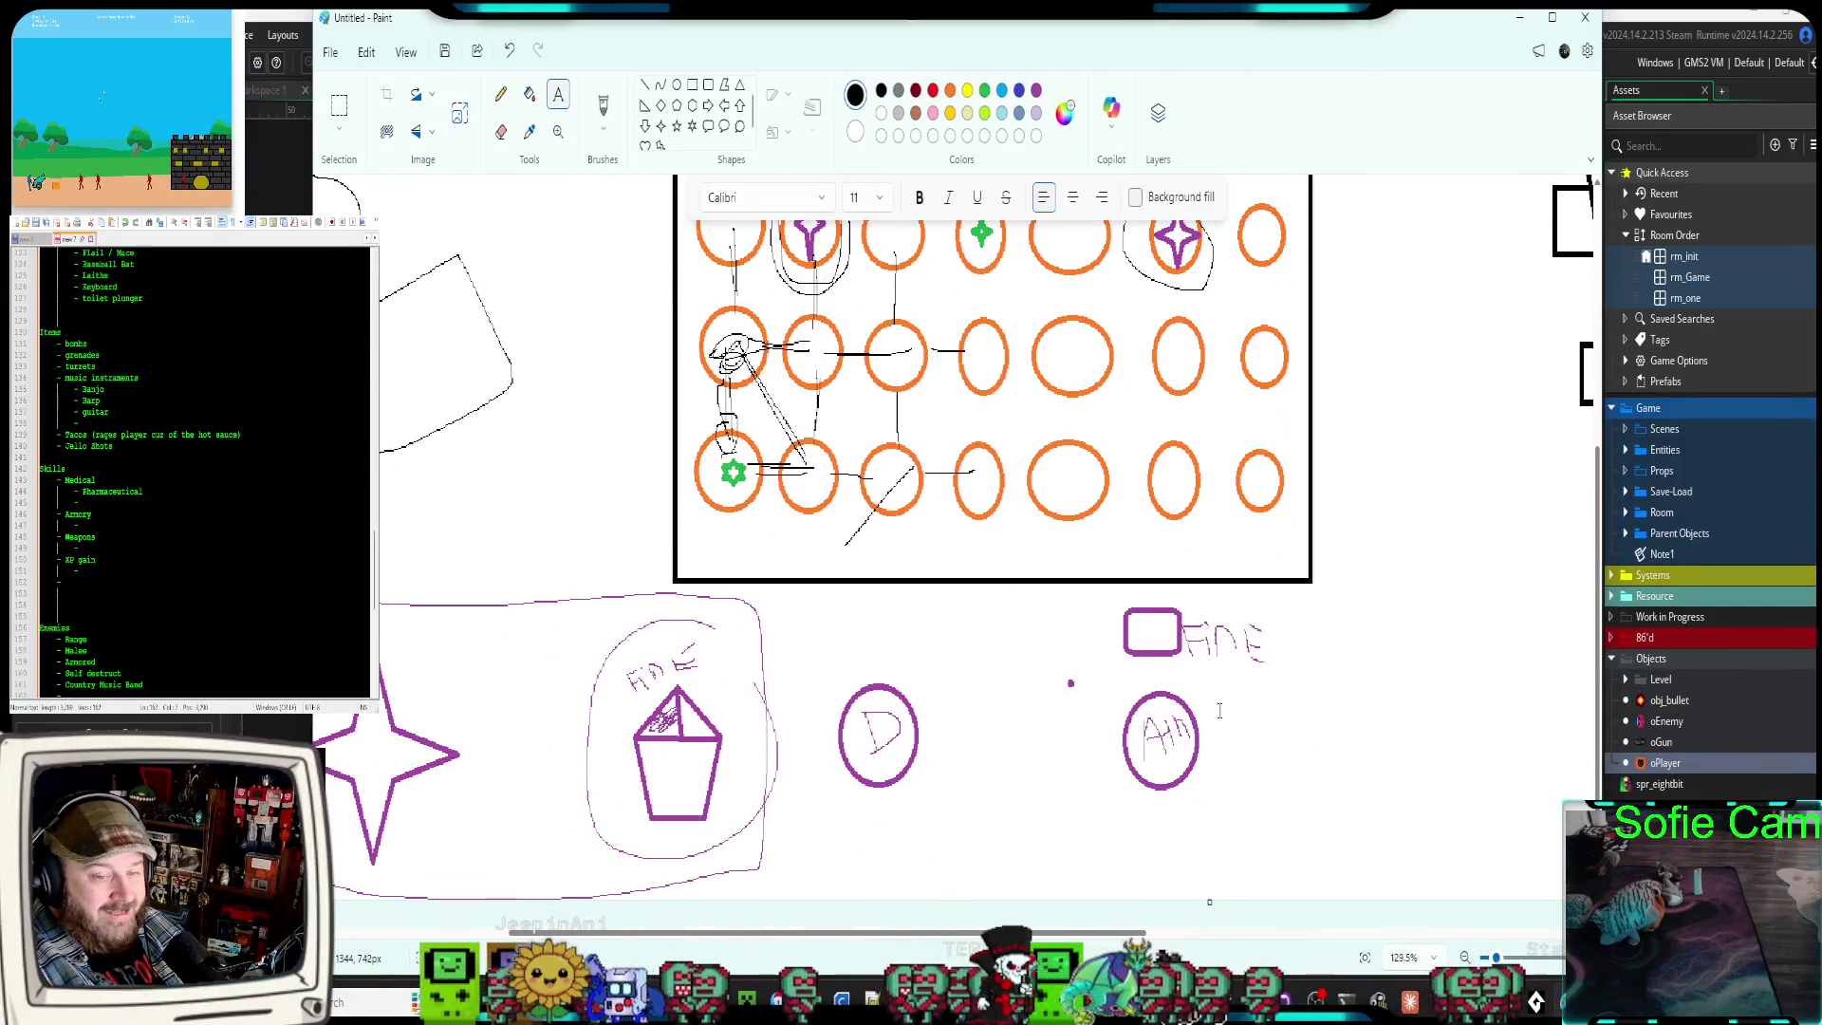
scroll(1219, 710, "up", 3)
mouse_move(920, 940)
left_mouse_down()
mouse_move(1088, 940)
mouse_move(622, 943)
left_mouse_up()
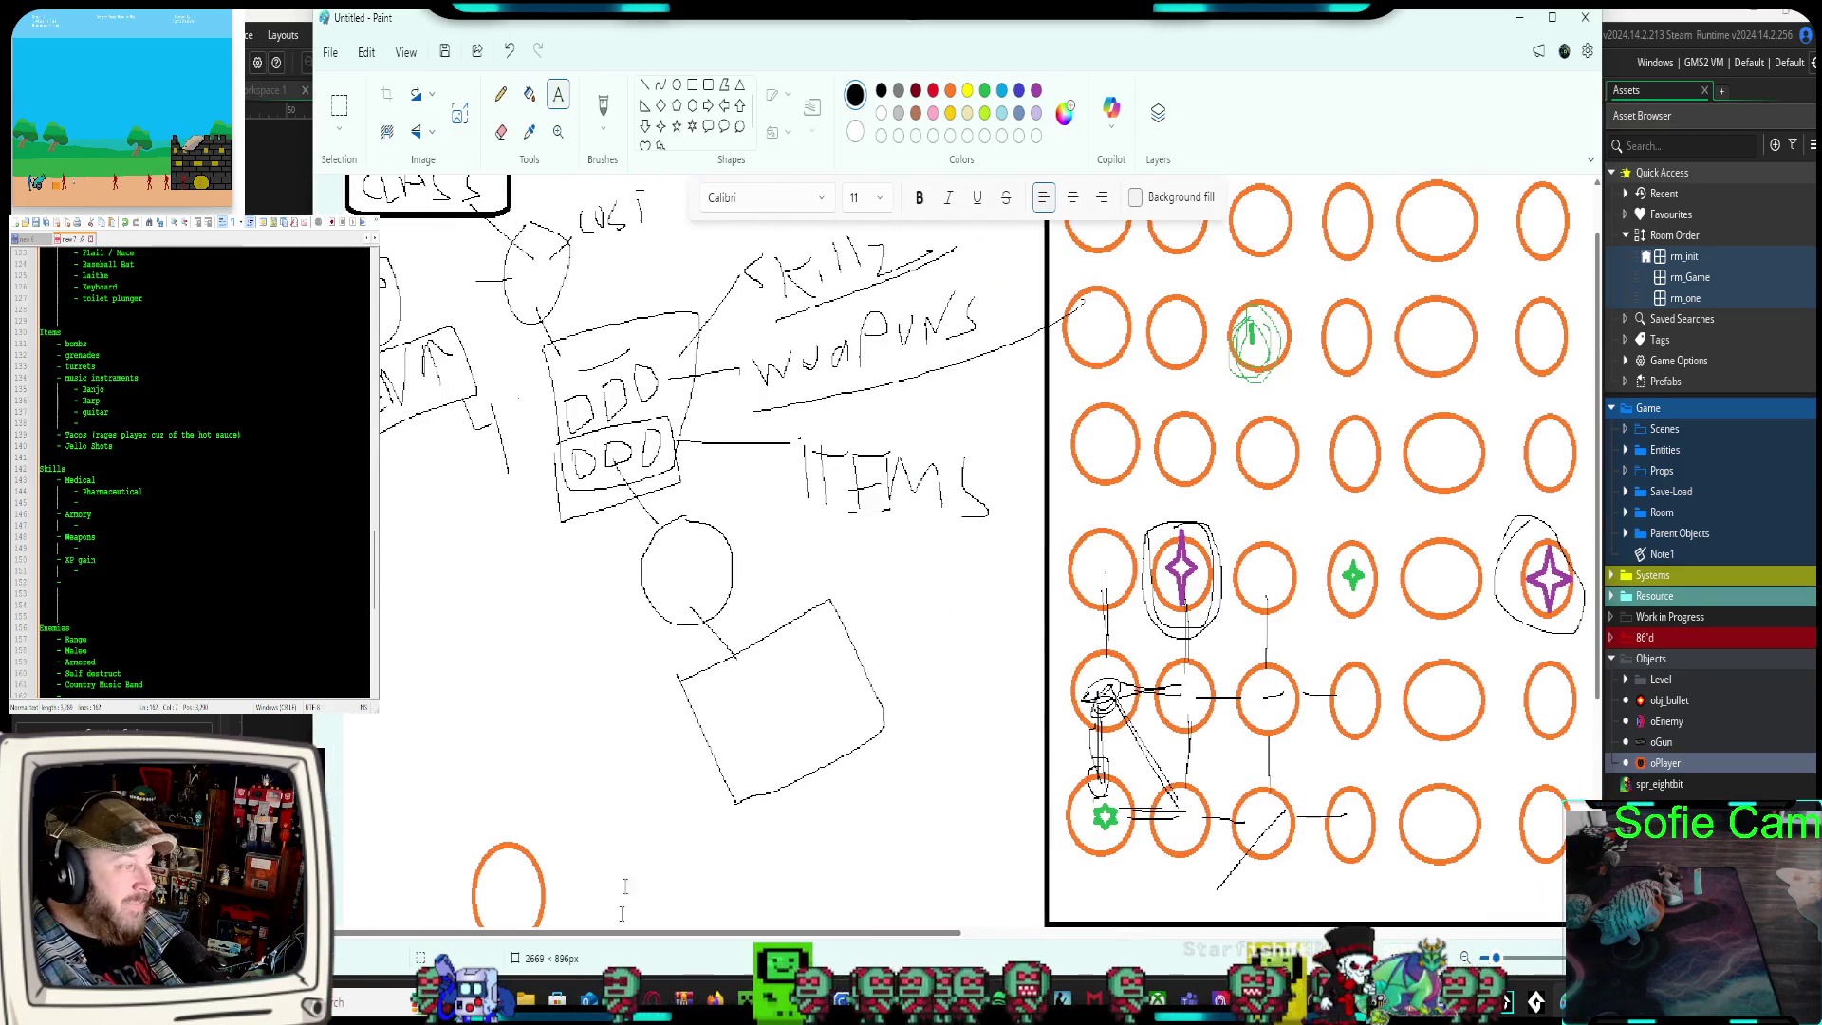
scroll(655, 836, "up", 1)
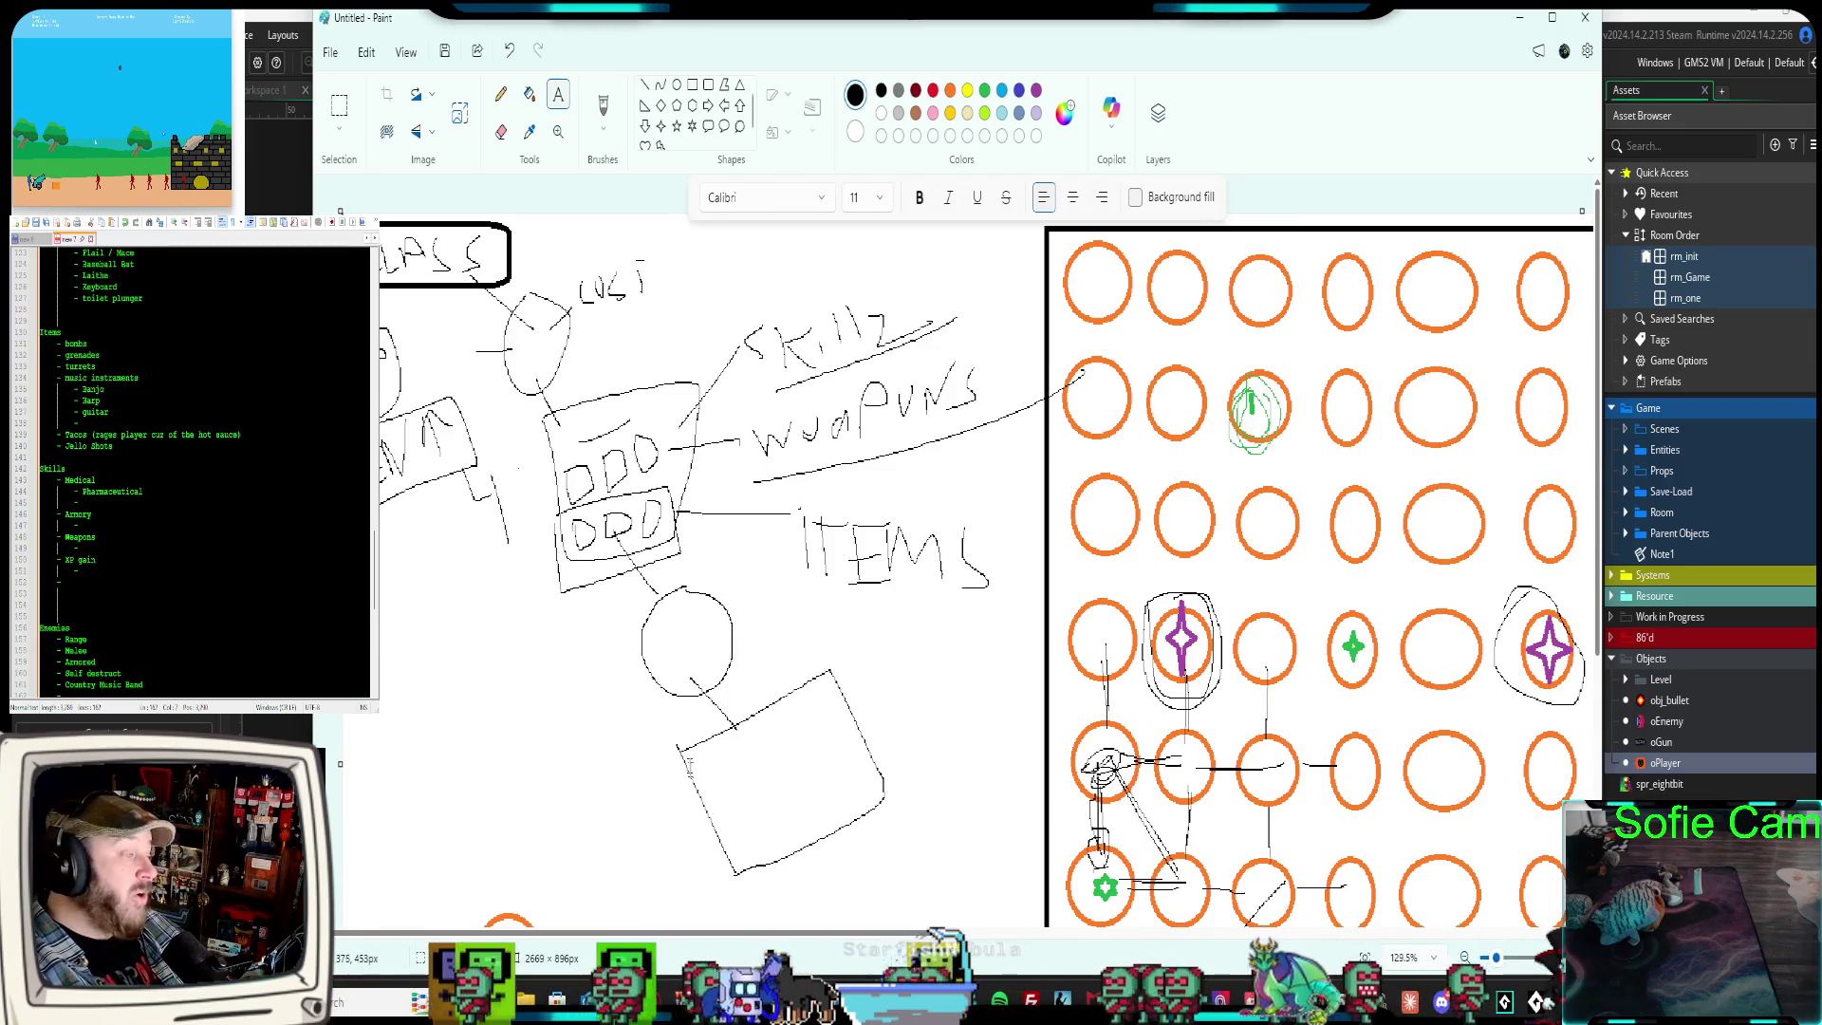
scroll(190, 470, "up", 14)
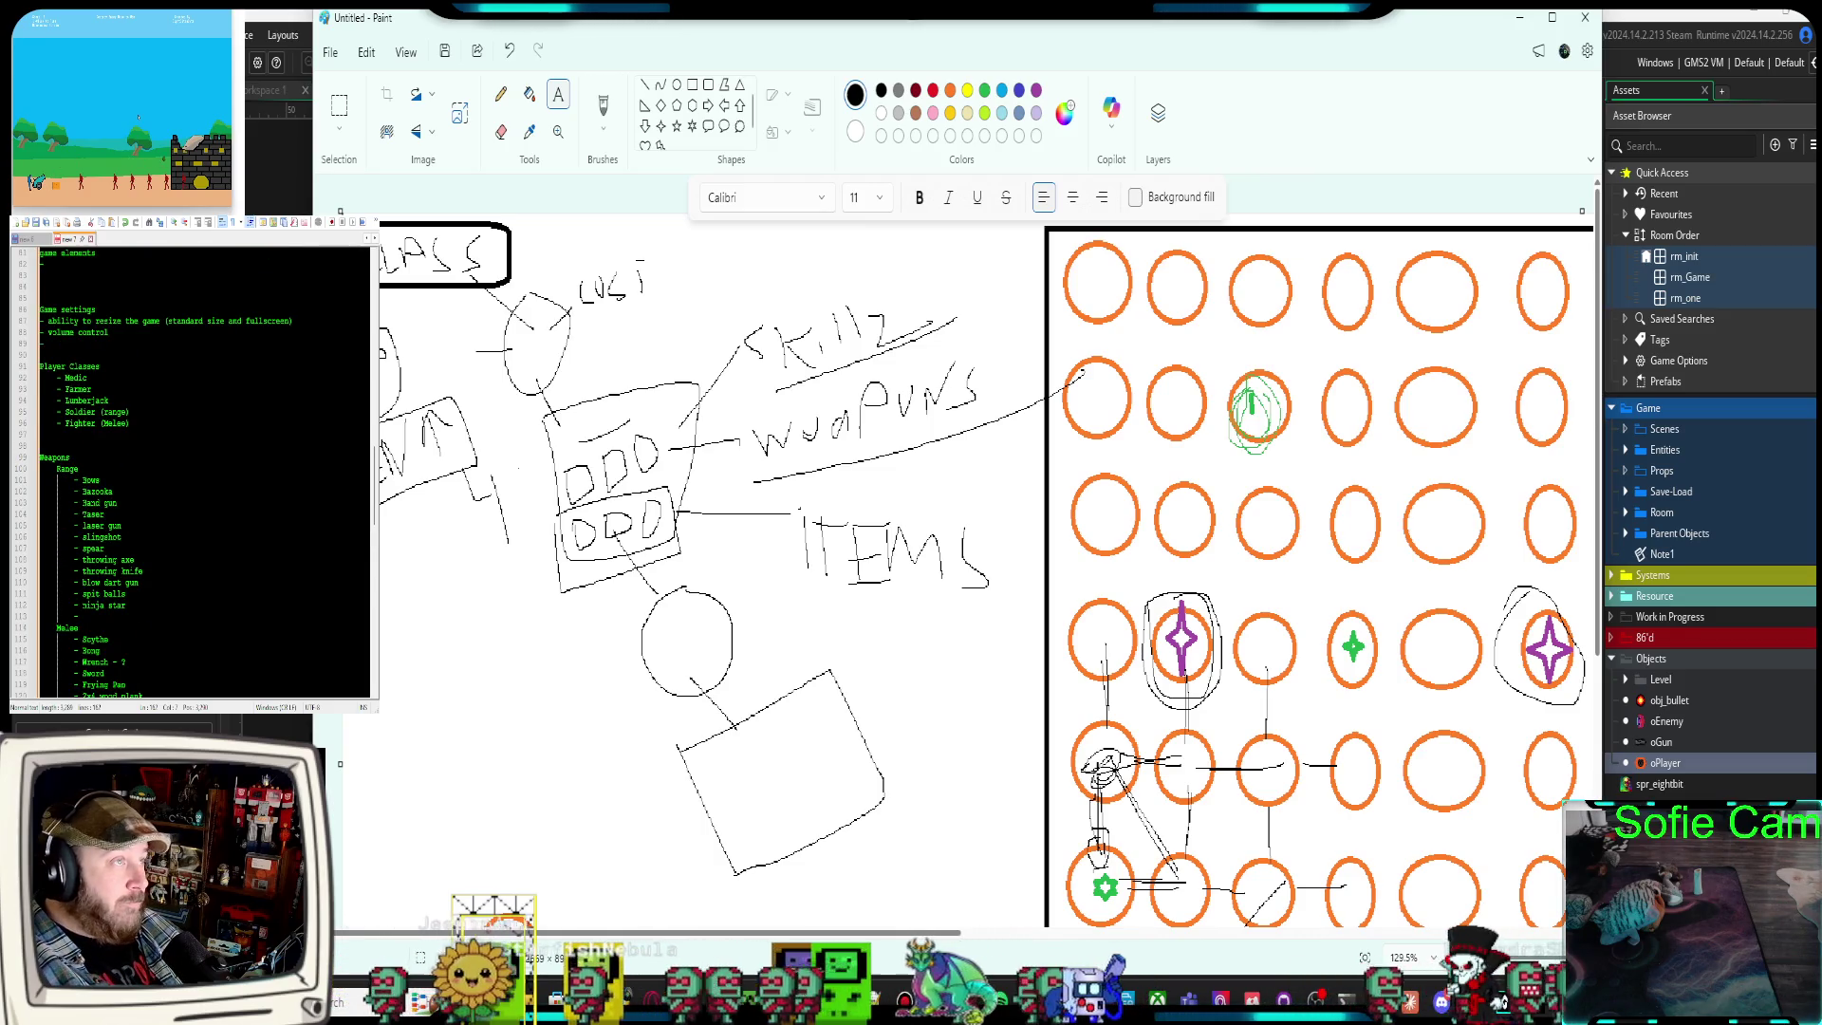
scroll(190, 470, "down", 2)
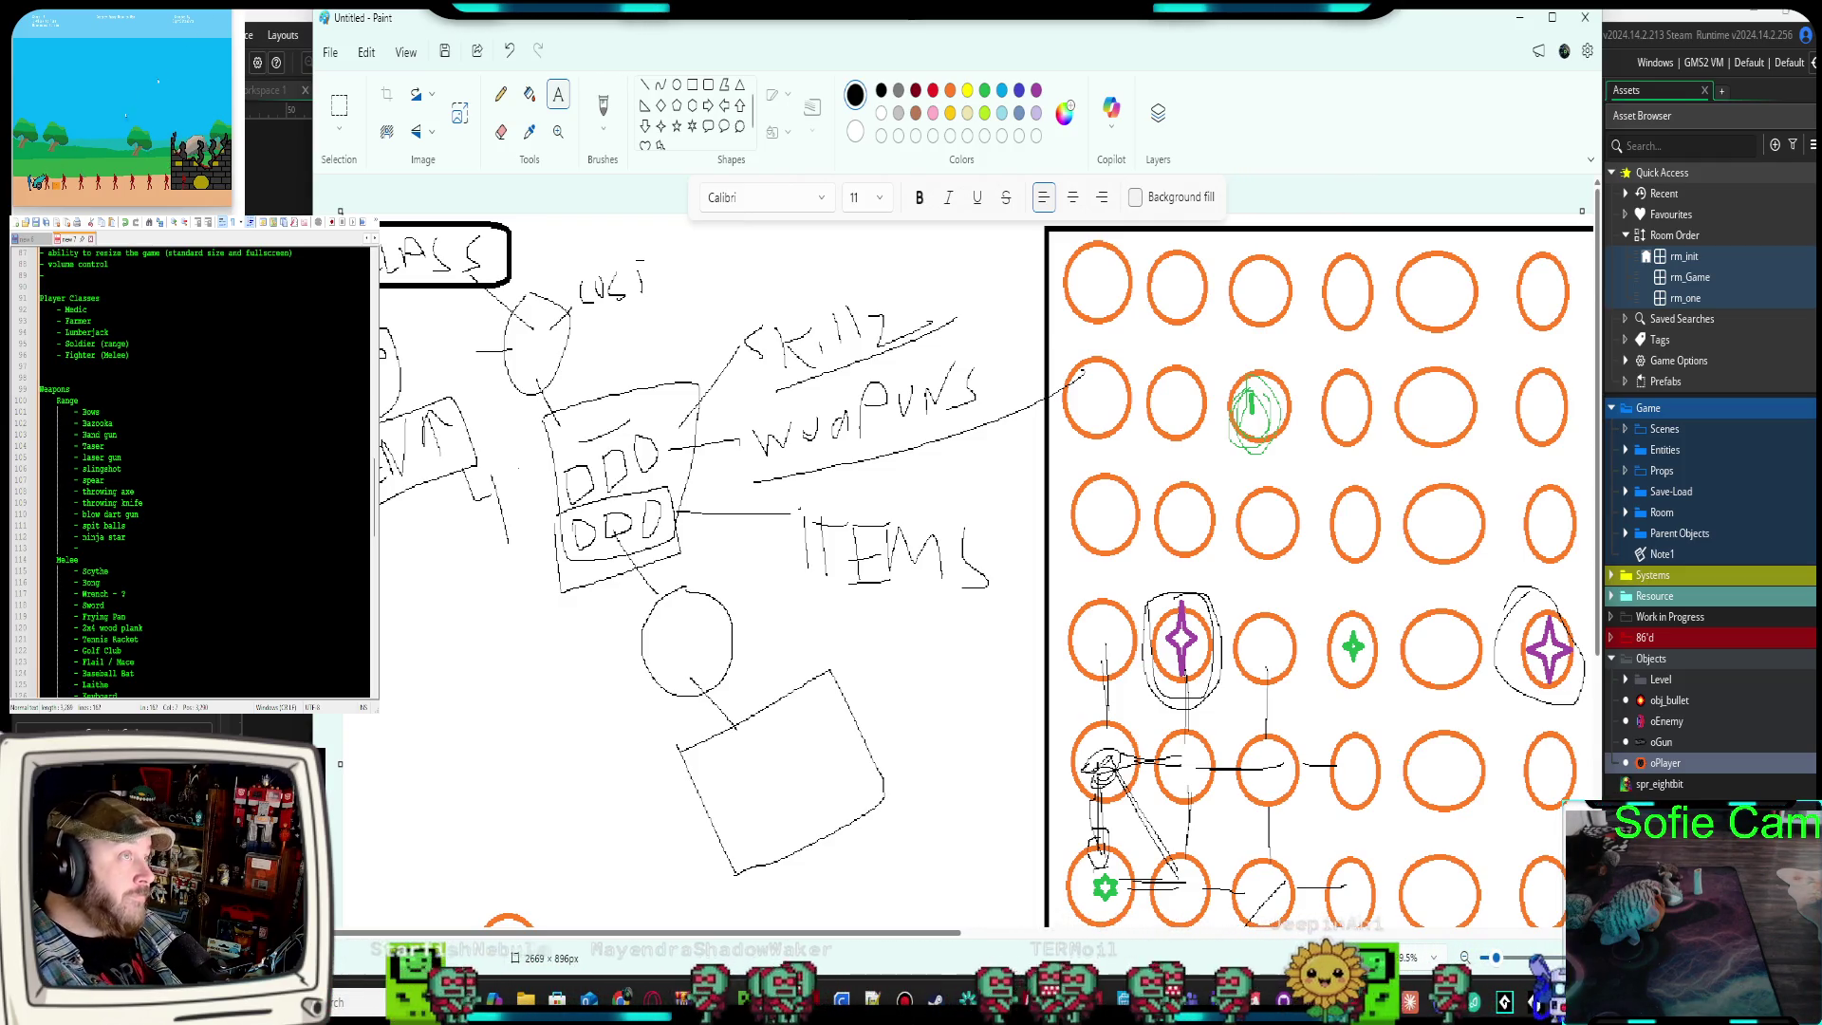
scroll(190, 470, "down", 3)
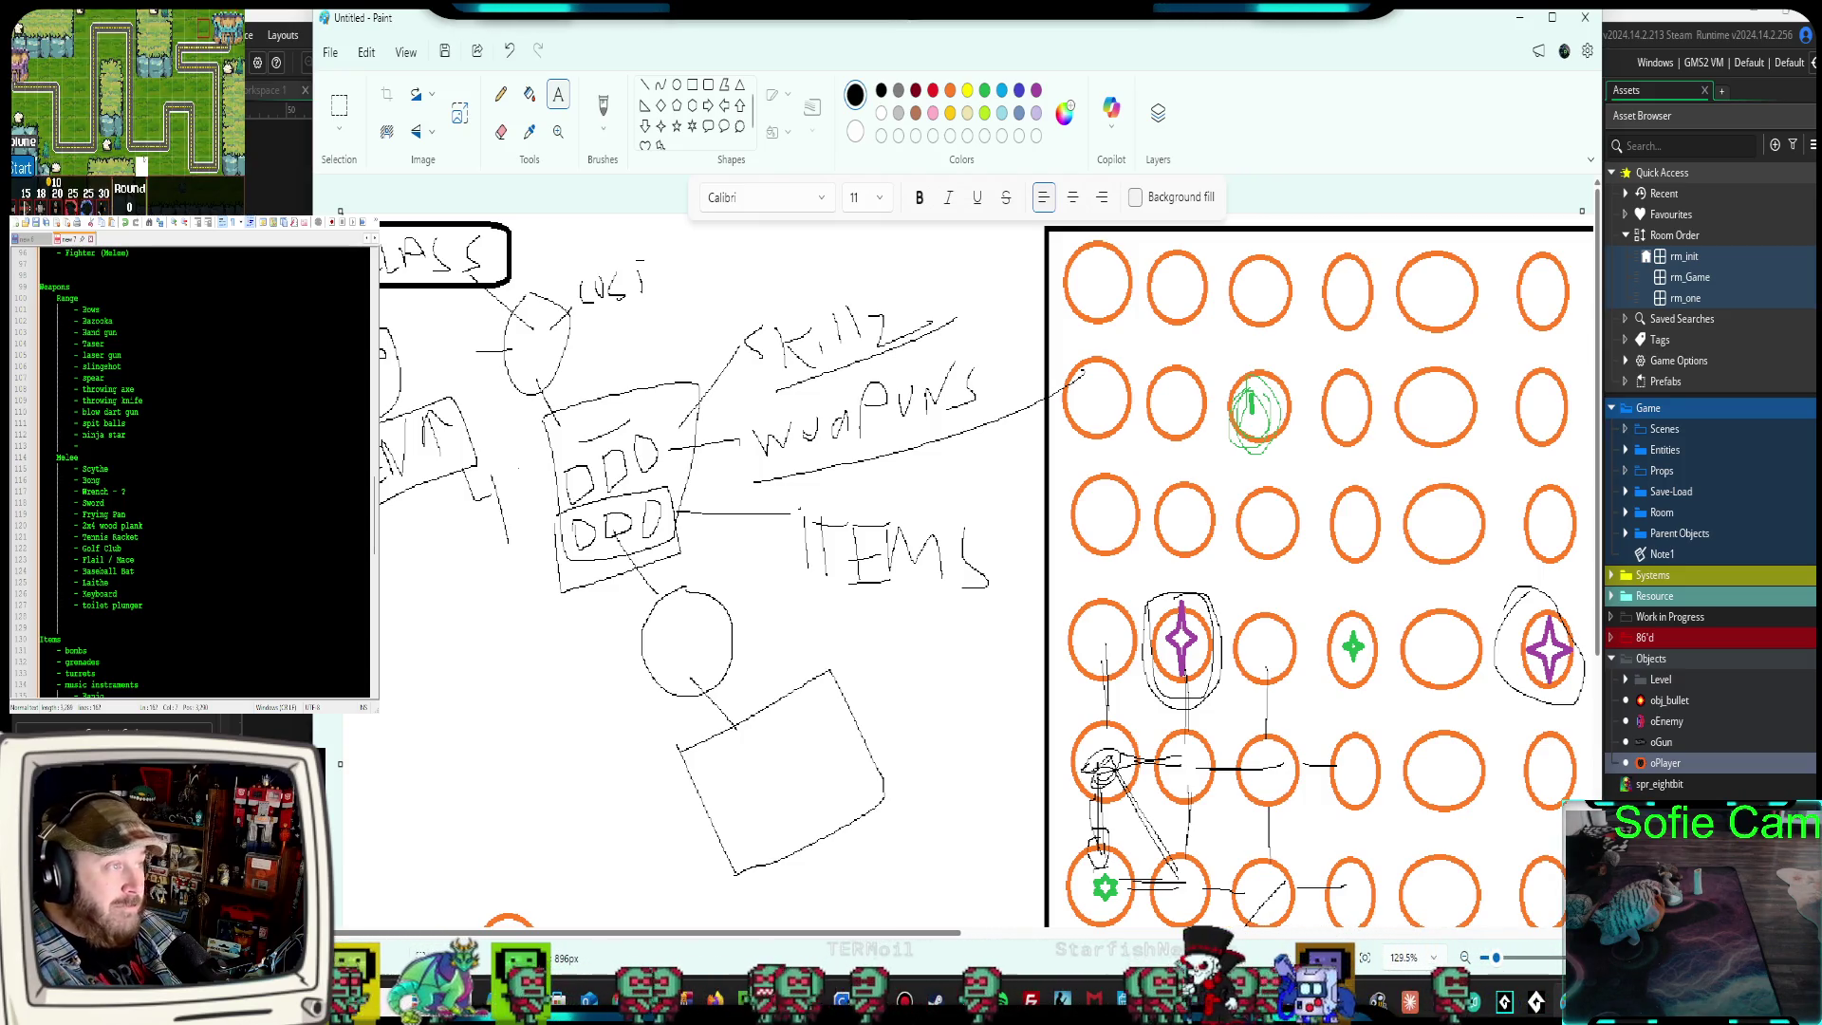
scroll(189, 470, "down", 1)
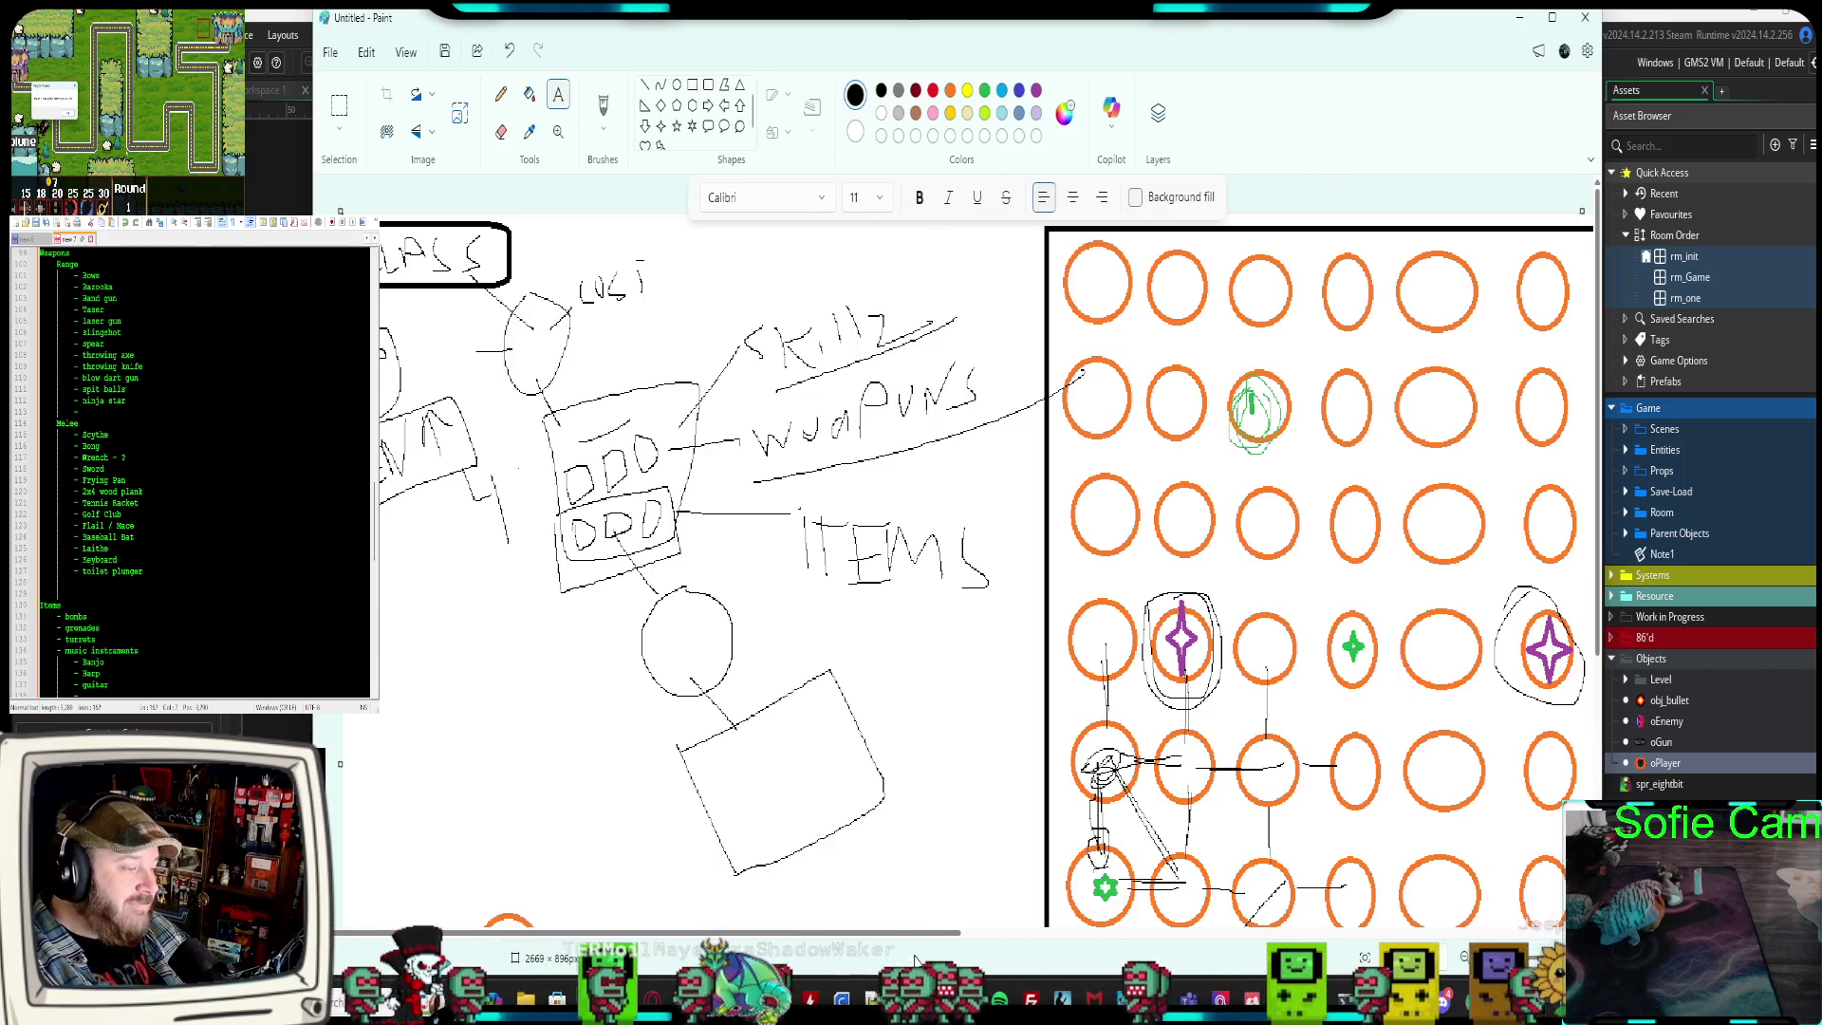
scroll(190, 474, "down", 6)
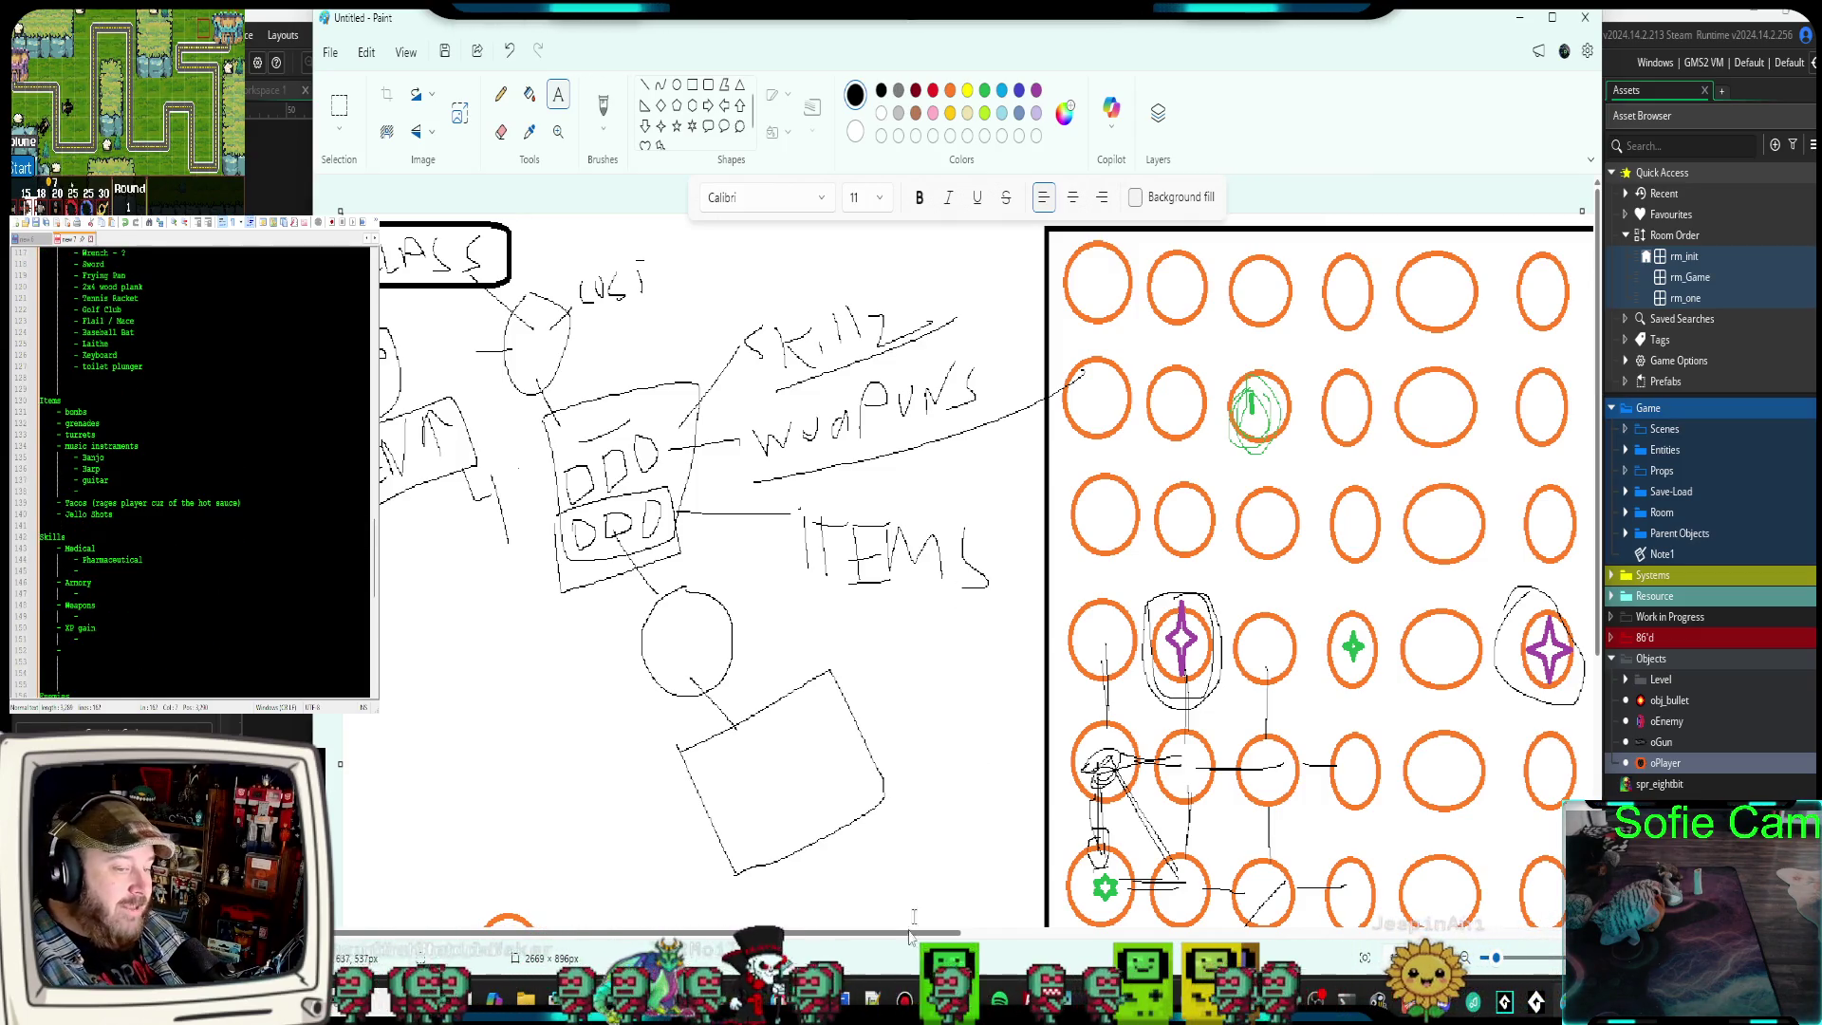
left_click_drag(763, 935, 1108, 940)
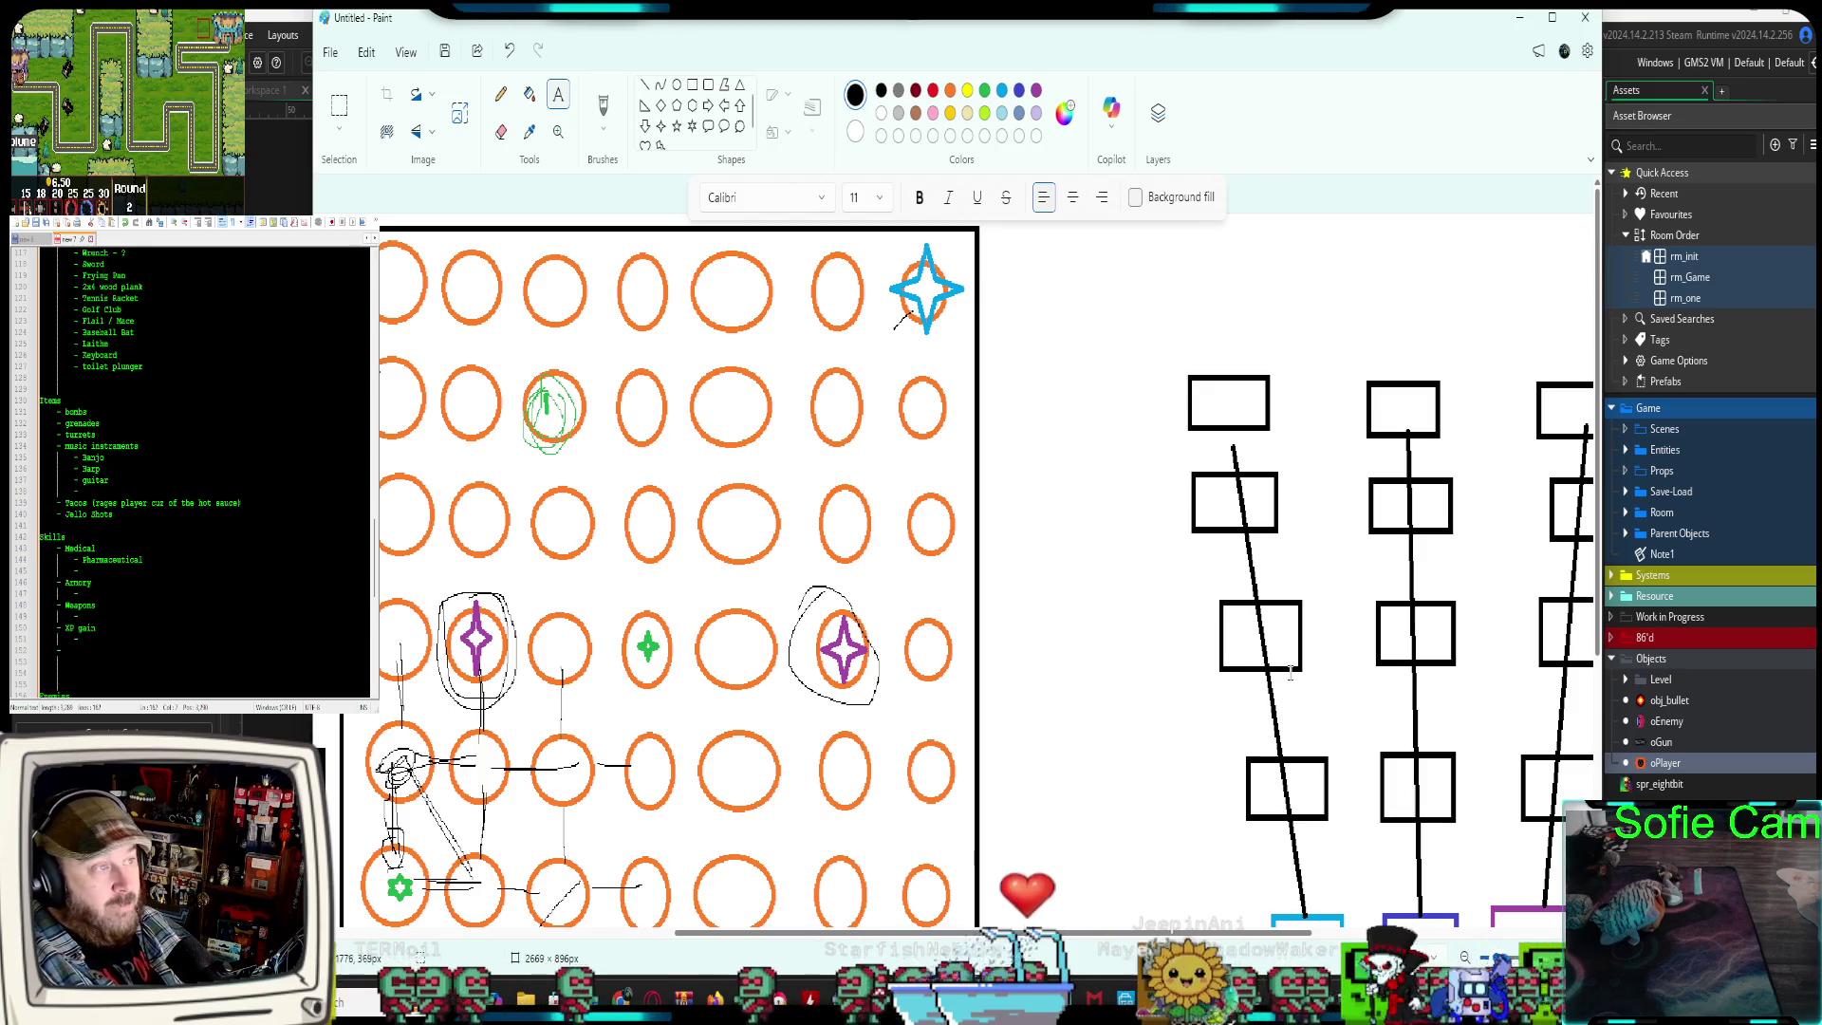
left_click(121, 516)
type("(drunk fight")
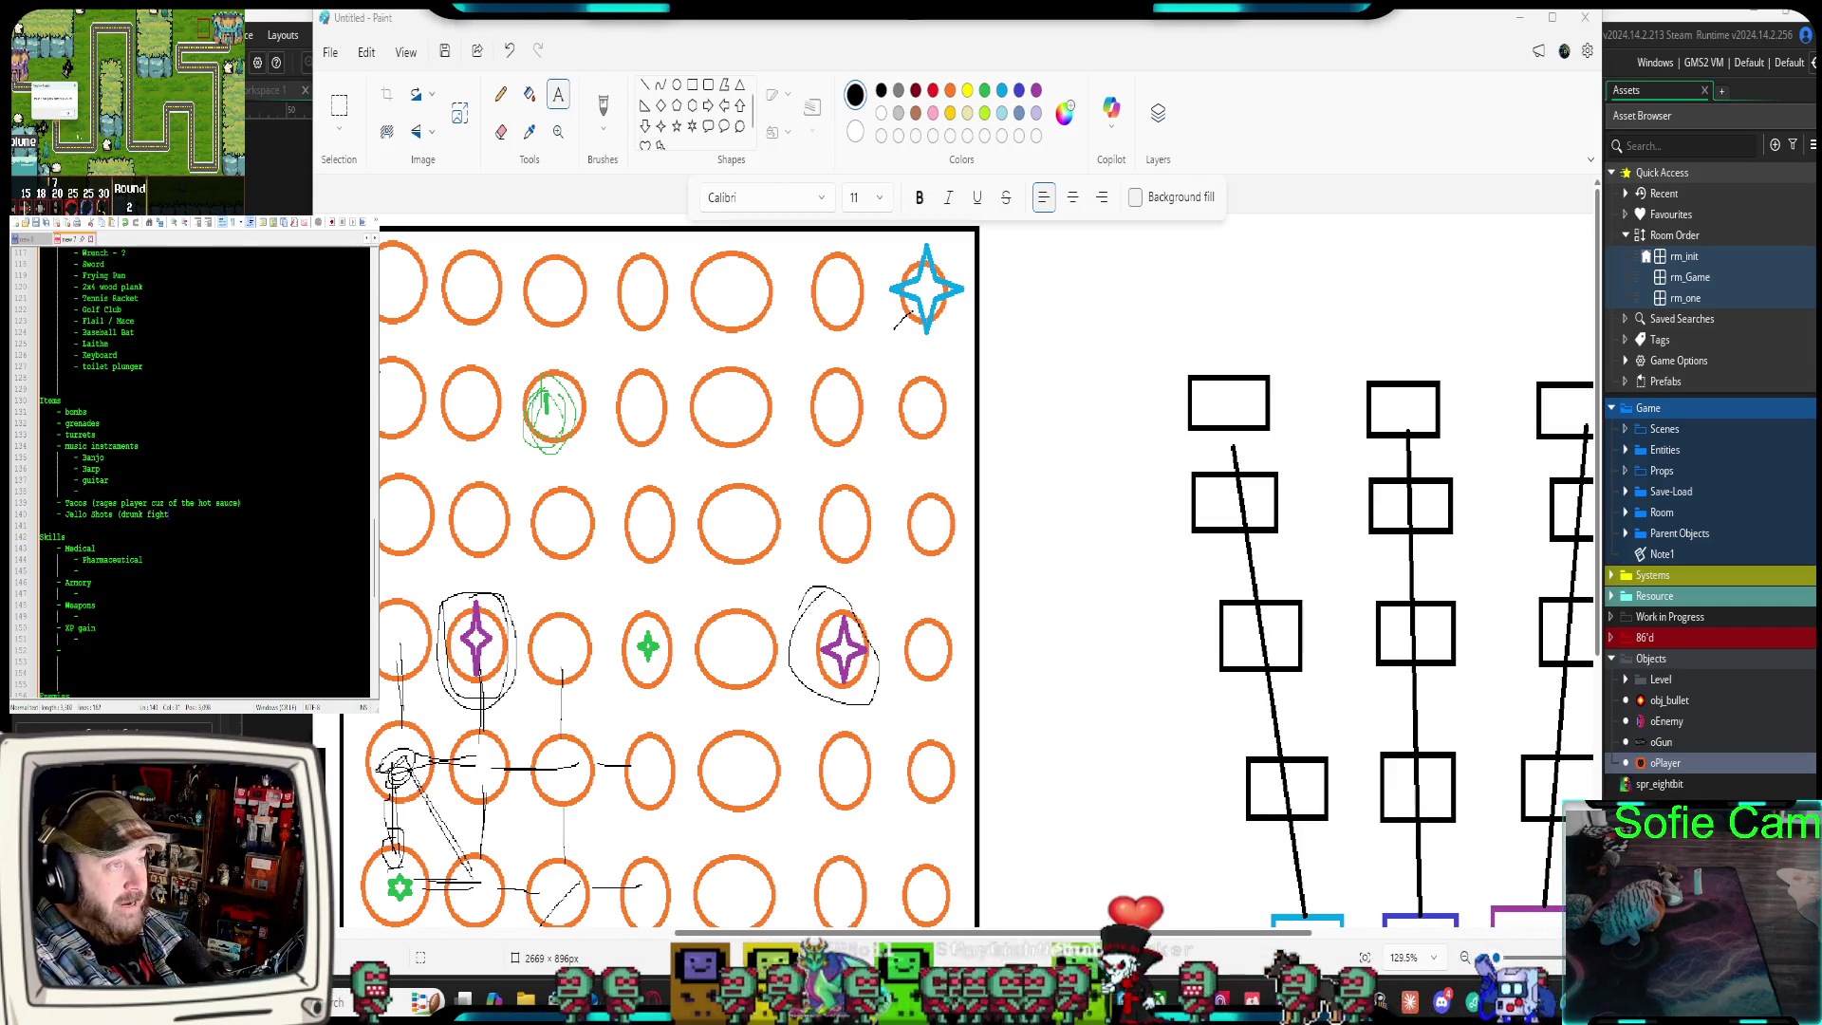
Describe Jello Shots as '(drunk fighting, takes less damage)' and add a 'puker (acid)' enemy
type("ing, take")
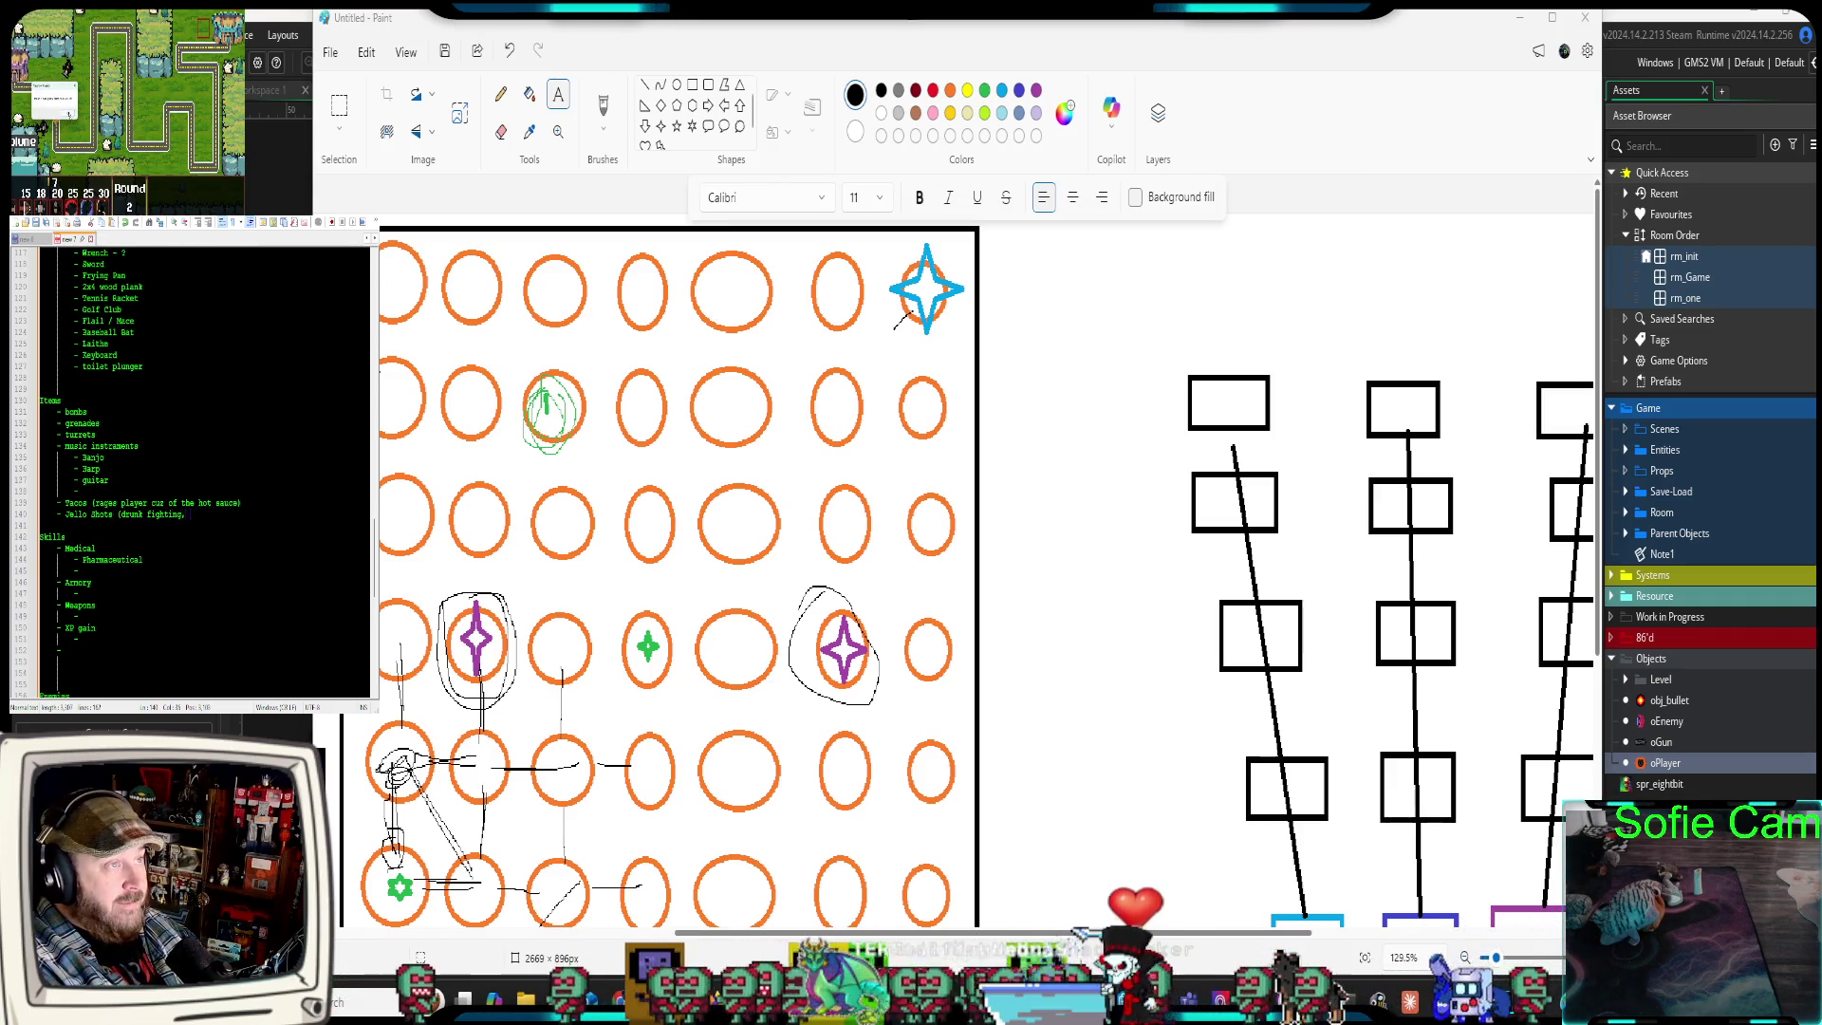
type("s less damage")
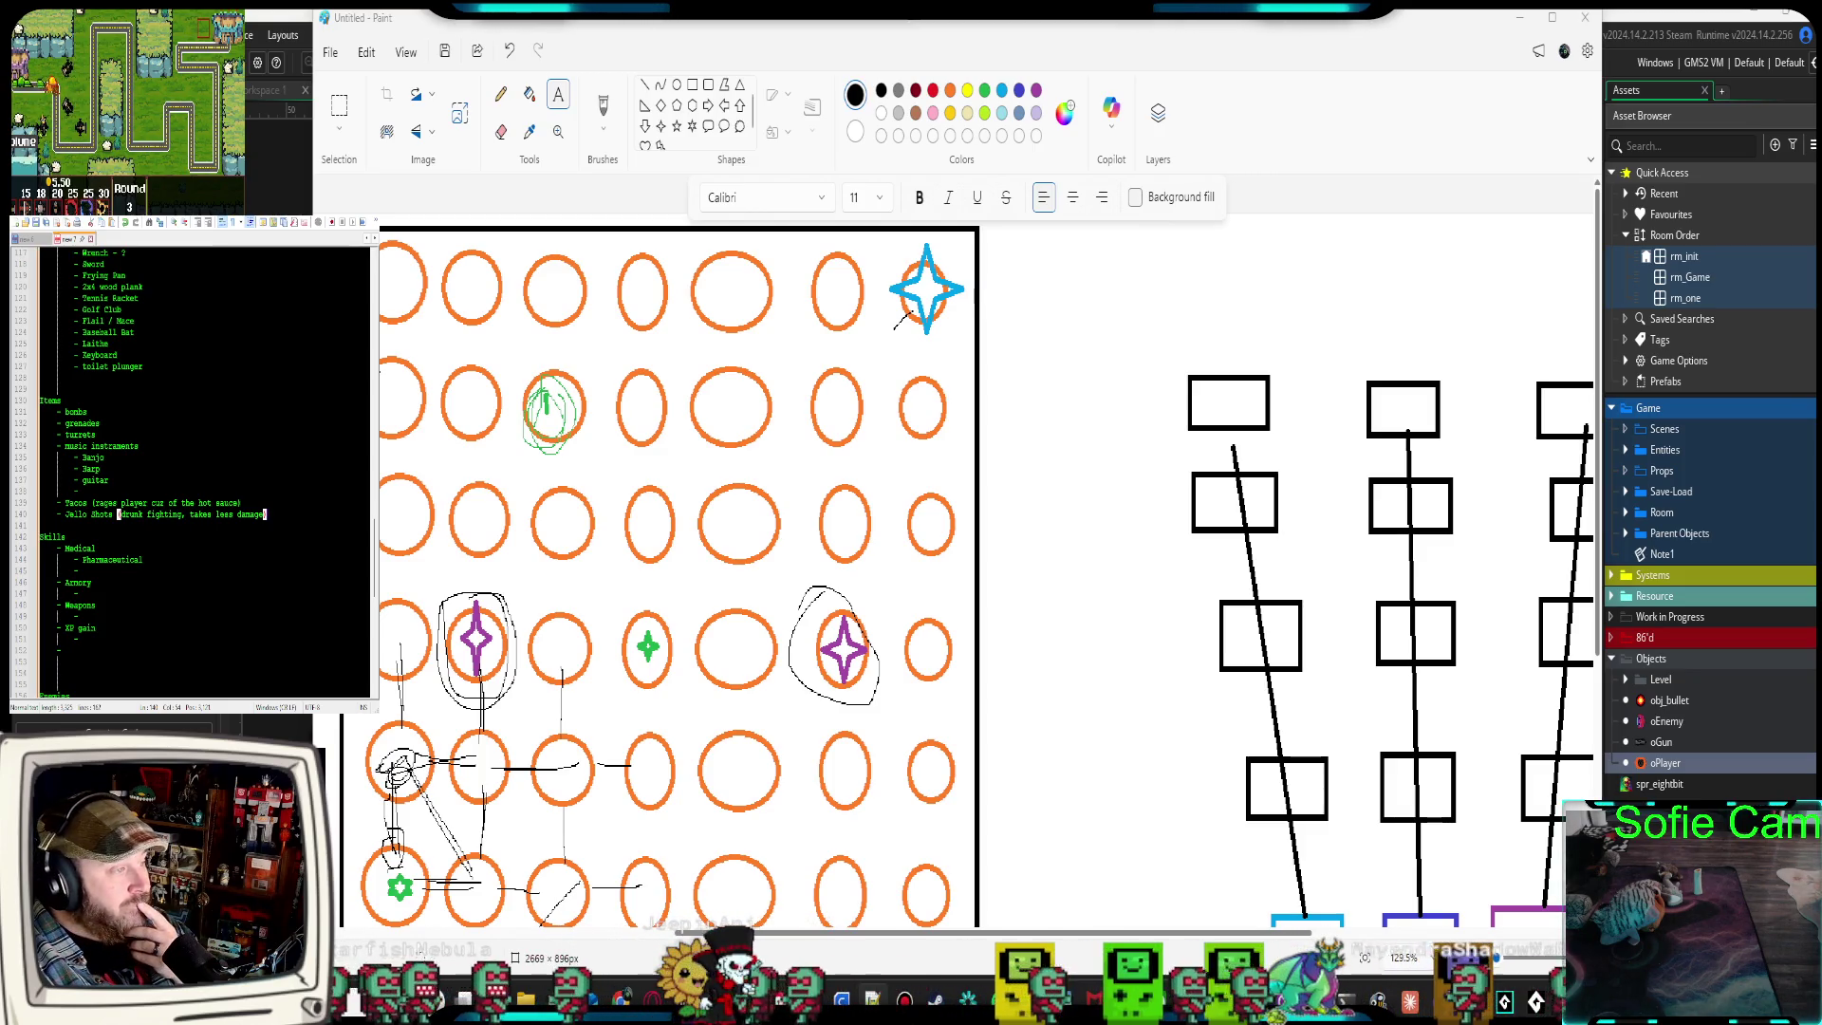
scroll(150, 602, "down", 4)
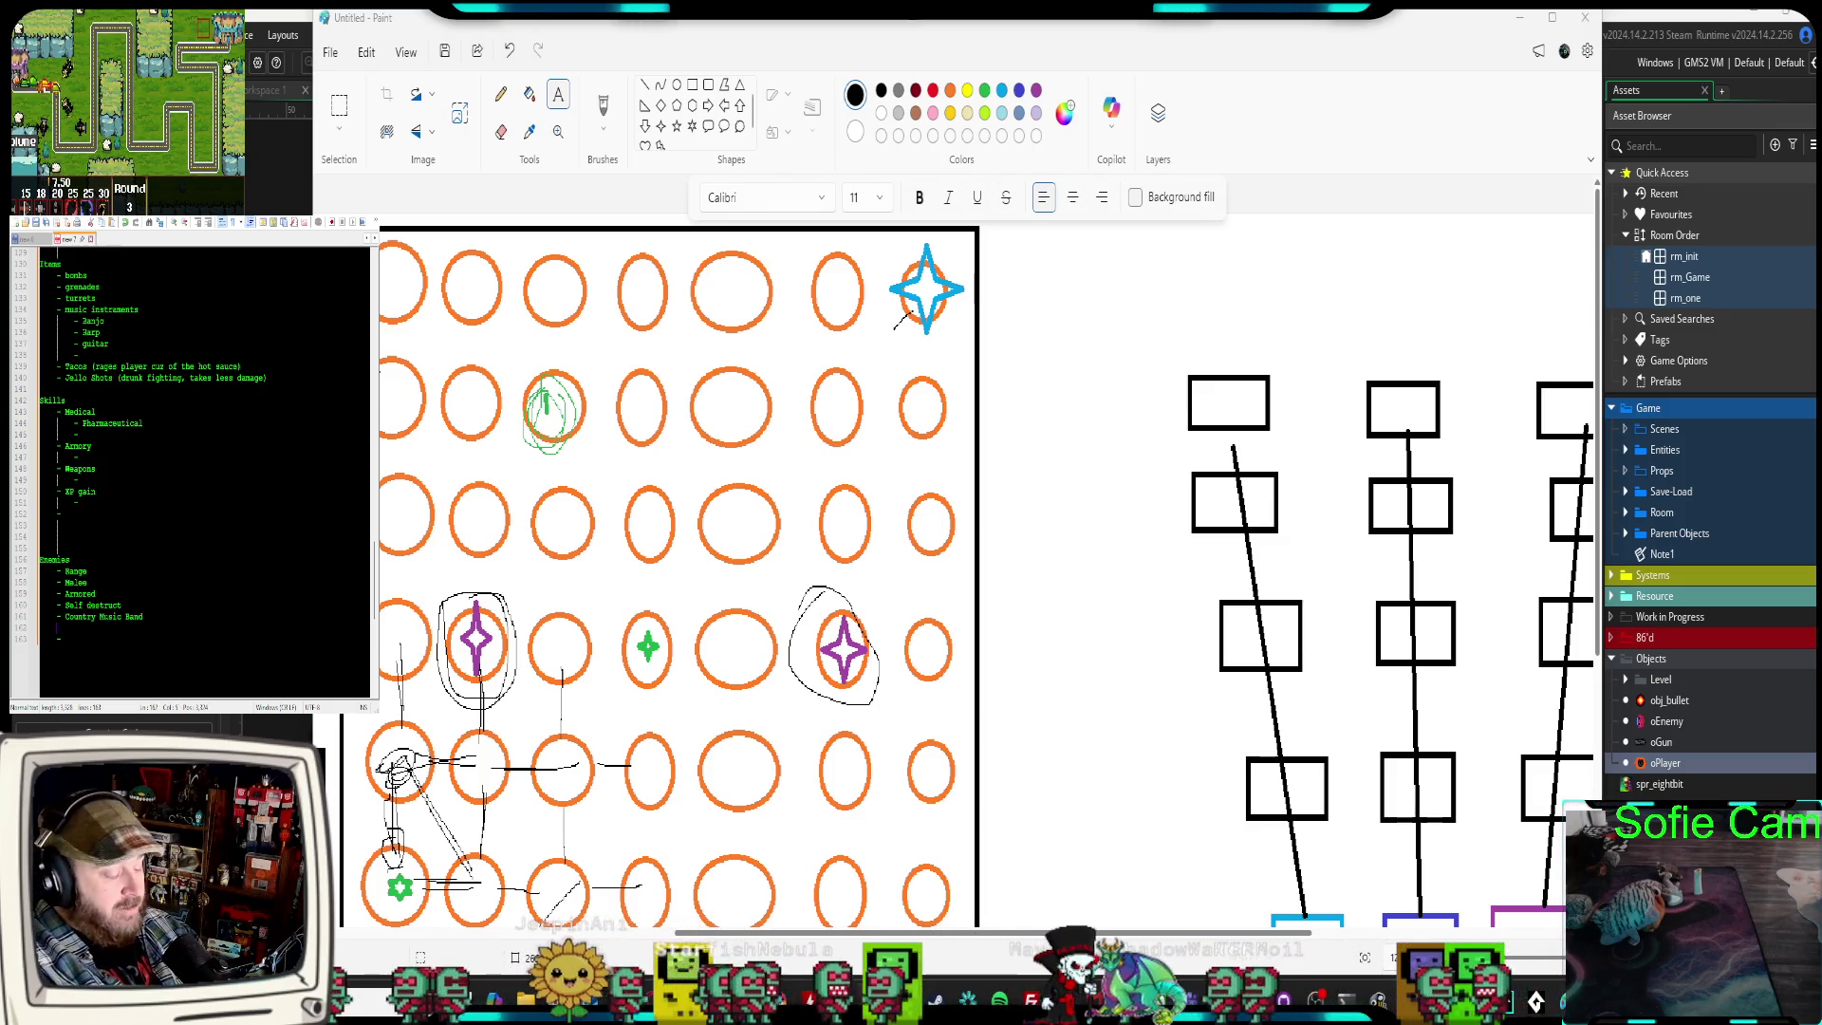
type("p")
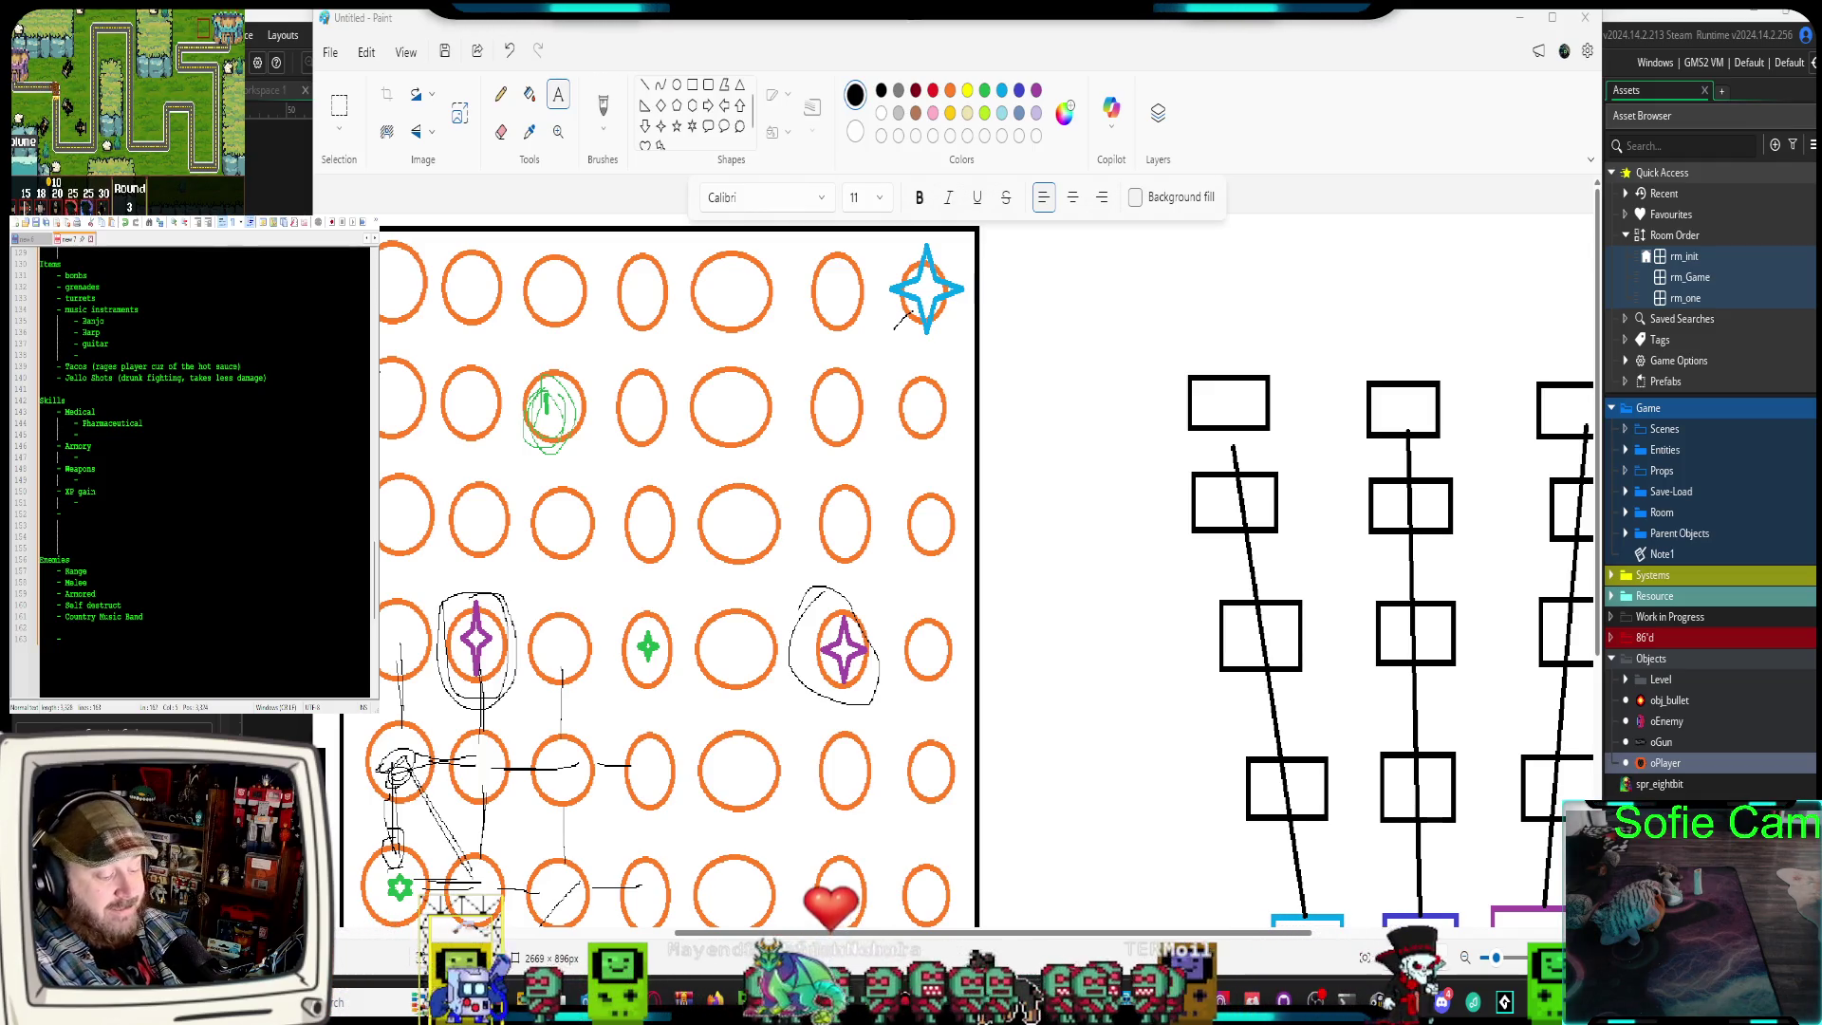
type("u")
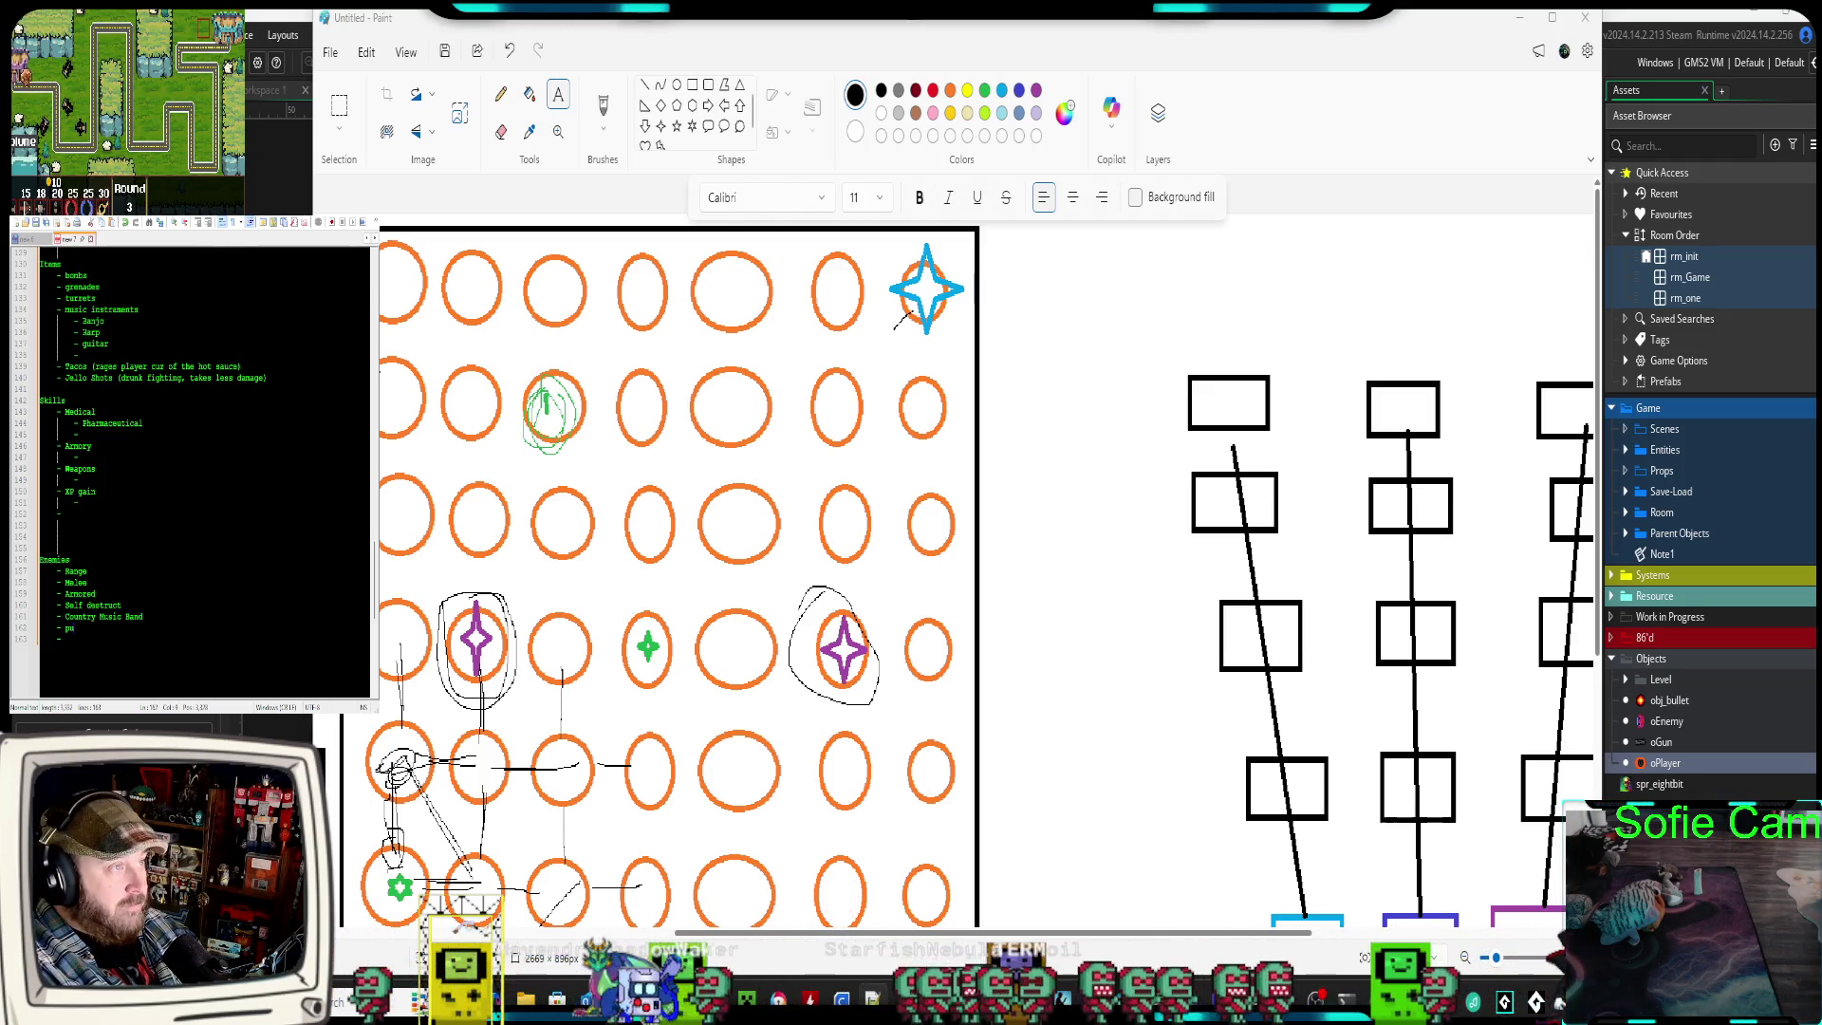
type("ker")
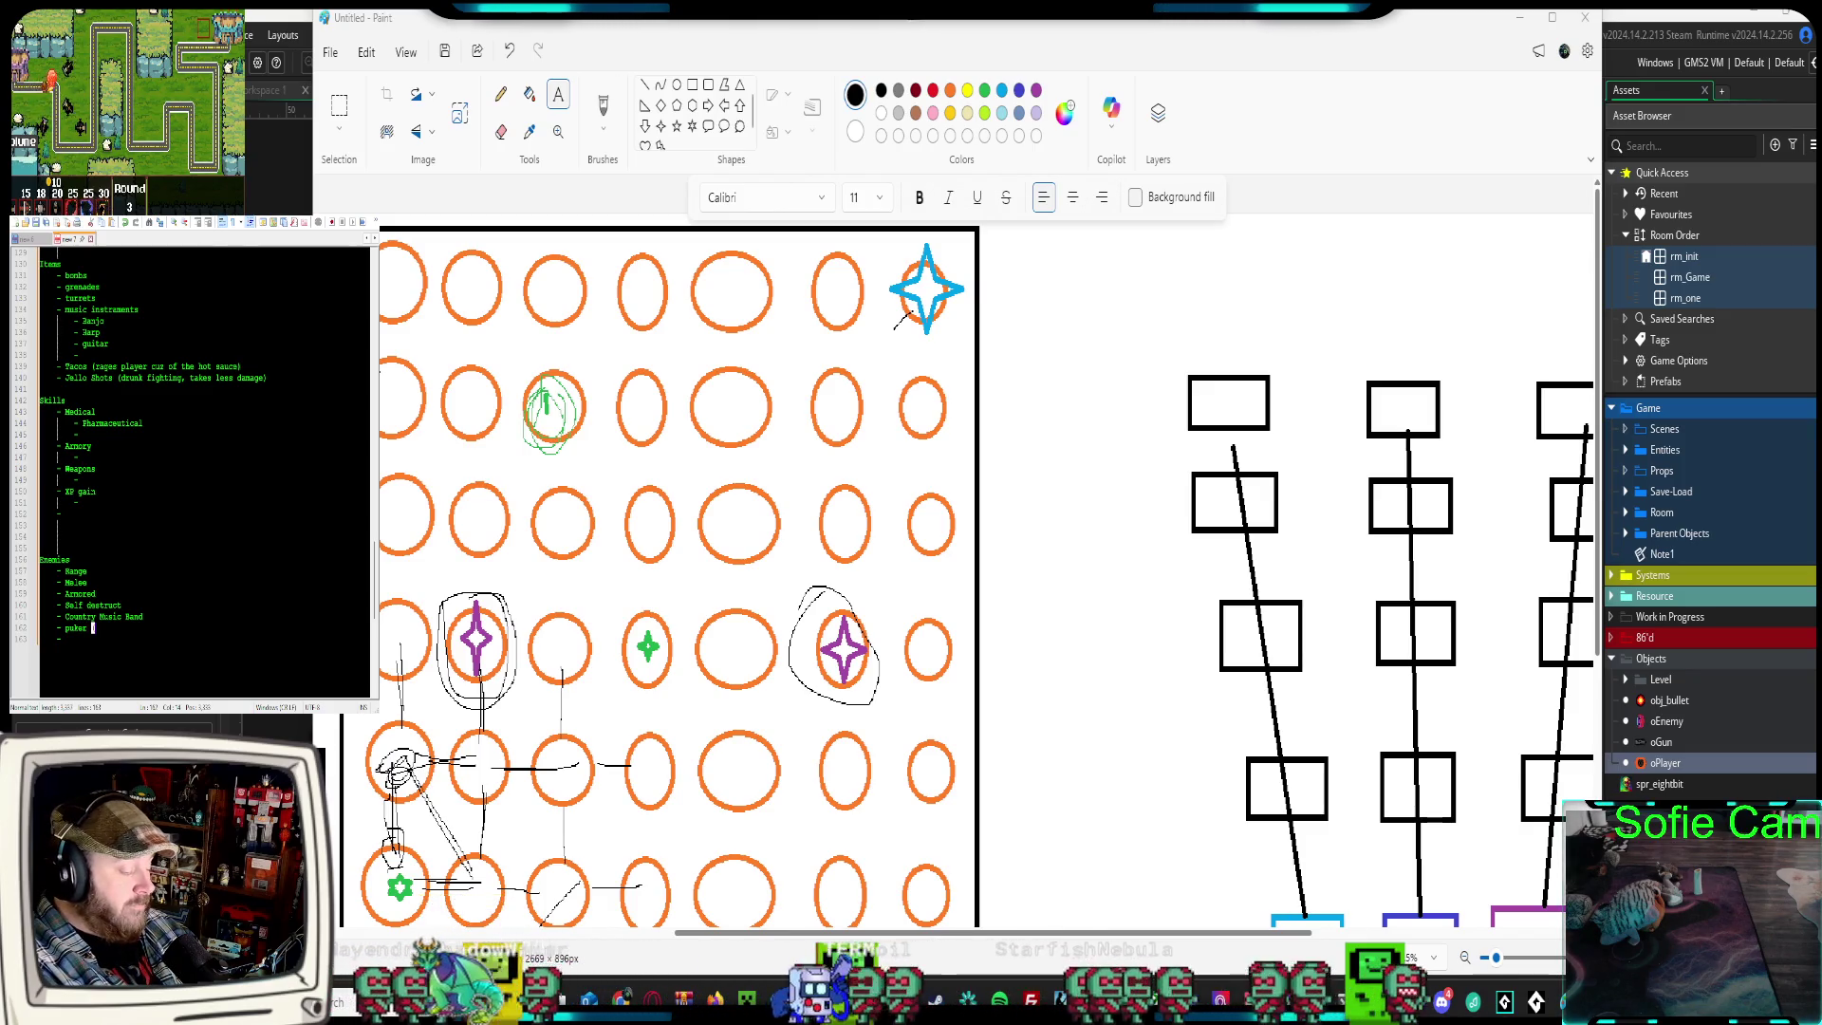
type(")")
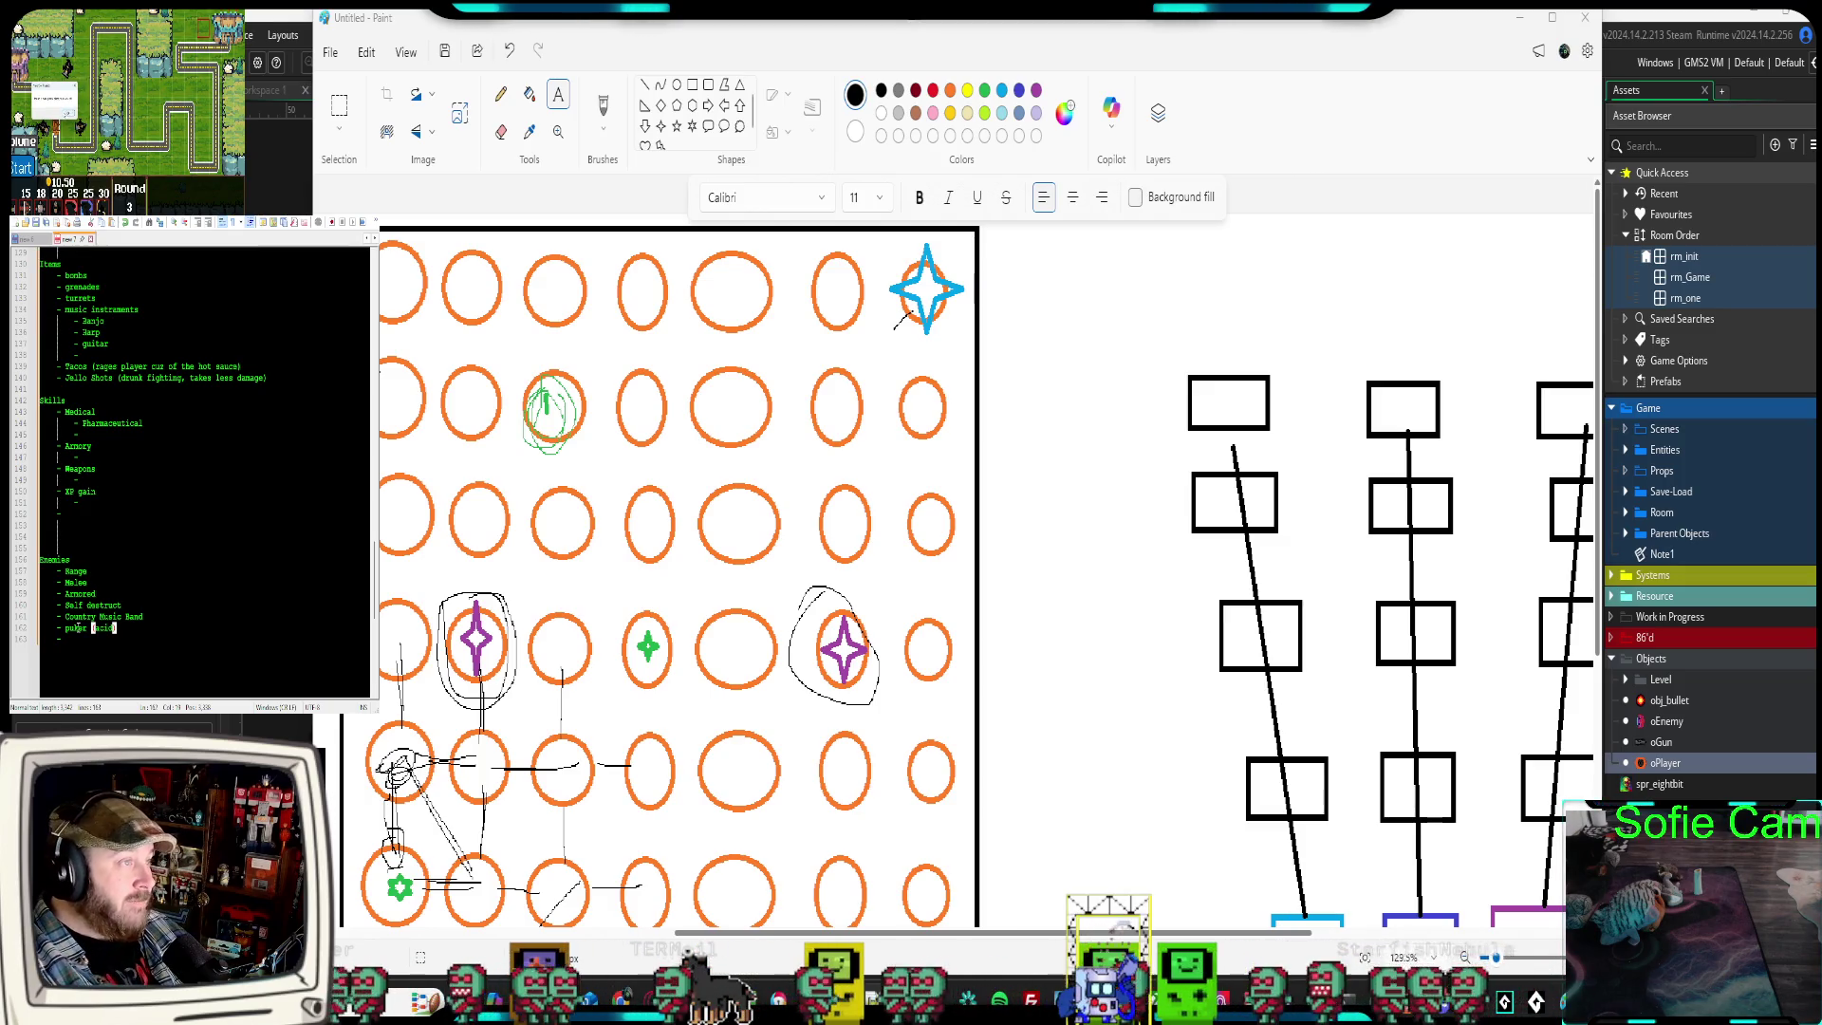
key("Down")
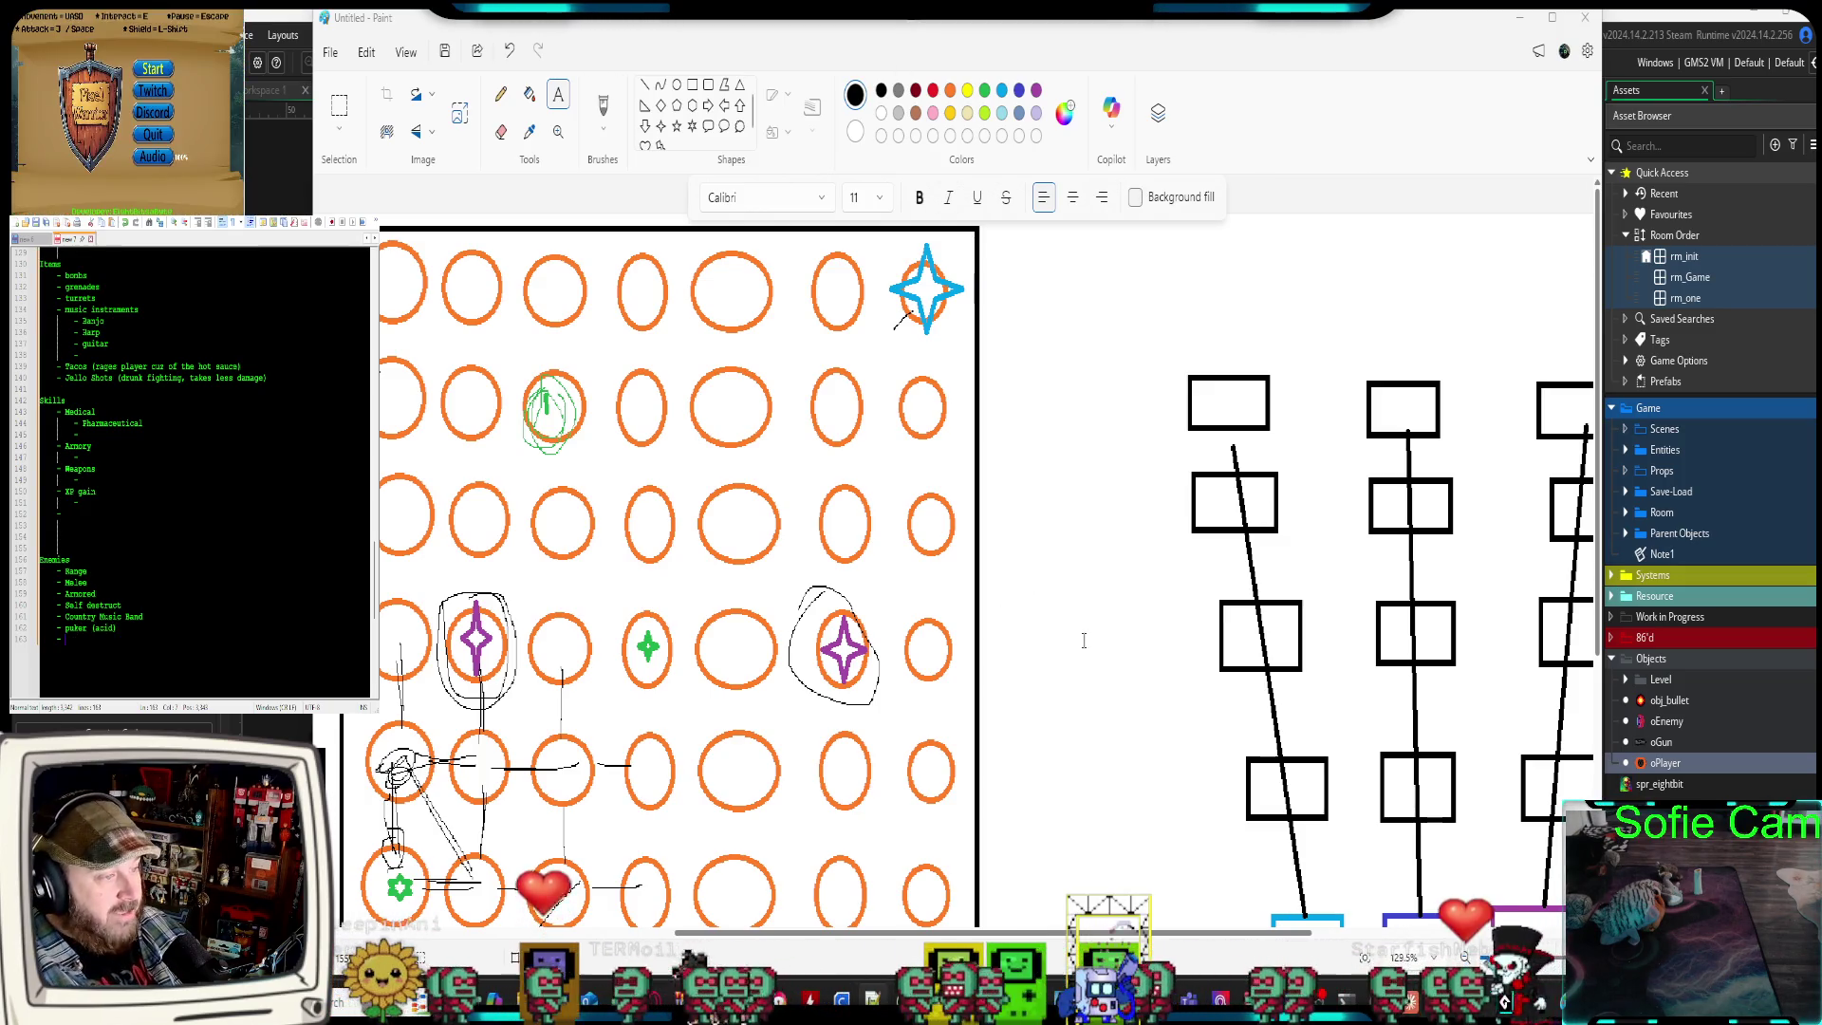
Scroll around the Paint canvas to look over the grid map
scroll(1042, 637, "down", 2)
scroll(1043, 637, "down", 5)
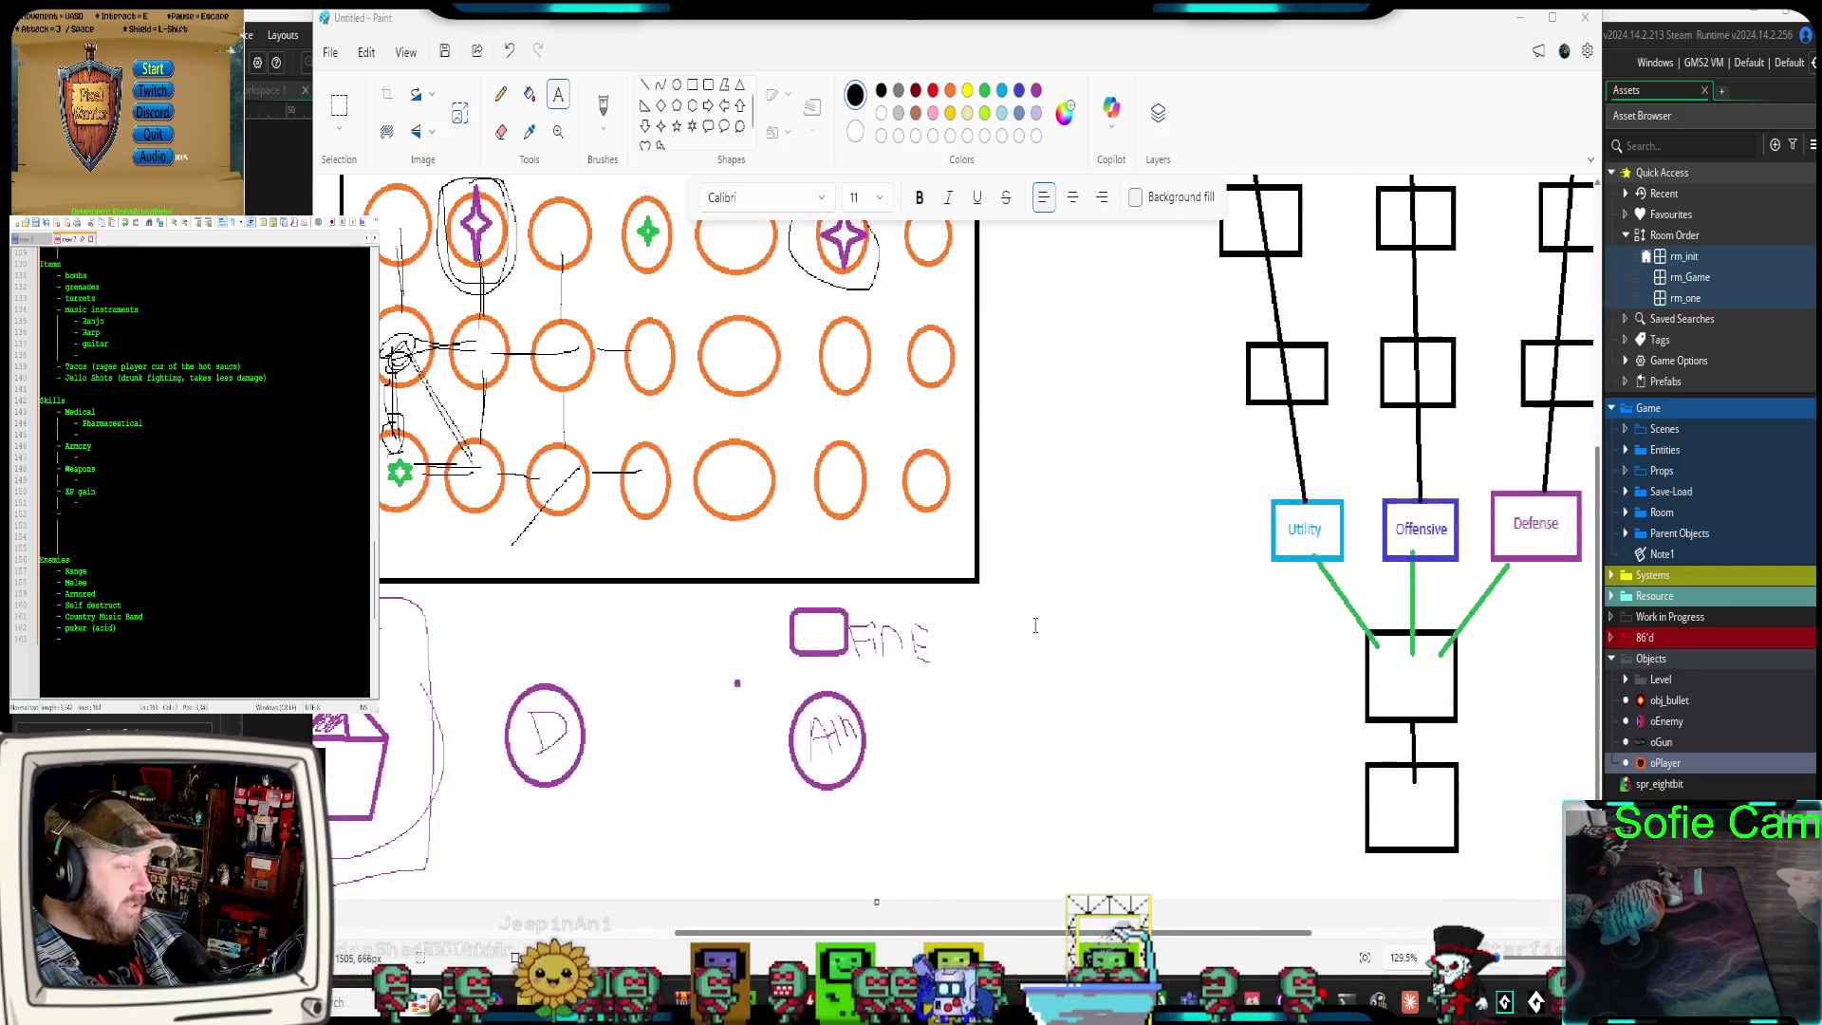
scroll(1033, 628, "up", 6)
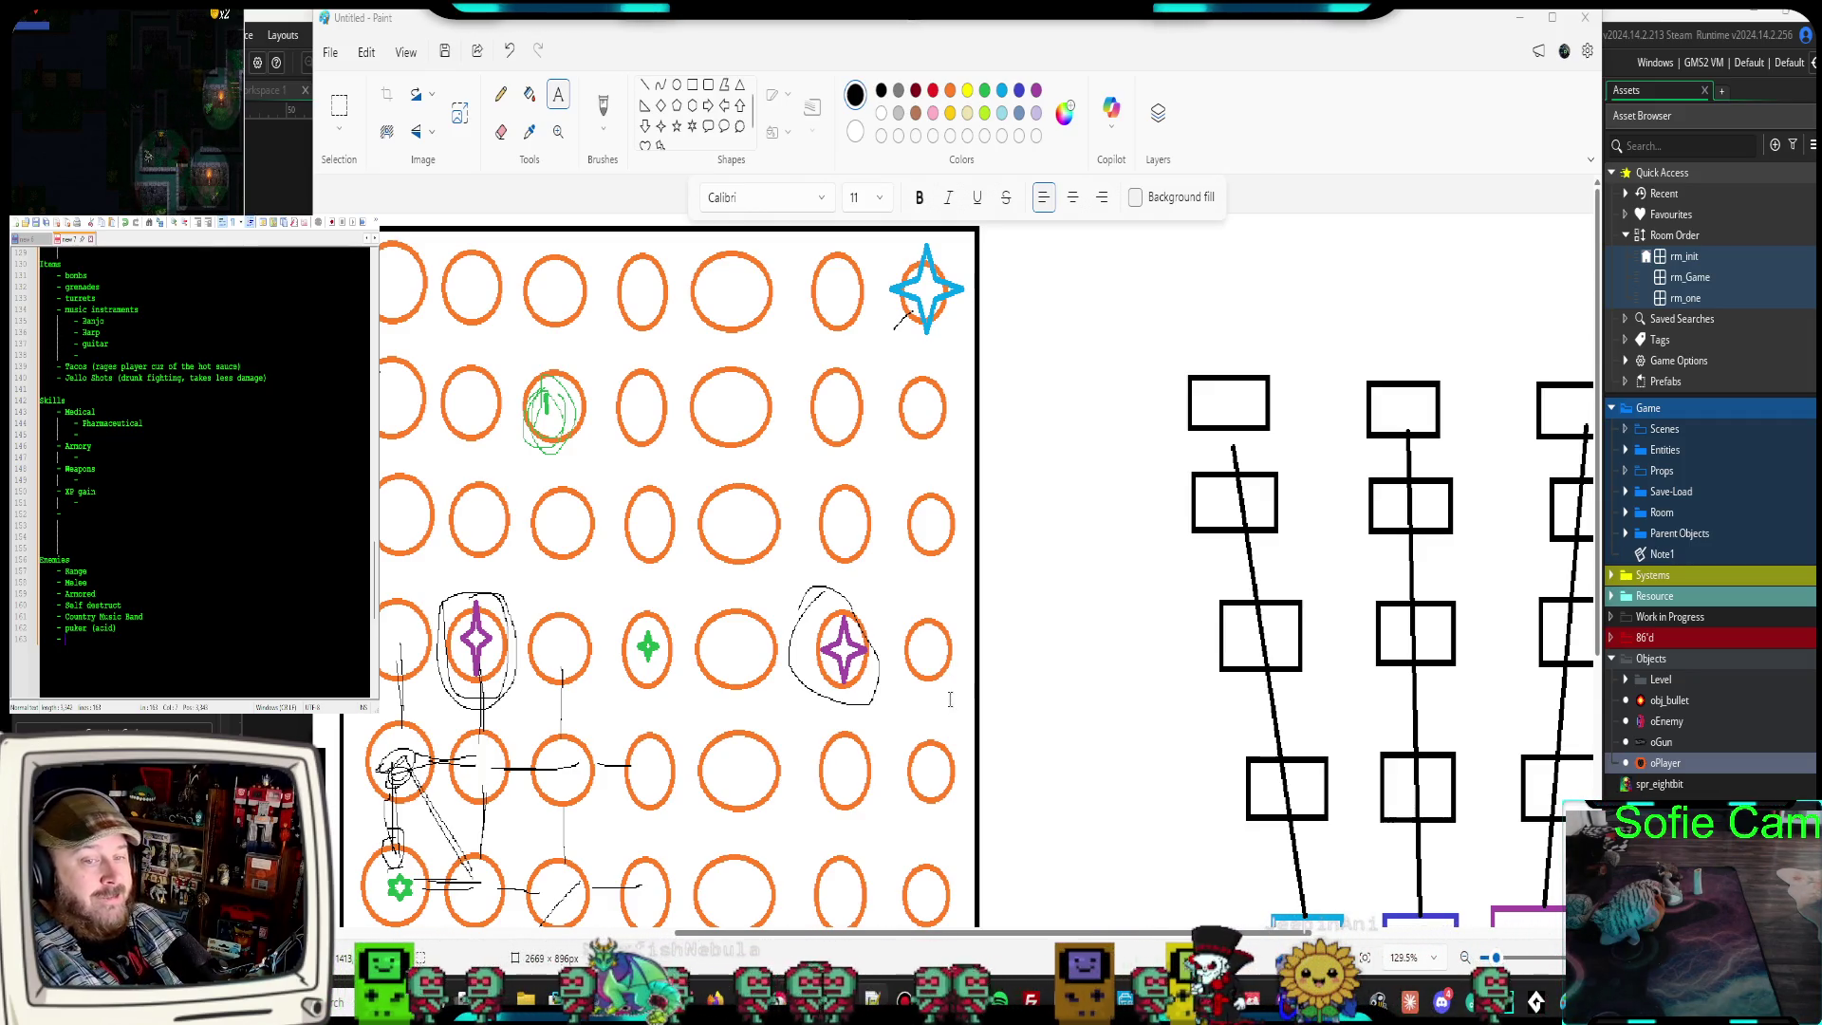
scroll(1044, 684, "down", 5)
scroll(1054, 698, "up", 5)
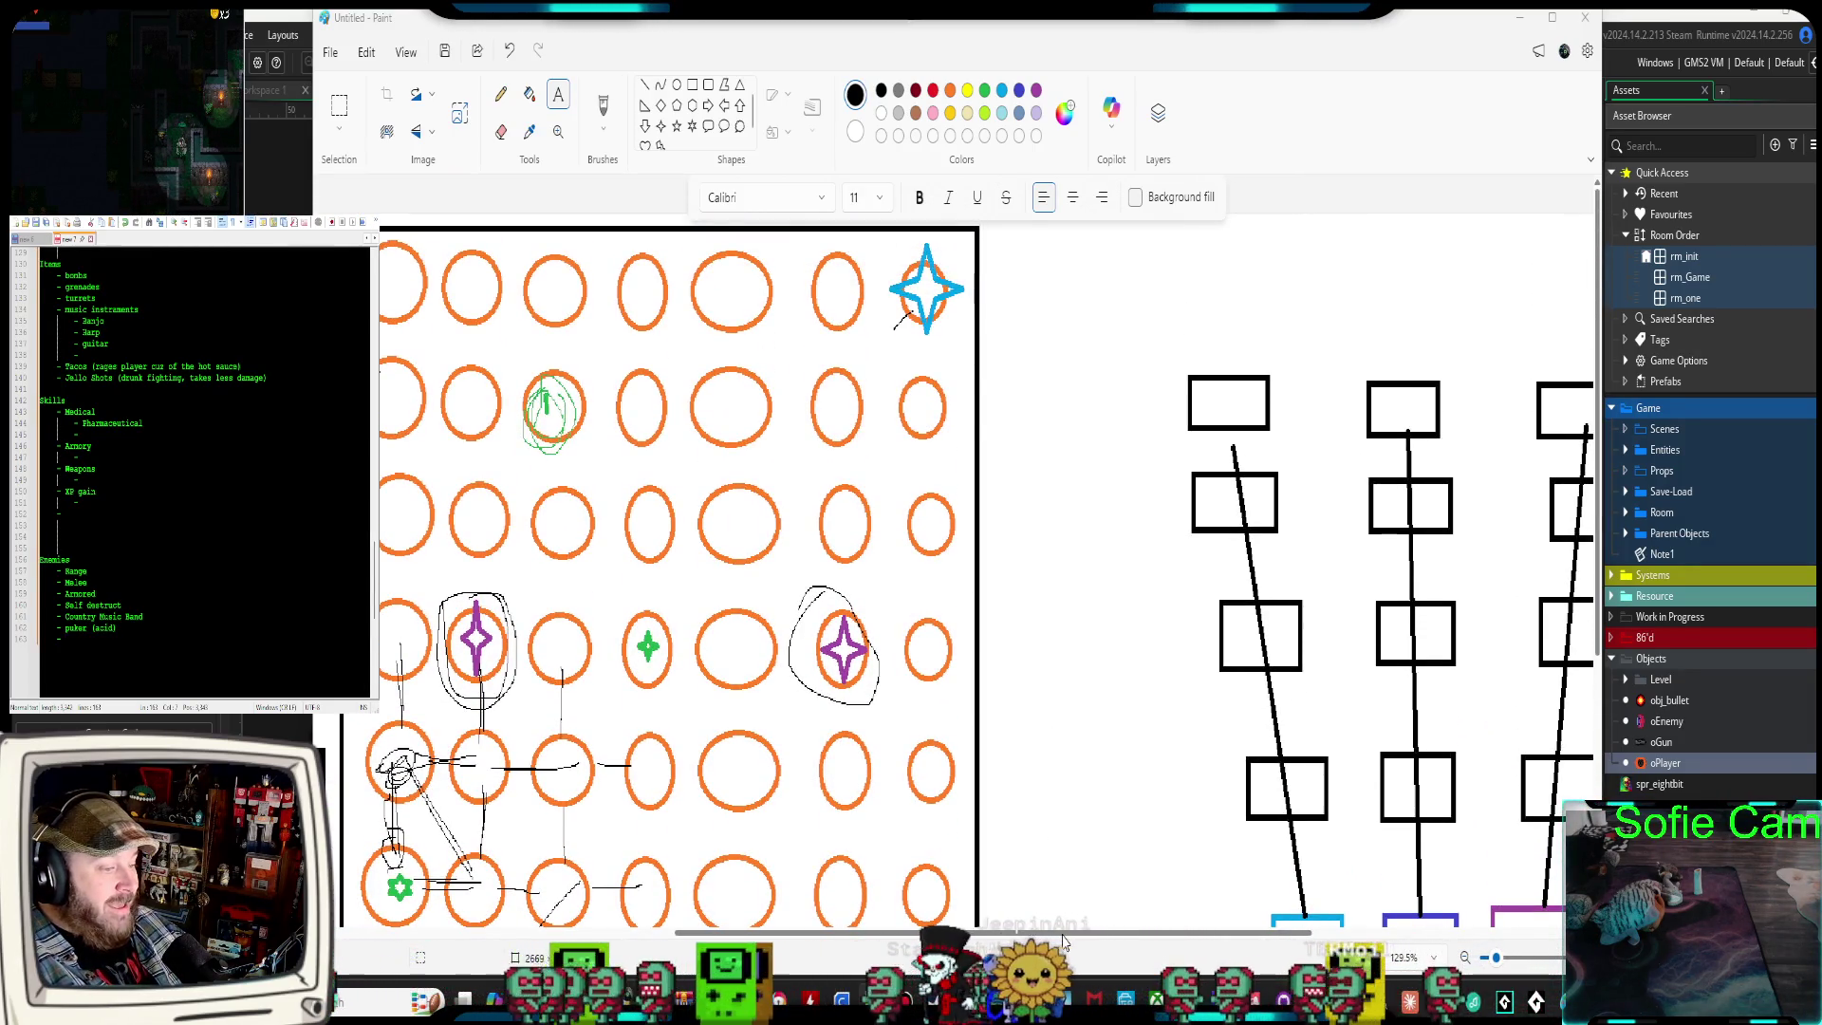
scroll(1066, 938, "left", 5)
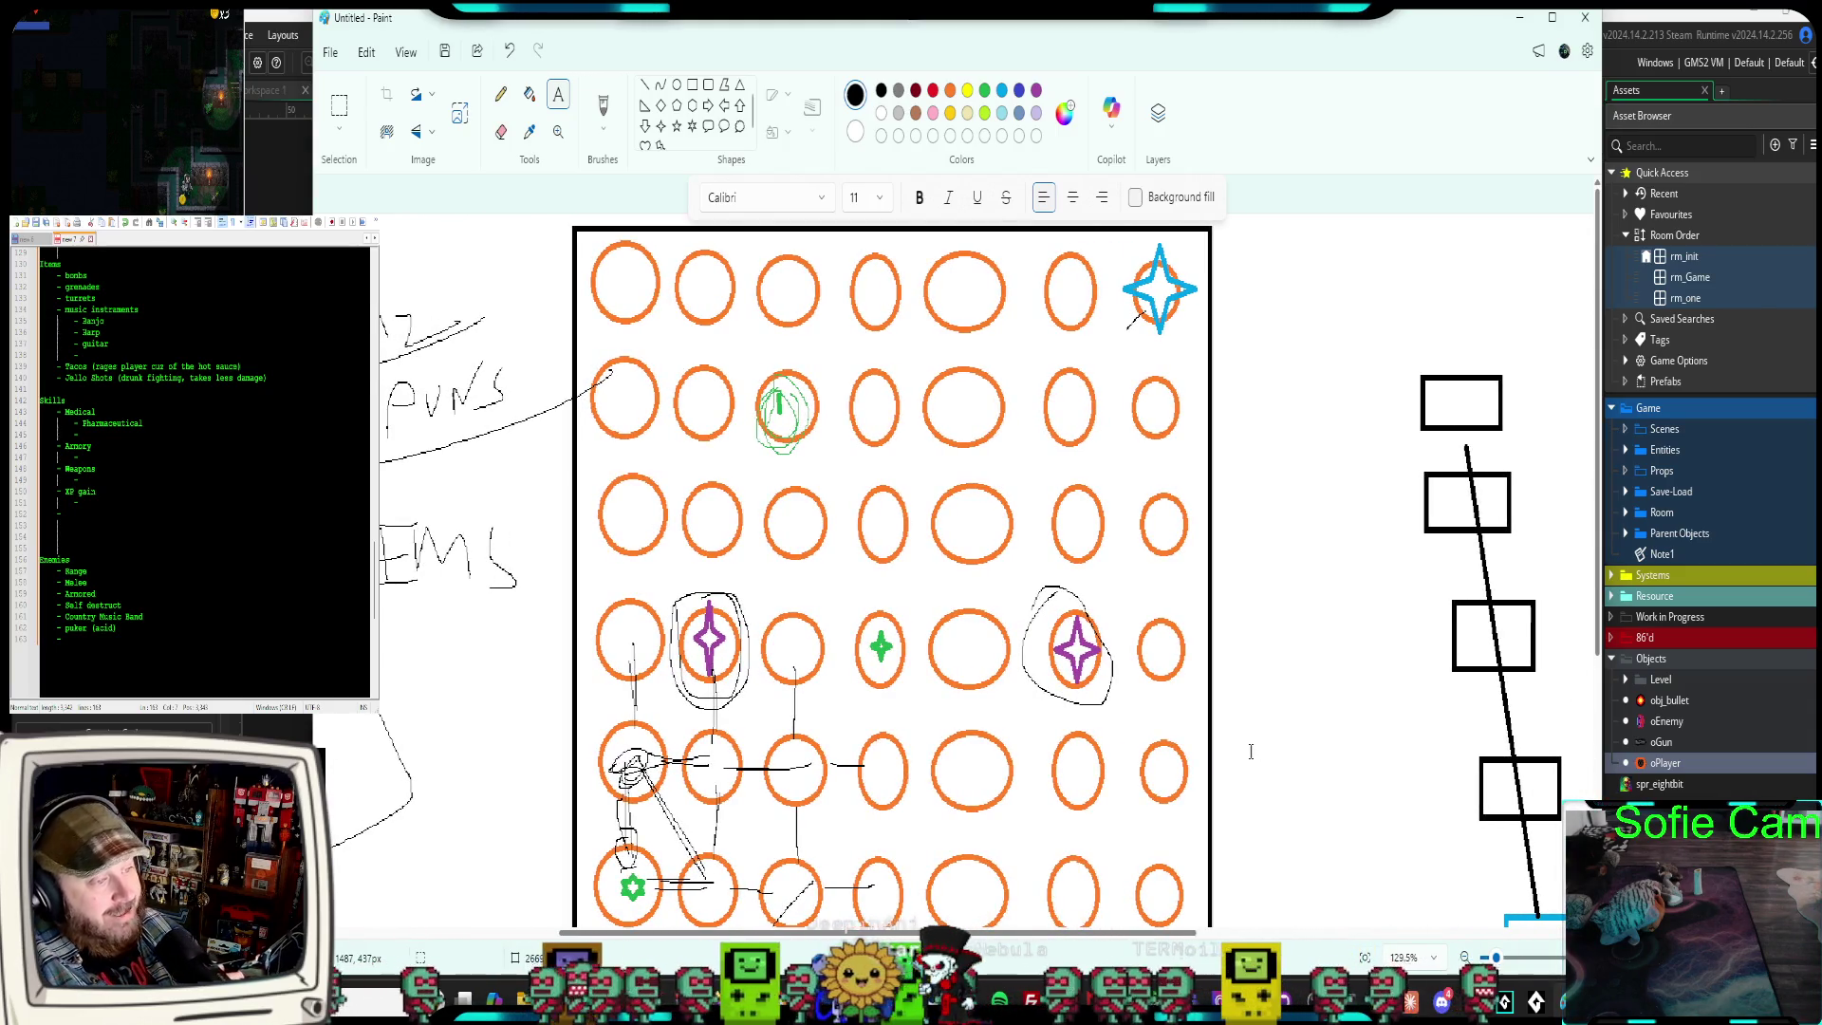
scroll(1253, 748, "down", 5)
scroll(1256, 741, "up", 5)
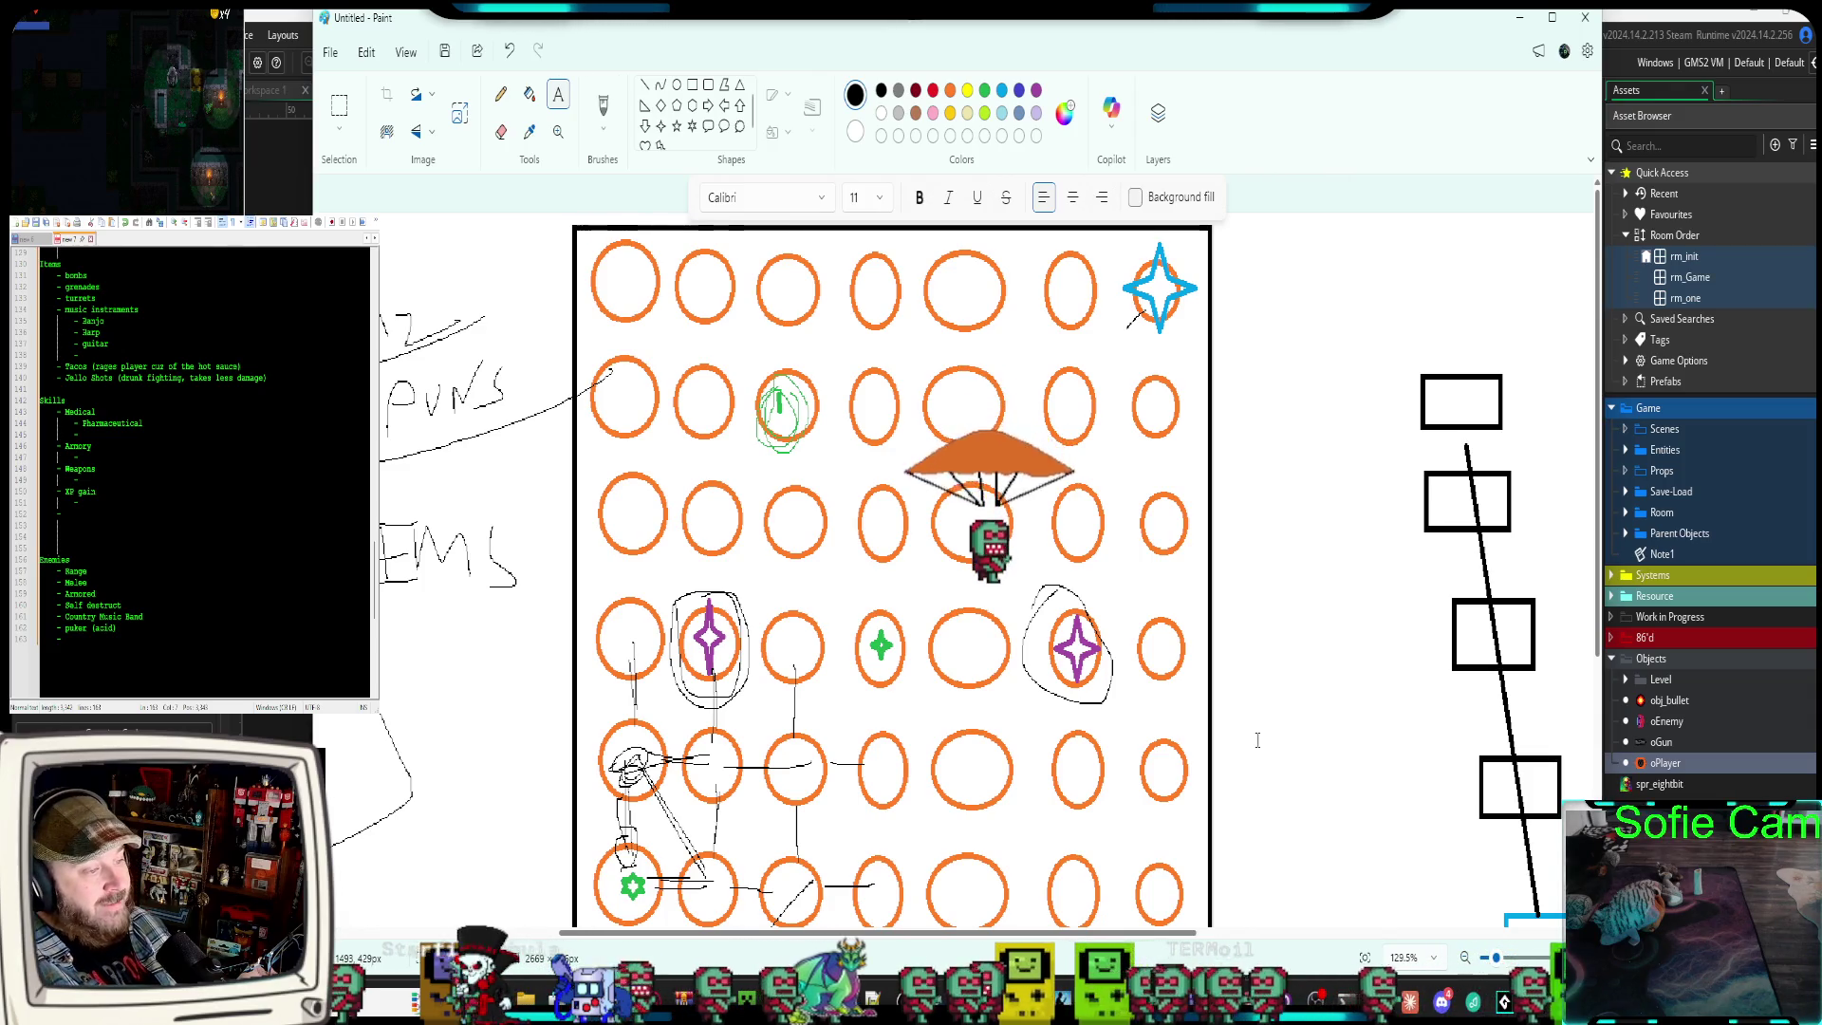
scroll(1225, 608, "down", 2)
scroll(1225, 607, "up", 2)
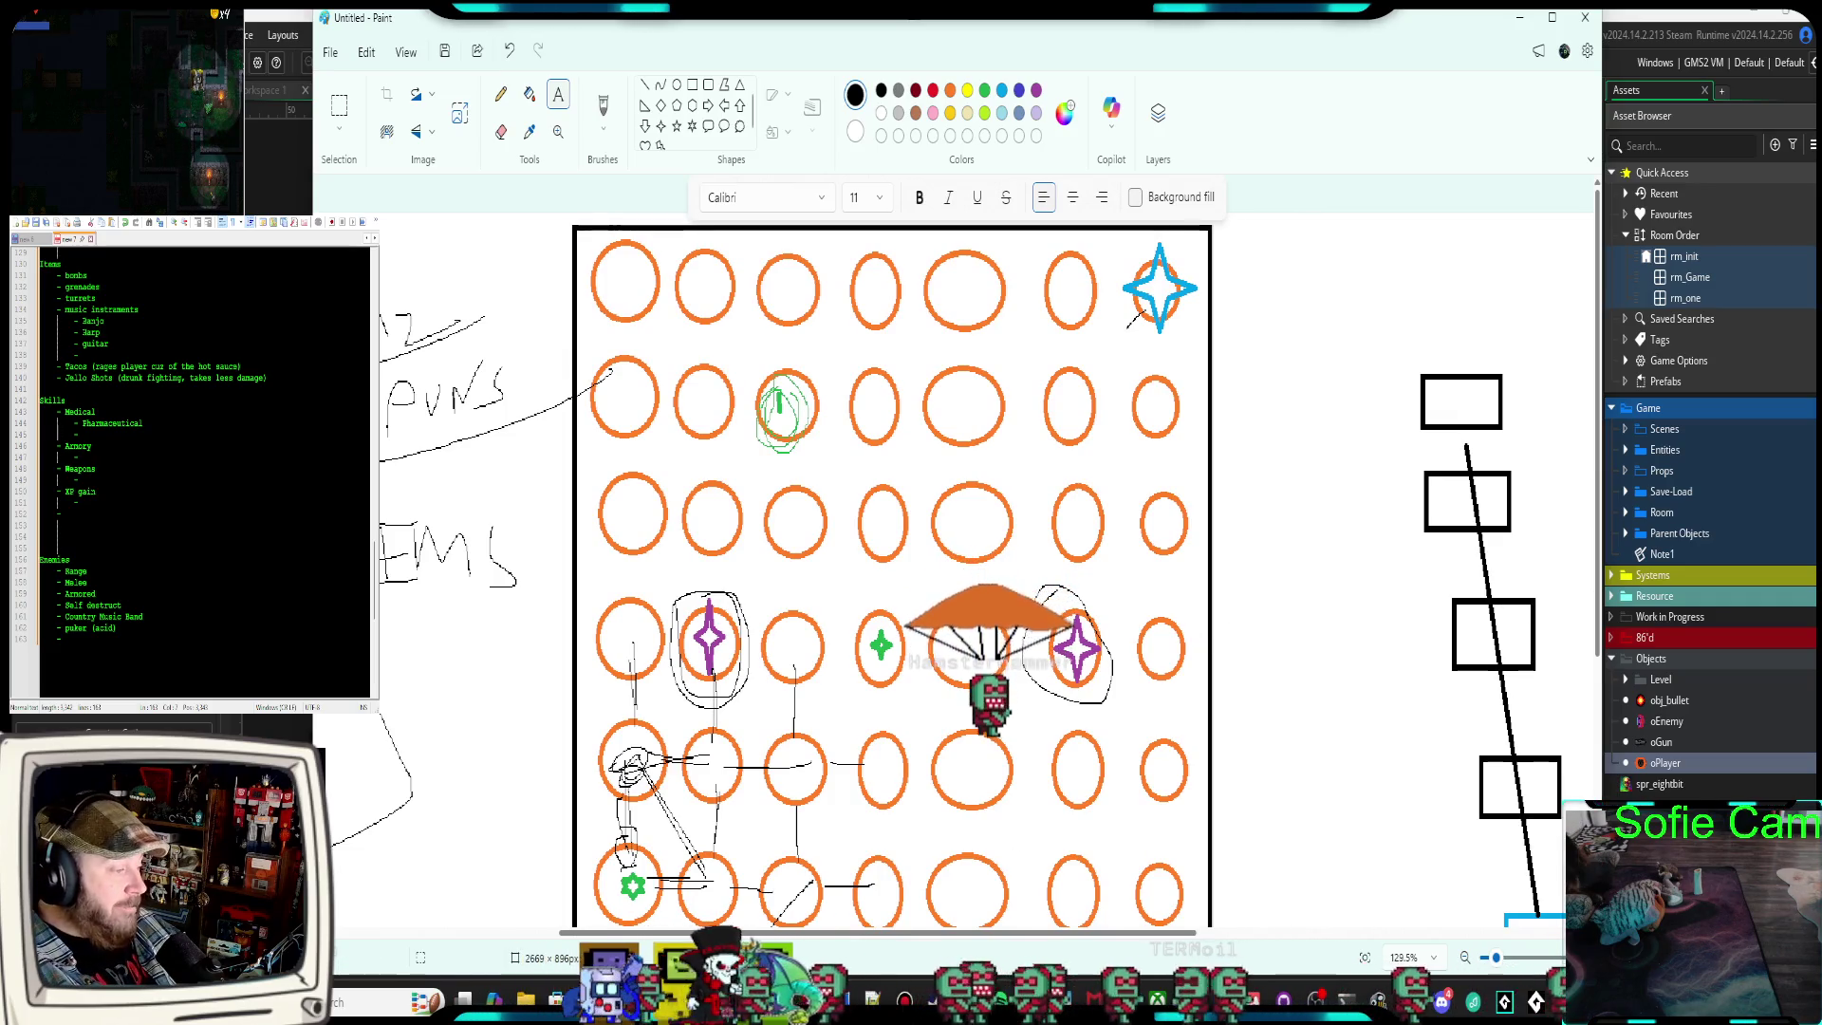
Glance at the connect four image results in the browser, then return to Paint
left_click(774, 996)
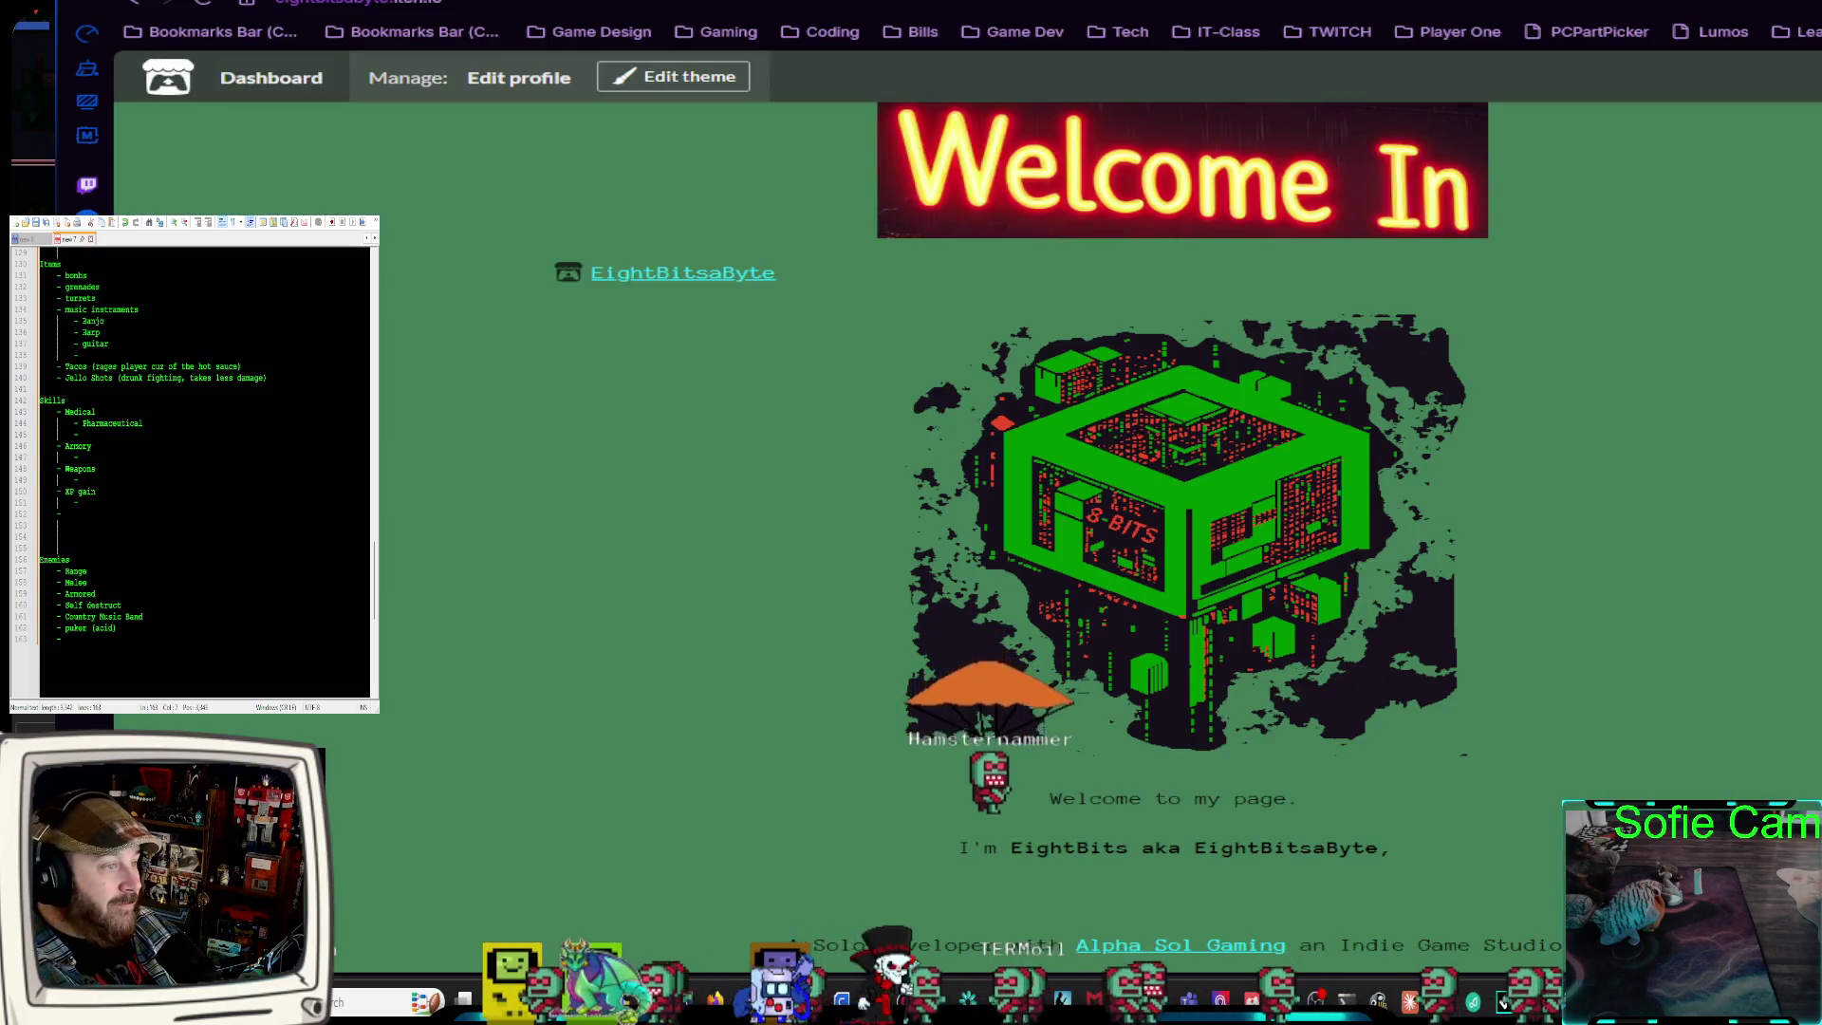
key("ctrl+Tab")
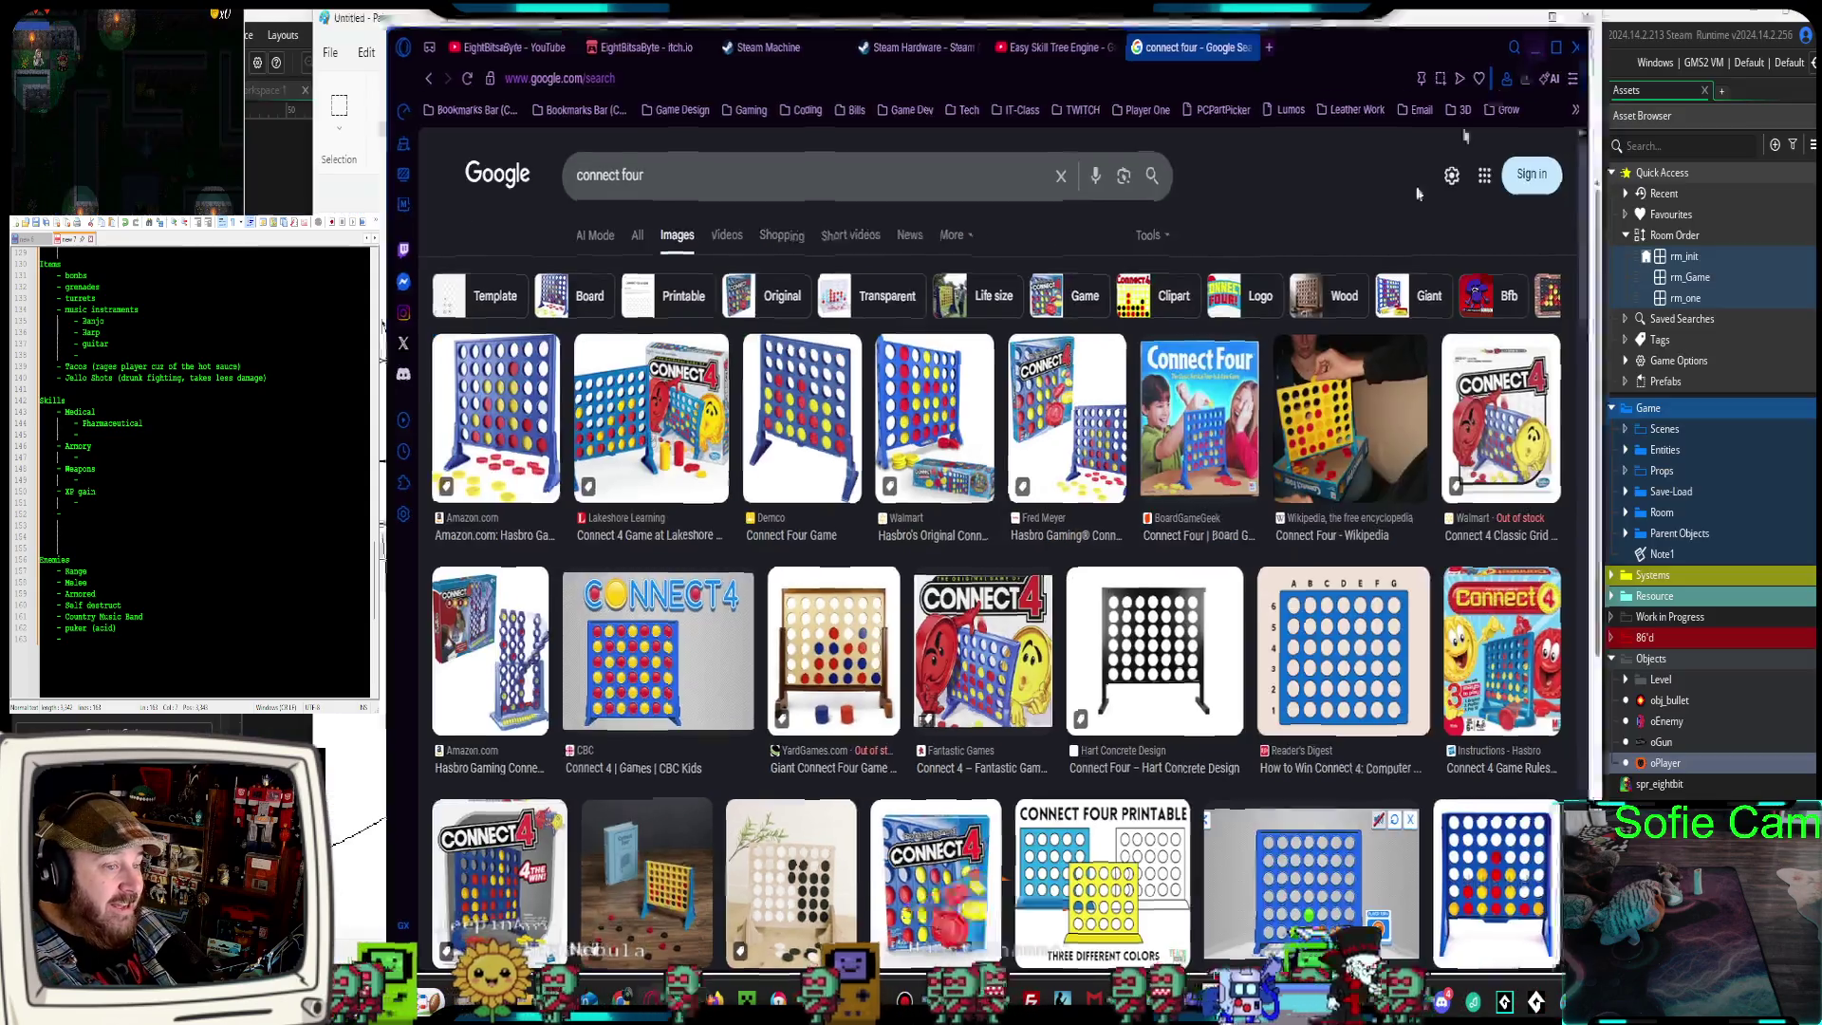
key("alt+Tab")
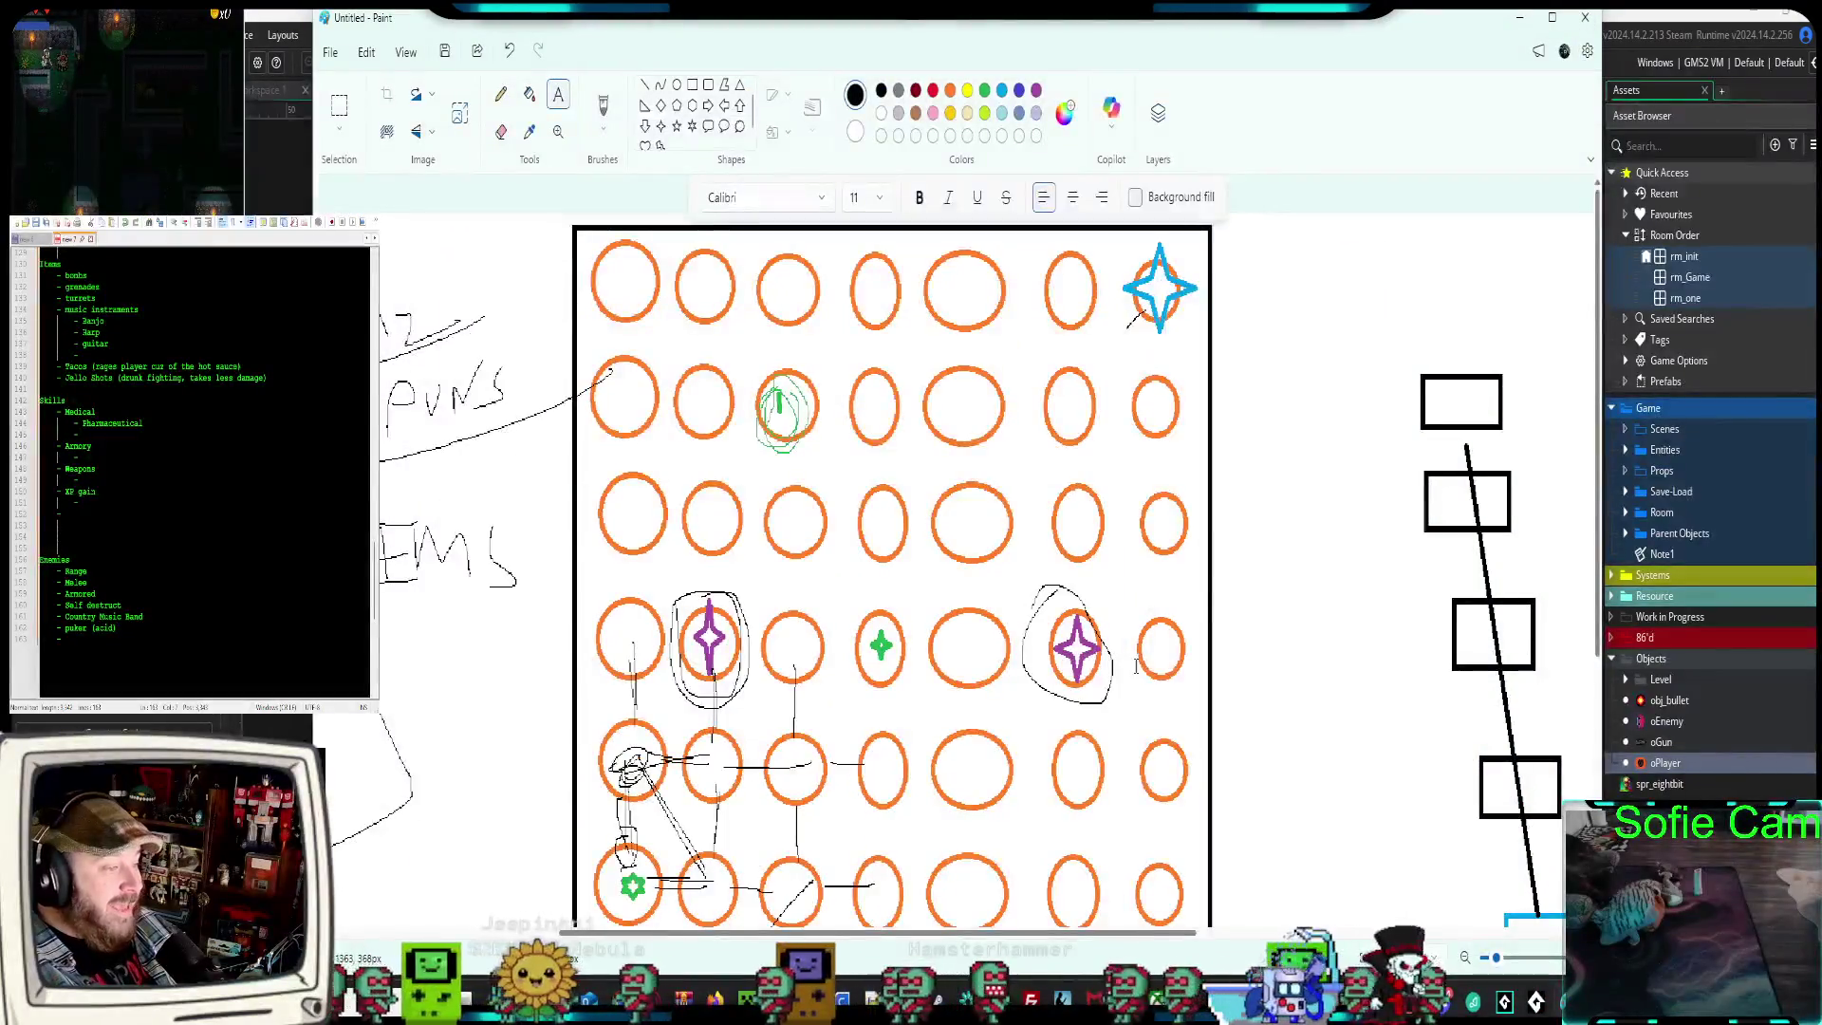
Scroll up and down to inspect the circle grid, star markers and connecting paths
scroll(907, 742, "down", 1)
scroll(906, 743, "up", 1)
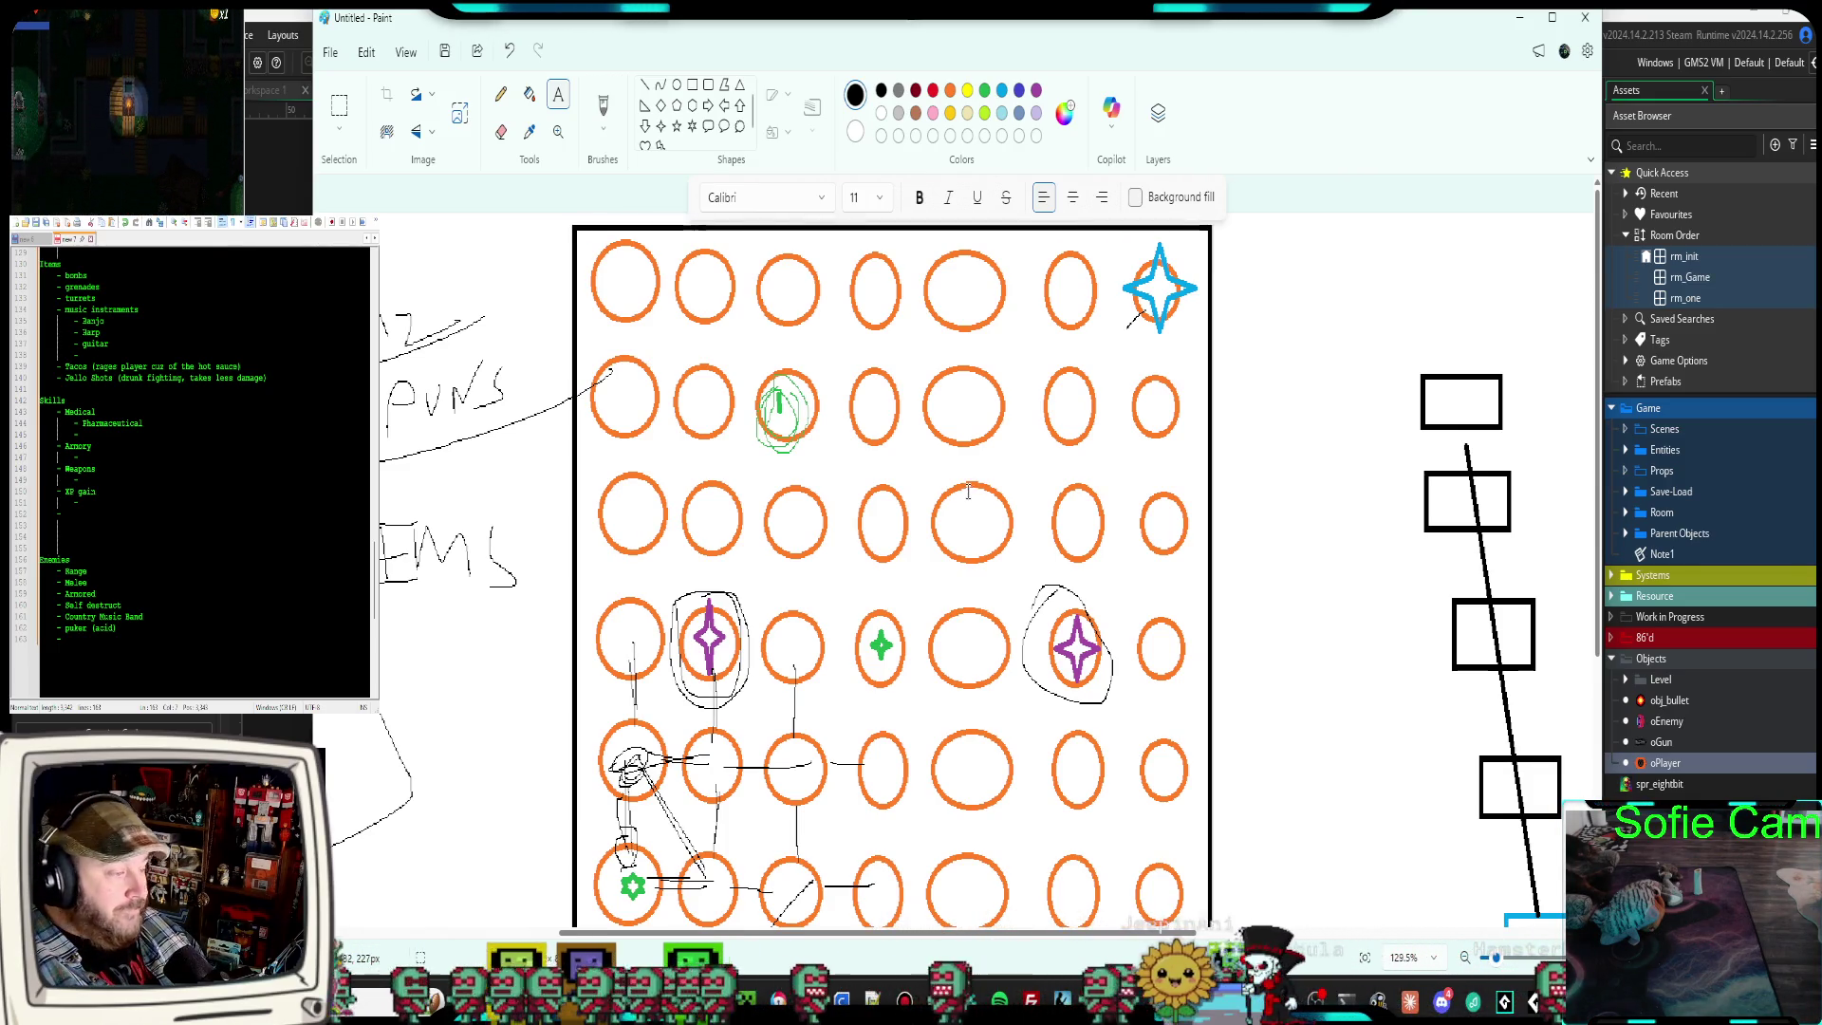
scroll(911, 527, "down", 1)
scroll(897, 560, "up", 1)
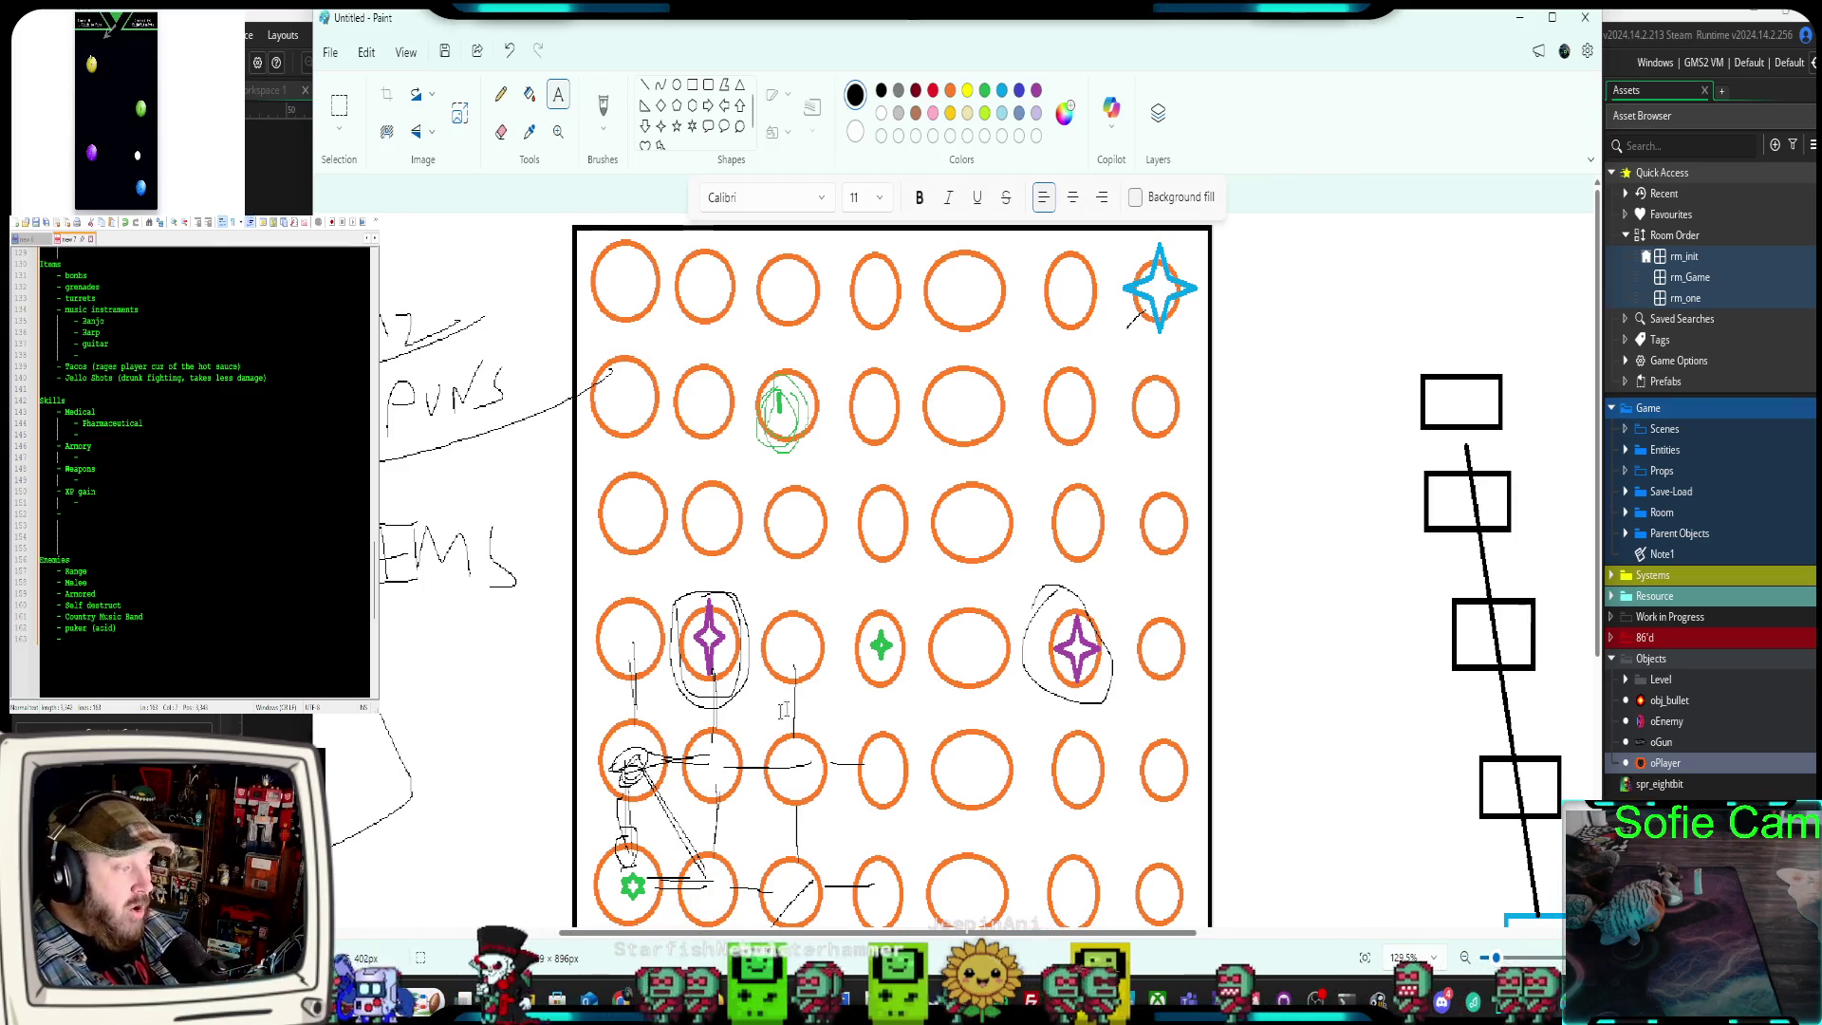
scroll(845, 805, "down", 3)
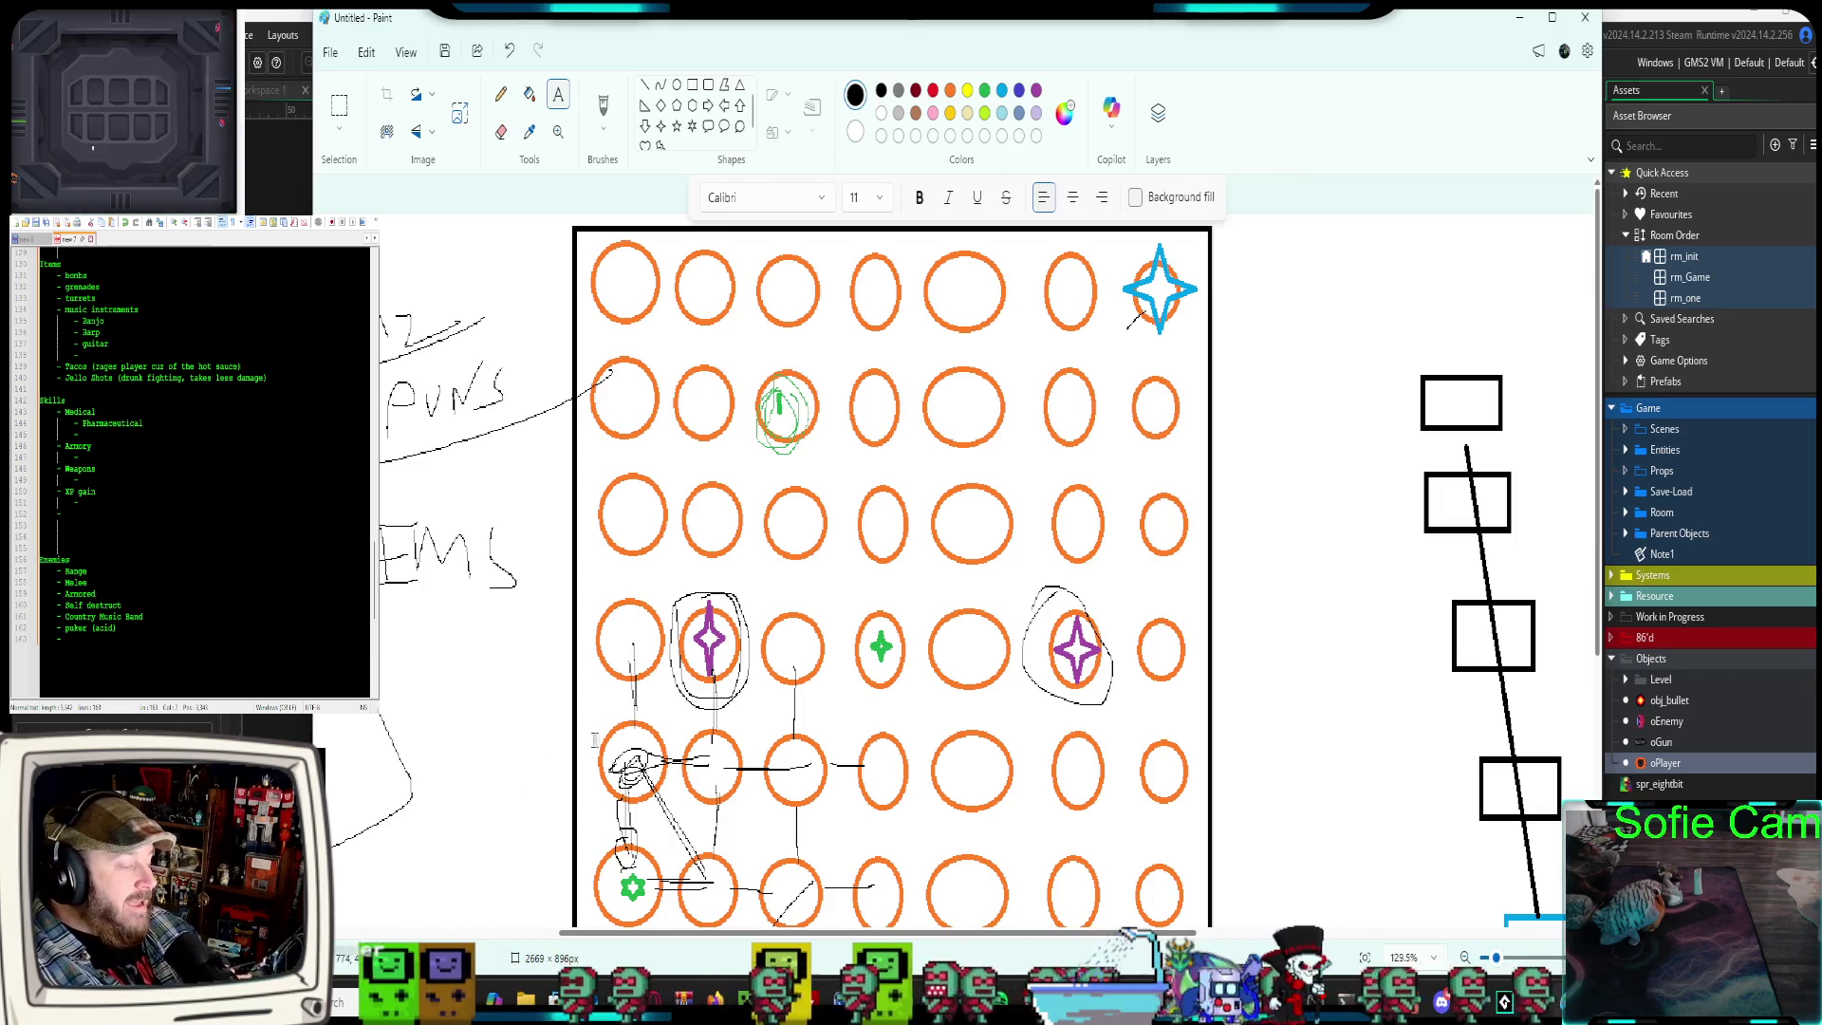
scroll(534, 774, "down", 5)
scroll(687, 727, "up", 3)
scroll(687, 727, "up", 2)
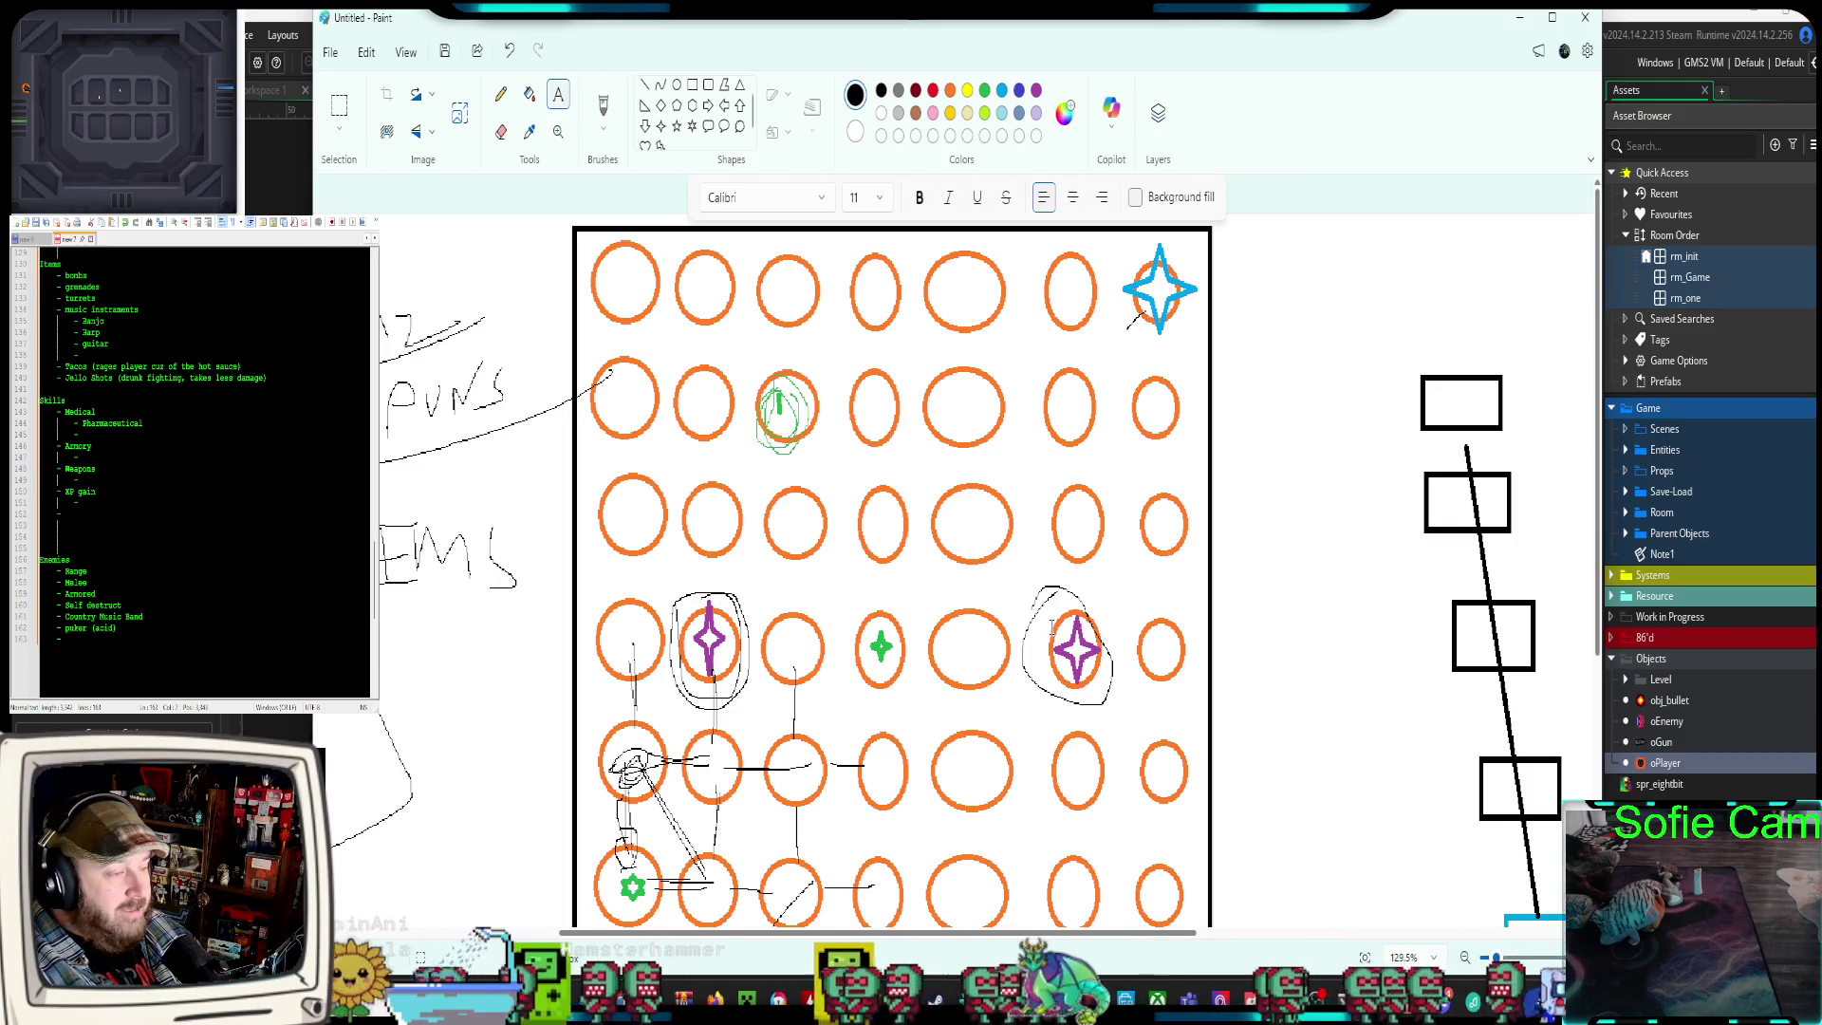
scroll(1045, 627, "down", 3)
scroll(997, 634, "up", 3)
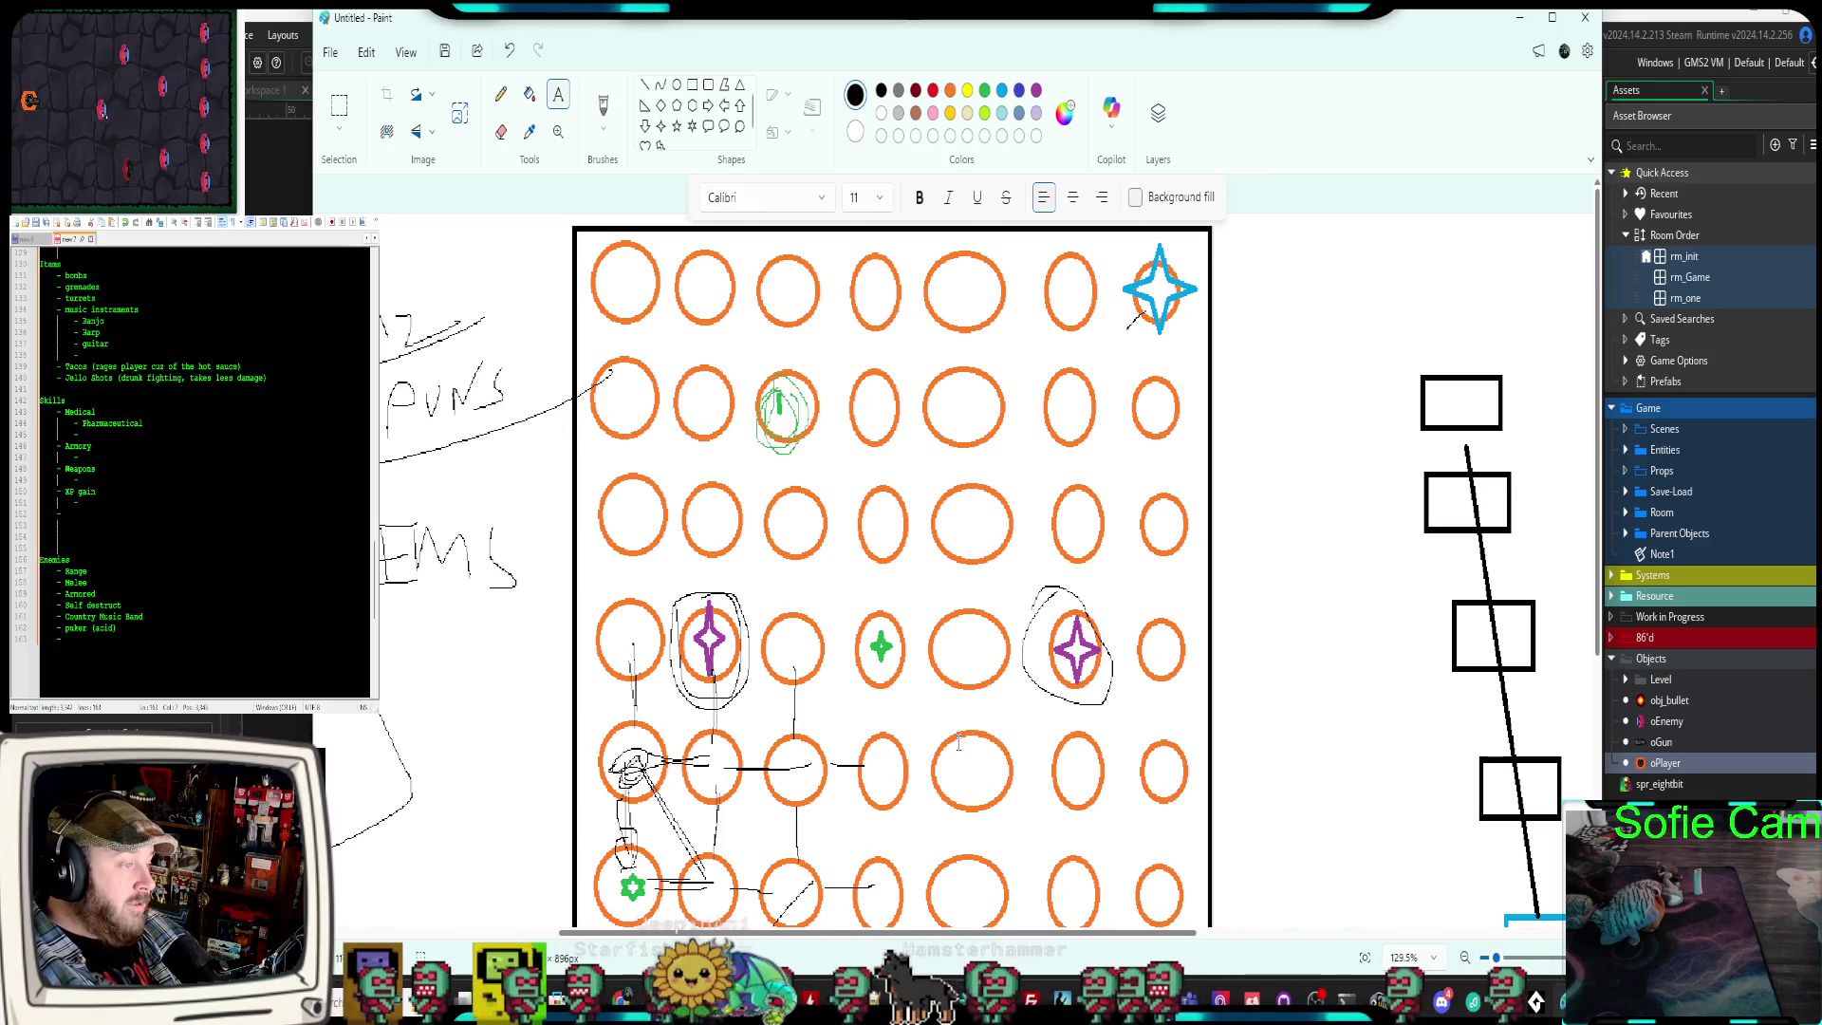
scroll(958, 744, "down", 3)
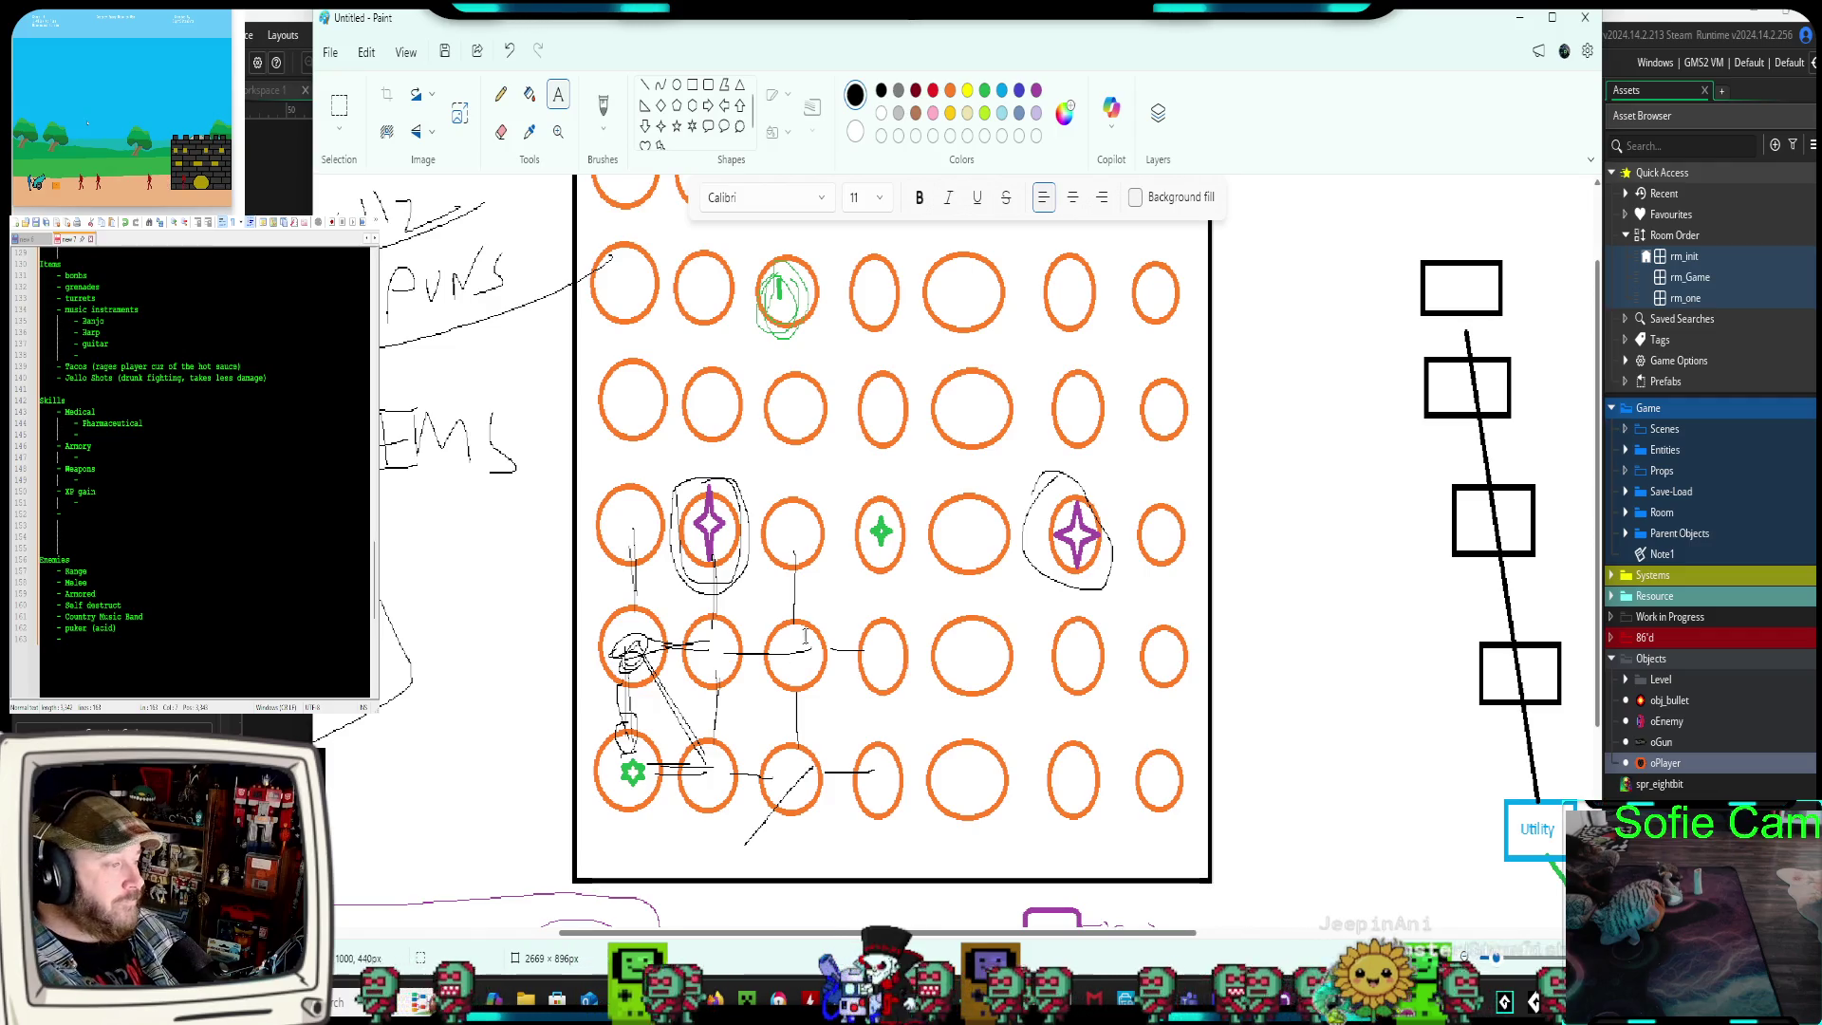
scroll(828, 608, "up", 2)
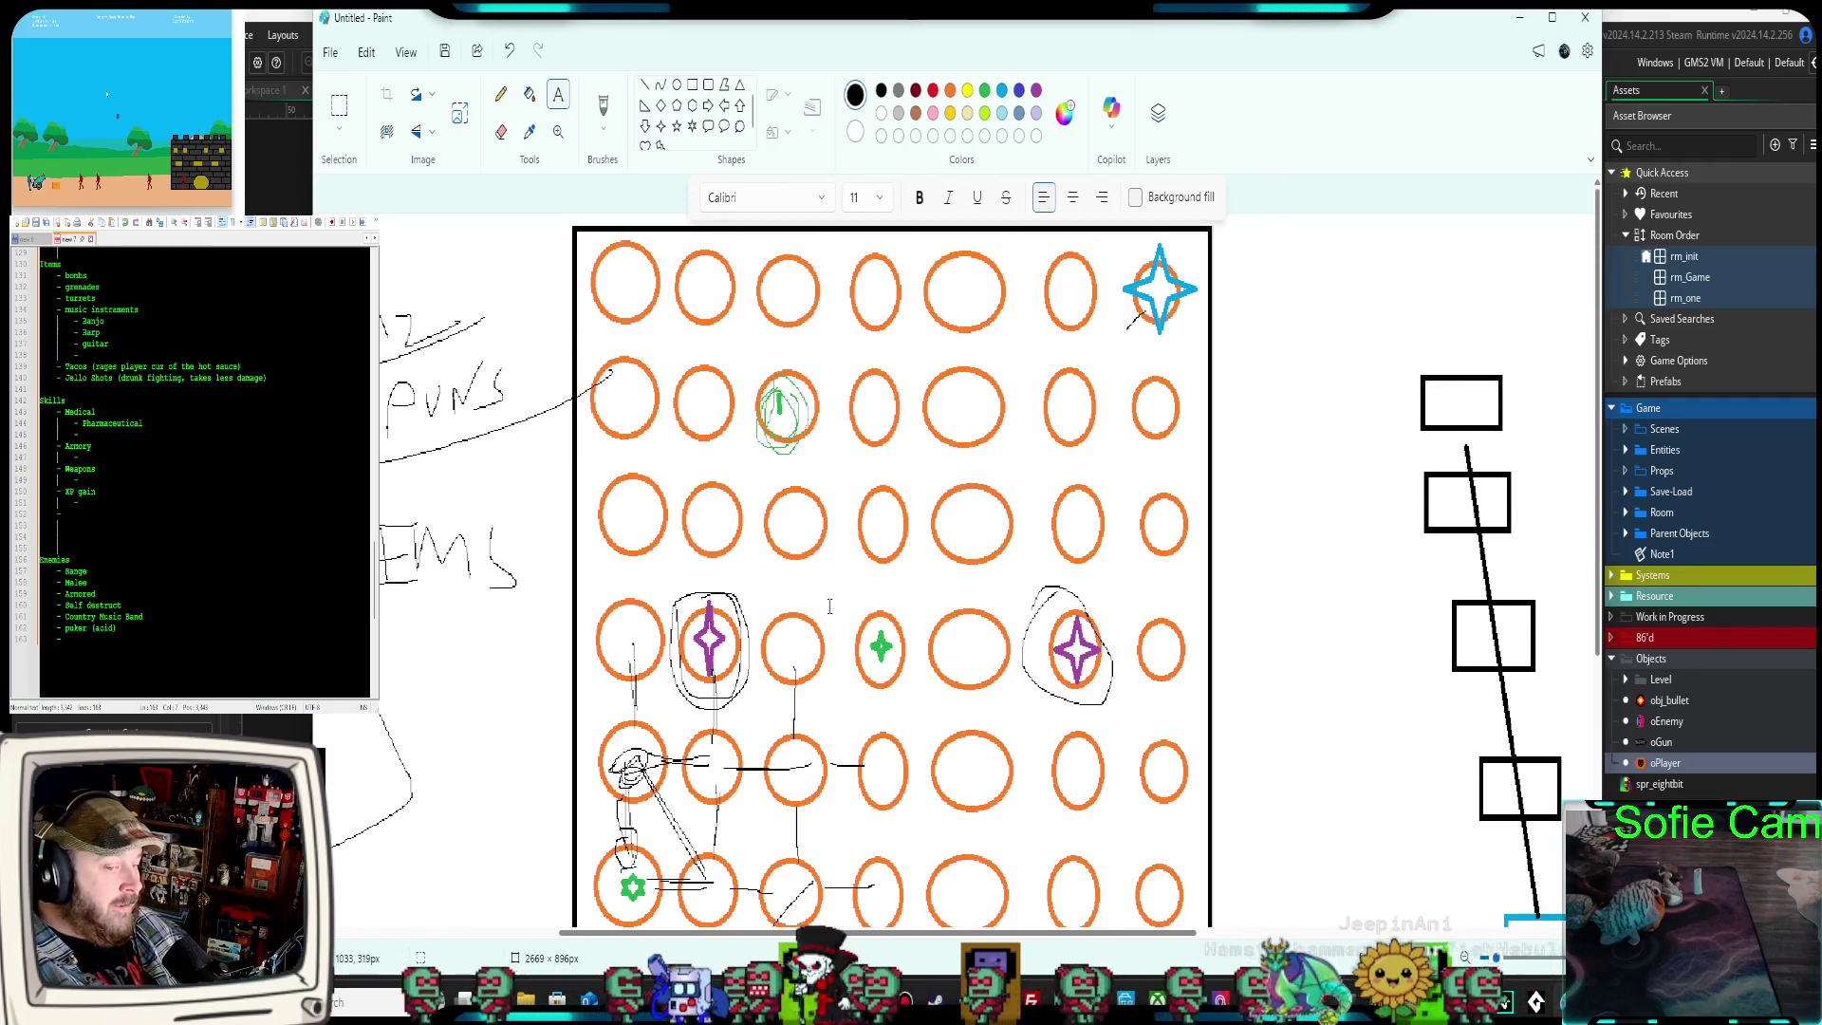
scroll(740, 719, "down", 2)
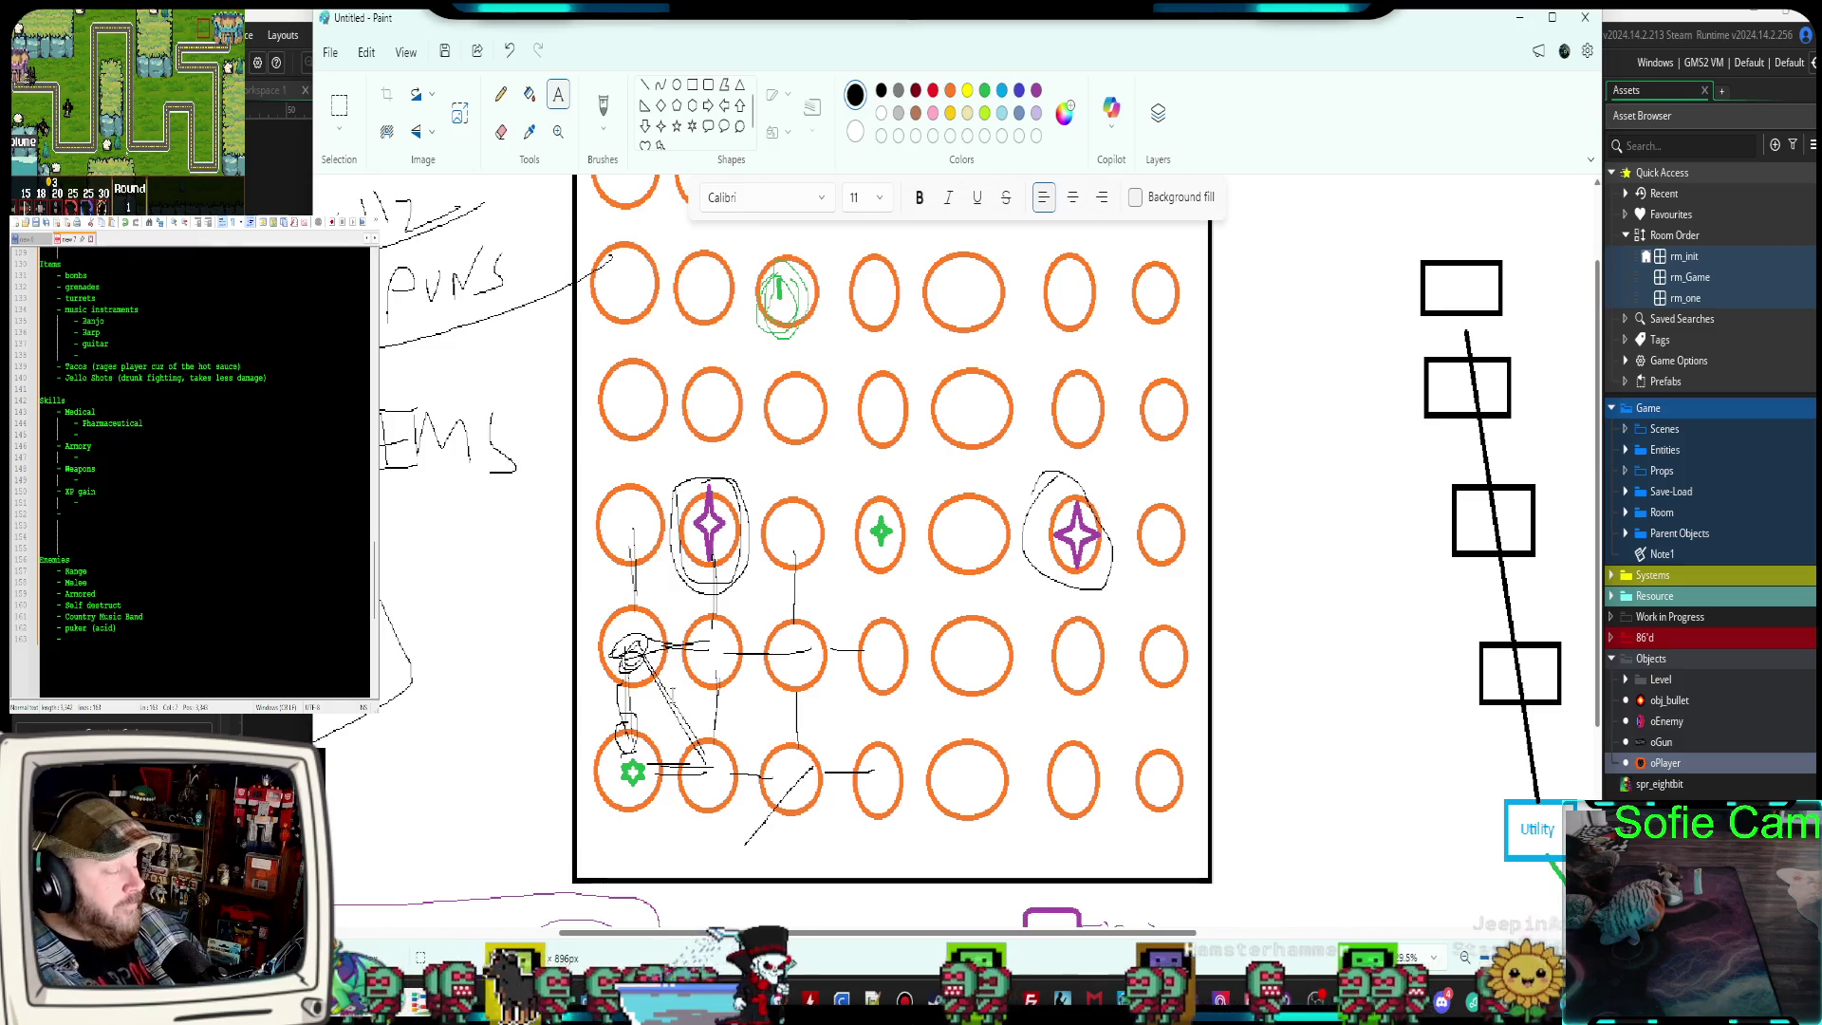
scroll(655, 707, "up", 3)
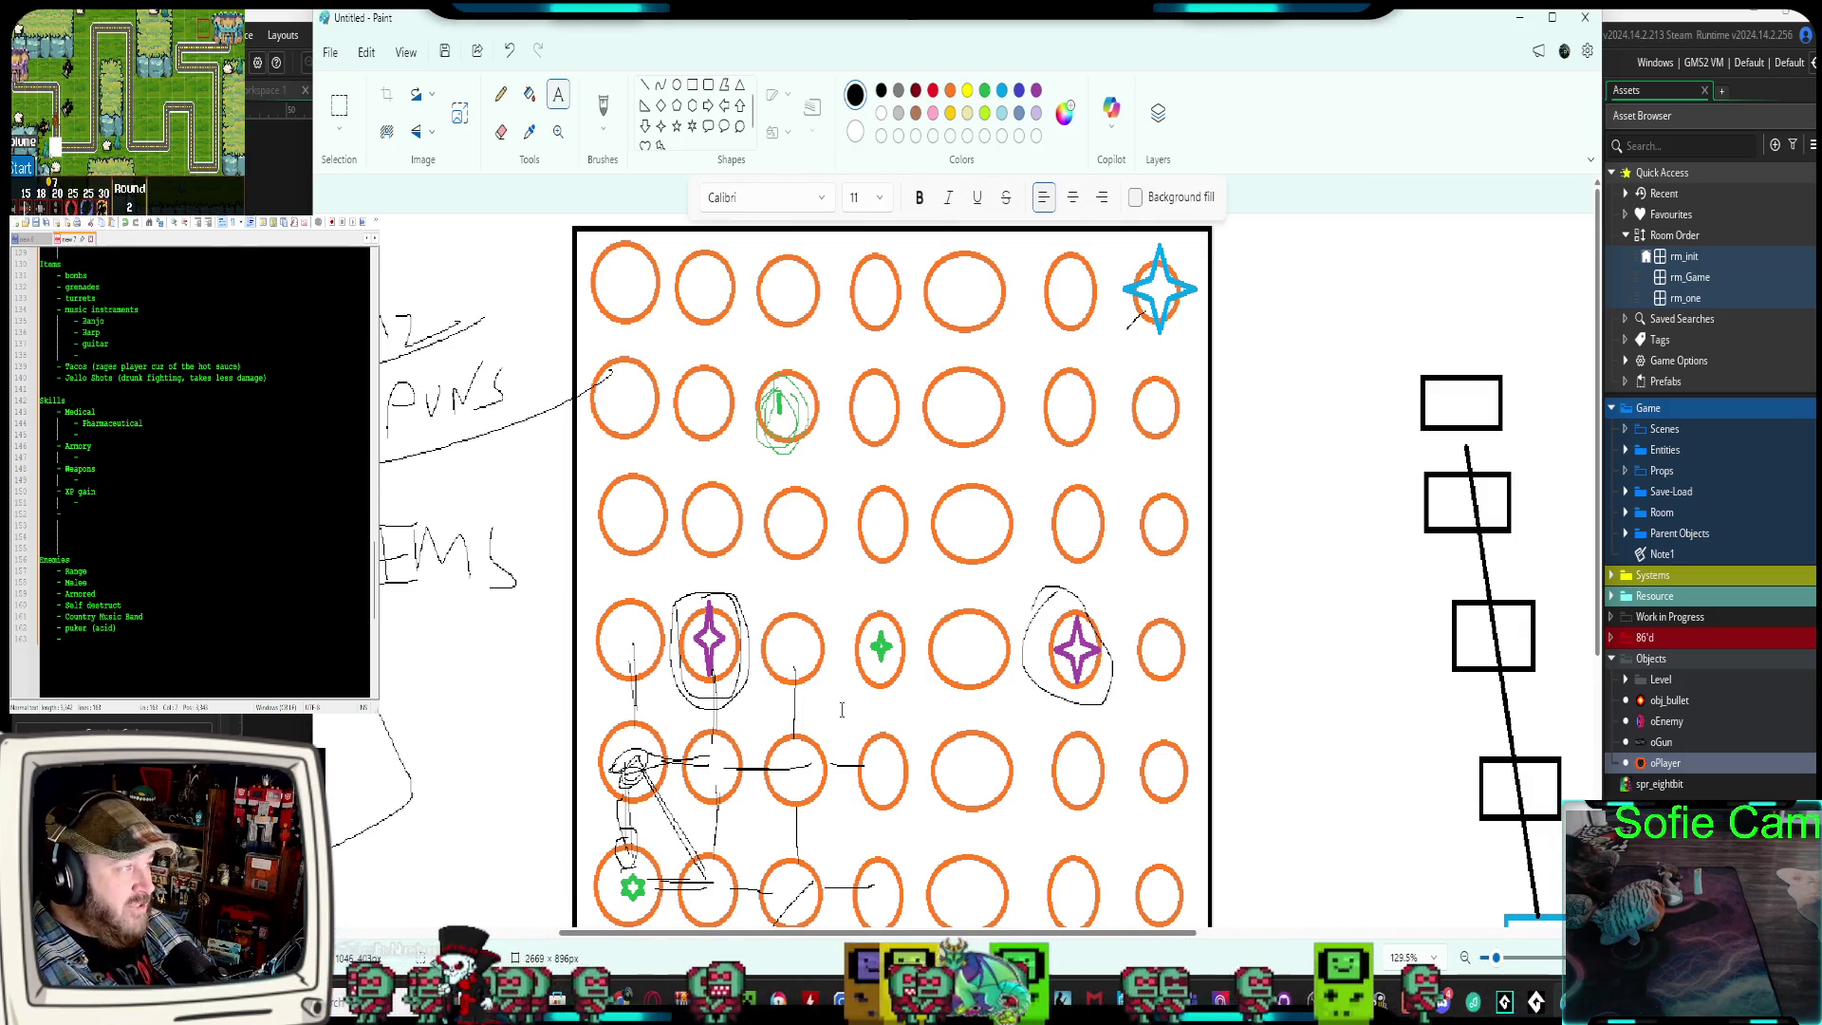
scroll(842, 704, "down", 3)
scroll(841, 710, "up", 3)
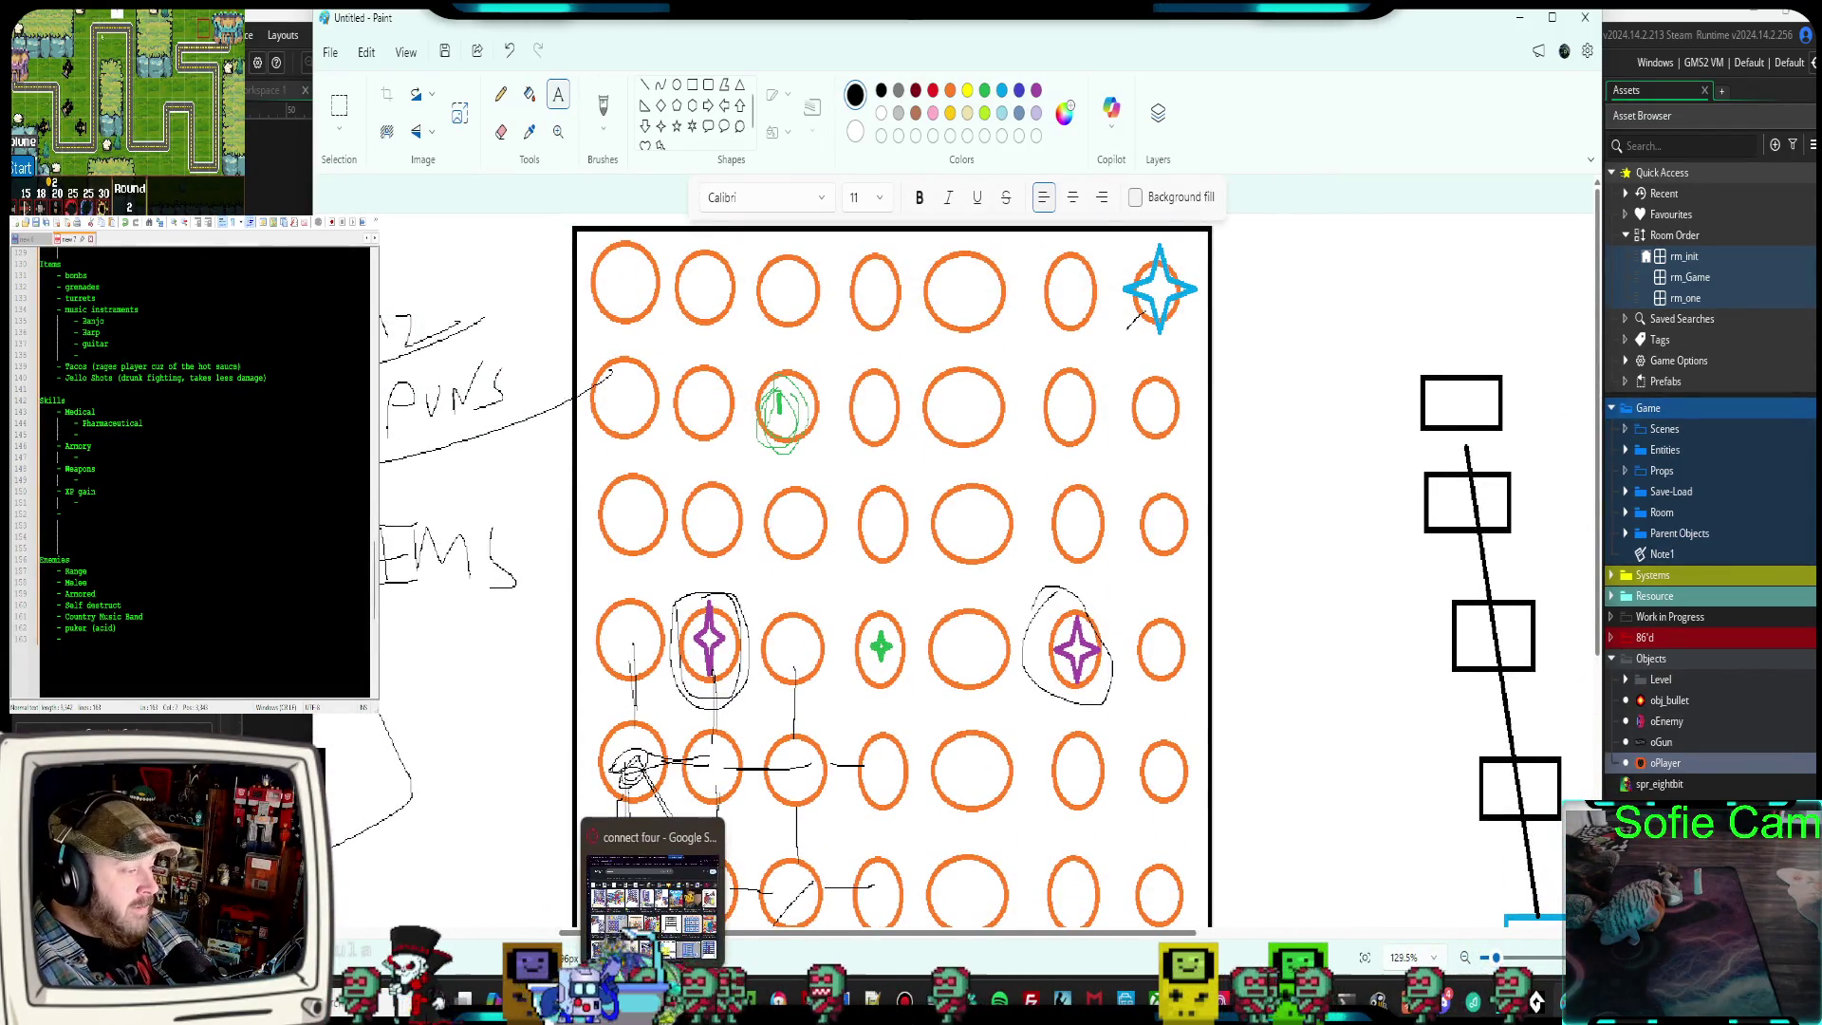
Cycle the browser tabs back to the connect four images, then open a new tab
left_click(655, 882)
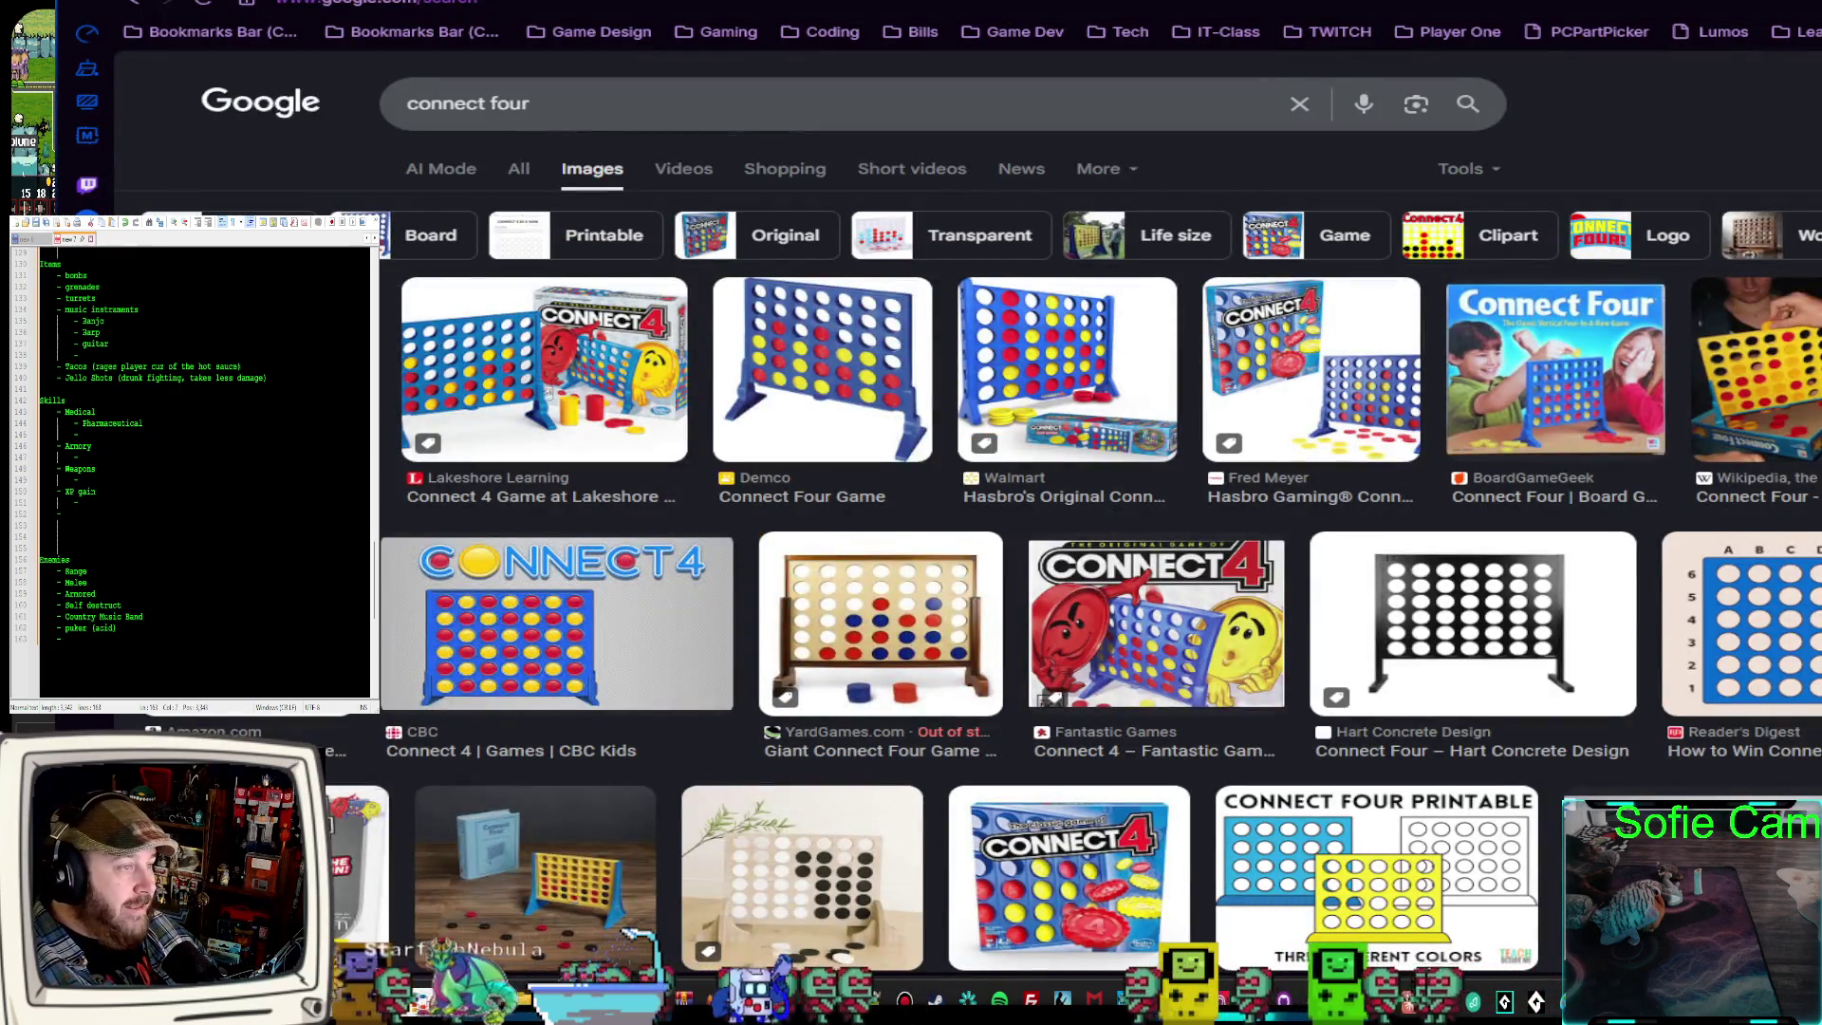
key("ctrl+Tab")
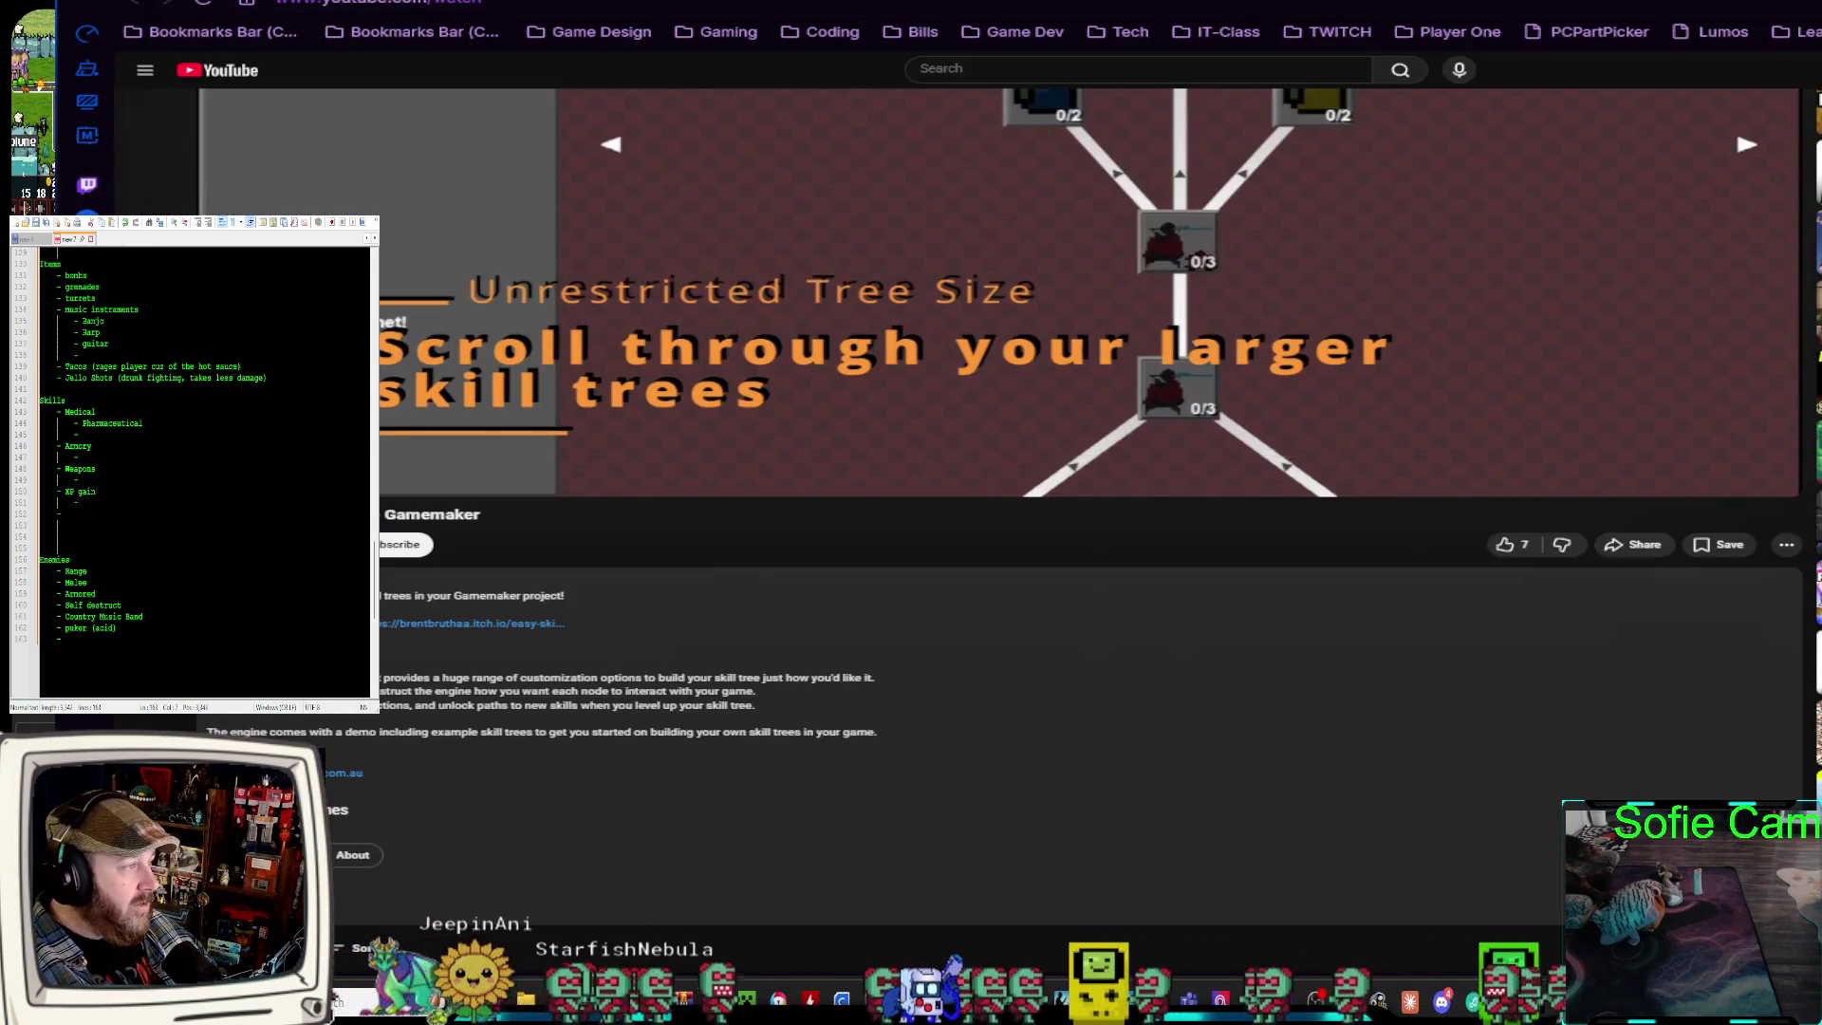
key("ctrl+Tab")
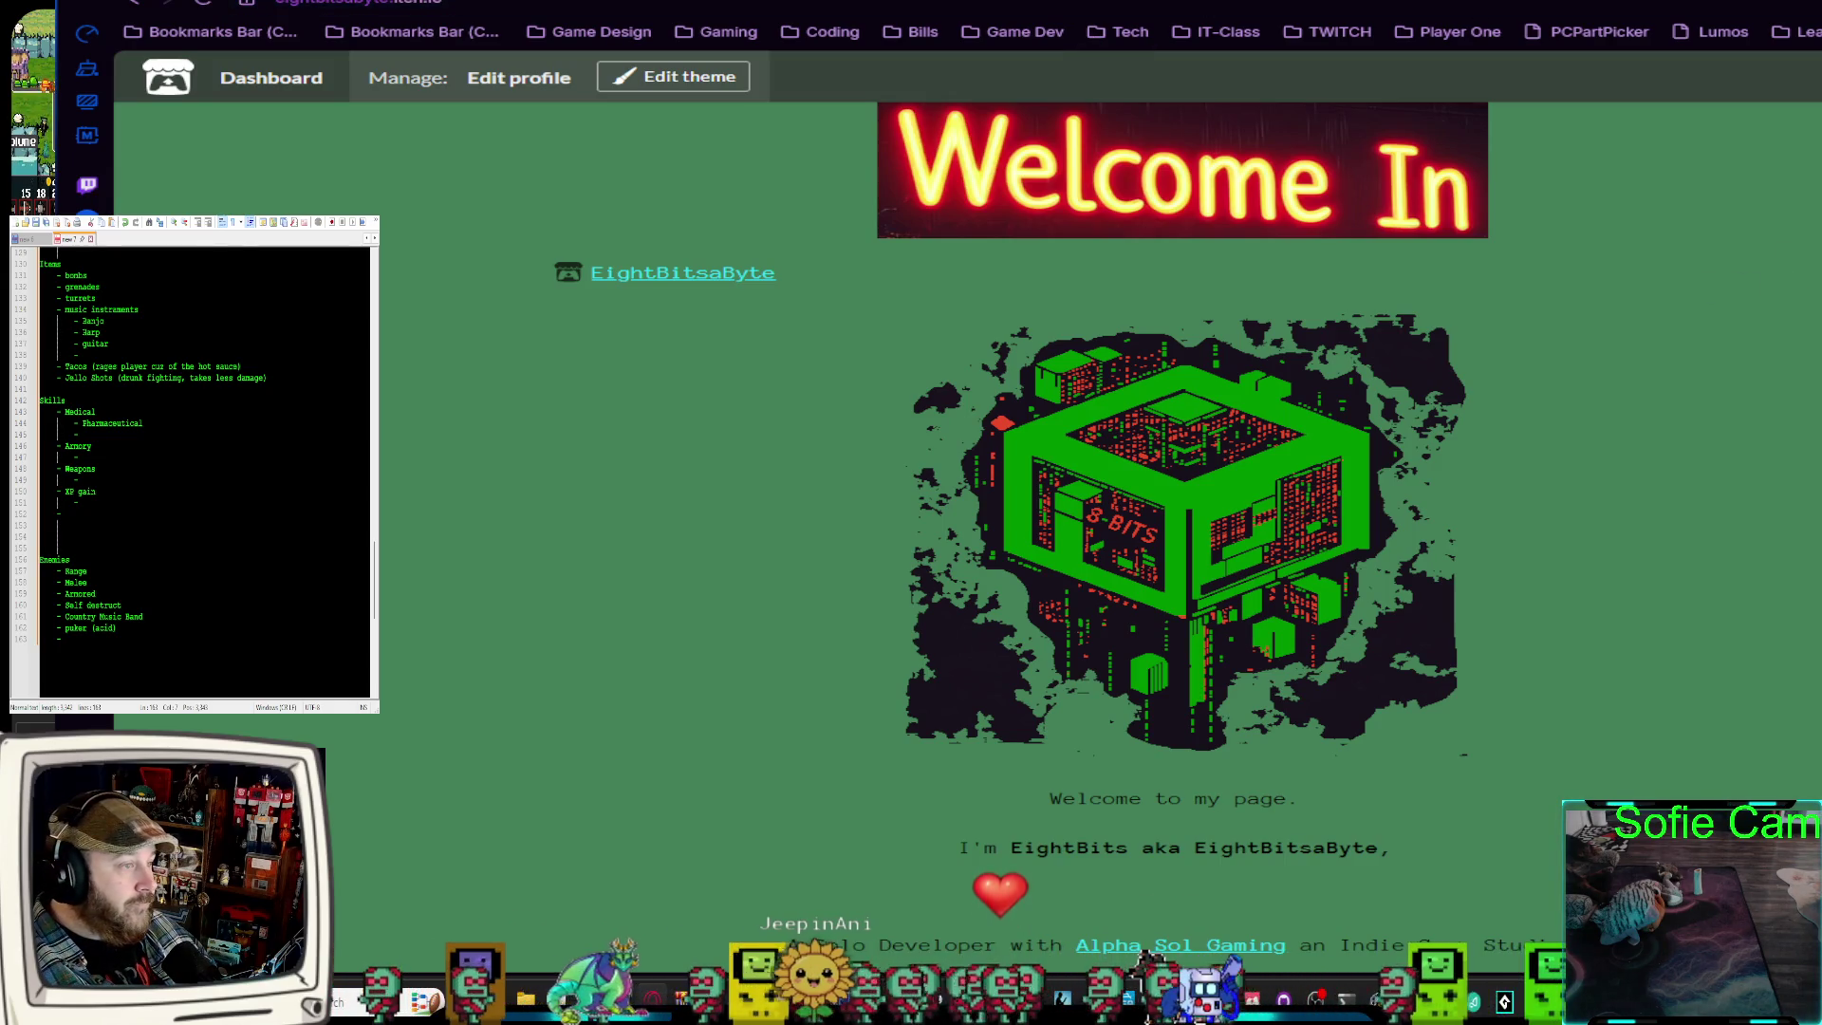
key("ctrl+Tab")
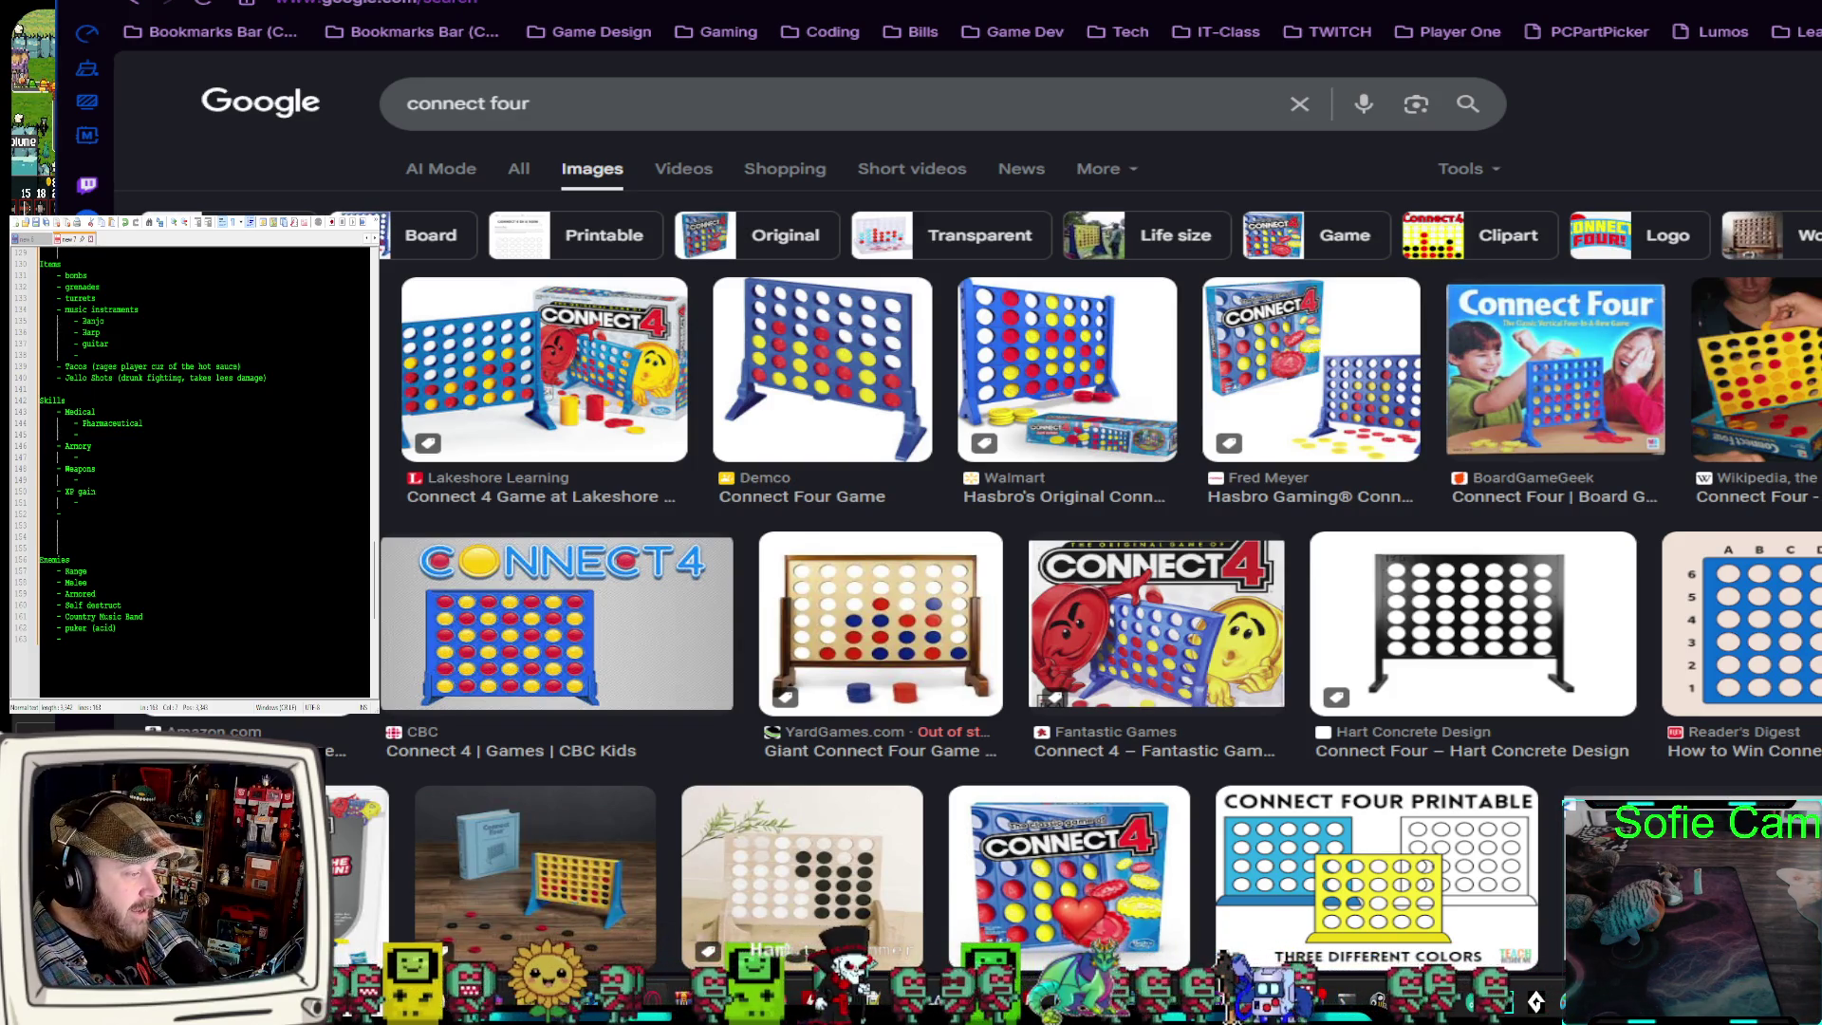
key("ctrl+t")
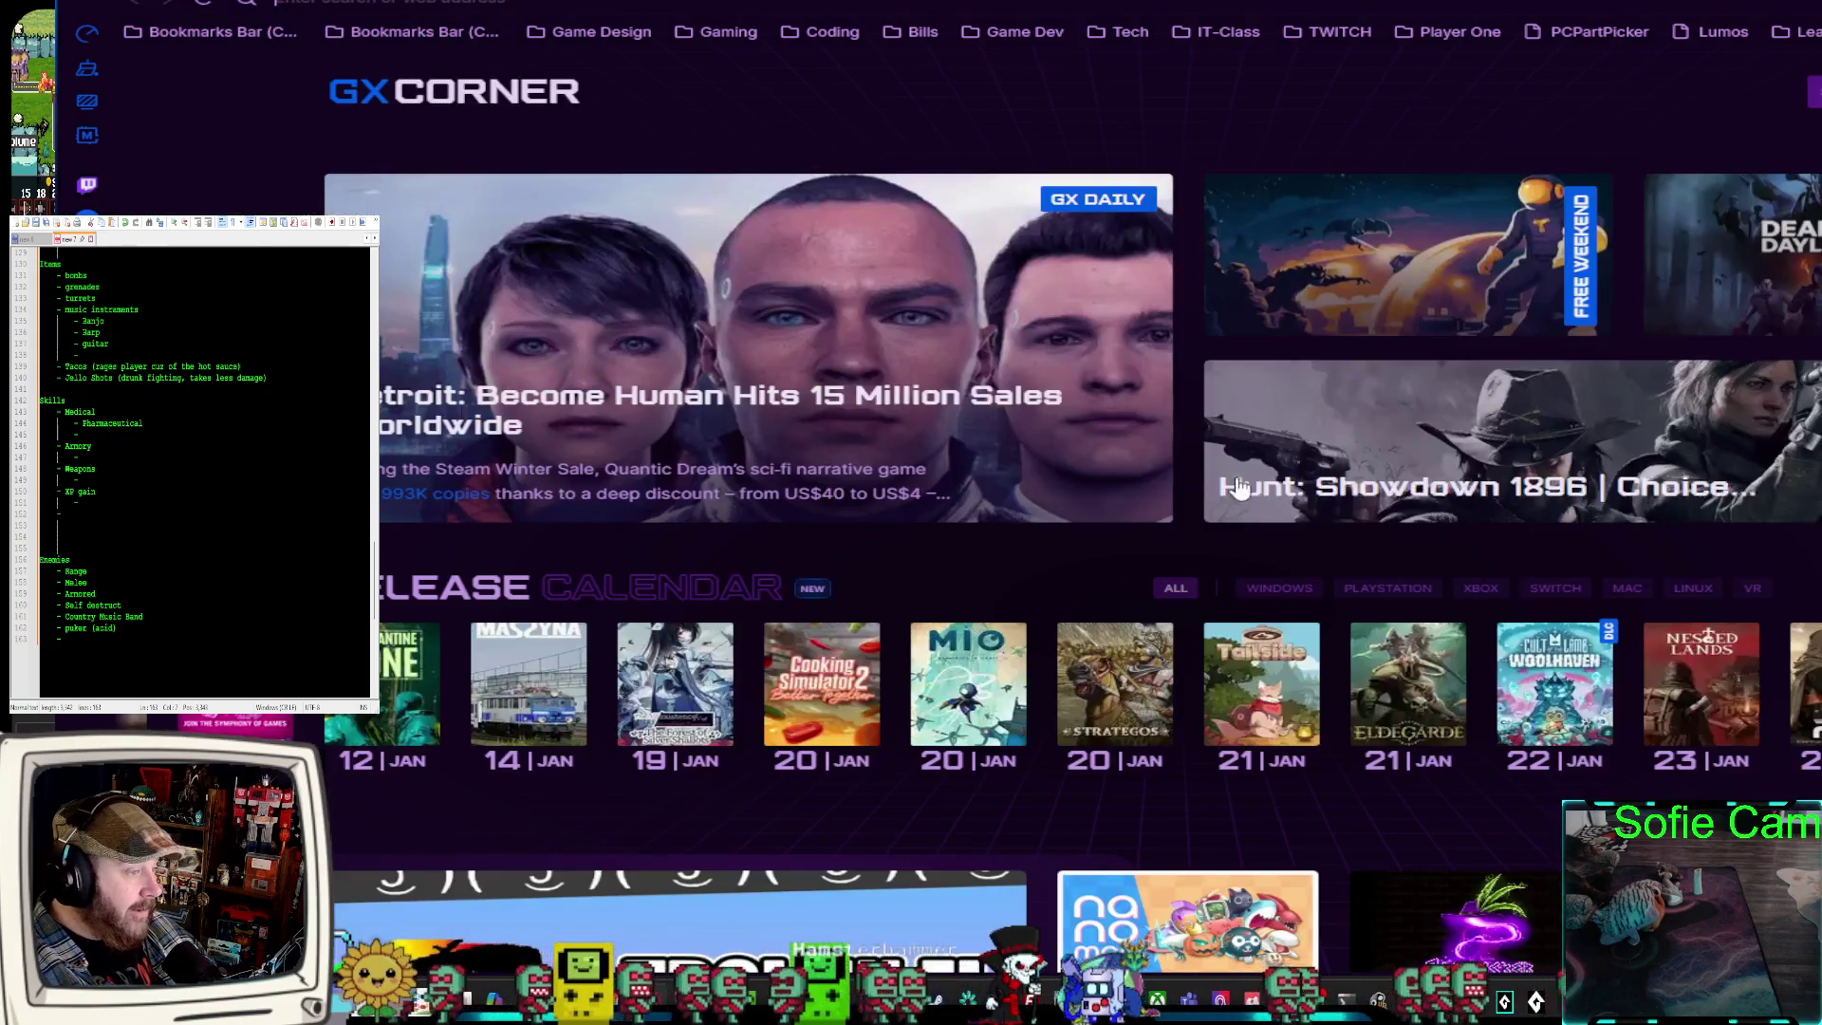
Browse the GX Corner news page, glance at the Paint sketch, then return to Opera GX
scroll(1204, 491, "down", 10)
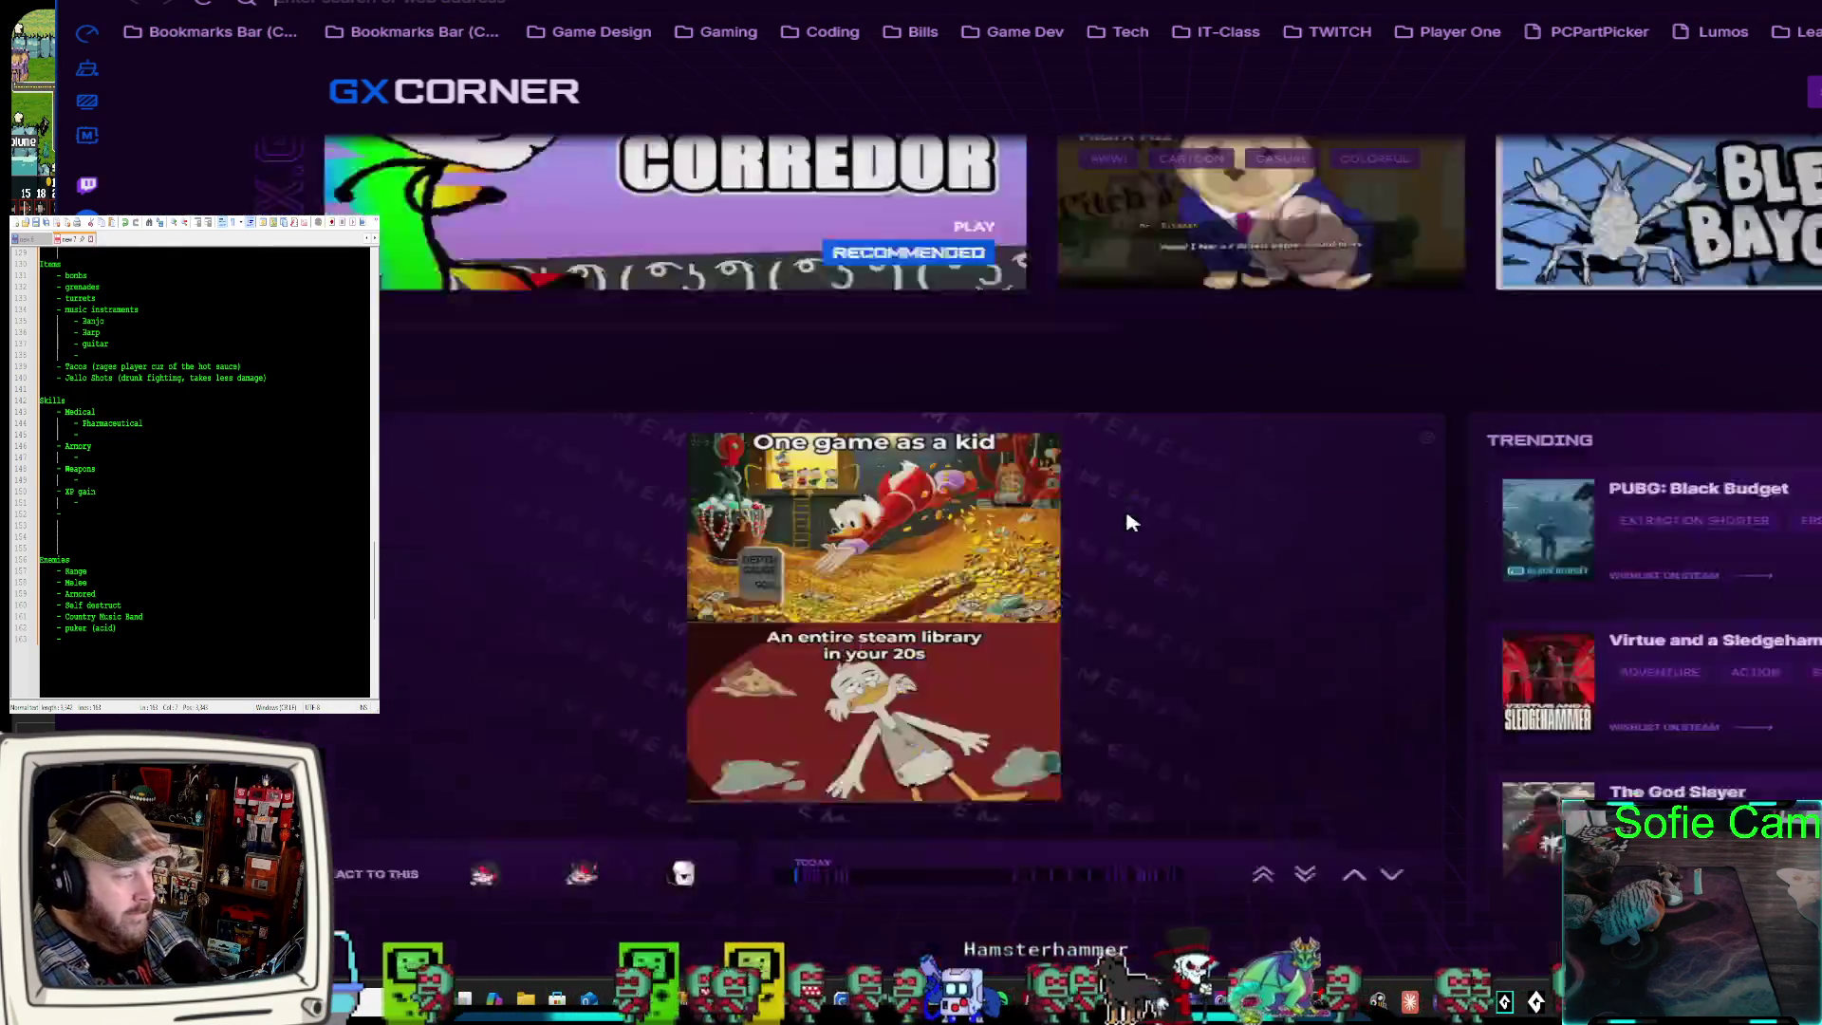
scroll(1128, 531, "down", 10)
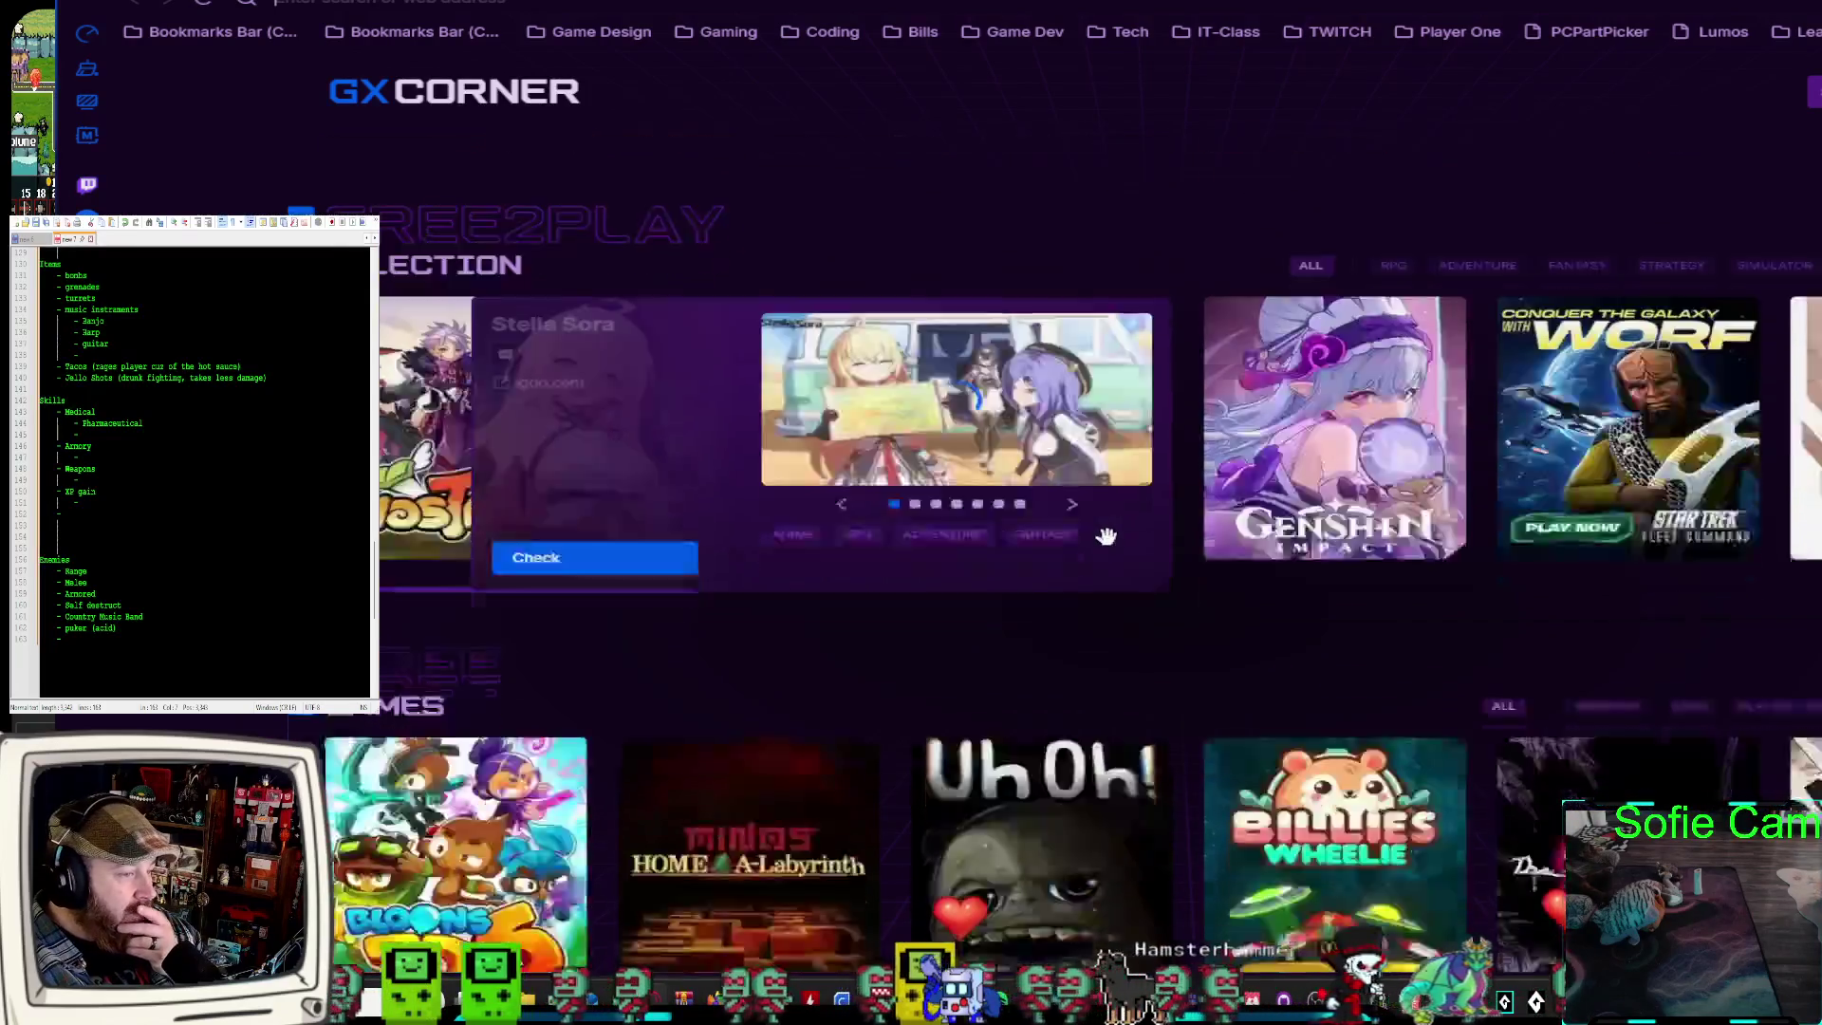
scroll(1101, 537, "down", 3)
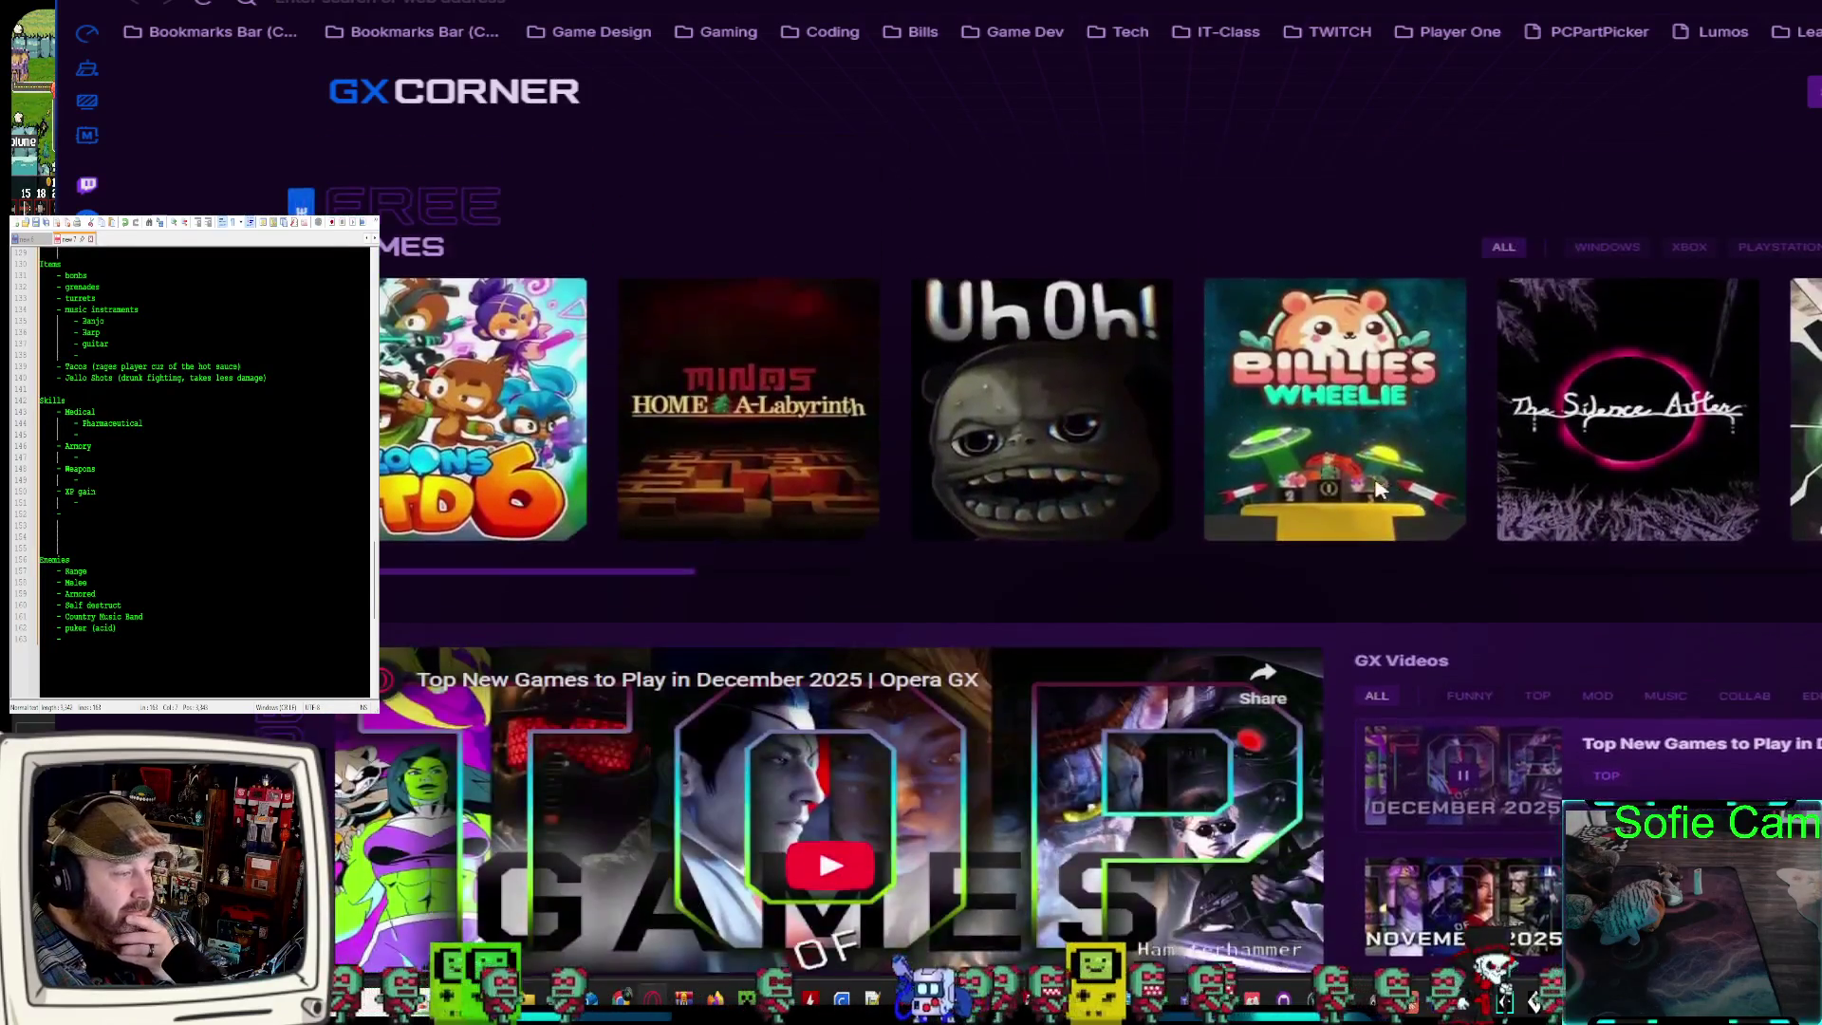
scroll(1602, 492, "up", 4)
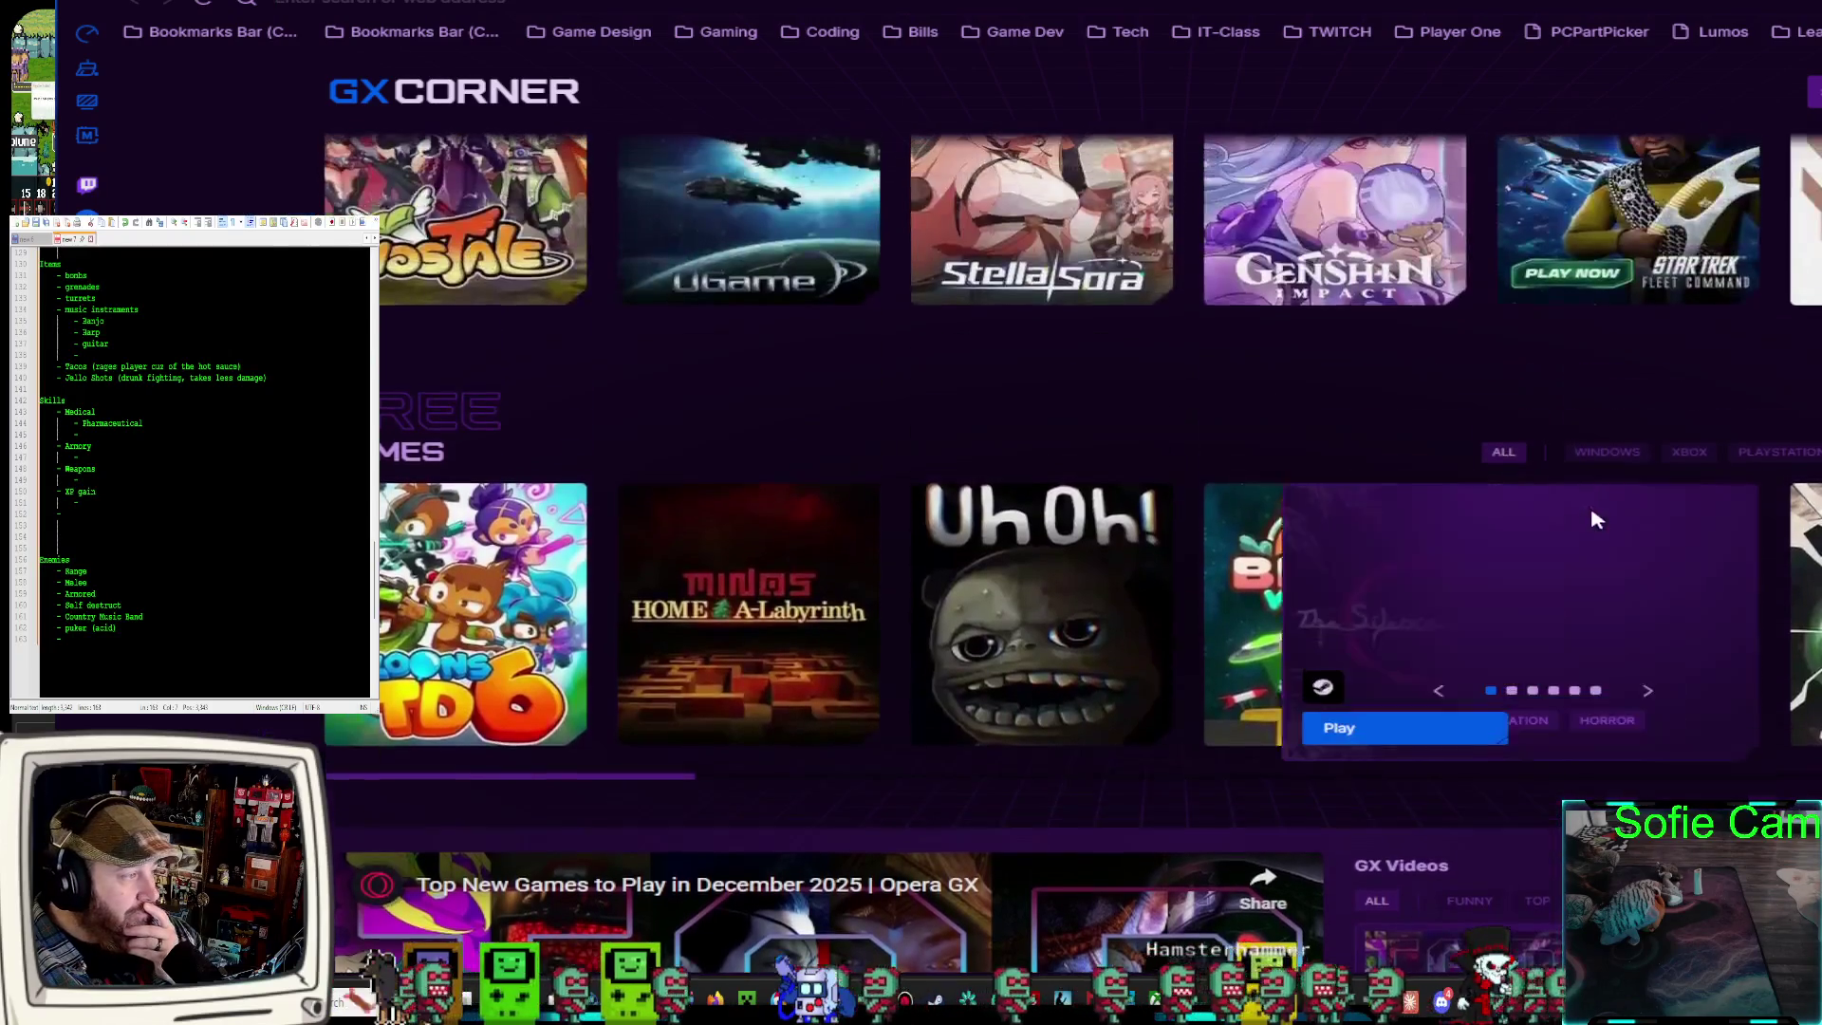
scroll(1376, 512, "up", 6)
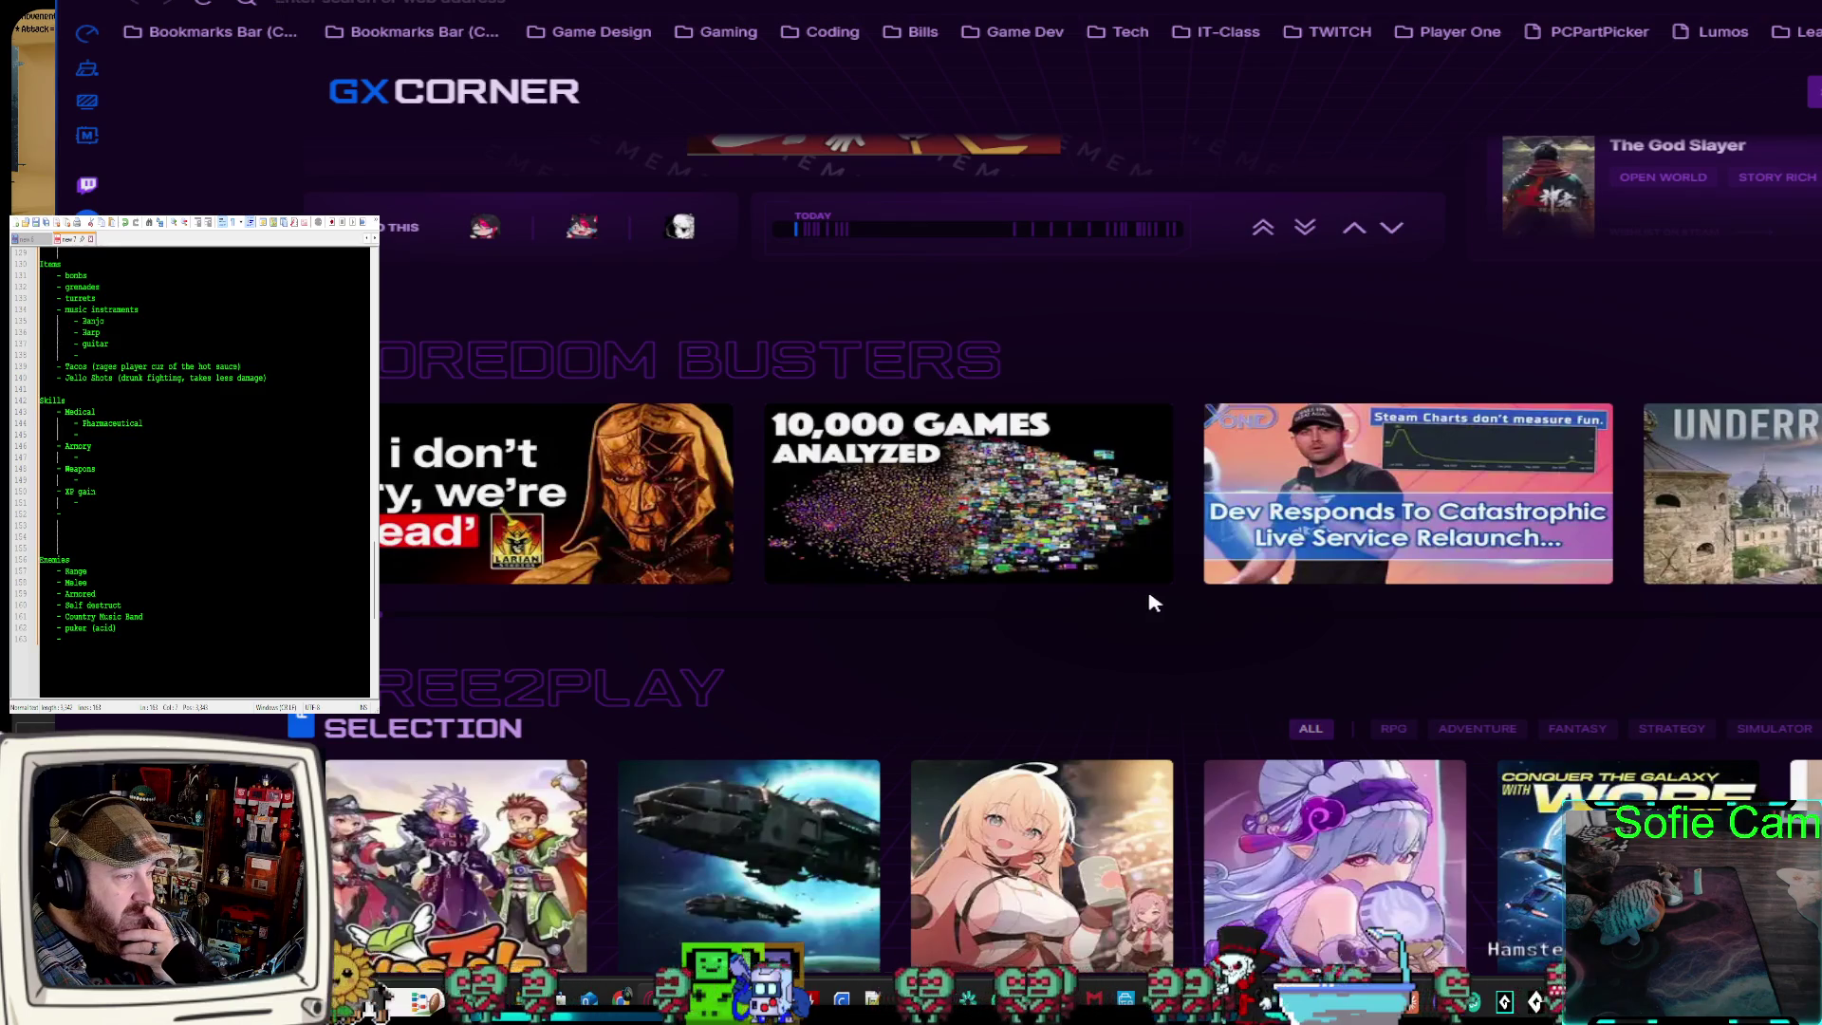
scroll(1152, 601, "up", 4)
scroll(1150, 605, "down", 10)
scroll(1145, 598, "down", 10)
scroll(1168, 577, "down", 7)
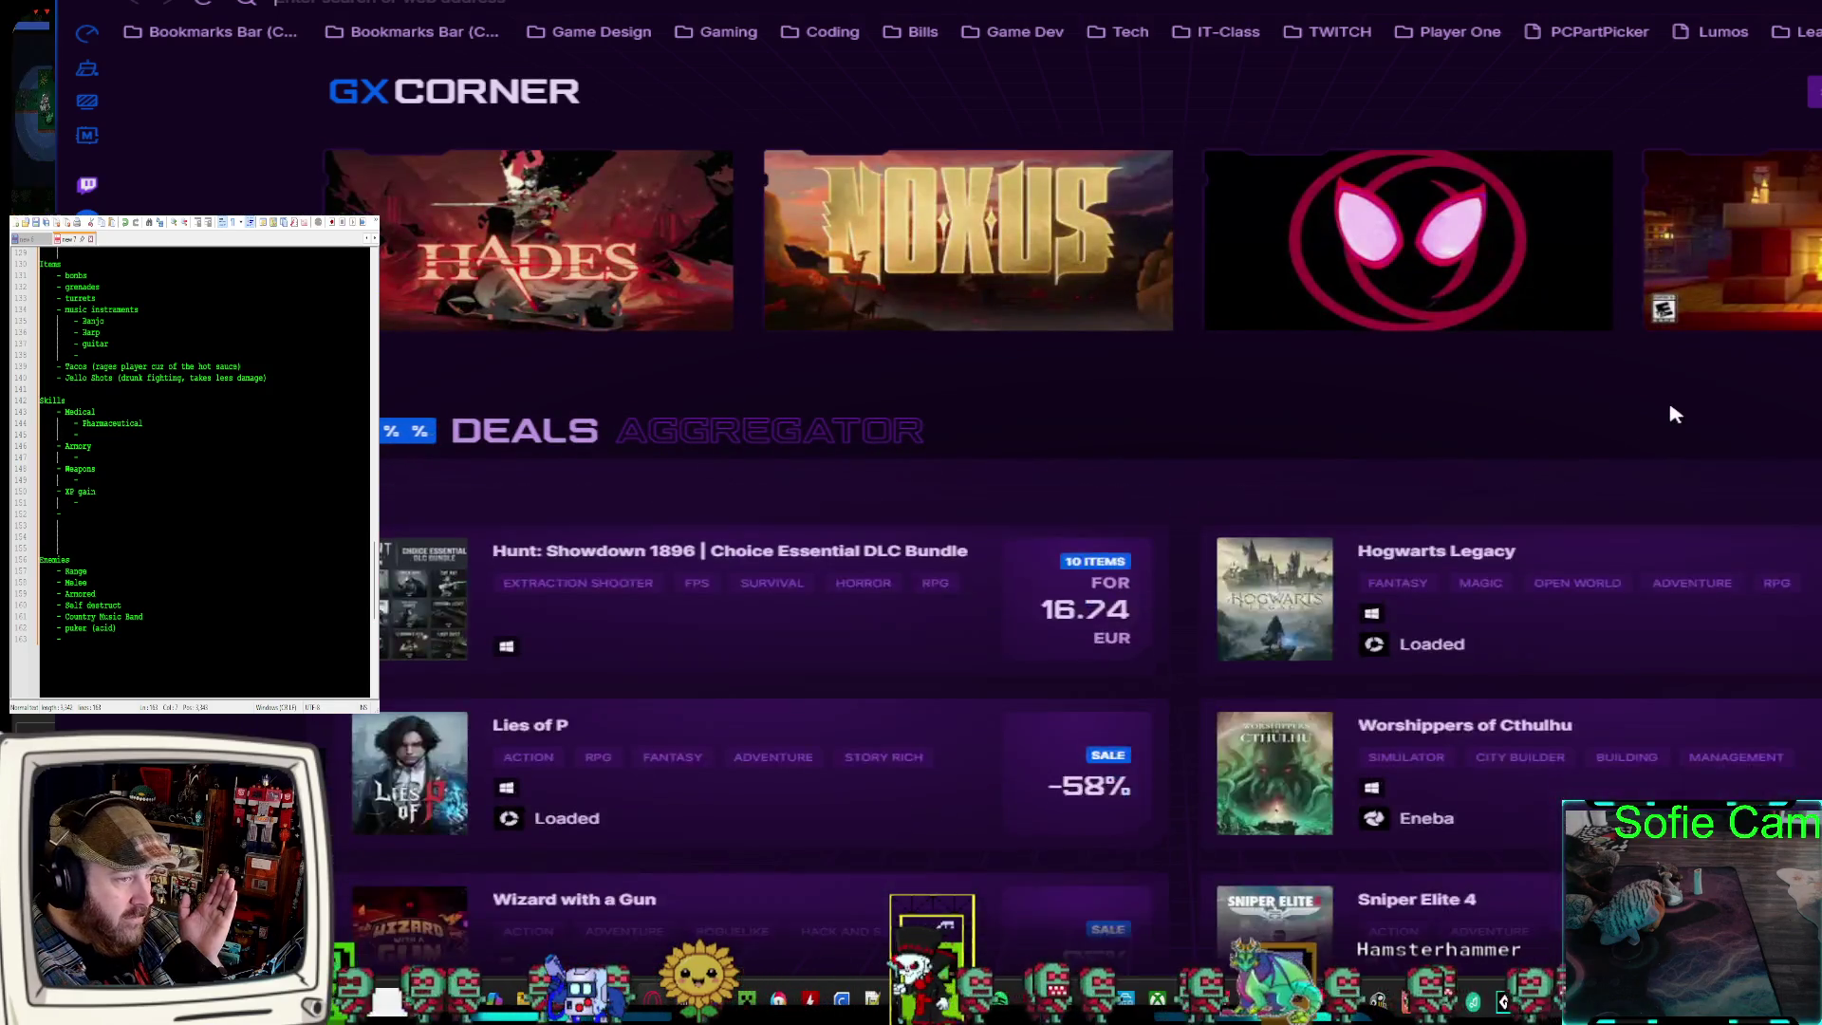
scroll(1673, 414, "down", 8)
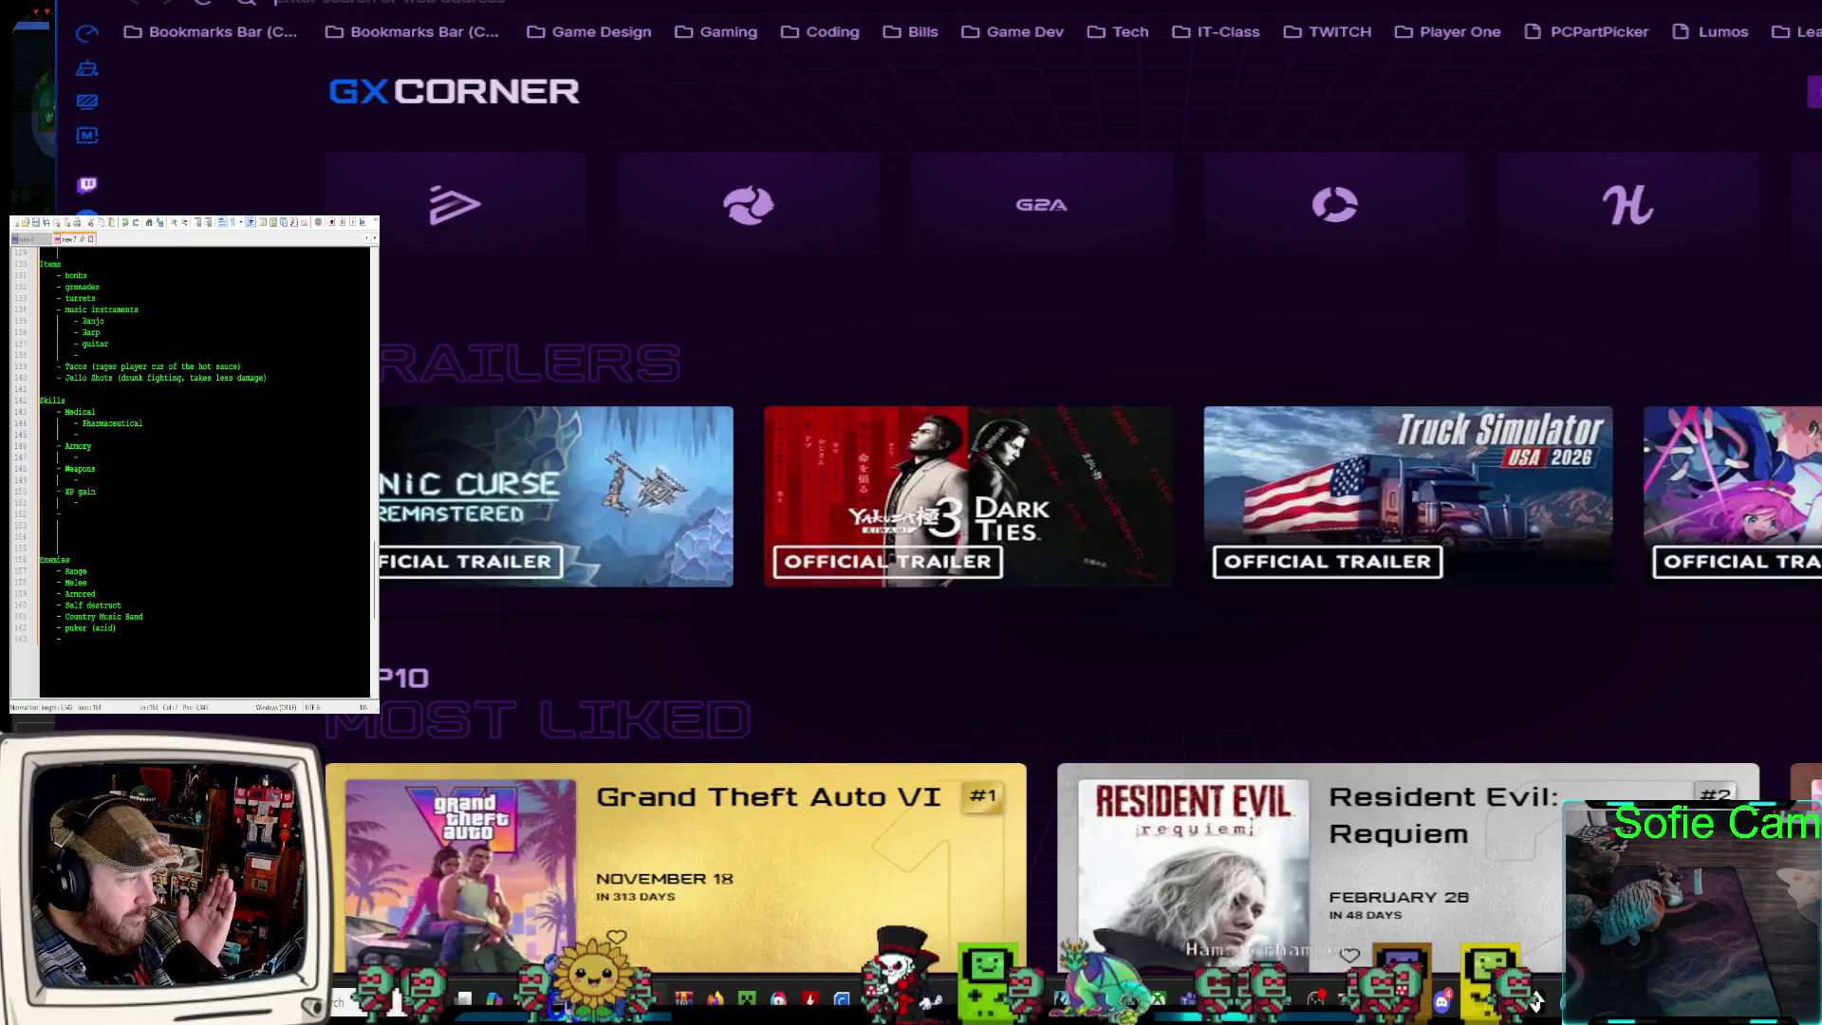
scroll(1073, 579, "down", 6)
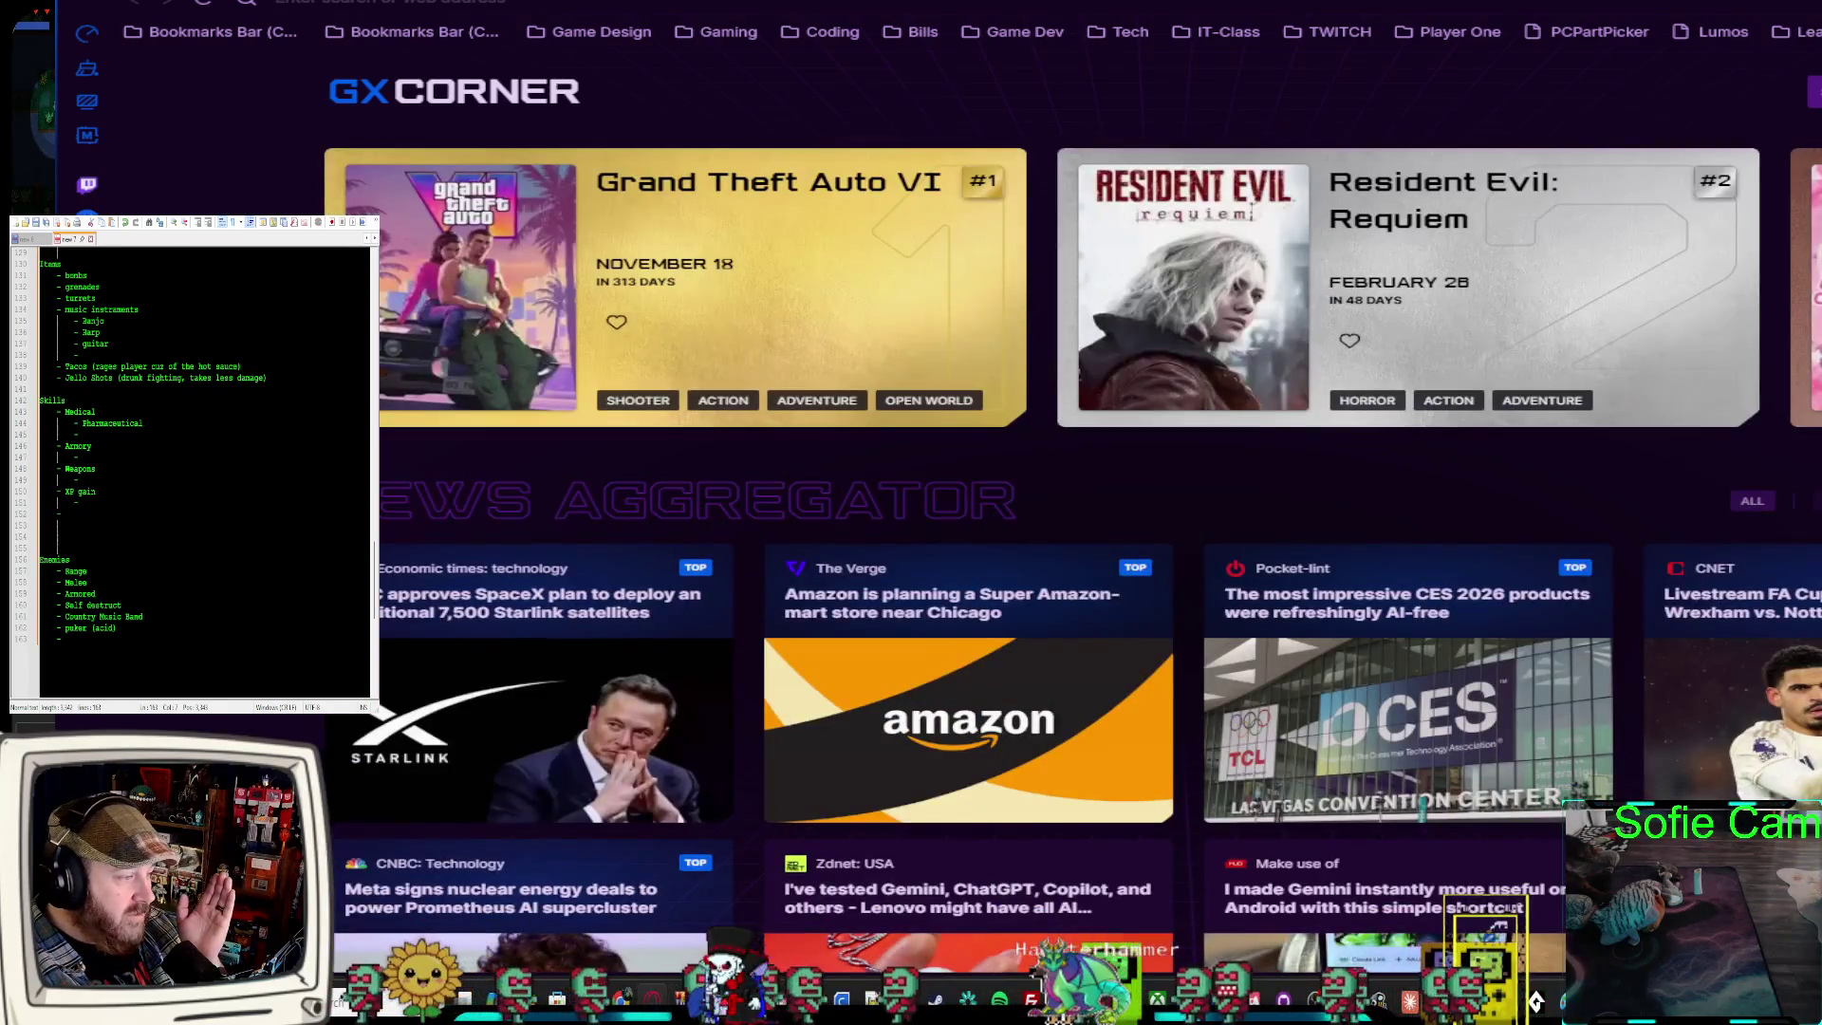
scroll(1073, 579, "down", 8)
scroll(1072, 579, "down", 11)
scroll(1072, 579, "up", 10)
scroll(1073, 579, "up", 20)
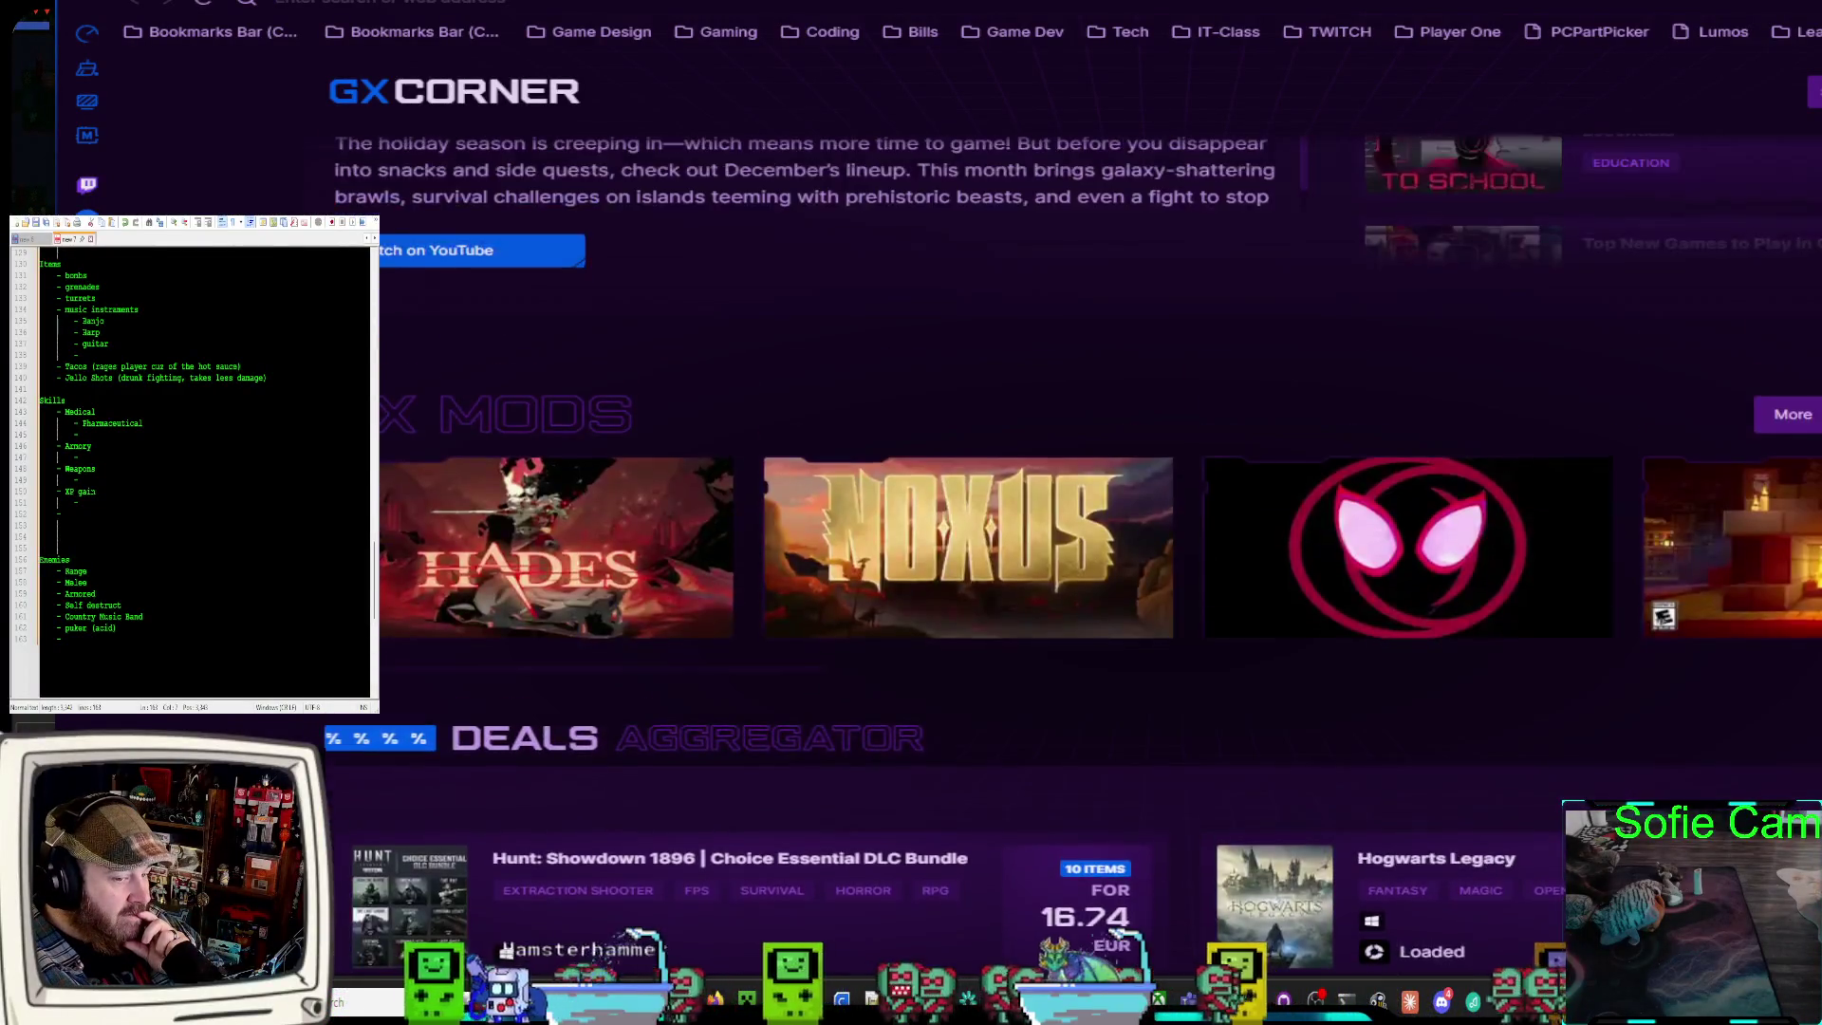
scroll(1073, 579, "up", 4)
scroll(1073, 579, "down", 10)
scroll(1073, 579, "up", 3)
scroll(1073, 579, "up", 10)
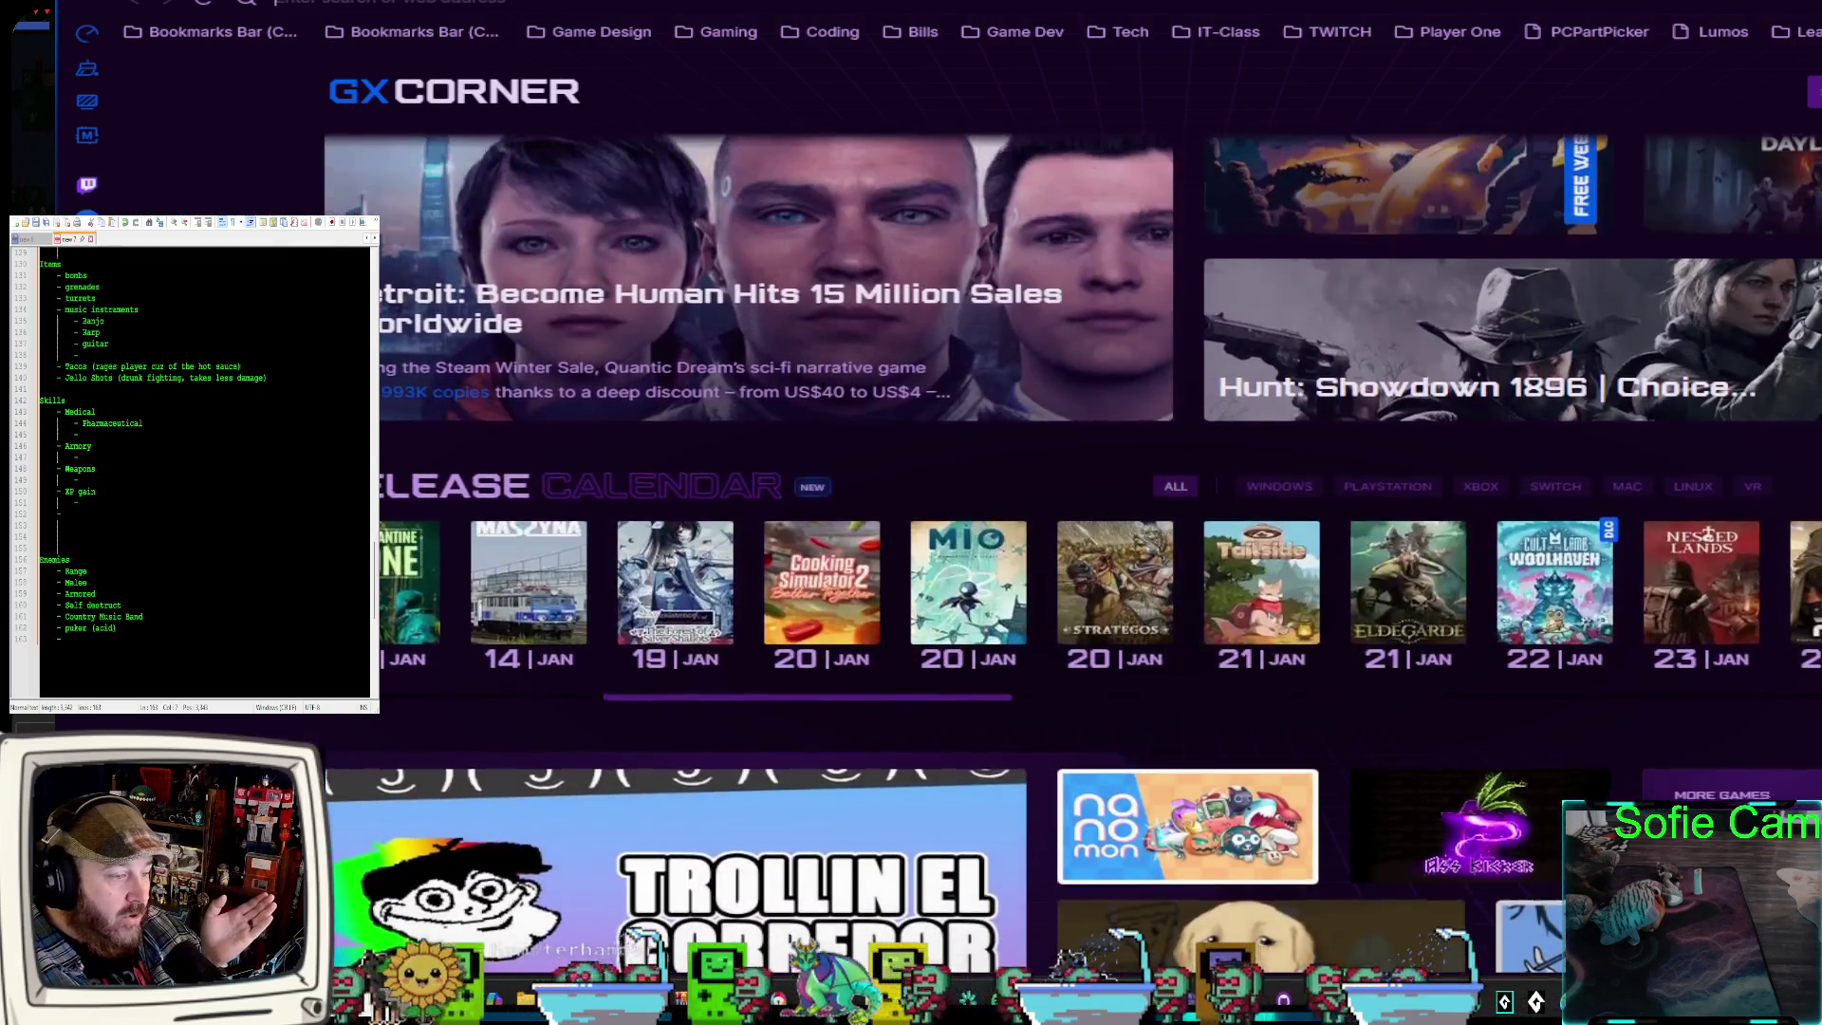
scroll(1073, 579, "up", 1)
scroll(1072, 579, "down", 4)
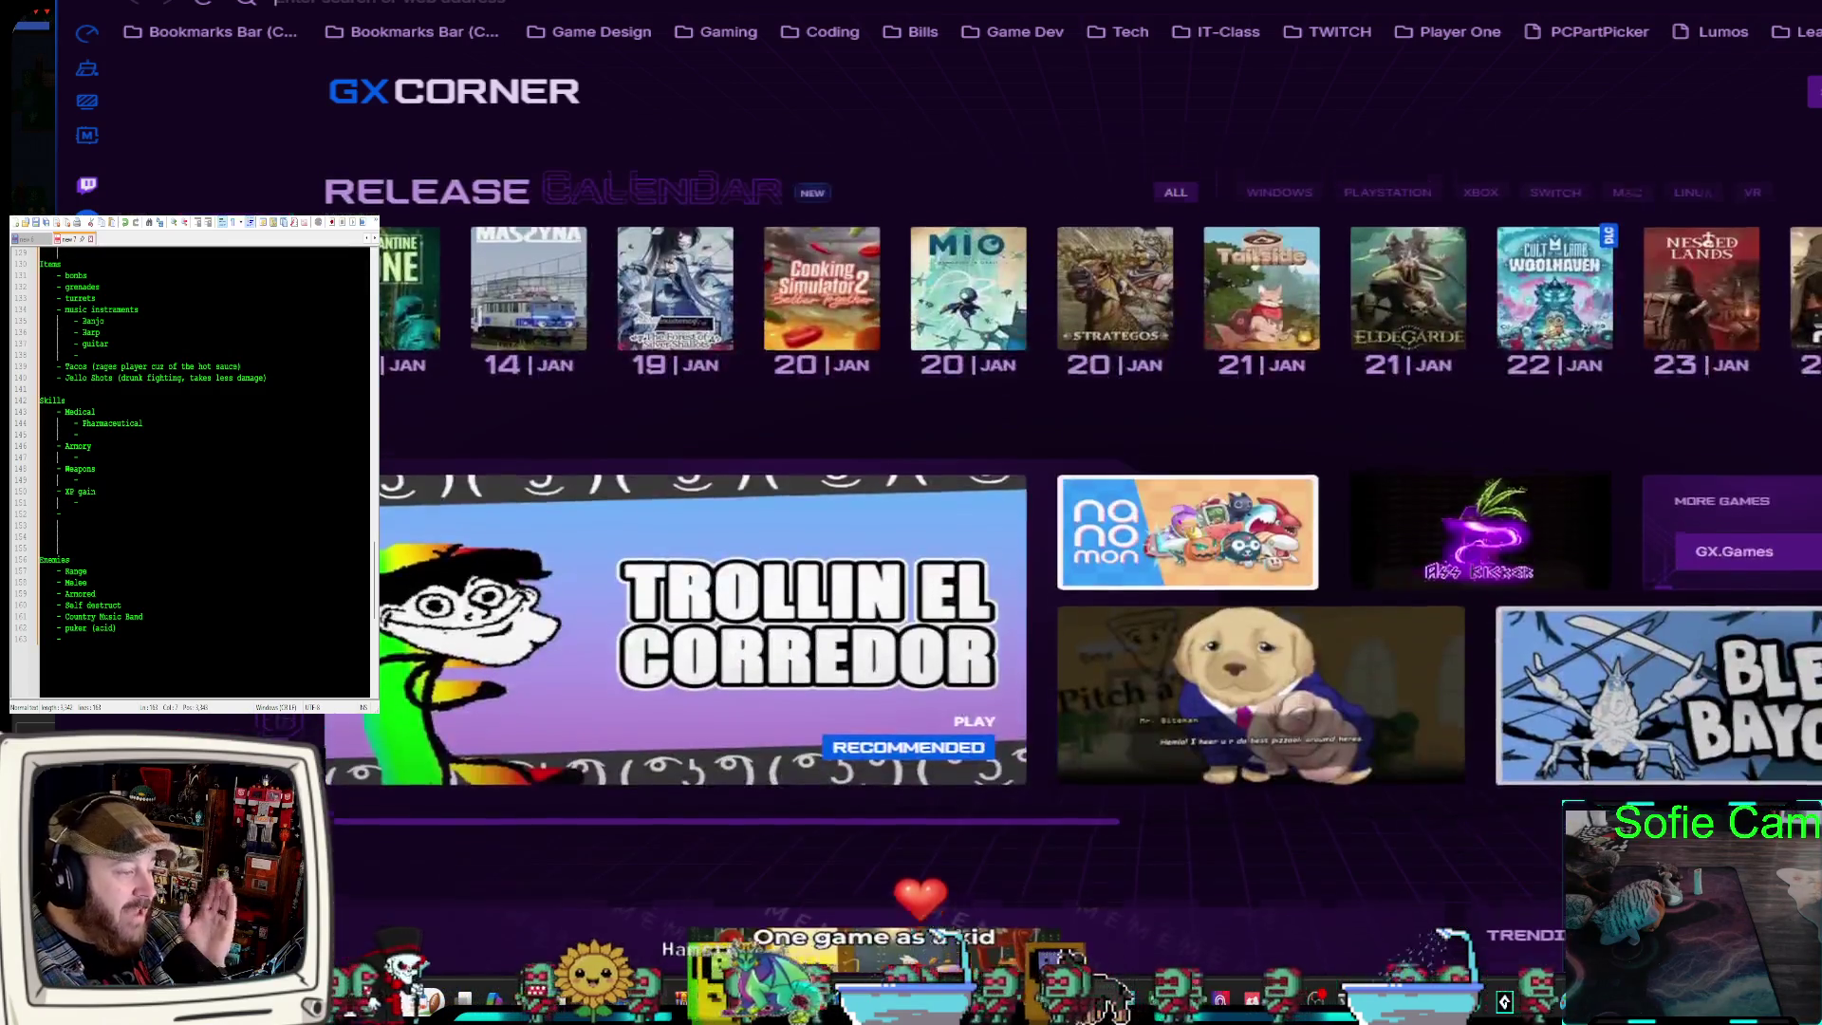
scroll(1073, 579, "up", 4)
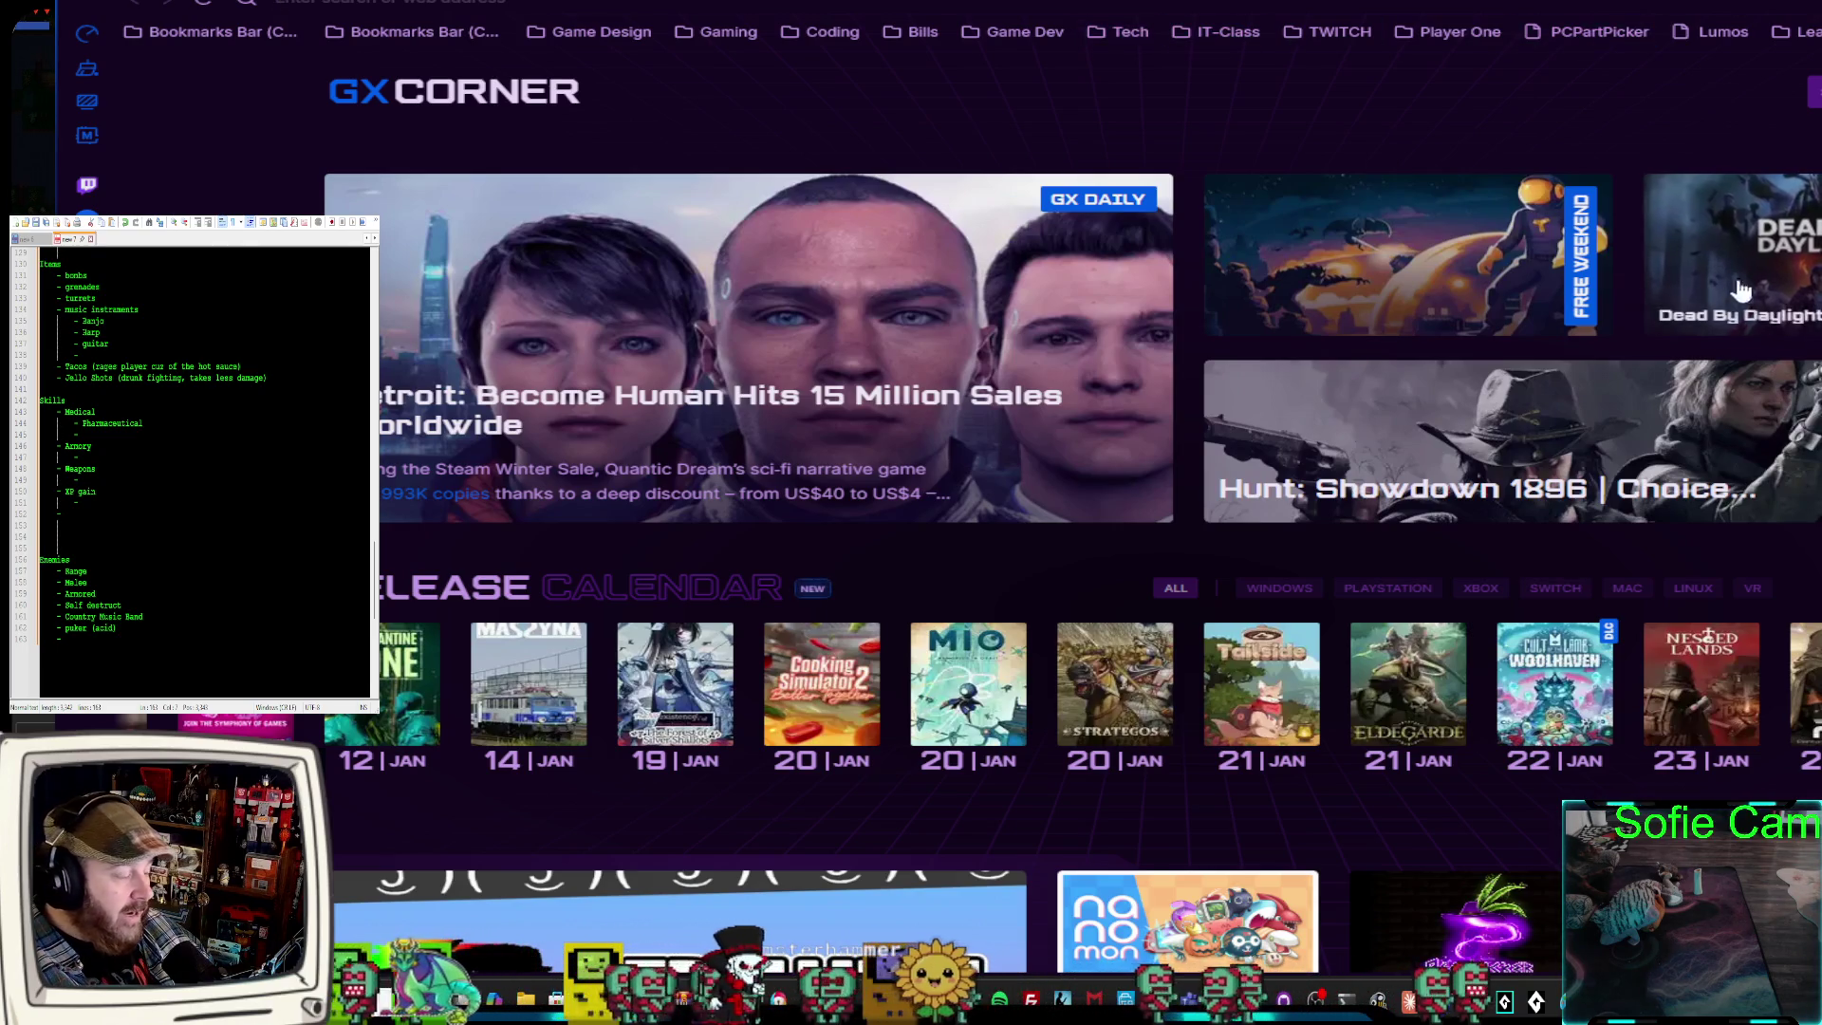
scroll(1623, 254, "down", 2)
scroll(1072, 503, "down", 1)
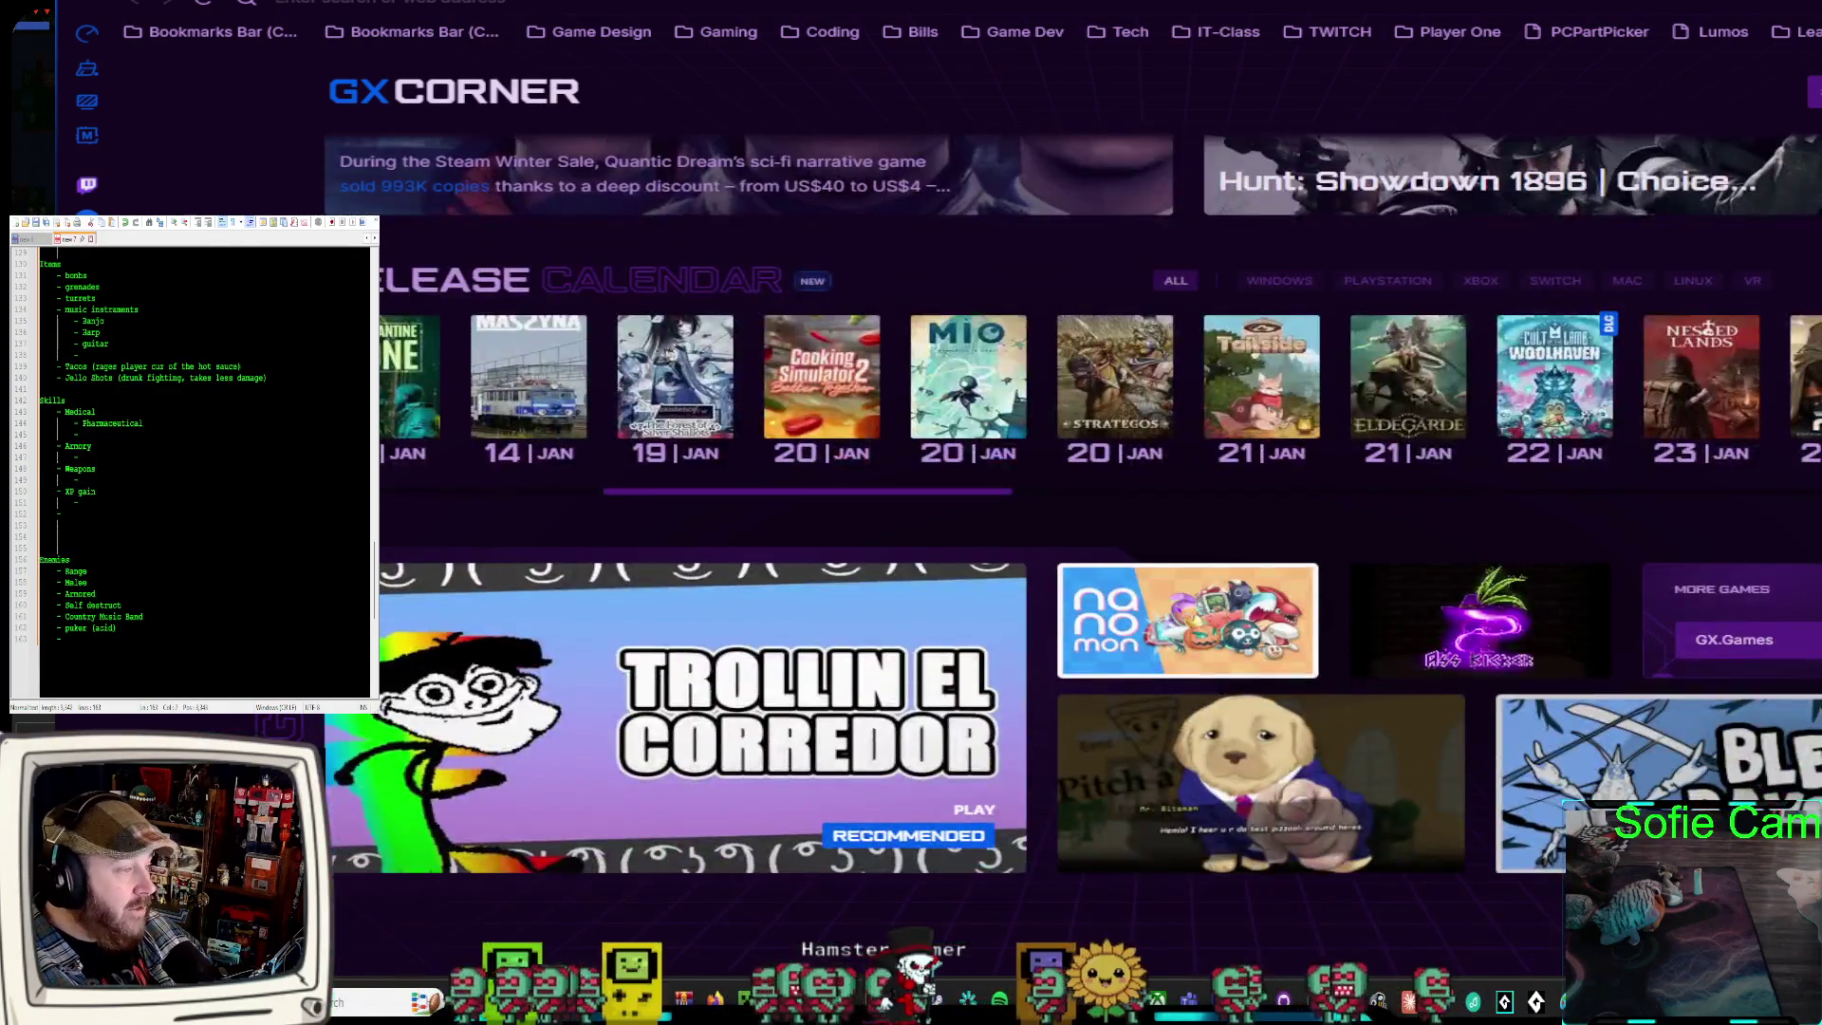
scroll(1073, 503, "up", 3)
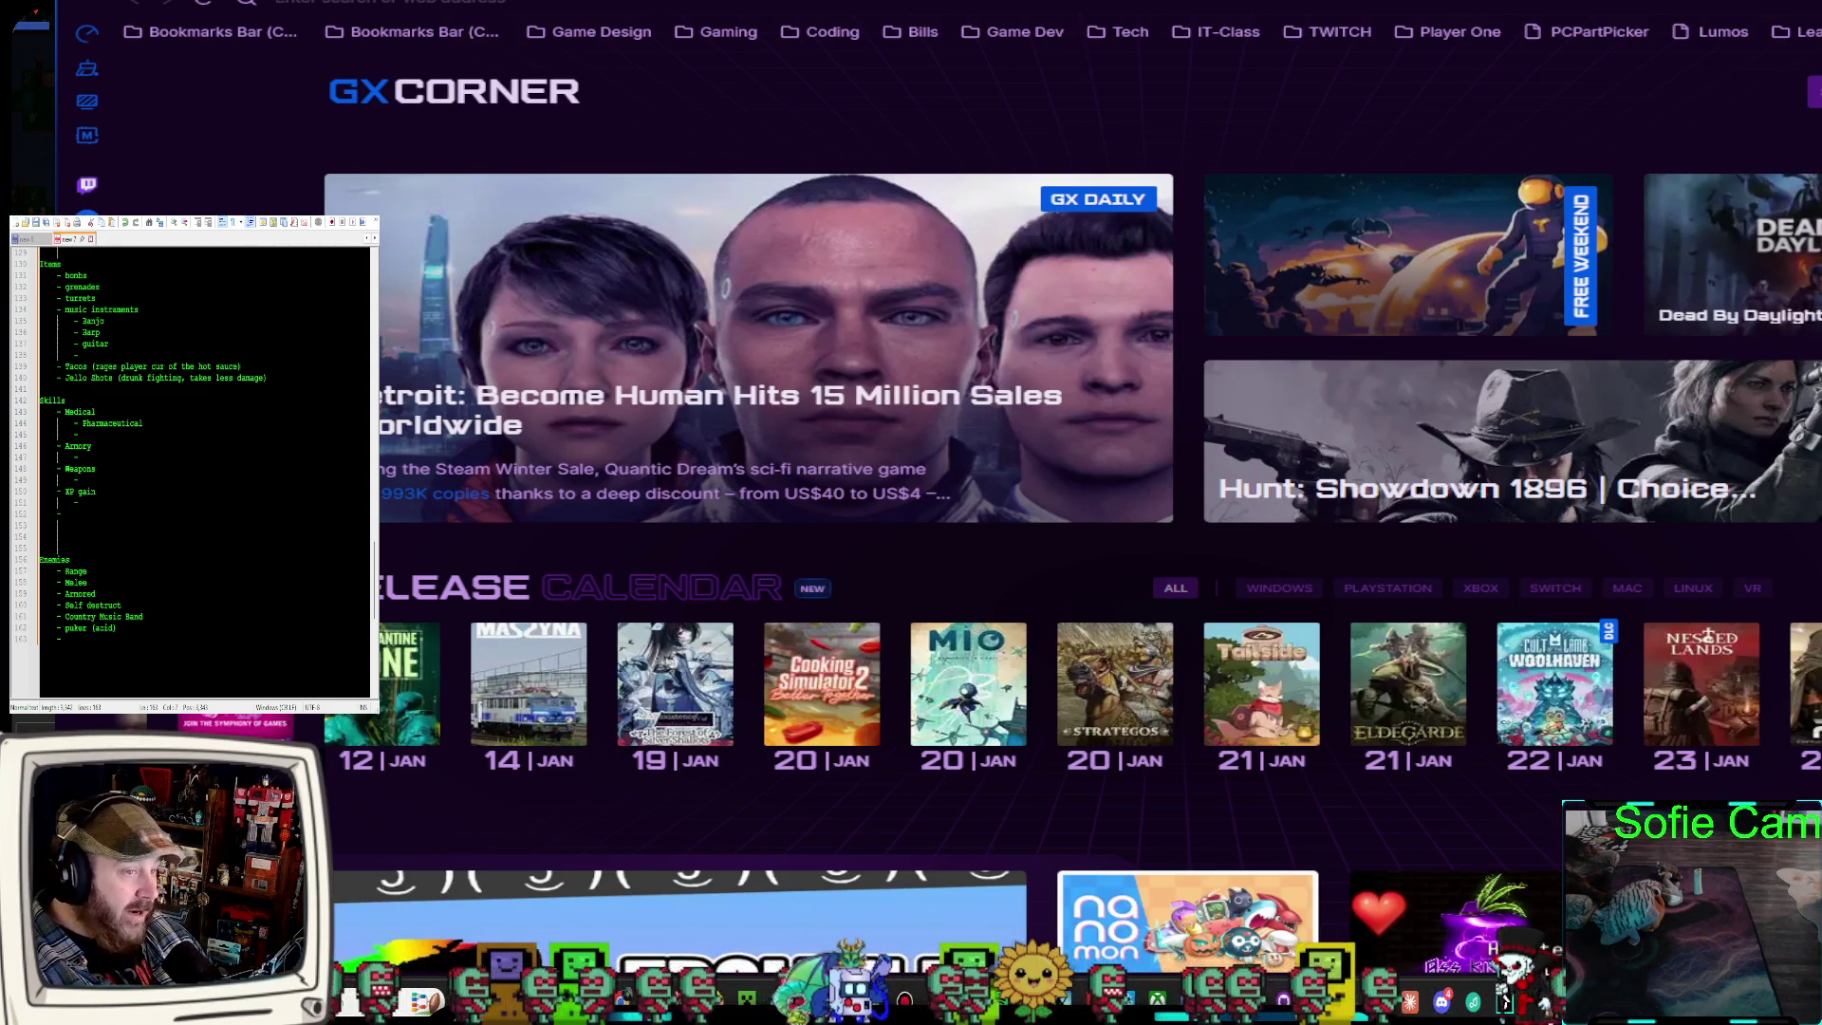
key("alt+Tab")
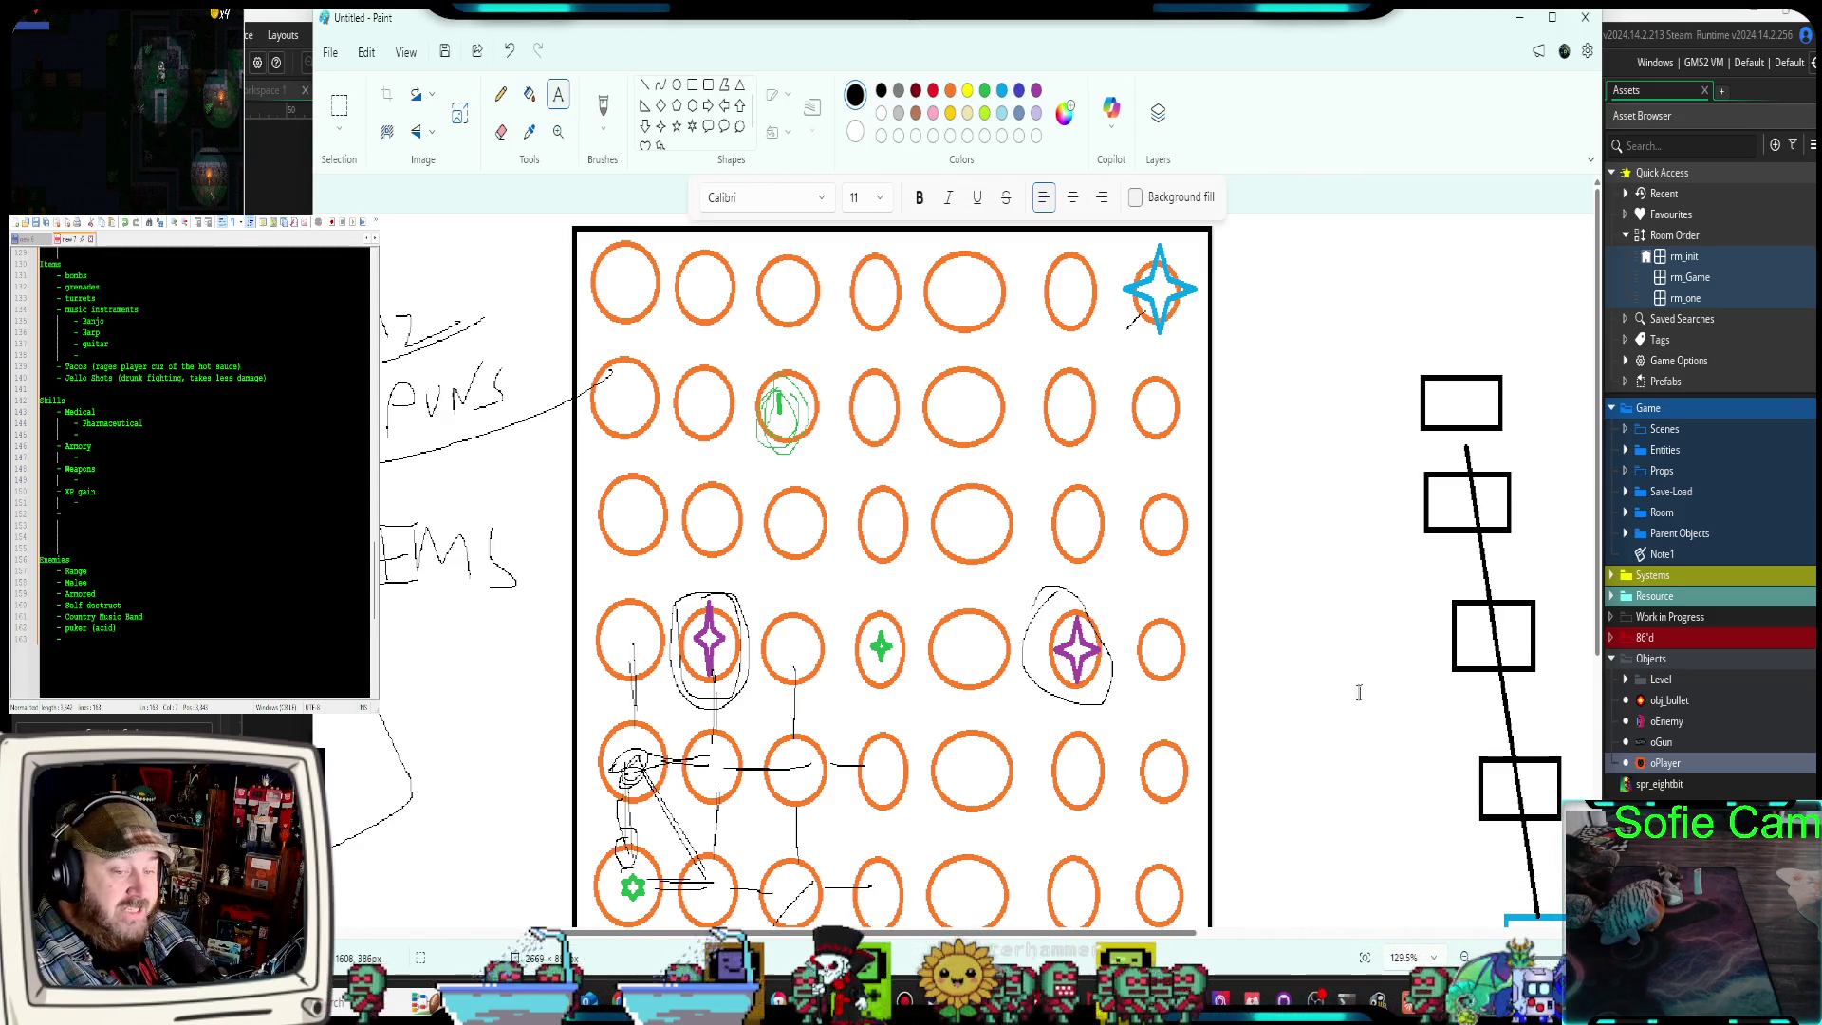
key("alt+Tab")
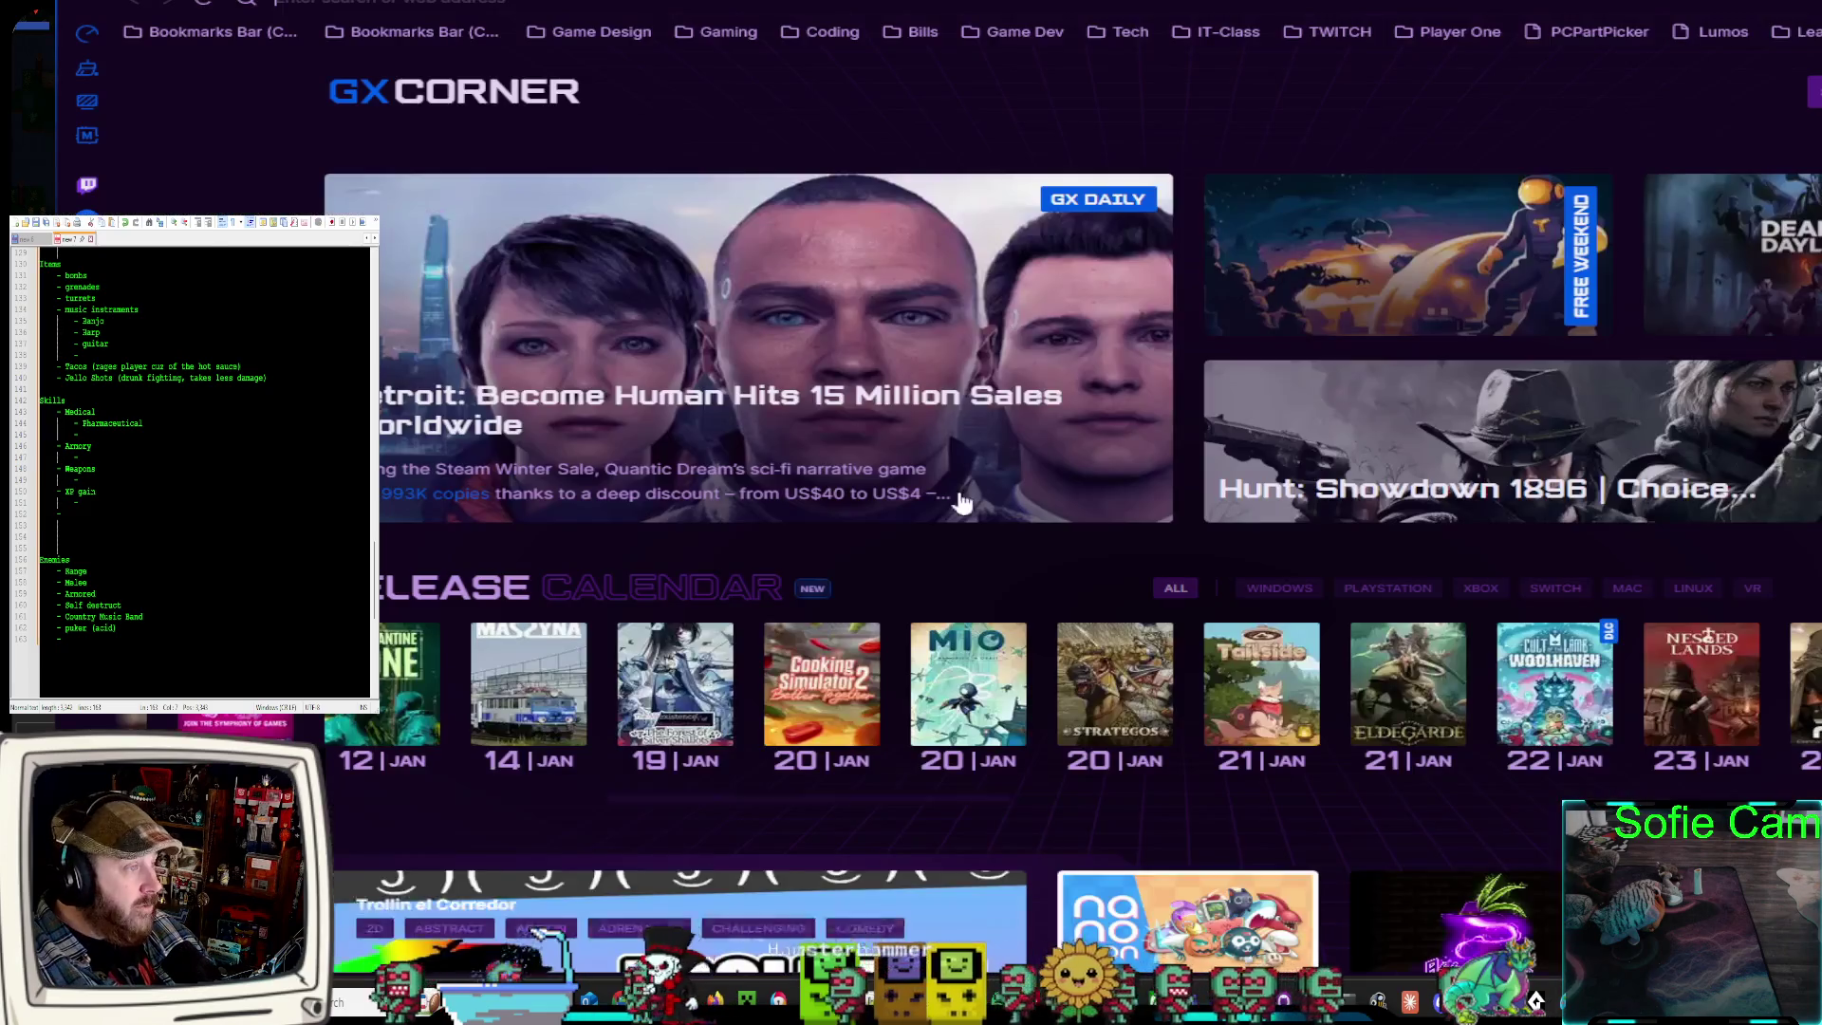
Watch the YouTube skill tree engine demo, showing the branching tree and Combo Attack description
scroll(903, 638, "up", 3)
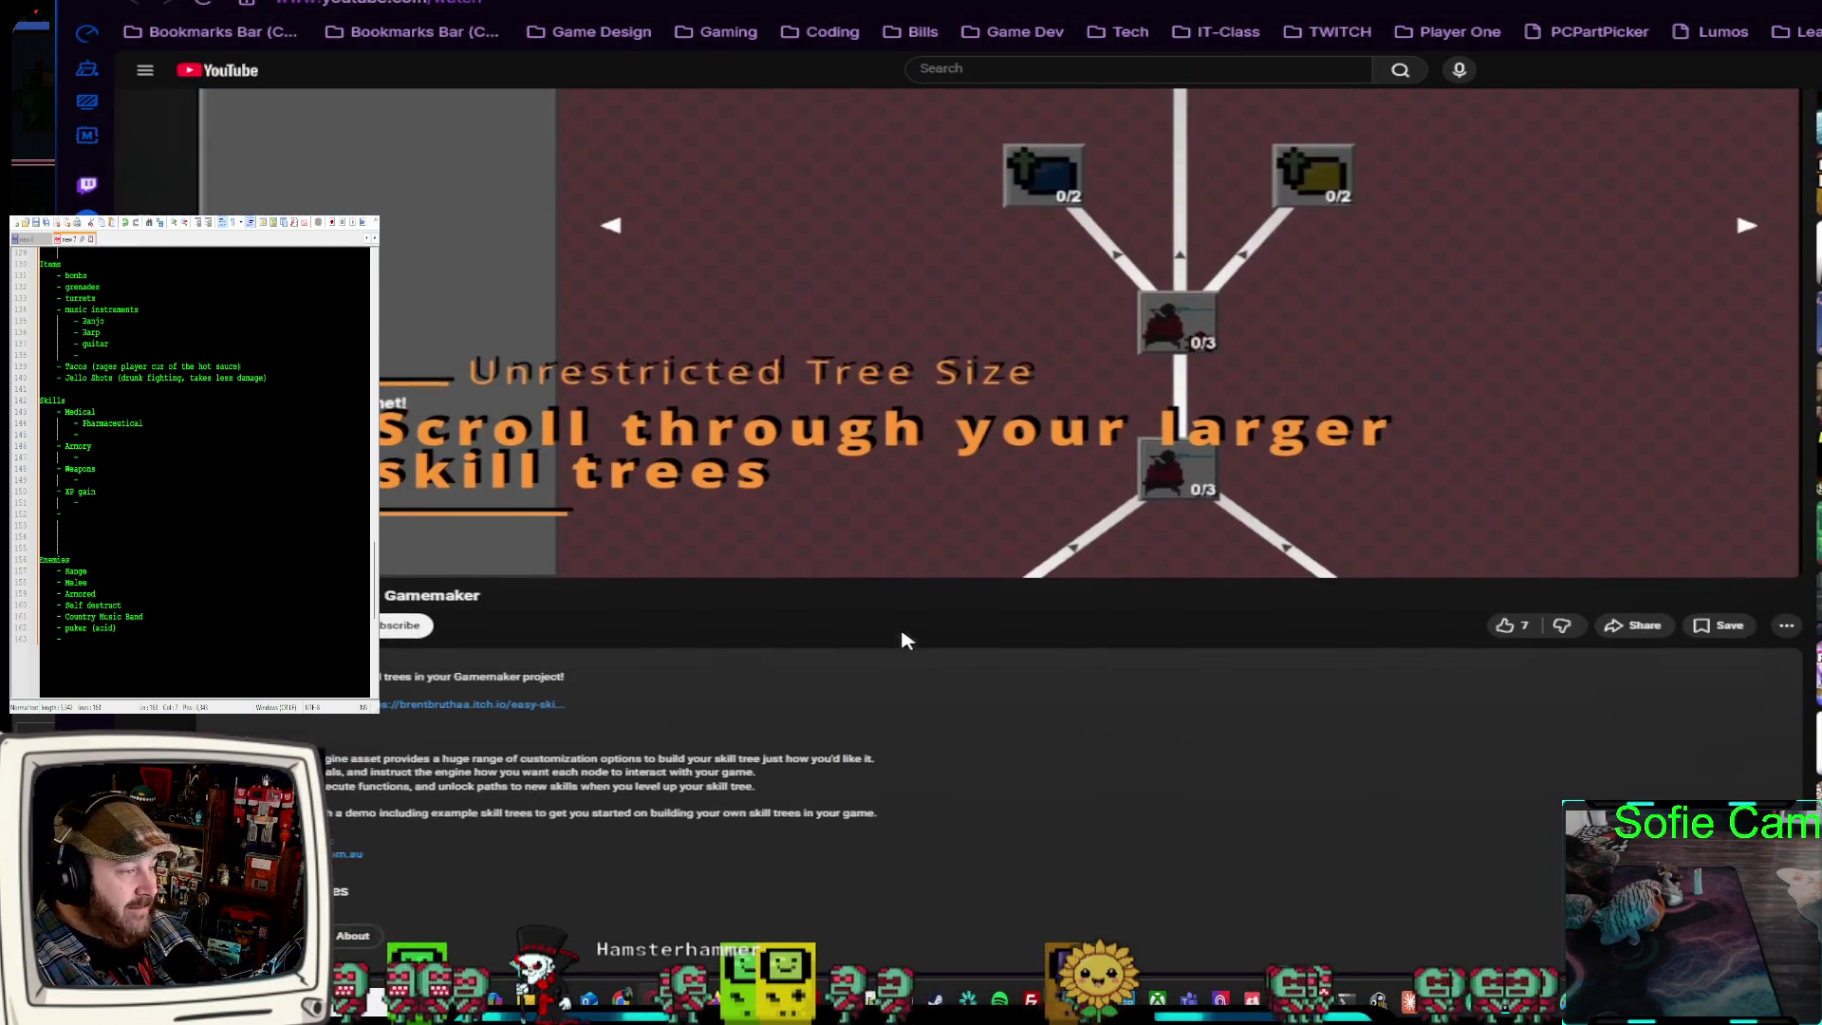
scroll(1025, 437, "up", 2)
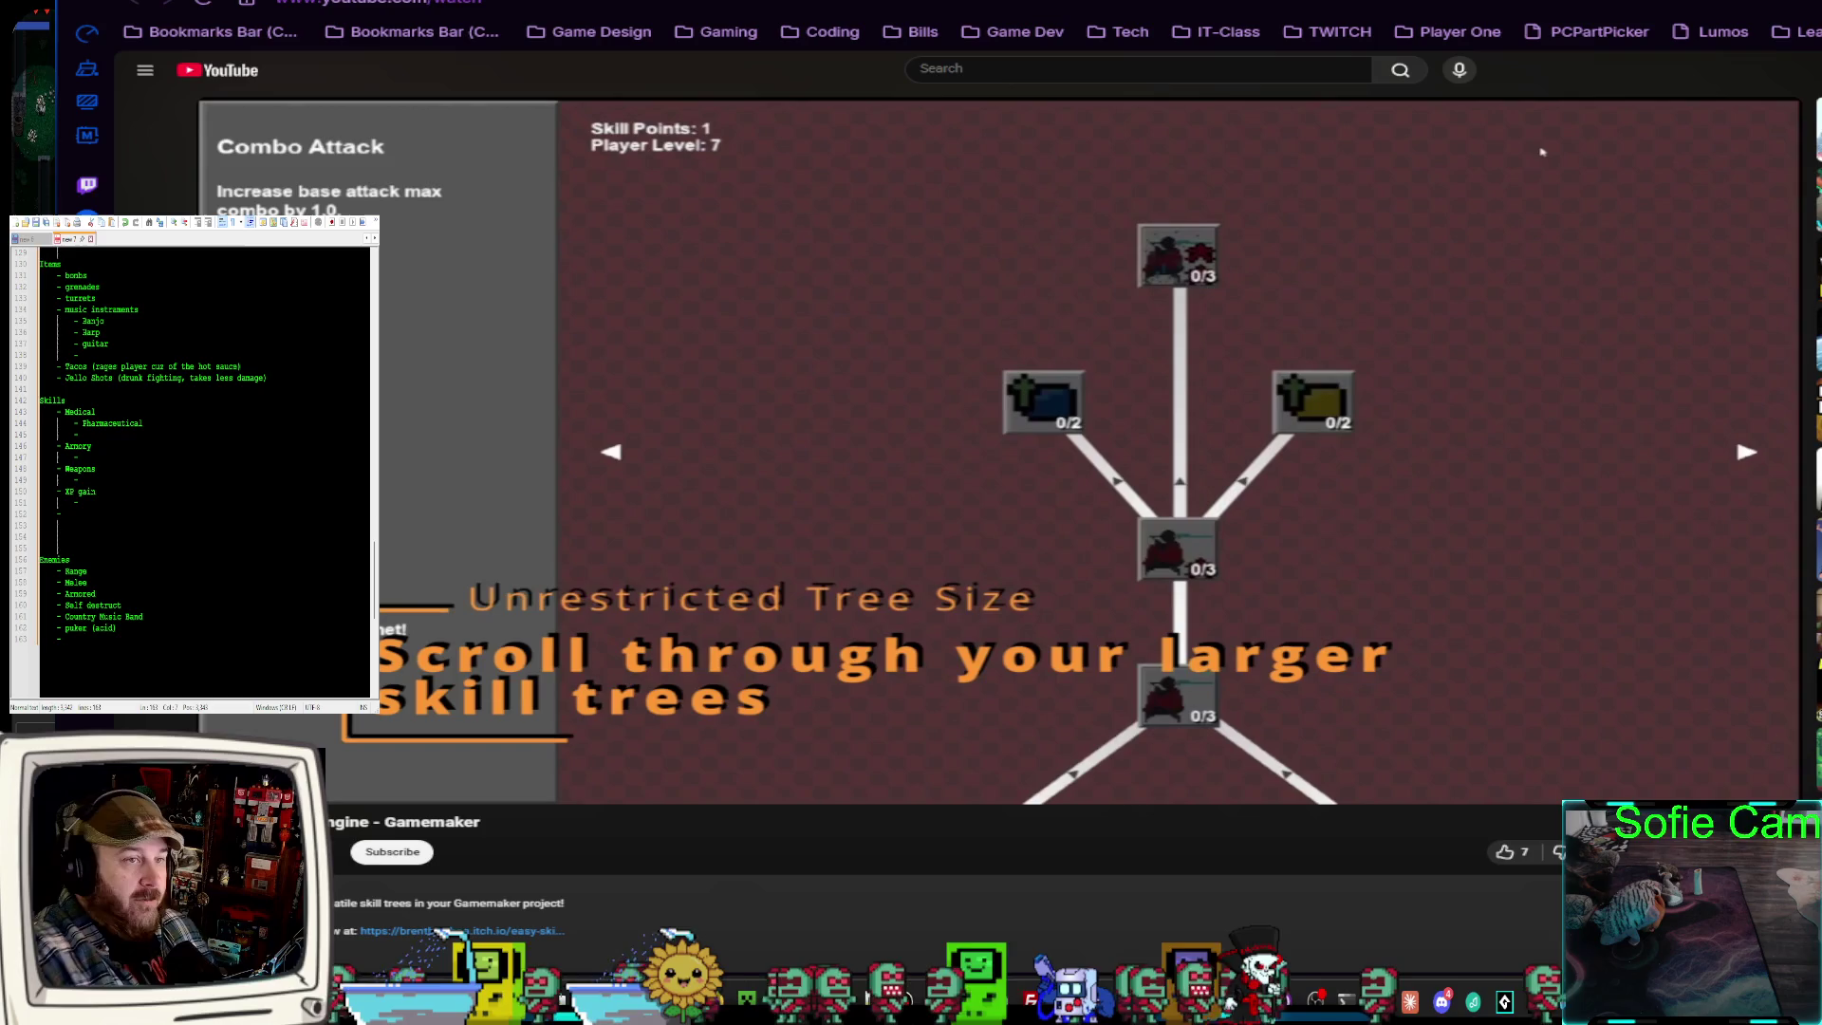
mouse_move(1543, 152)
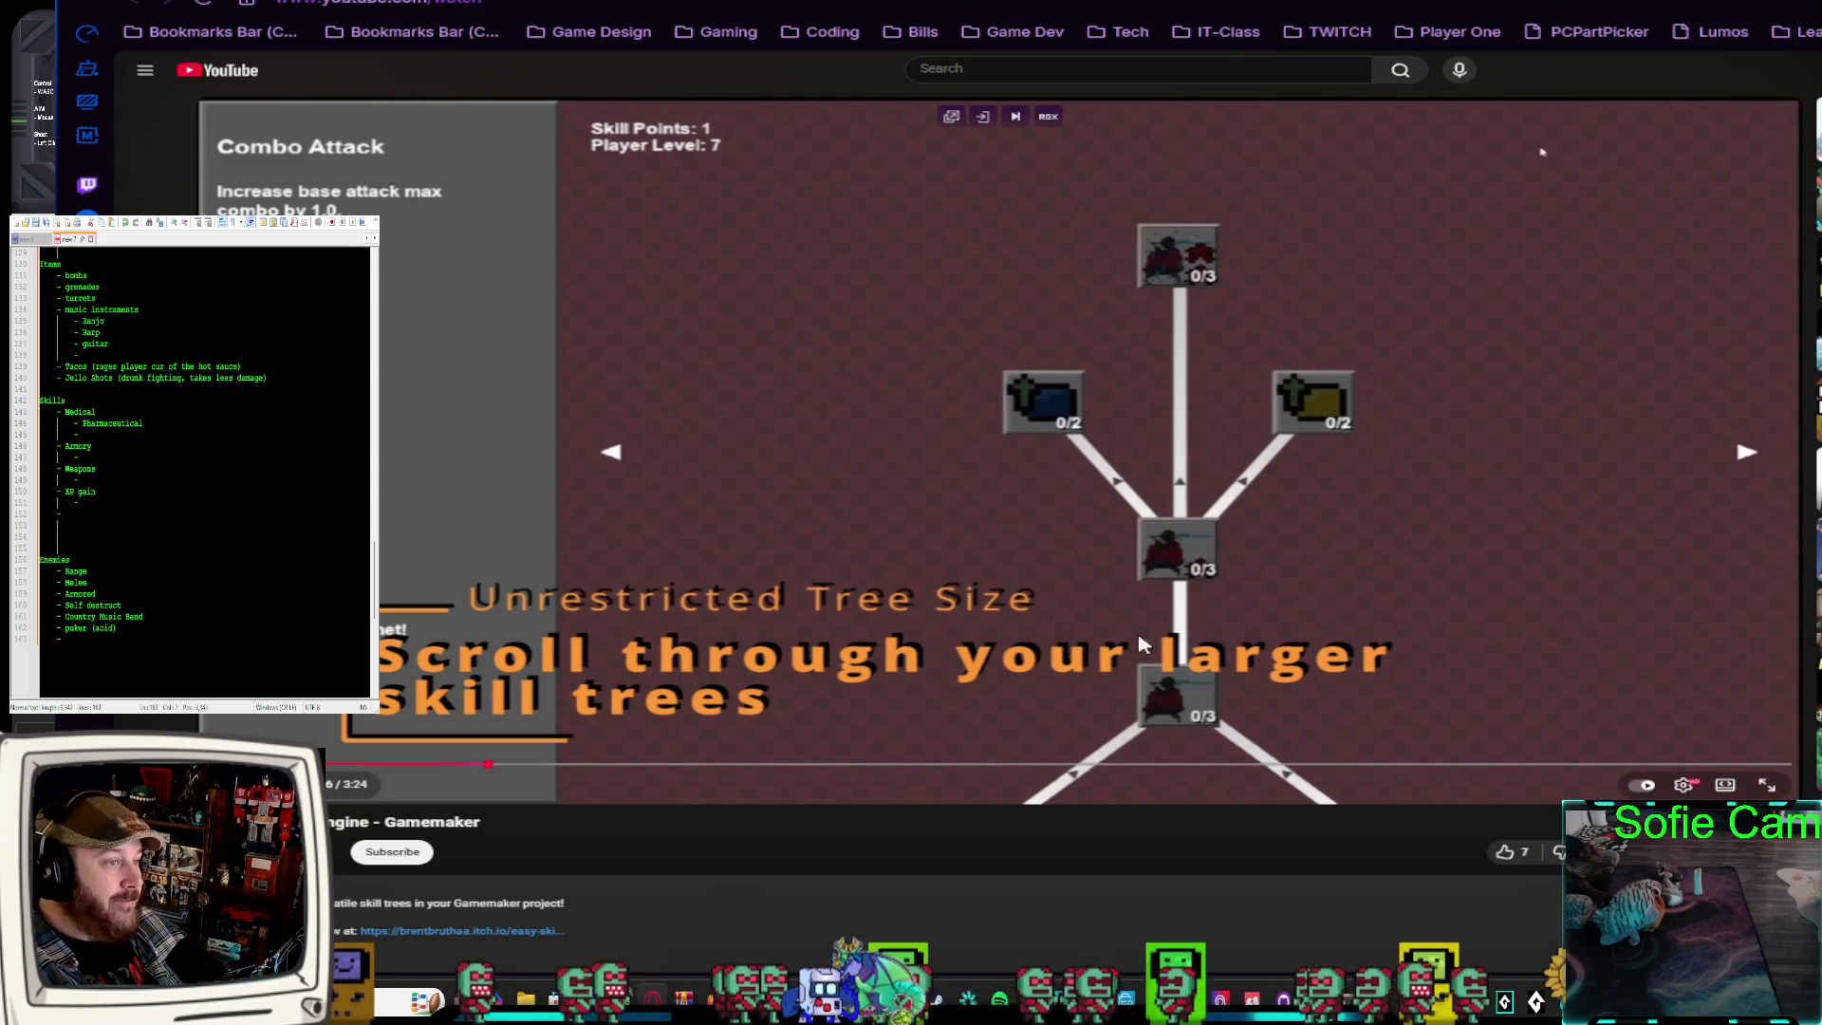
scroll(1291, 474, "down", 5)
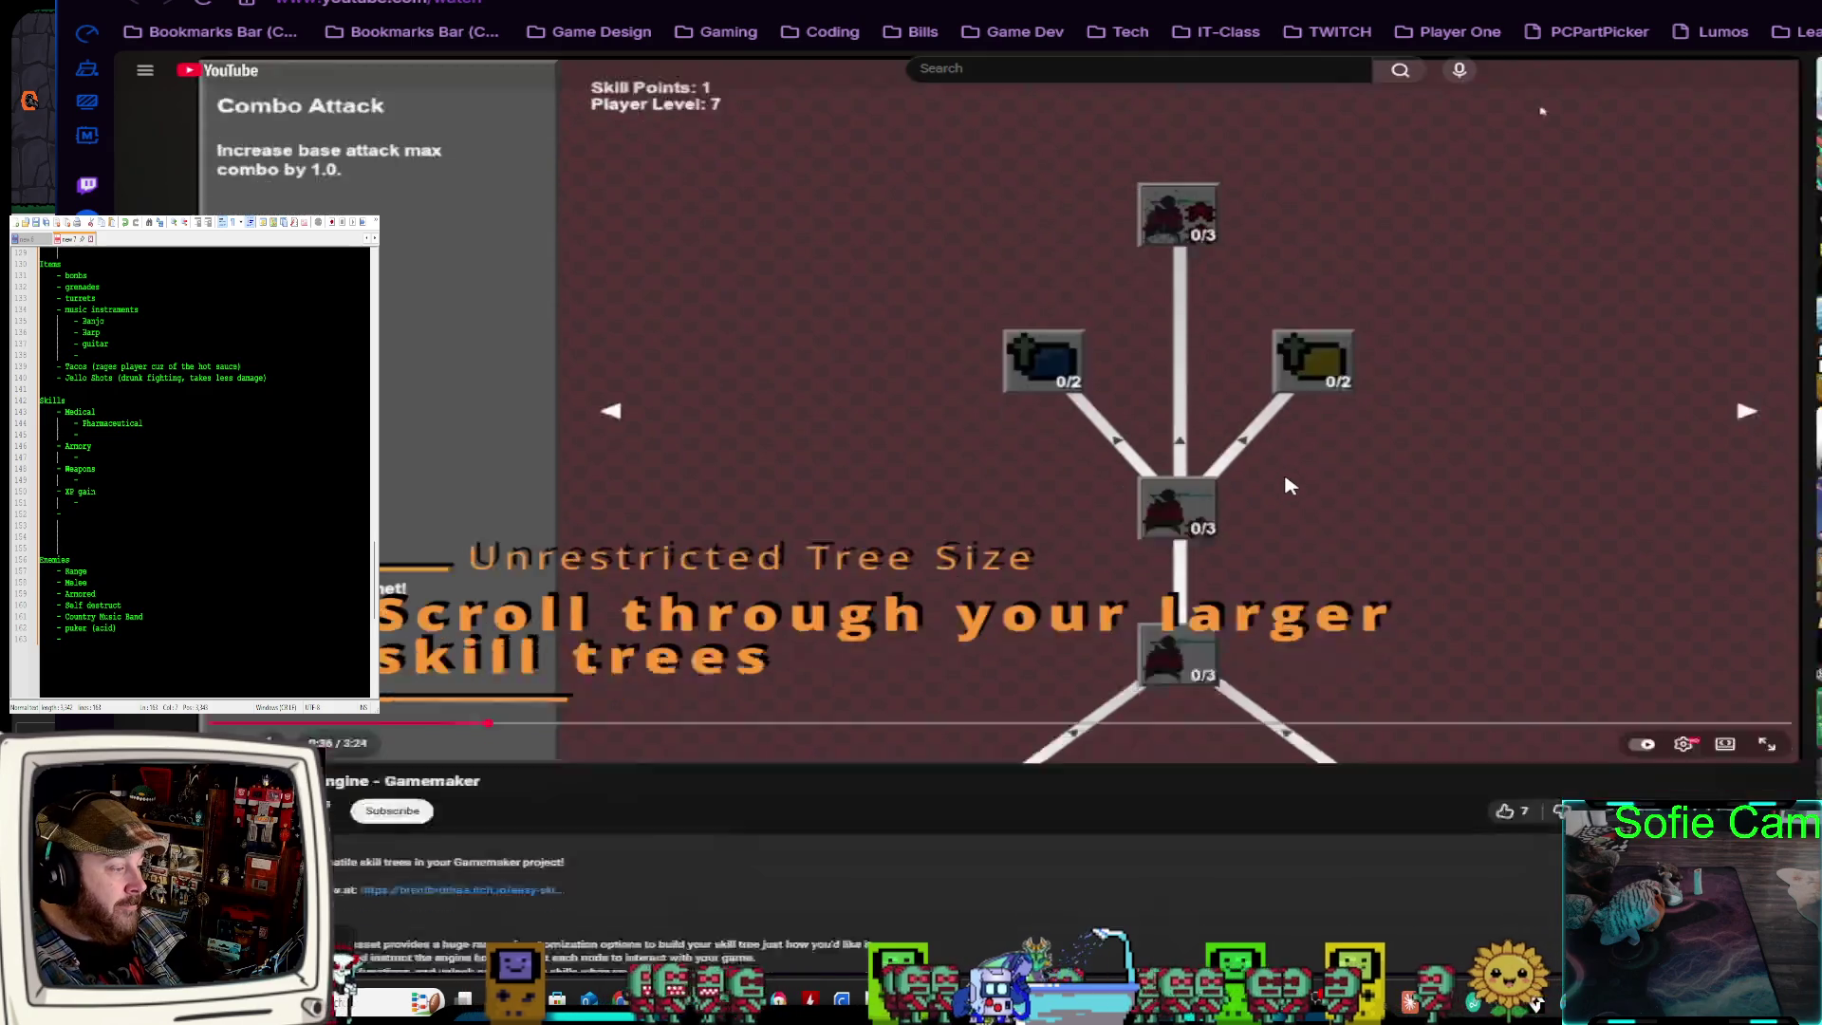
scroll(1205, 551, "up", 5)
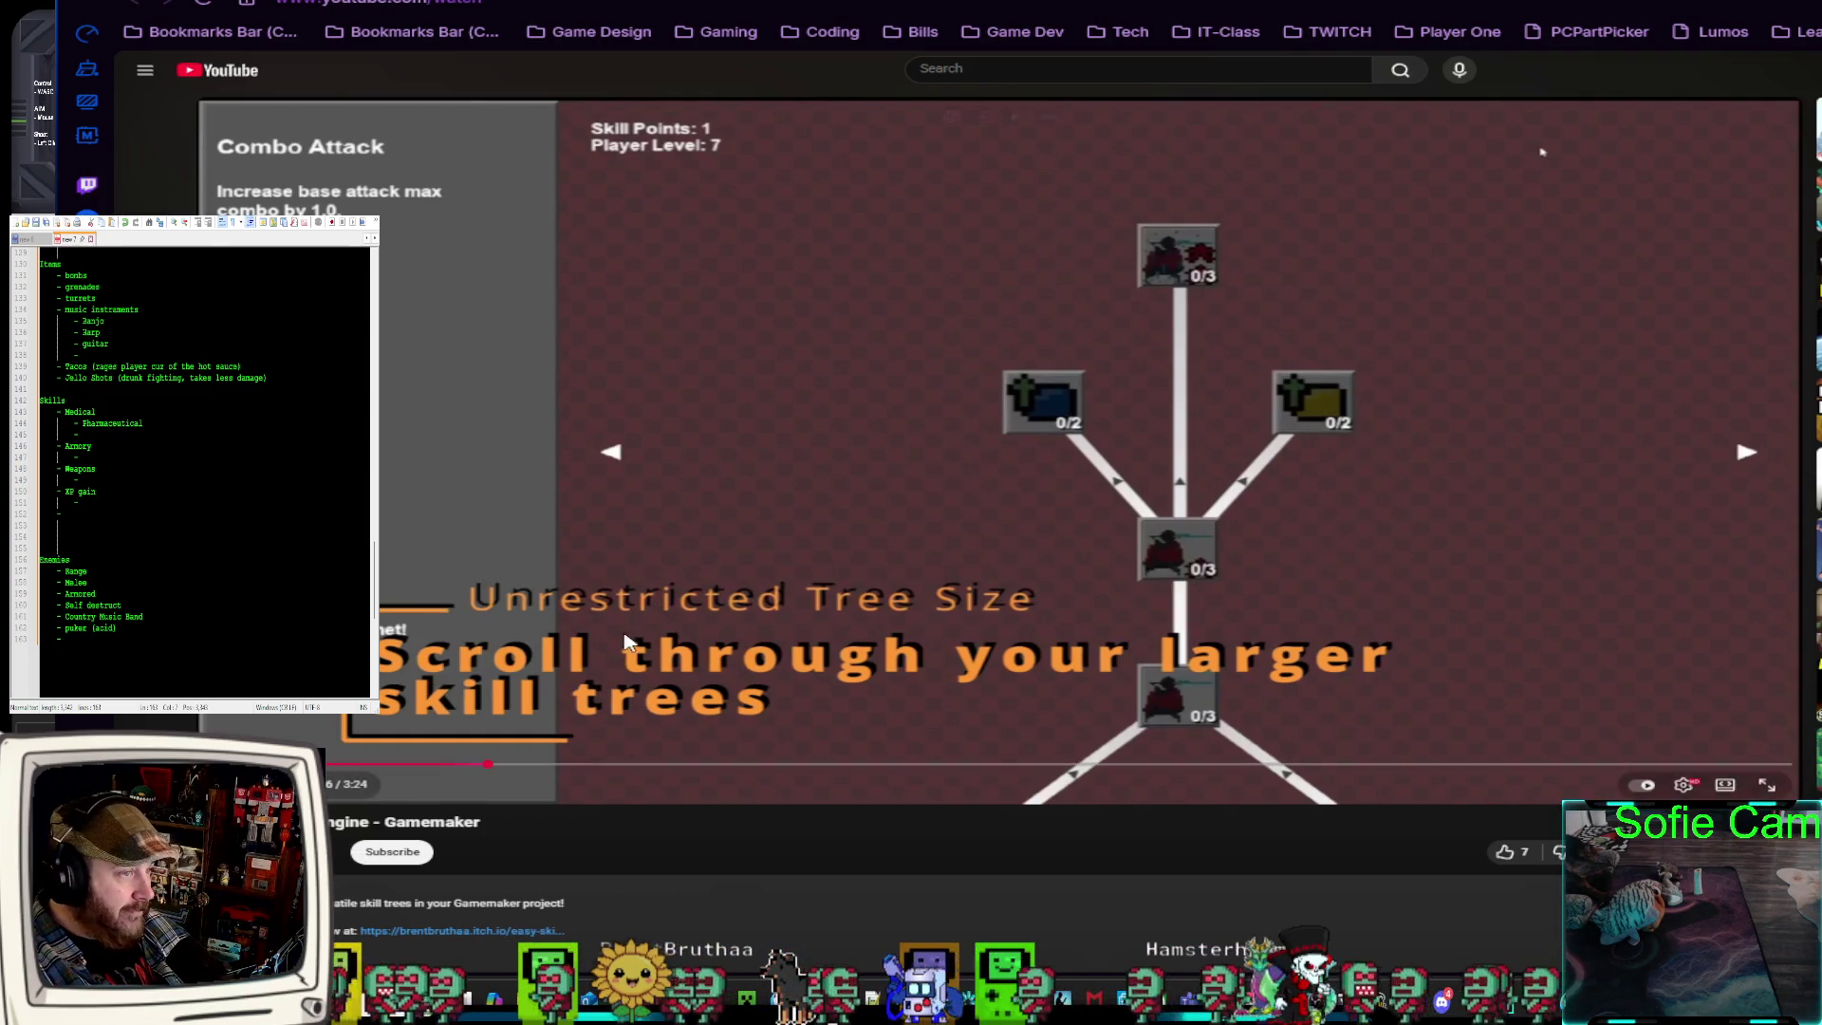
key("ctrl+Tab")
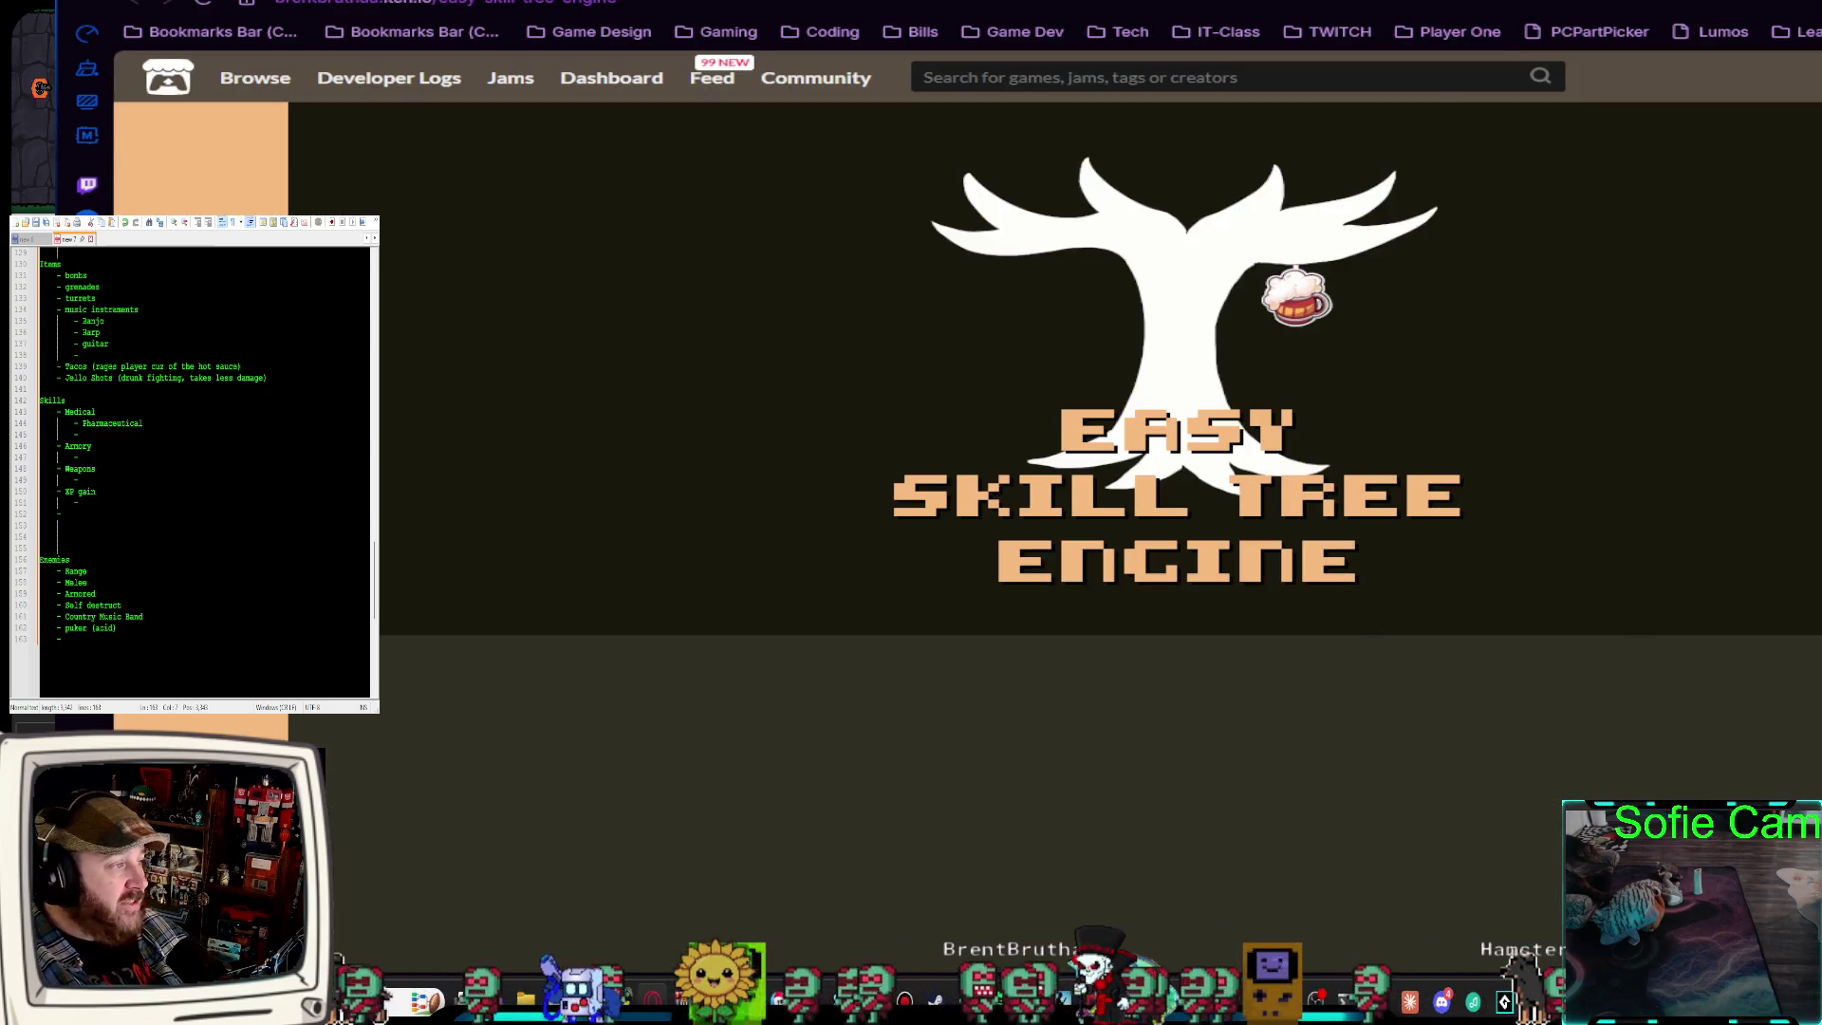
Review the Easy Skill Tree Engine features and $22.00 AUD price, then return to Paint
scroll(839, 526, "down", 10)
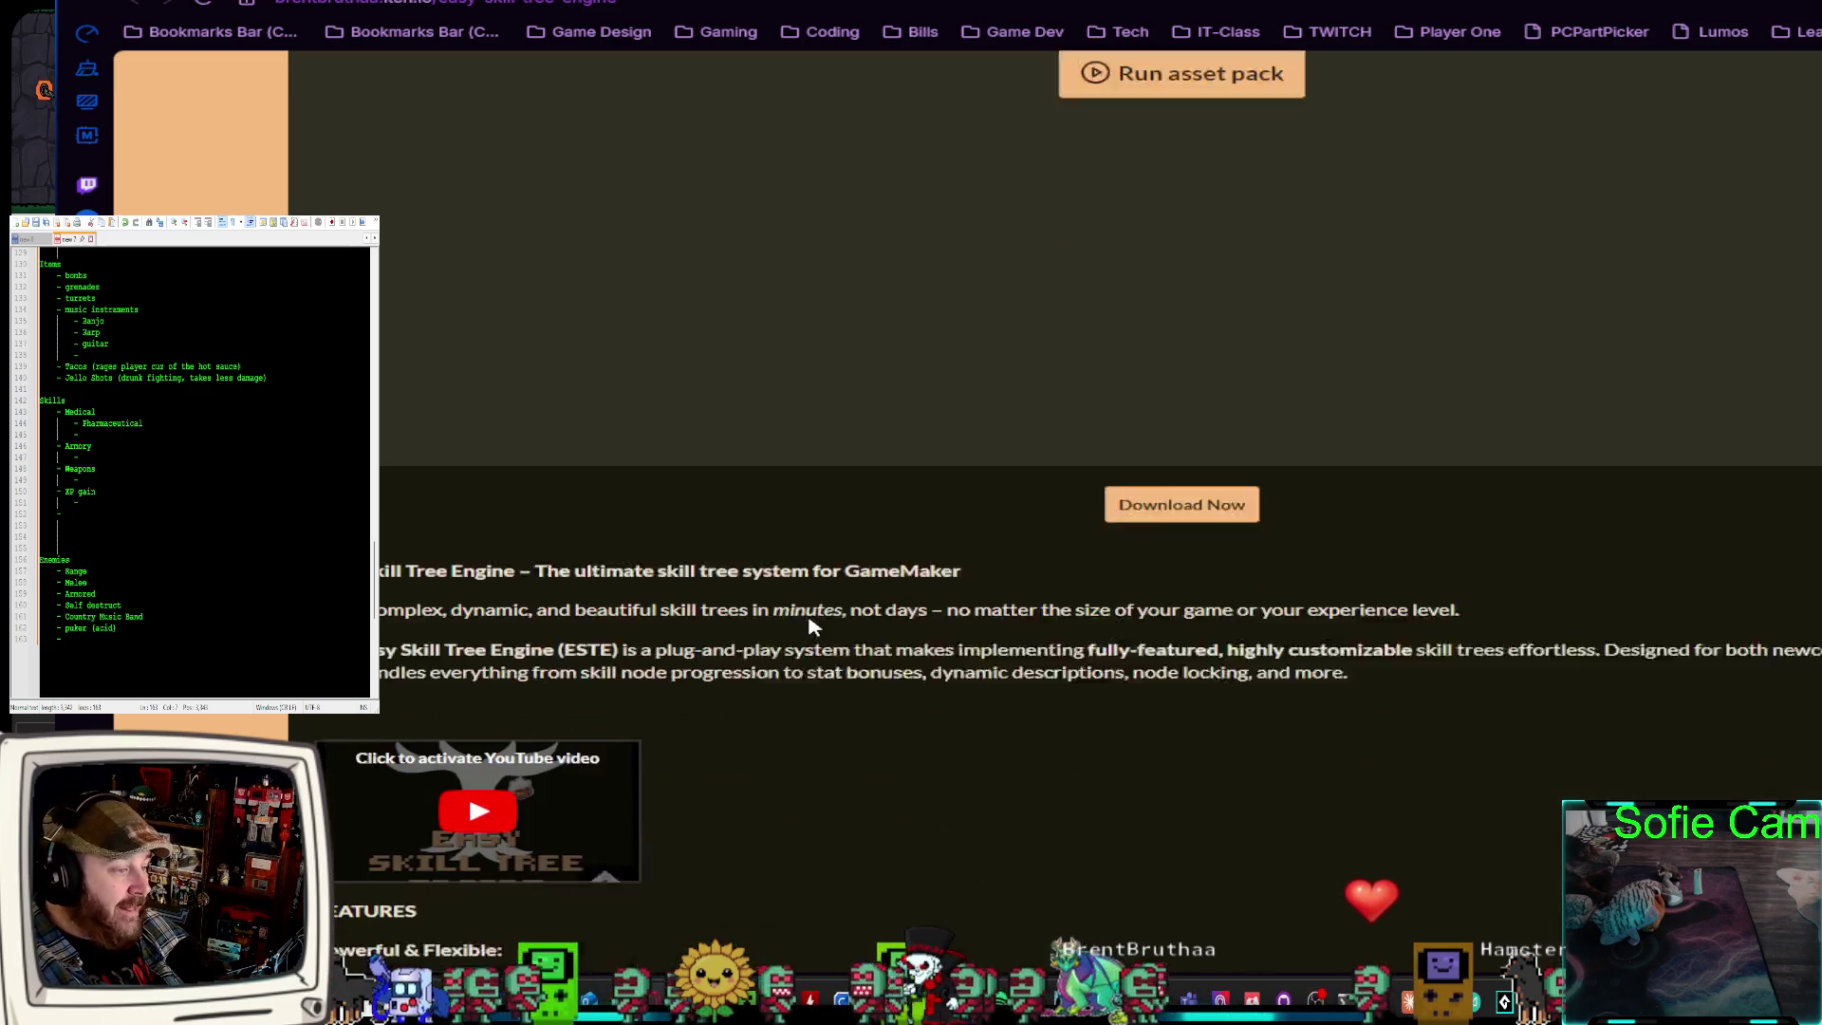
scroll(811, 627, "down", 8)
scroll(1438, 564, "down", 2)
scroll(514, 493, "down", 13)
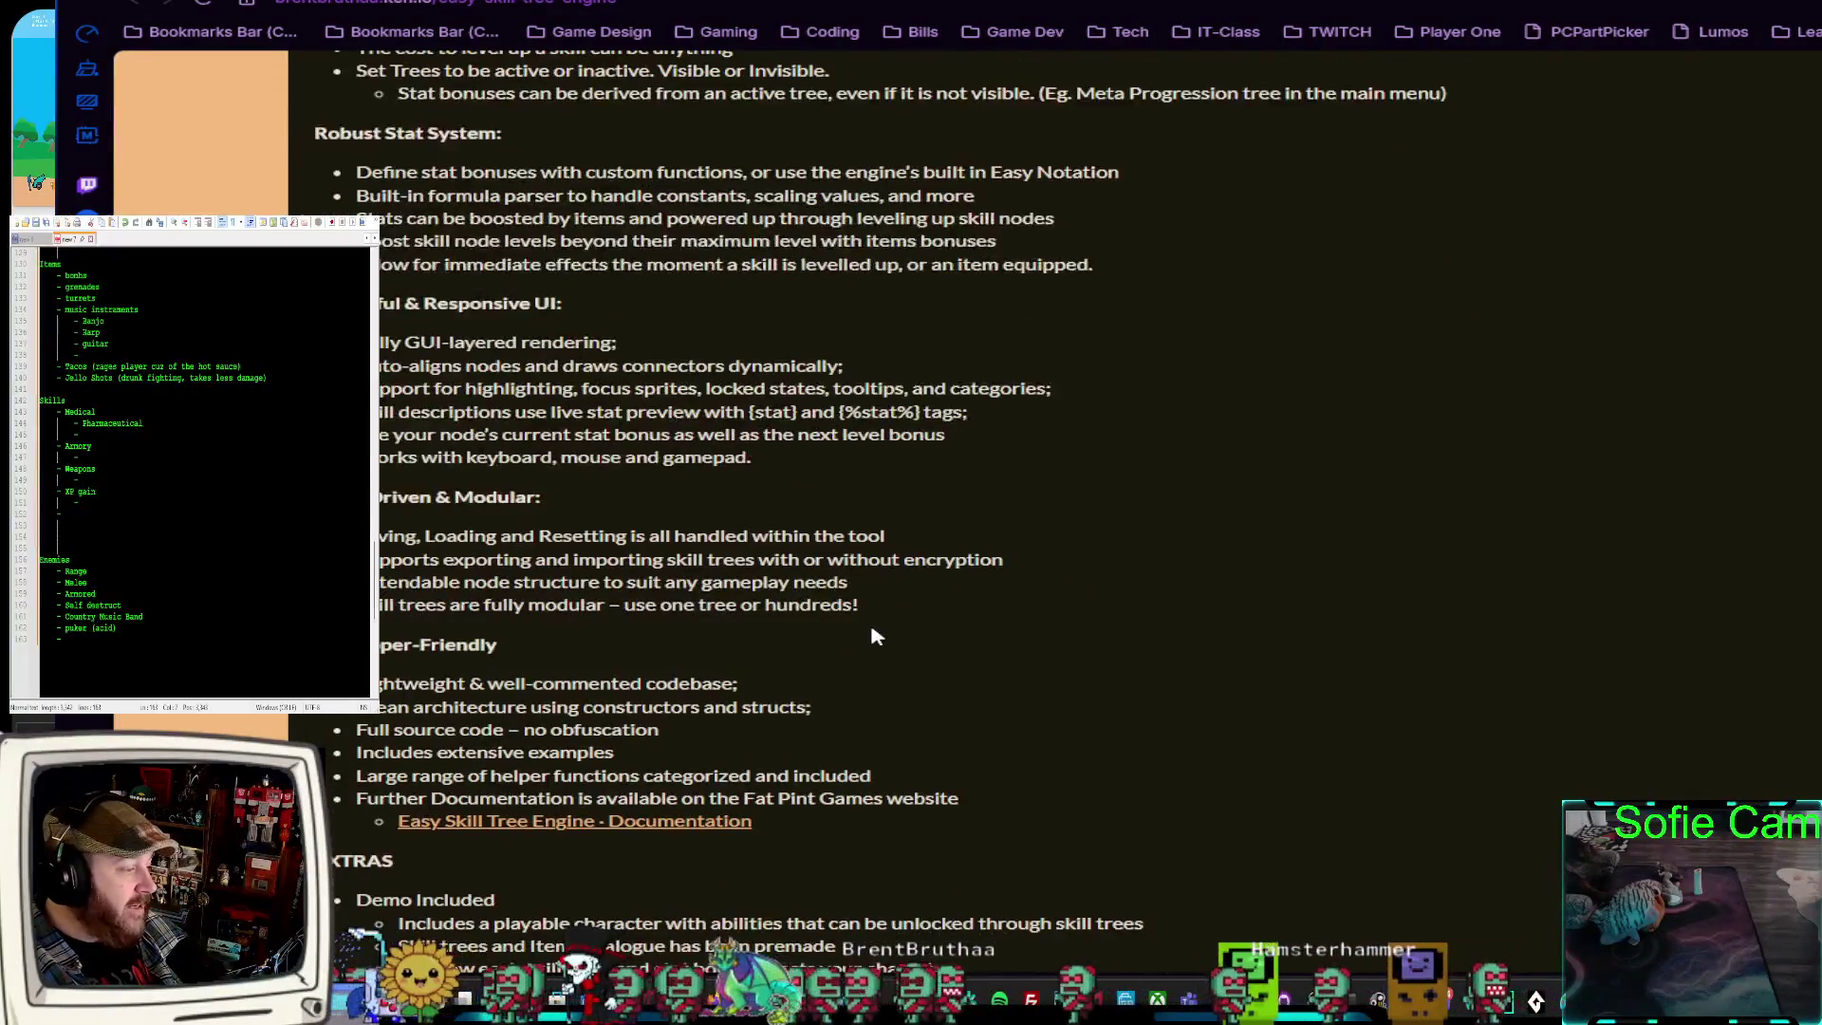
scroll(876, 640, "down", 4)
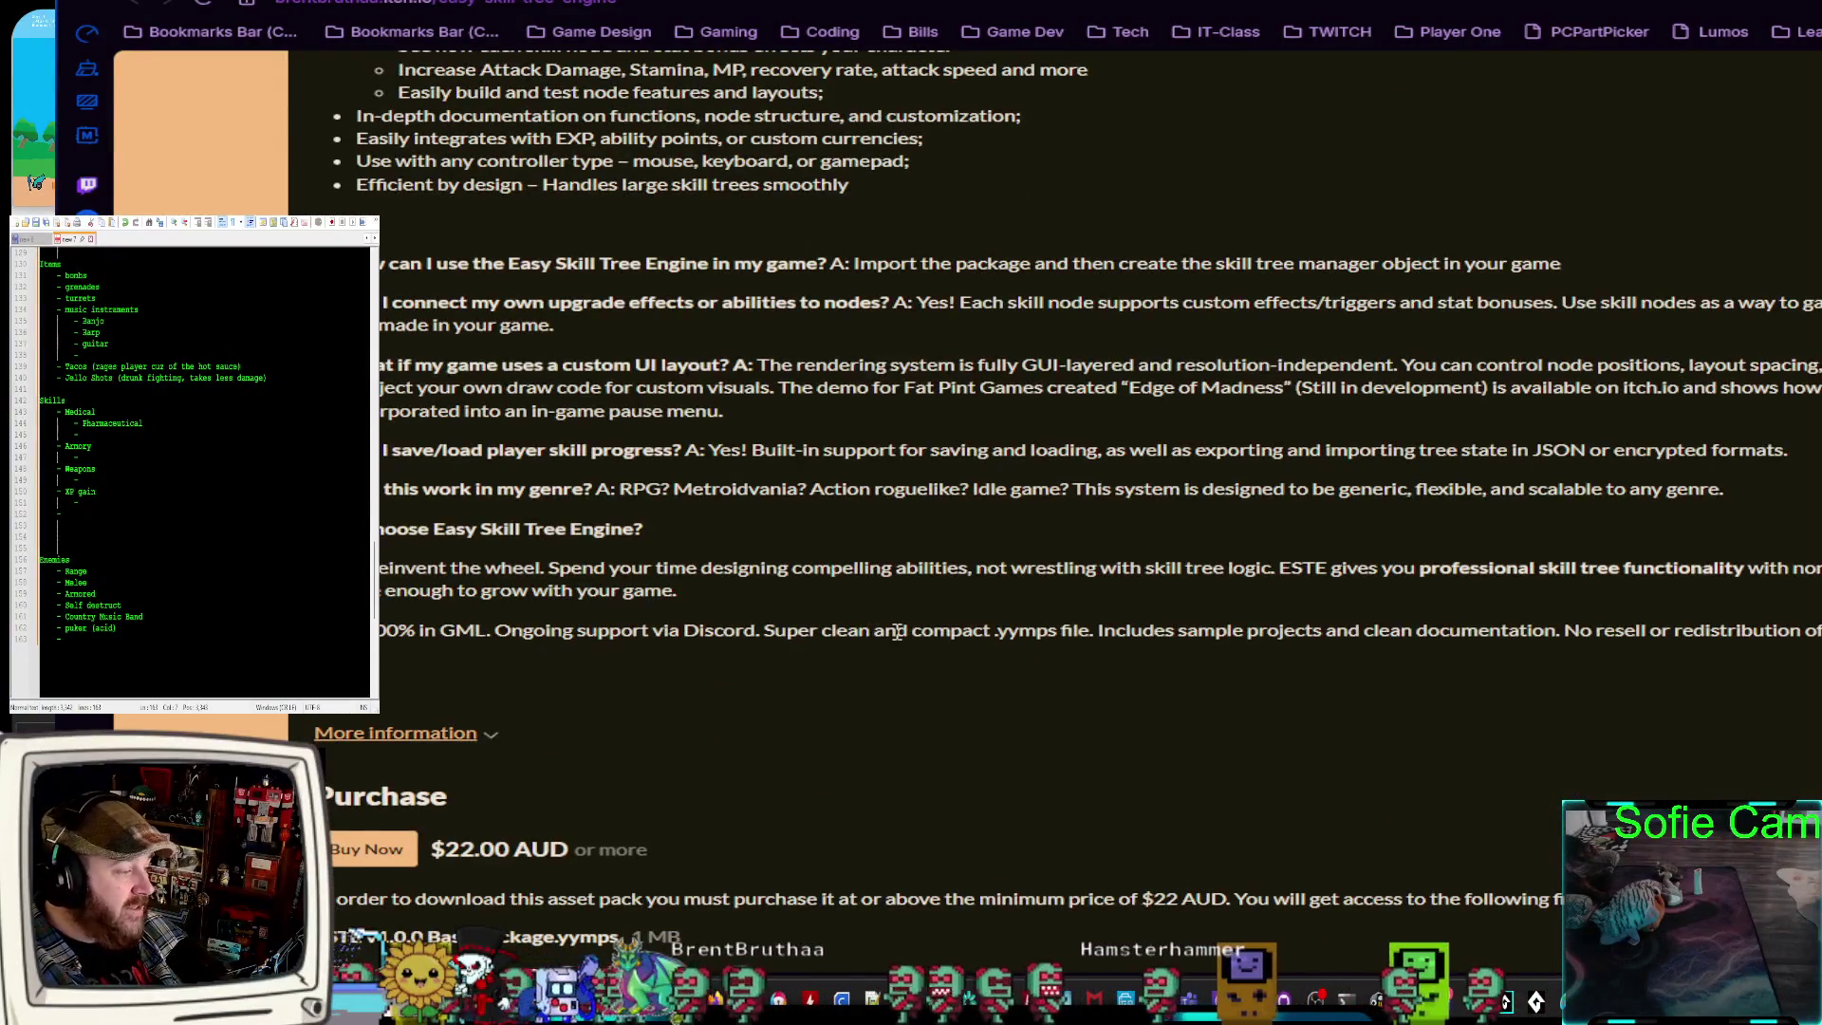
scroll(1632, 566, "up", 15)
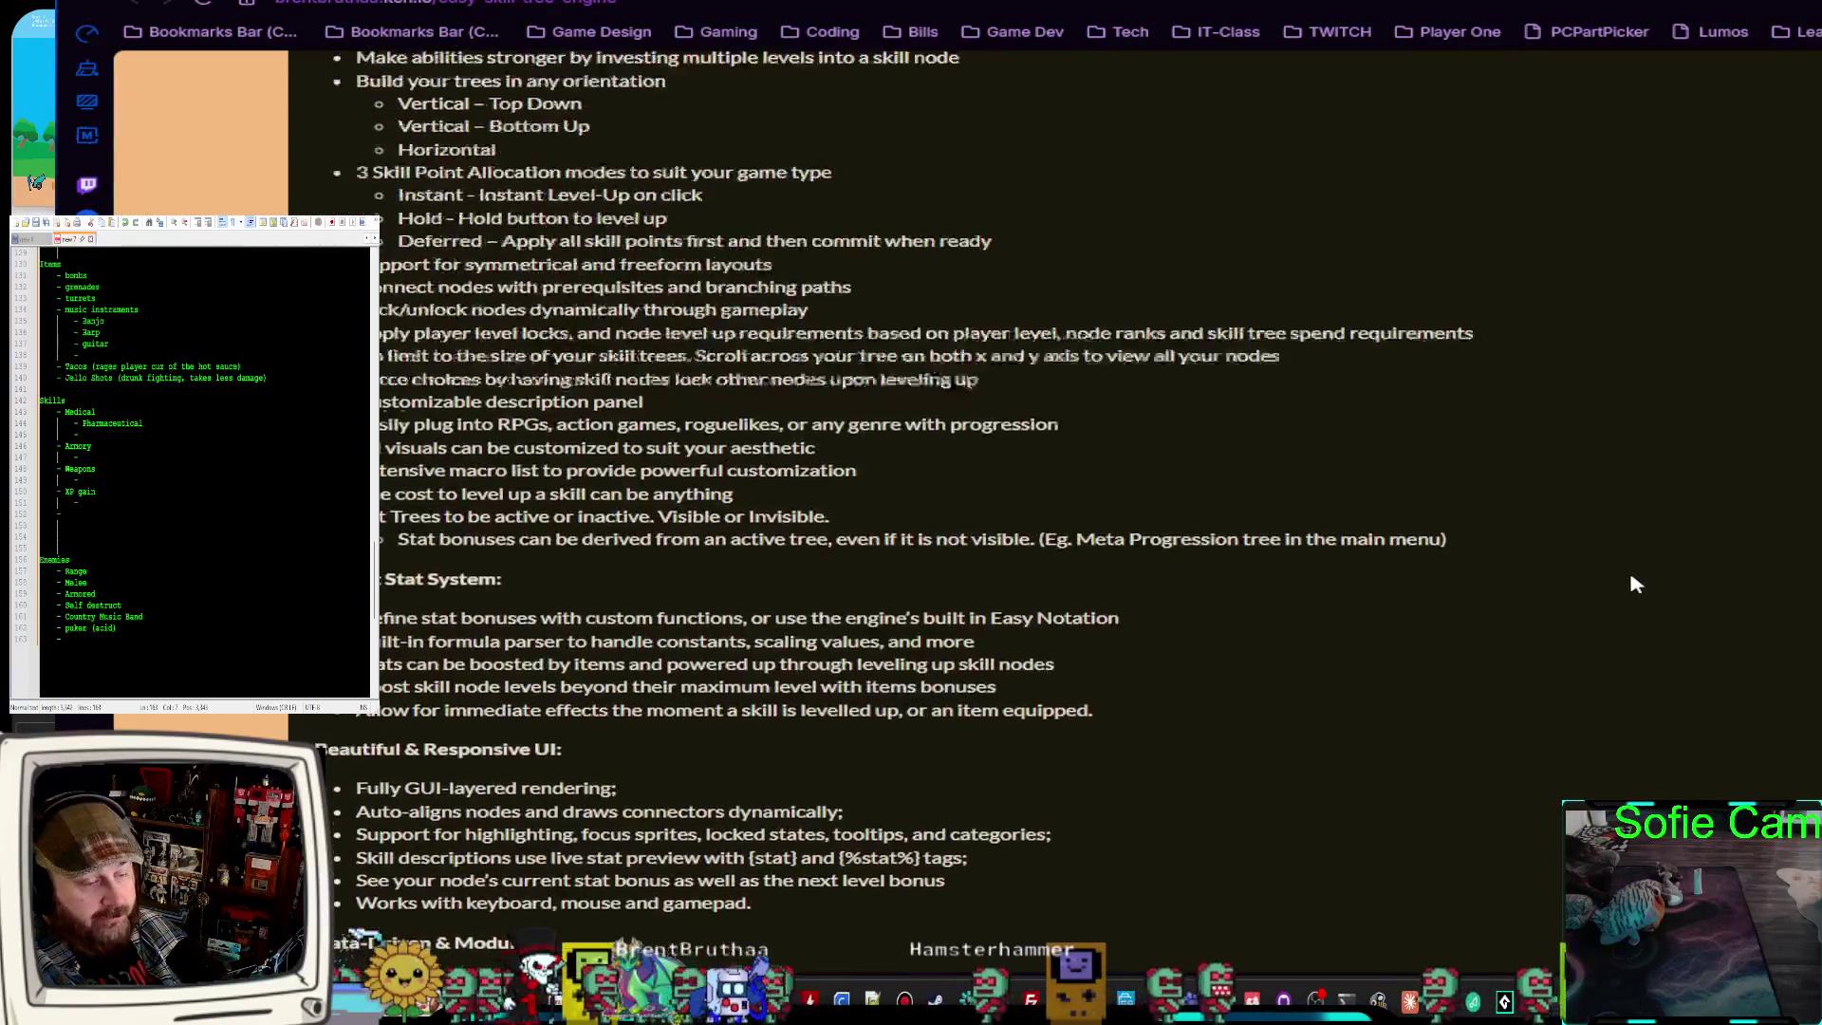
scroll(1631, 575, "up", 15)
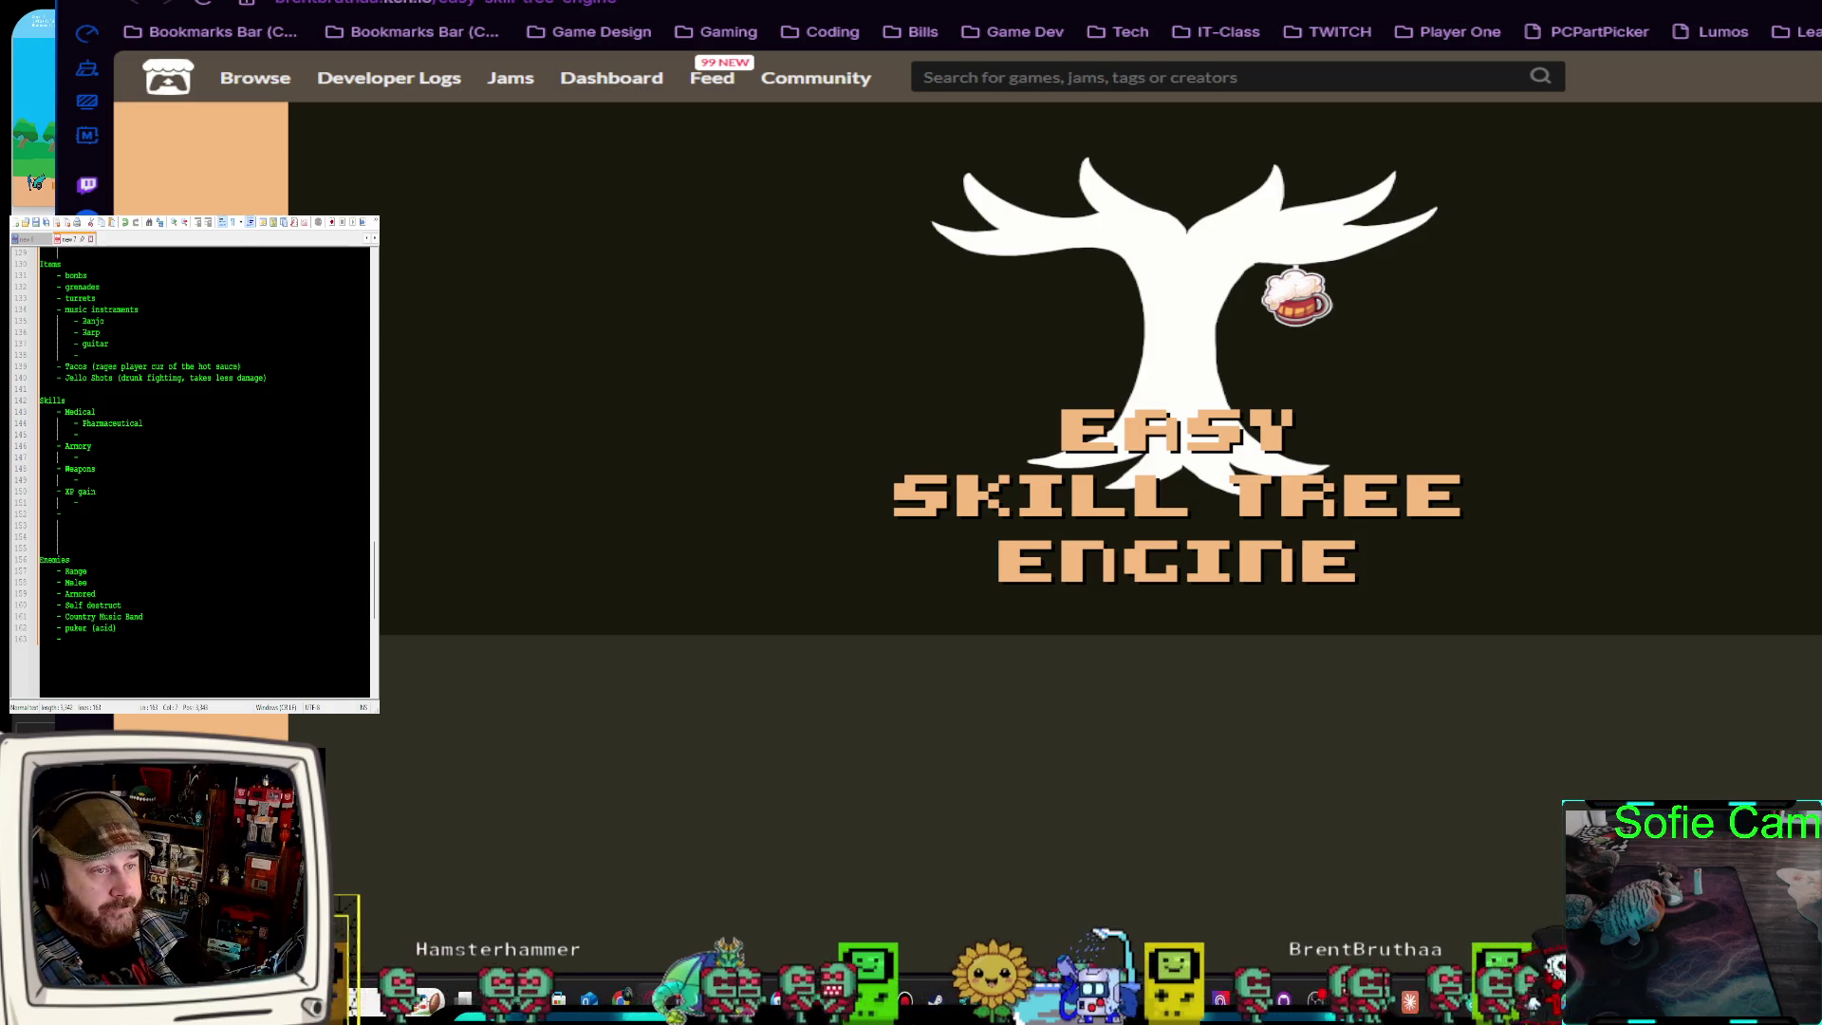
key("alt+Tab")
scroll(1228, 562, "down", 2)
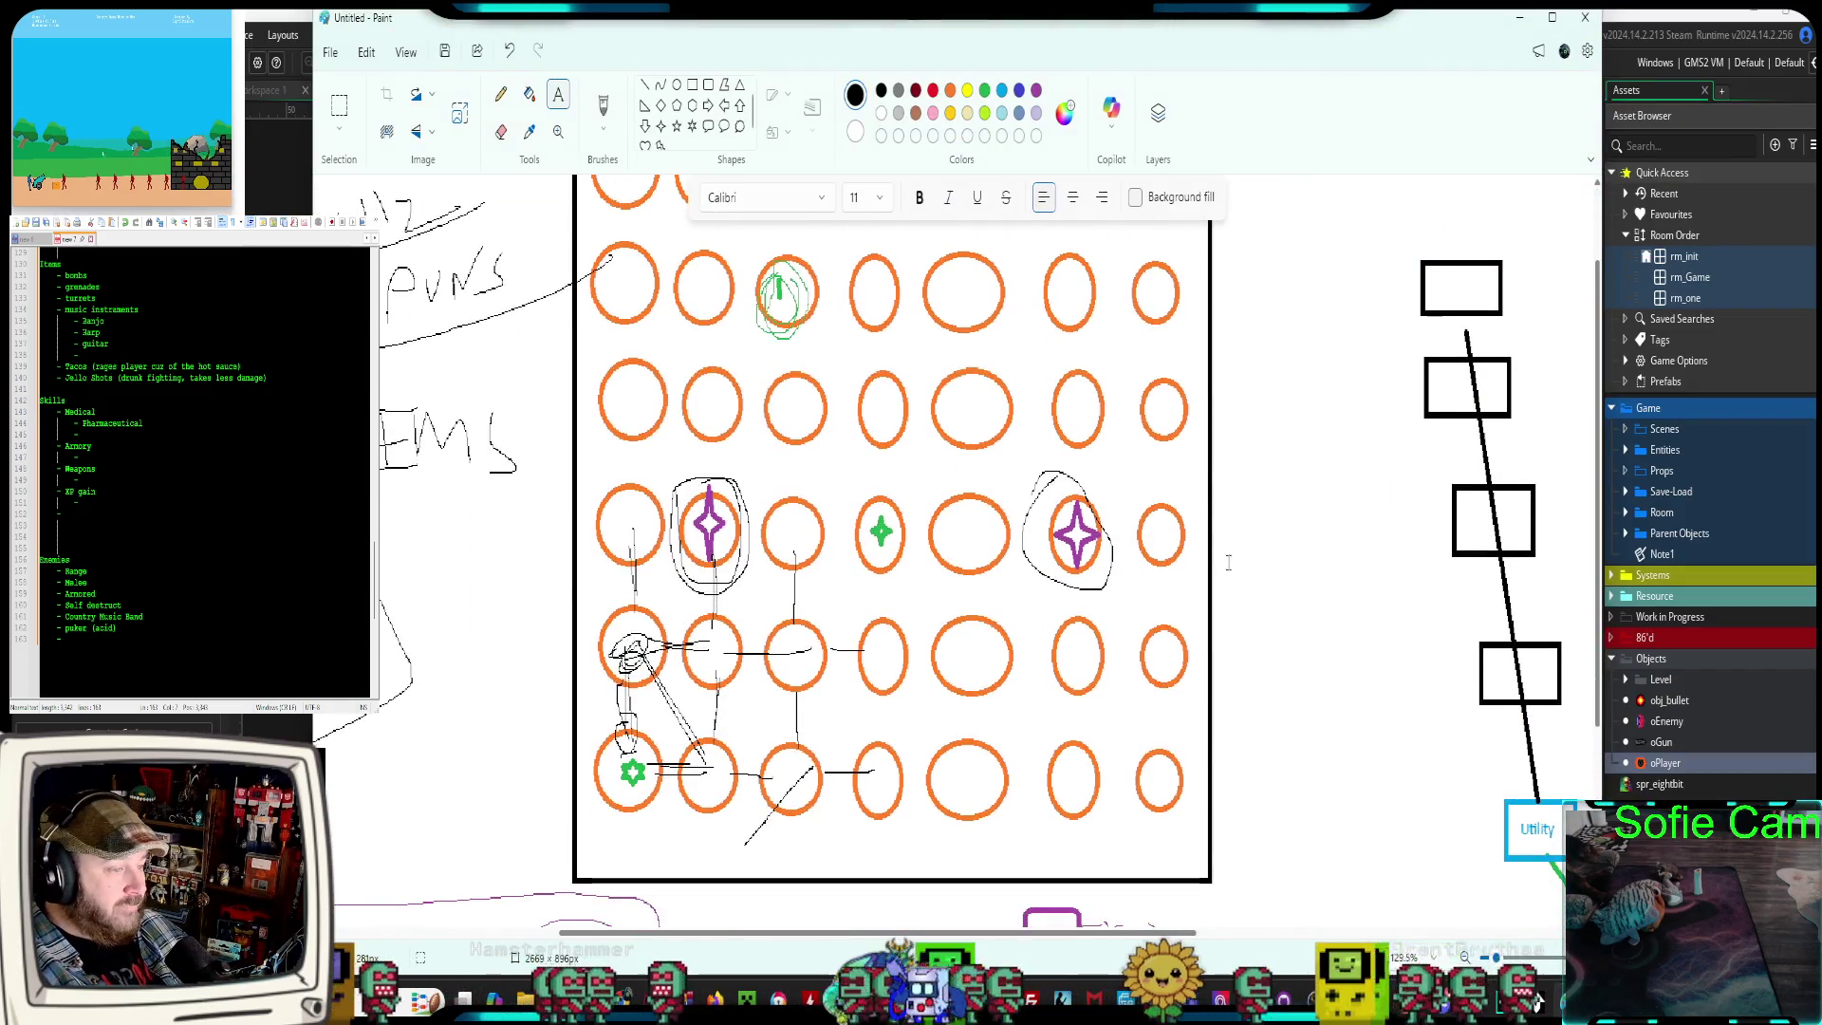
Look over the Paint grid-map sketch, then bring up GameMaker's rm_Game room editor
scroll(1228, 562, "up", 2)
scroll(1211, 466, "down", 1)
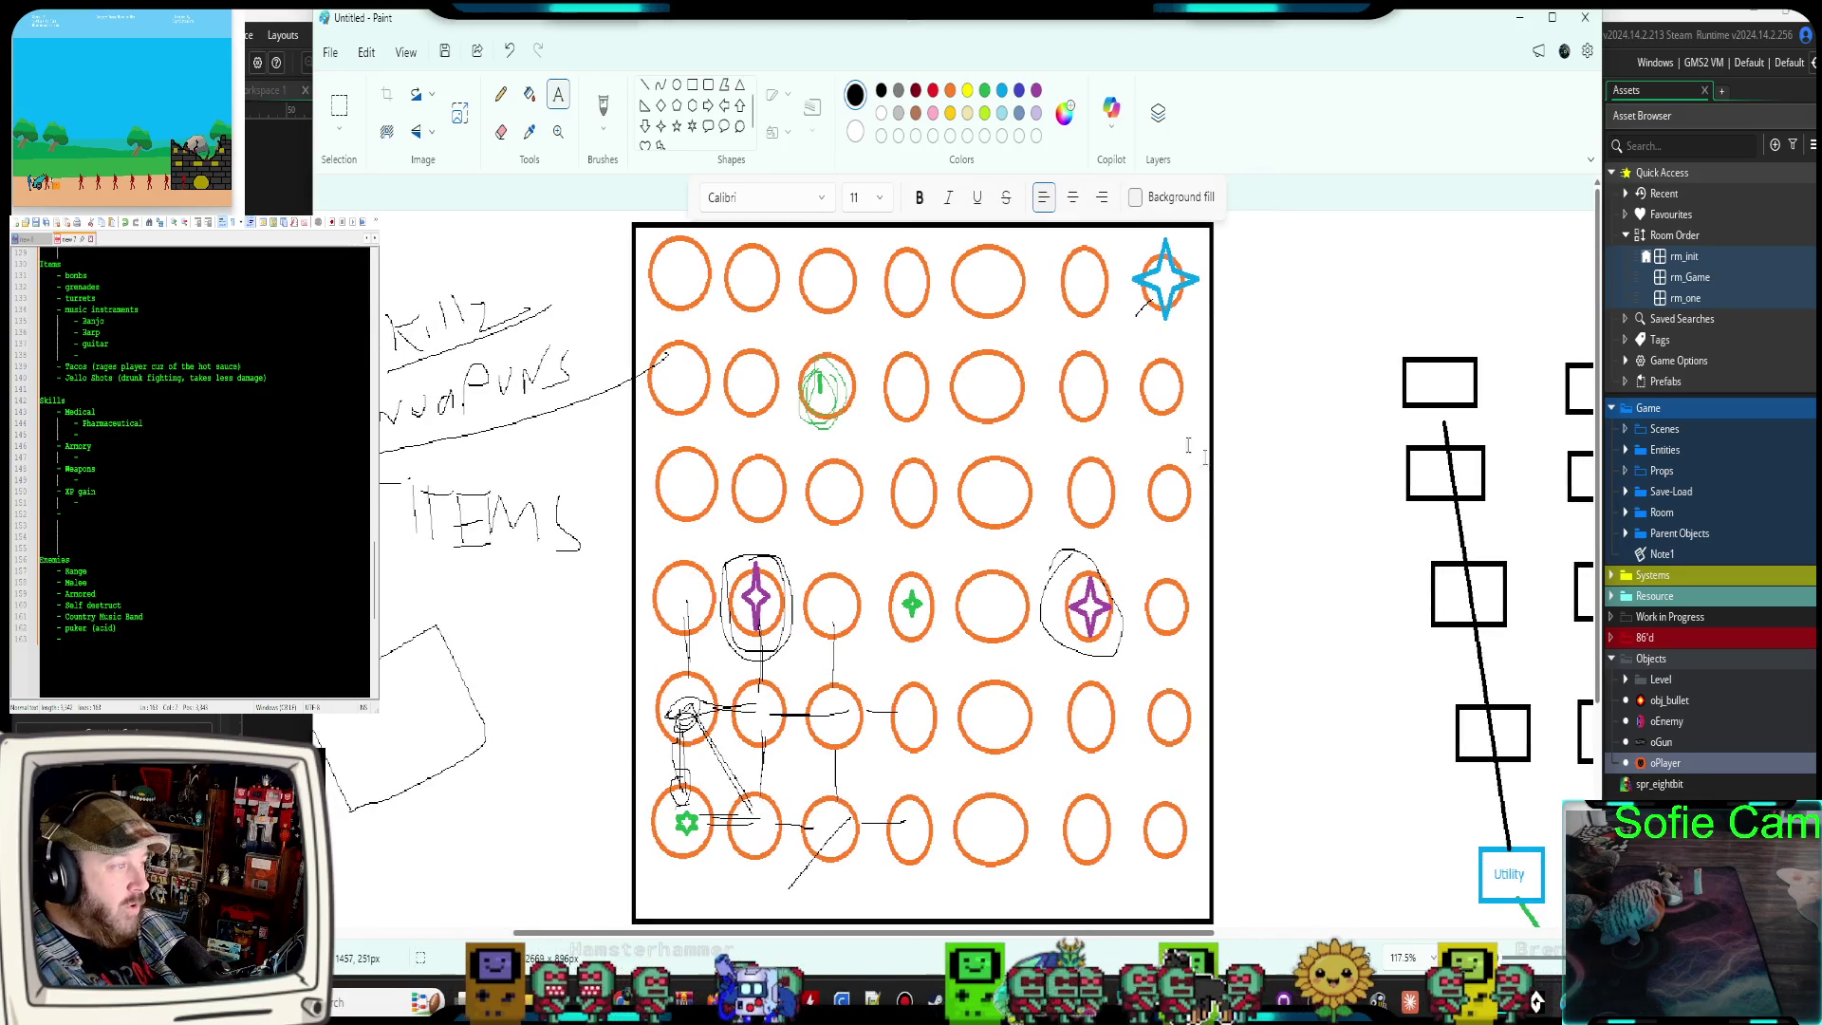
scroll(1196, 531, "down", 2)
scroll(1156, 649, "up", 2)
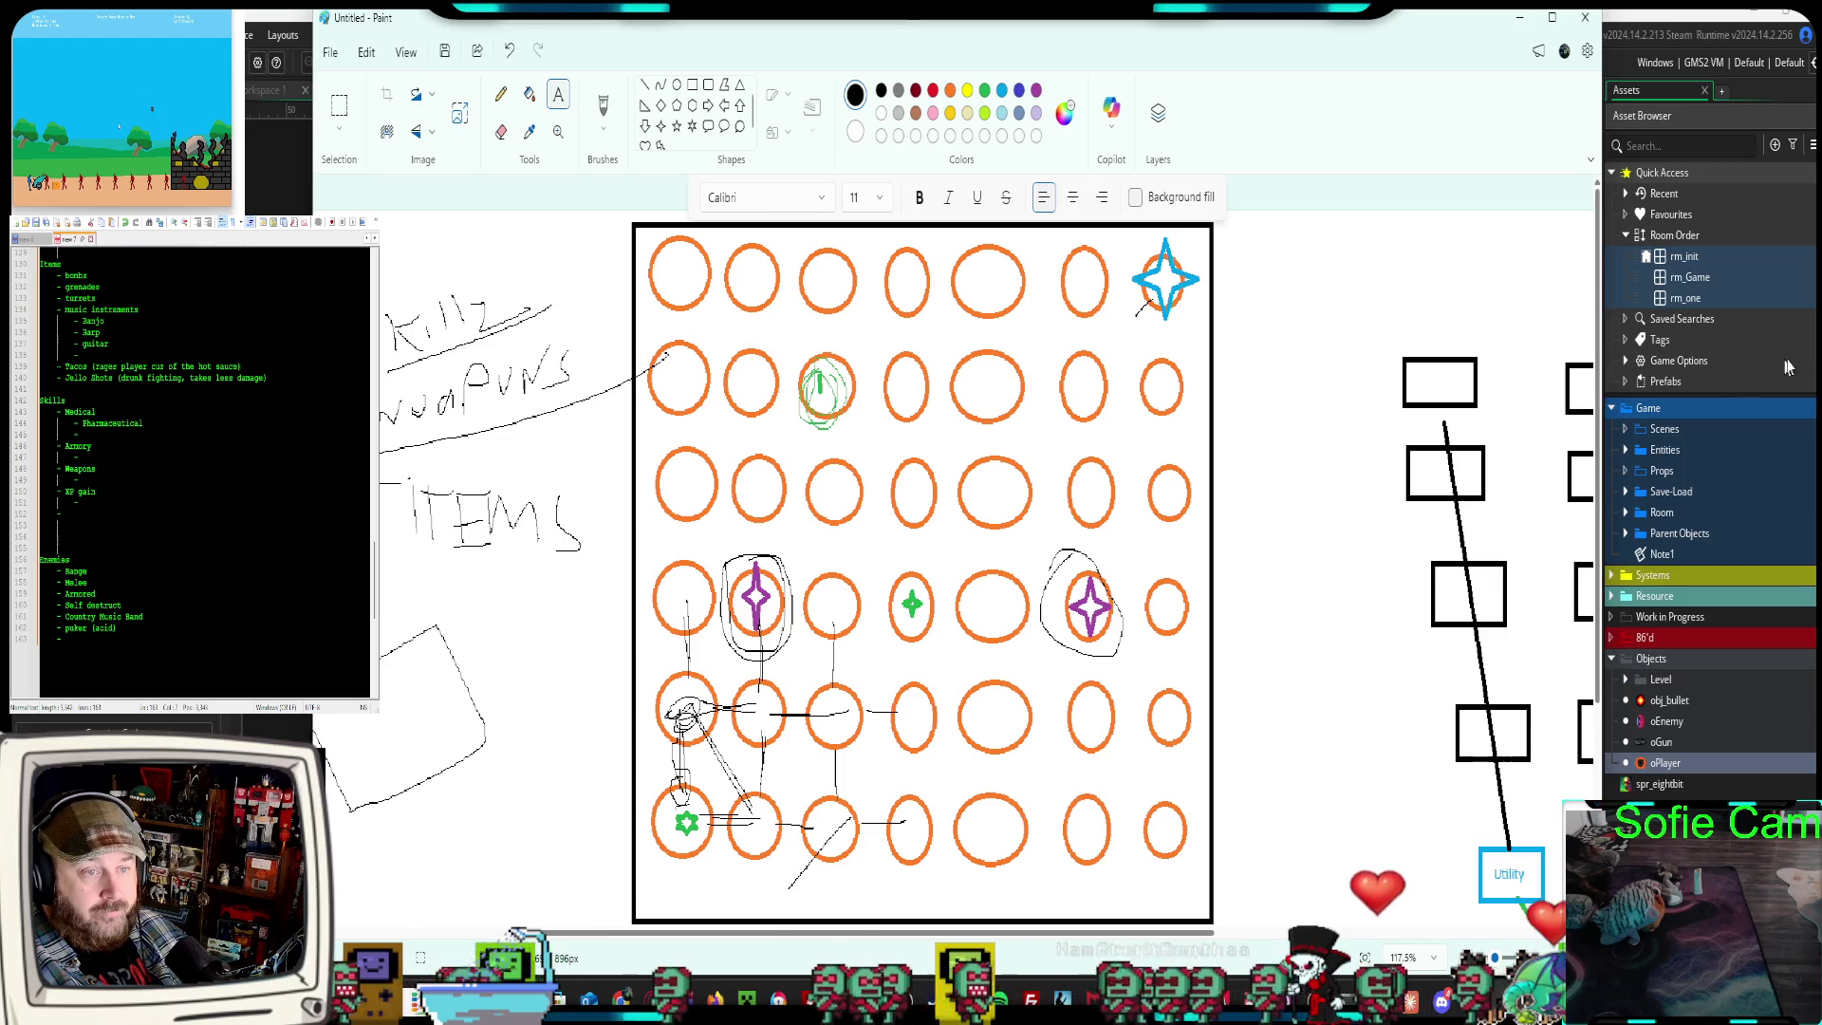
key("alt+Tab")
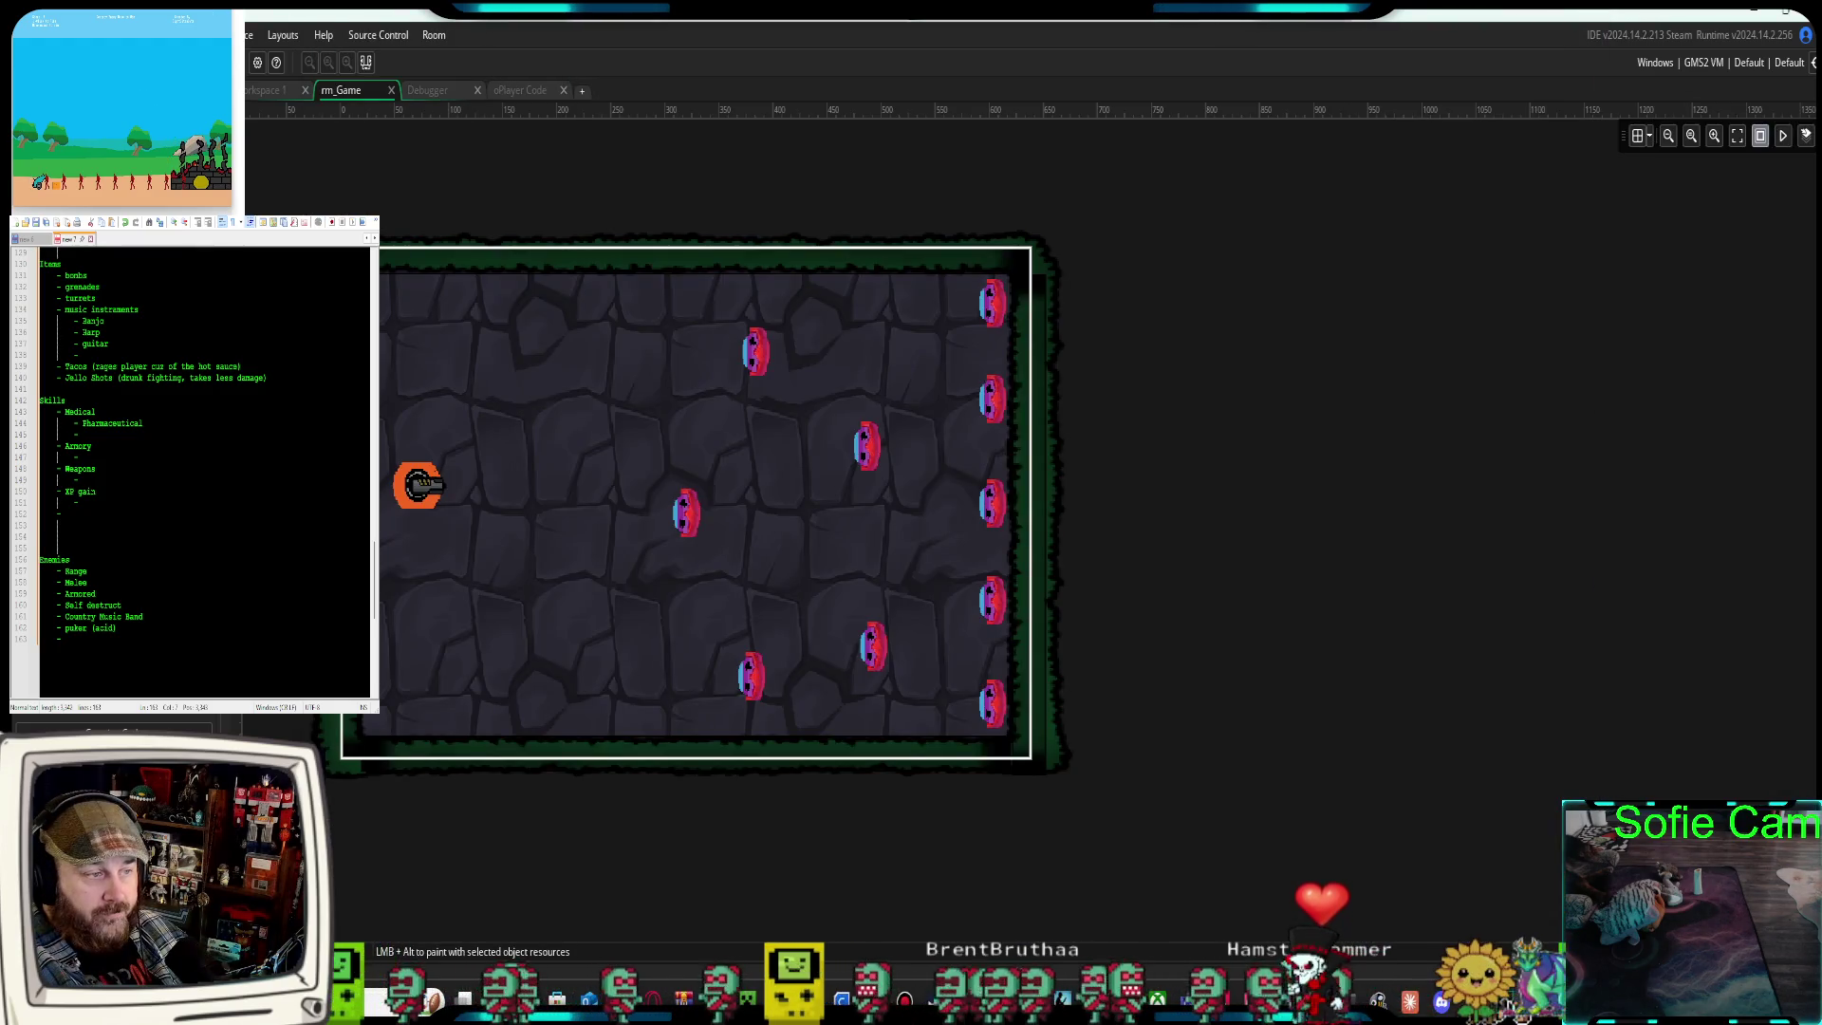
Return to the Paint sketch, then go back to the browser's Easy Skill Tree Engine page
key("alt+Tab")
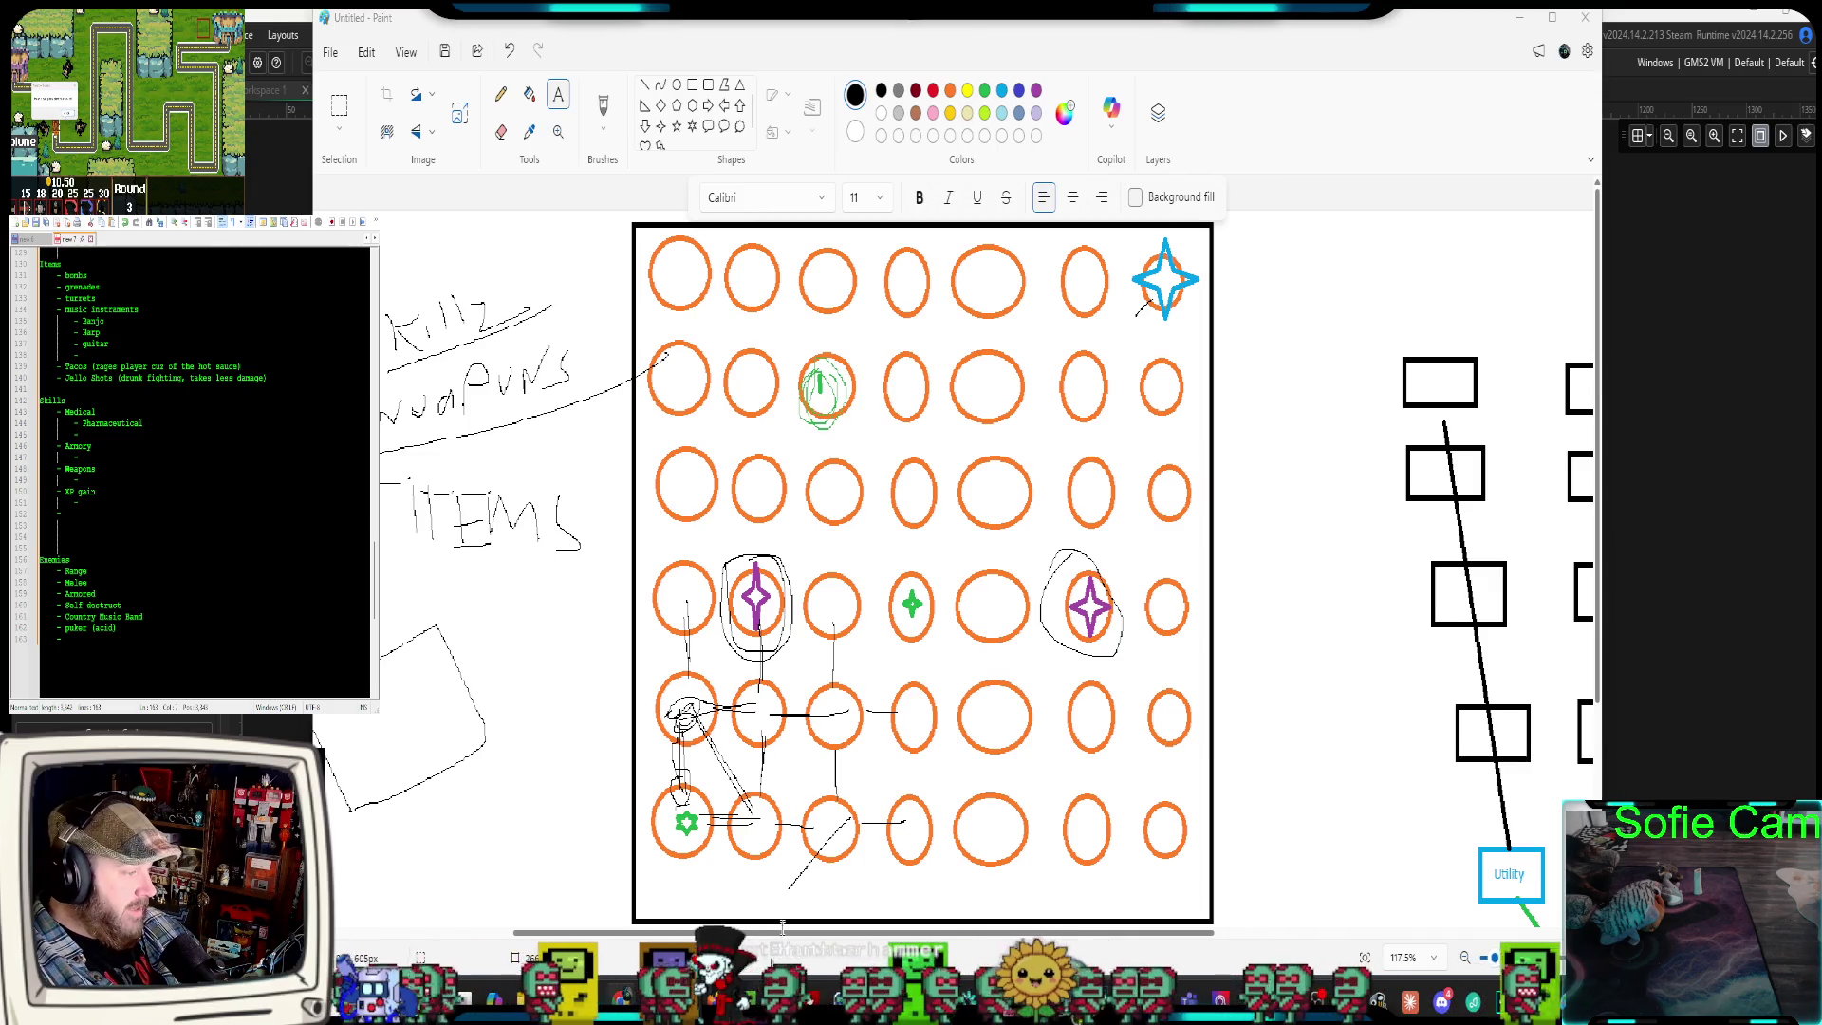
key("alt+Tab")
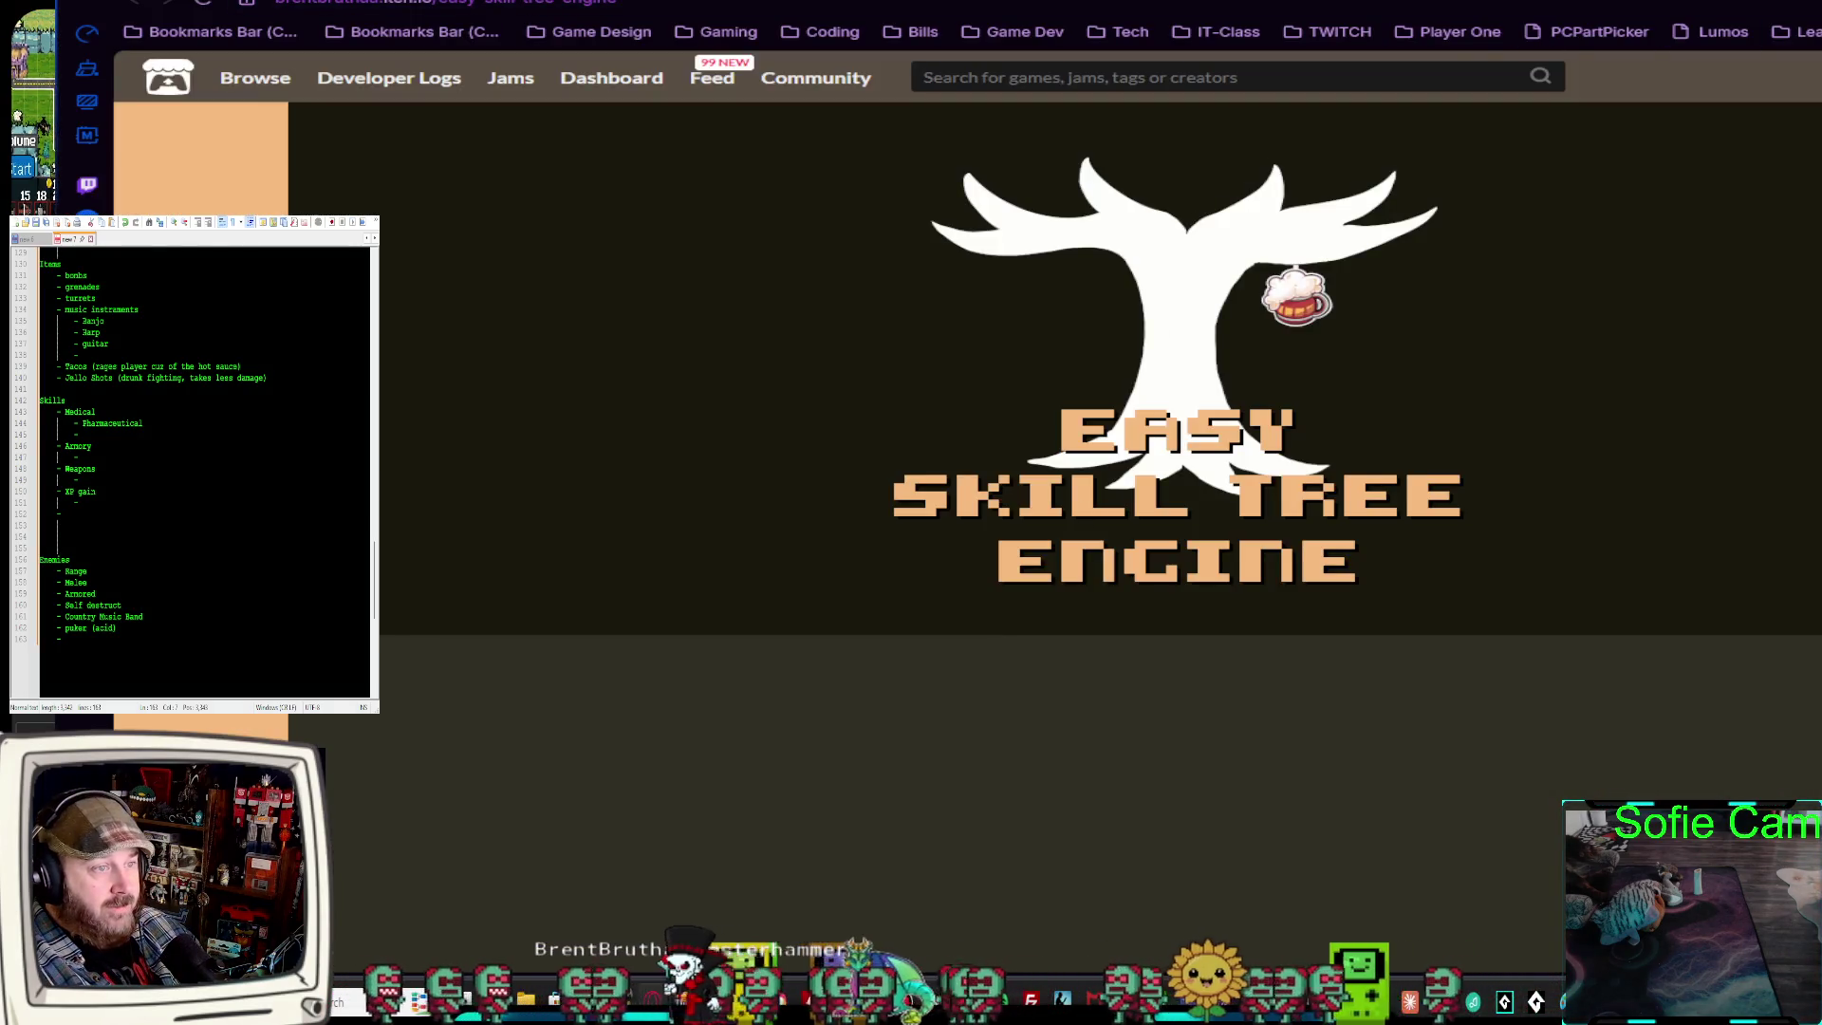
Load the GameMaker Awards 2025 winners post in a new tab and follow the GMRoomLoader Best Tool link
key("ctrl+t")
key("ctrl+v")
key("Return")
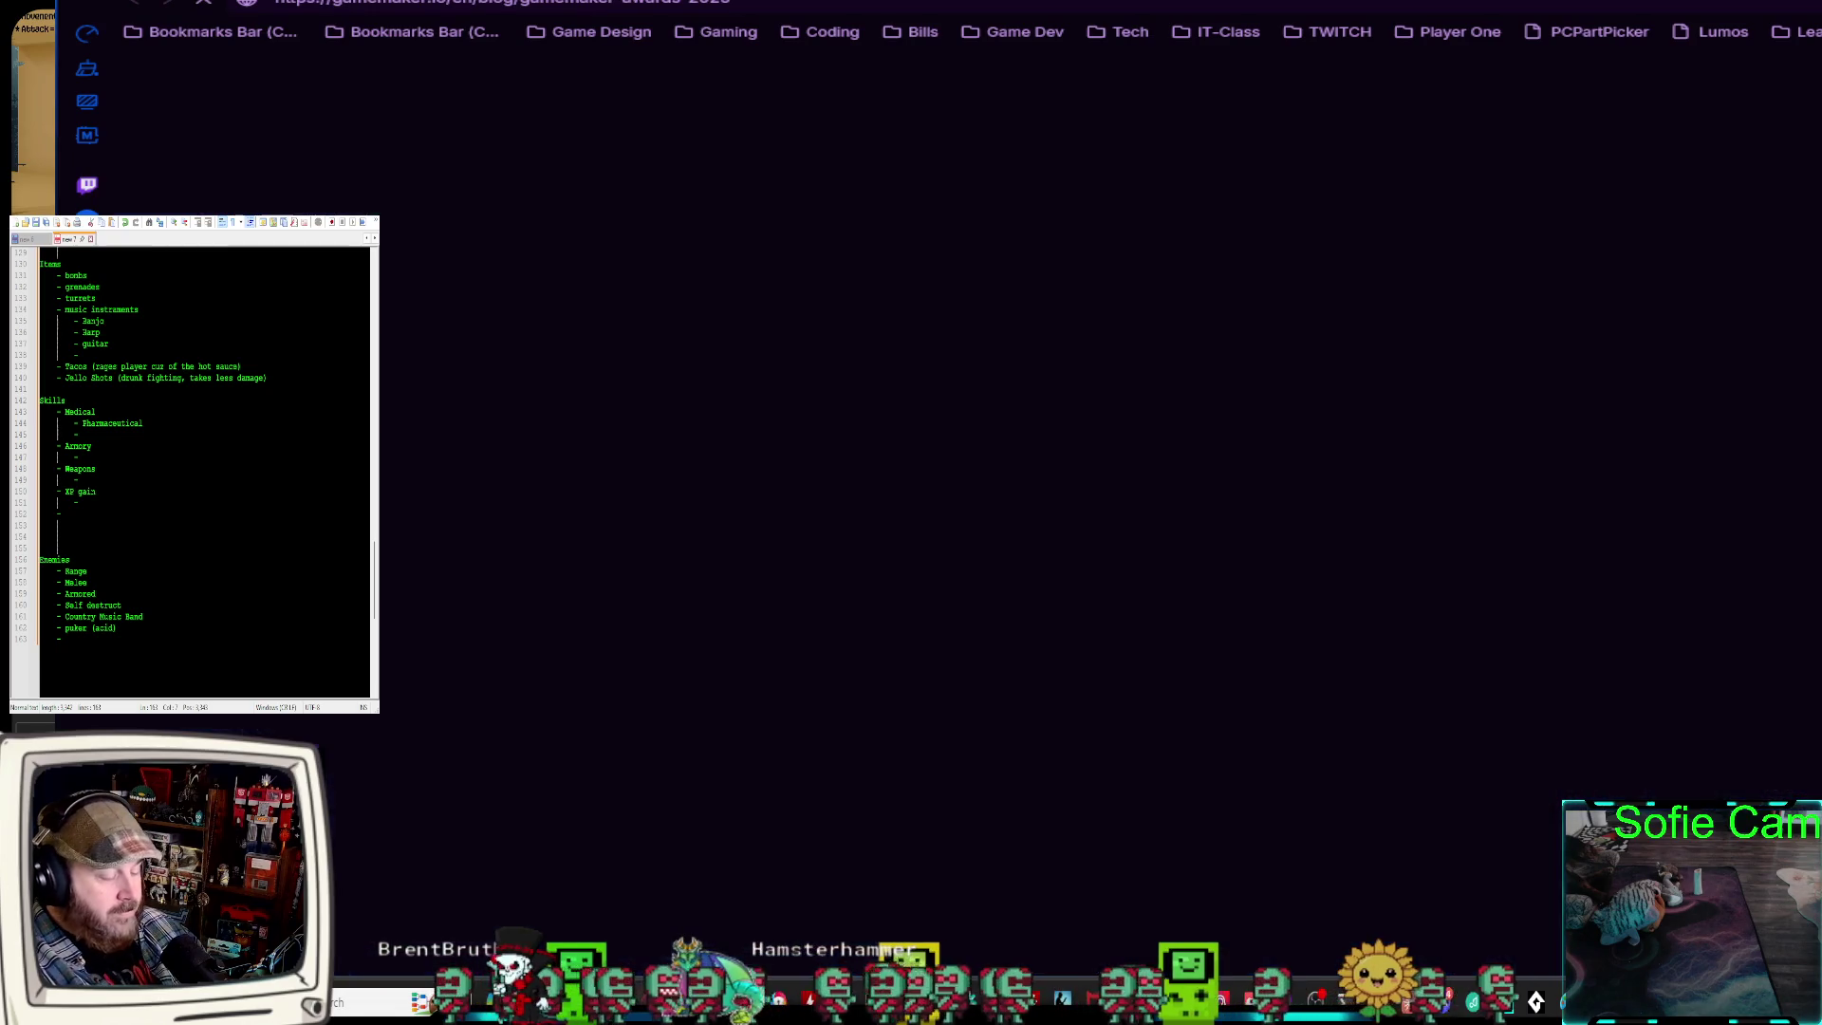
scroll(1286, 422, "down", 8)
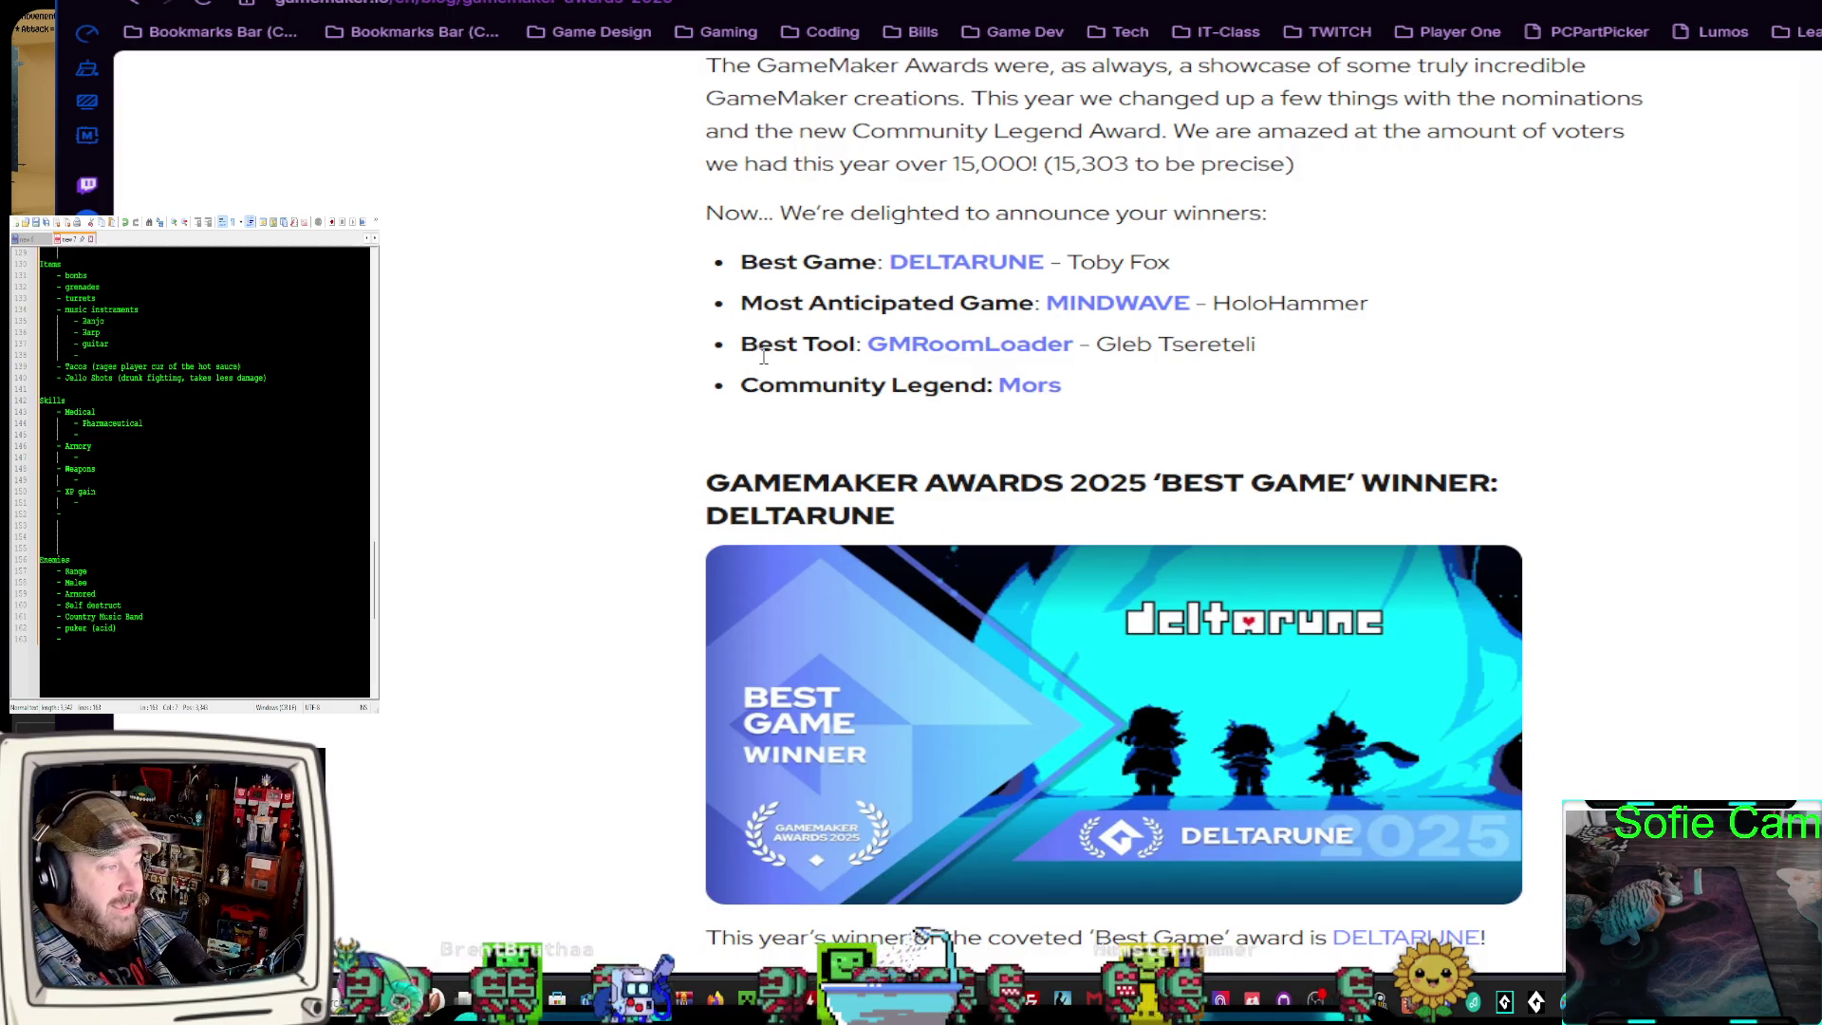
scroll(1092, 359, "up", 5)
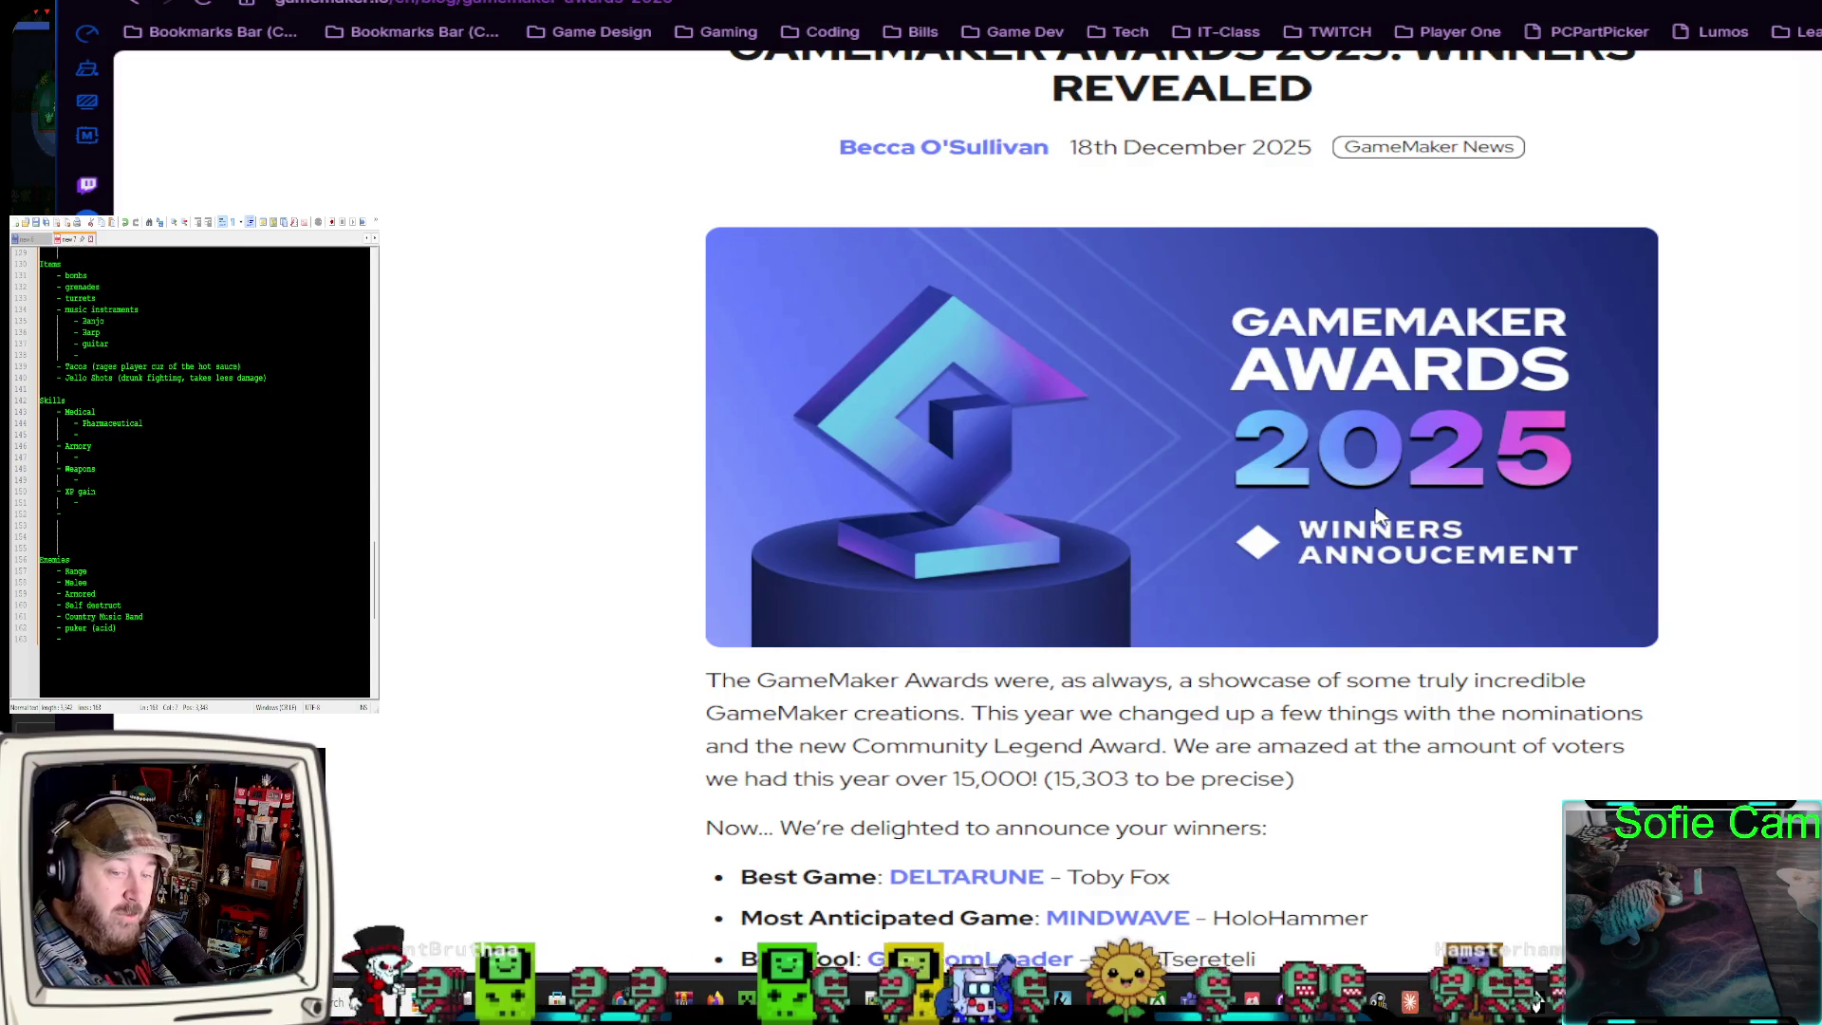
scroll(854, 674, "down", 1)
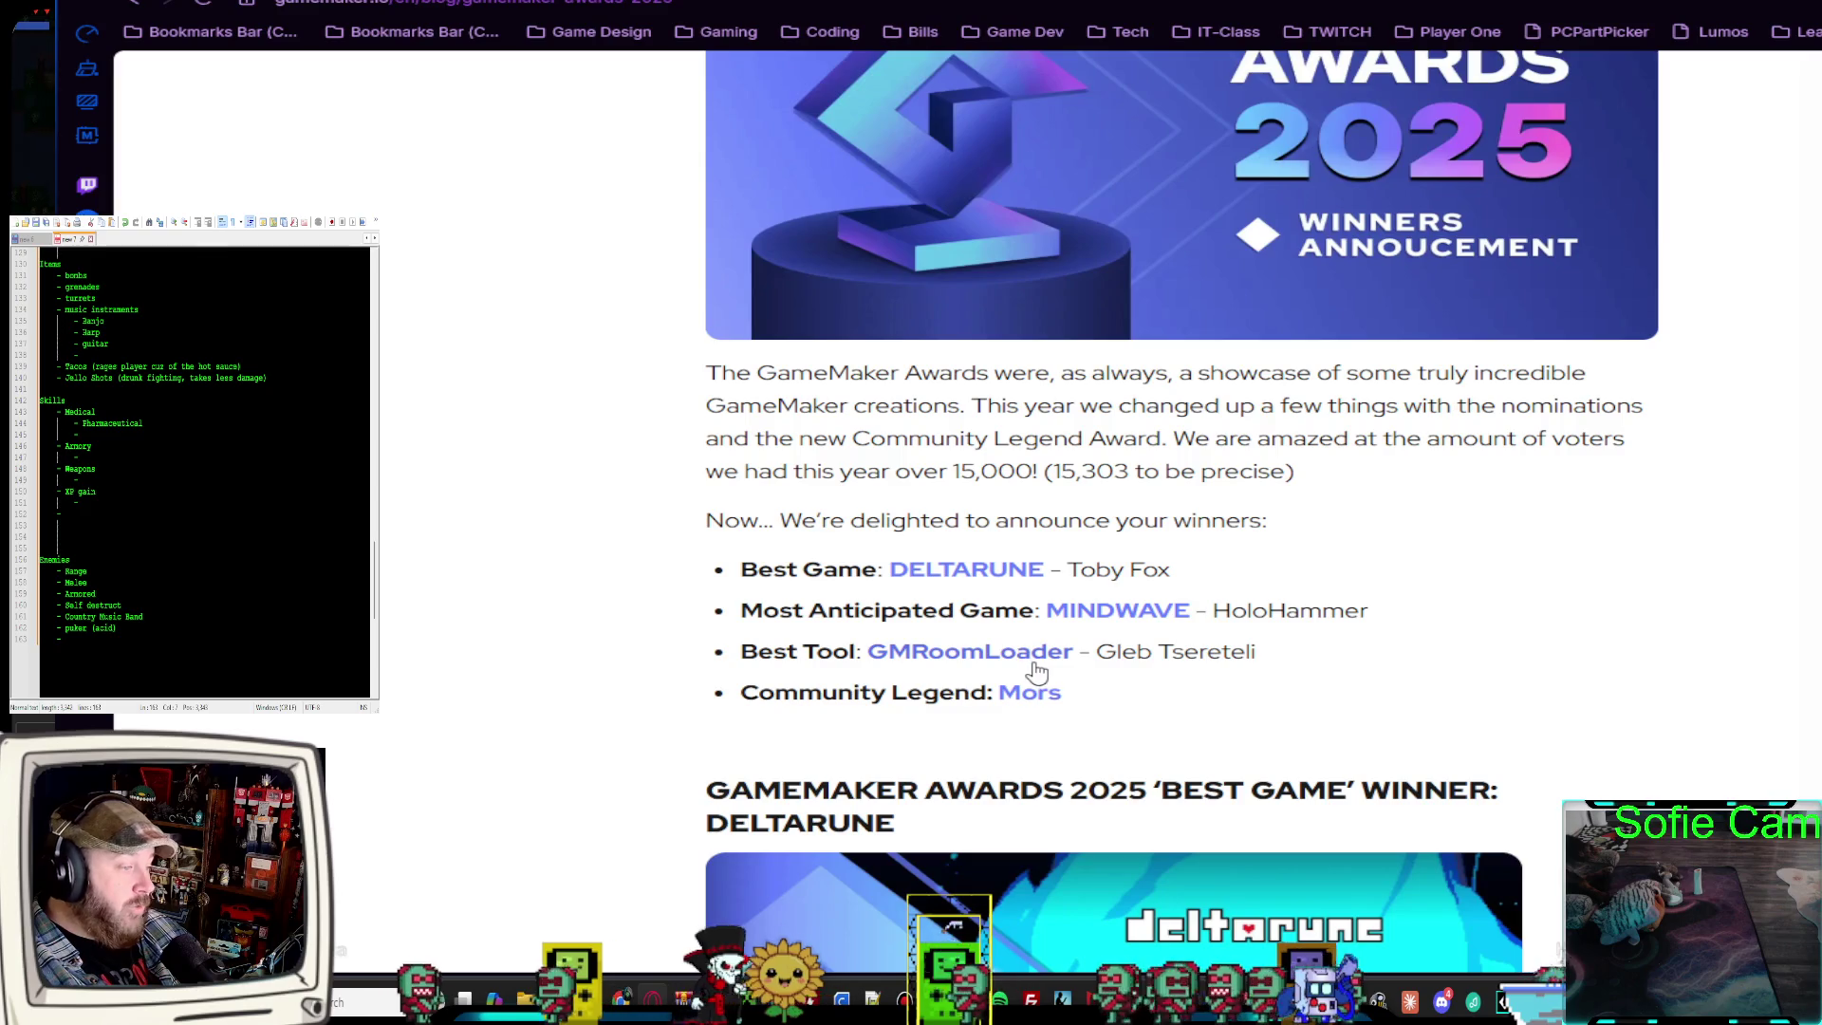
left_click_drag(1289, 657, 1101, 651)
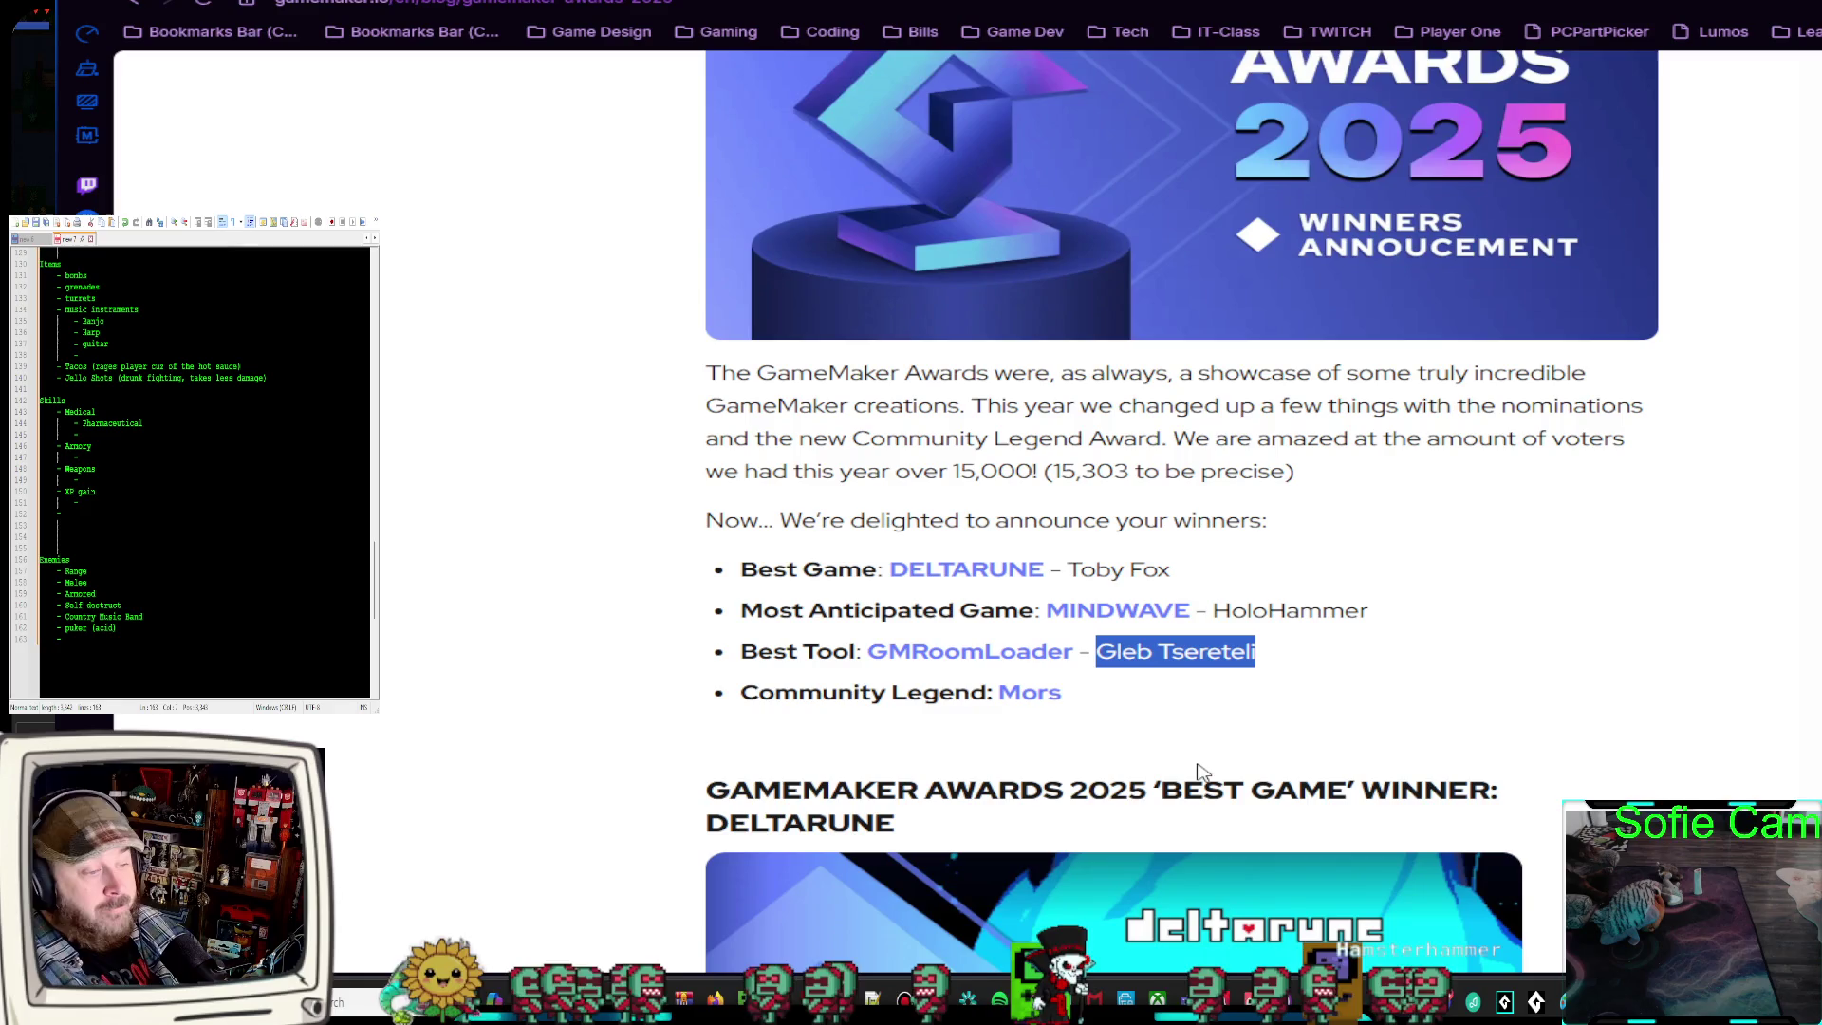
left_click(1023, 664)
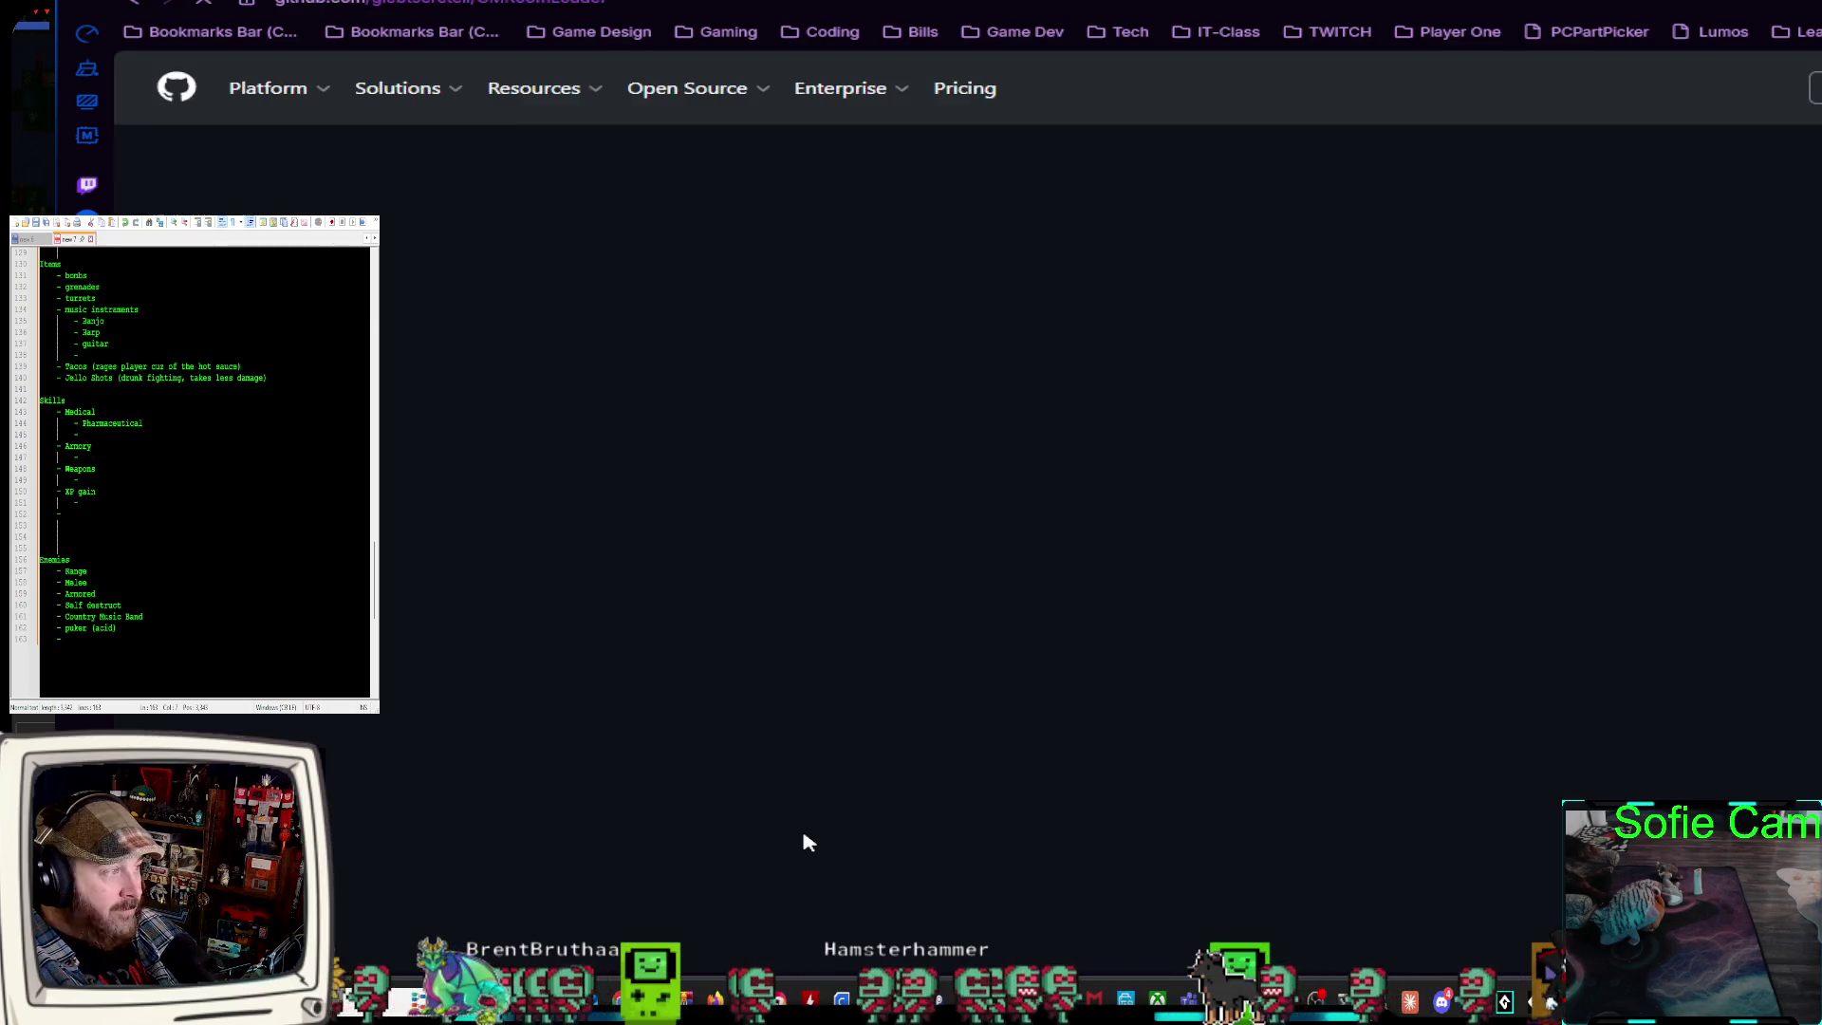
Read through the GMRoomLoader GitHub README, briefly selecting the repository URL in the address bar
scroll(807, 841, "down", 5)
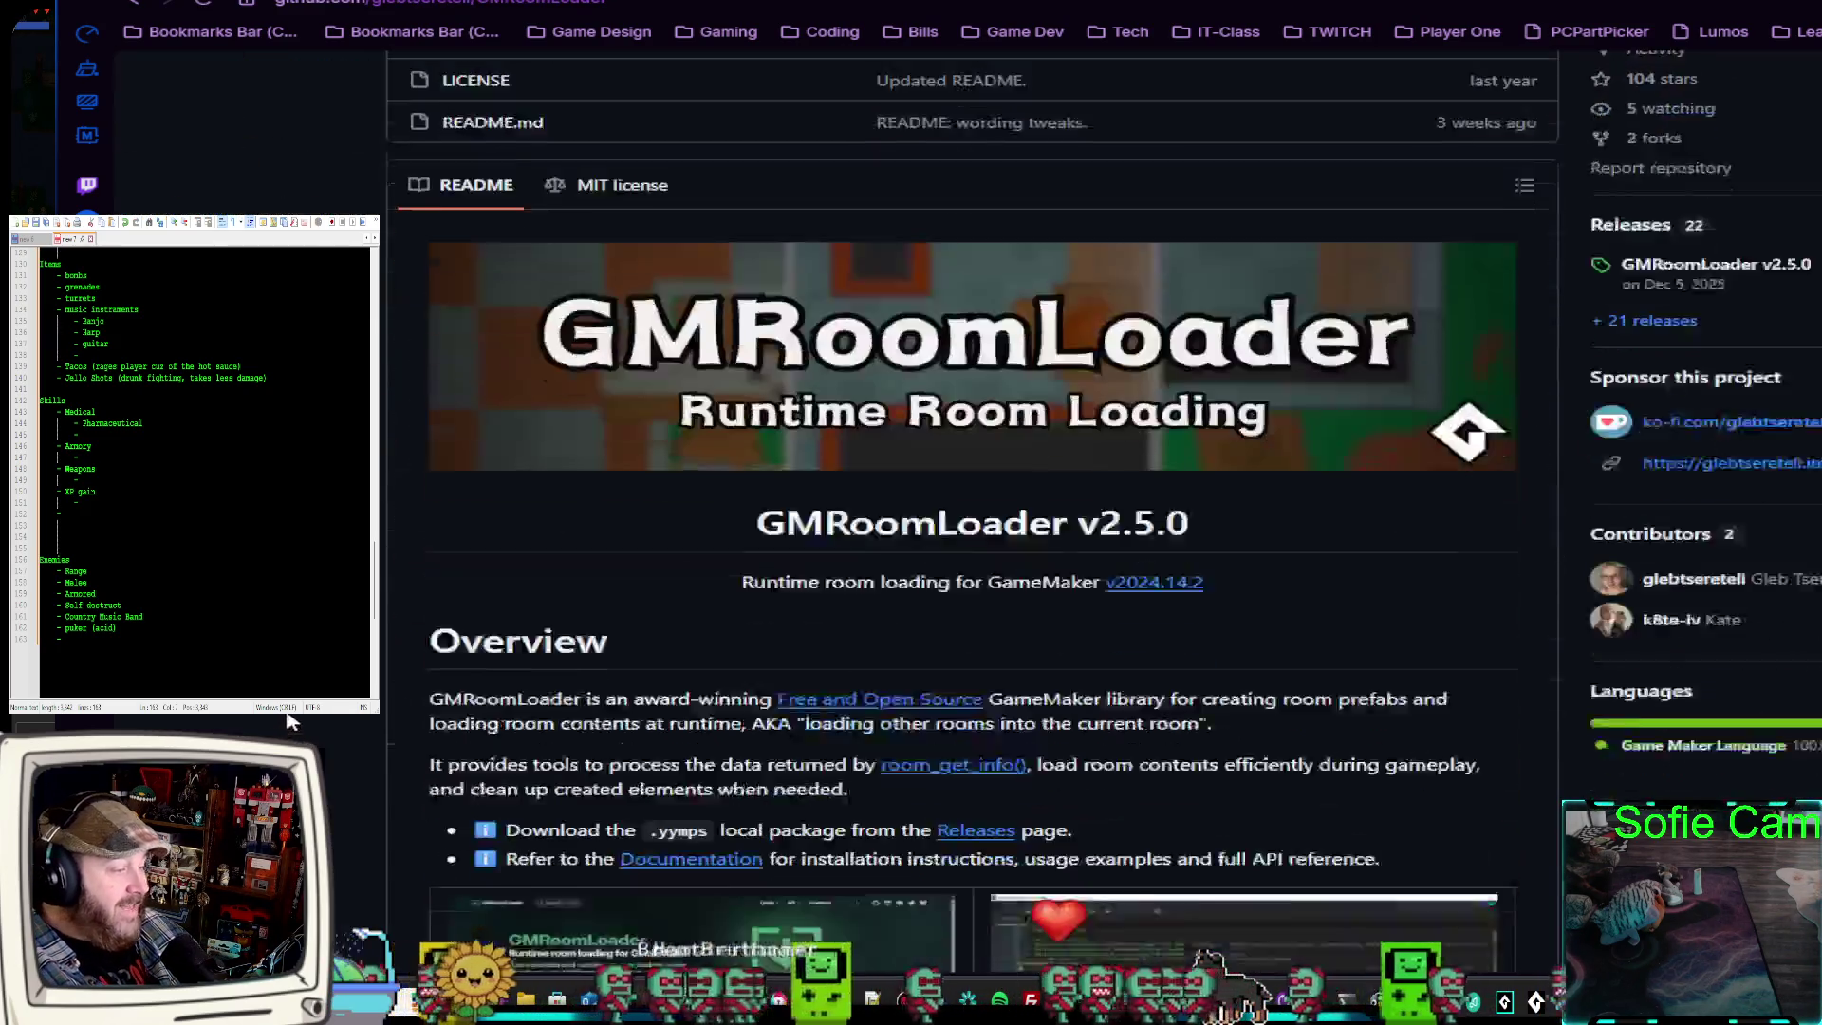
scroll(1211, 960, "down", 5)
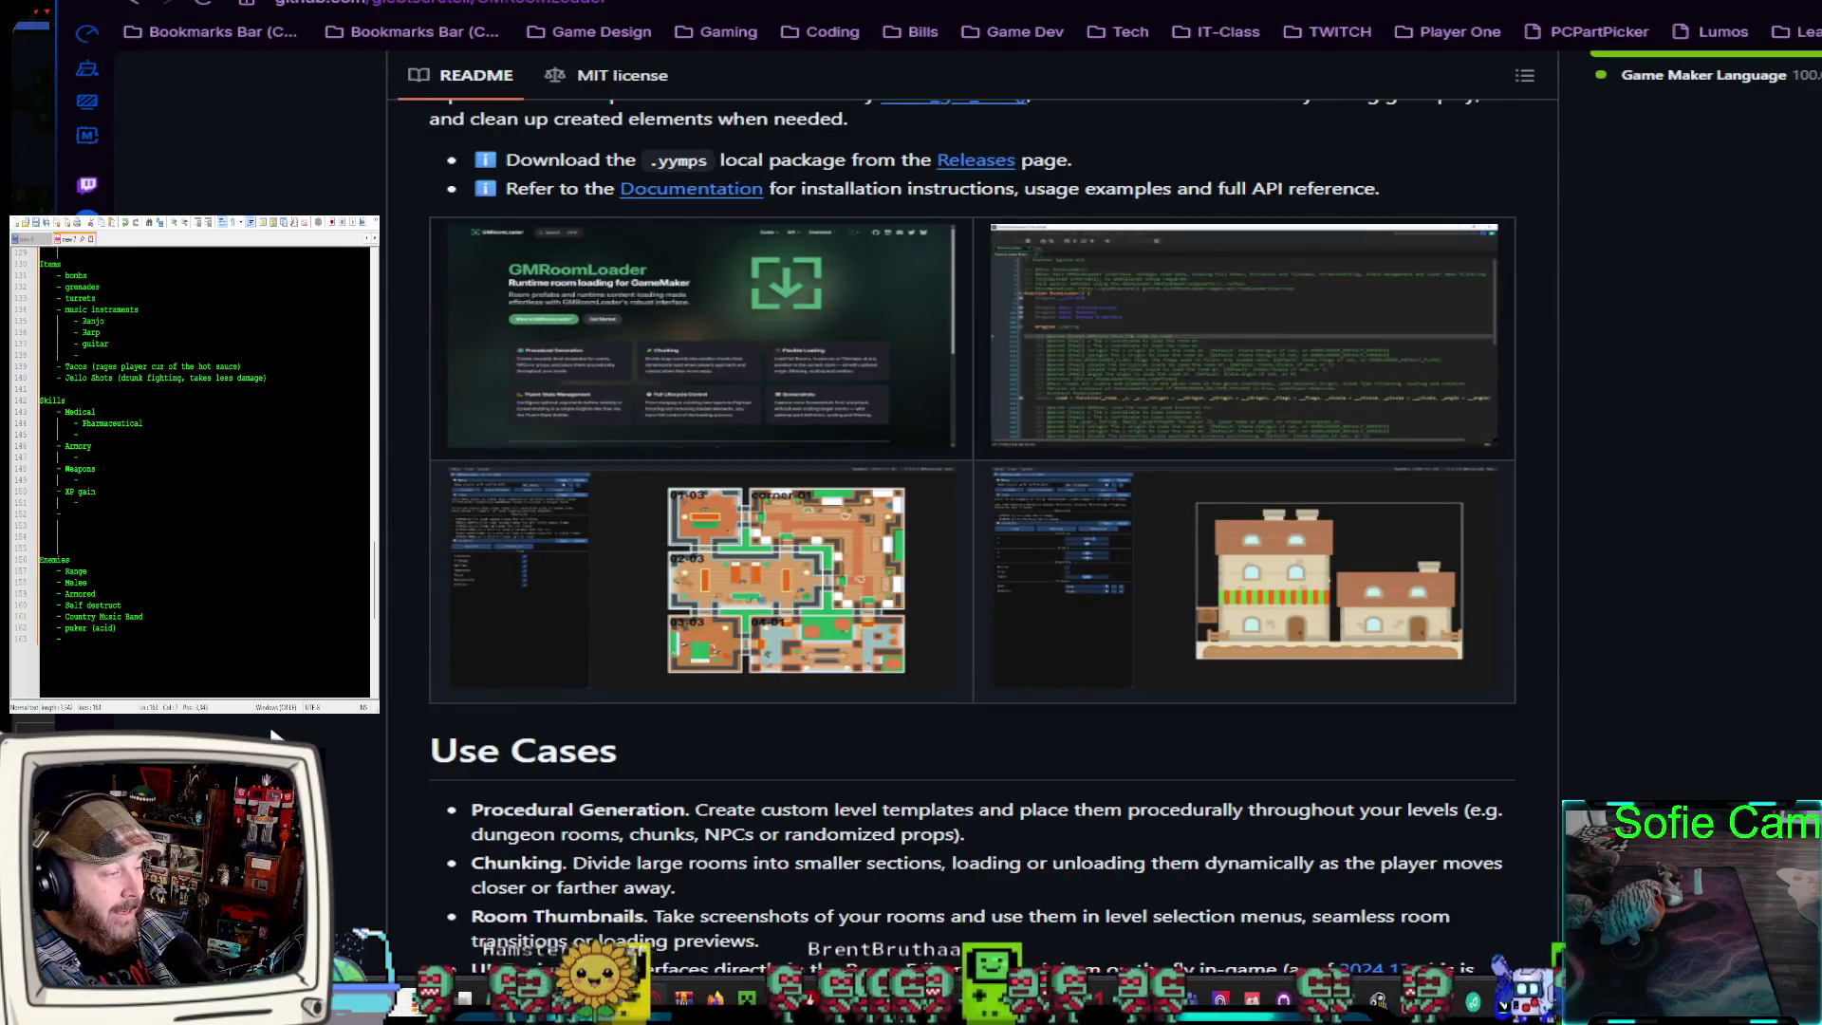
scroll(268, 735, "up", 5)
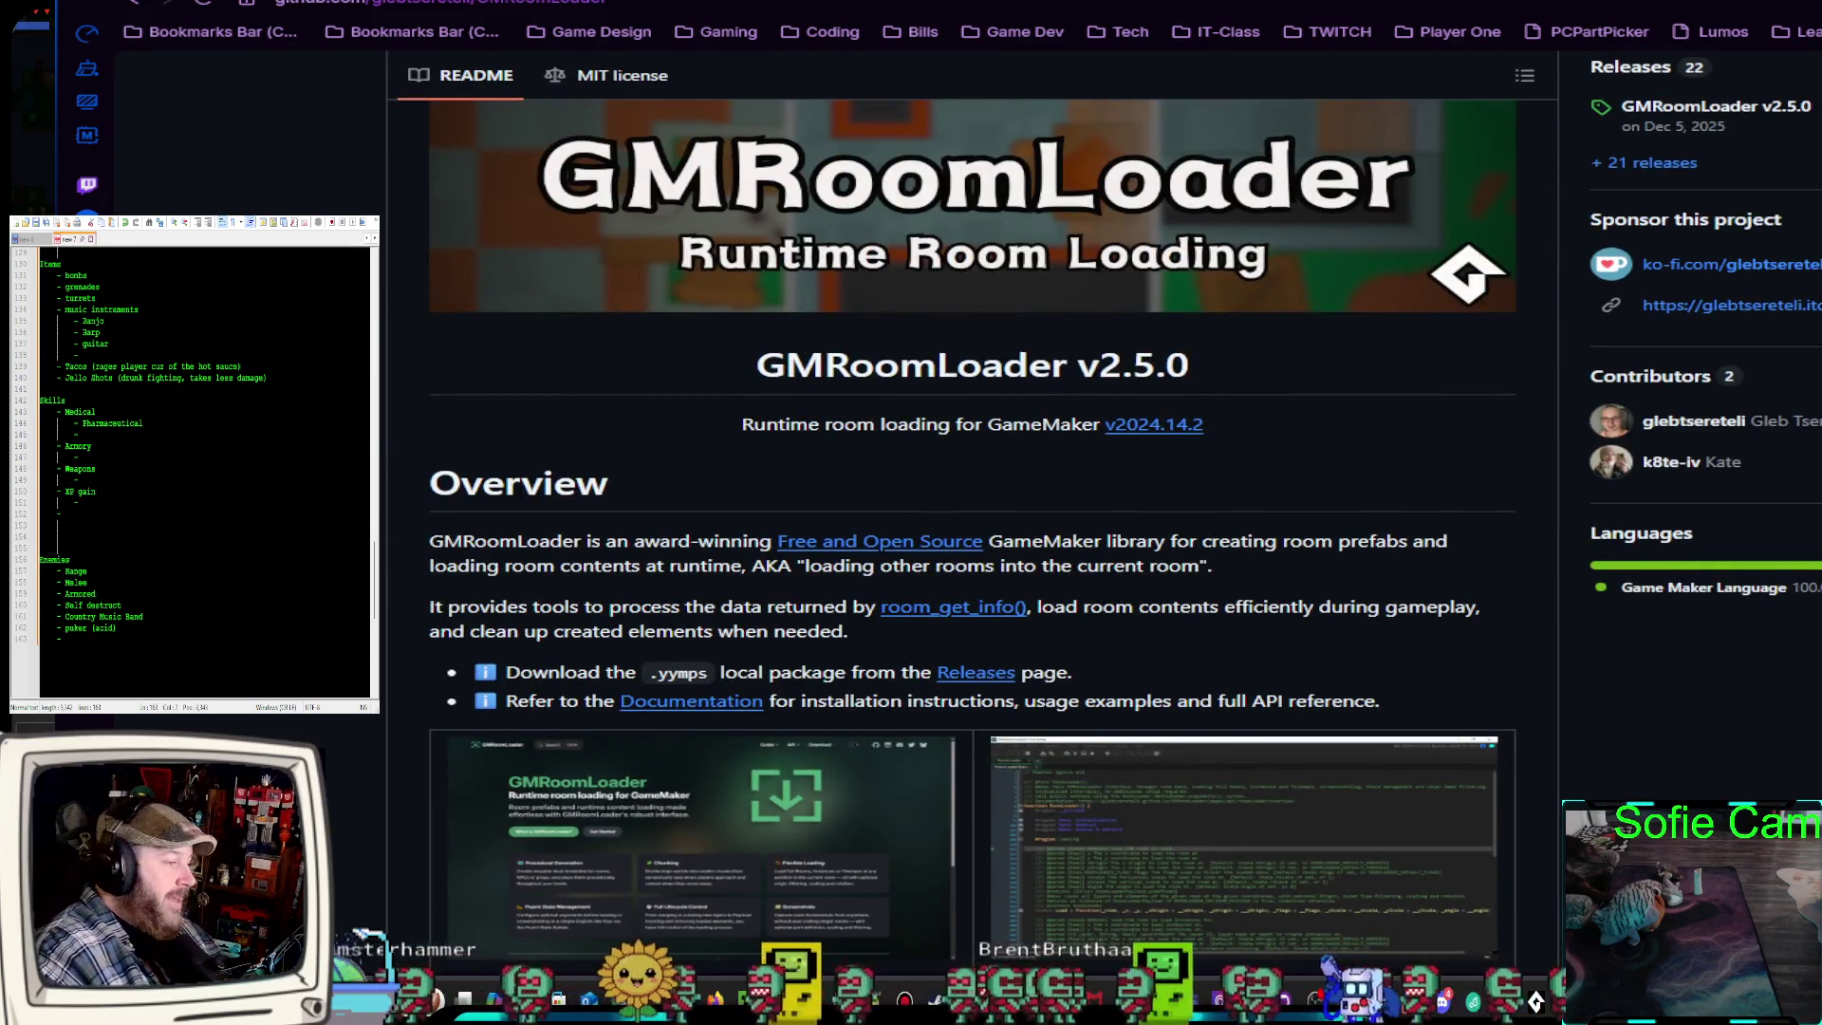
scroll(269, 736, "up", 1)
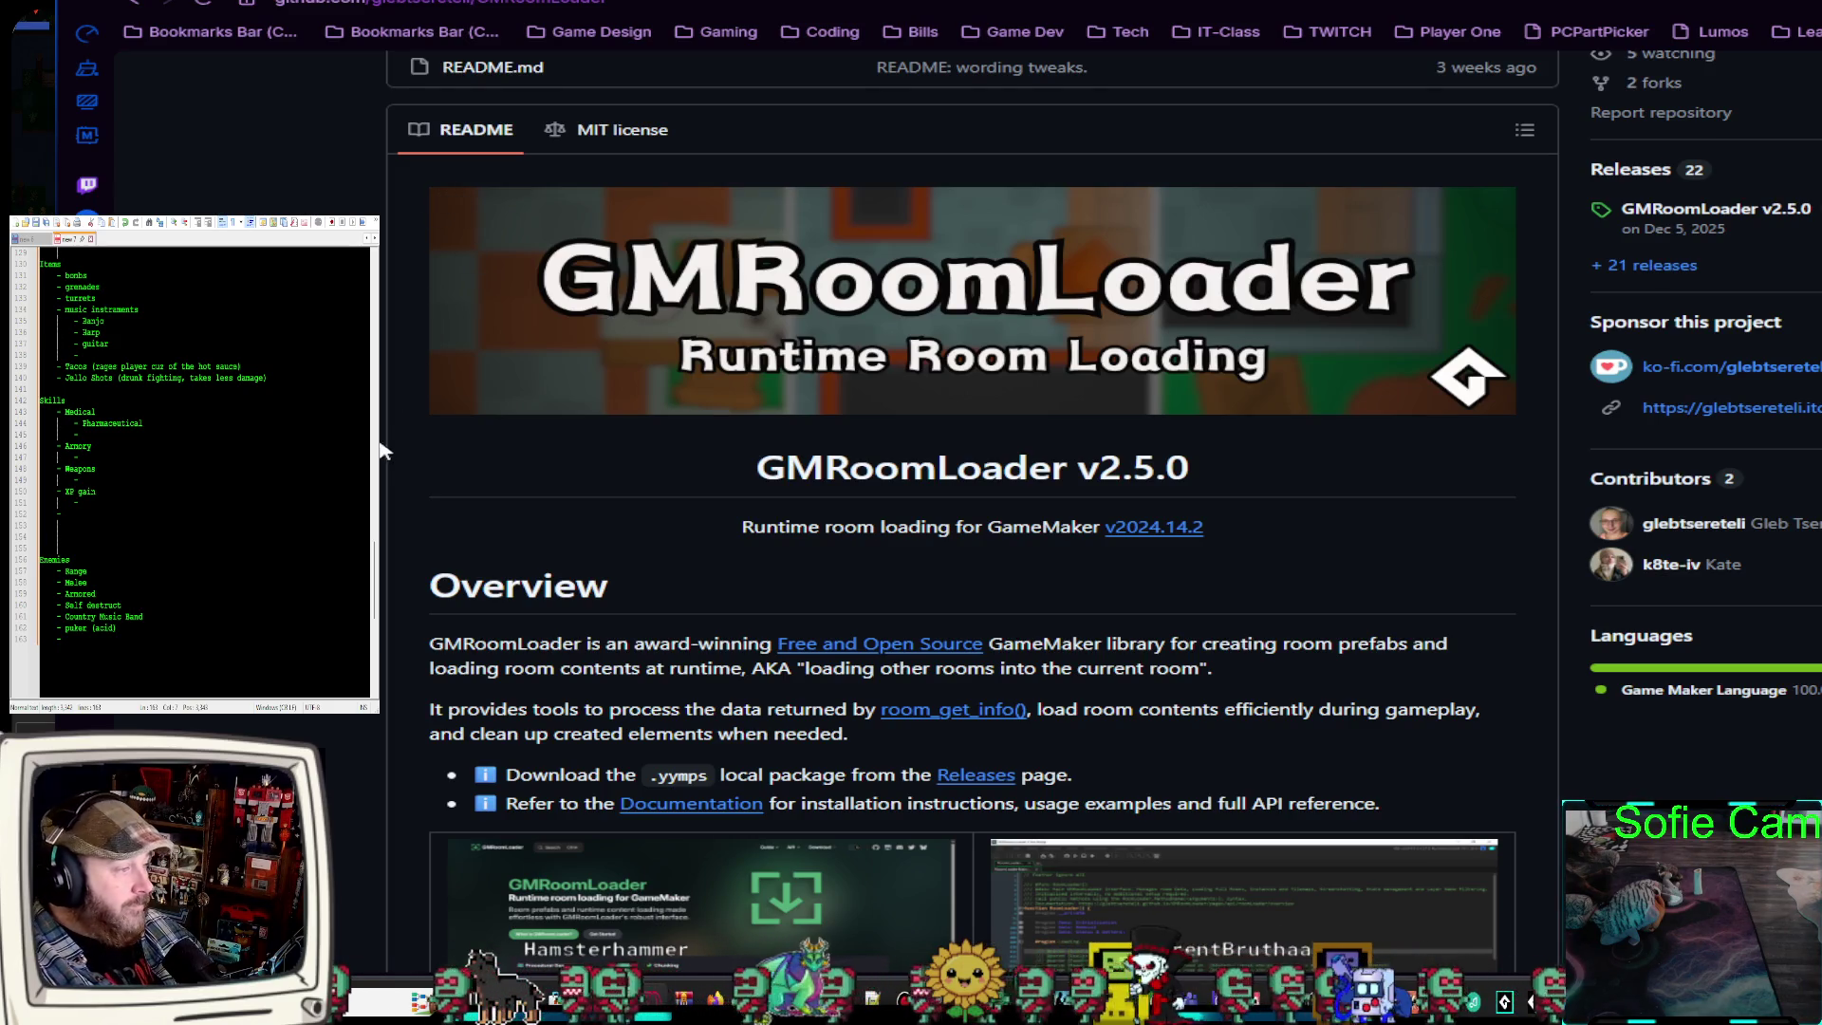
scroll(399, 463, "down", 4)
scroll(397, 408, "up", 7)
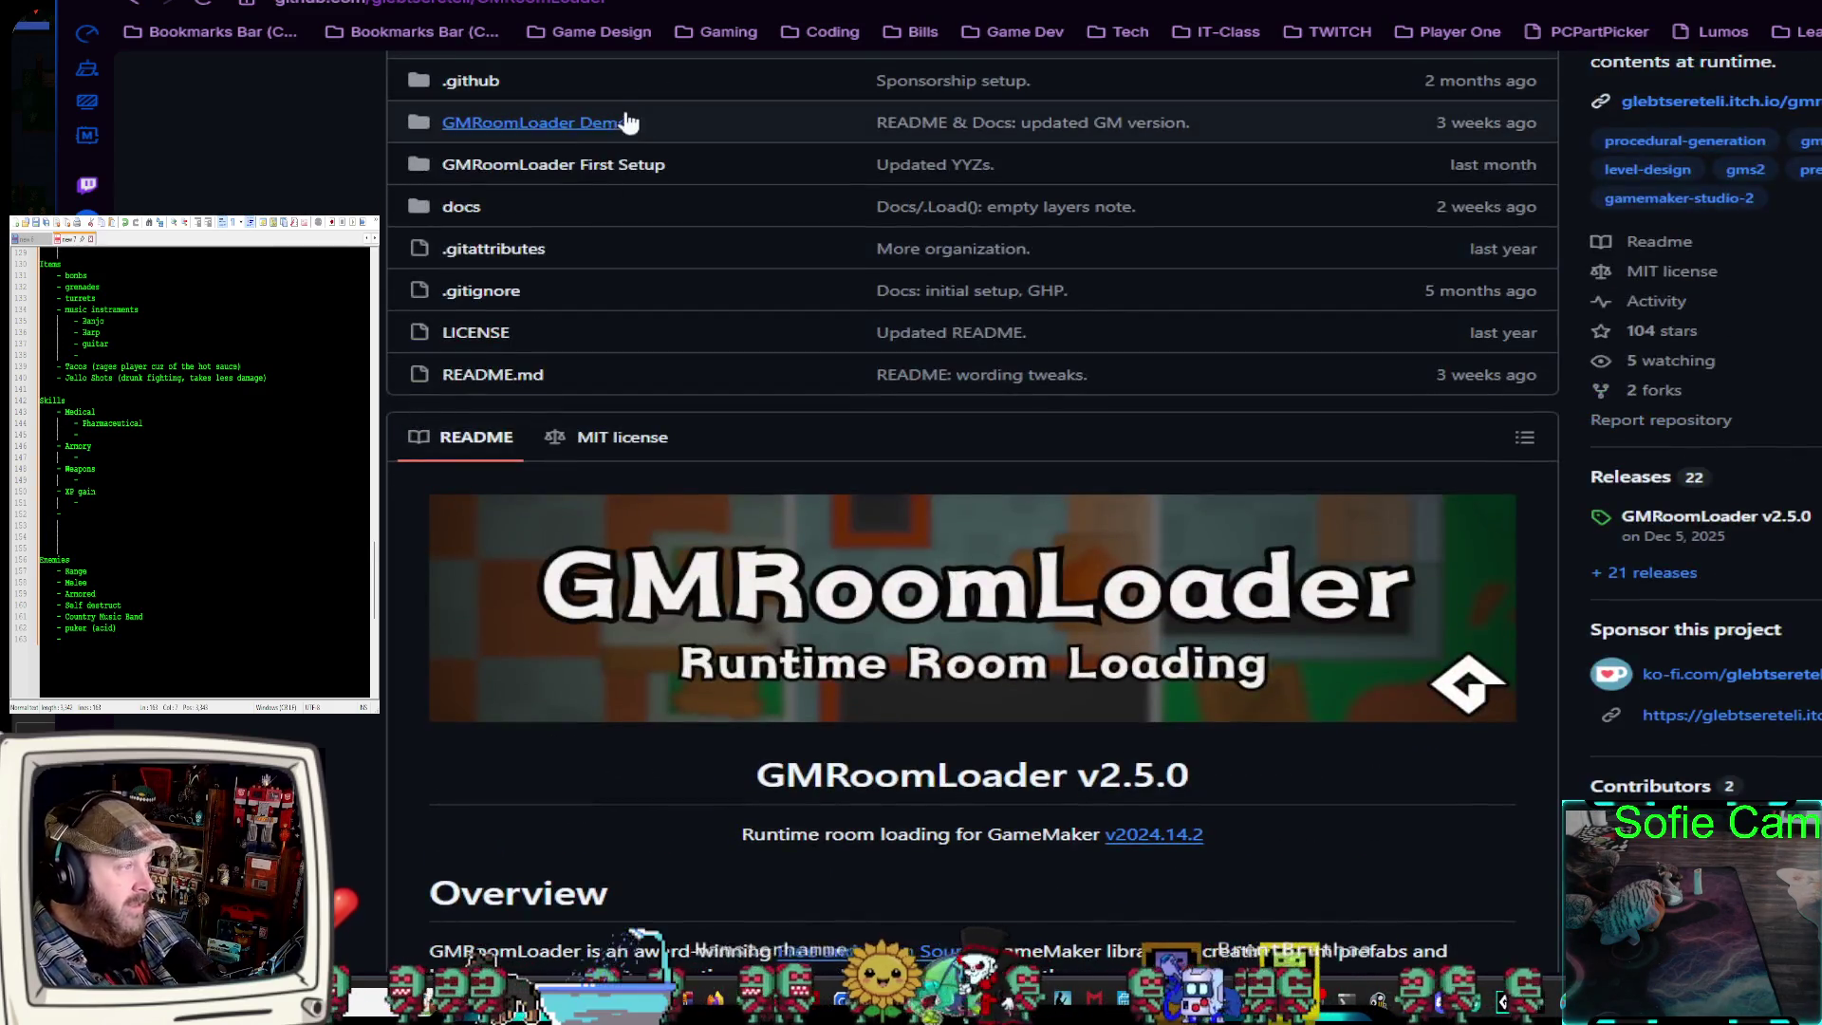
left_click(636, 3)
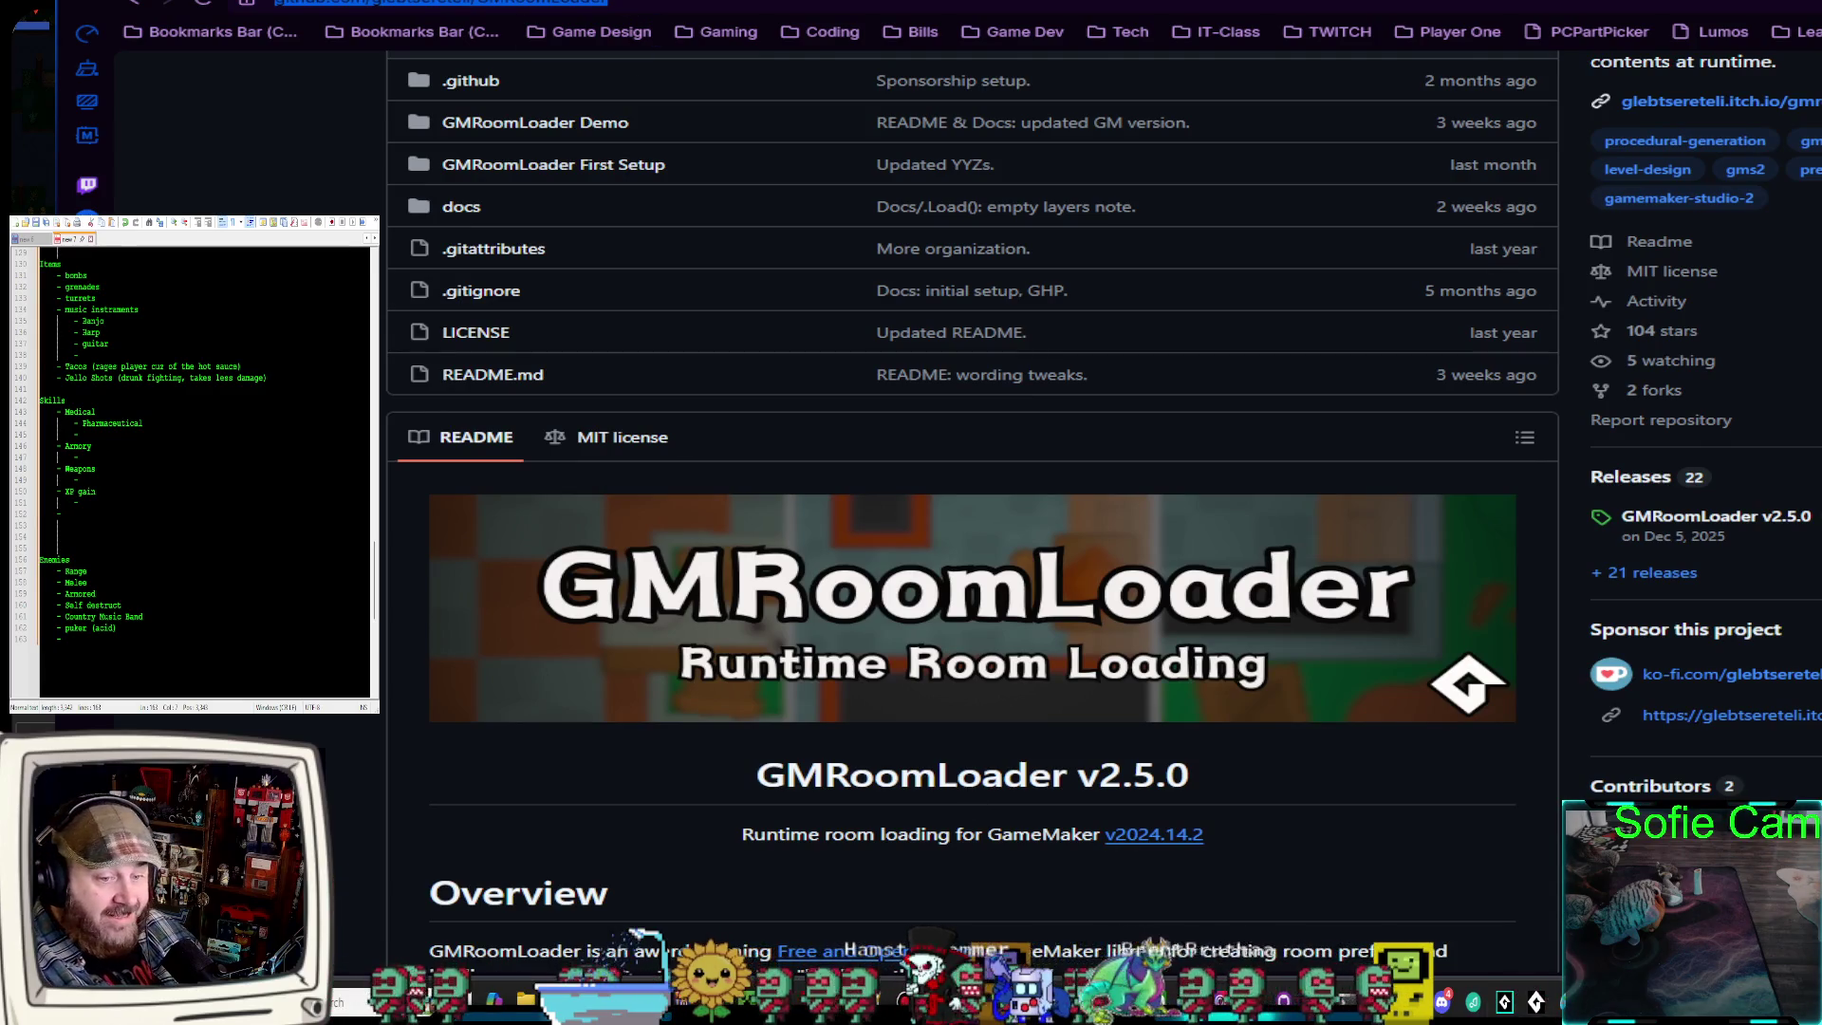
left_click(1536, 1001)
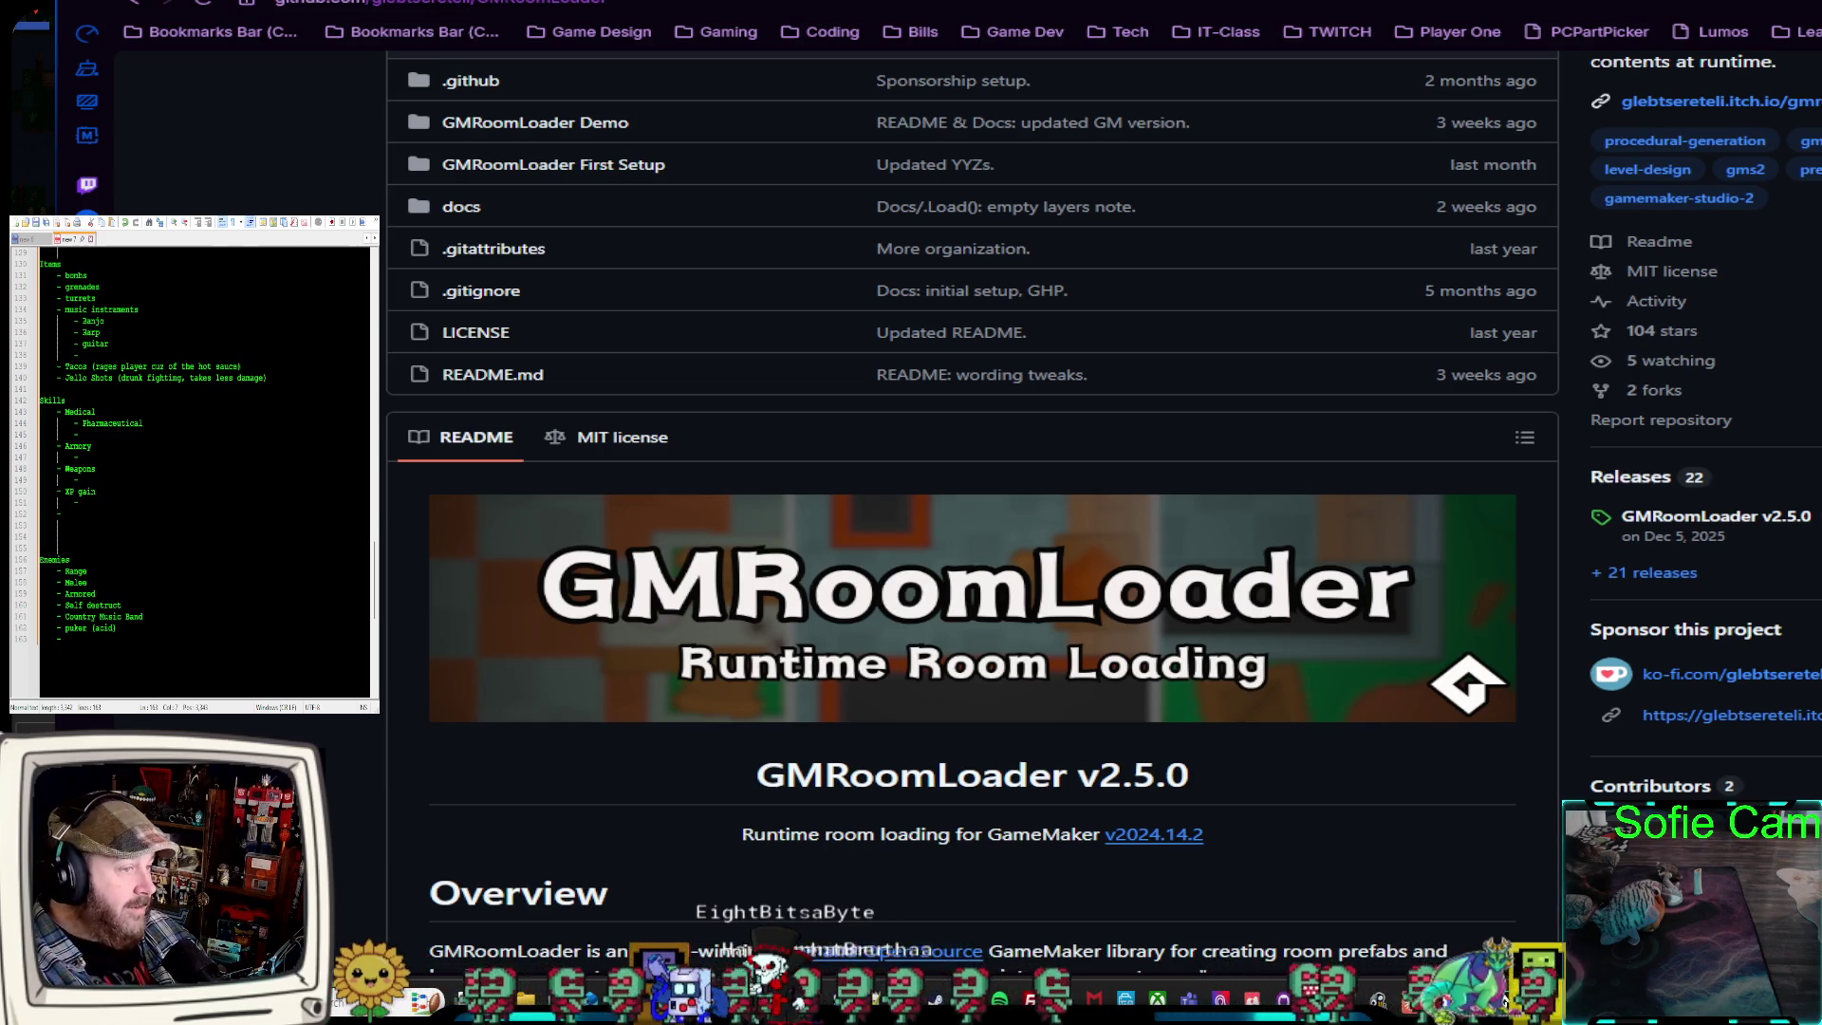
scroll(972, 512, "down", 1)
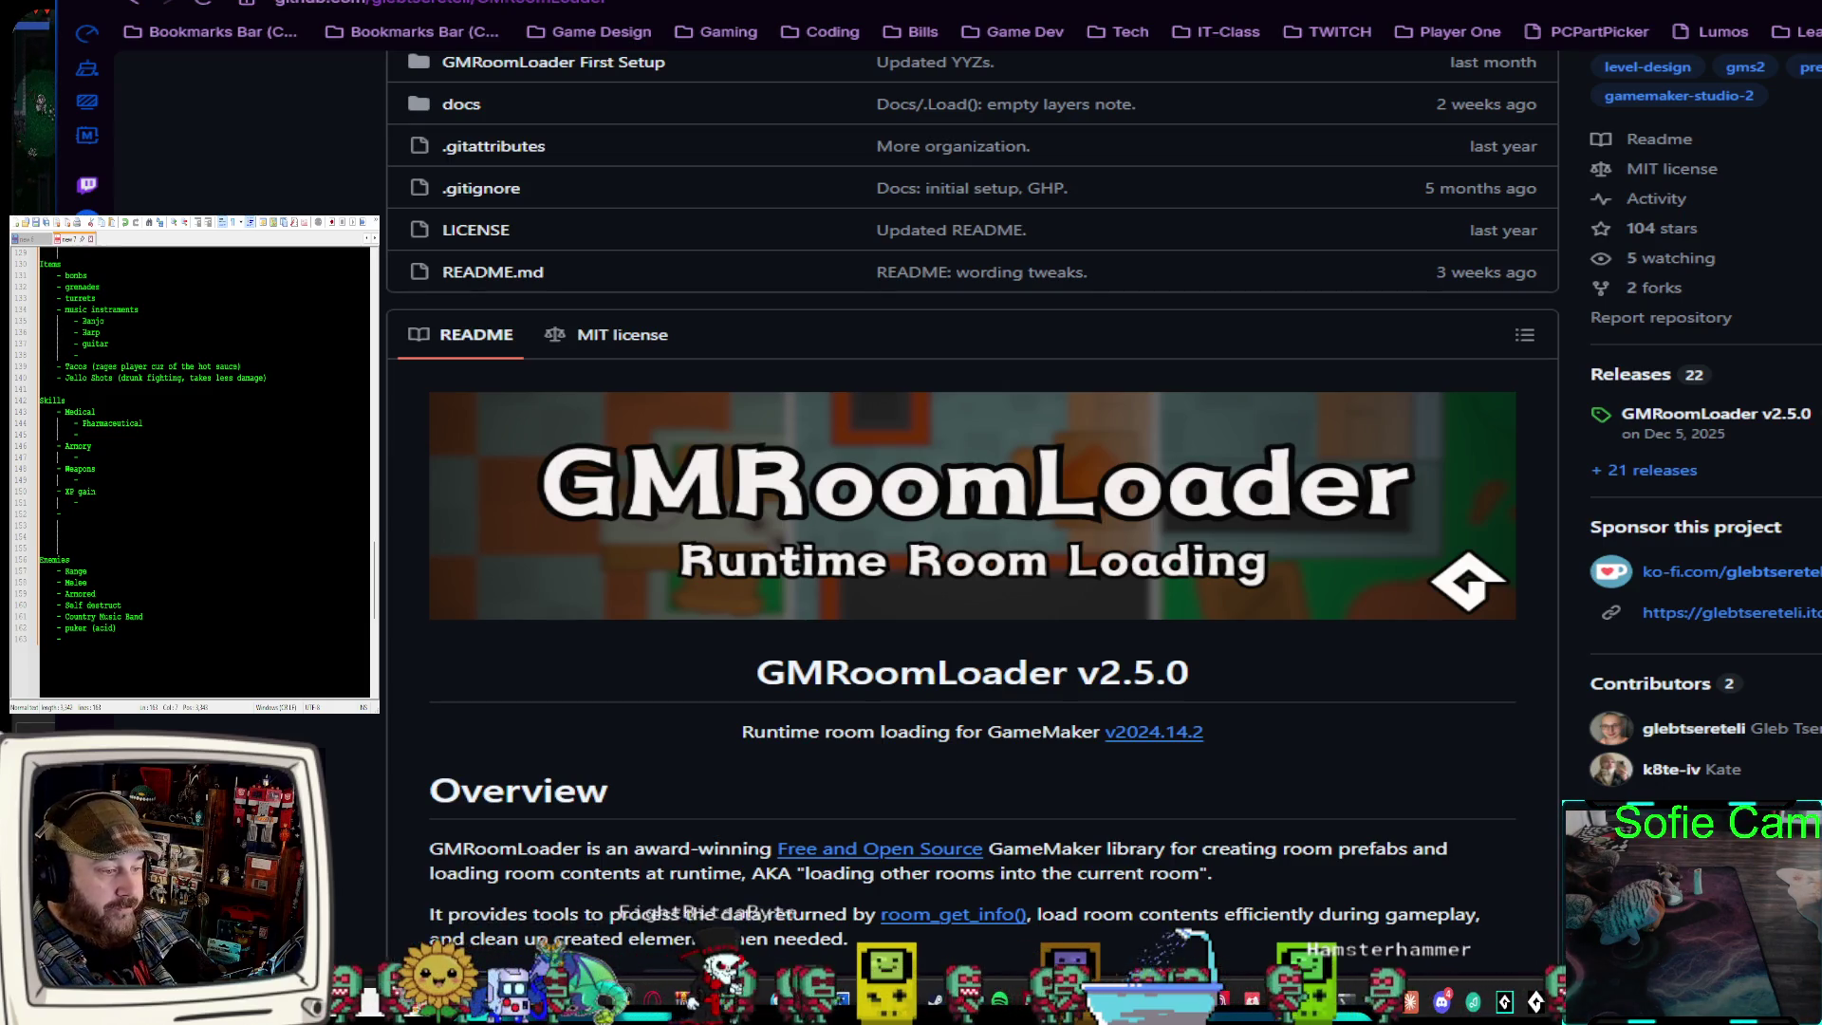
scroll(972, 513, "up", 5)
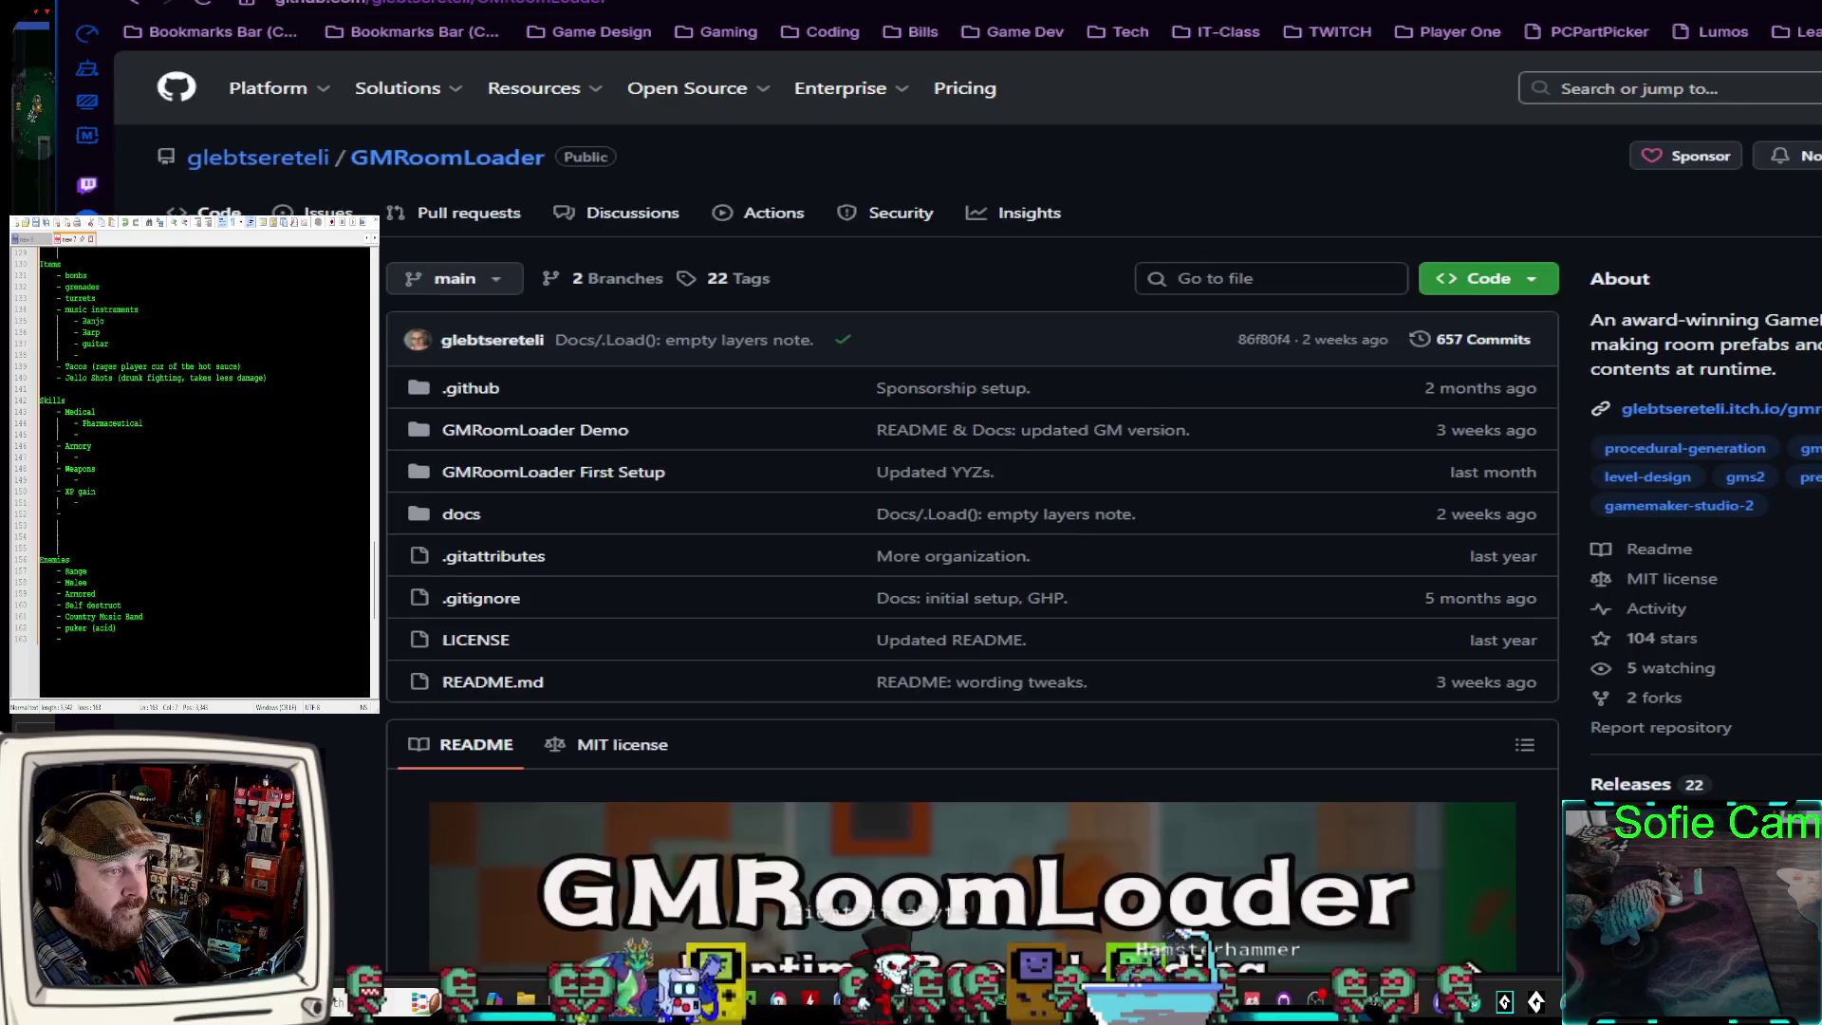
scroll(972, 512, "down", 1)
scroll(972, 513, "down", 5)
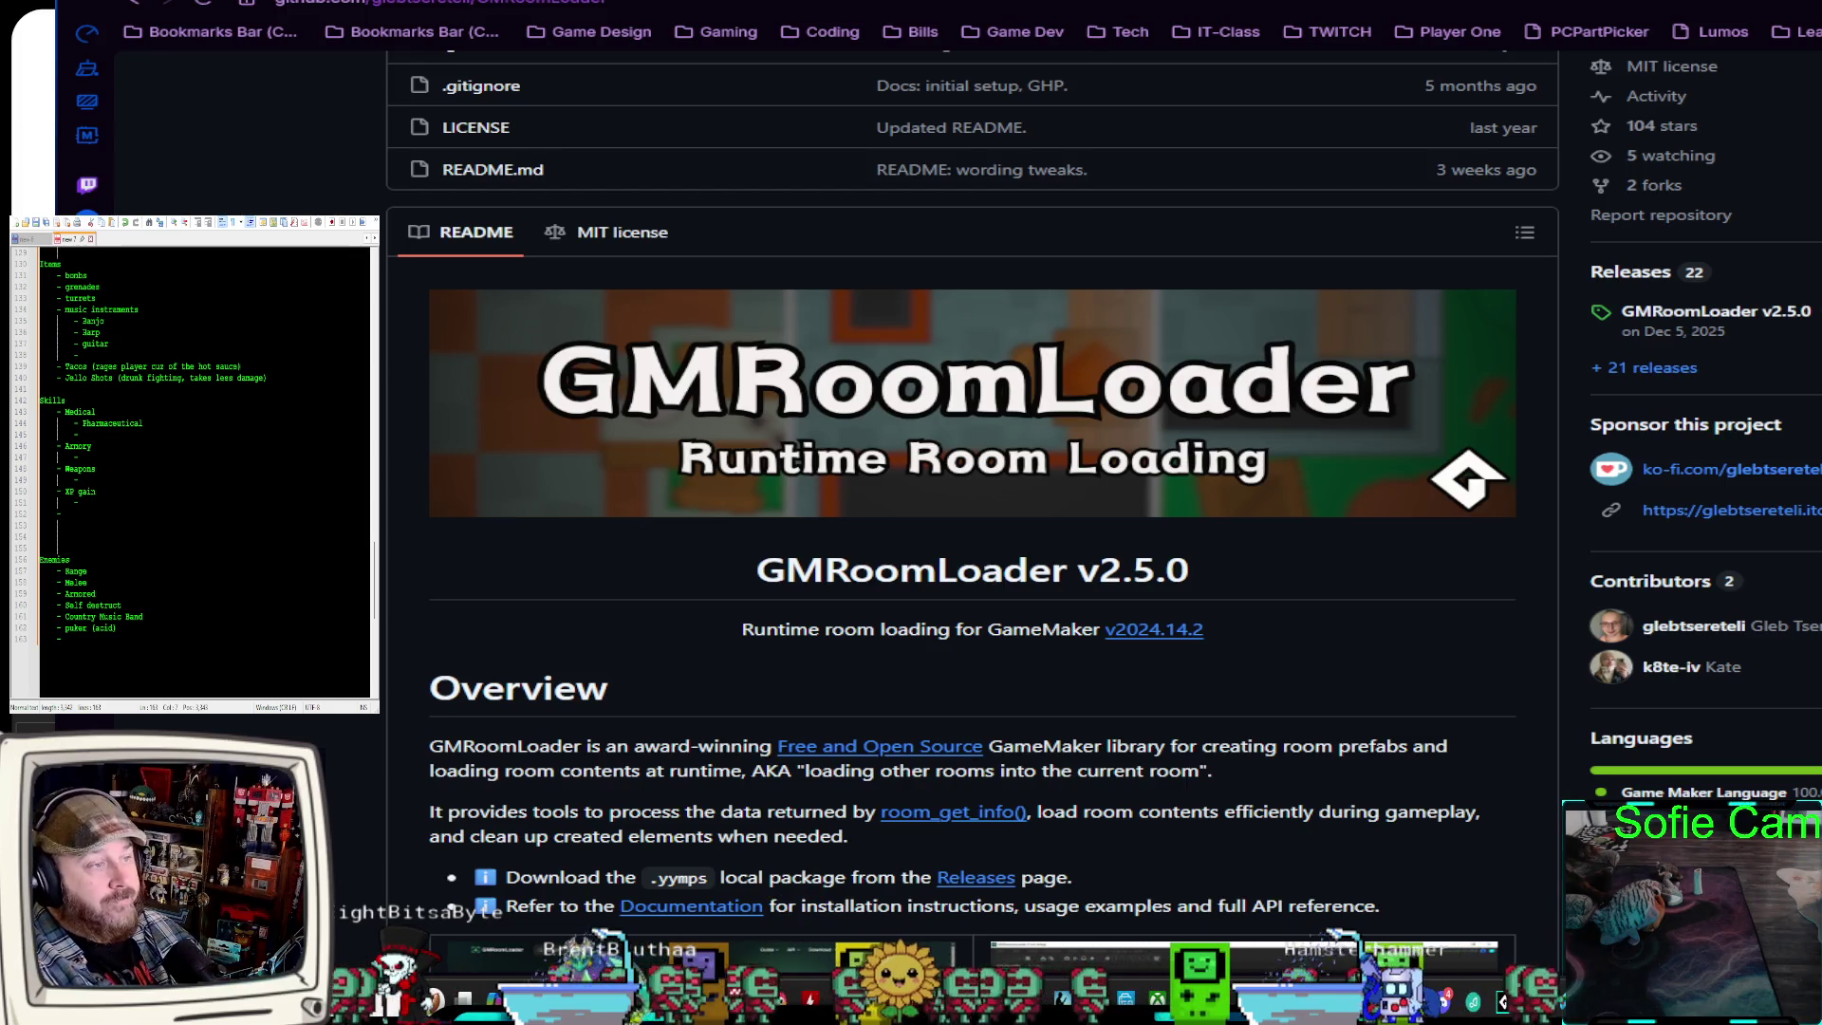
scroll(972, 512, "down", 4)
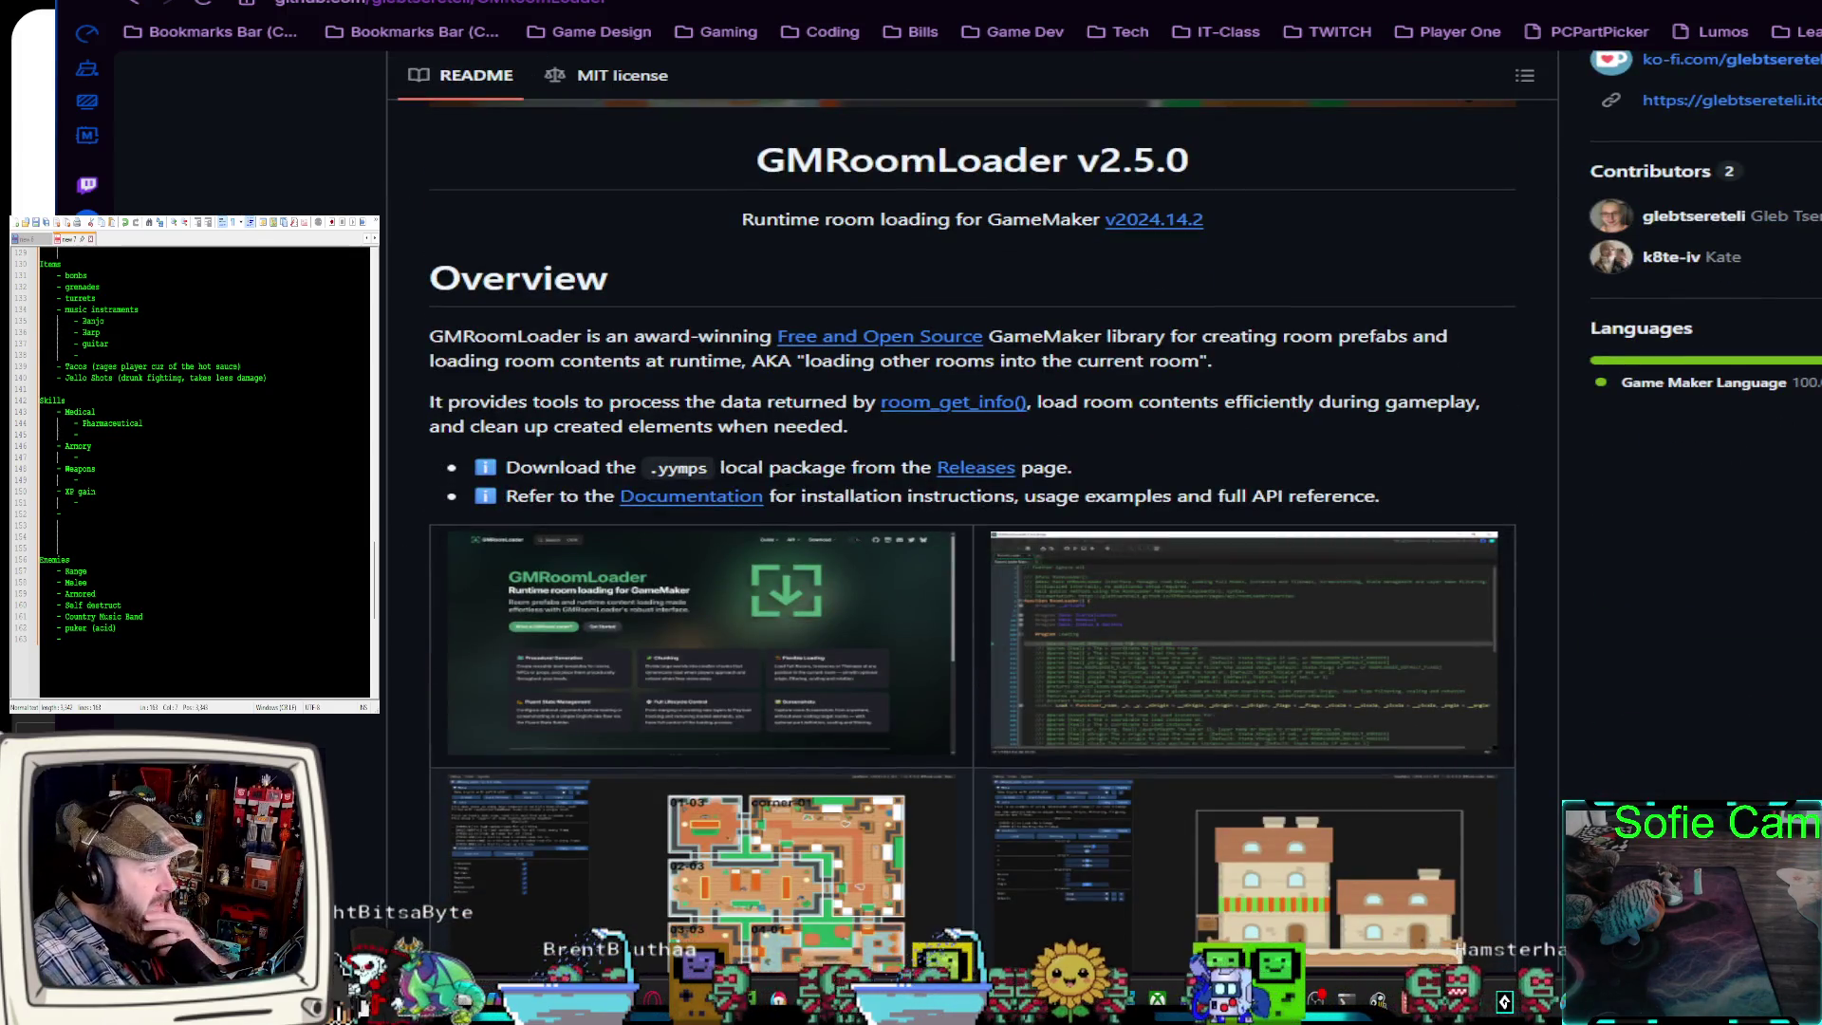
scroll(972, 512, "down", 2)
scroll(972, 512, "down", 4)
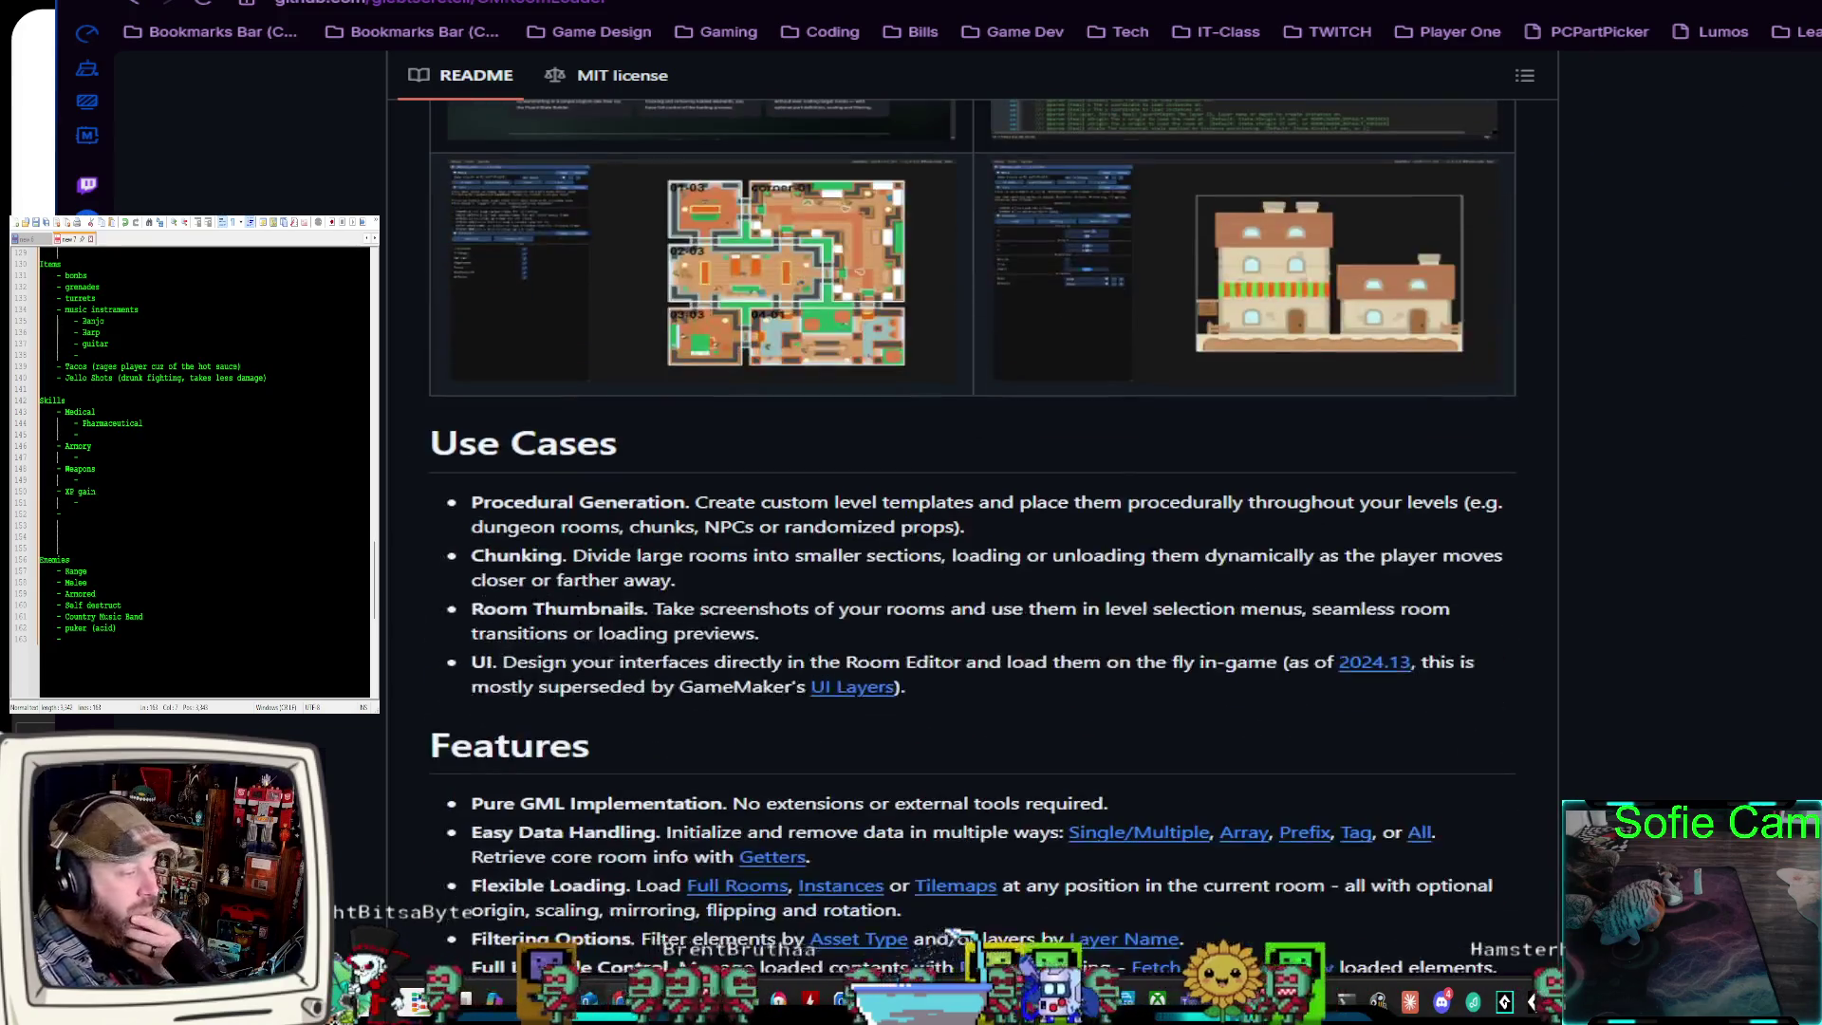
scroll(972, 513, "down", 1)
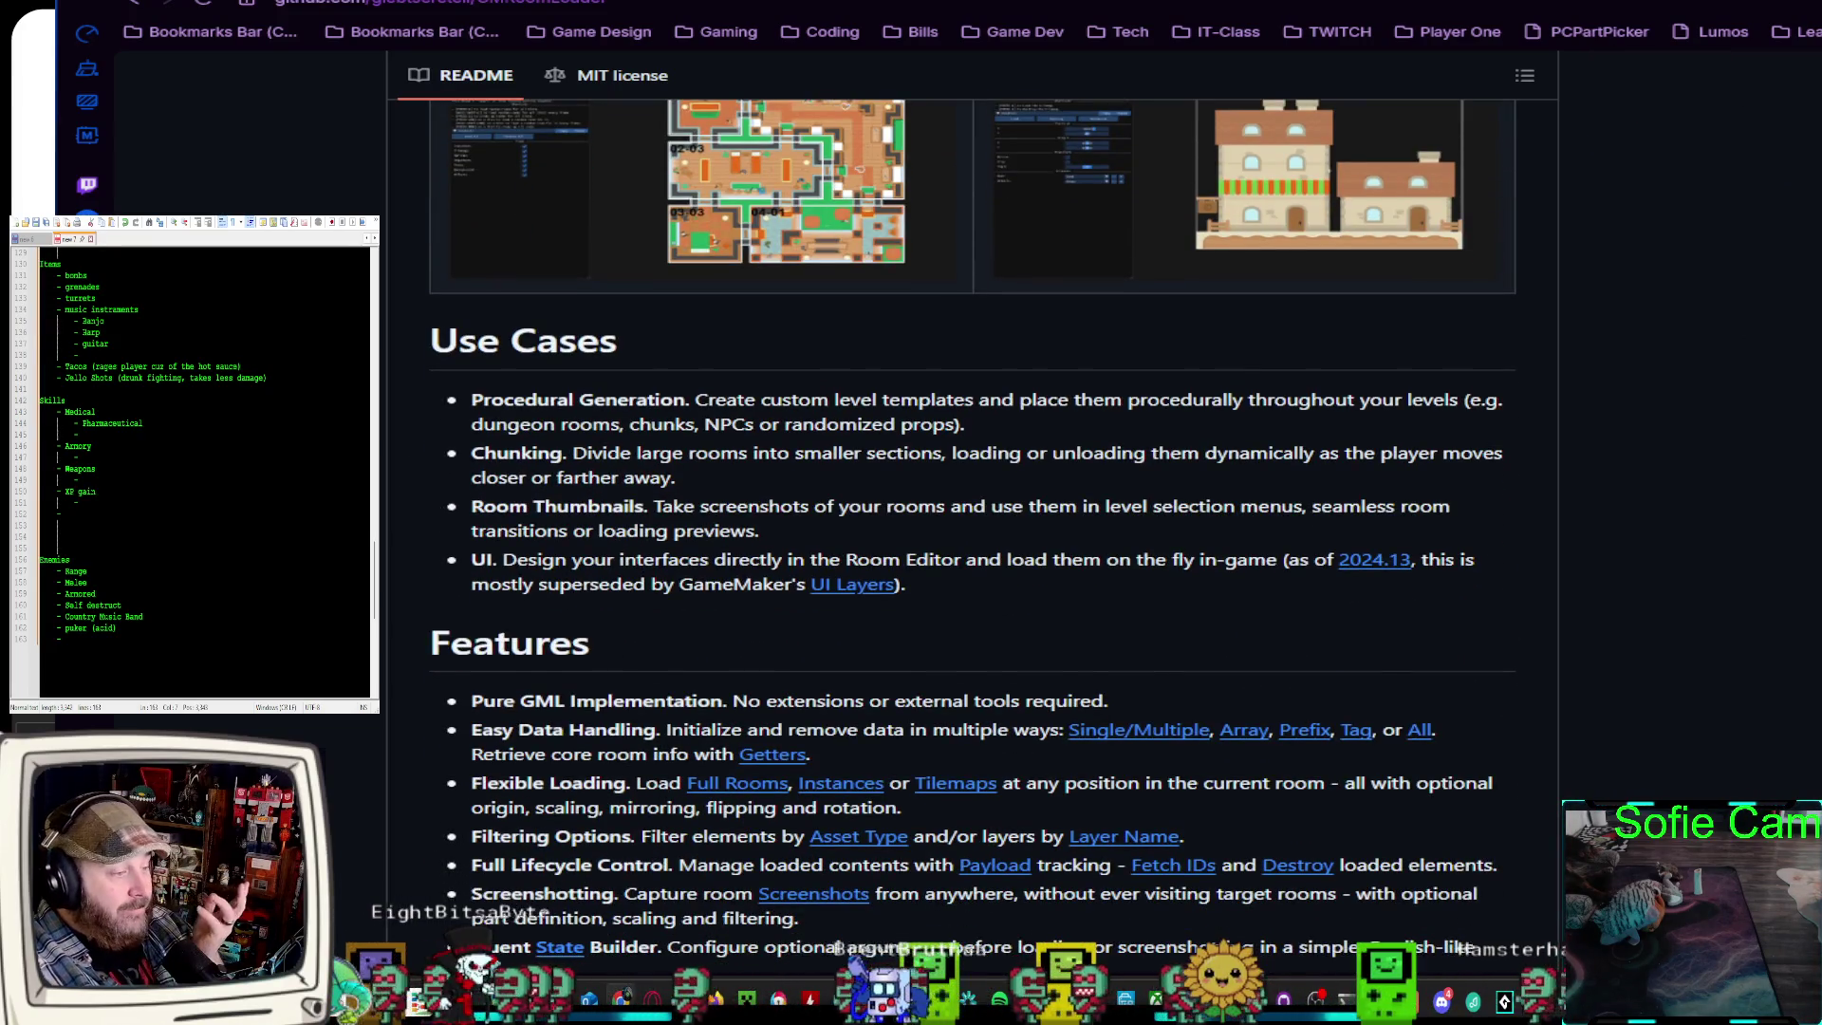
scroll(972, 513, "down", 4)
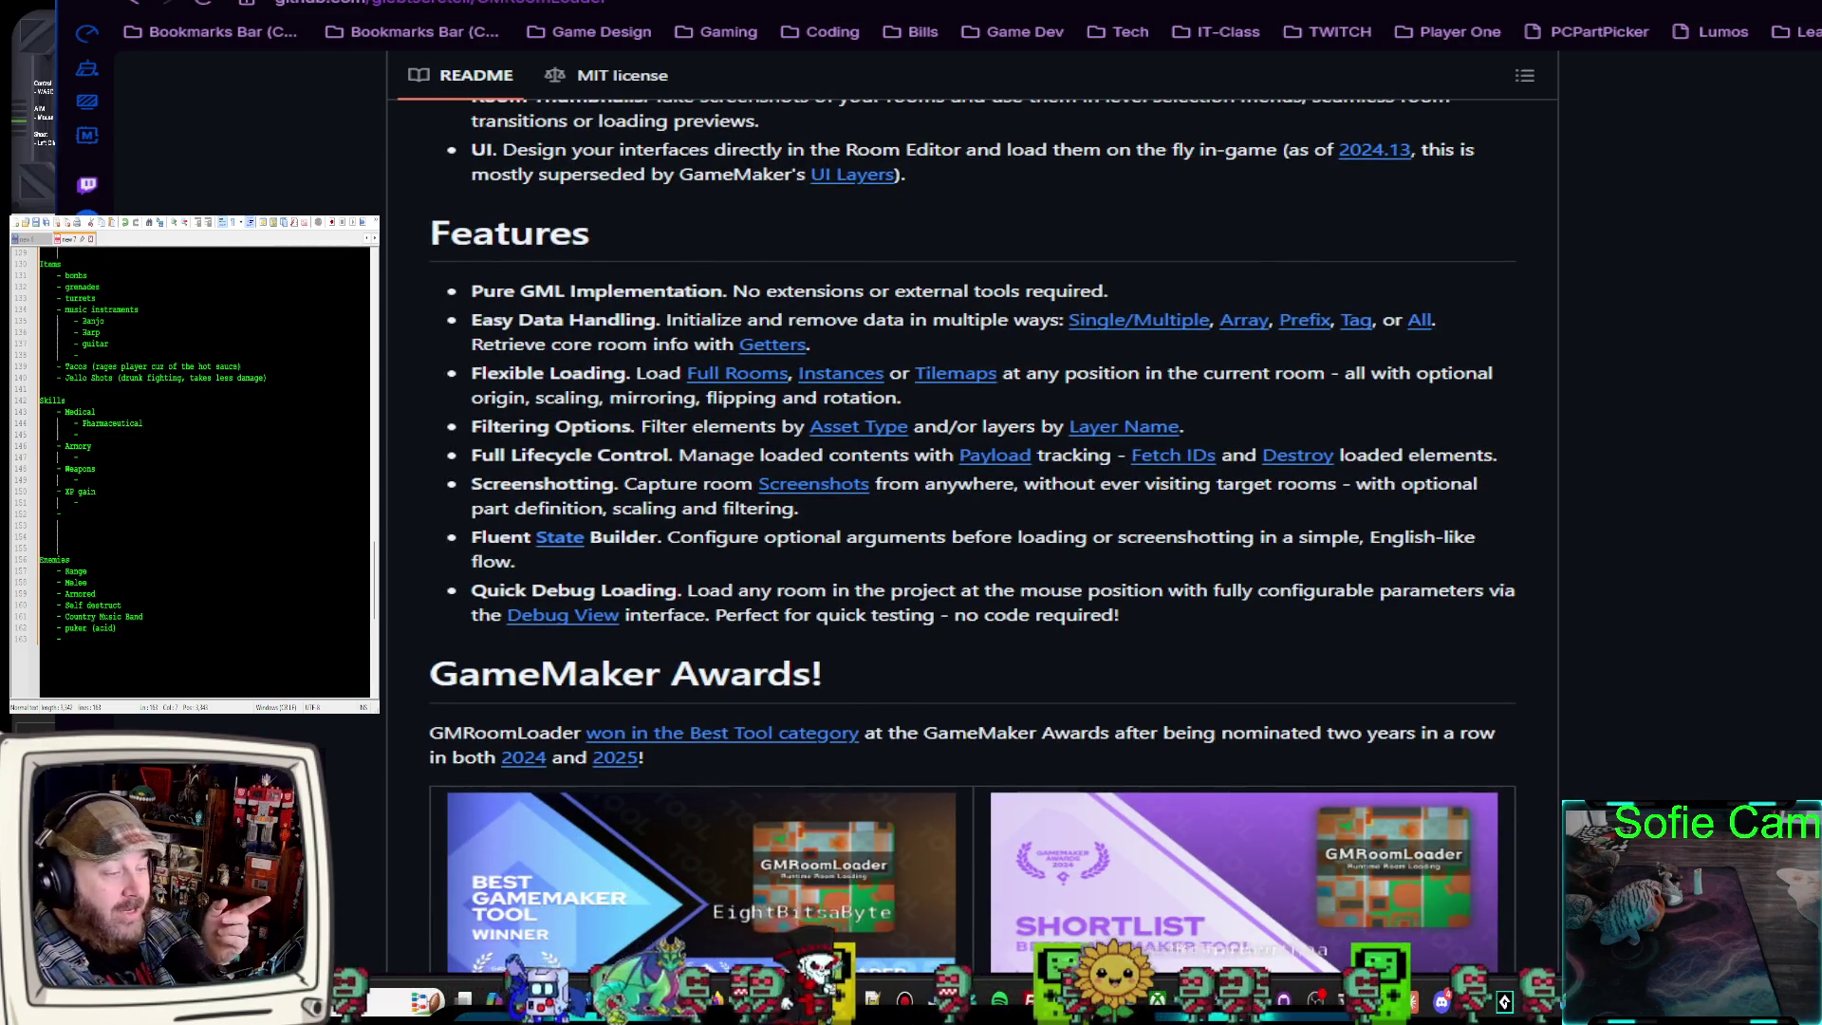
scroll(971, 513, "down", 6)
scroll(972, 513, "down", 1)
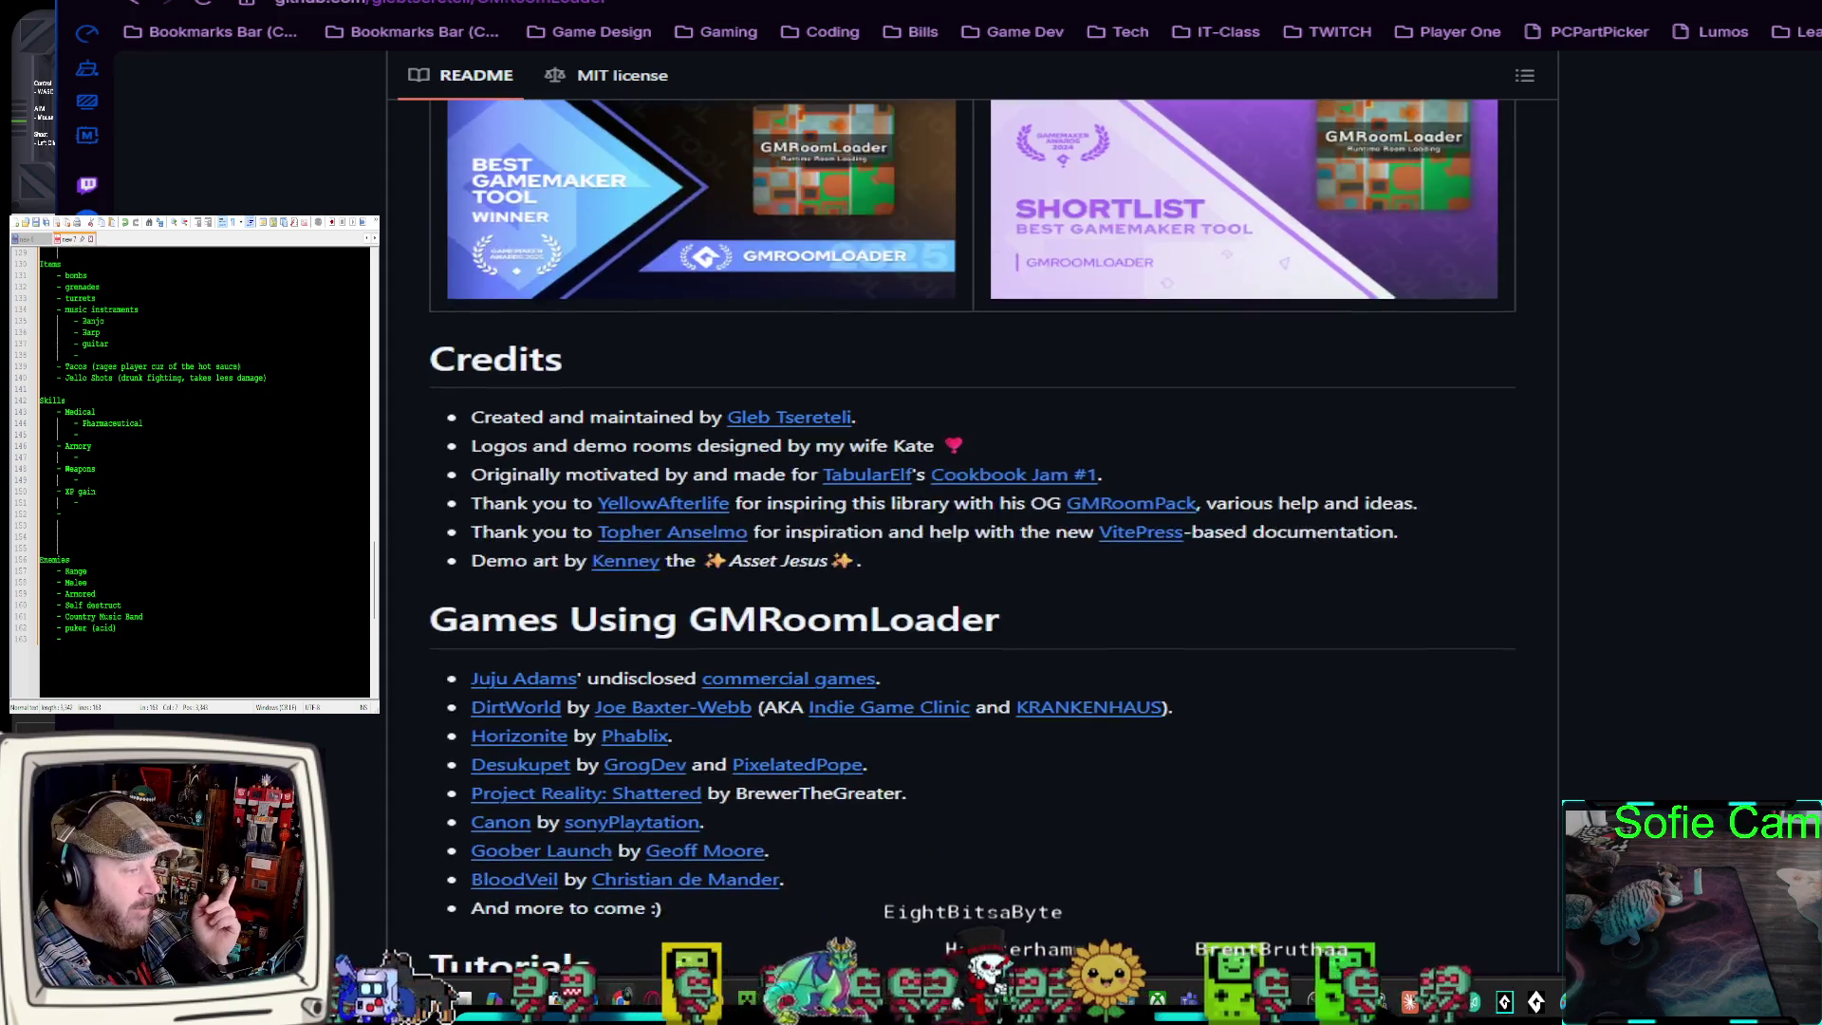
scroll(972, 512, "down", 3)
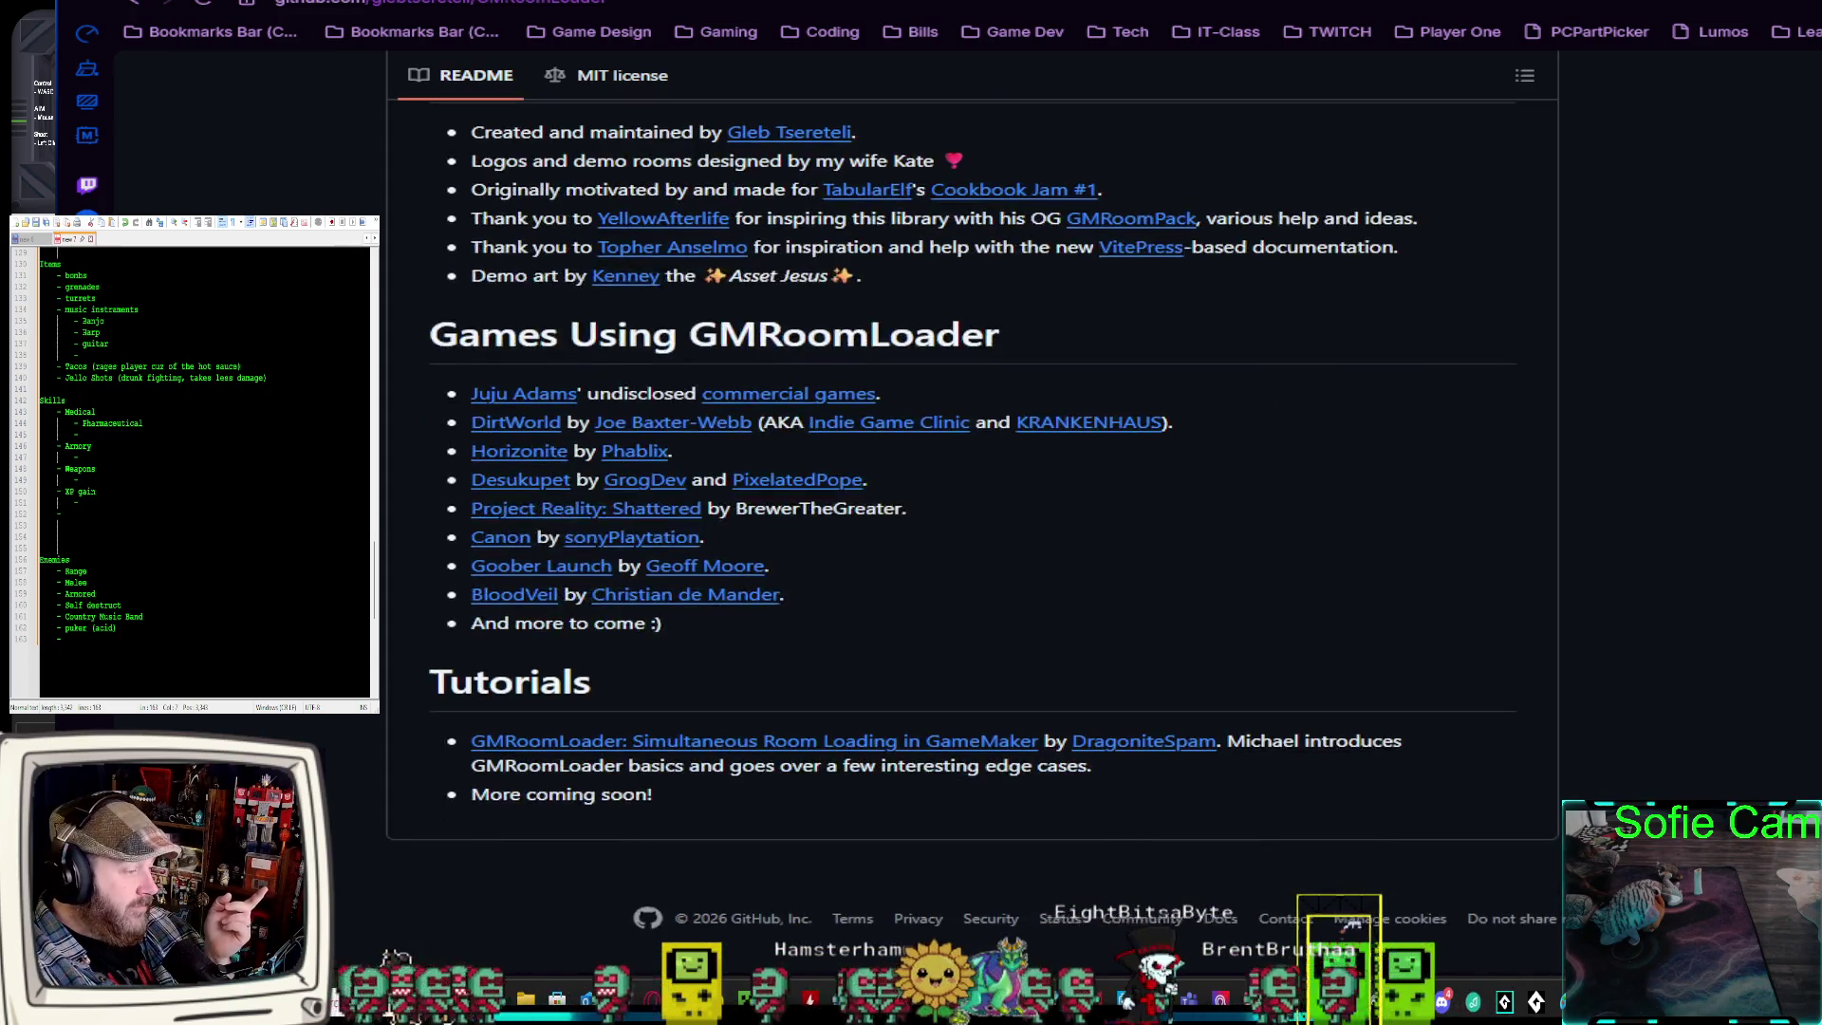
scroll(972, 512, "up", 20)
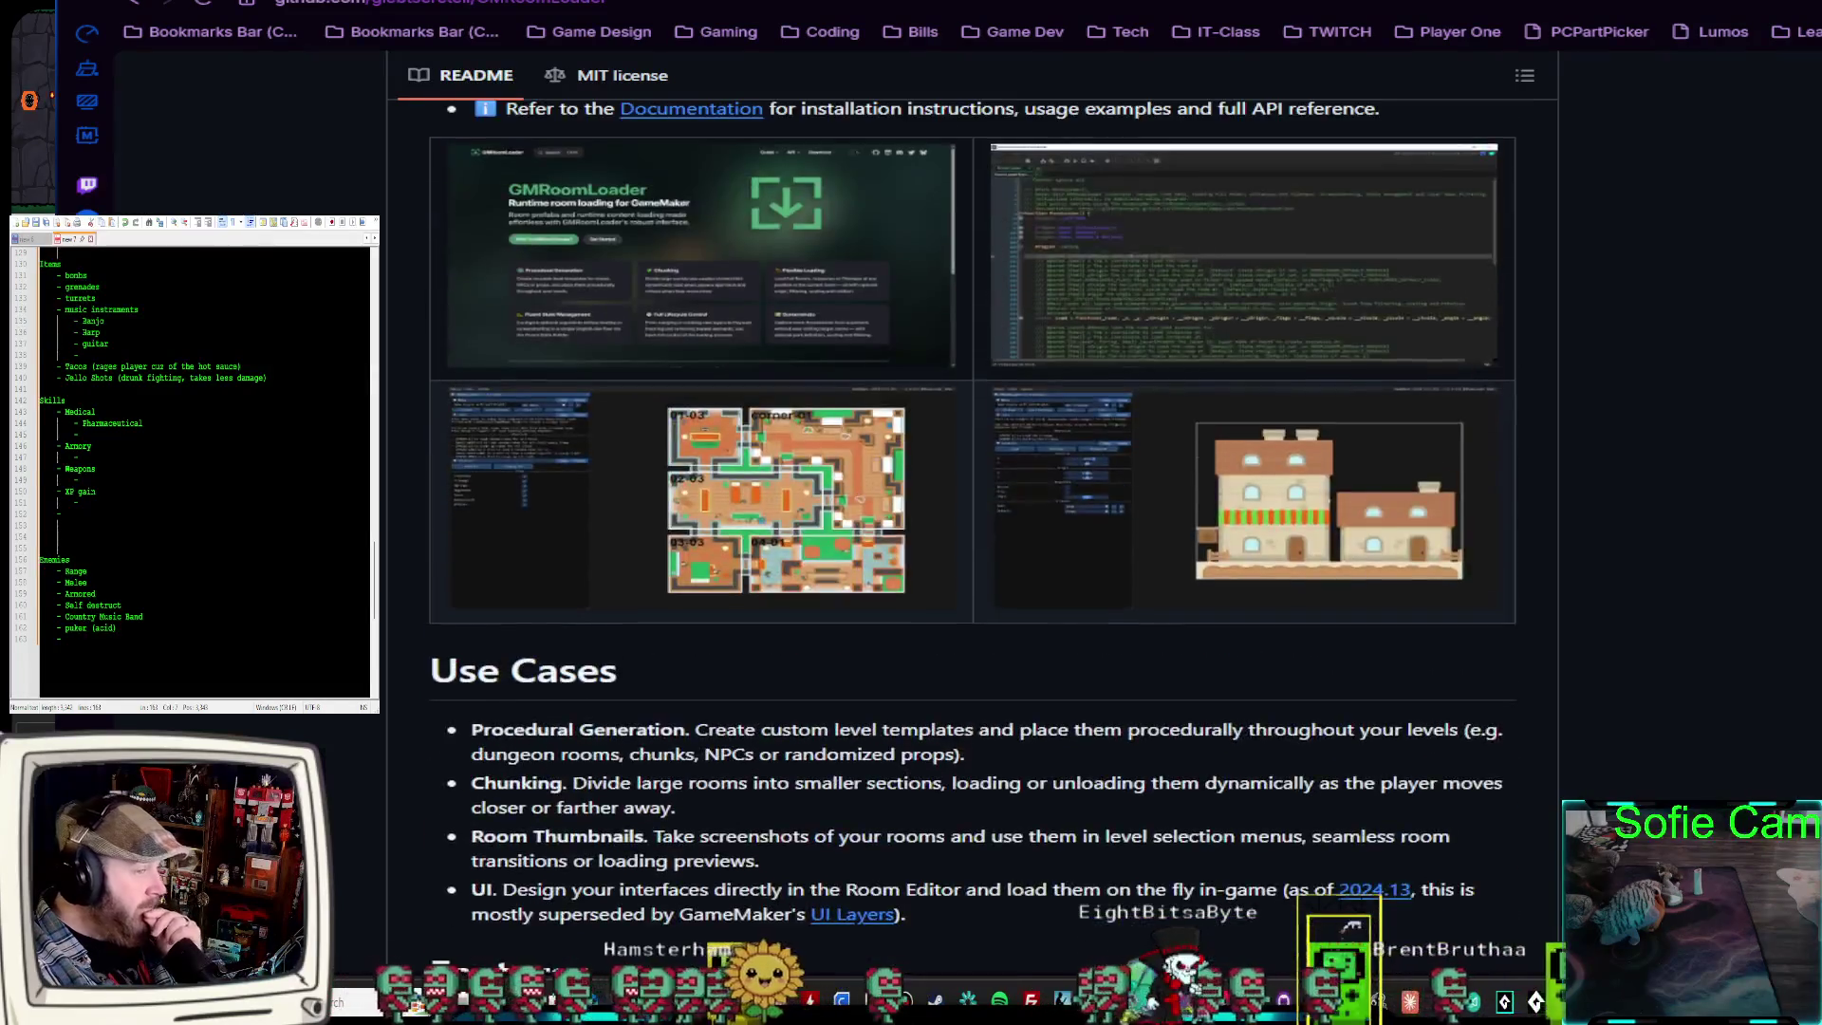
scroll(972, 512, "up", 5)
scroll(972, 512, "up", 2)
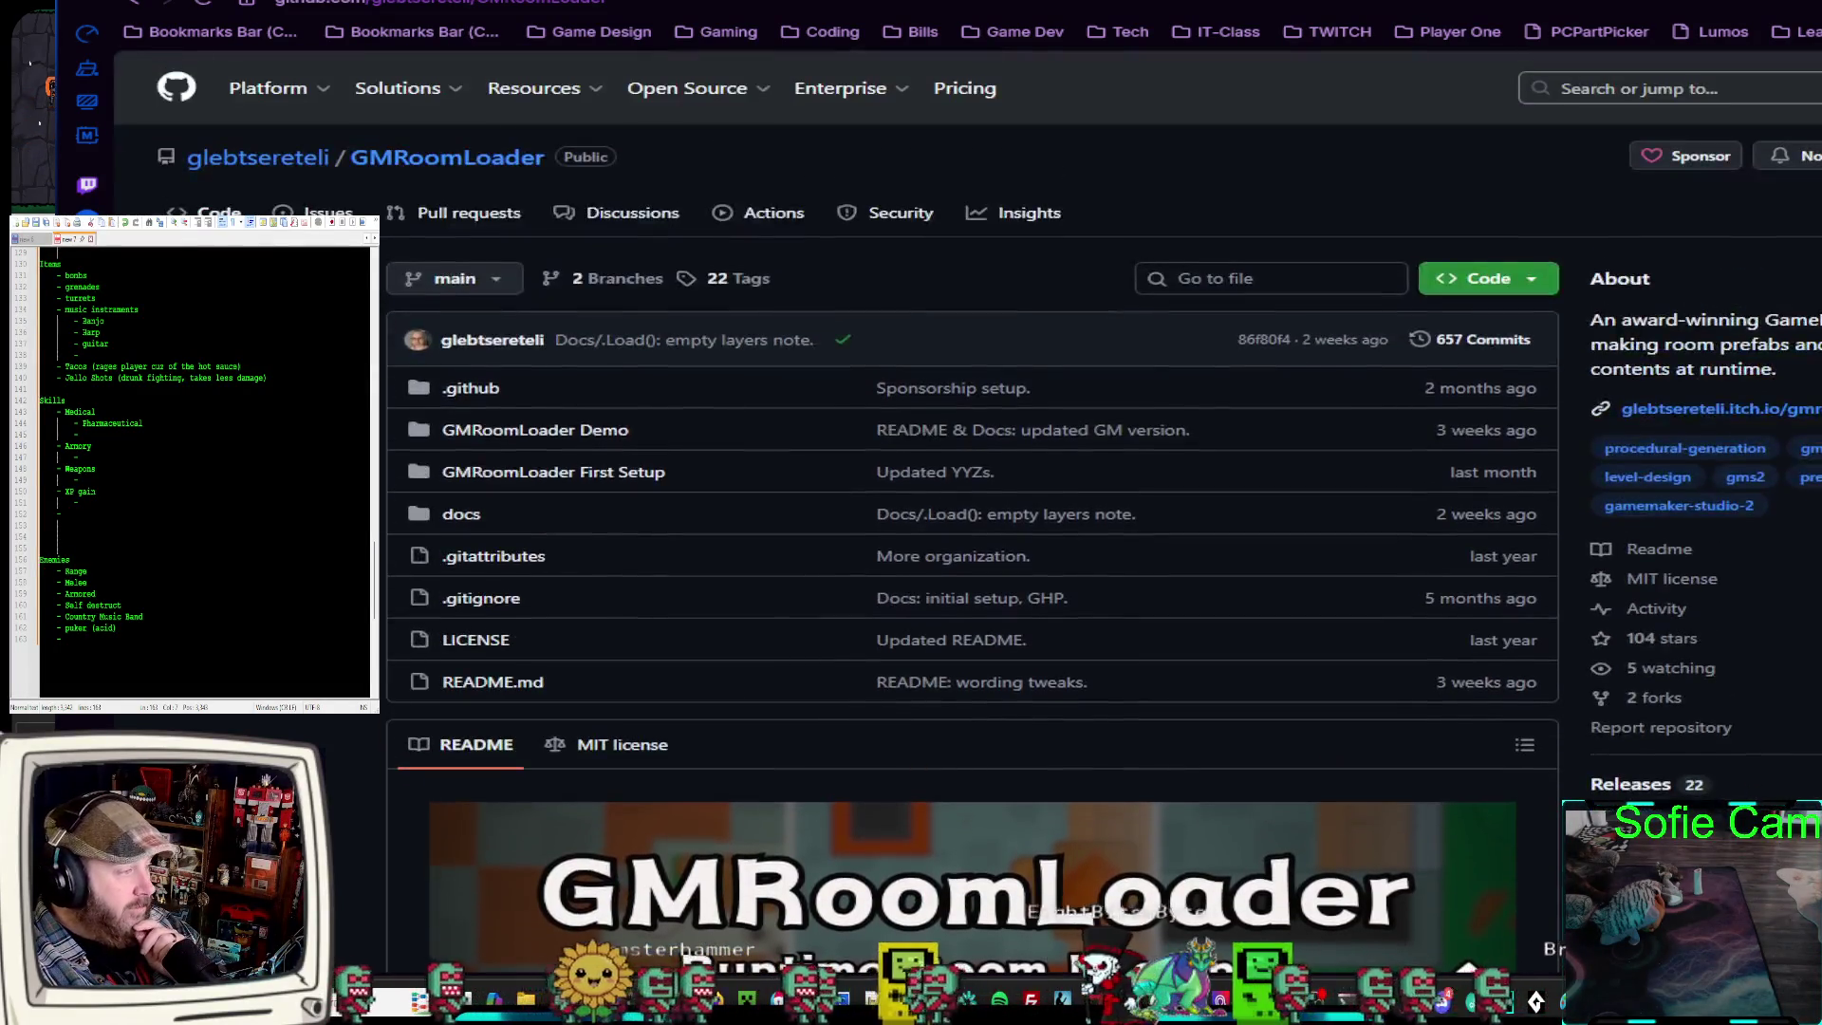
scroll(972, 513, "down", 2)
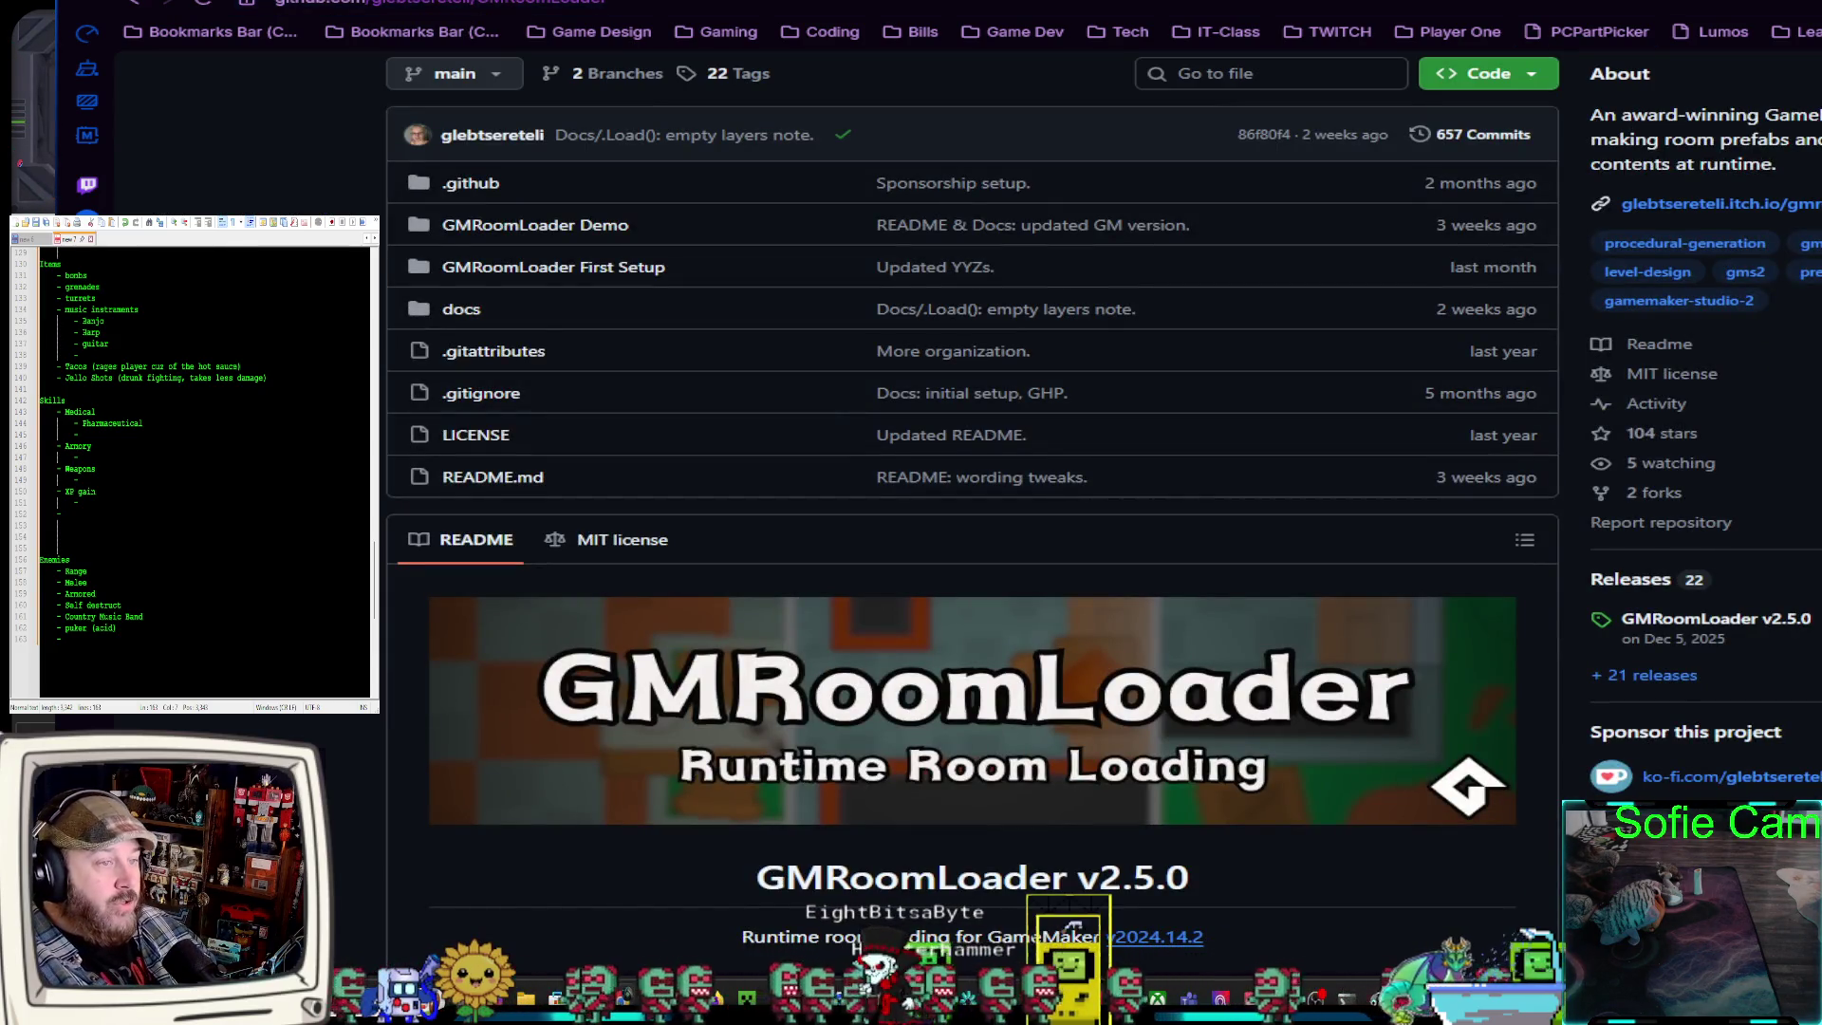
key("ctrl+Tab")
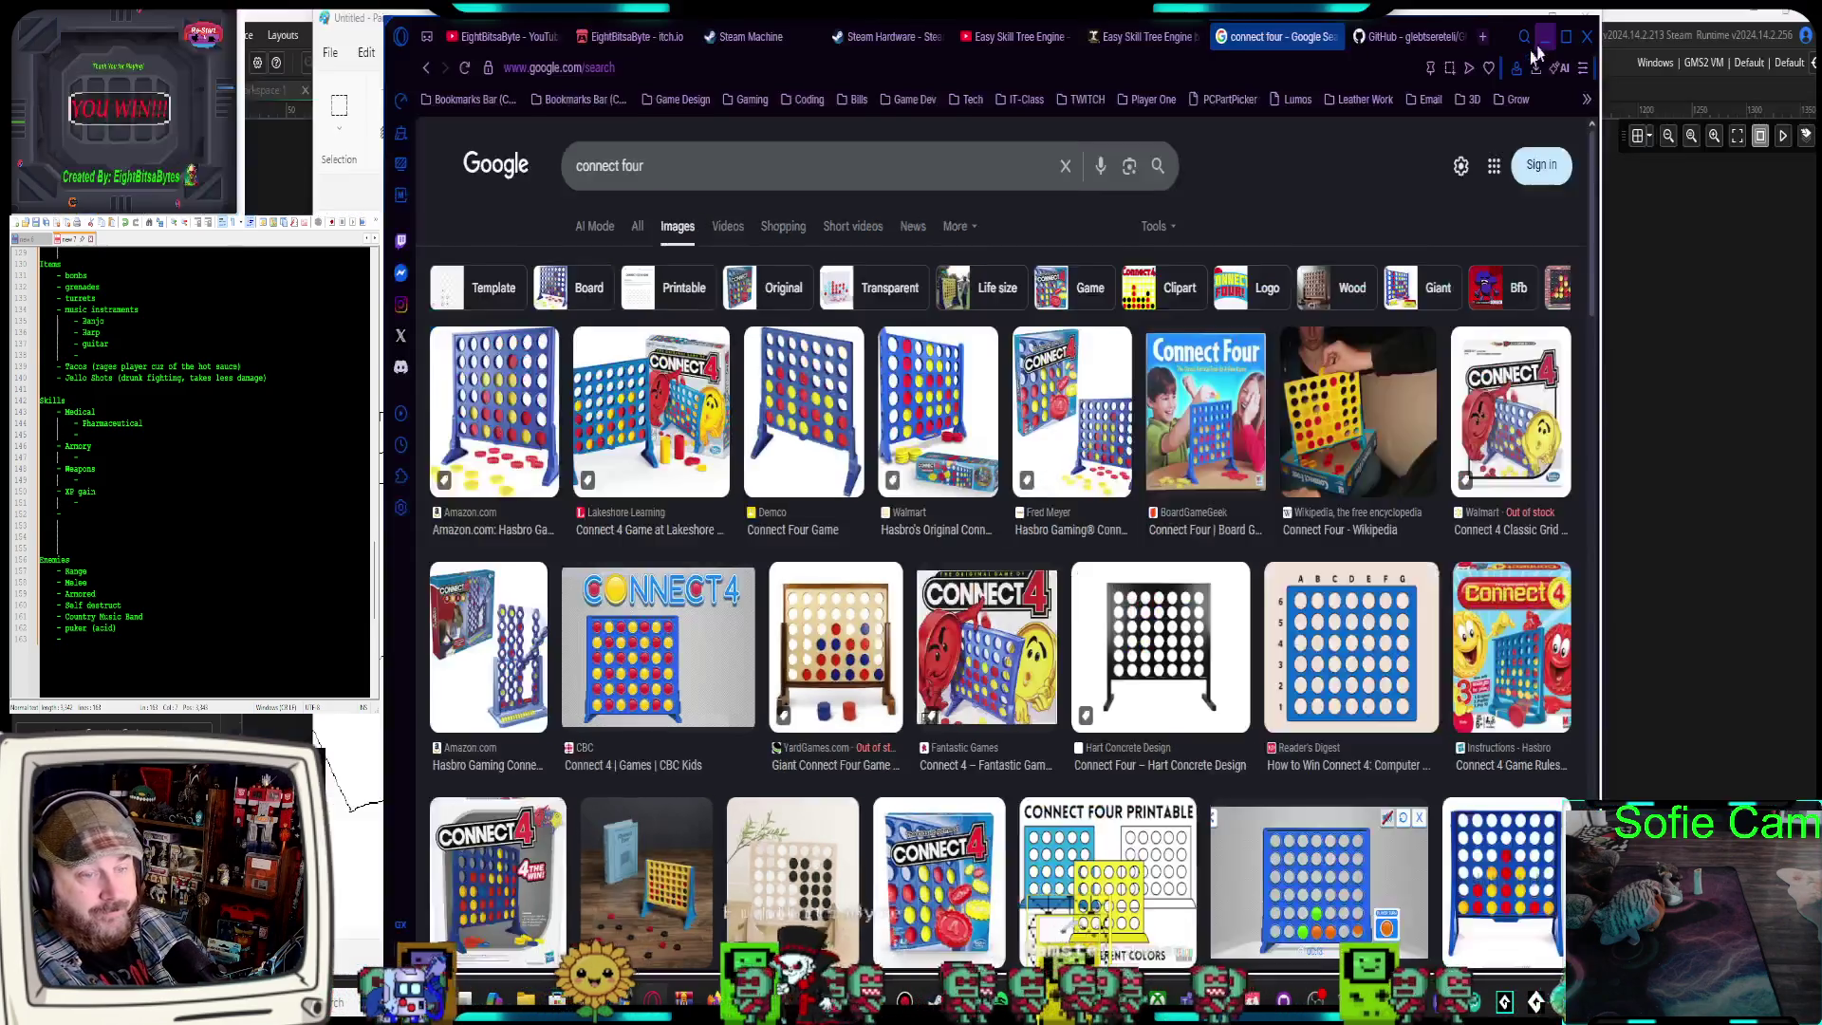
Bring Paint forward and place a new text box to the right of the grid map
key("alt+Tab")
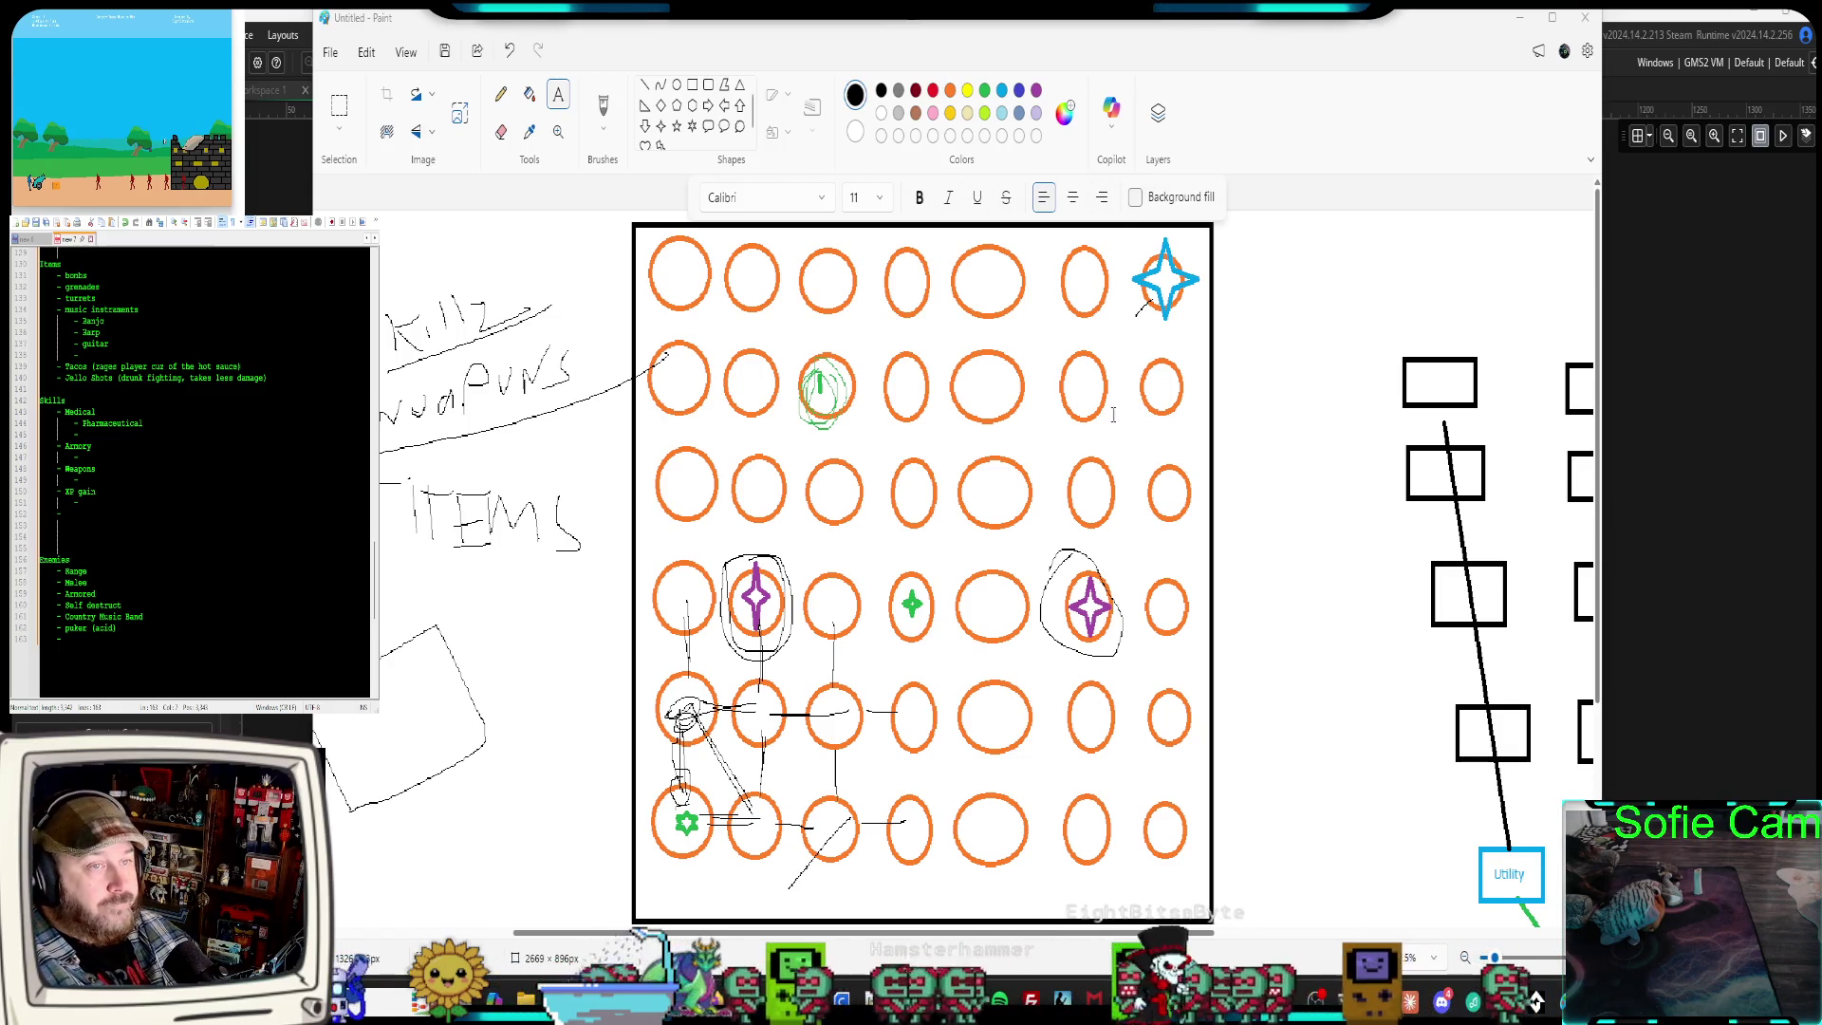
left_click(1272, 578)
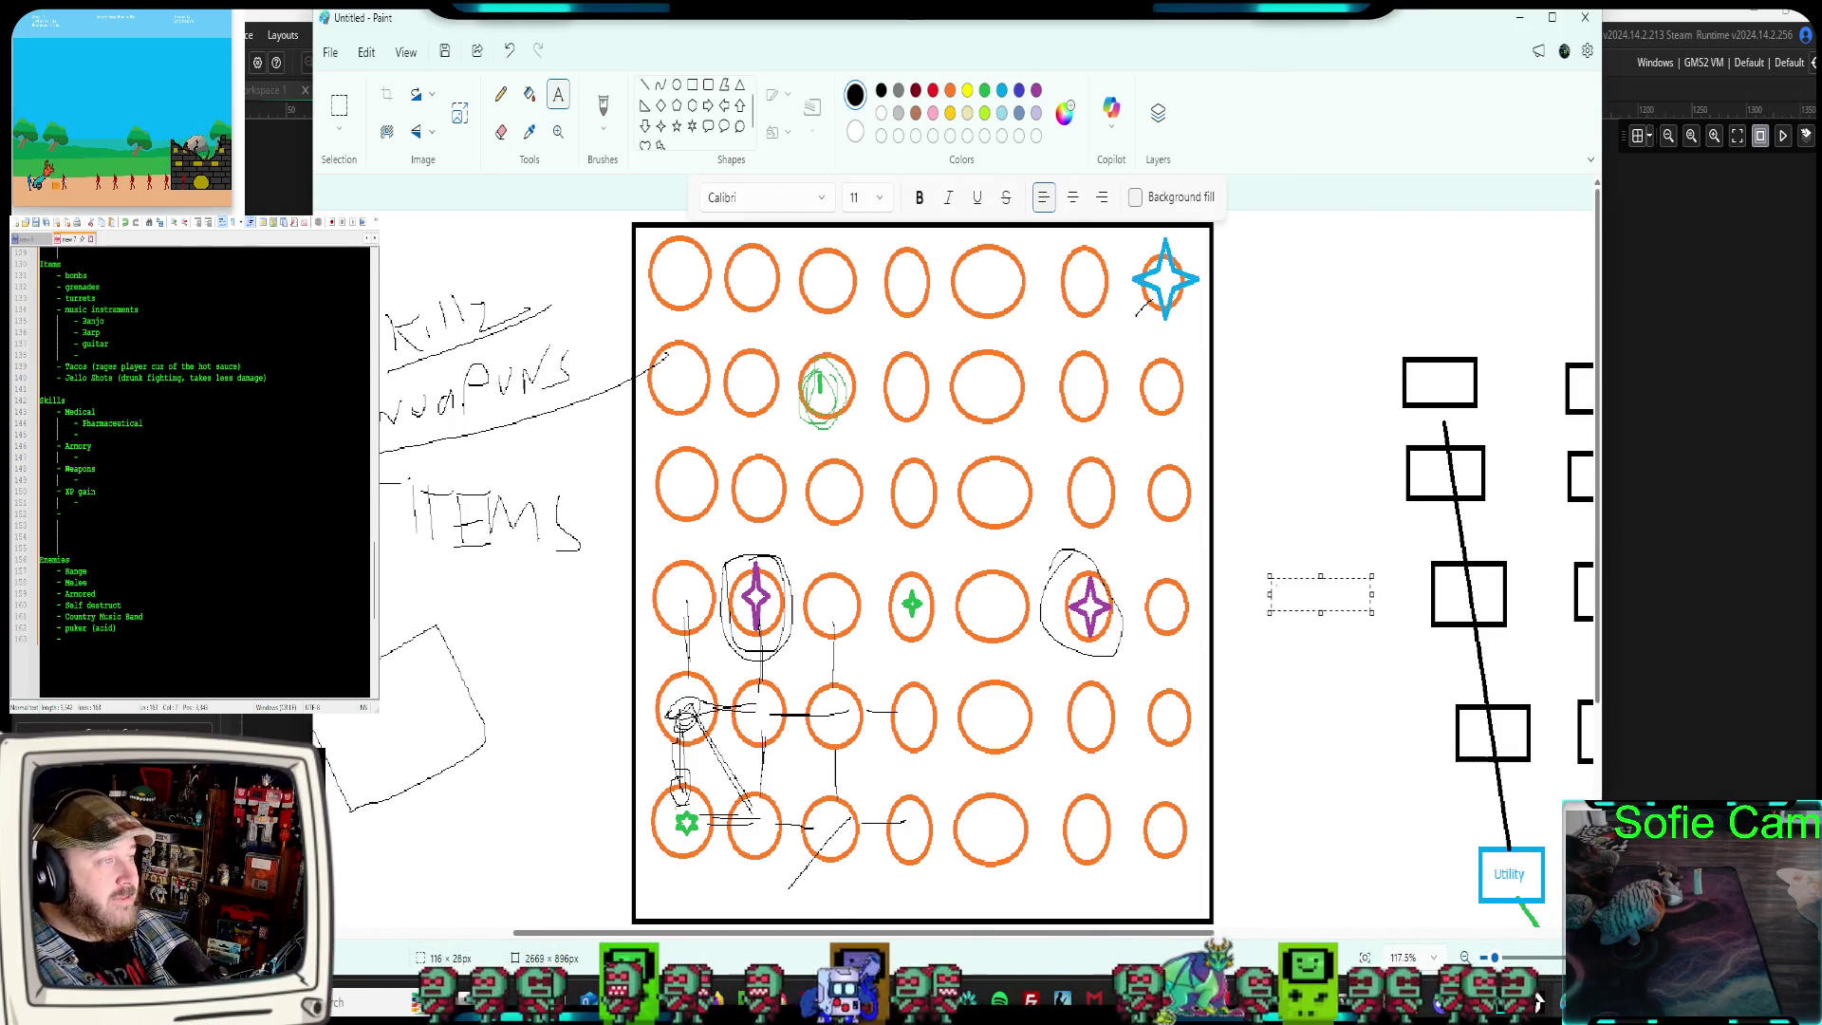
Scroll the canvas to review the Utility, Offensive and Defense skill tree branches
scroll(162, 549, "up", 2)
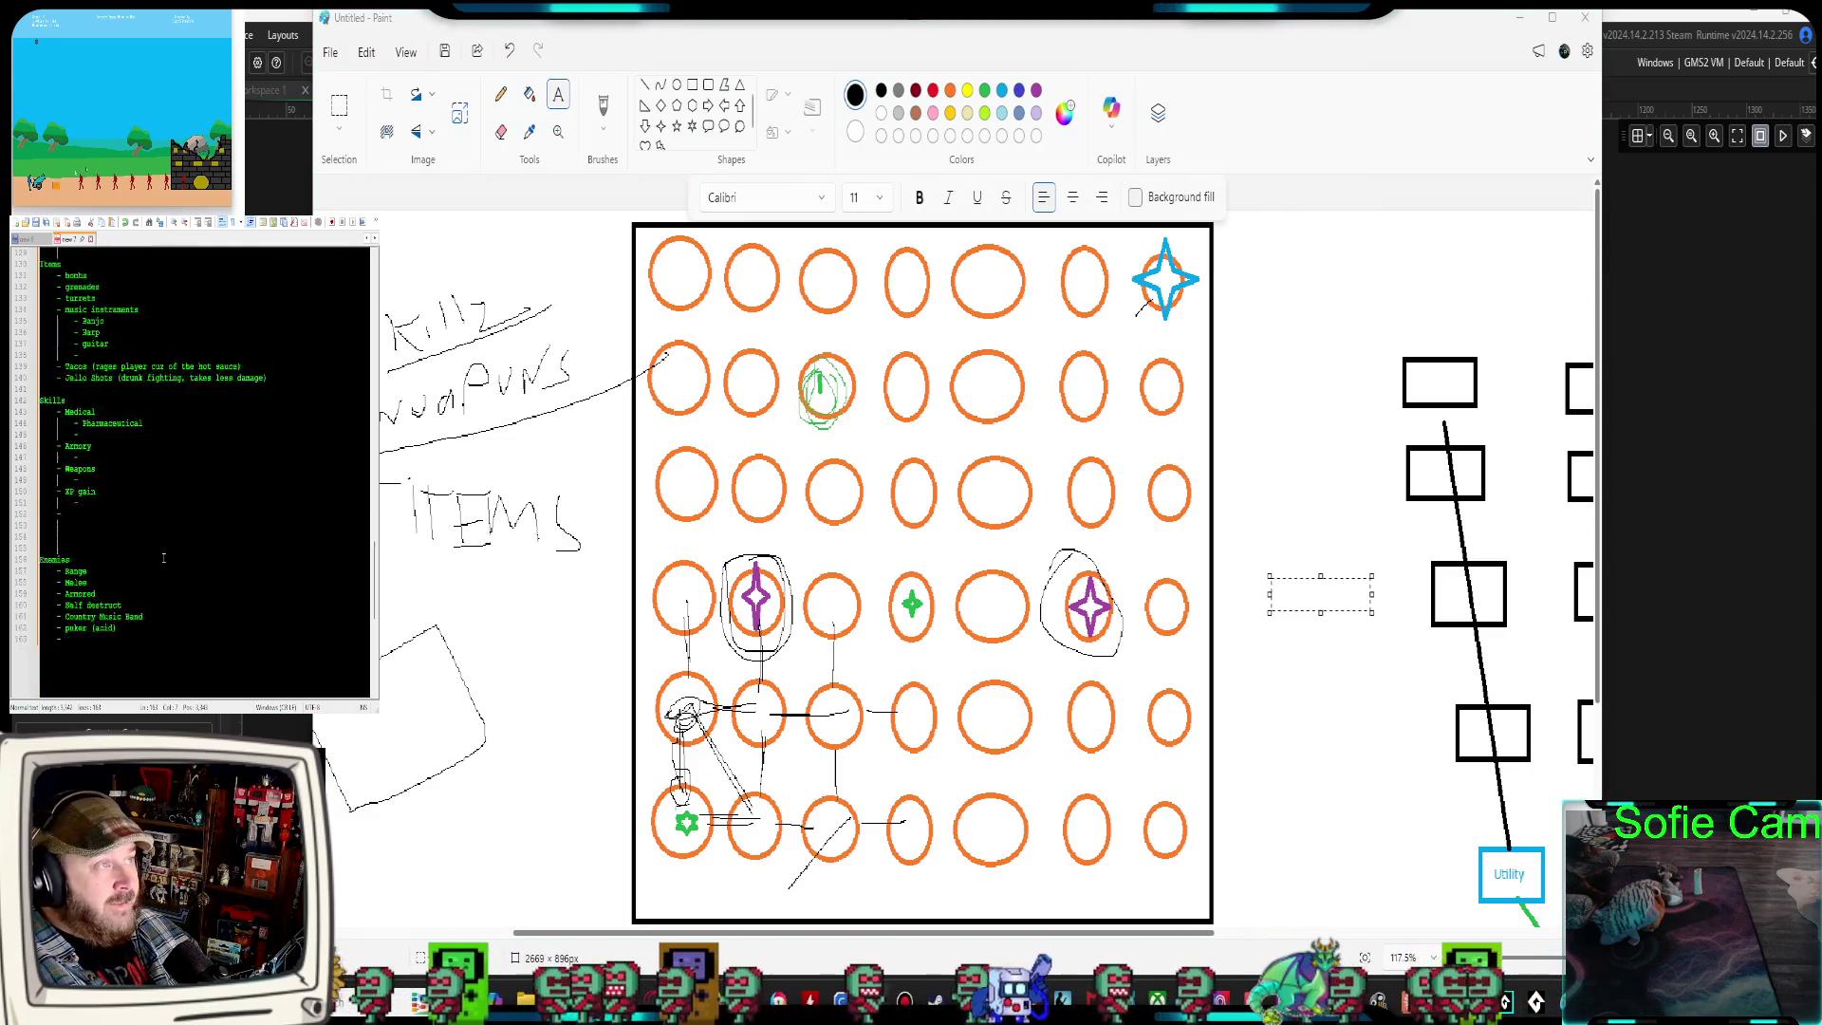
scroll(159, 569, "up", 10)
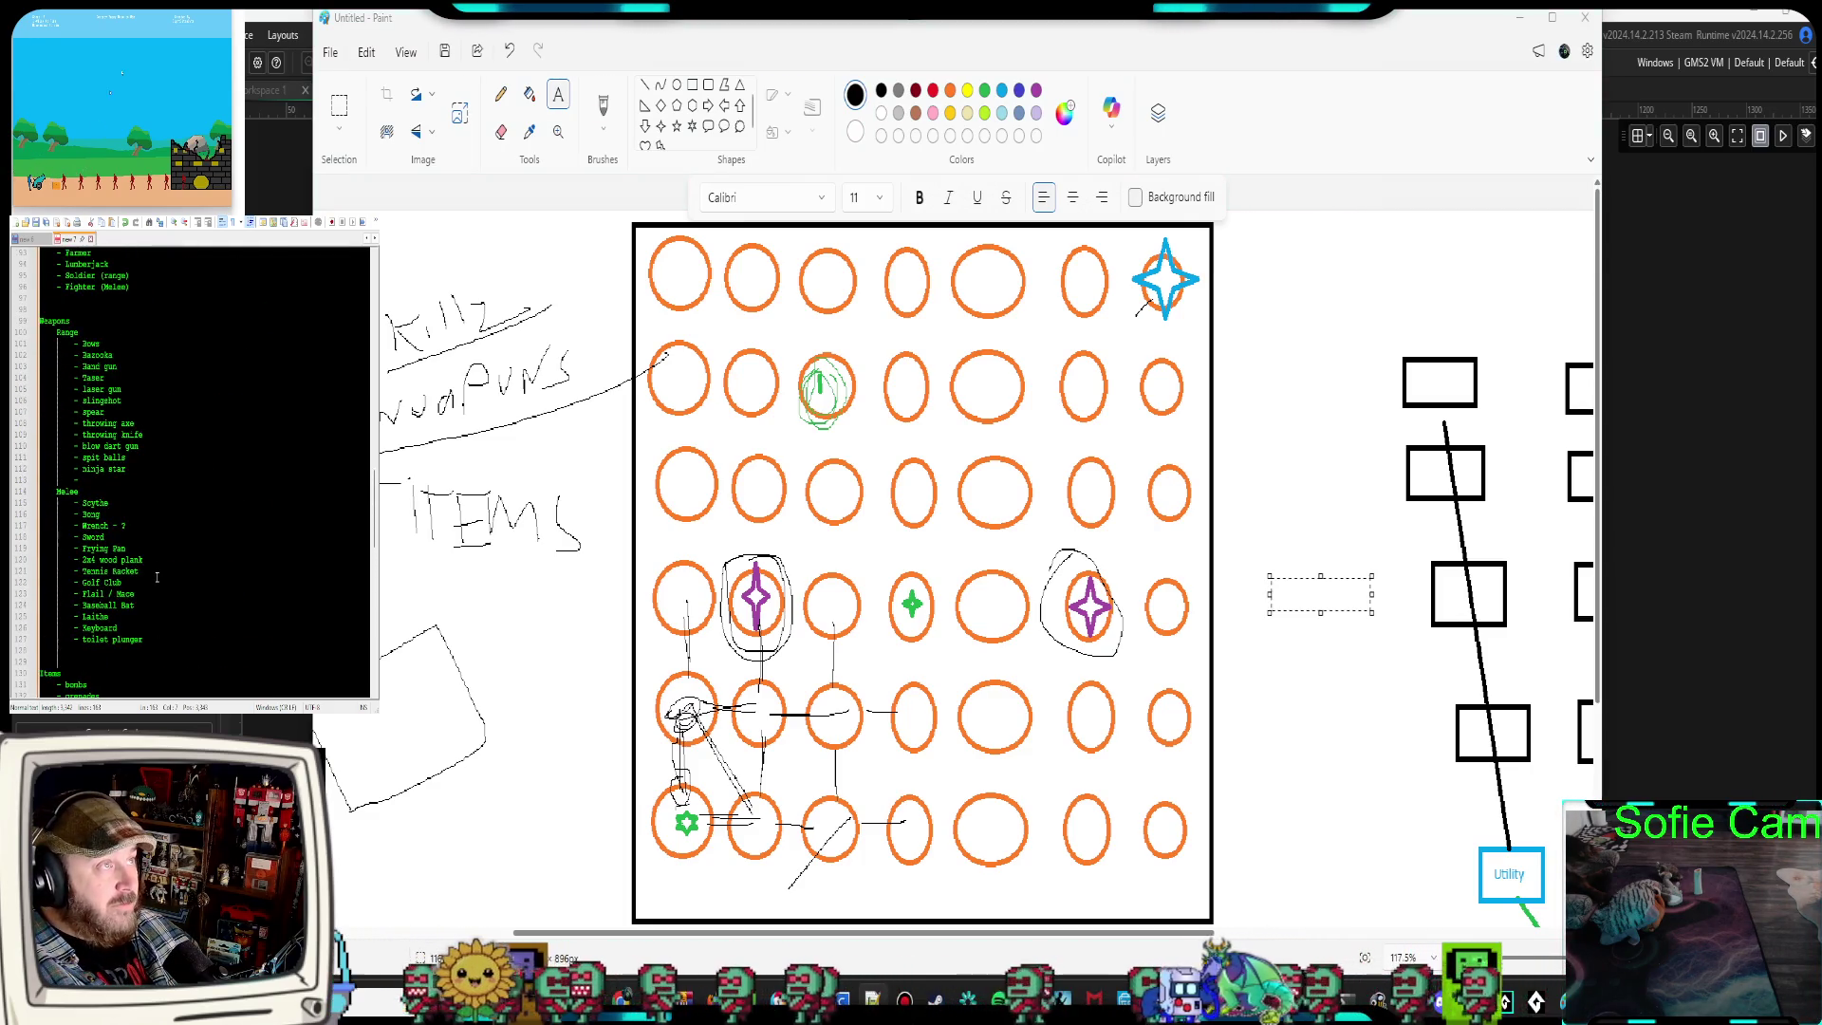
scroll(156, 581, "down", 4)
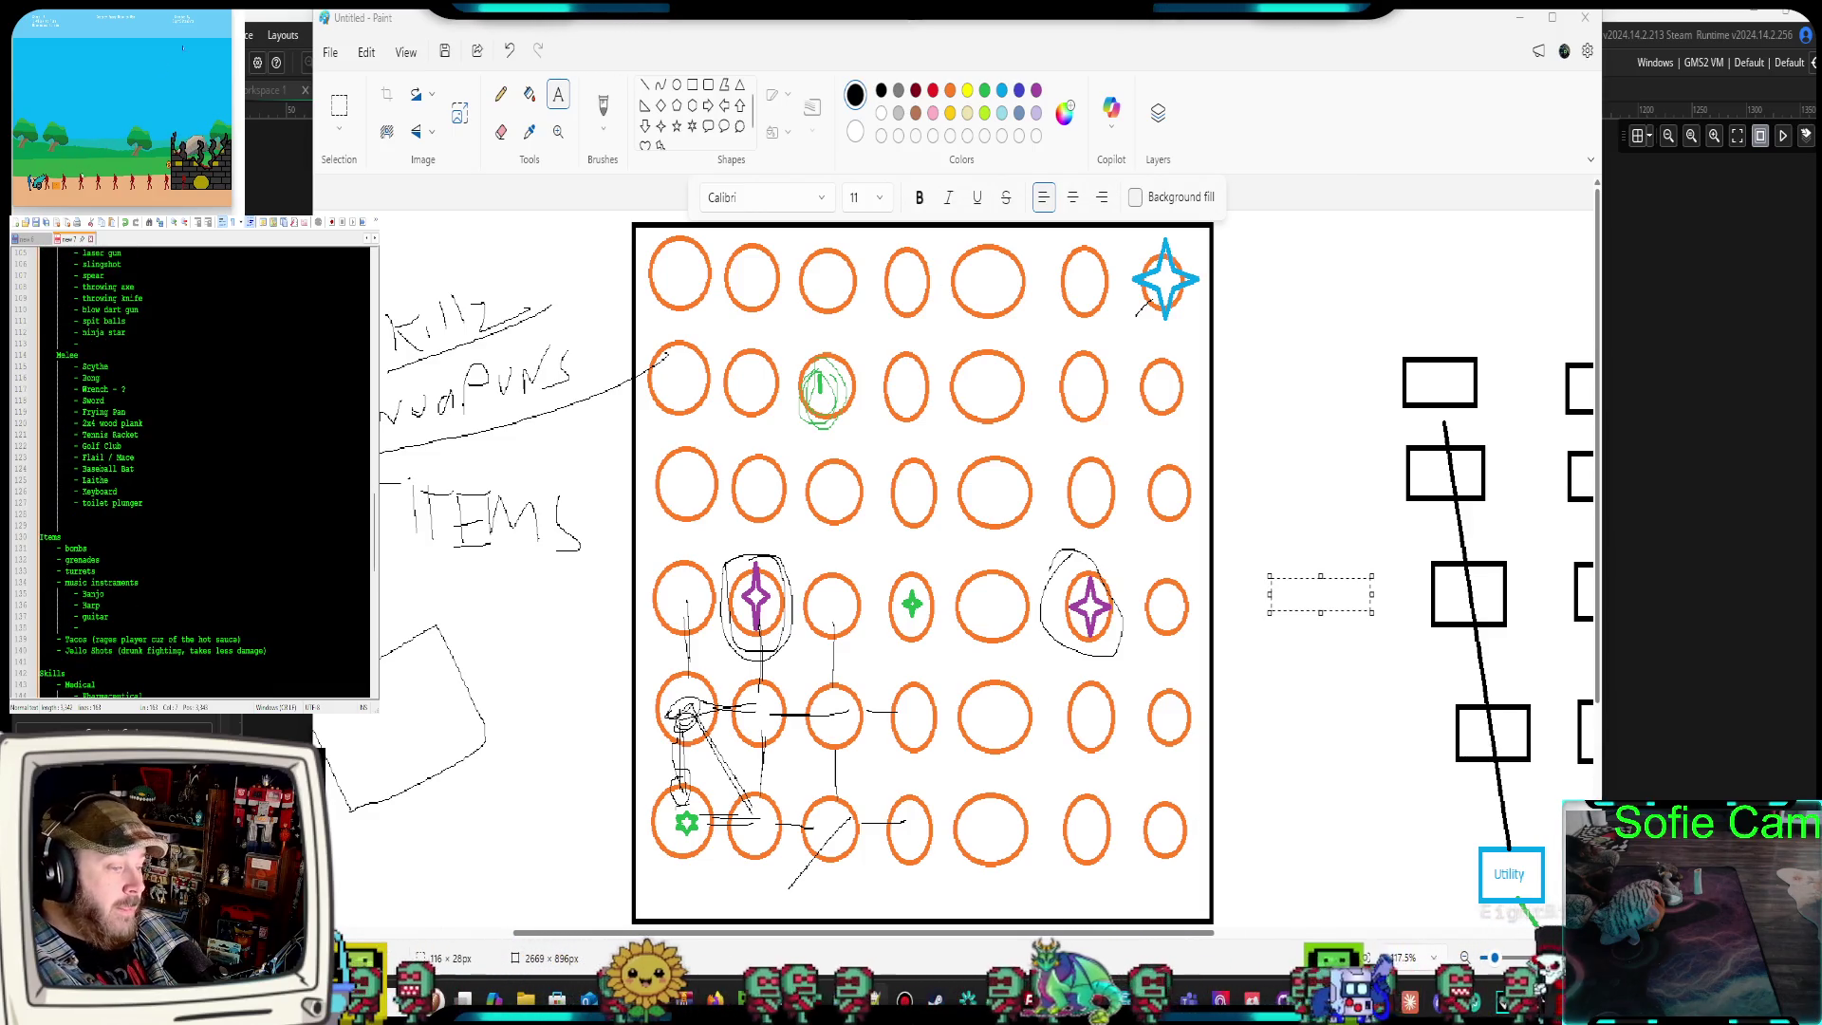
scroll(1311, 864, "right", 5)
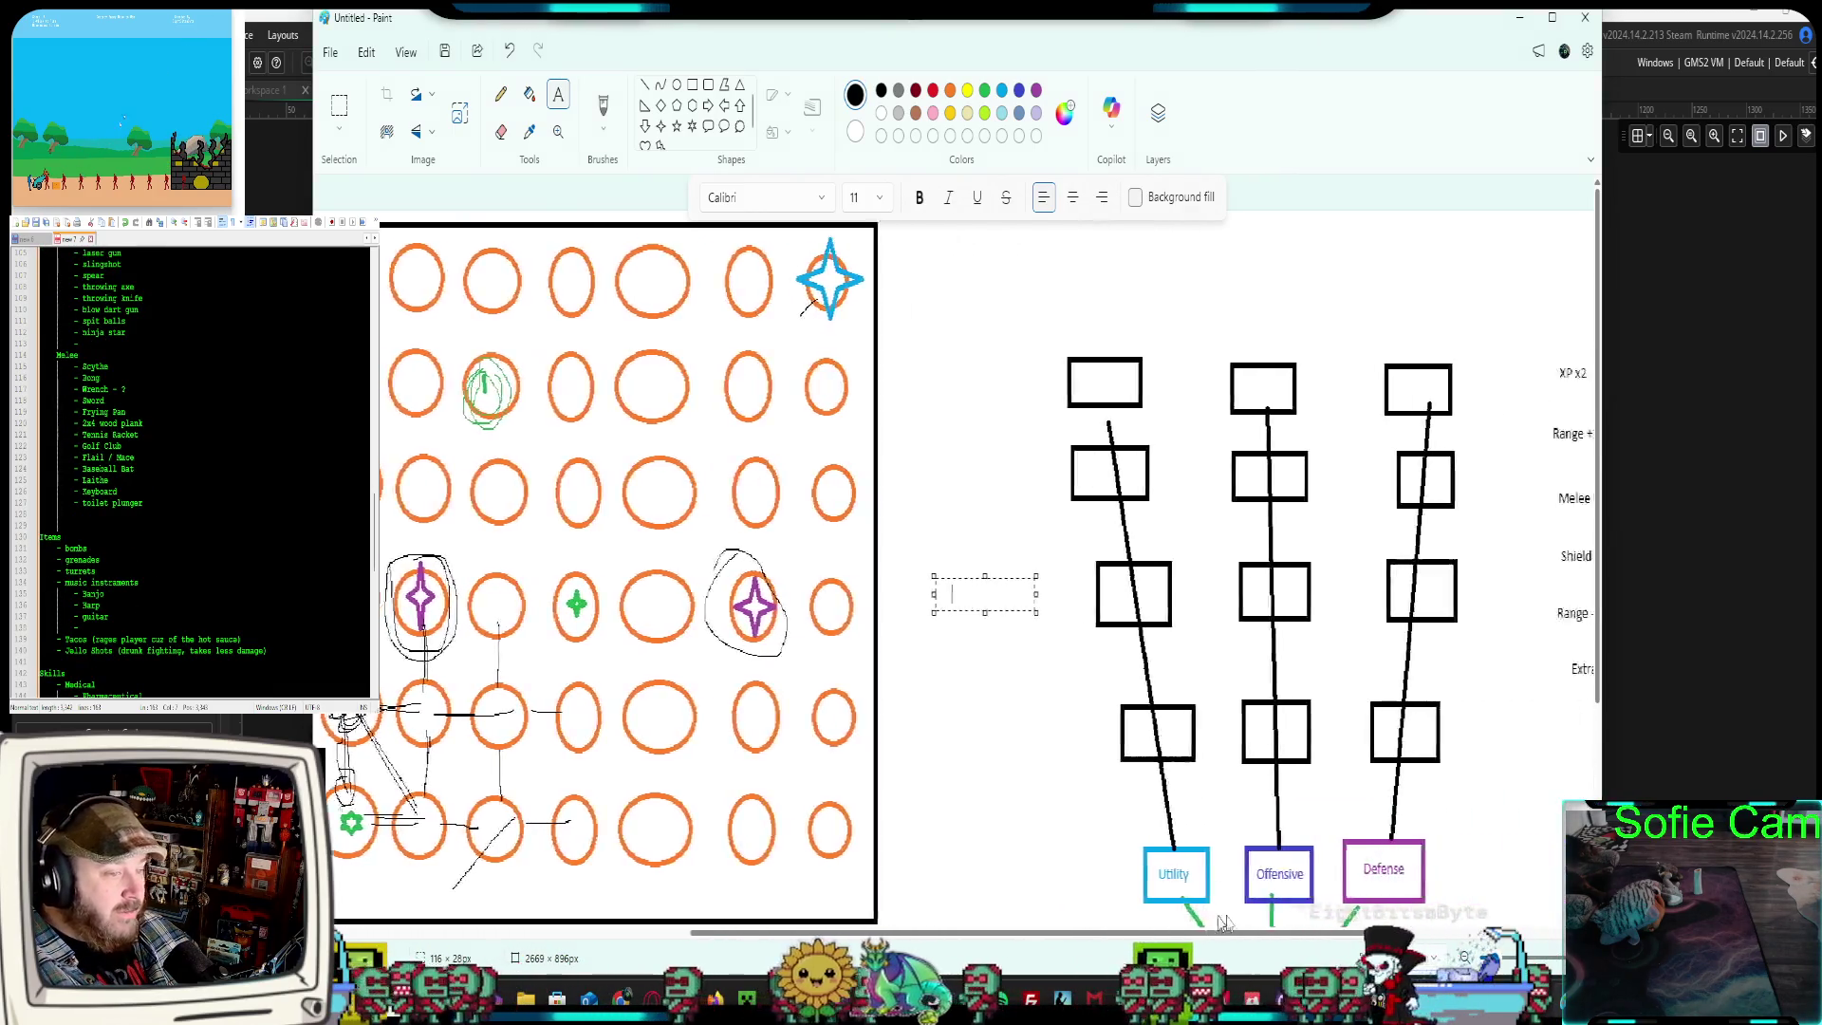
scroll(1311, 863, "down", 3)
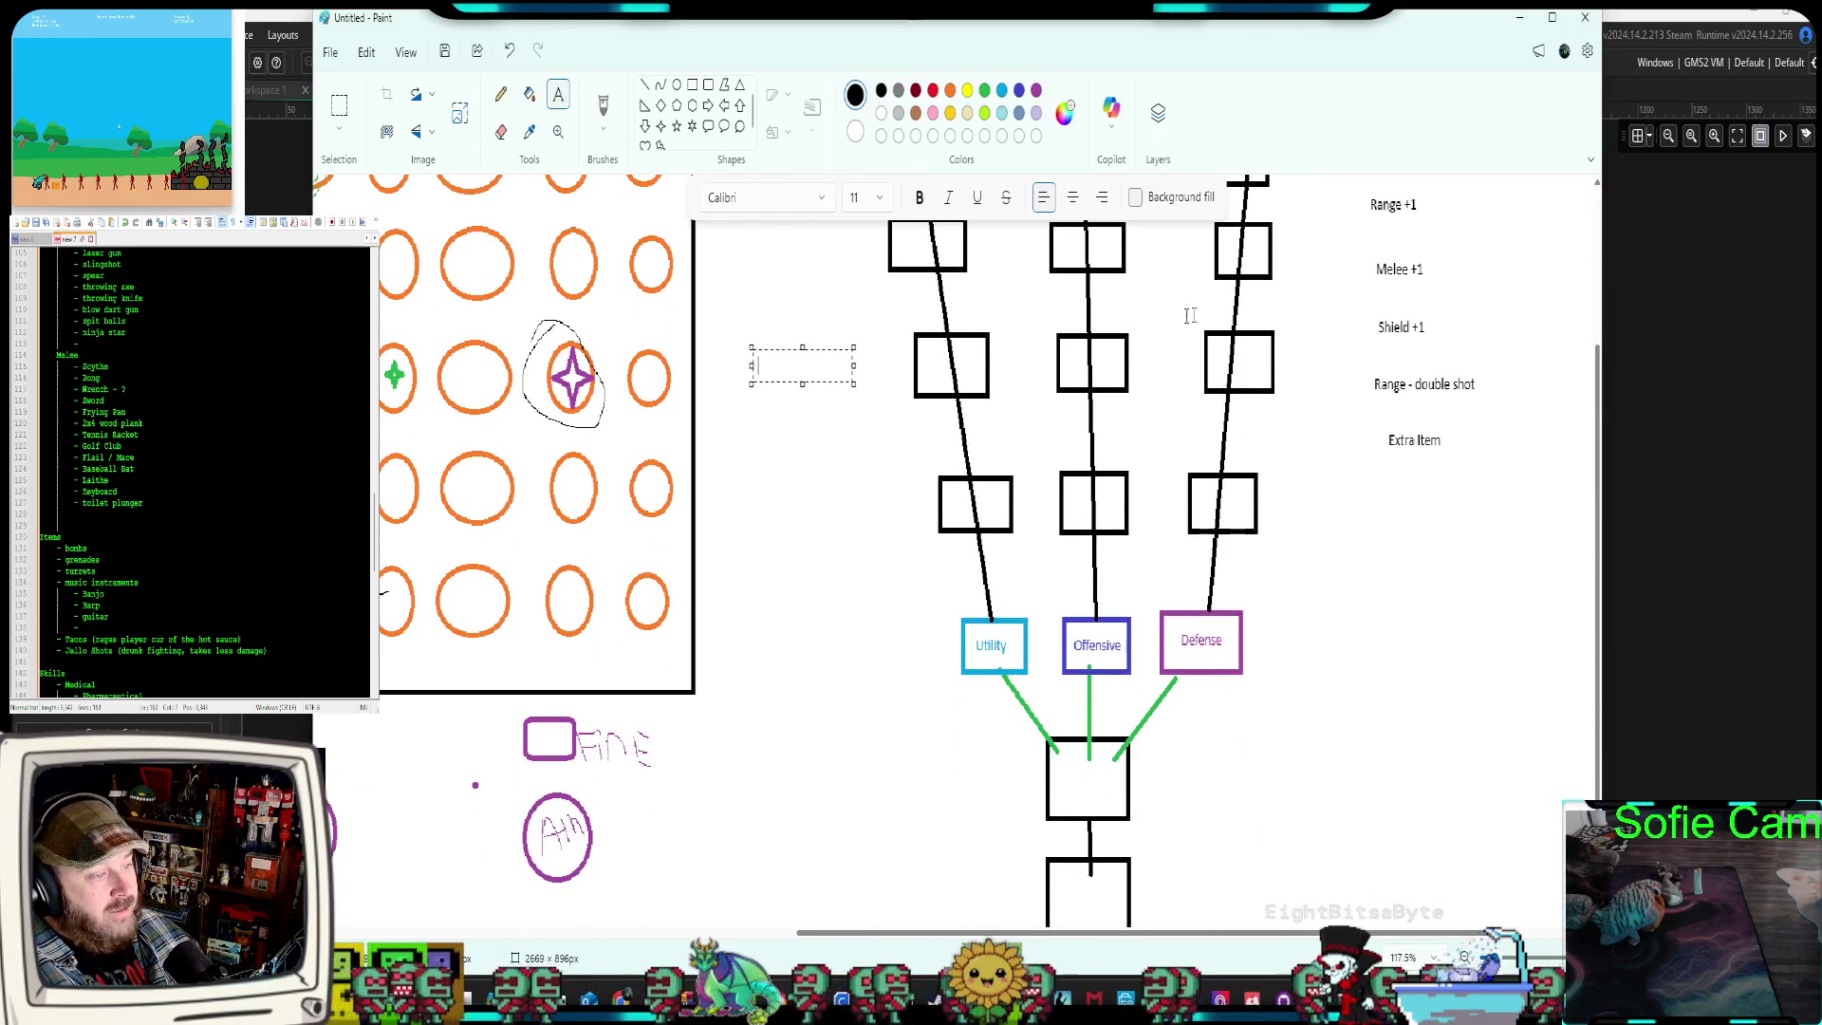
scroll(1159, 669, "up", 3)
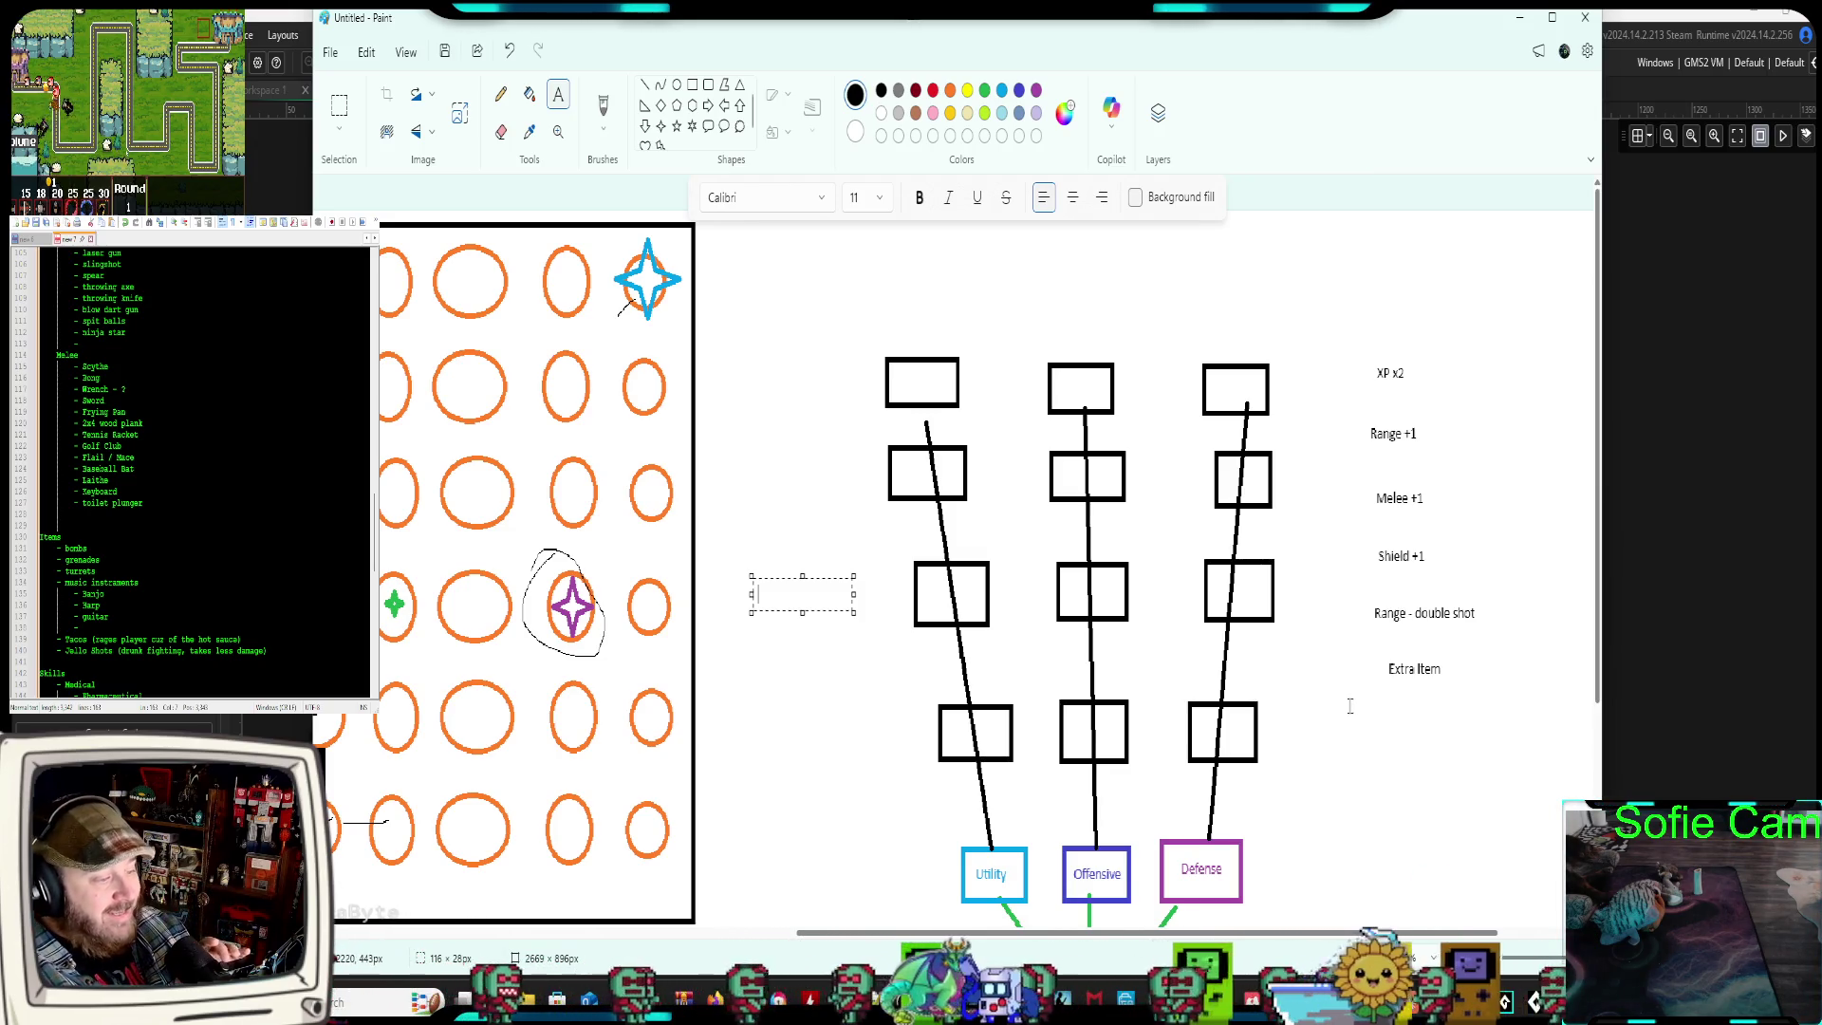
scroll(1347, 715, "down", 5)
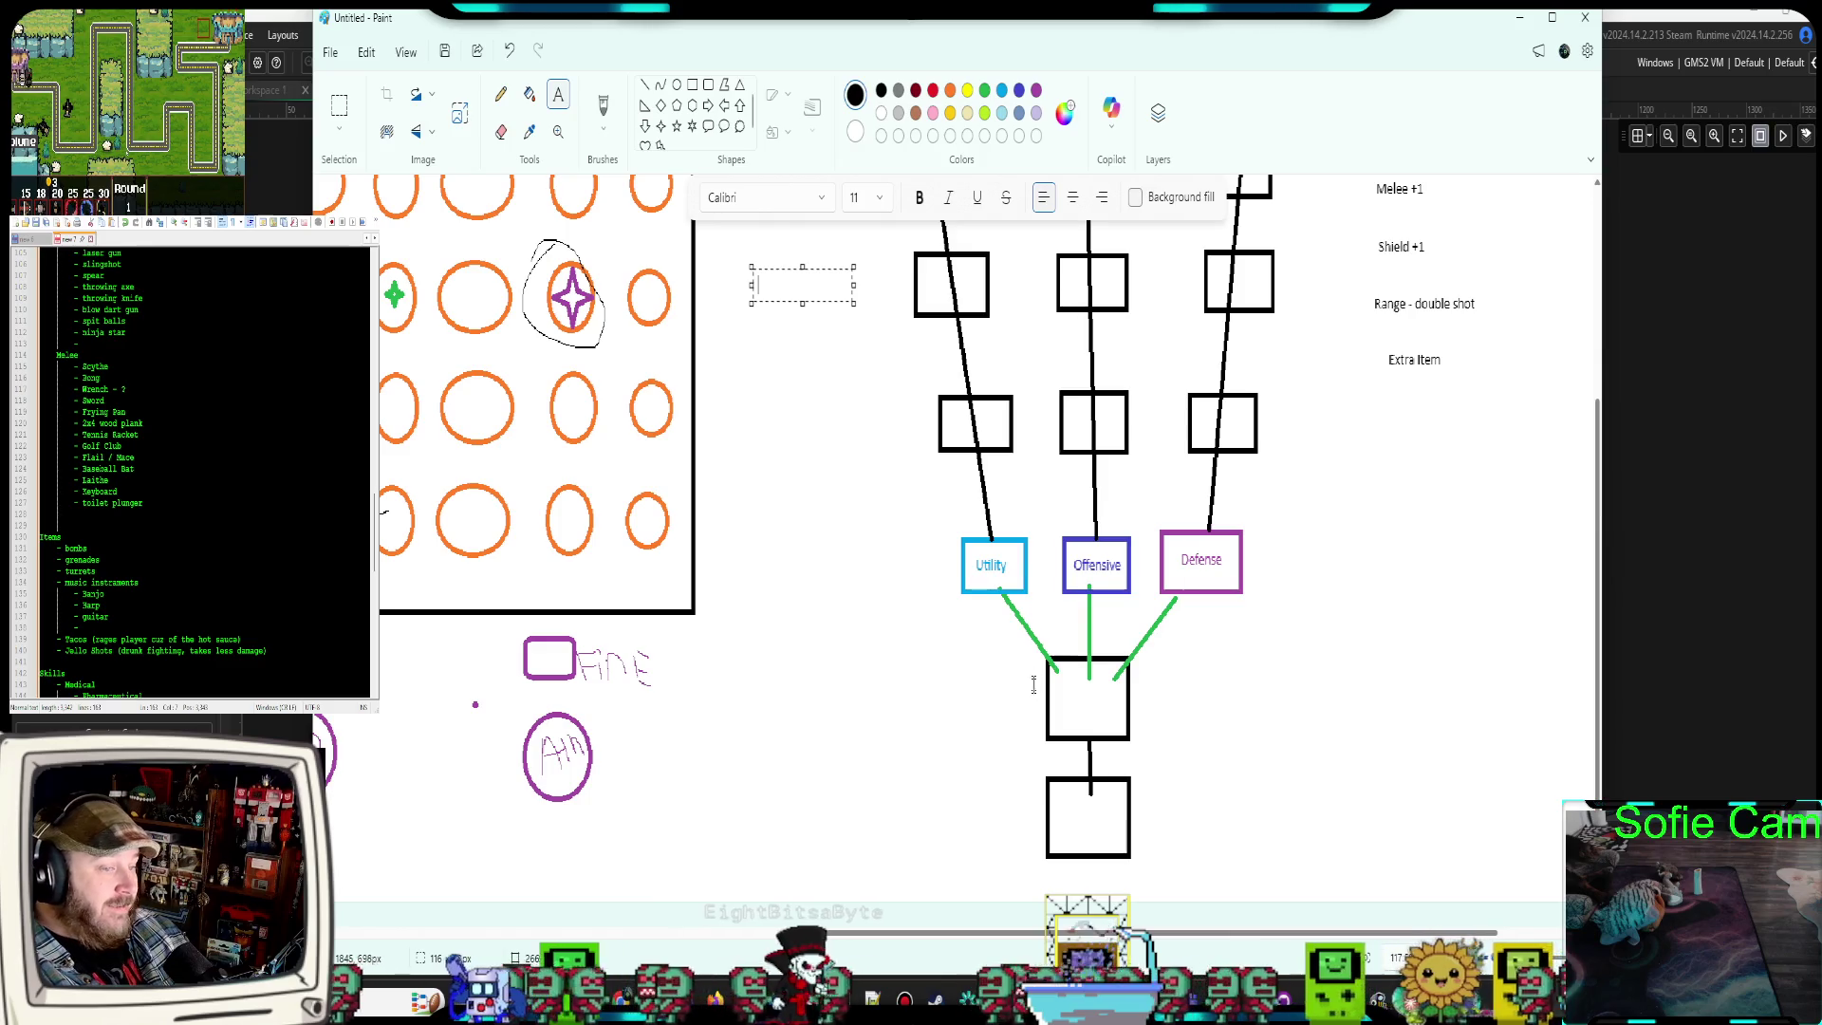
scroll(1033, 684, "up", 4)
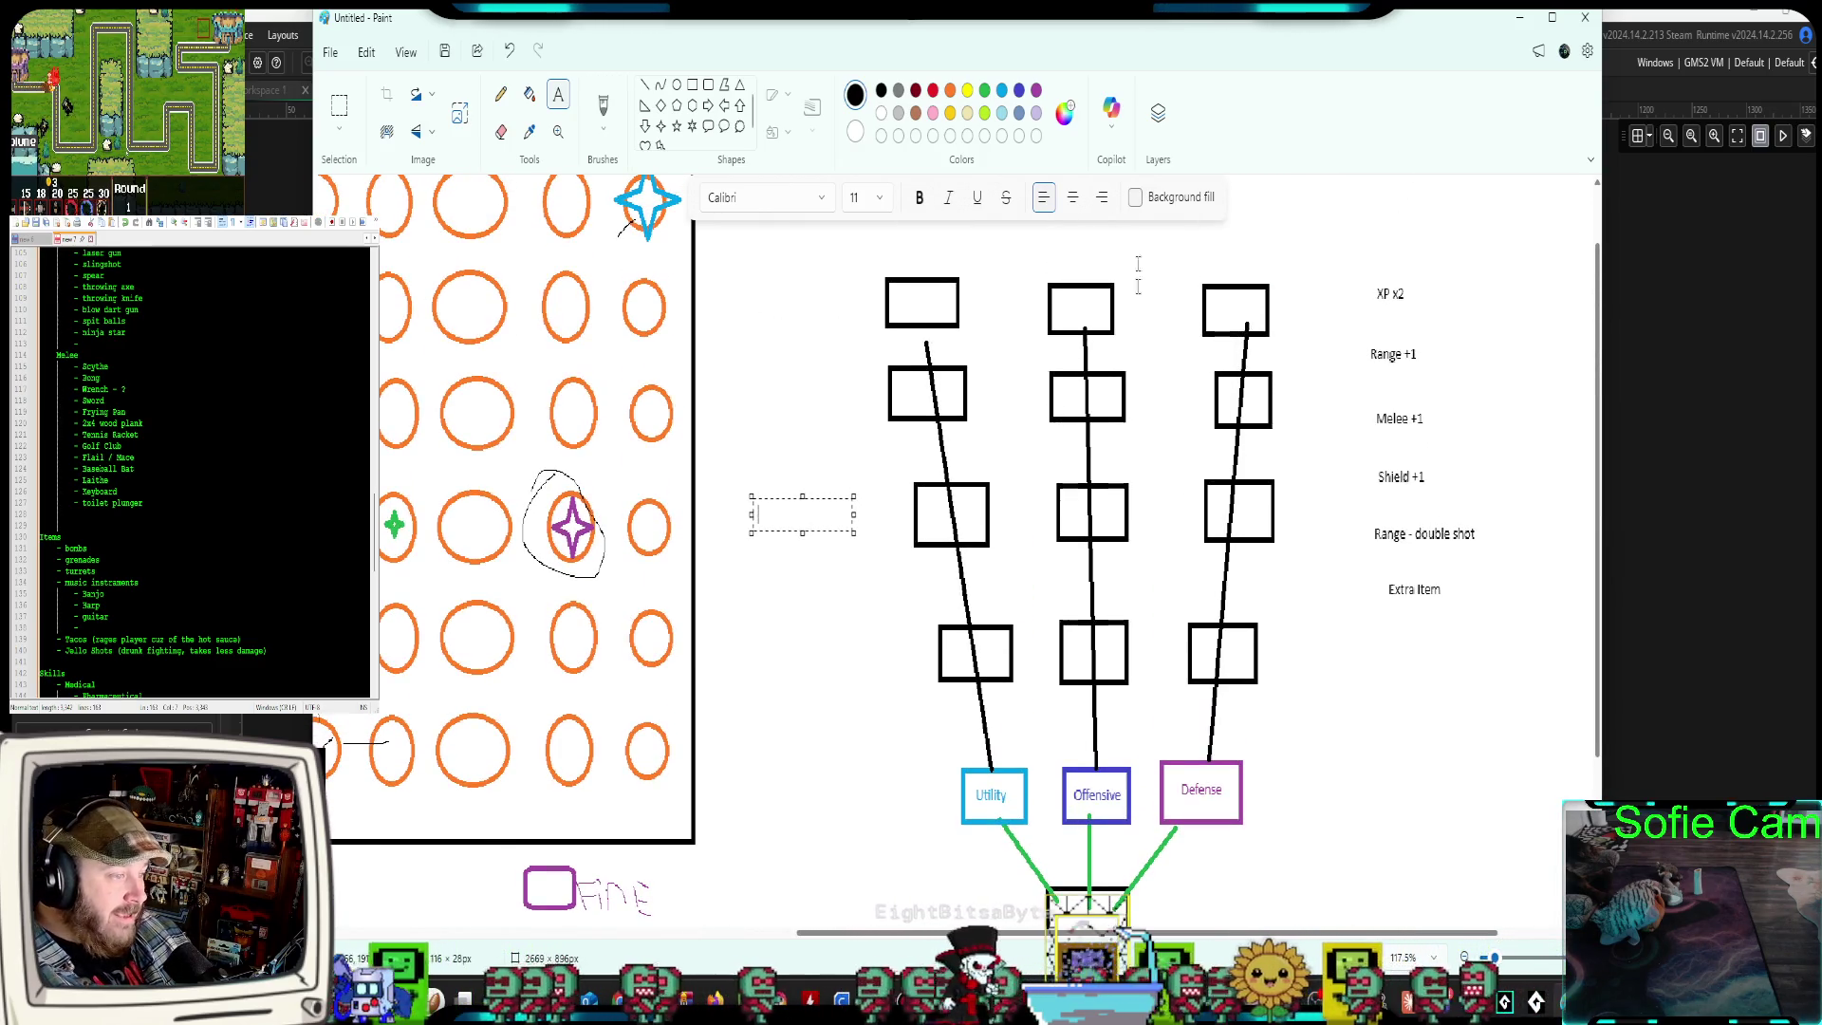